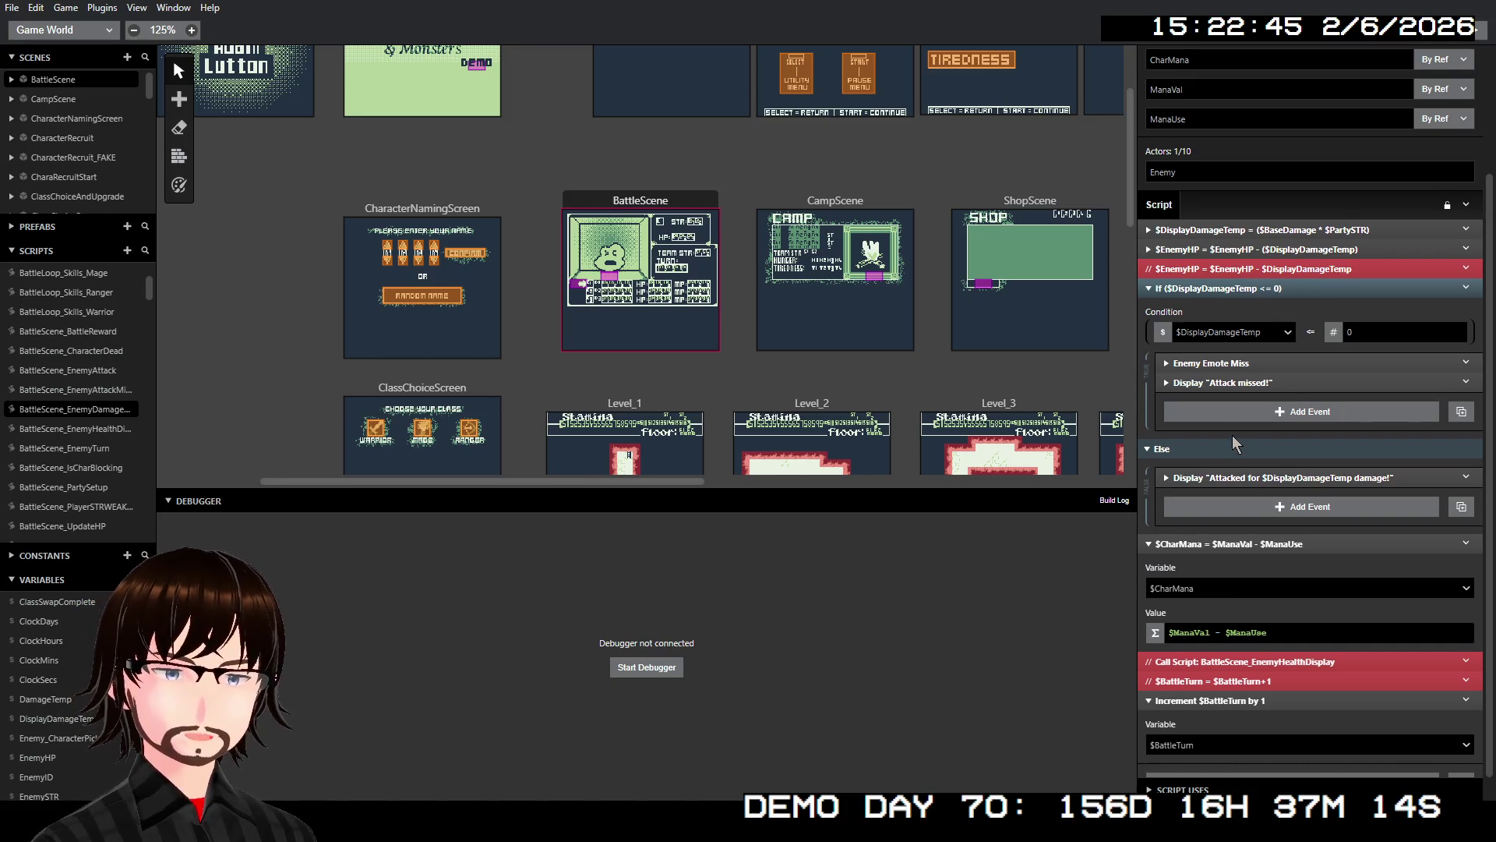
- Open BattleLoop_Main to view its 10 parameters and the Attack/Skill Display Menu event
{"action": "scroll", "coordinate": [1232, 435], "scroll_direction": "up", "scroll_amount": 3}
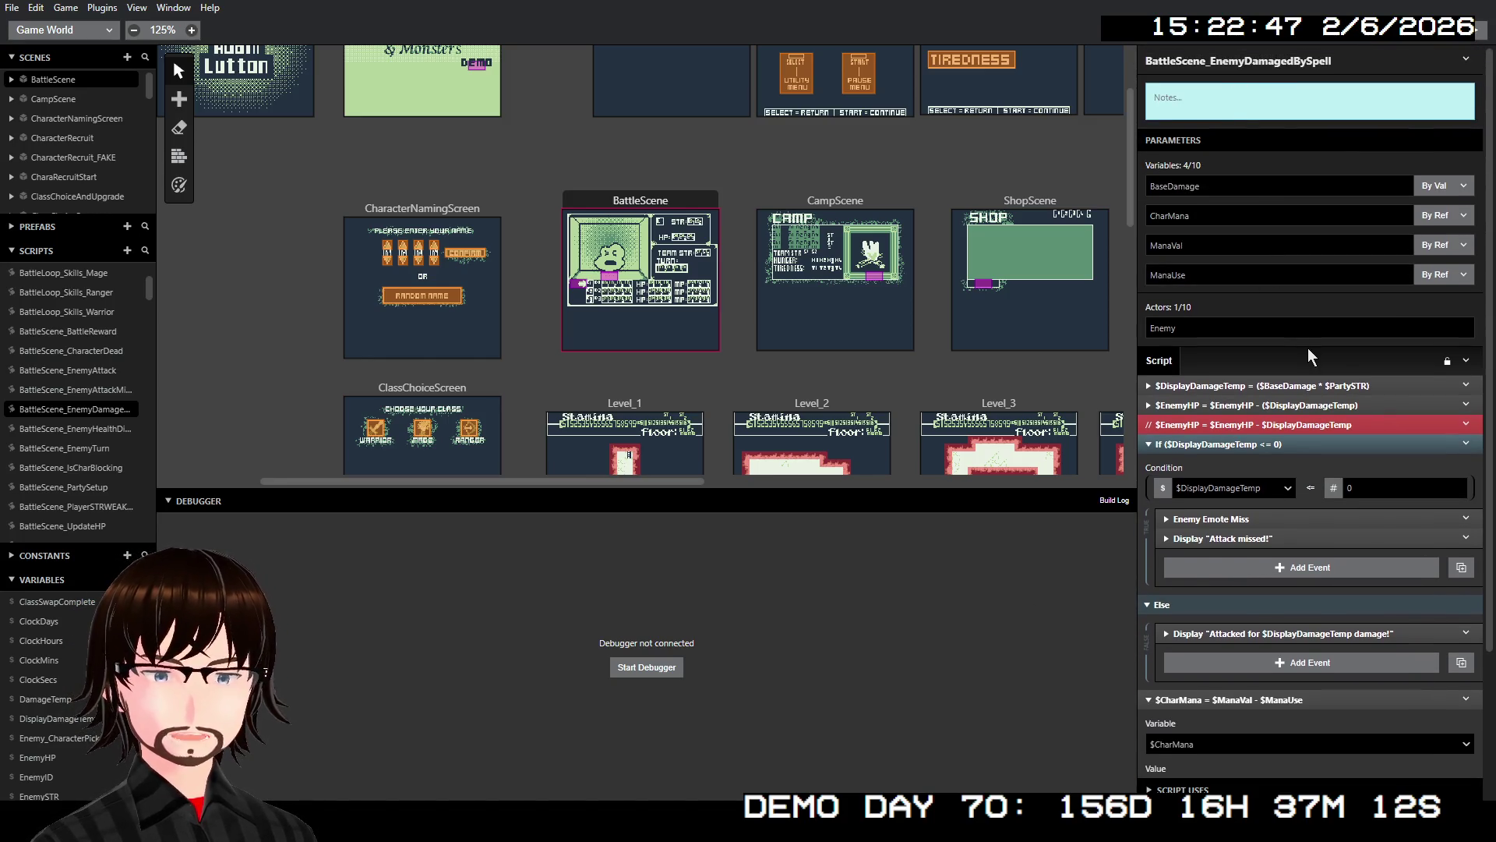
{"action": "mouse_move", "coordinate": [1312, 425]}
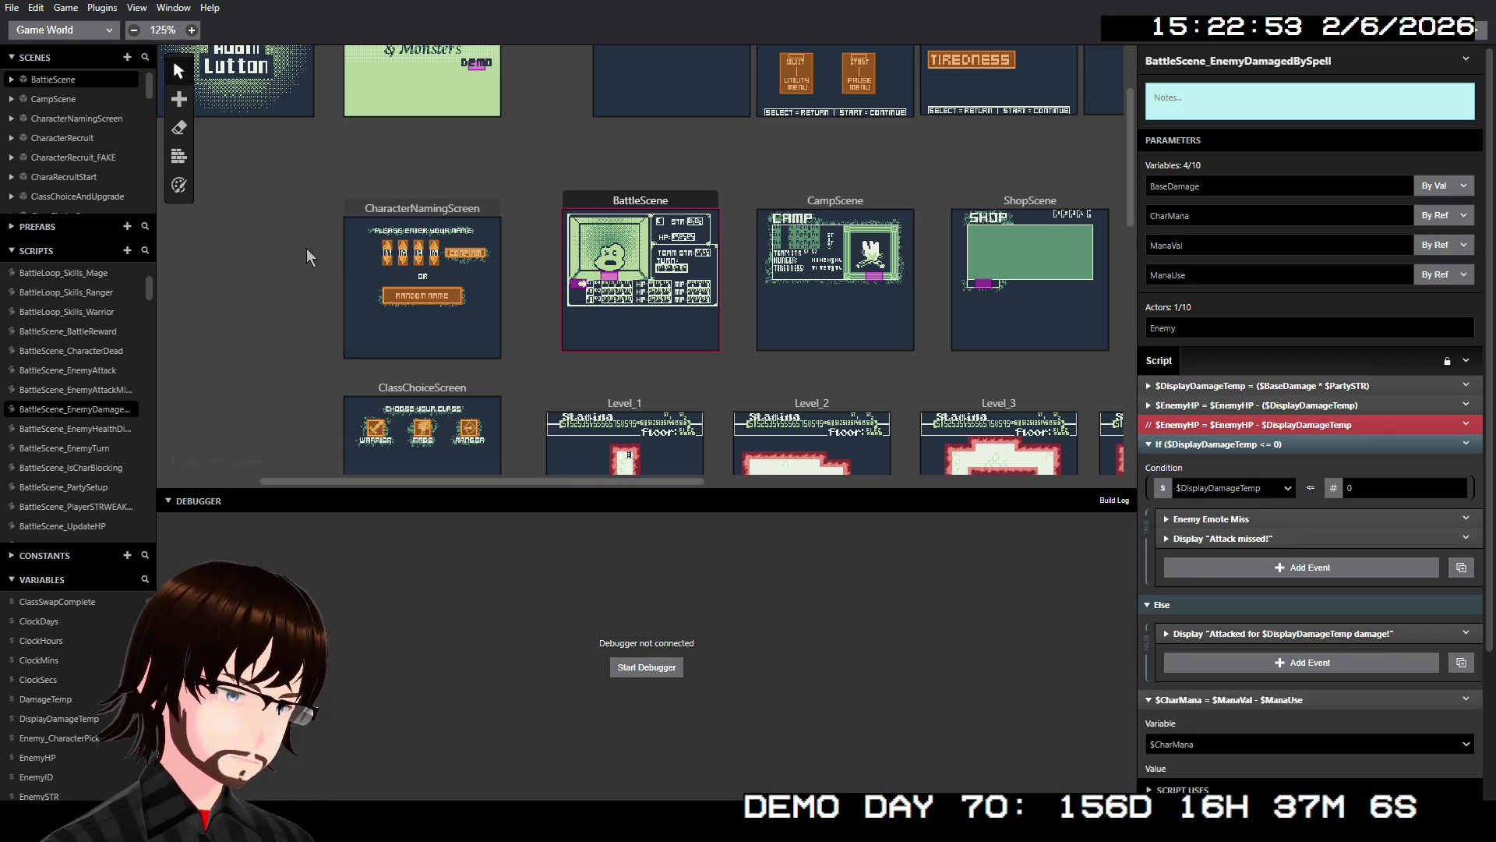
{"action": "scroll", "coordinate": [87, 360], "scroll_direction": "up", "scroll_amount": 3}
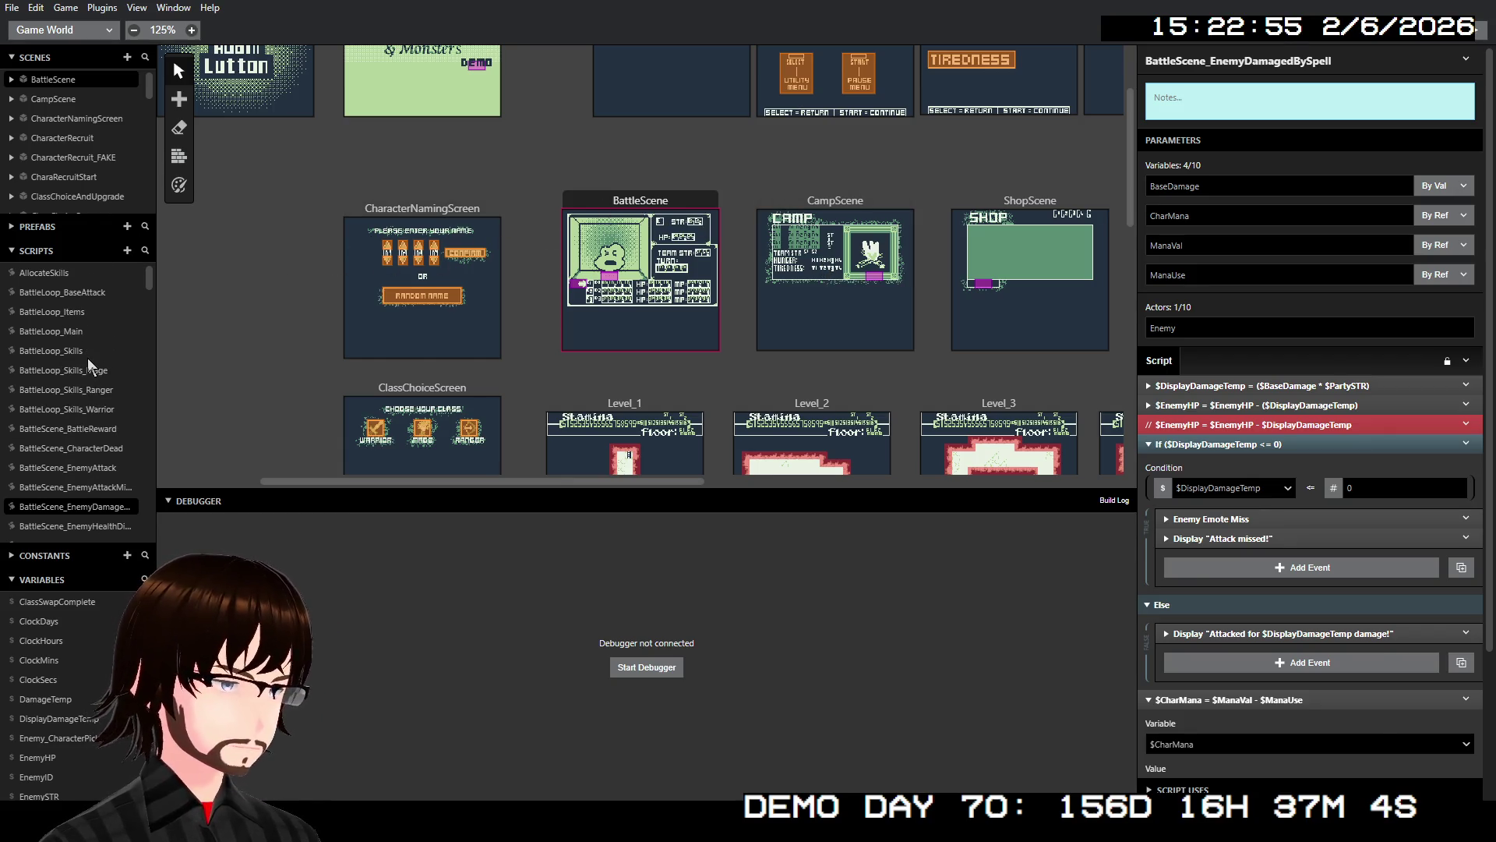
{"action": "left_click", "coordinate": [63, 333]}
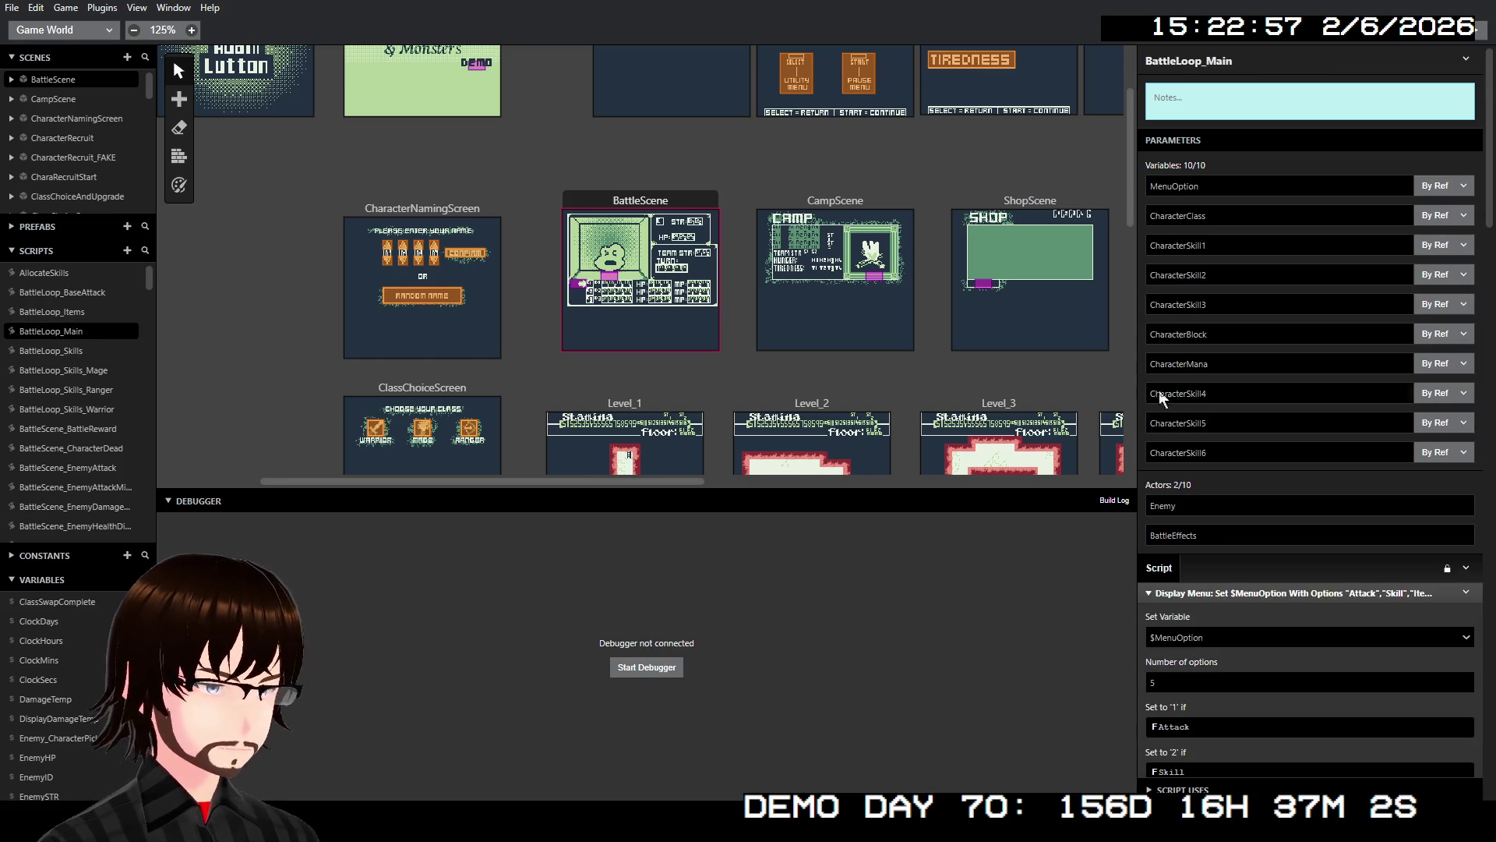
{"action": "scroll", "coordinate": [1161, 405], "scroll_direction": "down", "scroll_amount": 10}
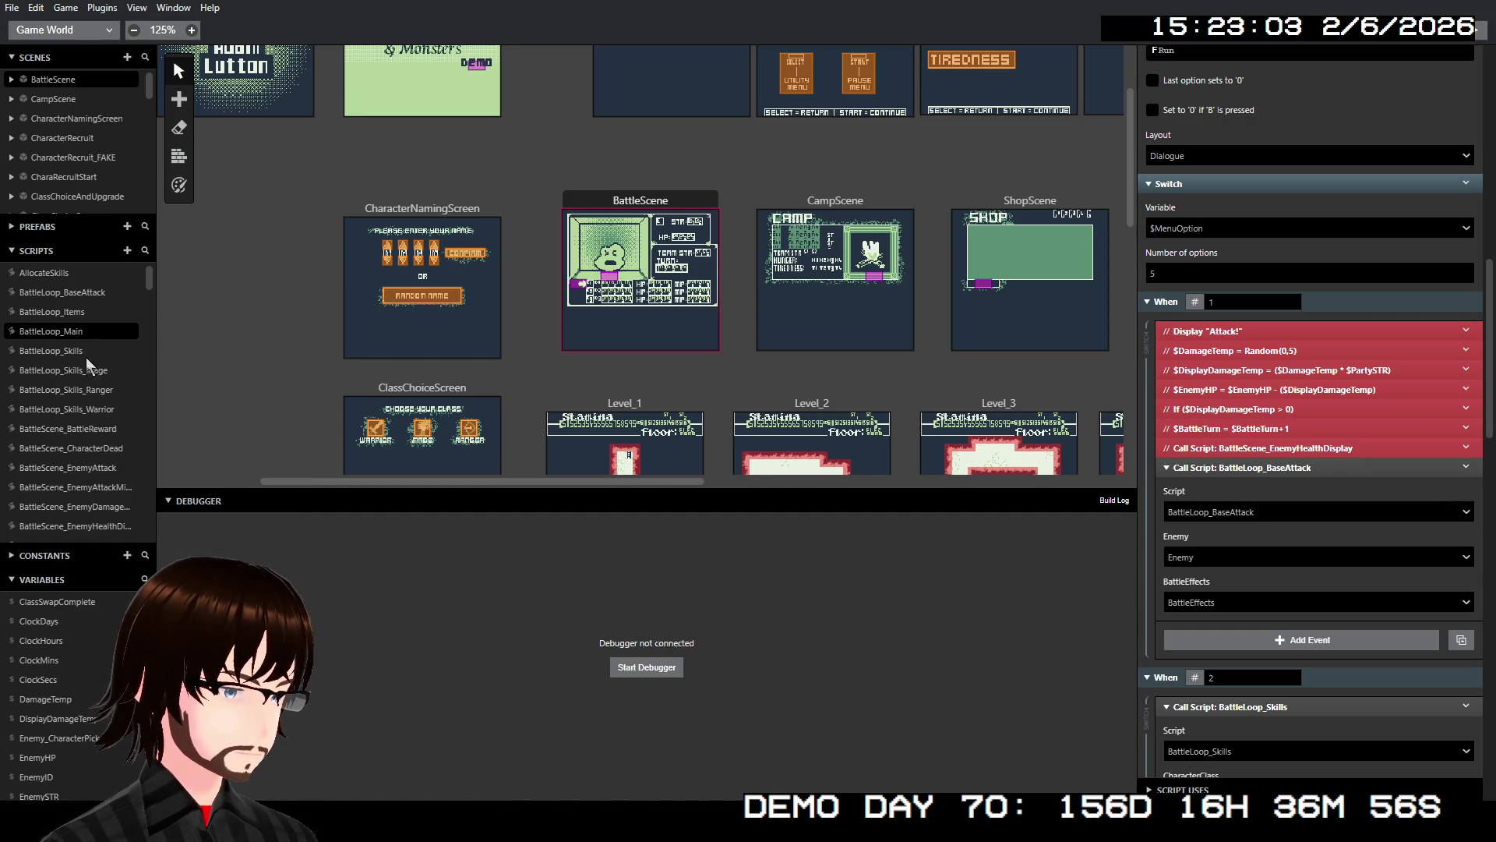
{"action": "left_click", "coordinate": [76, 294]}
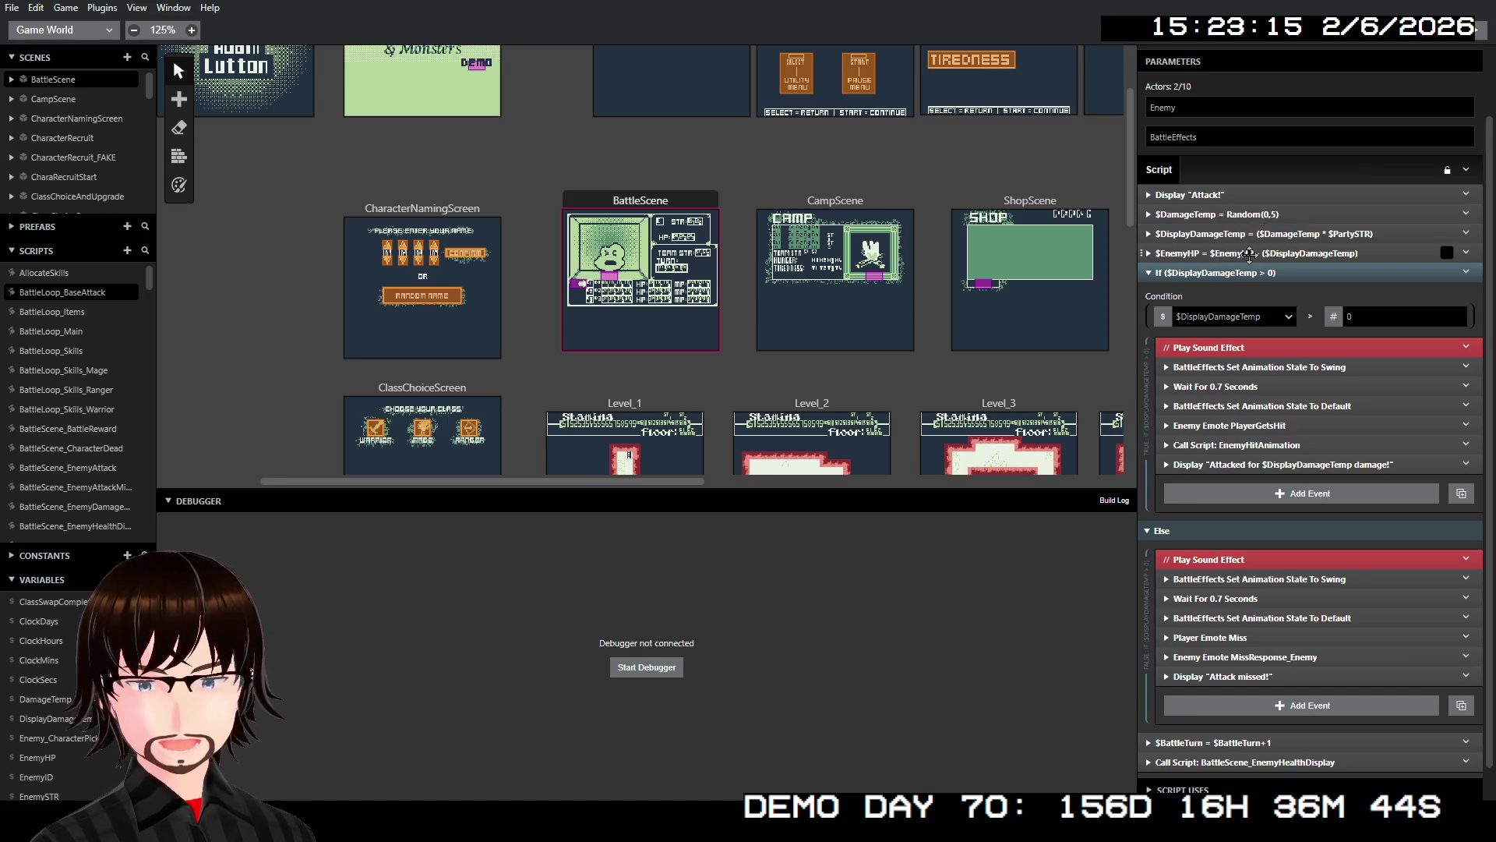
{"action": "left_click", "coordinate": [1249, 254]}
{"action": "left_click", "coordinate": [1245, 252]}
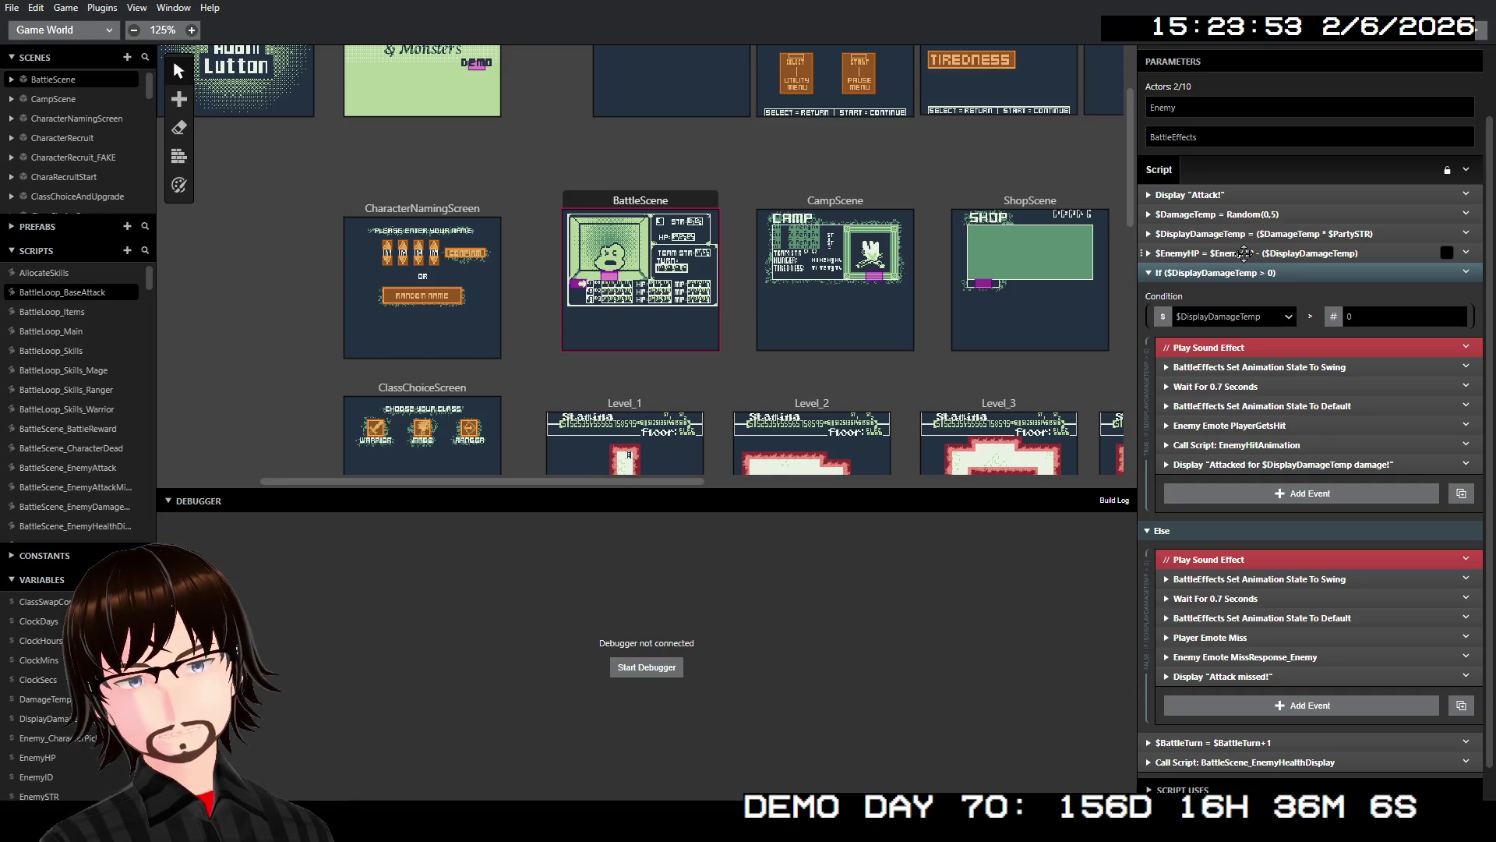
{"action": "scroll", "coordinate": [1245, 255], "scroll_direction": "up", "scroll_amount": 2}
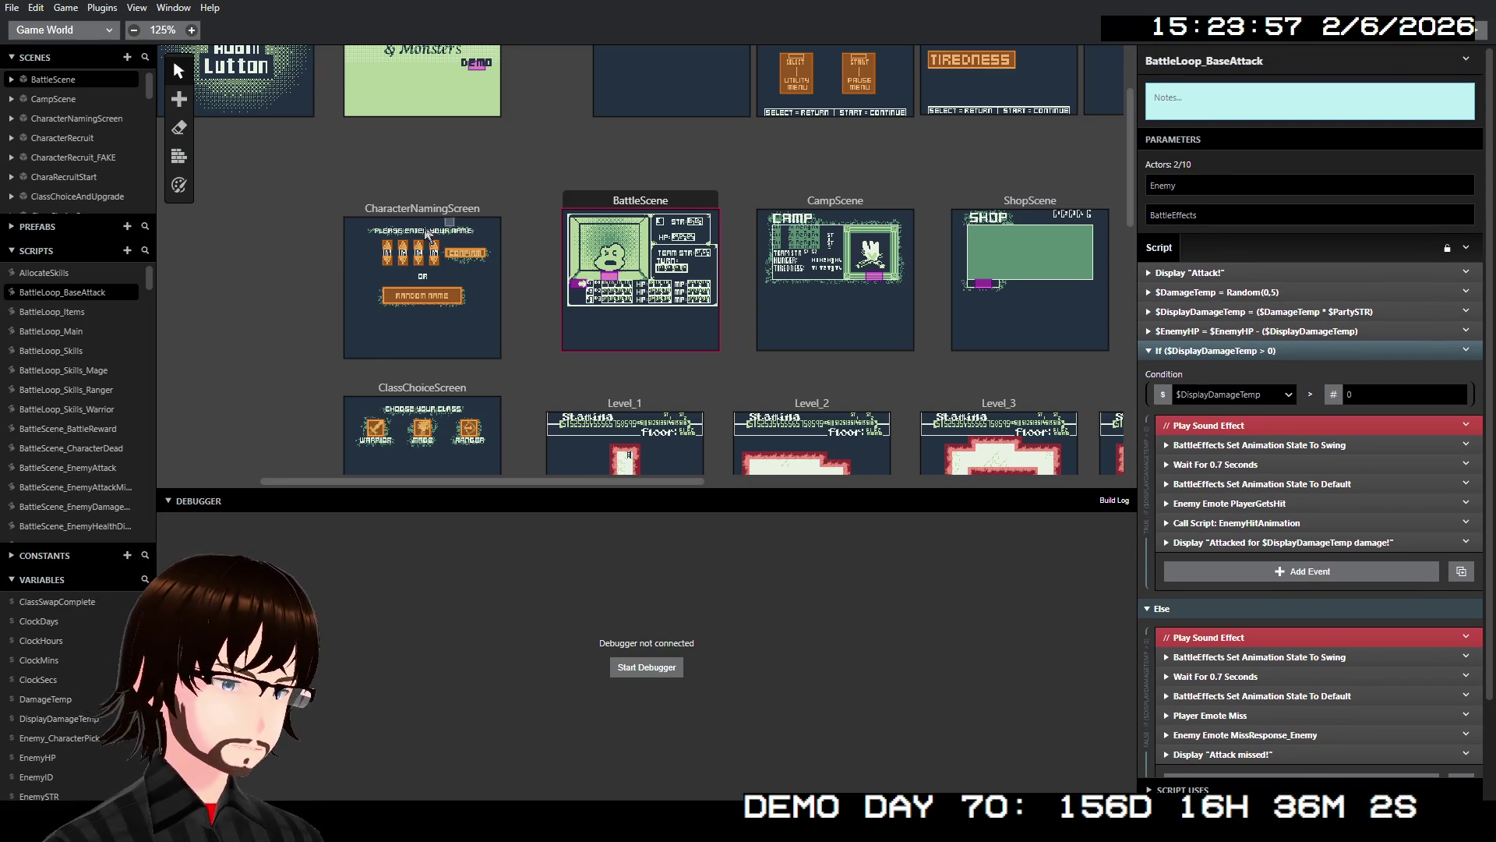
{"action": "left_click", "coordinate": [83, 335]}
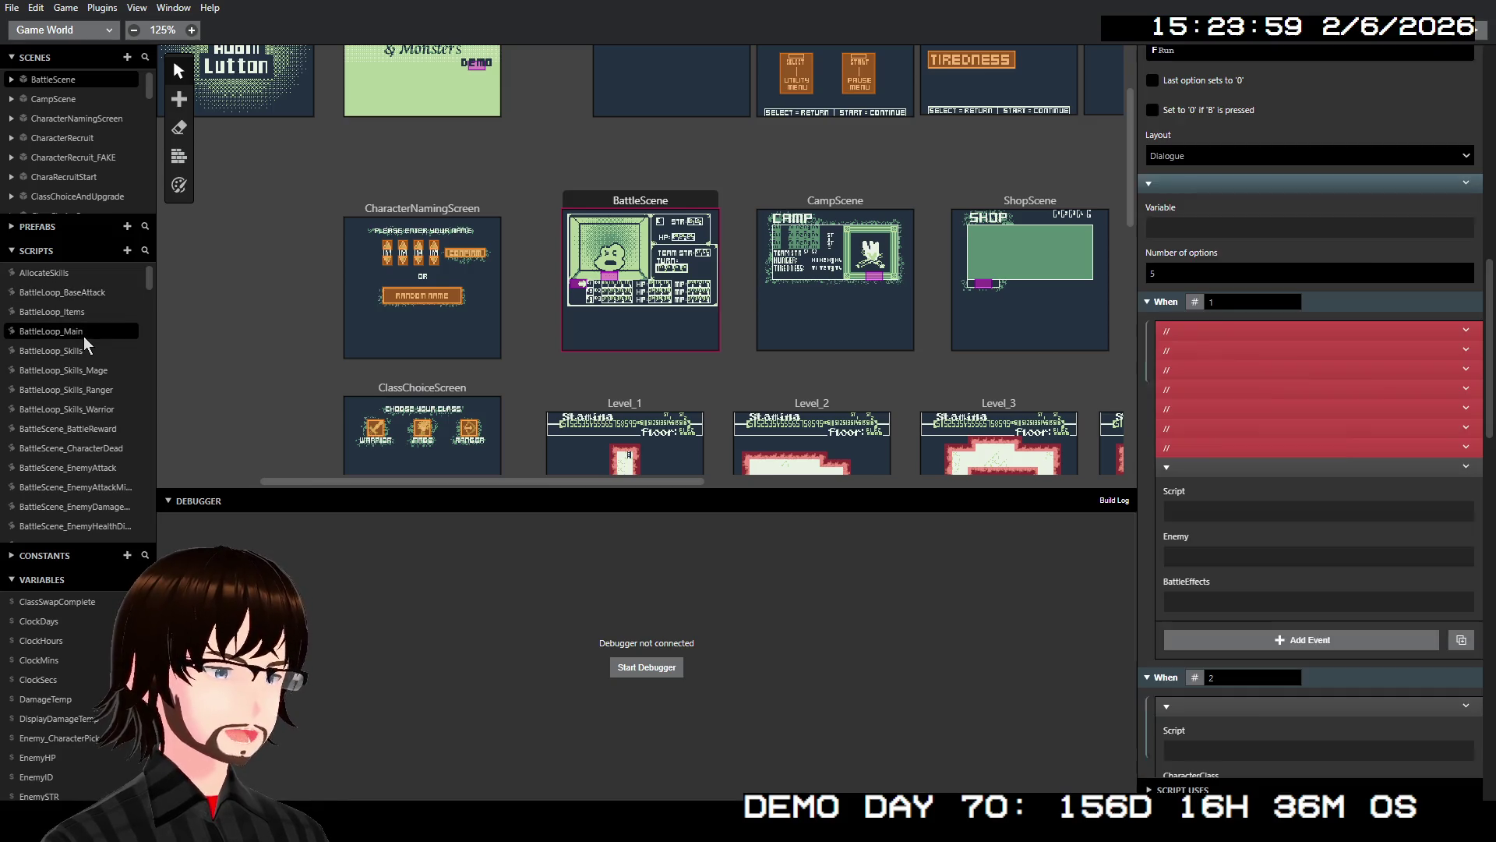
- Reopen the BattleLoop_BaseAttack script from the Scripts list
{"action": "scroll", "coordinate": [1354, 463], "scroll_direction": "up", "scroll_amount": 4}
{"action": "scroll", "coordinate": [1354, 464], "scroll_direction": "up", "scroll_amount": 5}
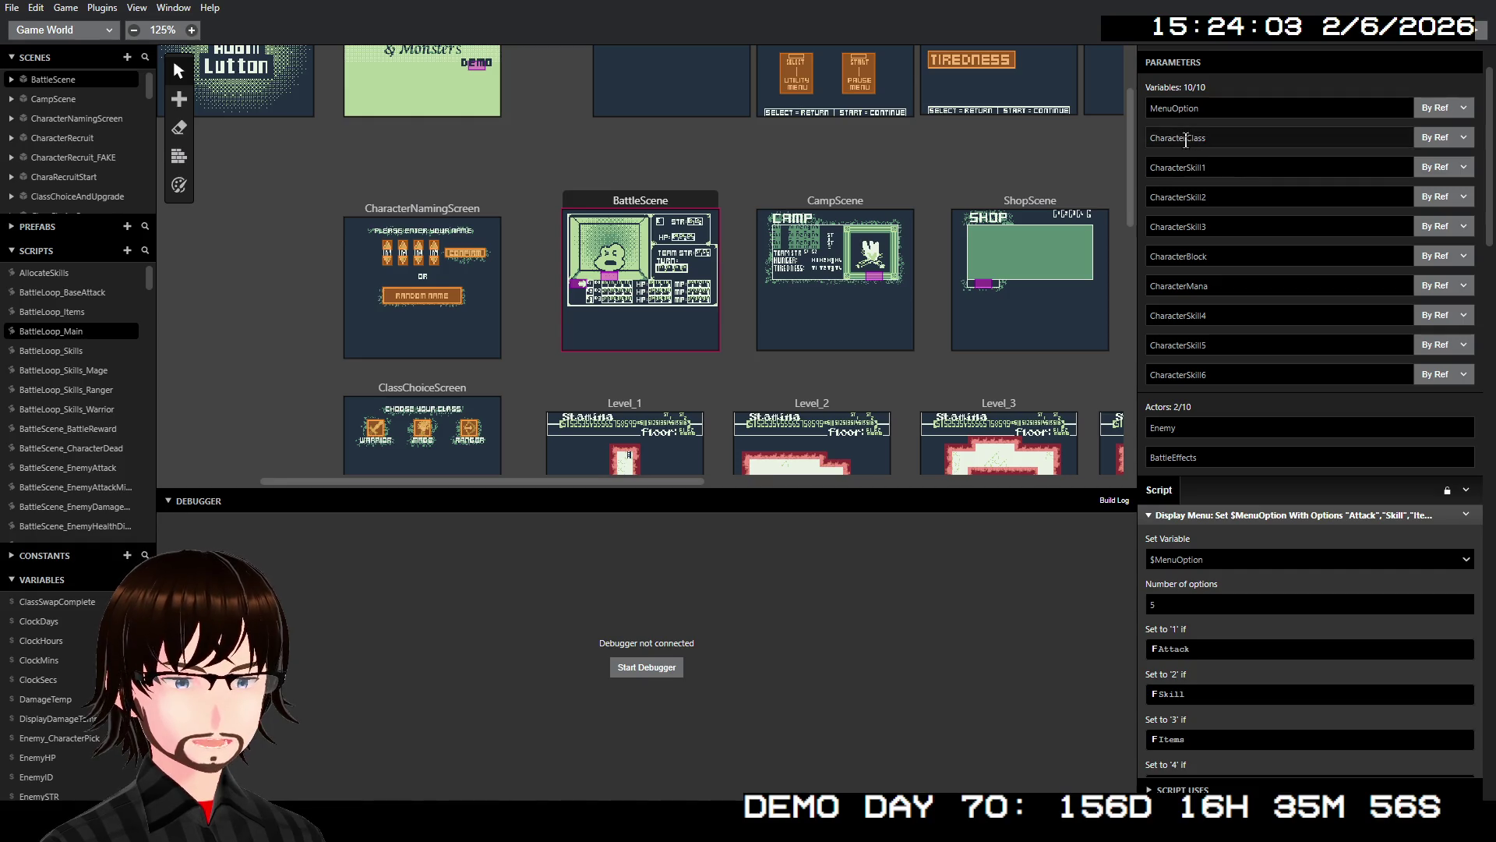
{"action": "scroll", "coordinate": [1264, 144], "scroll_direction": "down", "scroll_amount": 10}
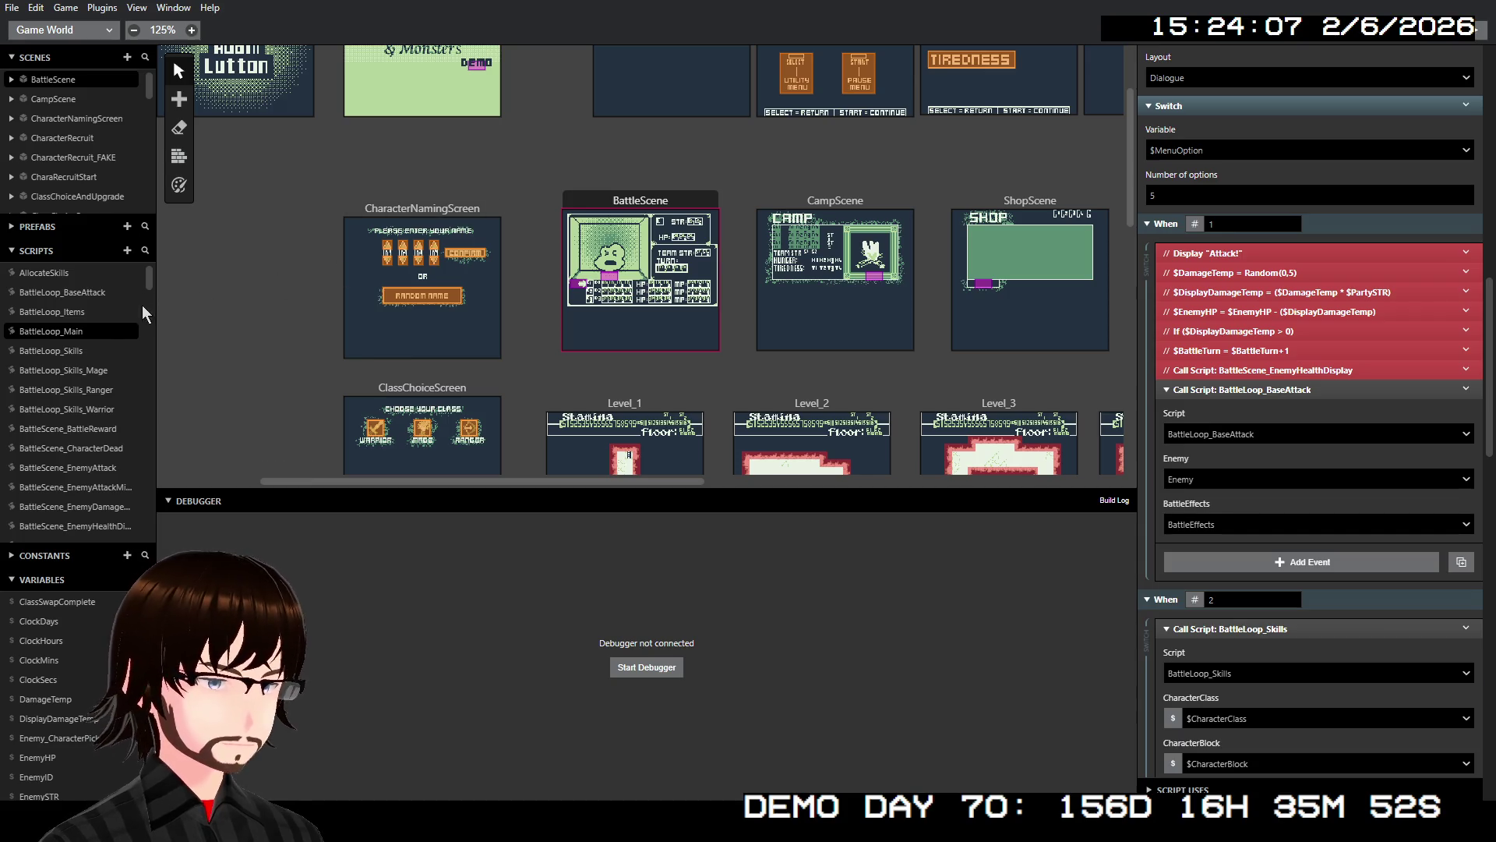
{"action": "left_click", "coordinate": [84, 295]}
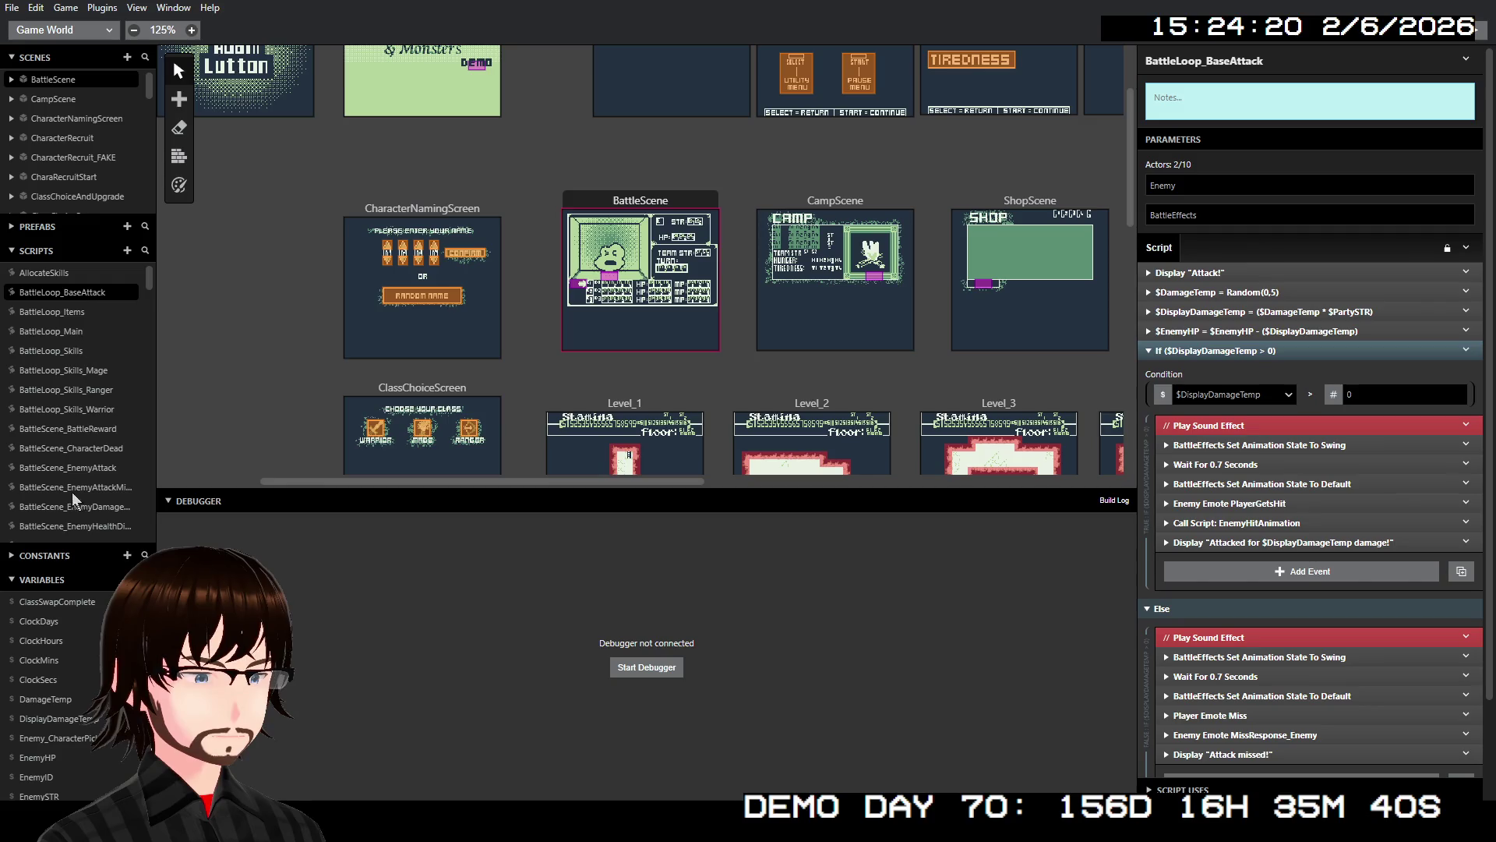
- Open Variable 96 to see that it is unnamed and unused
{"action": "scroll", "coordinate": [41, 639], "scroll_direction": "down", "scroll_amount": 10}
{"action": "scroll", "coordinate": [62, 647], "scroll_direction": "down", "scroll_amount": 20}
{"action": "scroll", "coordinate": [88, 676], "scroll_direction": "up", "scroll_amount": 3}
{"action": "left_click", "coordinate": [37, 700]}
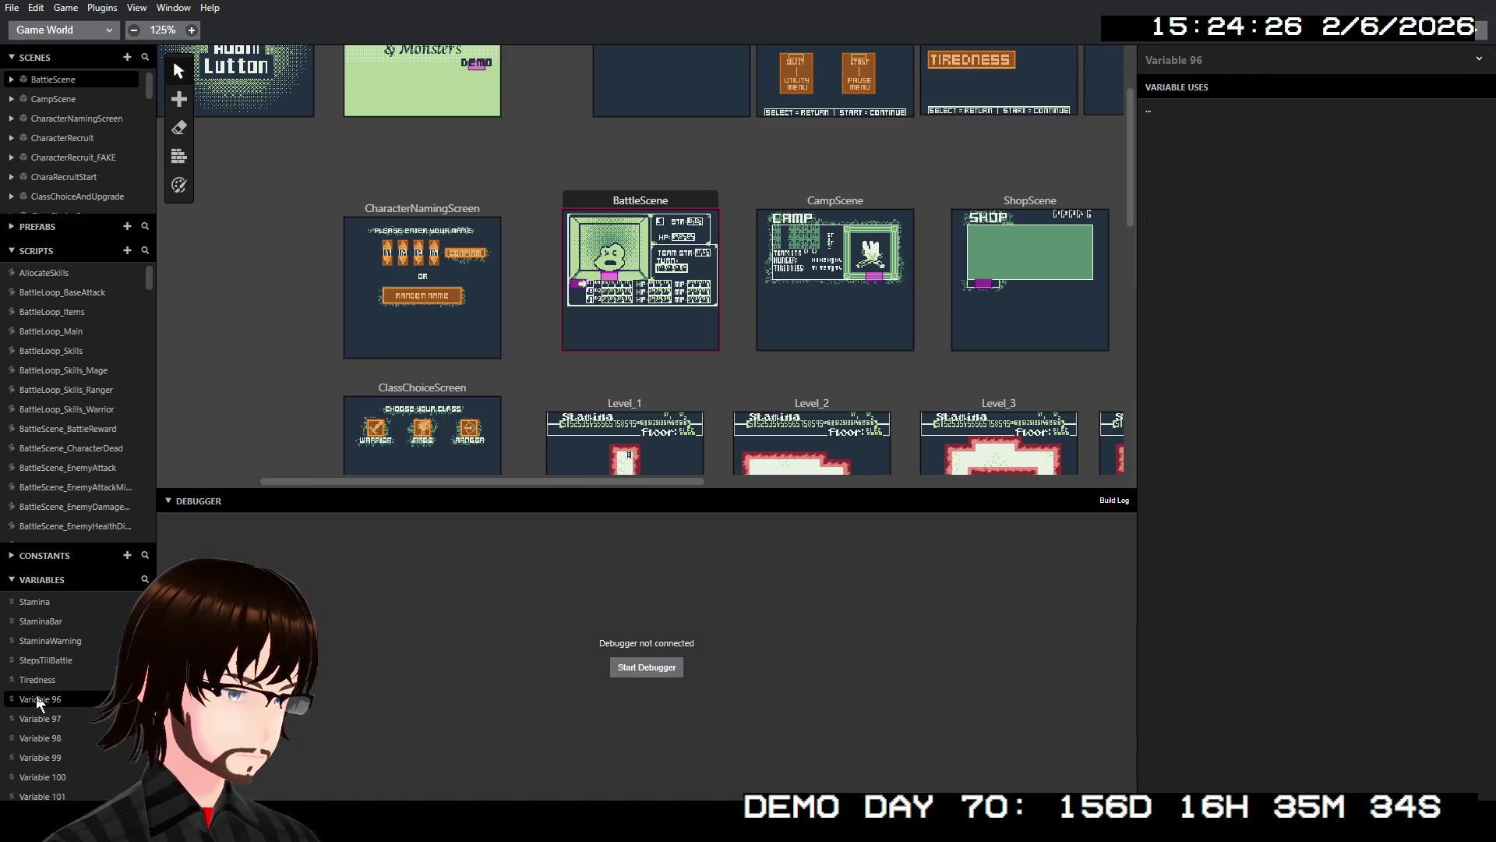
- Rename Variable 96 to WeakOrStrong
{"action": "left_click", "coordinate": [1253, 64]}
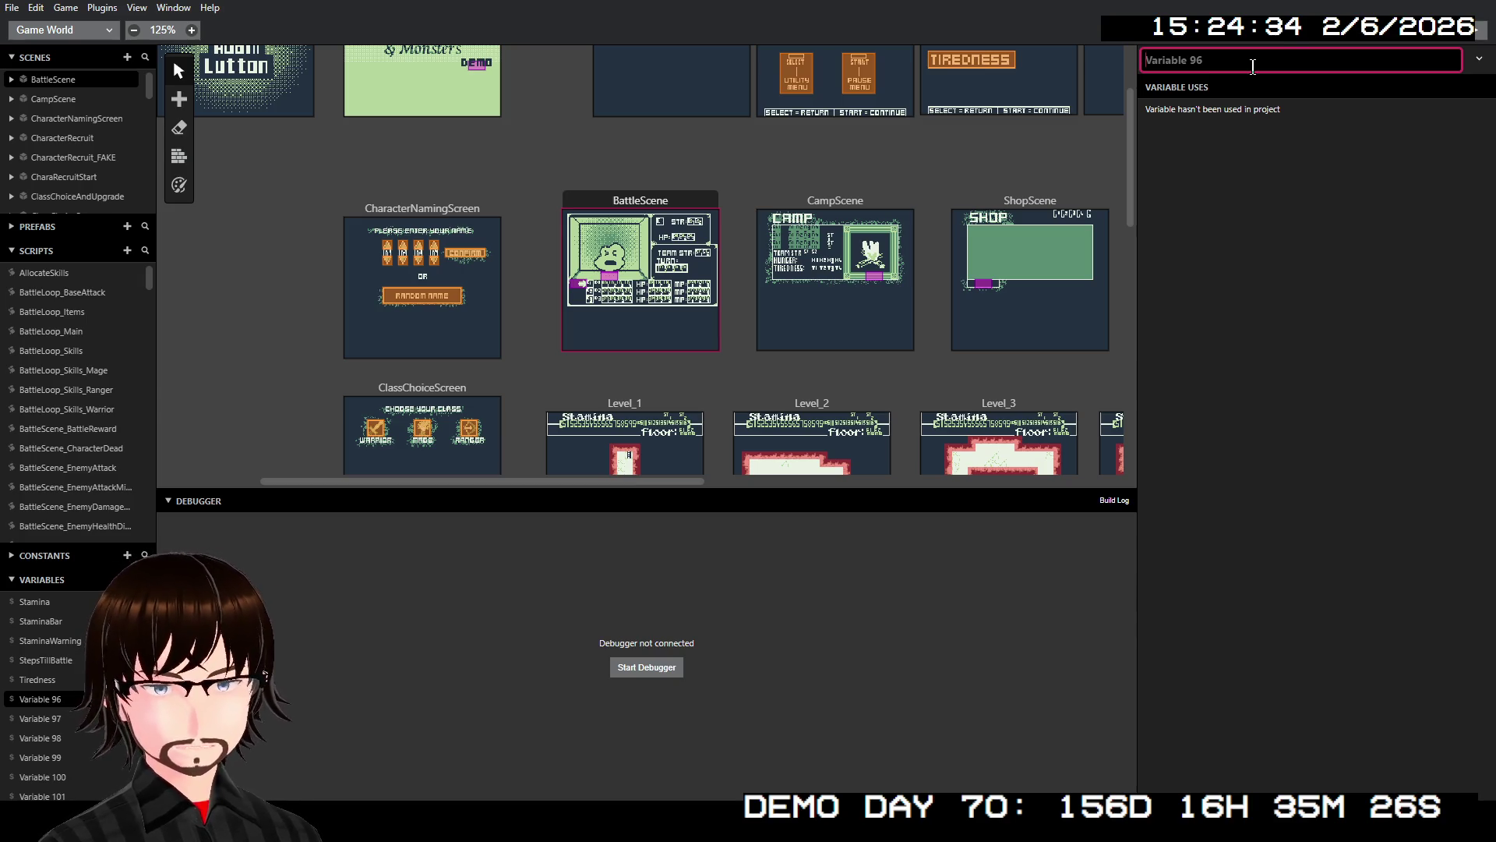
{"action": "type", "text": "Weak"}
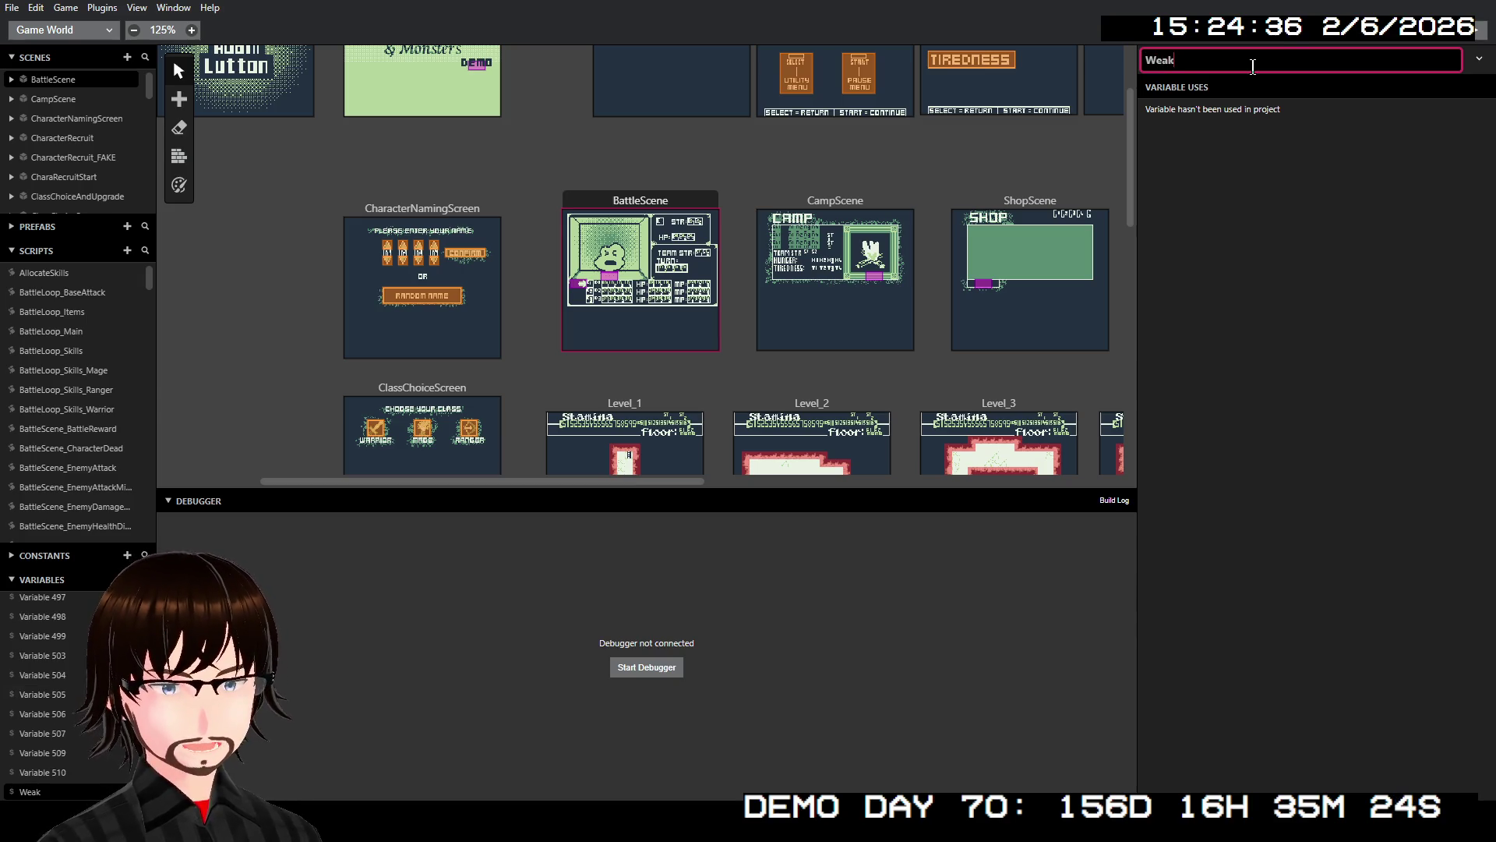
{"action": "type", "text": "OrStrong"}
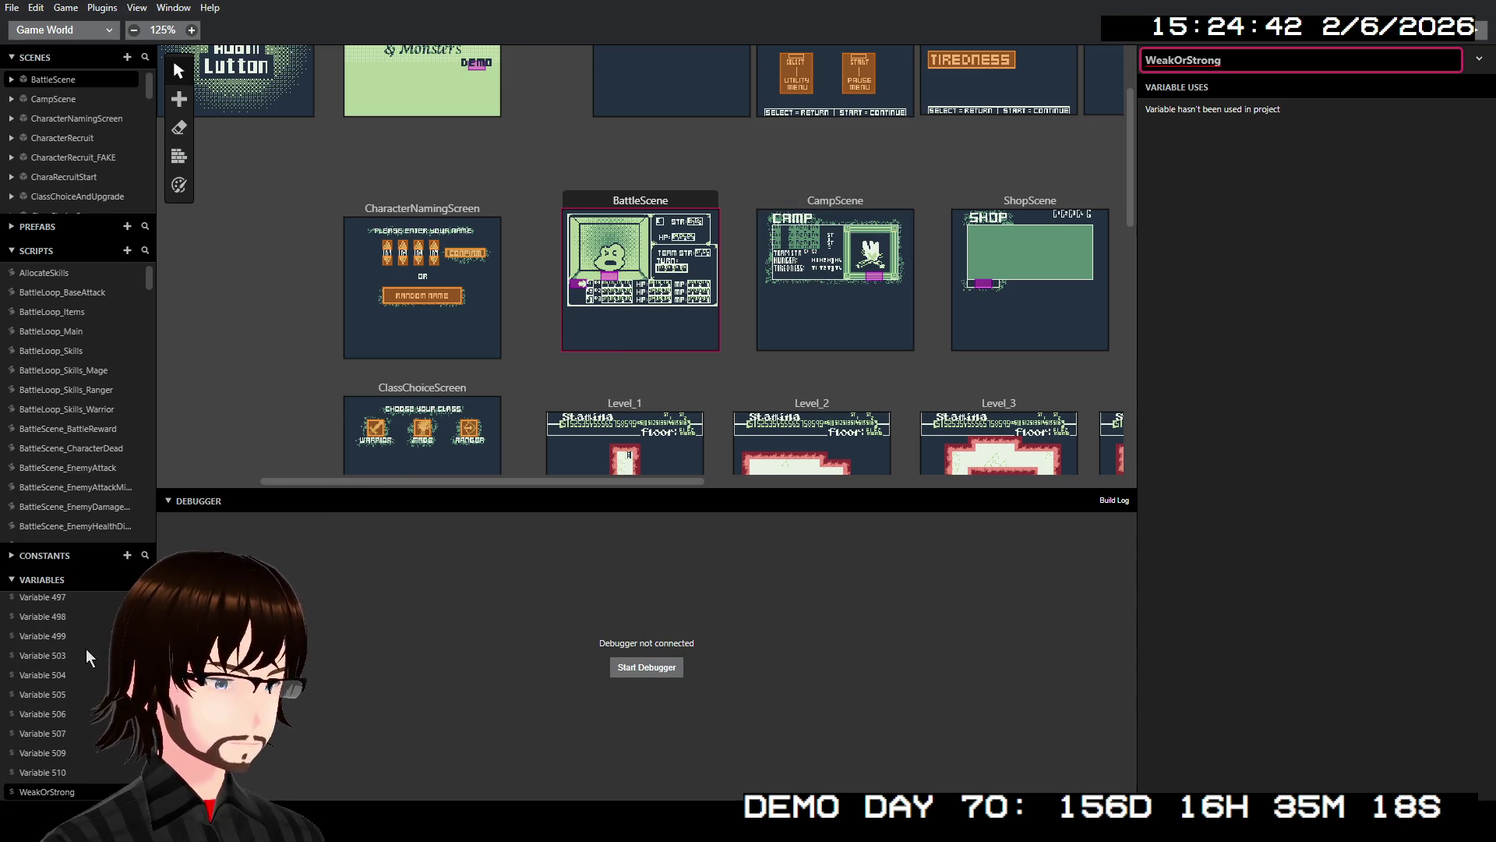
{"action": "scroll", "coordinate": [86, 648], "scroll_direction": "up", "scroll_amount": 15}
{"action": "scroll", "coordinate": [88, 646], "scroll_direction": "up", "scroll_amount": 20}
{"action": "scroll", "coordinate": [89, 633], "scroll_direction": "up", "scroll_amount": 20}
{"action": "scroll", "coordinate": [70, 639], "scroll_direction": "up", "scroll_amount": 20}
- Check that Variables 97 and 98 are unused, then reopen WeakOrStrong
{"action": "left_click", "coordinate": [53, 675]}
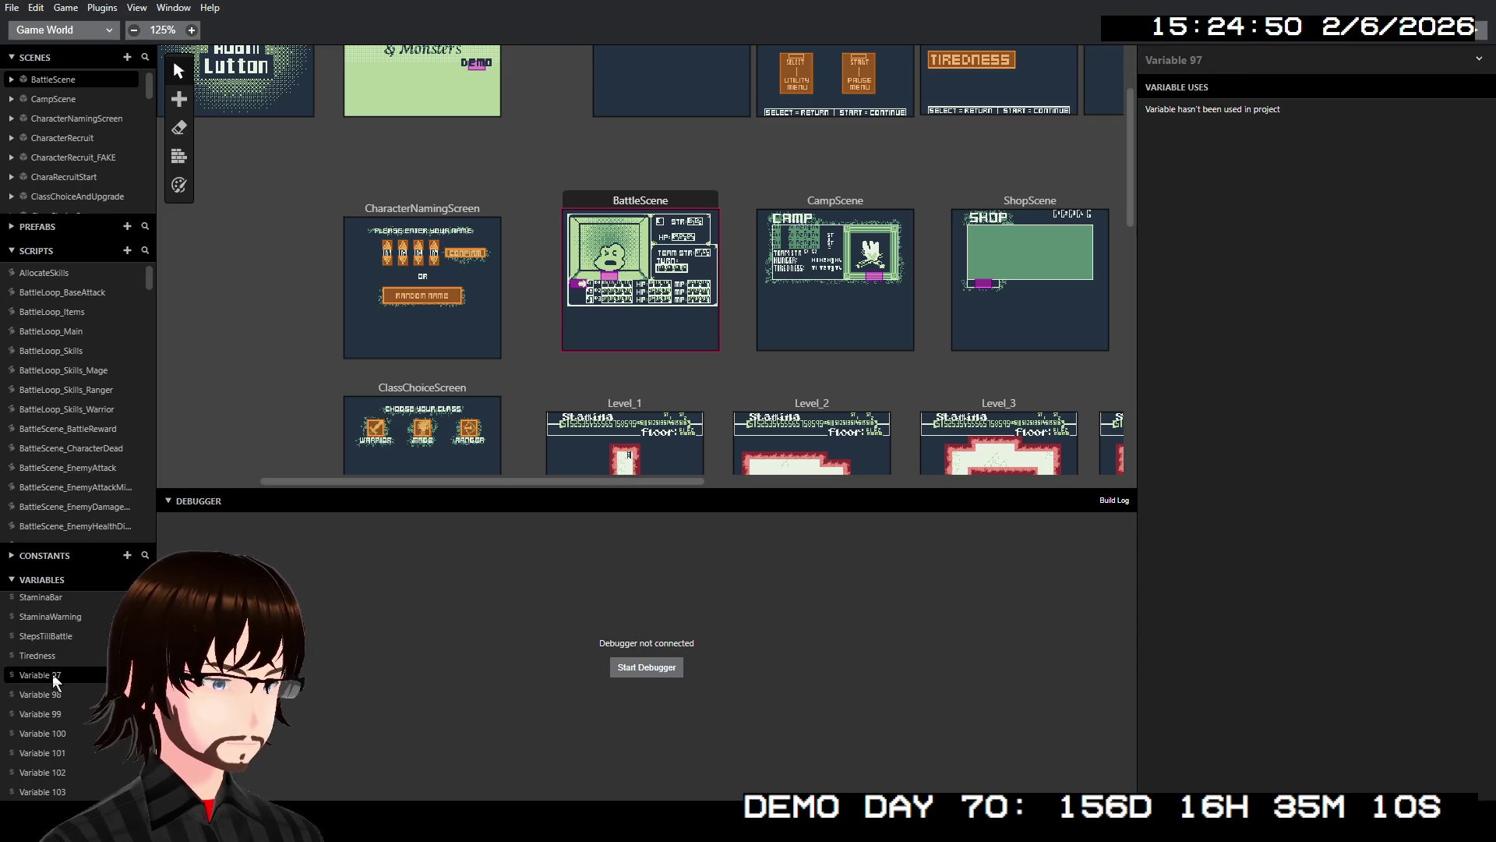
{"action": "left_click", "coordinate": [60, 692]}
{"action": "scroll", "coordinate": [78, 687], "scroll_direction": "down", "scroll_amount": 20}
{"action": "scroll", "coordinate": [69, 740], "scroll_direction": "down", "scroll_amount": 20}
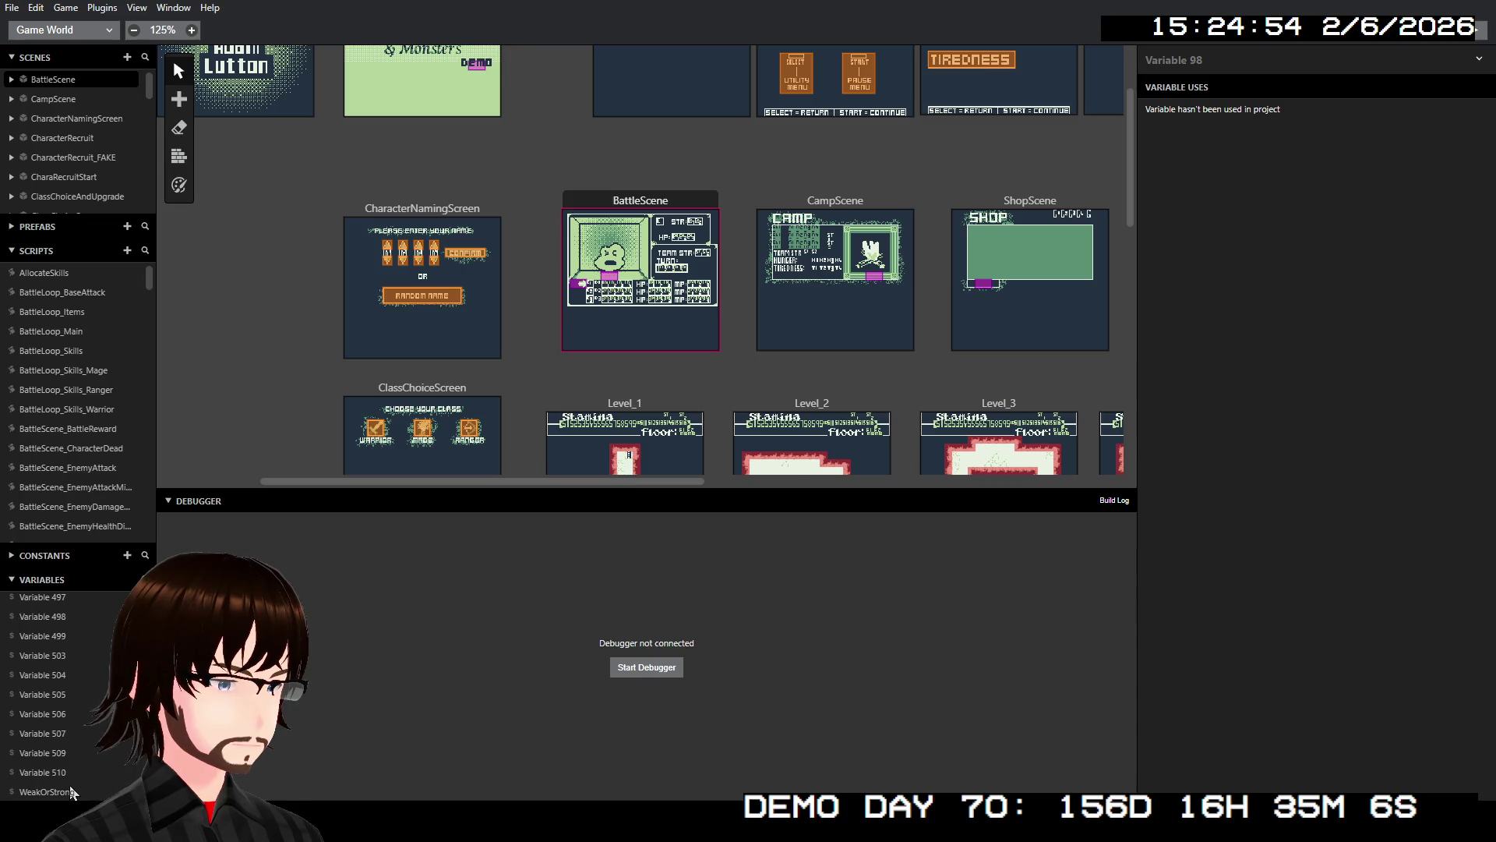
{"action": "left_click", "coordinate": [70, 789]}
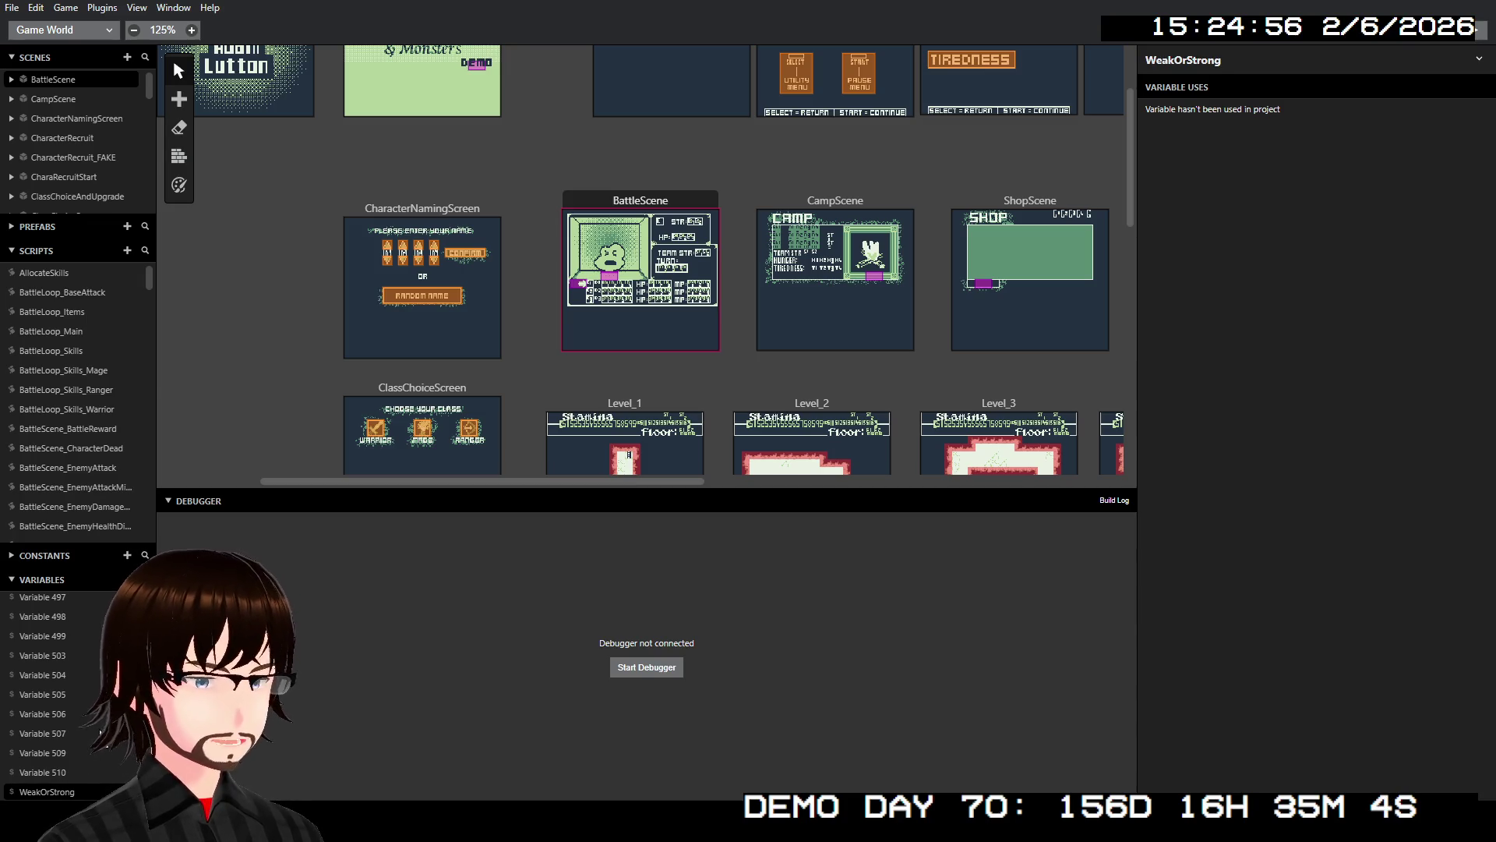
{"action": "scroll", "coordinate": [68, 694], "scroll_direction": "up", "scroll_amount": 20}
{"action": "scroll", "coordinate": [68, 694], "scroll_direction": "up", "scroll_amount": 15}
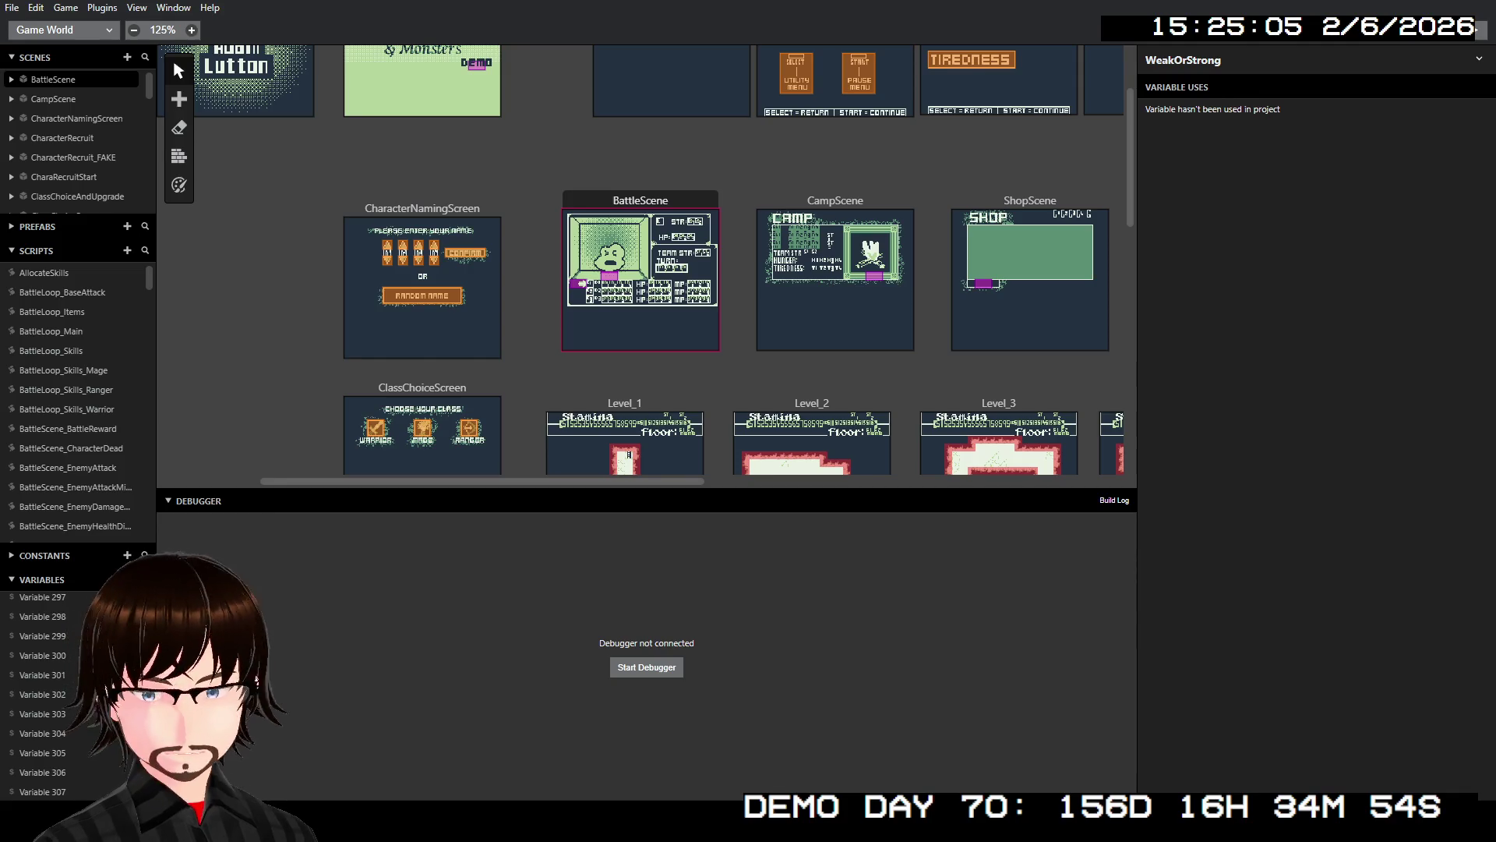
- Open MageSkills_Dark and review its switch setting $DamageTemp to 30, 7 or 15
{"action": "scroll", "coordinate": [70, 694], "scroll_direction": "up", "scroll_amount": 20}
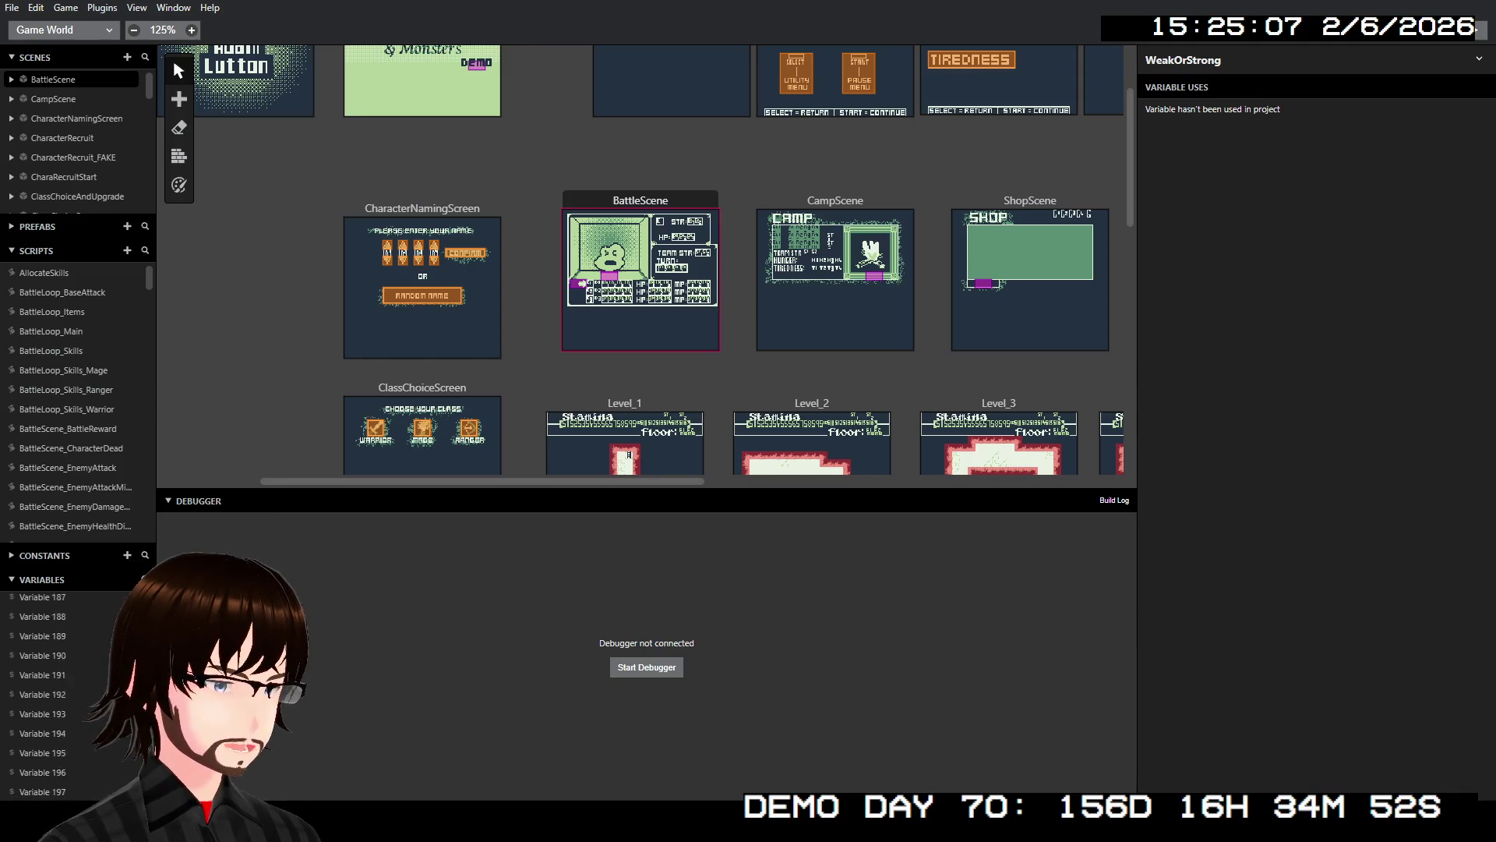
{"action": "scroll", "coordinate": [70, 693], "scroll_direction": "up", "scroll_amount": 20}
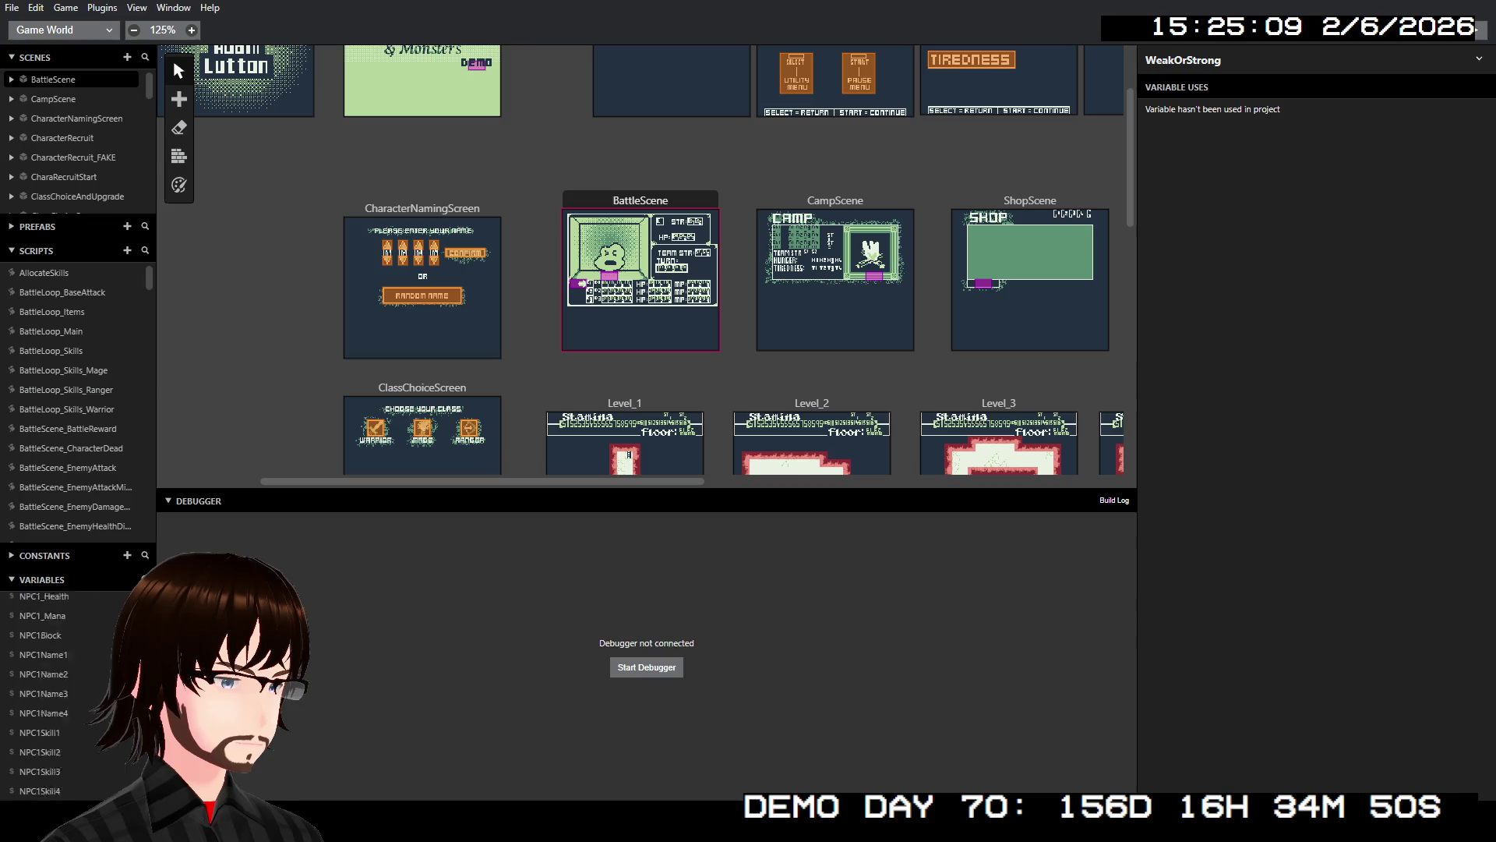
{"action": "scroll", "coordinate": [70, 694], "scroll_direction": "up", "scroll_amount": 5}
{"action": "scroll", "coordinate": [78, 398], "scroll_direction": "down", "scroll_amount": 15}
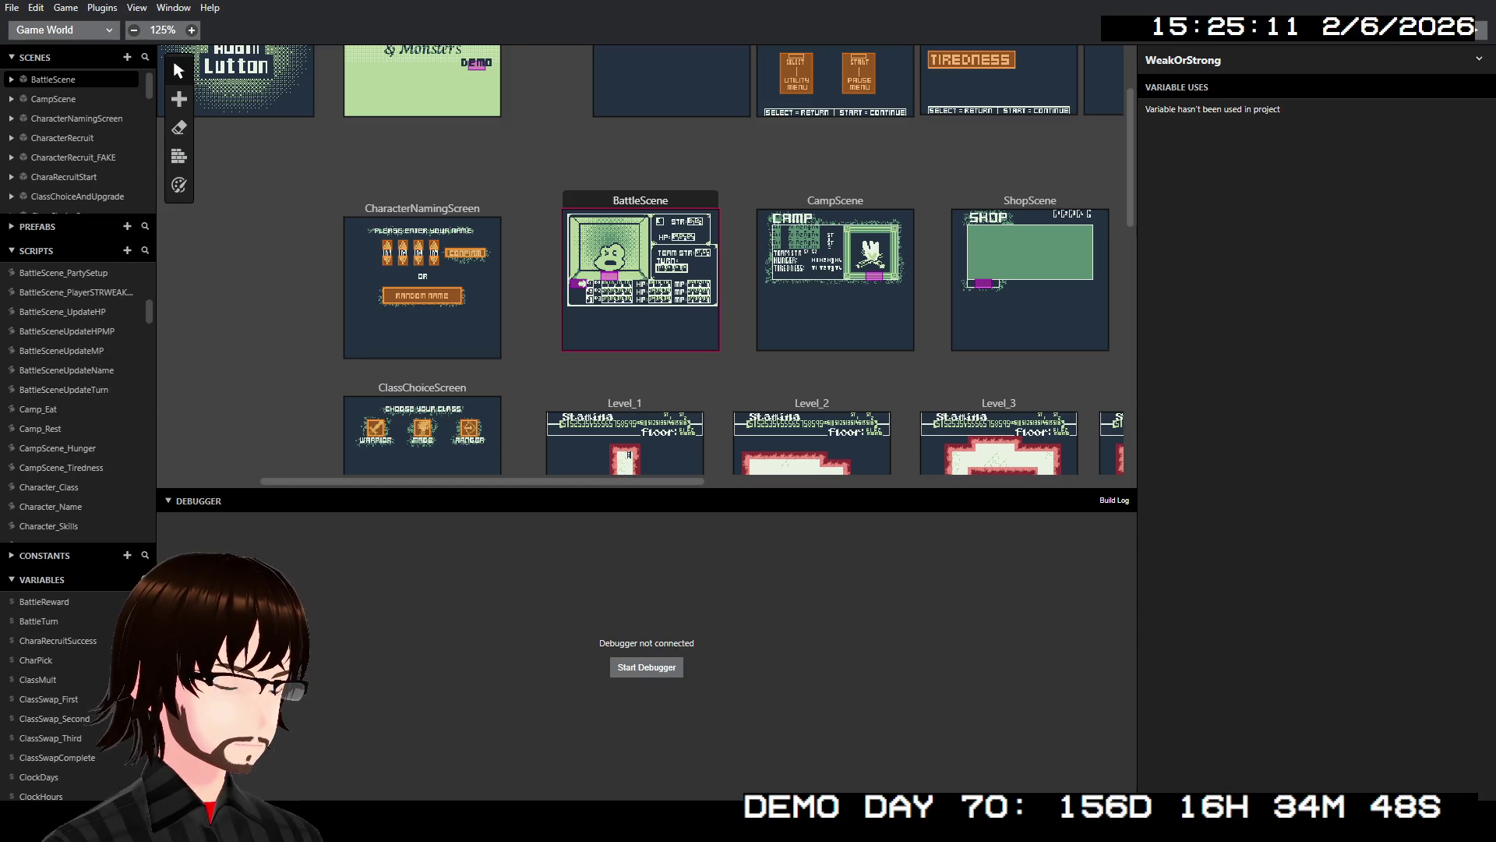
{"action": "scroll", "coordinate": [78, 397], "scroll_direction": "up", "scroll_amount": 6}
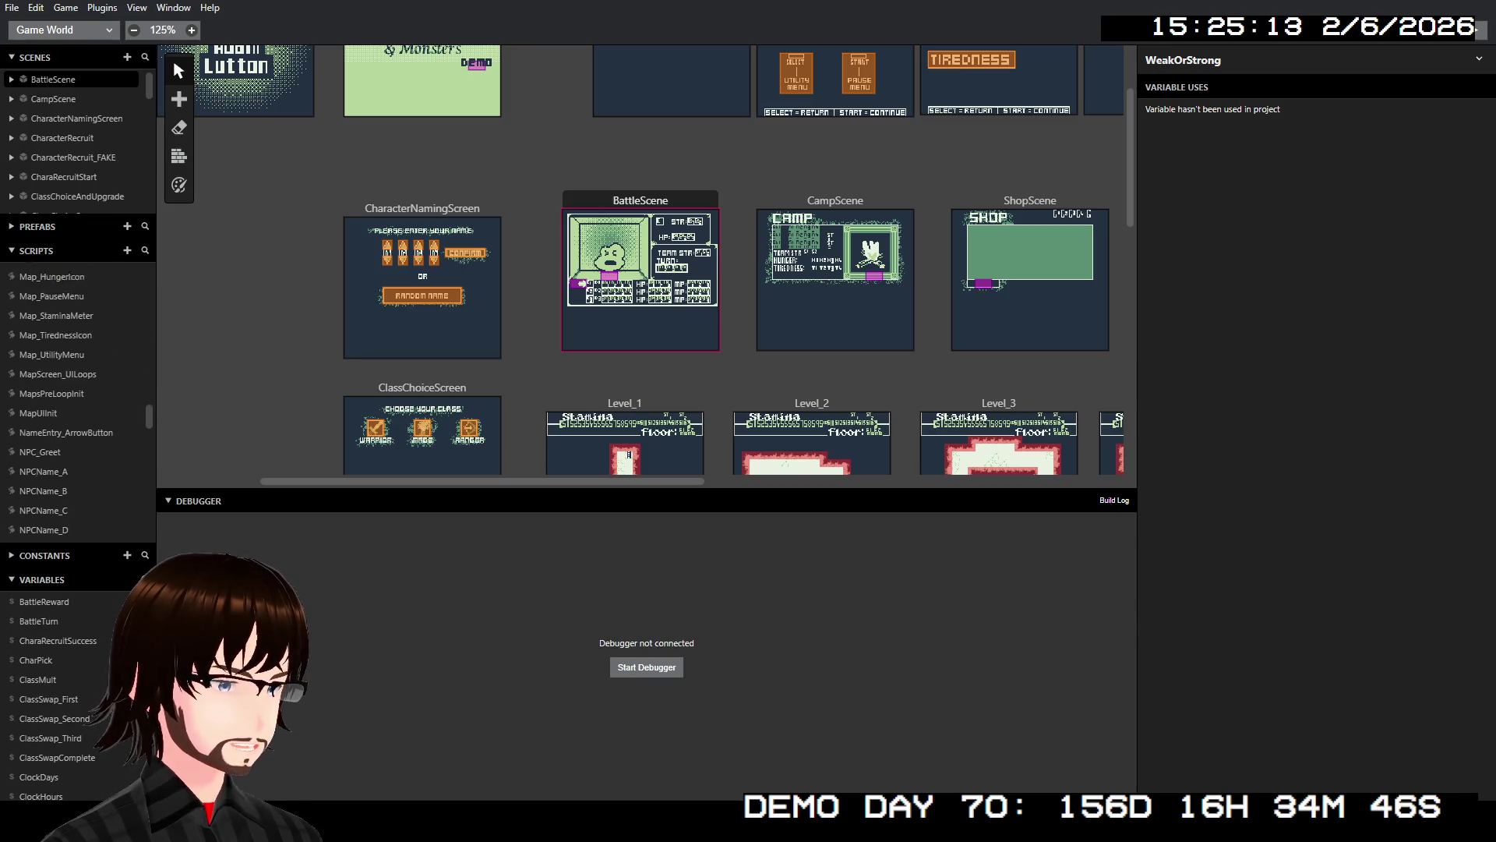
{"action": "scroll", "coordinate": [67, 365], "scroll_direction": "up", "scroll_amount": 2}
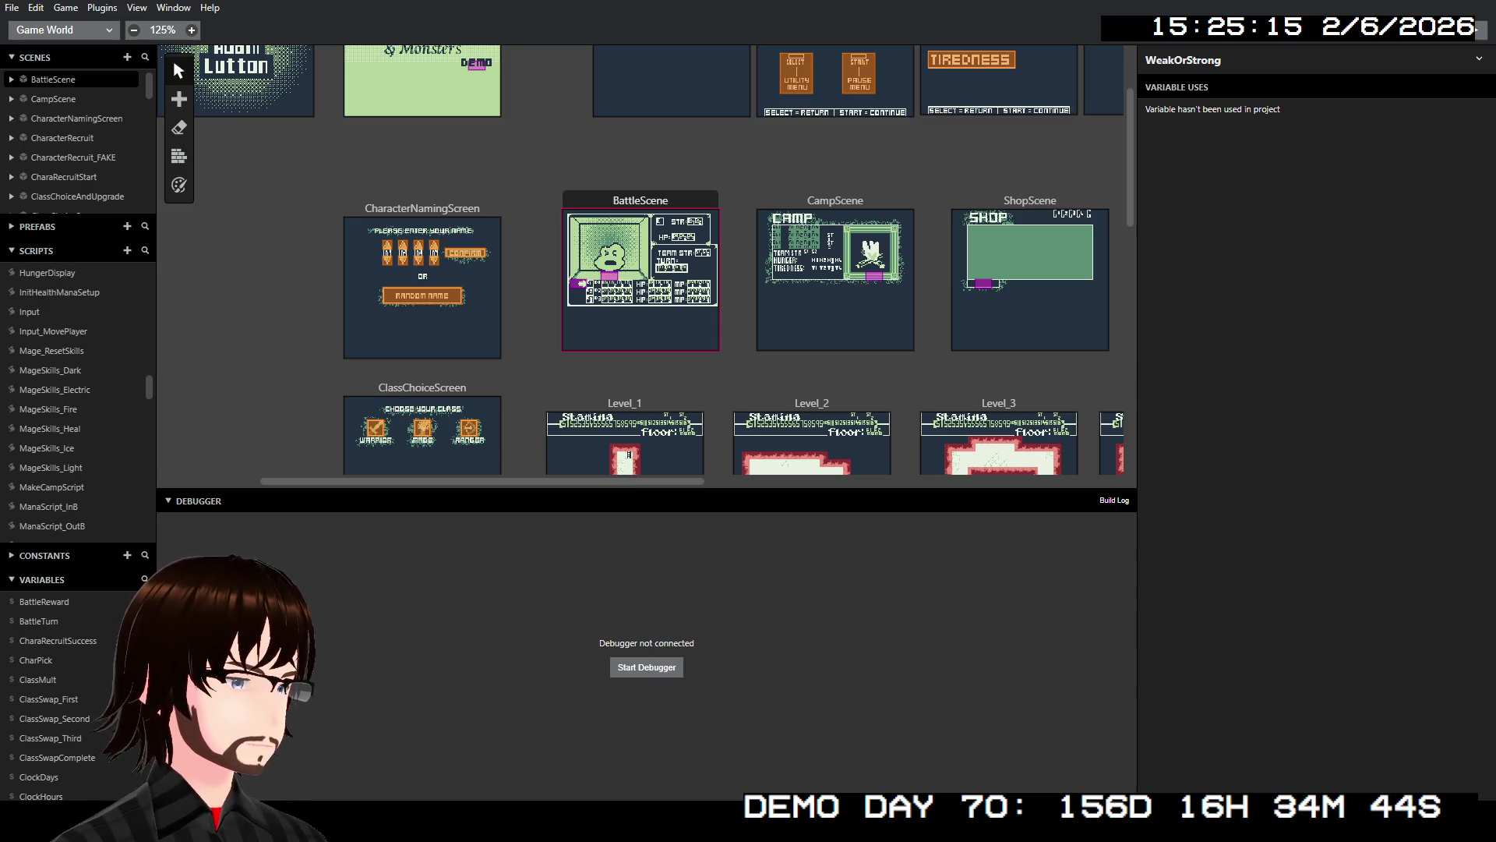
{"action": "left_click", "coordinate": [67, 369]}
{"action": "scroll", "coordinate": [1365, 353], "scroll_direction": "up", "scroll_amount": 5}
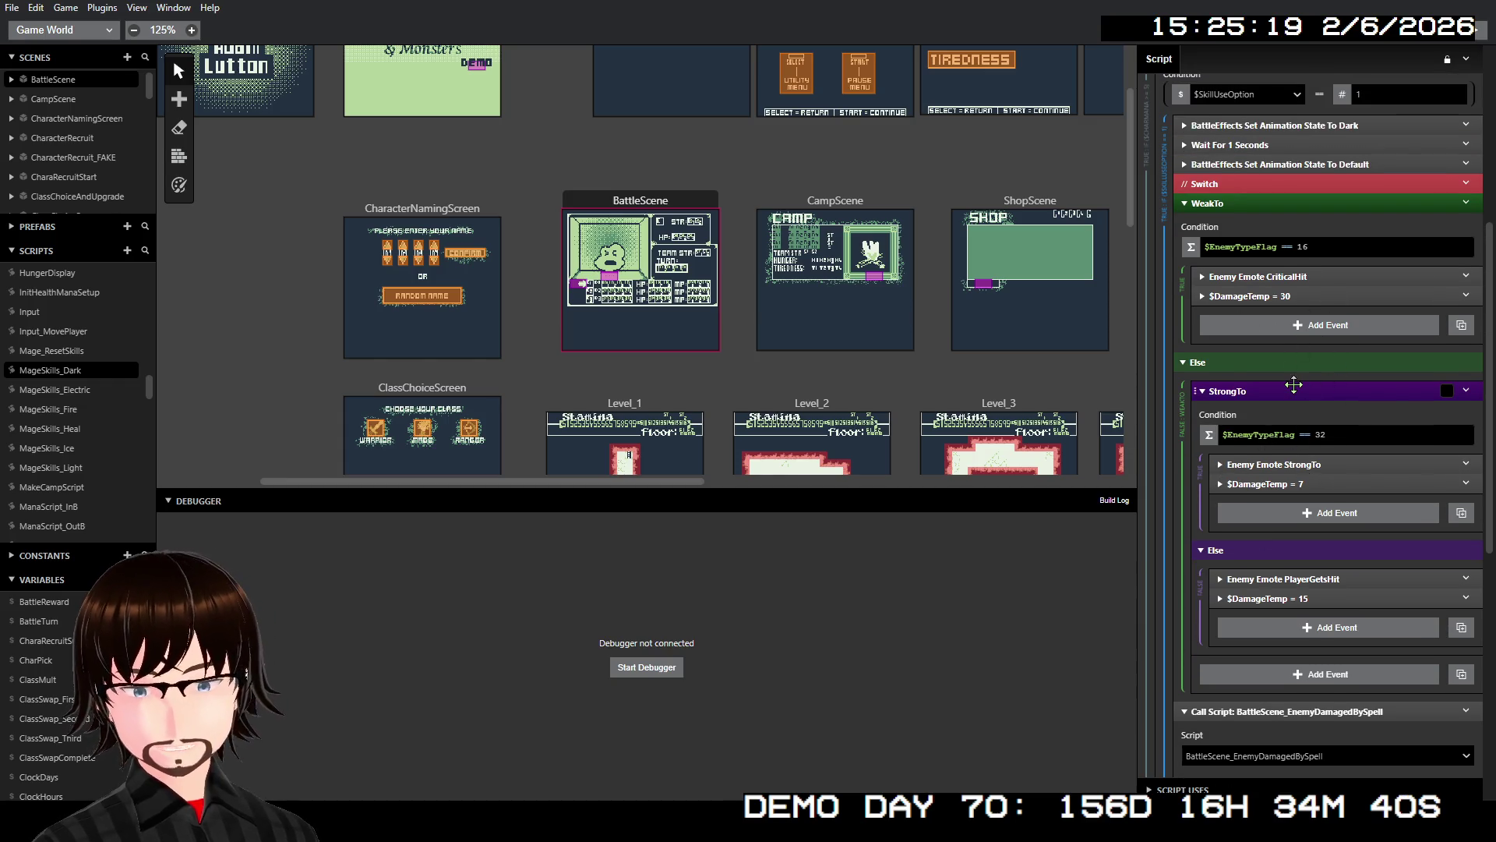
{"action": "scroll", "coordinate": [1293, 366], "scroll_direction": "up", "scroll_amount": 1}
{"action": "scroll", "coordinate": [1293, 366], "scroll_direction": "up", "scroll_amount": 2}
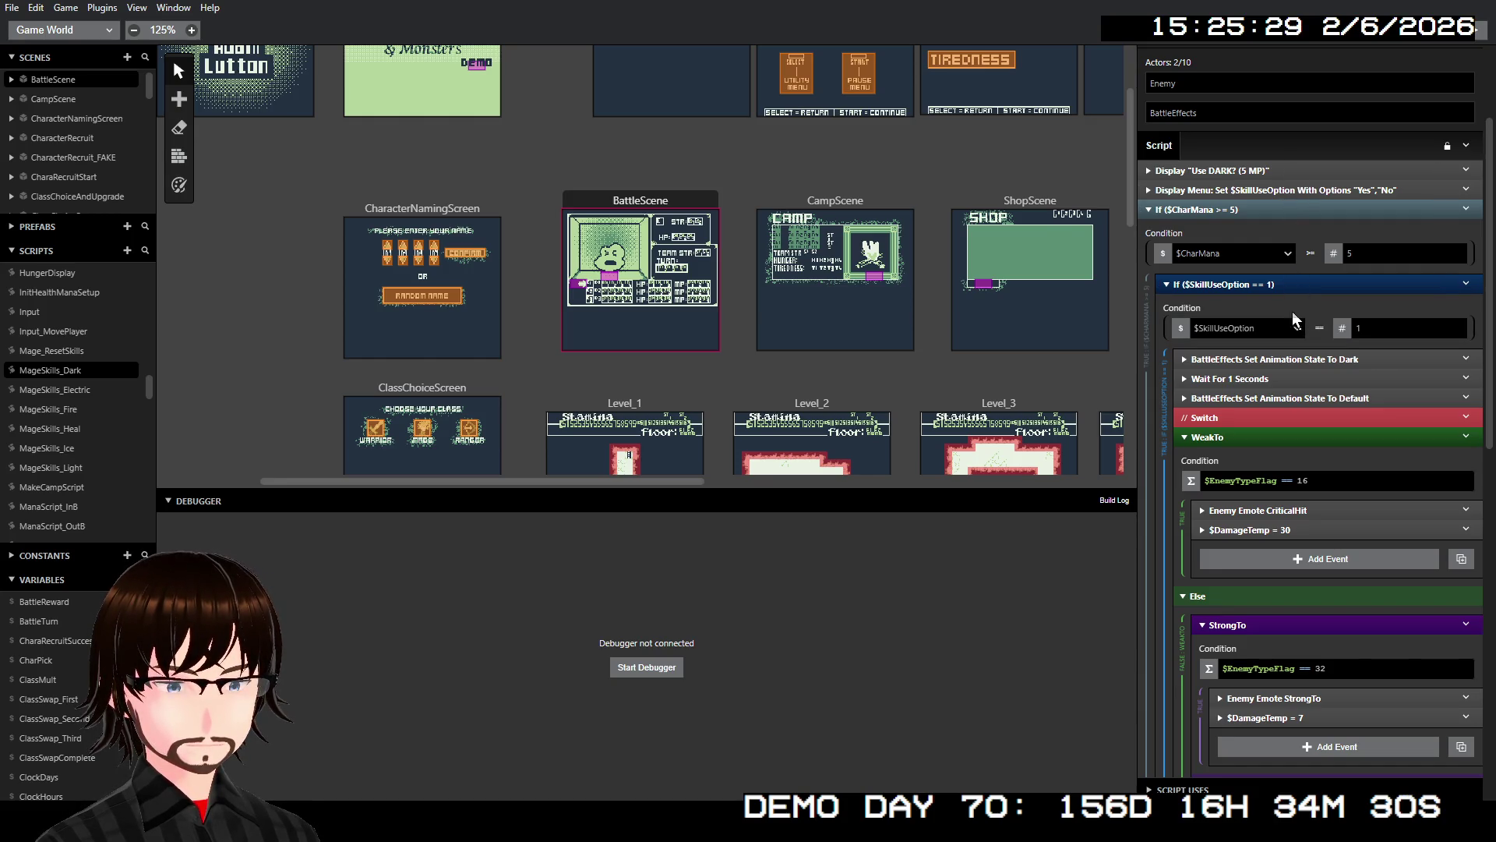
{"action": "scroll", "coordinate": [1311, 371], "scroll_direction": "down", "scroll_amount": 10}
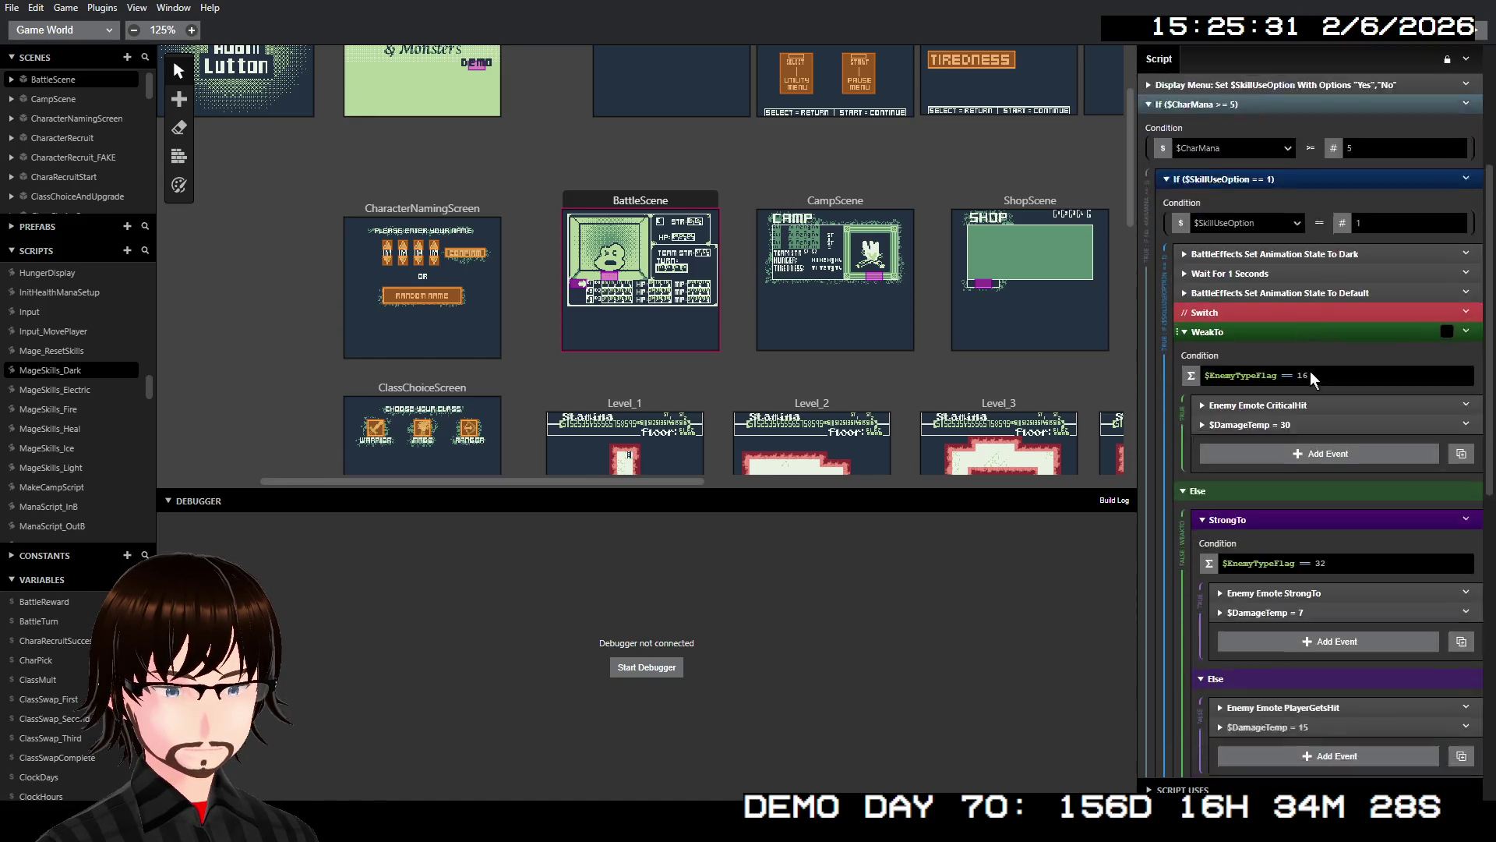
{"action": "scroll", "coordinate": [1312, 380], "scroll_direction": "up", "scroll_amount": 10}
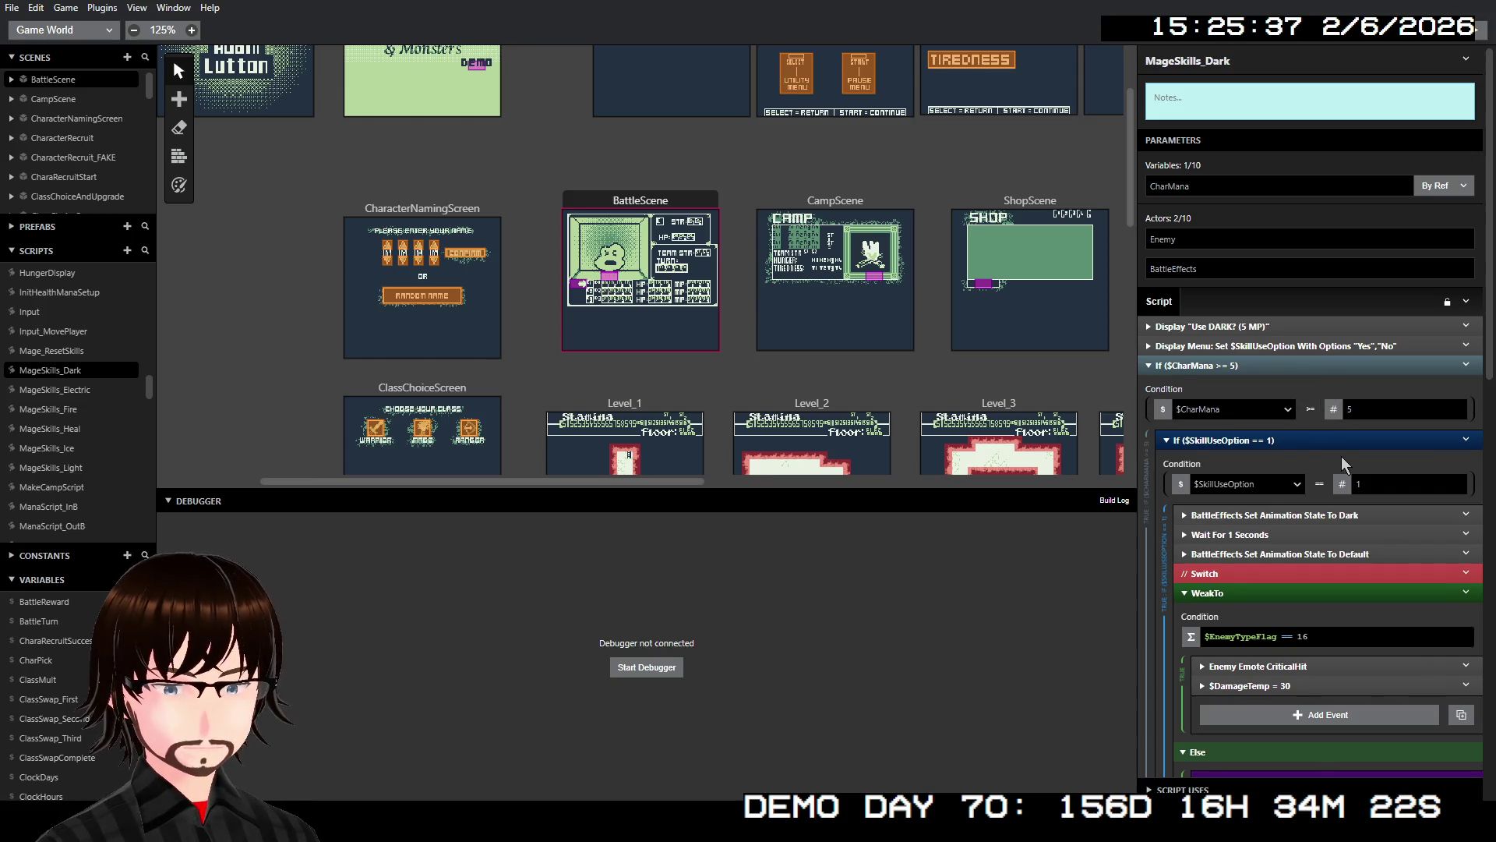
{"action": "scroll", "coordinate": [1340, 456], "scroll_direction": "down", "scroll_amount": 2}
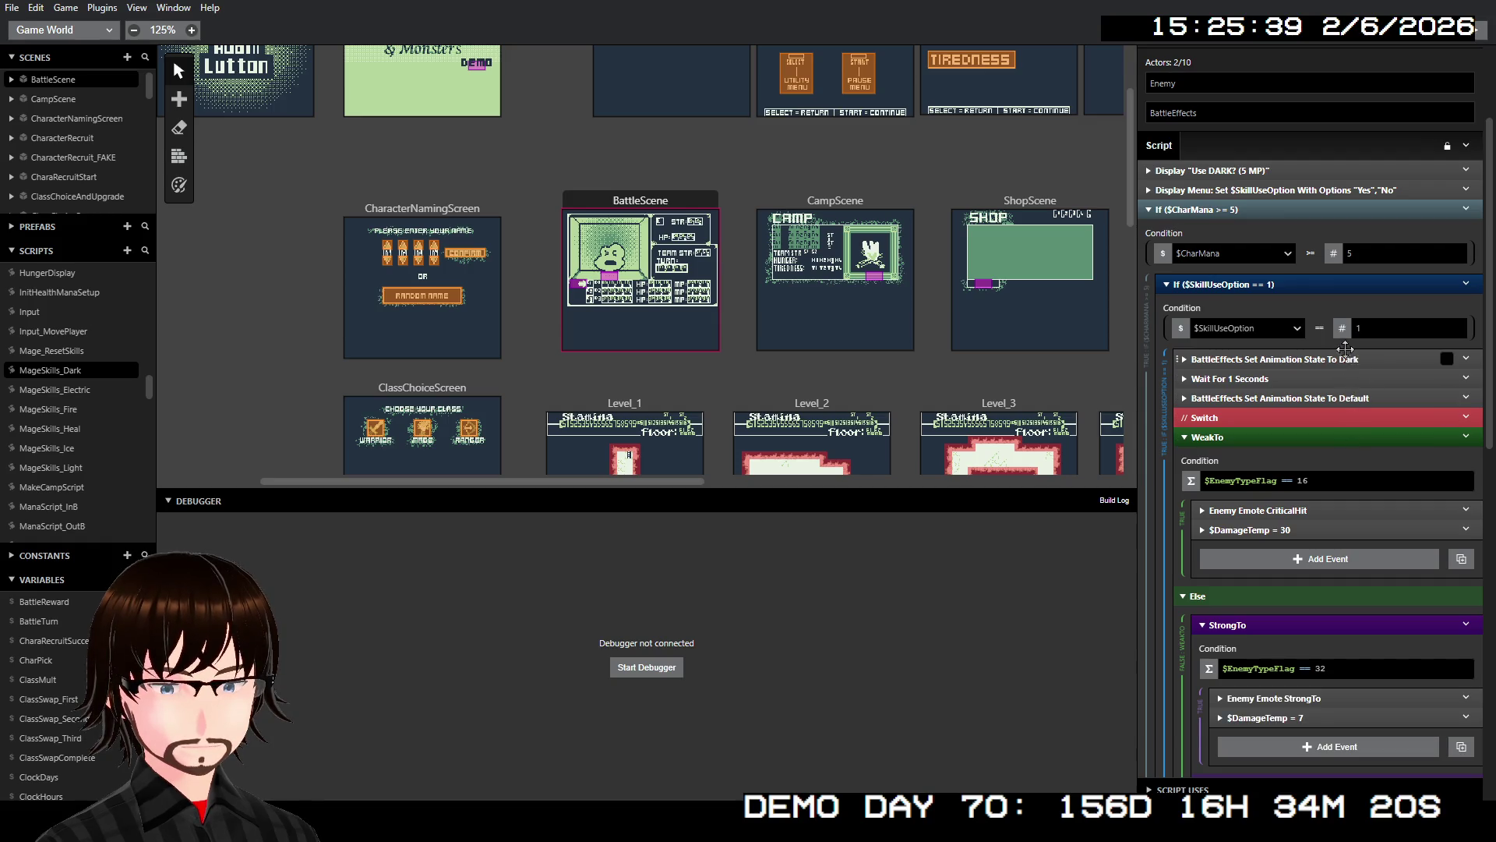
{"action": "scroll", "coordinate": [1329, 310], "scroll_direction": "down", "scroll_amount": 10}
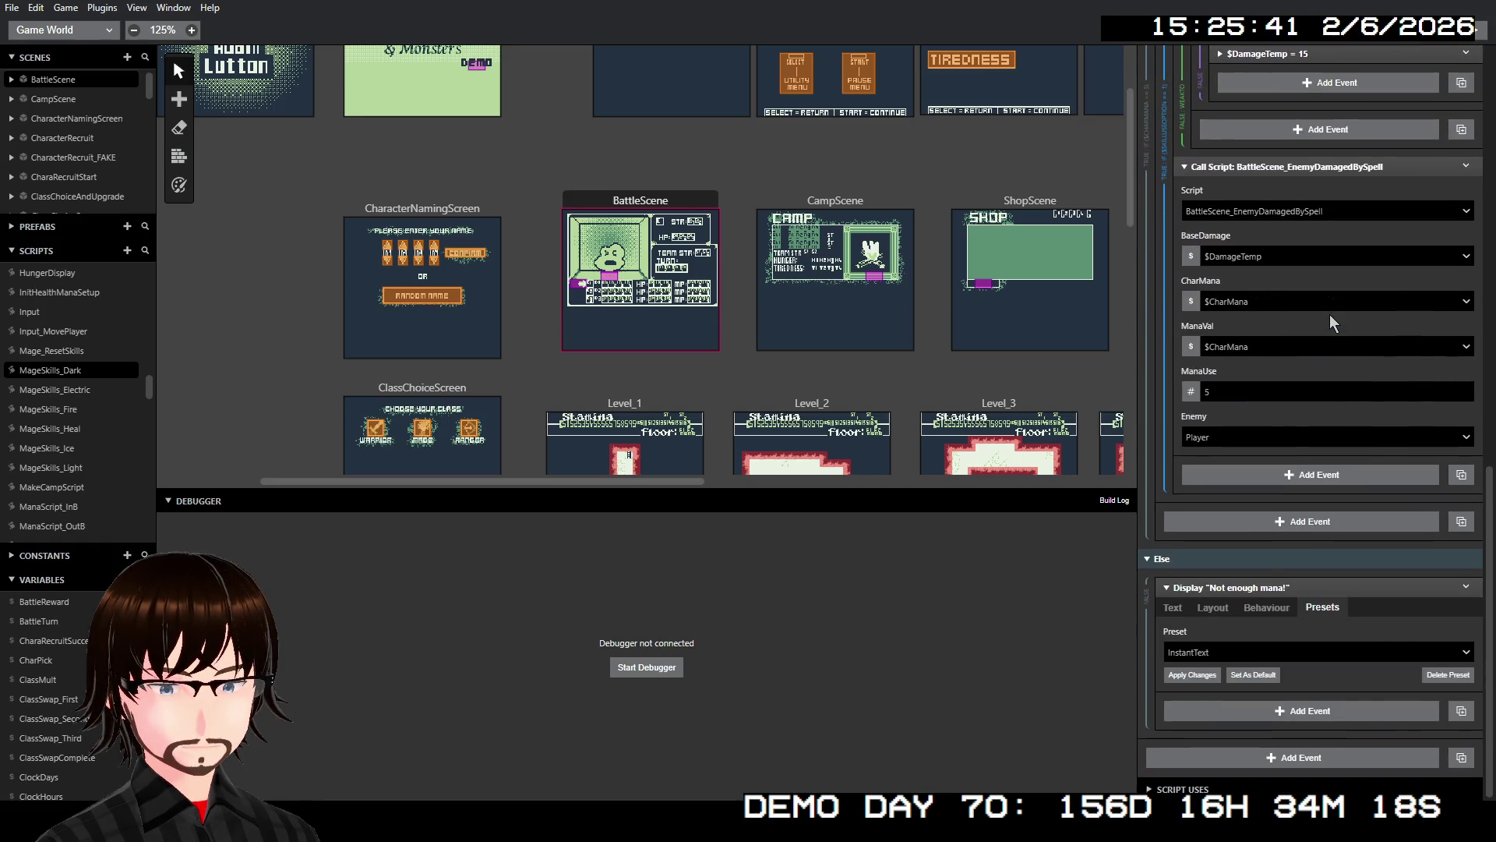
{"action": "scroll", "coordinate": [1330, 315], "scroll_direction": "up", "scroll_amount": 10}
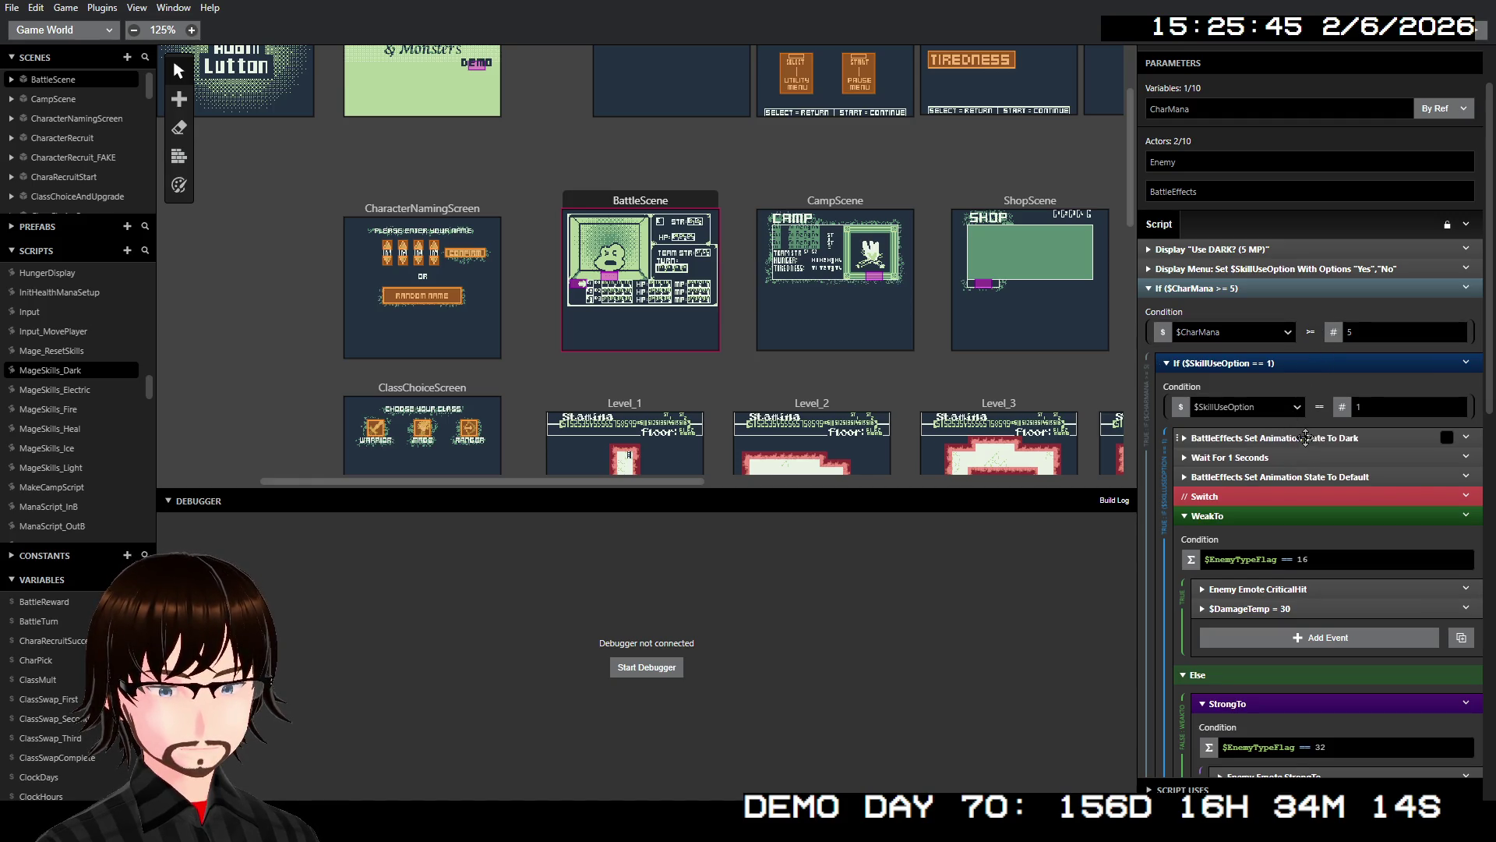
- Insert a Variable Math event before the dark animation setting $DamageTemp to a random value
{"action": "right_click", "coordinate": [1303, 441]}
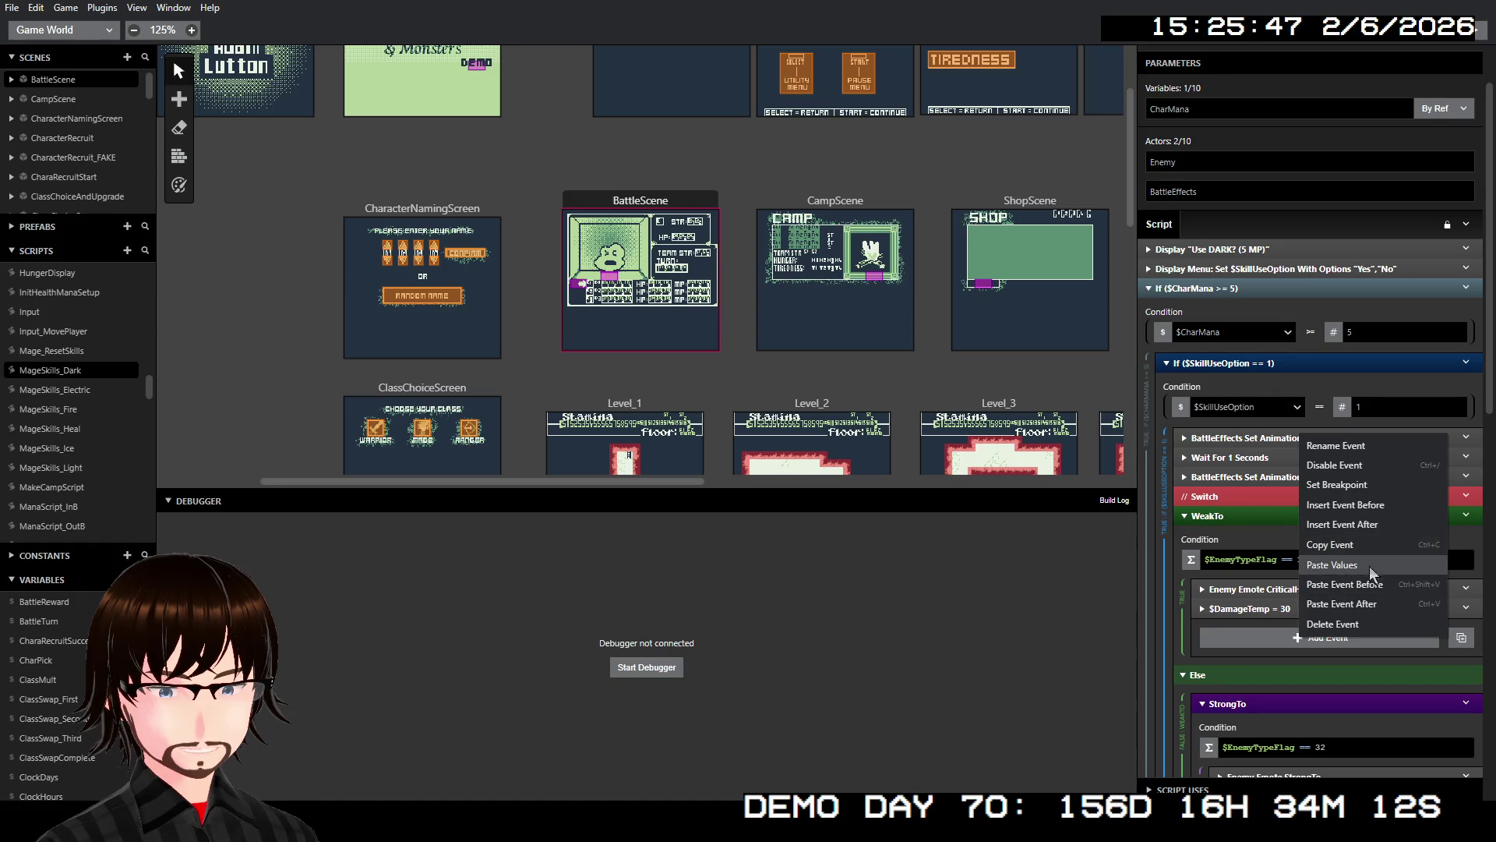
{"action": "left_click", "coordinate": [1368, 504]}
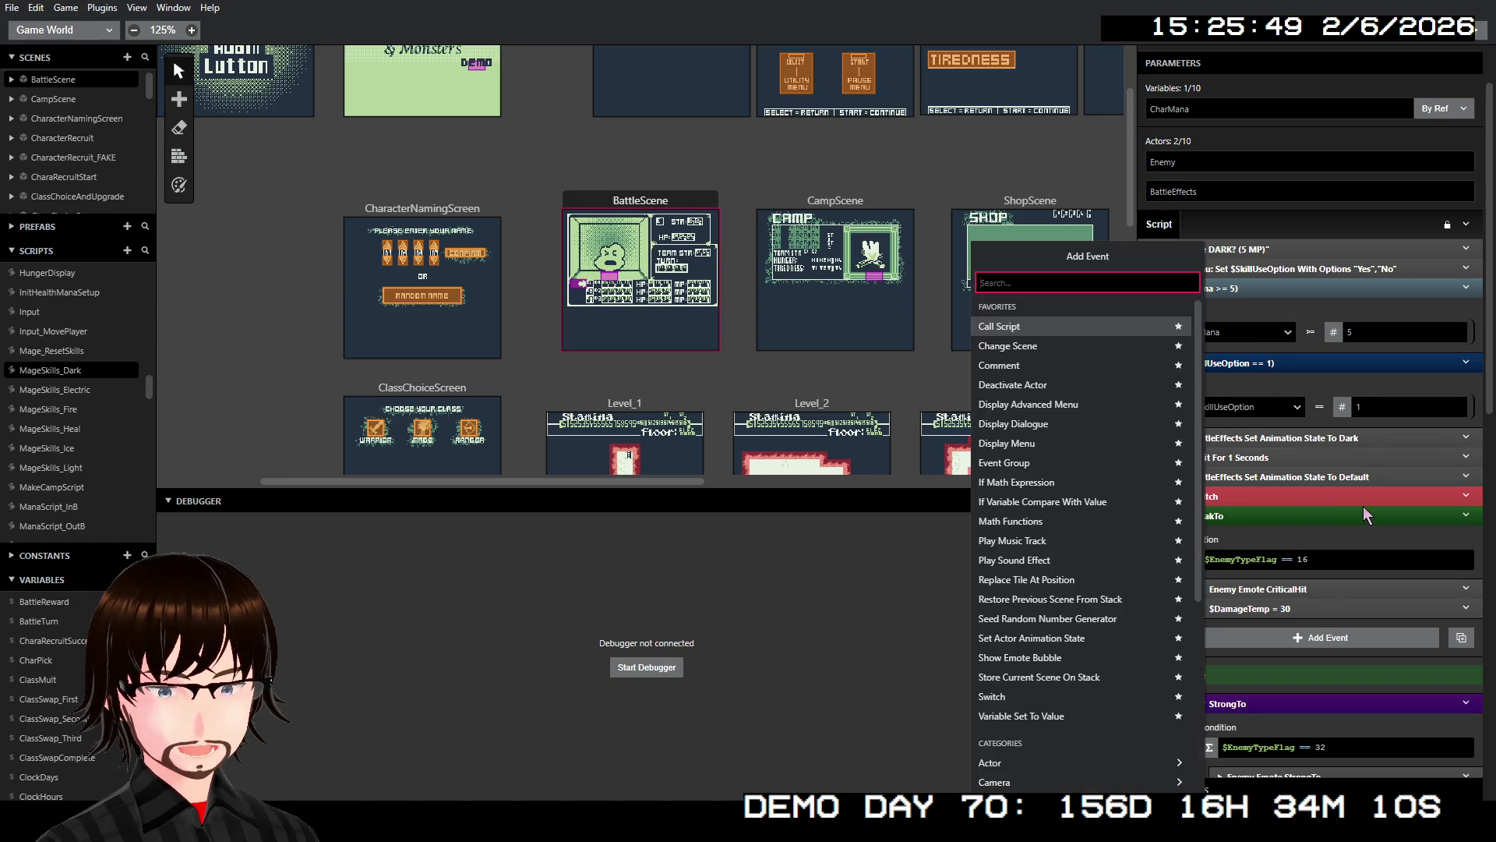
{"action": "type", "text": "math"}
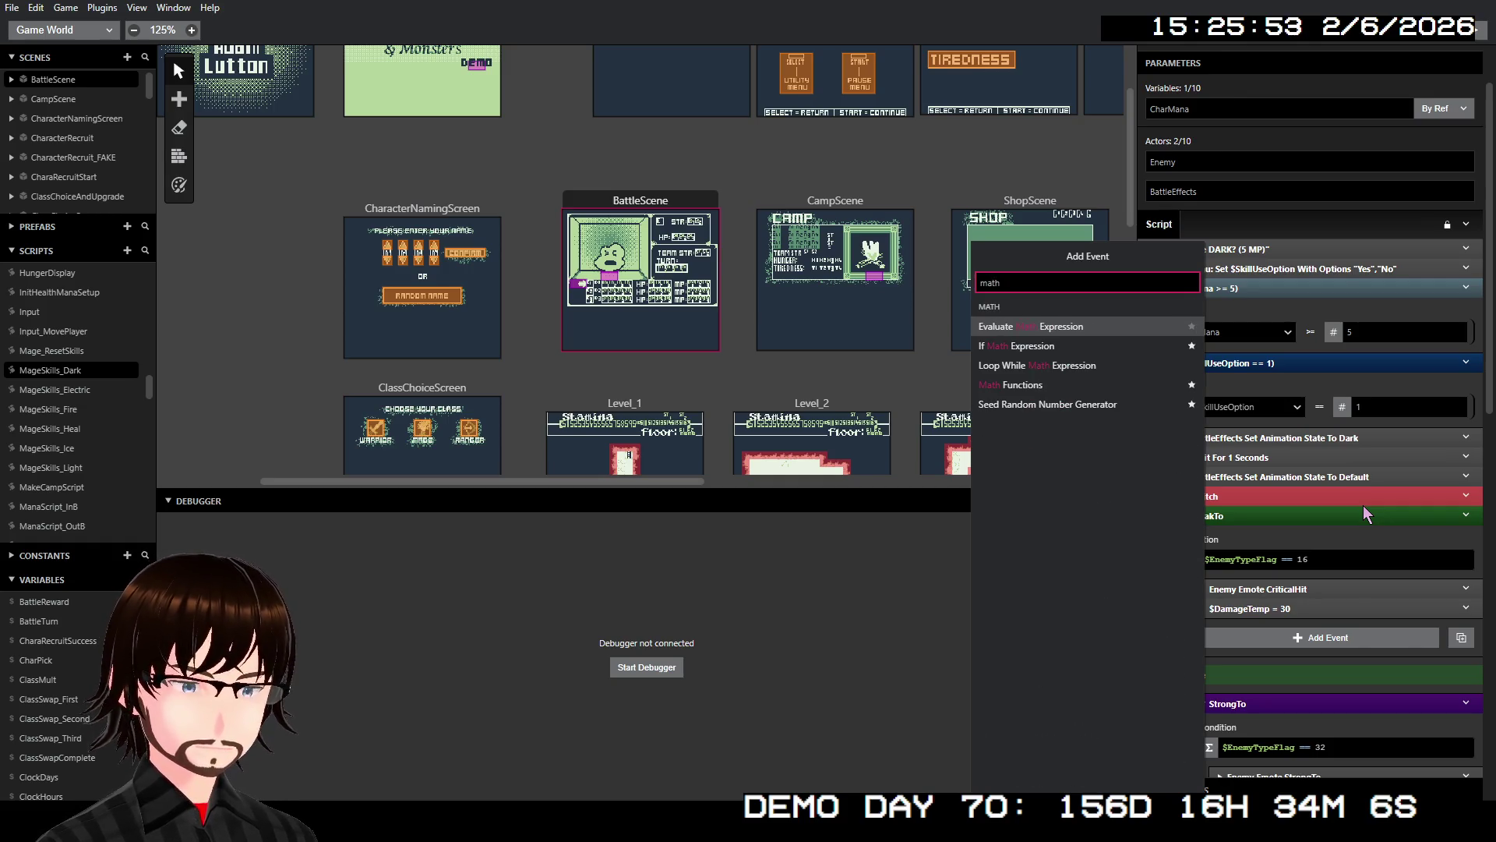
{"action": "left_click", "coordinate": [1054, 386]}
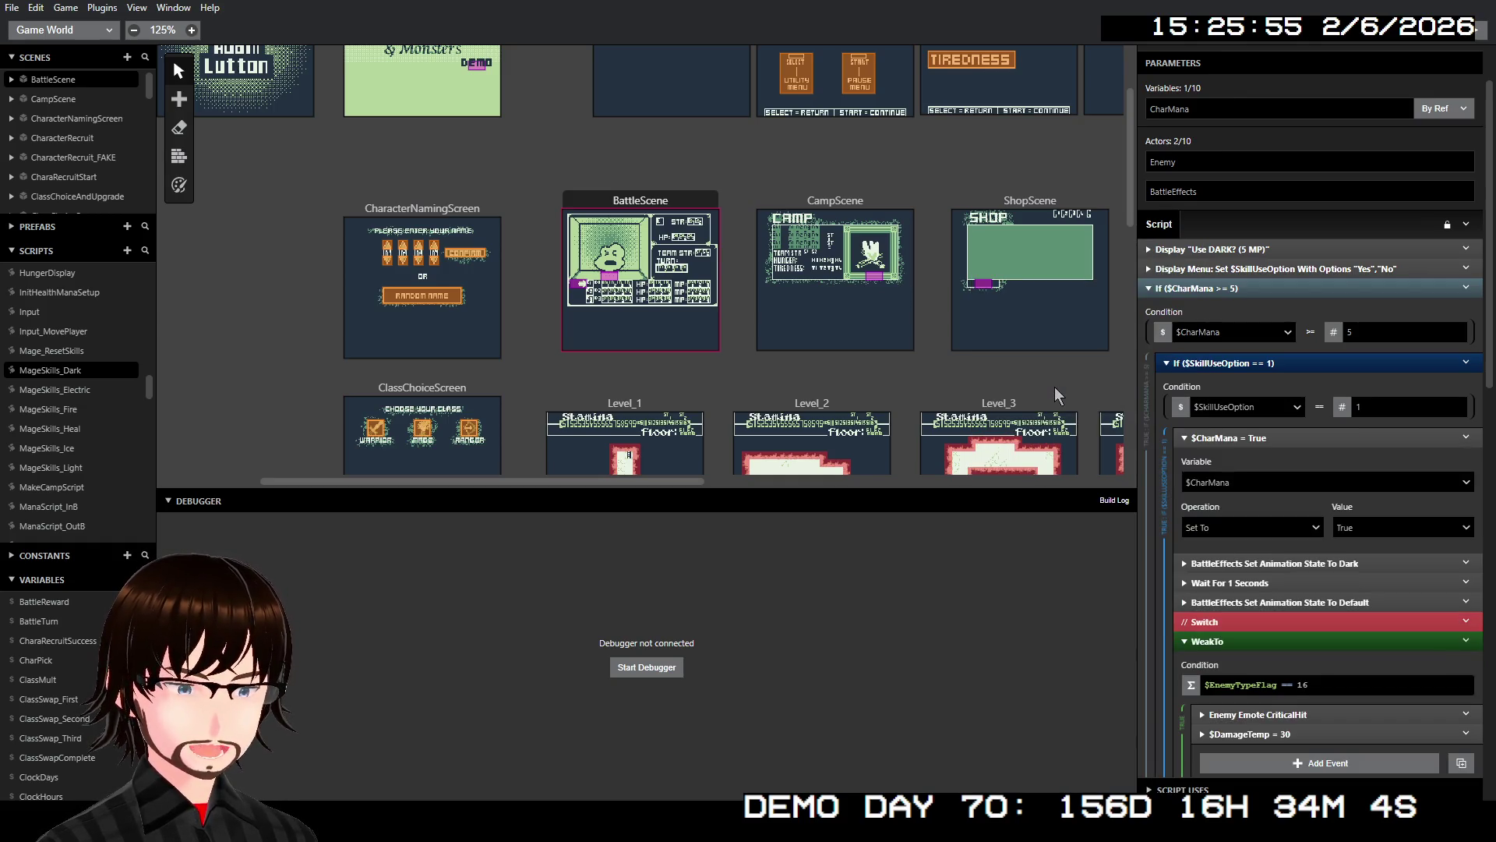
{"action": "left_click", "coordinate": [1267, 477]}
{"action": "type", "text": "da"}
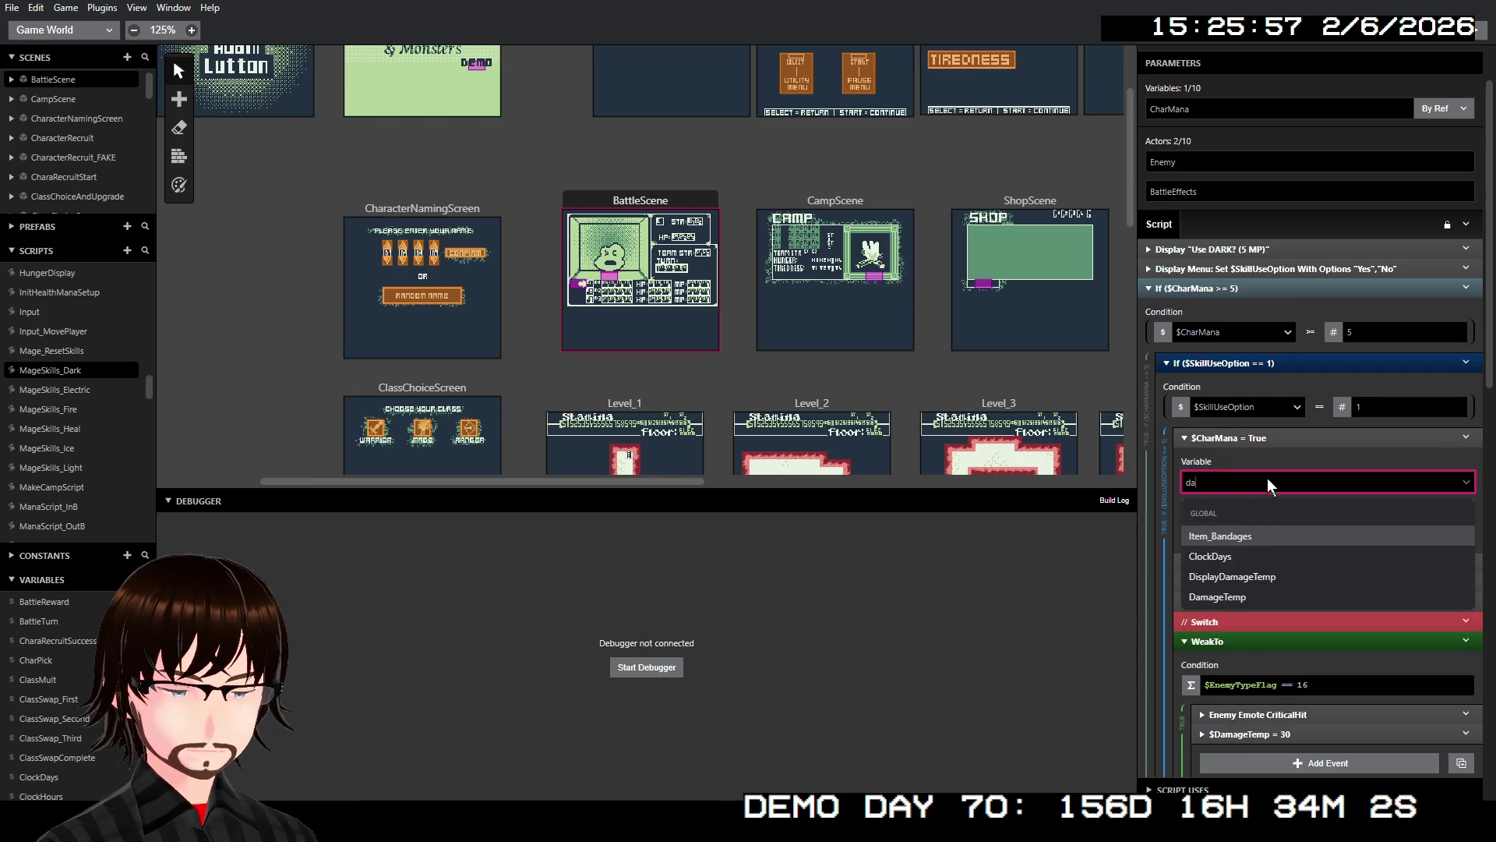
{"action": "left_click", "coordinate": [1246, 591]}
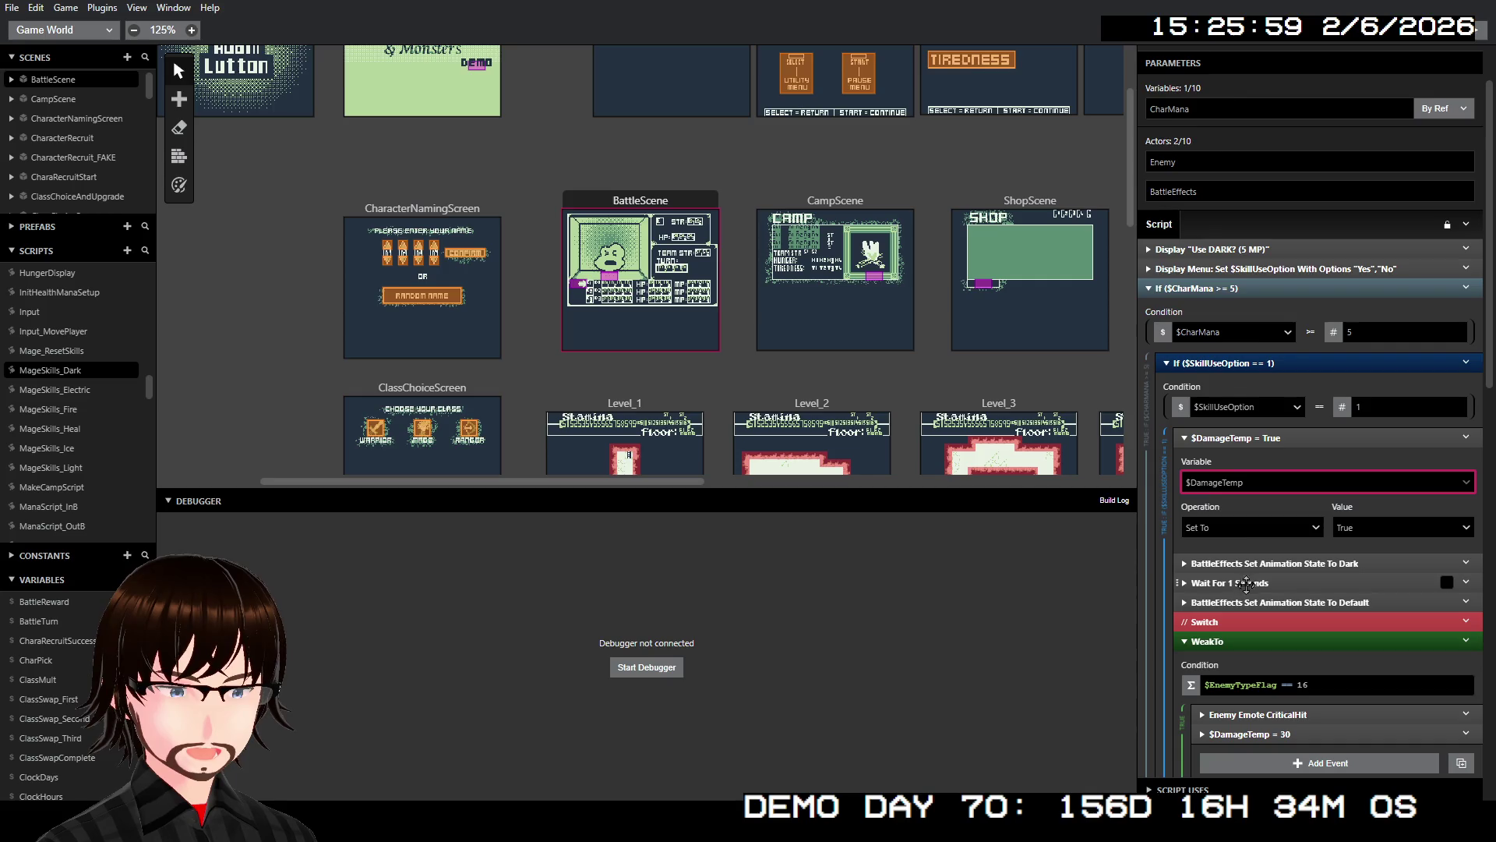
{"action": "left_click", "coordinate": [1242, 530]}
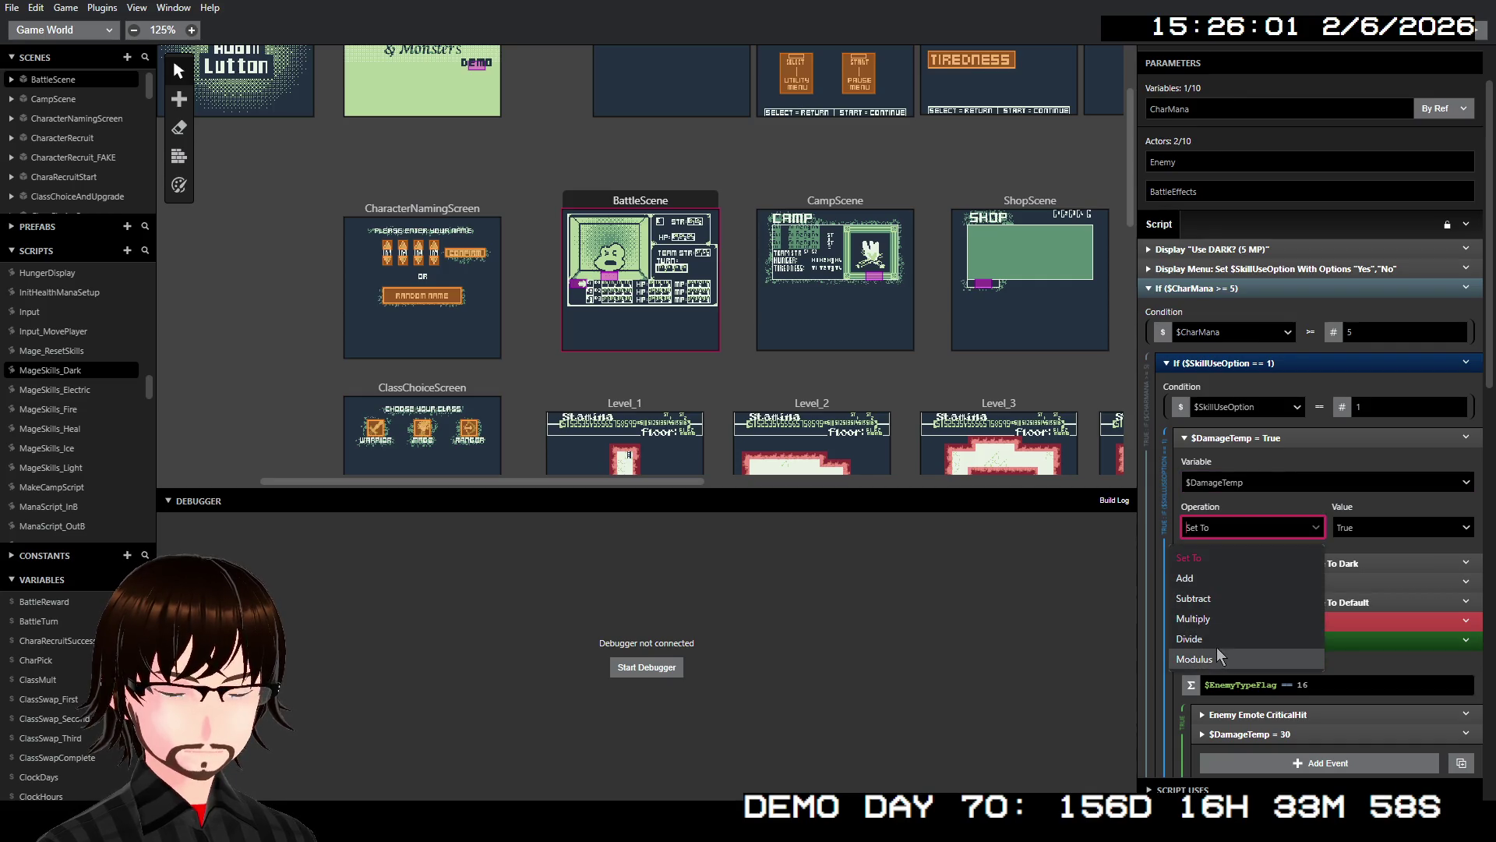
{"action": "left_click", "coordinate": [1381, 529]}
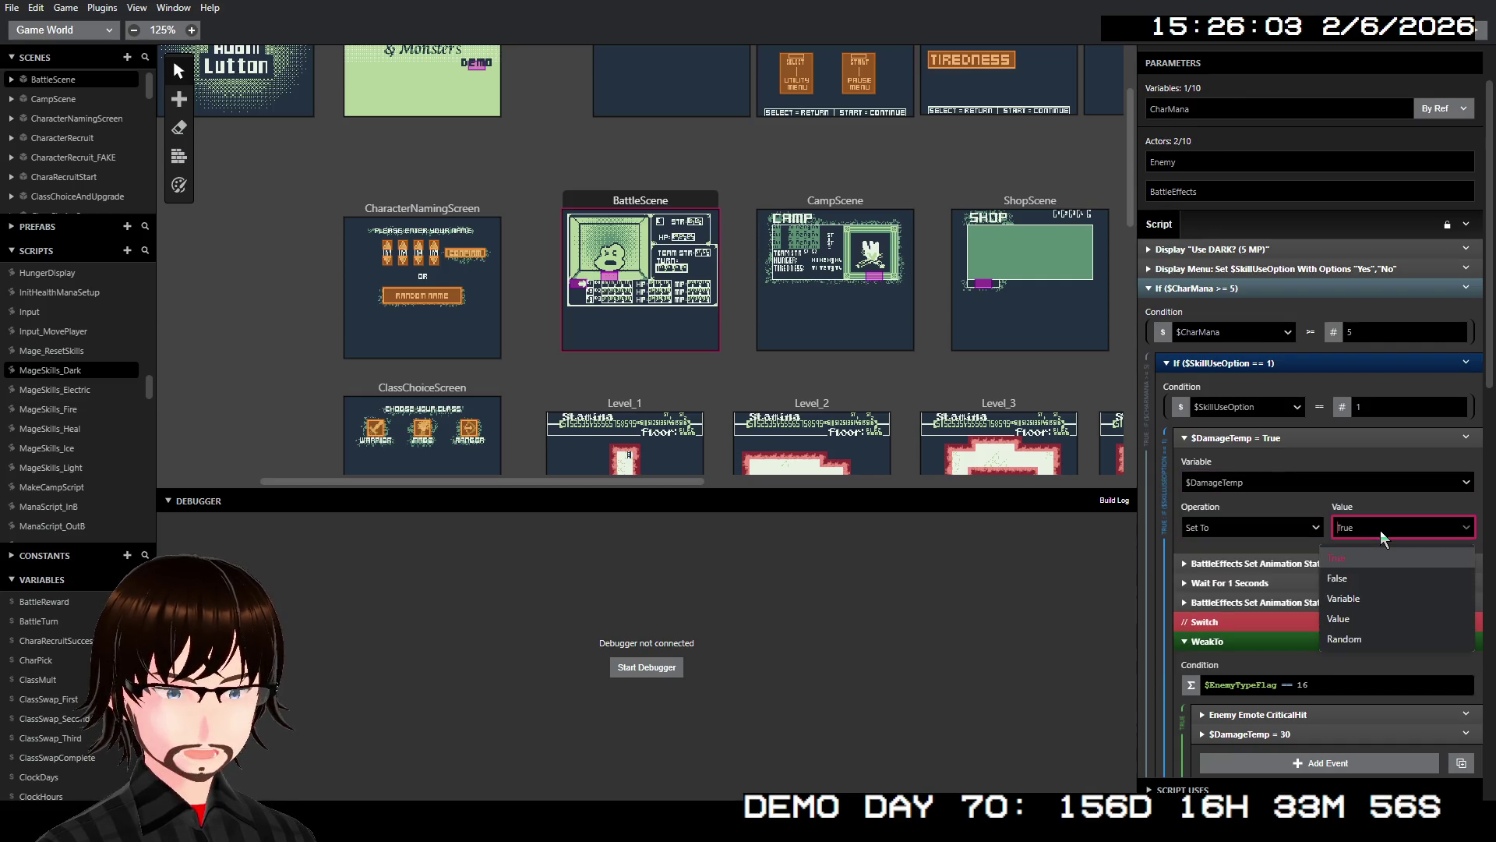
{"action": "left_click", "coordinate": [1386, 637]}
- Set the random range to Min 5, Max 10 and review the script
{"action": "left_click", "coordinate": [1247, 572]}
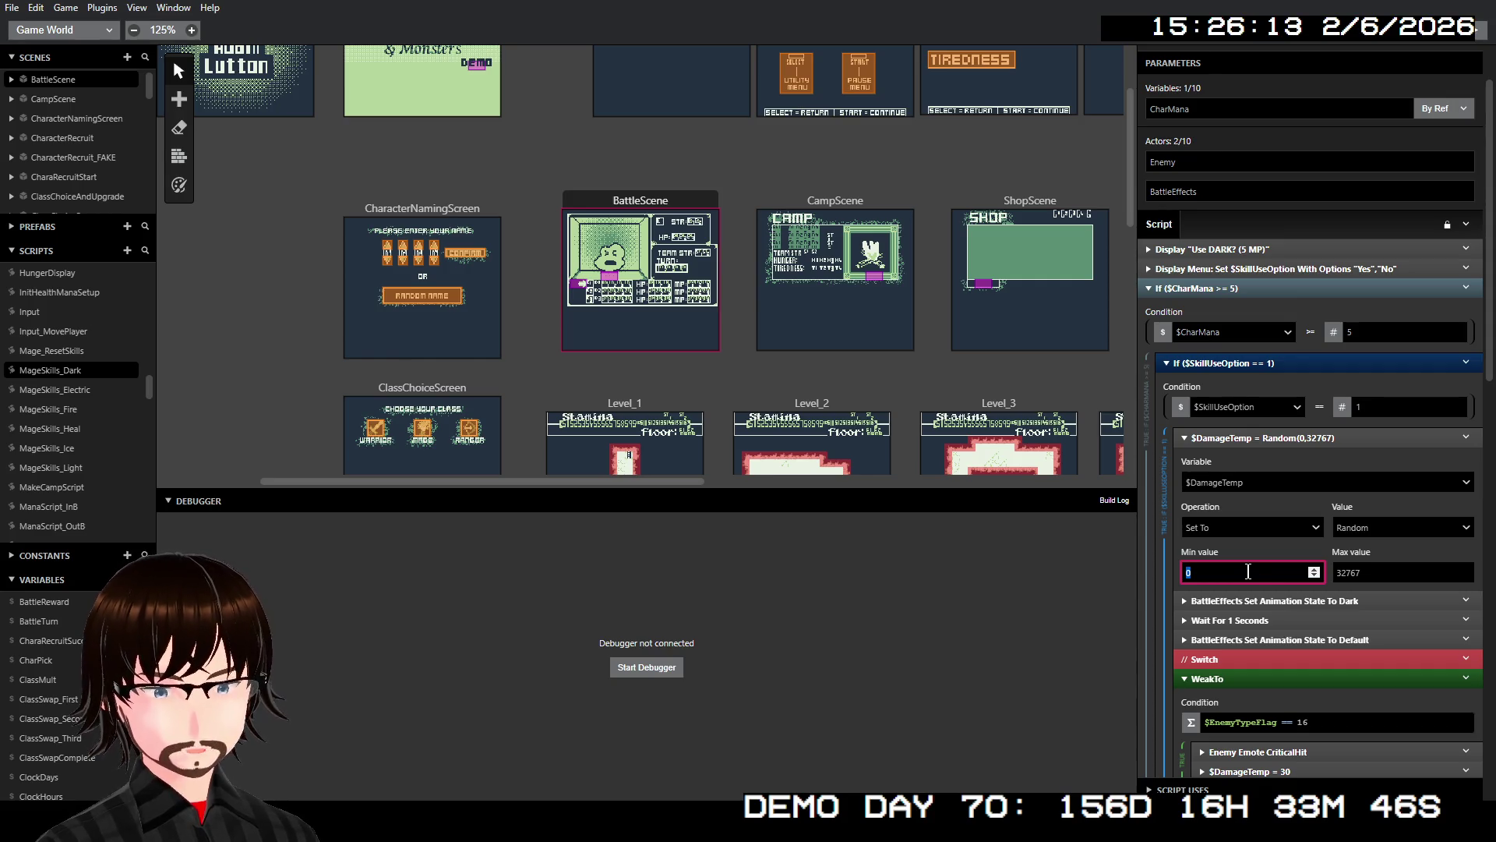
{"action": "type", "text": "5"}
{"action": "left_click", "coordinate": [1357, 571]}
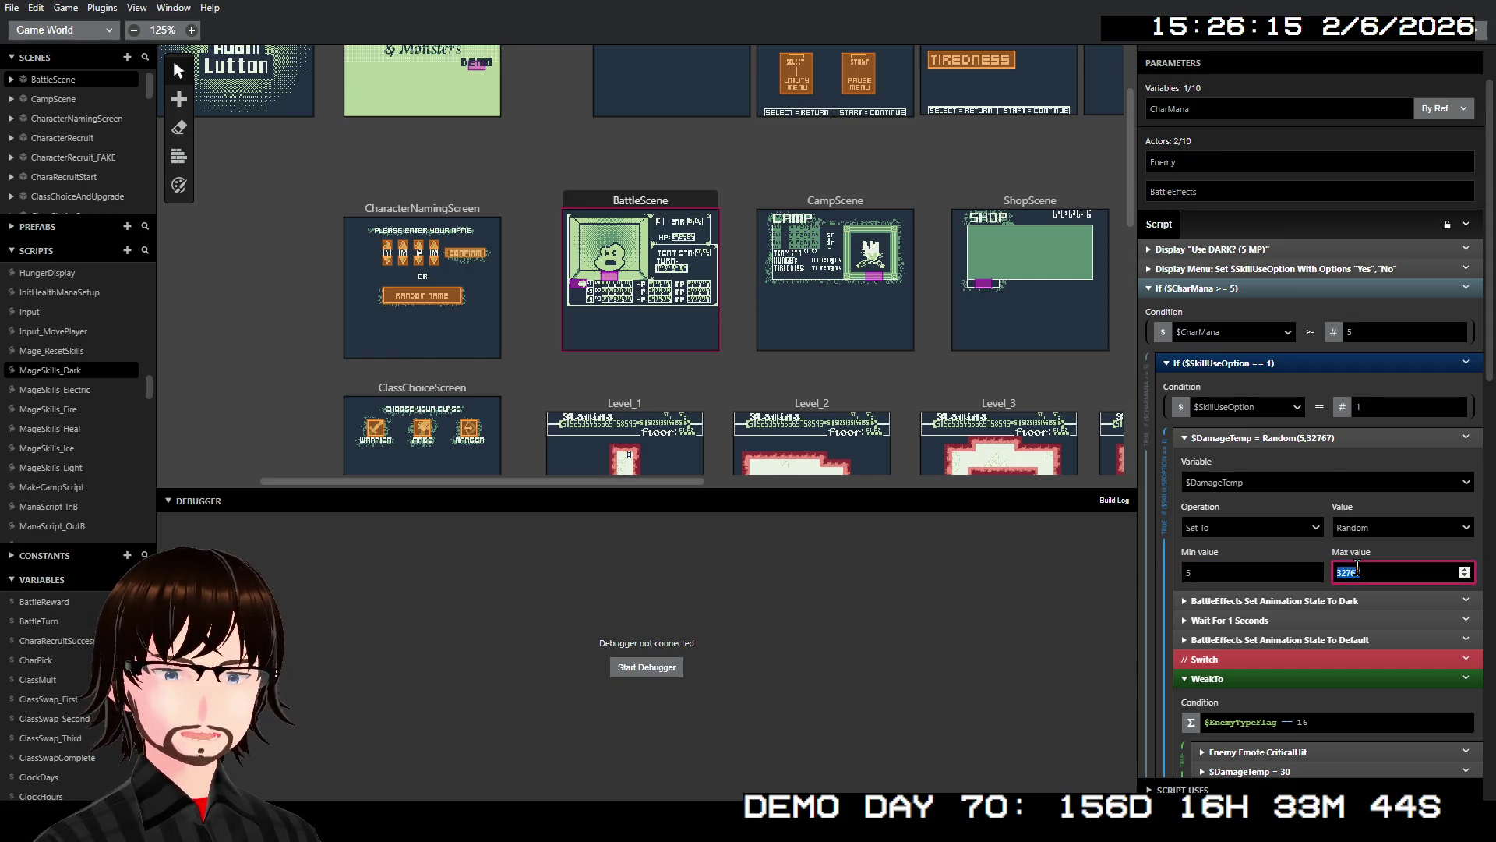
{"action": "type", "text": "10"}
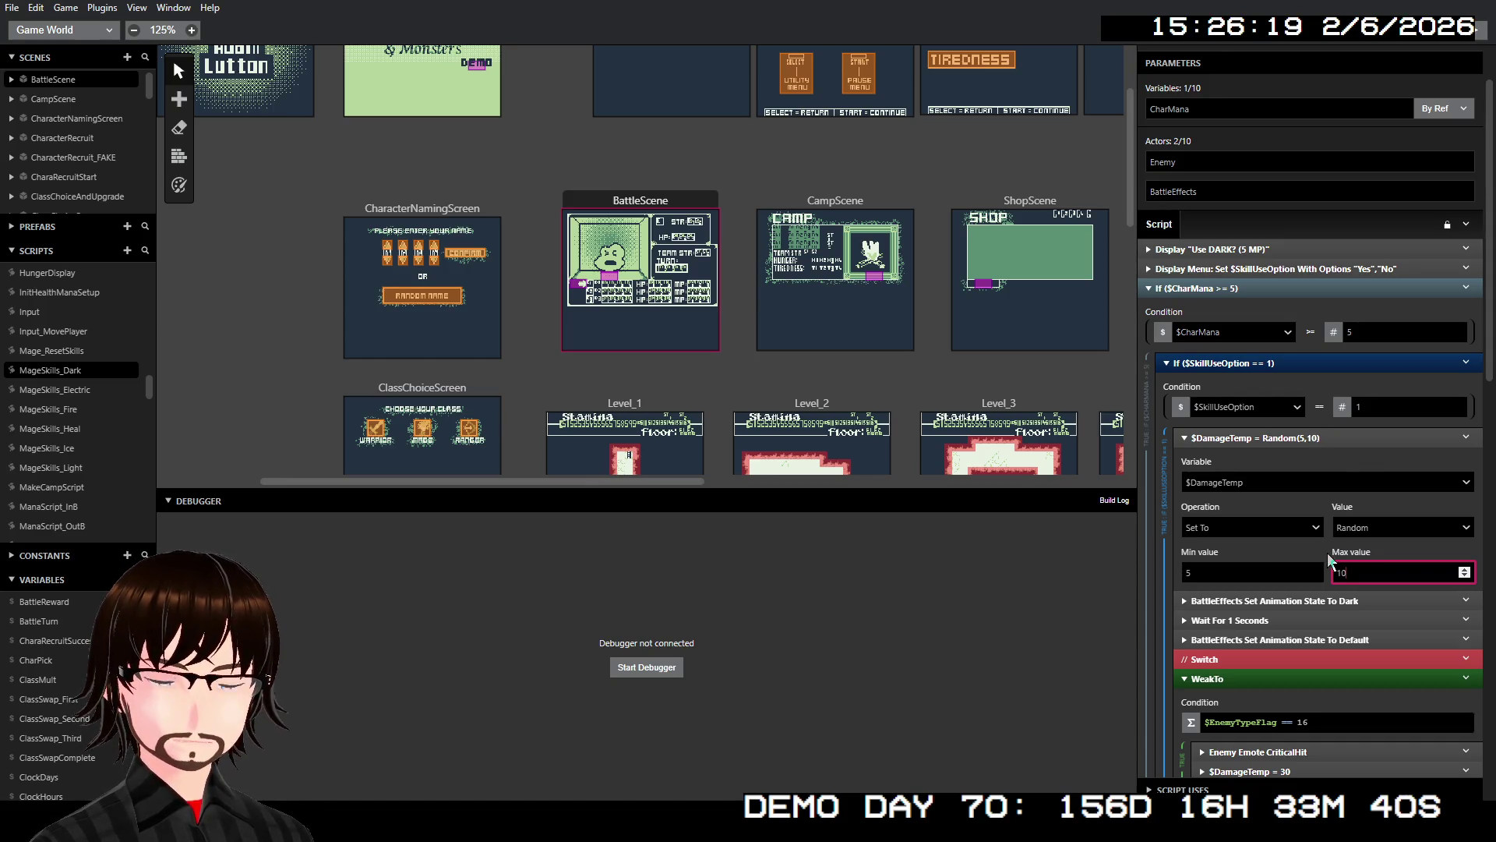
{"action": "left_click", "coordinate": [1327, 553]}
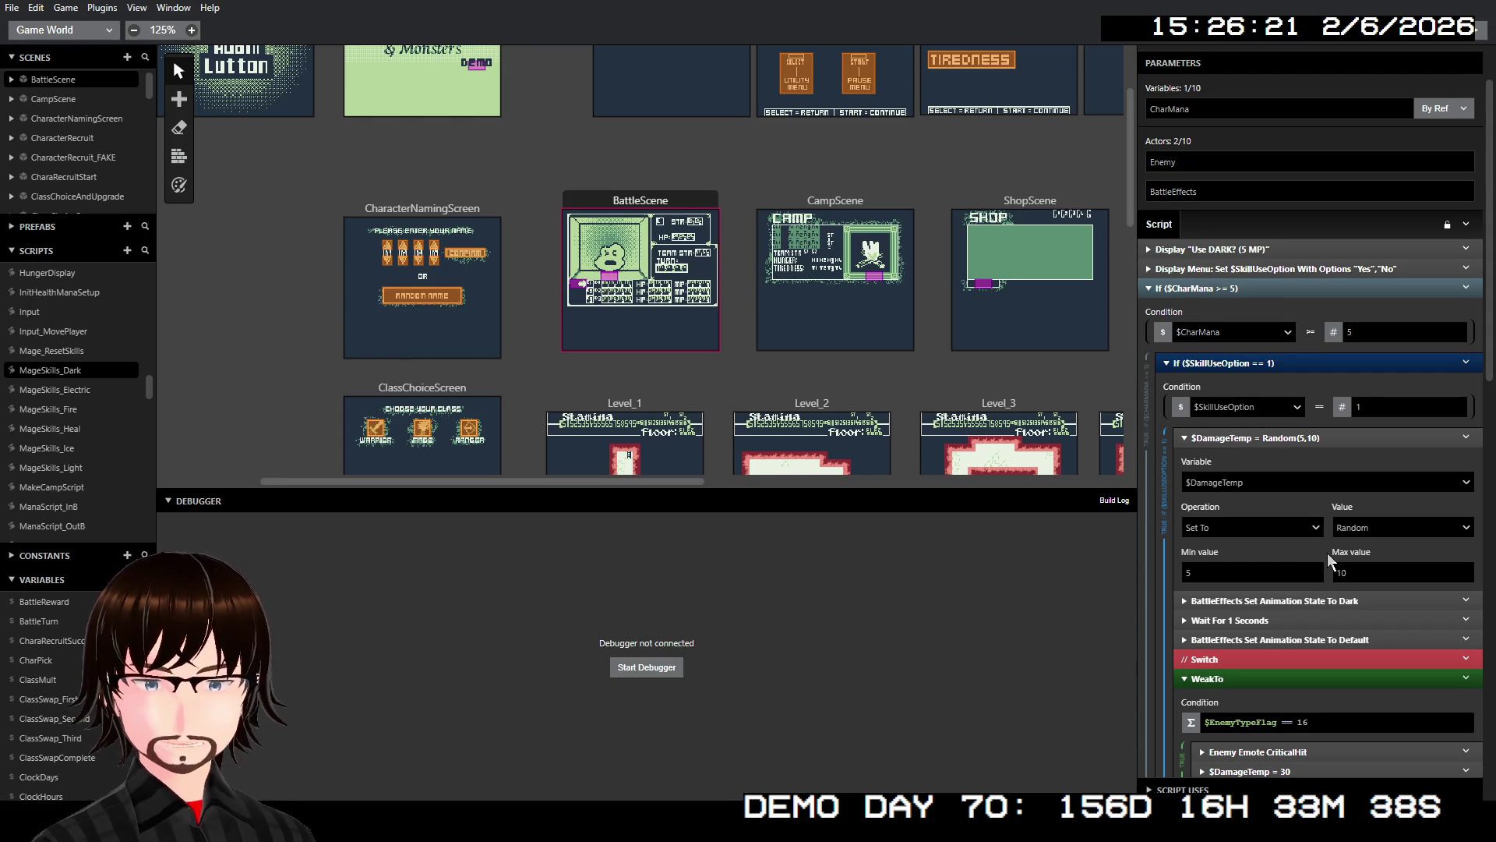
{"action": "scroll", "coordinate": [1326, 554], "scroll_direction": "down", "scroll_amount": 5}
{"action": "scroll", "coordinate": [1326, 554], "scroll_direction": "down", "scroll_amount": 1}
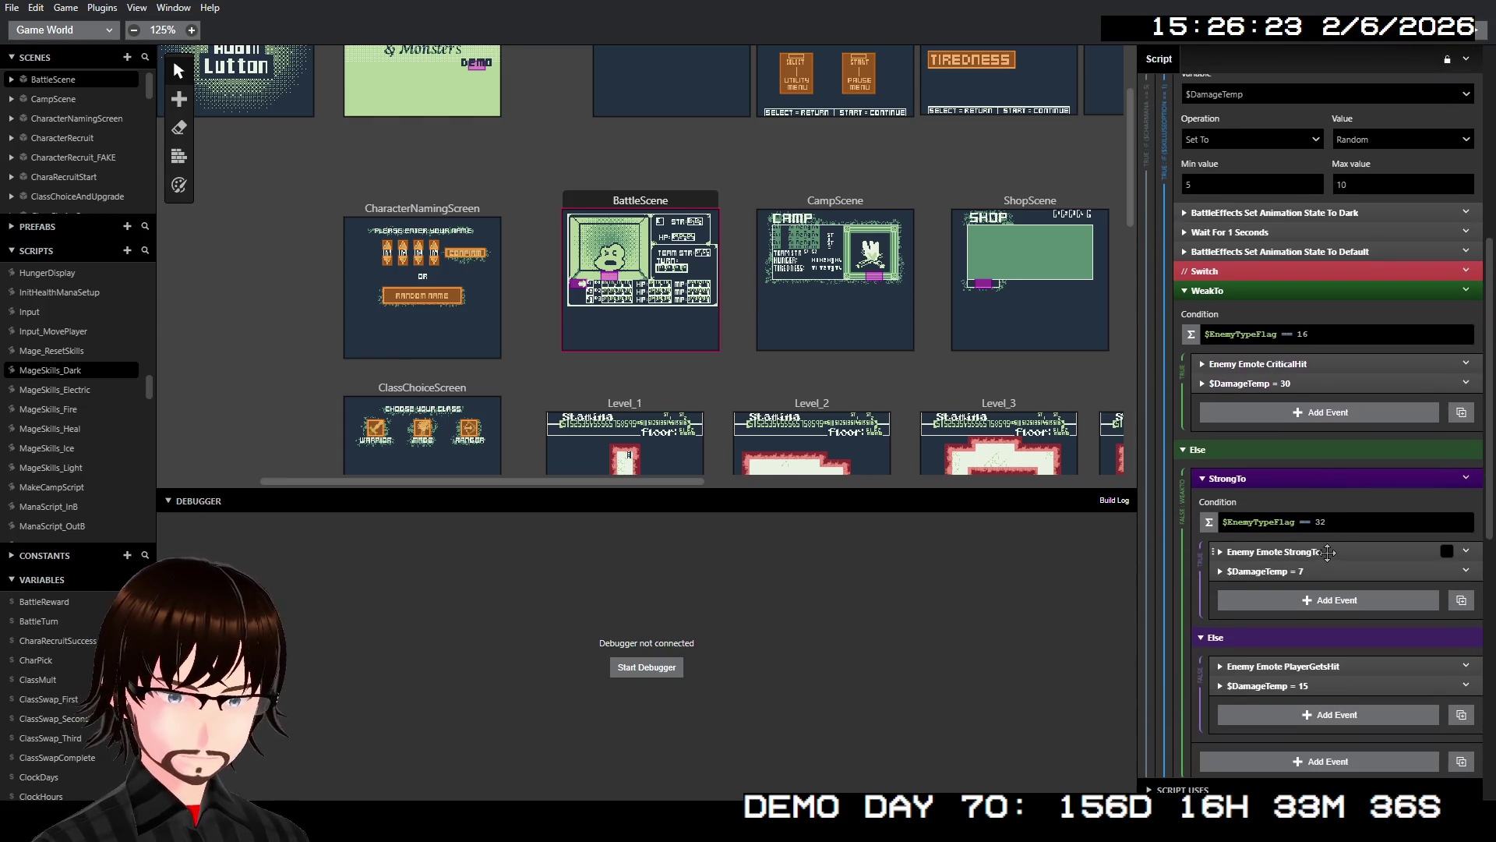
{"action": "scroll", "coordinate": [1326, 551], "scroll_direction": "up", "scroll_amount": 1}
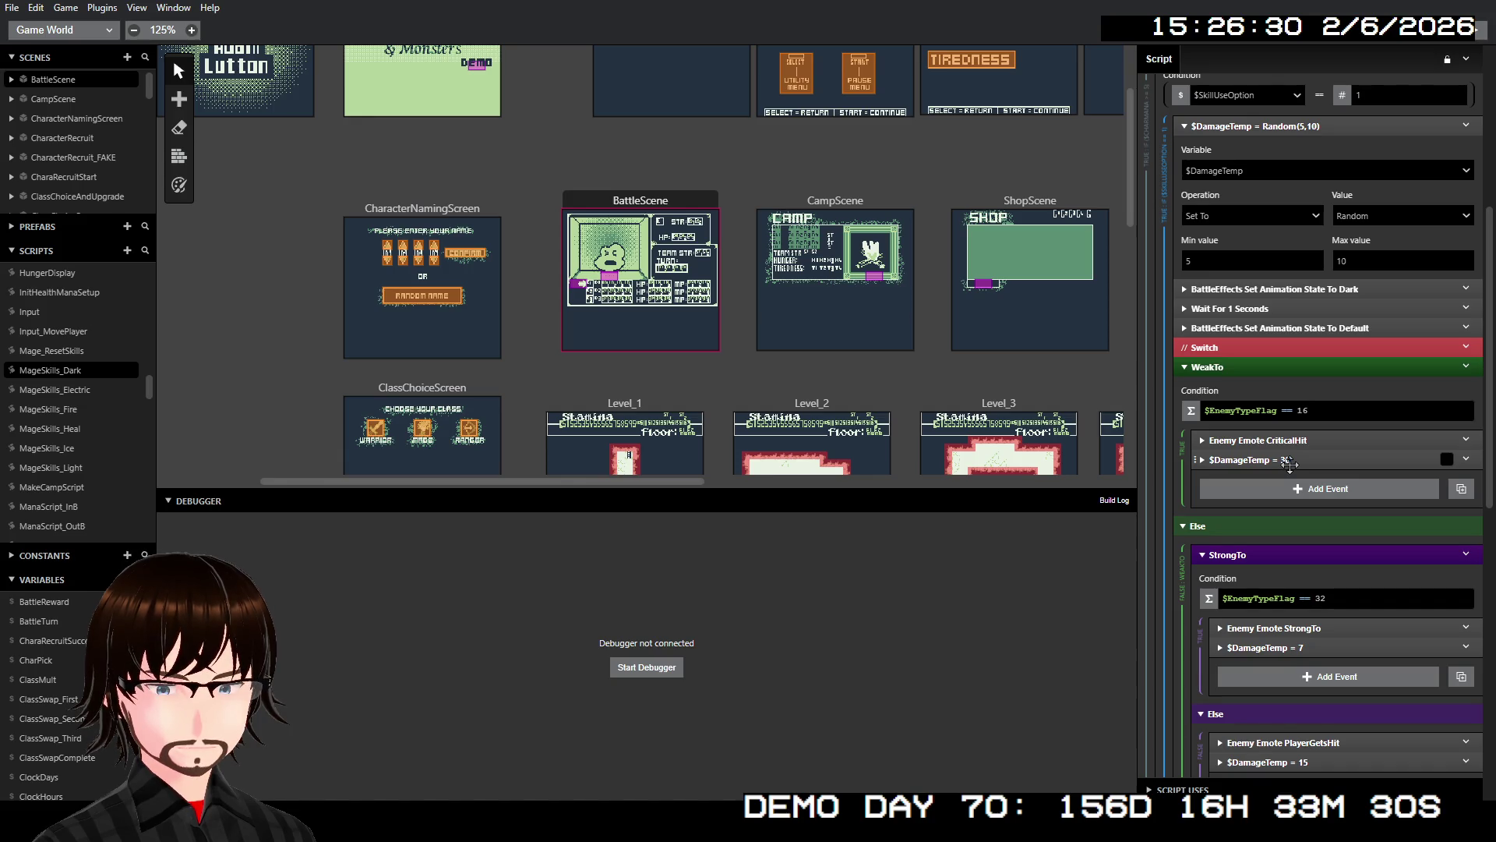
{"action": "scroll", "coordinate": [1289, 464], "scroll_direction": "down", "scroll_amount": 5}
{"action": "scroll", "coordinate": [1289, 465], "scroll_direction": "up", "scroll_amount": 4}
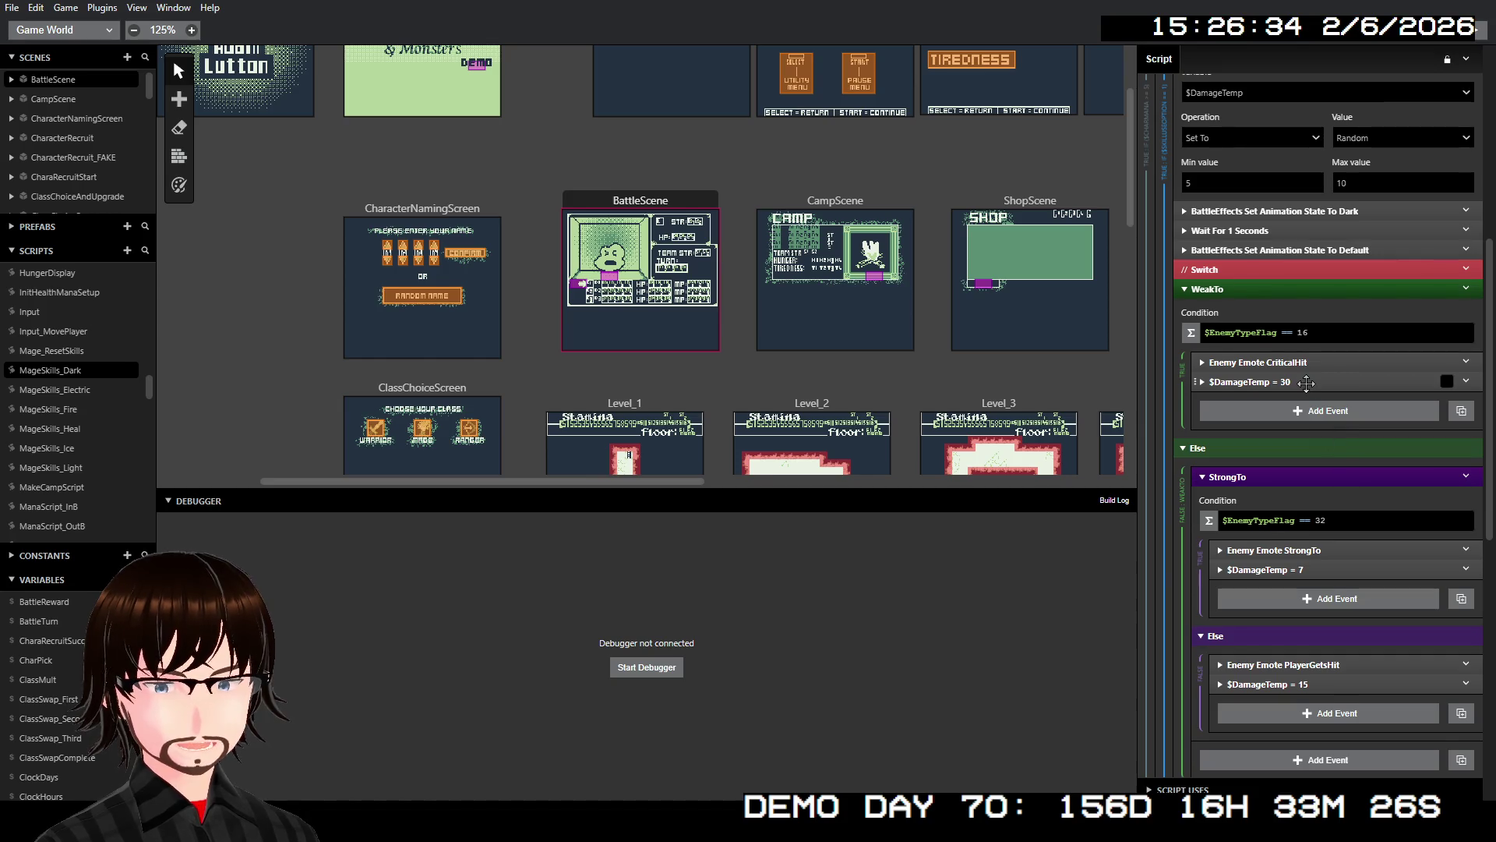
{"action": "scroll", "coordinate": [1306, 383], "scroll_direction": "up", "scroll_amount": 3}
{"action": "right_click", "coordinate": [1306, 282]}
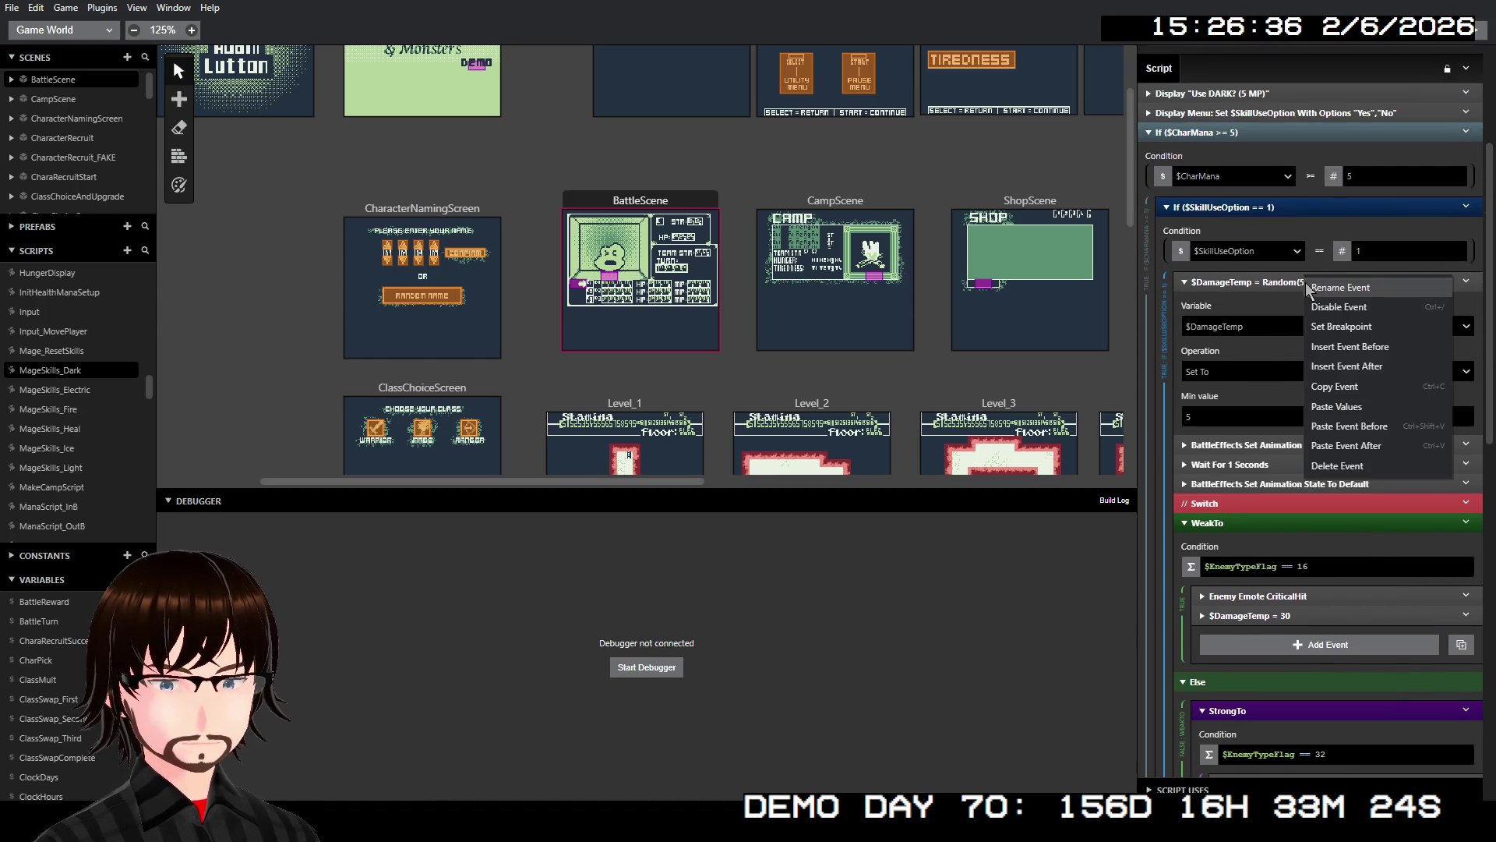
{"action": "left_click", "coordinate": [1336, 385]}
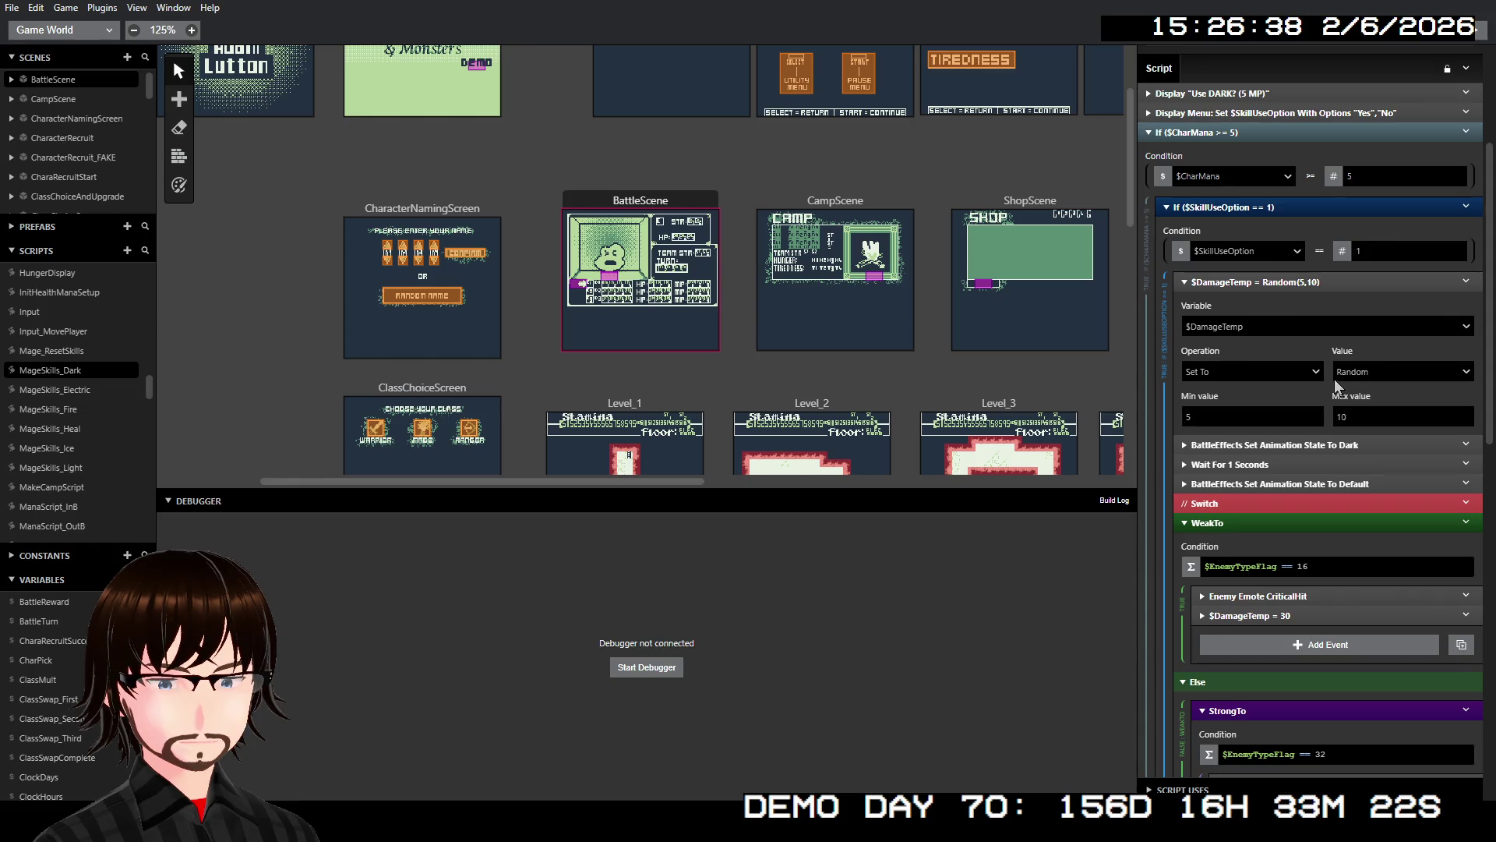
{"action": "scroll", "coordinate": [1325, 334], "scroll_direction": "up", "scroll_amount": 2}
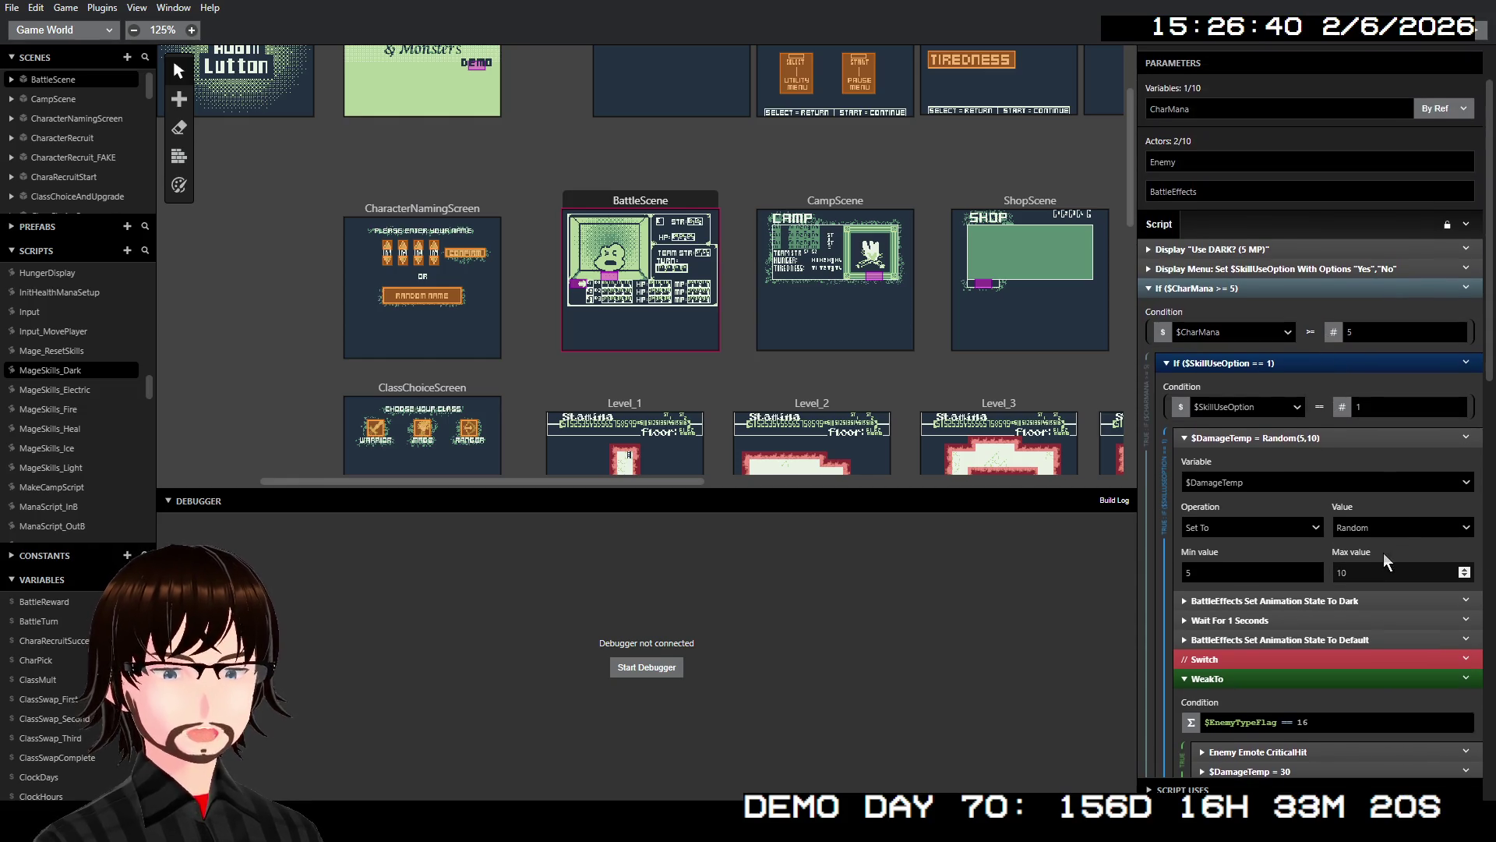
- Revise the random range to 7–15, then settle on Min 2, Max 12
{"action": "double_click", "coordinate": [1227, 572]}
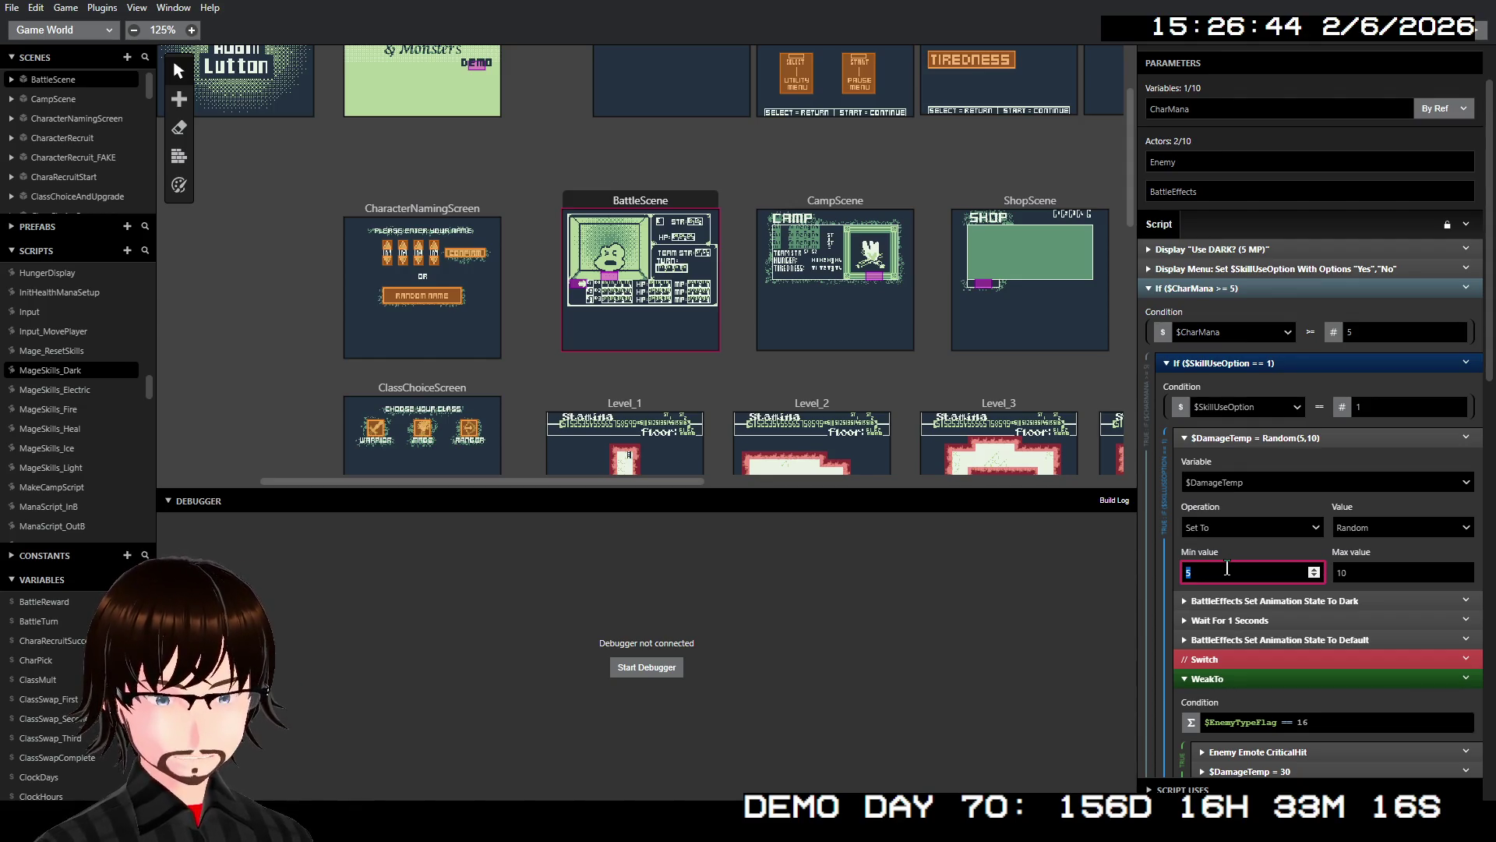
{"action": "type", "text": "7"}
{"action": "double_click", "coordinate": [1376, 575]}
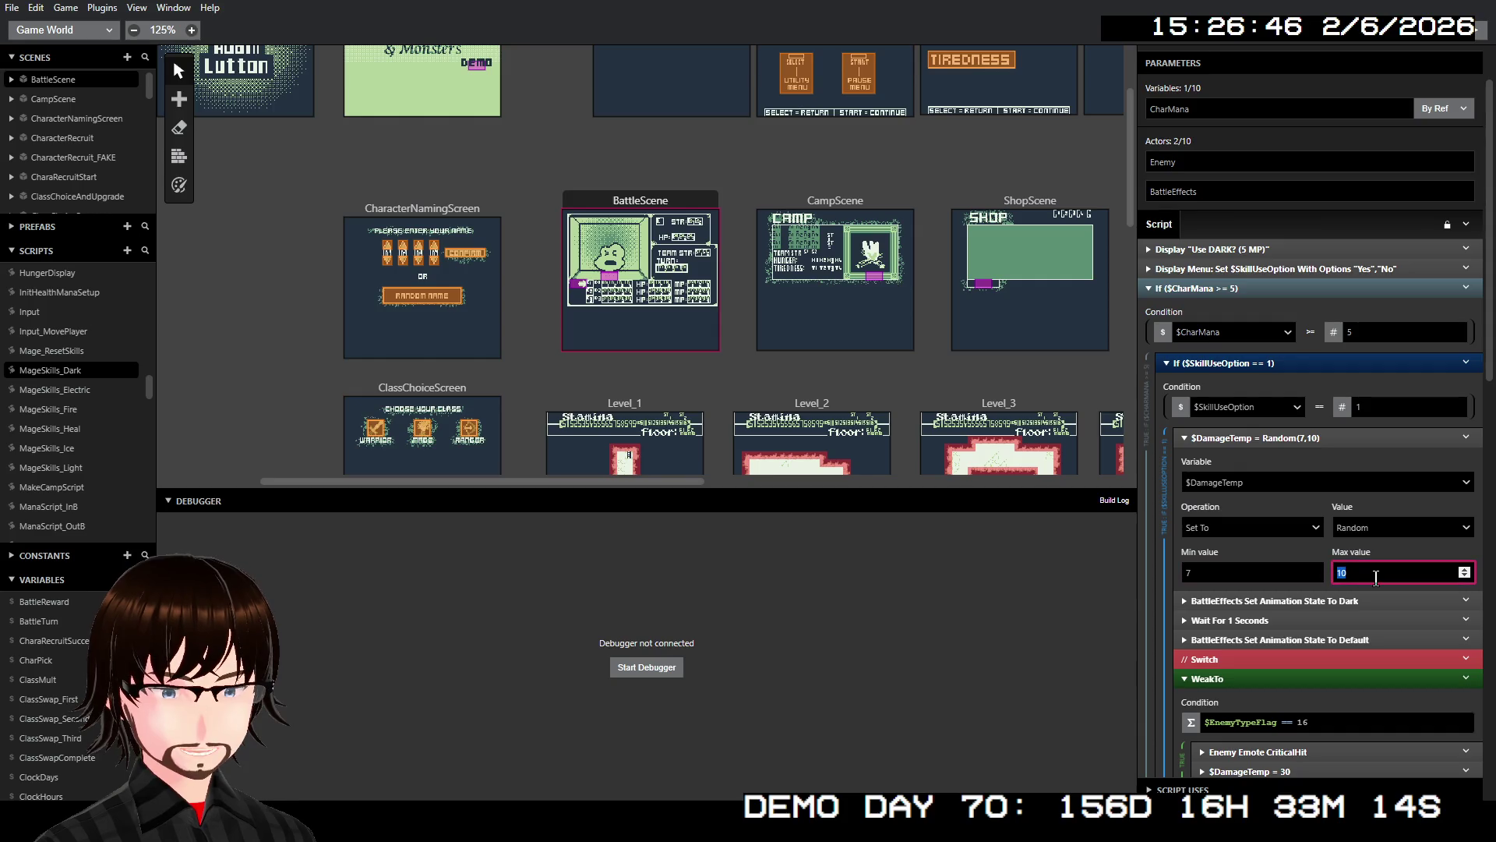
{"action": "type", "text": "15"}
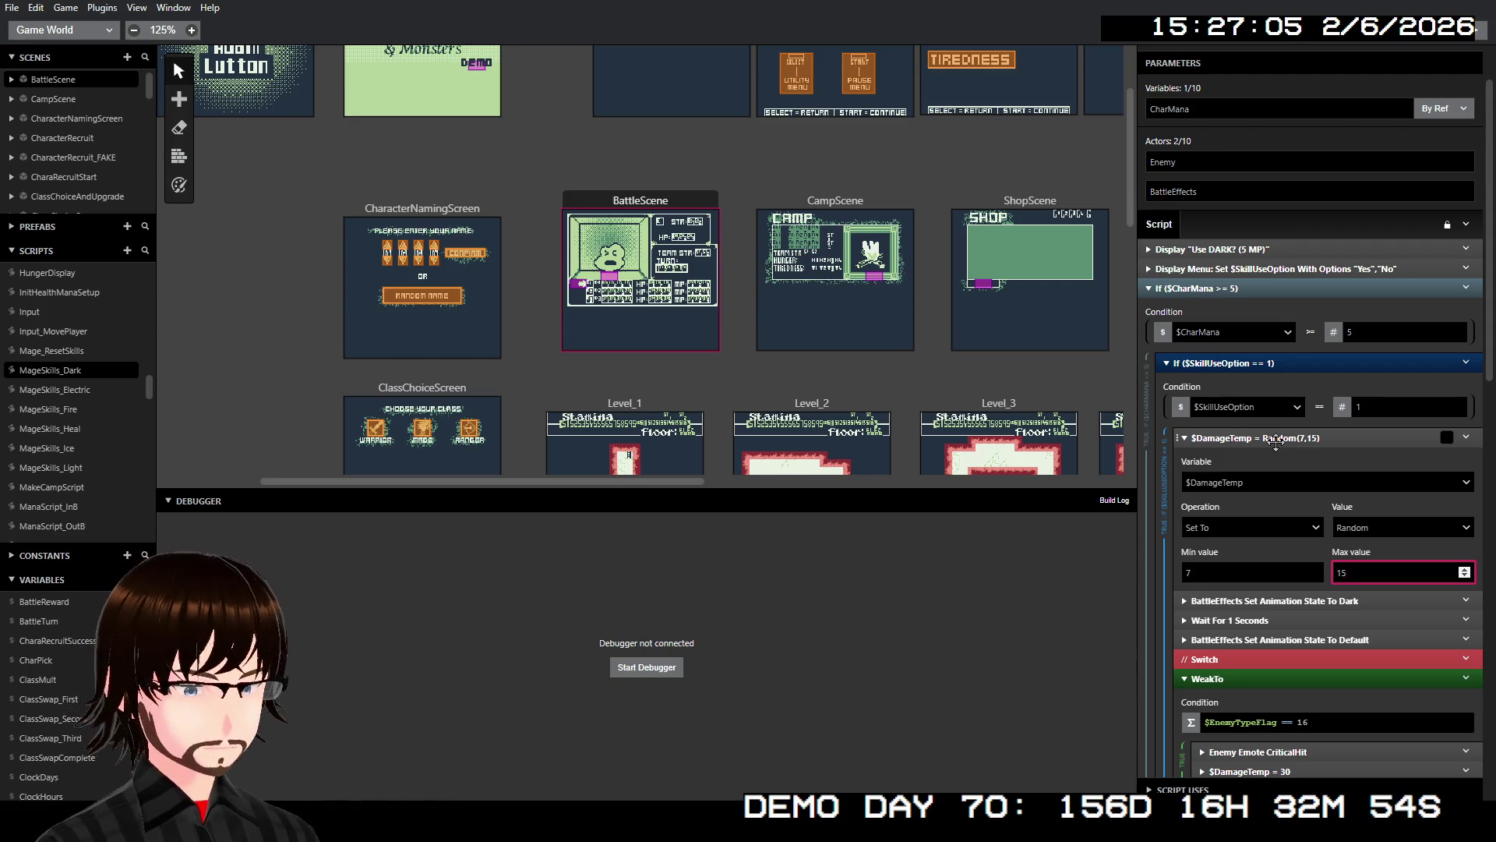
{"action": "double_click", "coordinate": [1217, 574]}
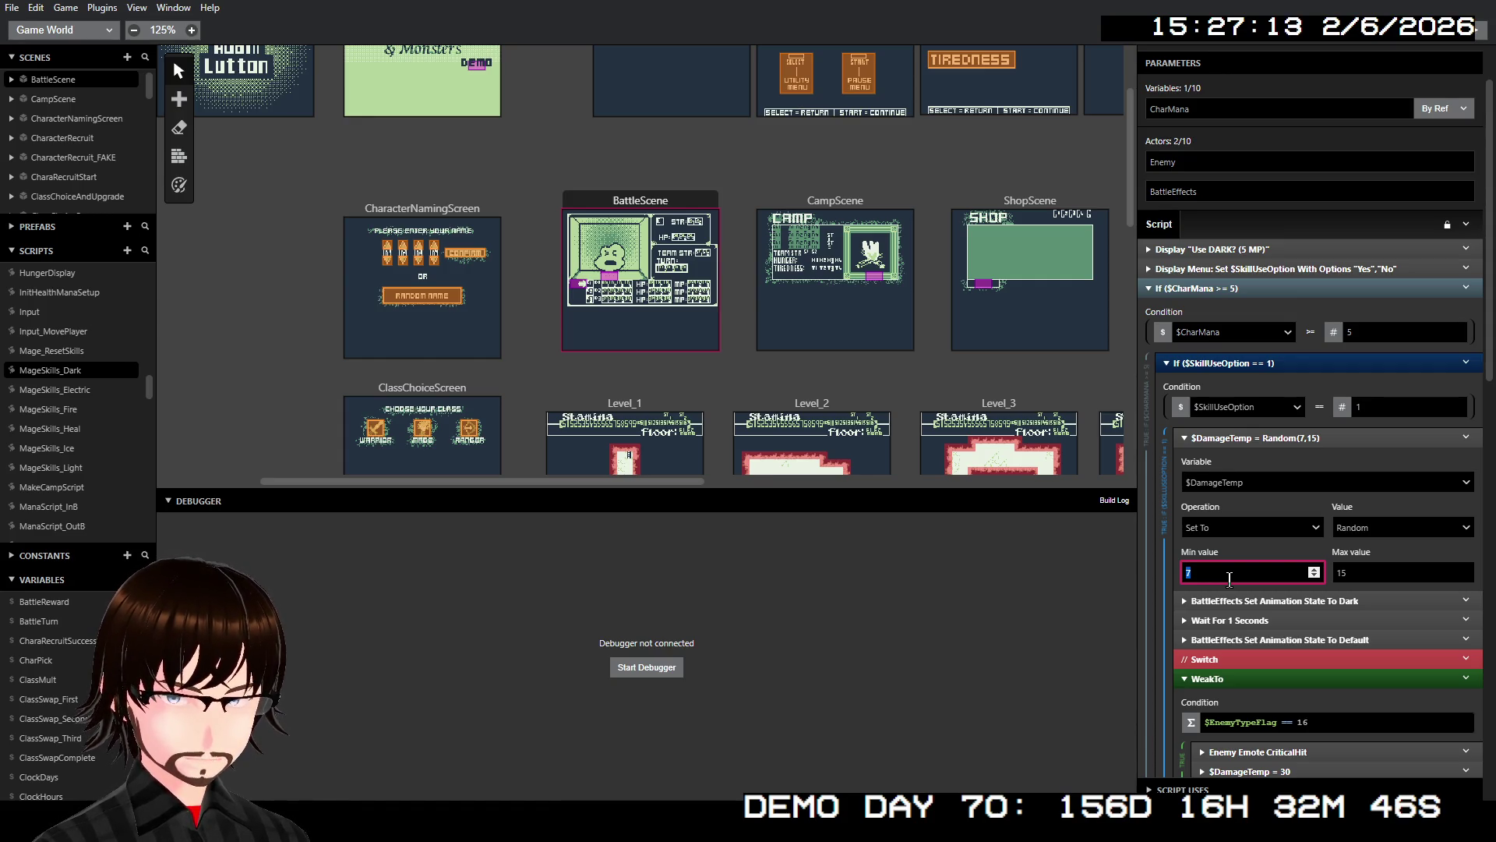
{"action": "type", "text": "2"}
{"action": "left_click", "coordinate": [1377, 577]}
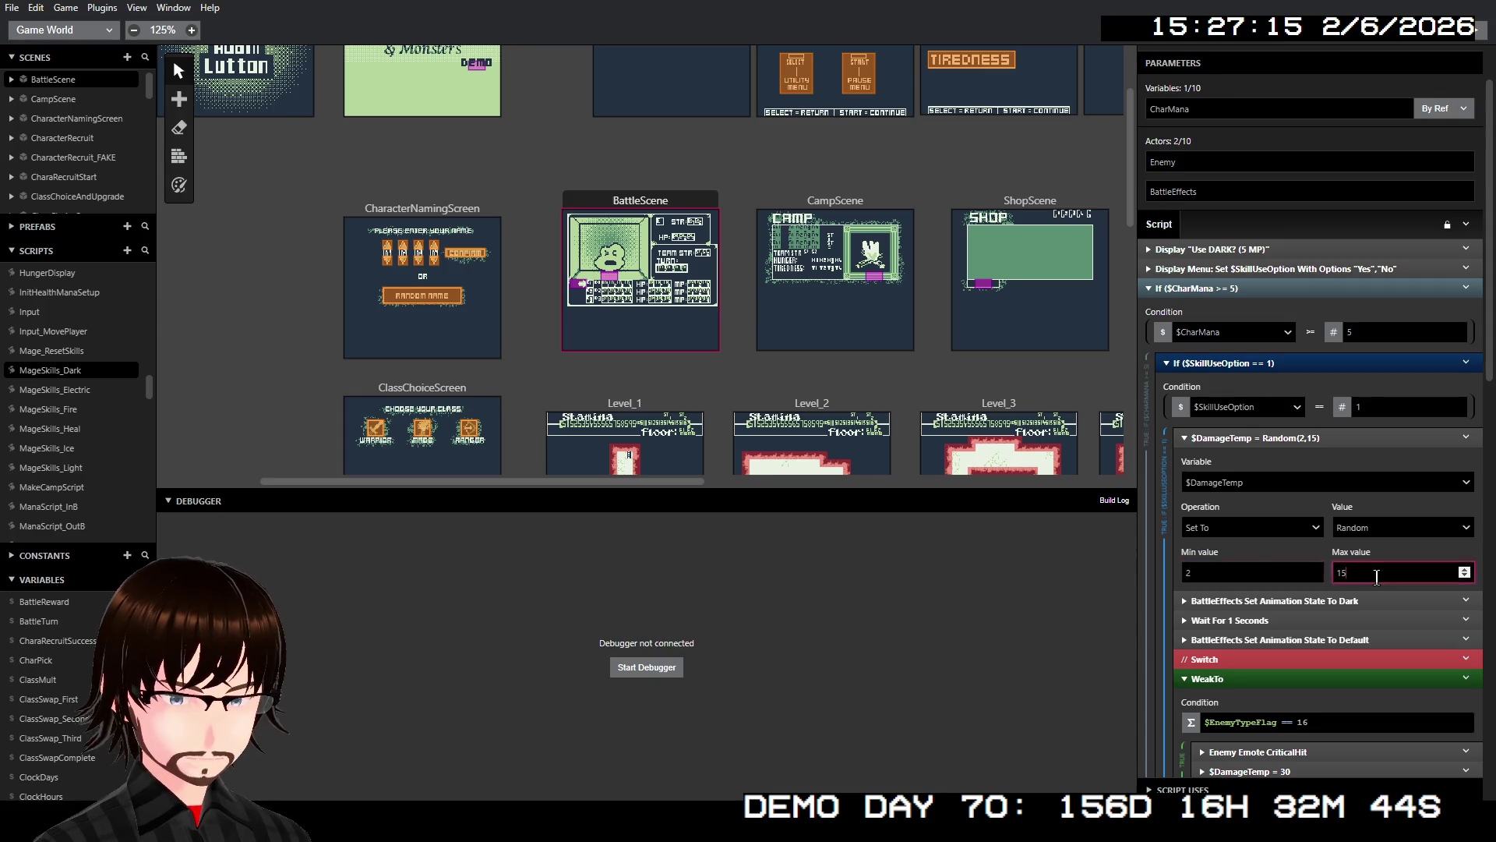
{"action": "type", "text": "2"}
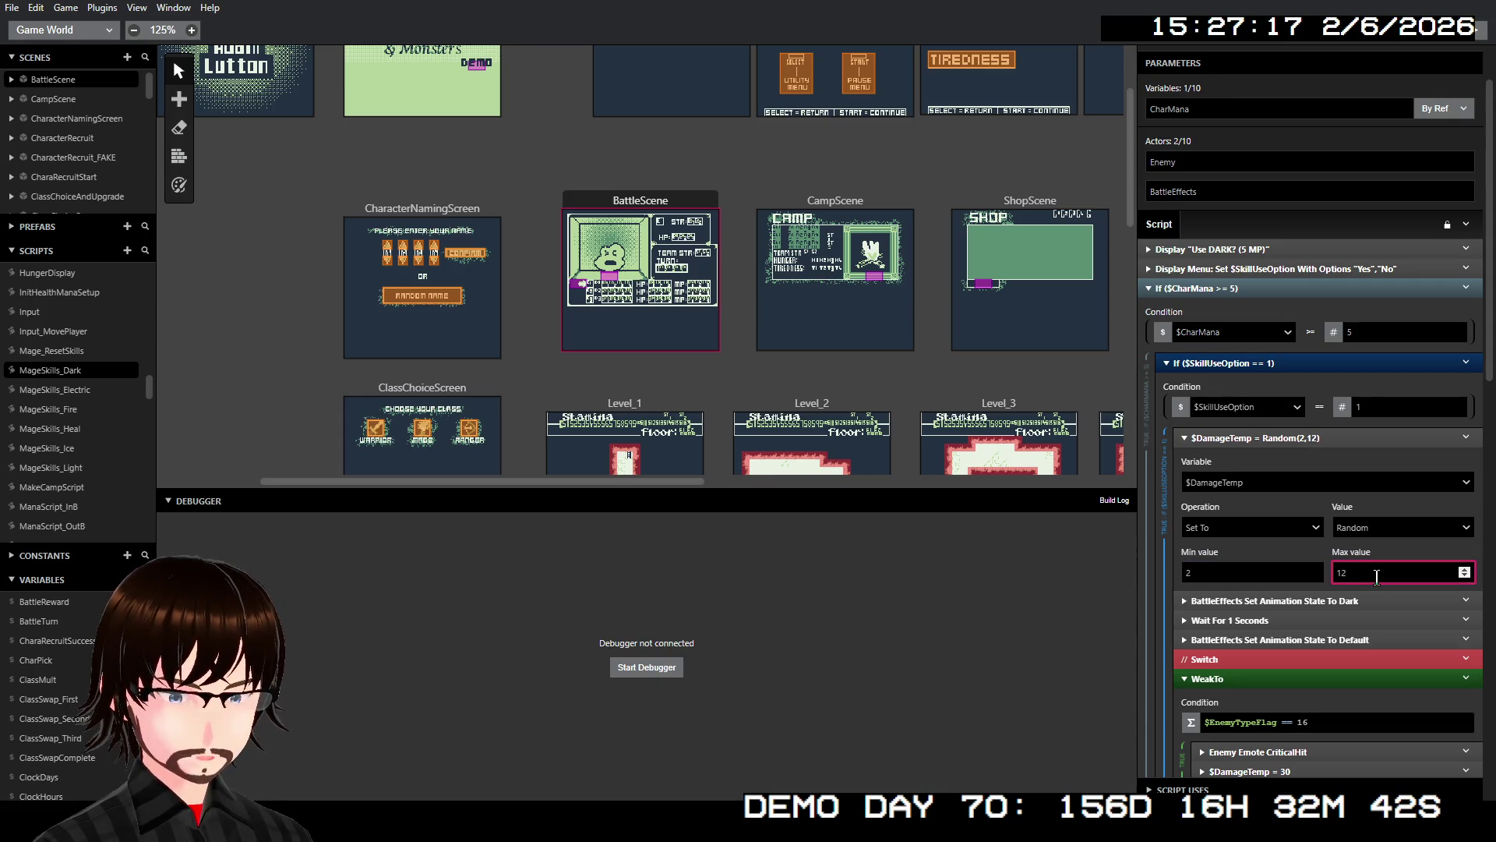
{"action": "left_click", "coordinate": [1332, 439]}
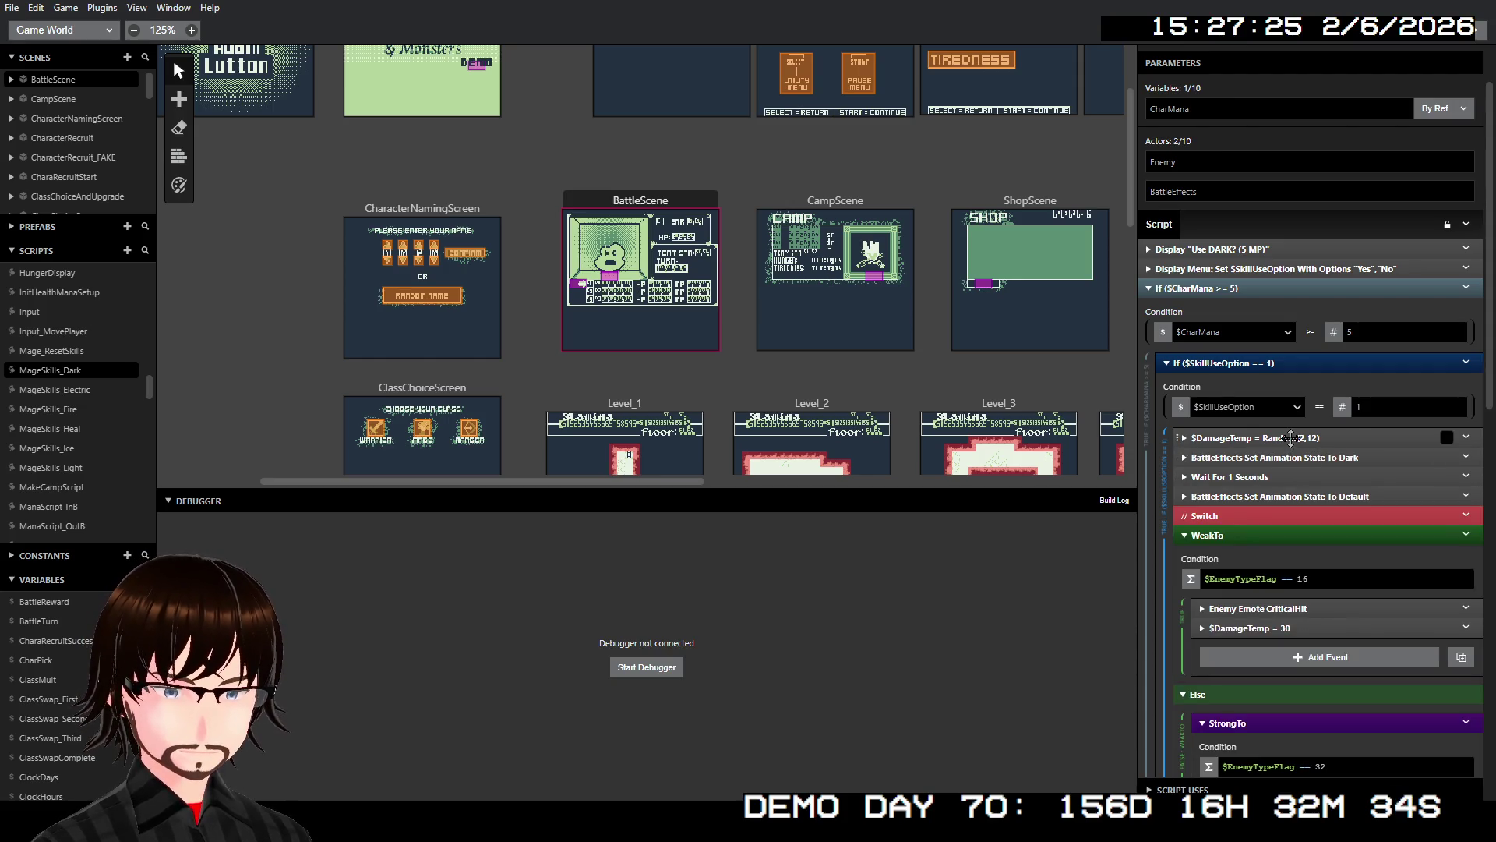
- Disable the $DamageTemp = 30 event in the WeakTo branch
{"action": "scroll", "coordinate": [1290, 452], "scroll_direction": "down", "scroll_amount": 3}
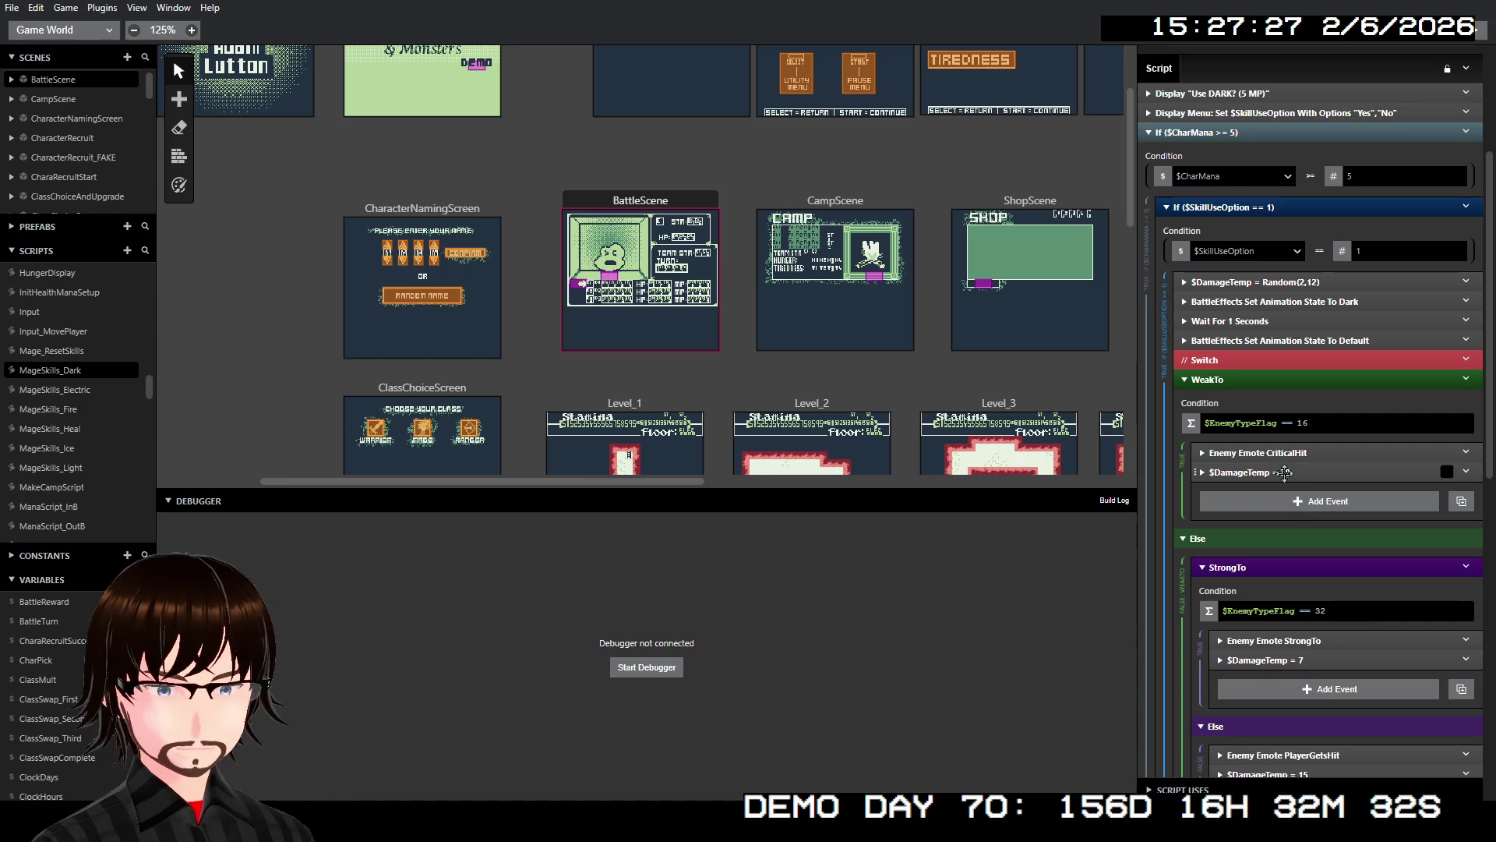
{"action": "left_click", "coordinate": [1284, 472]}
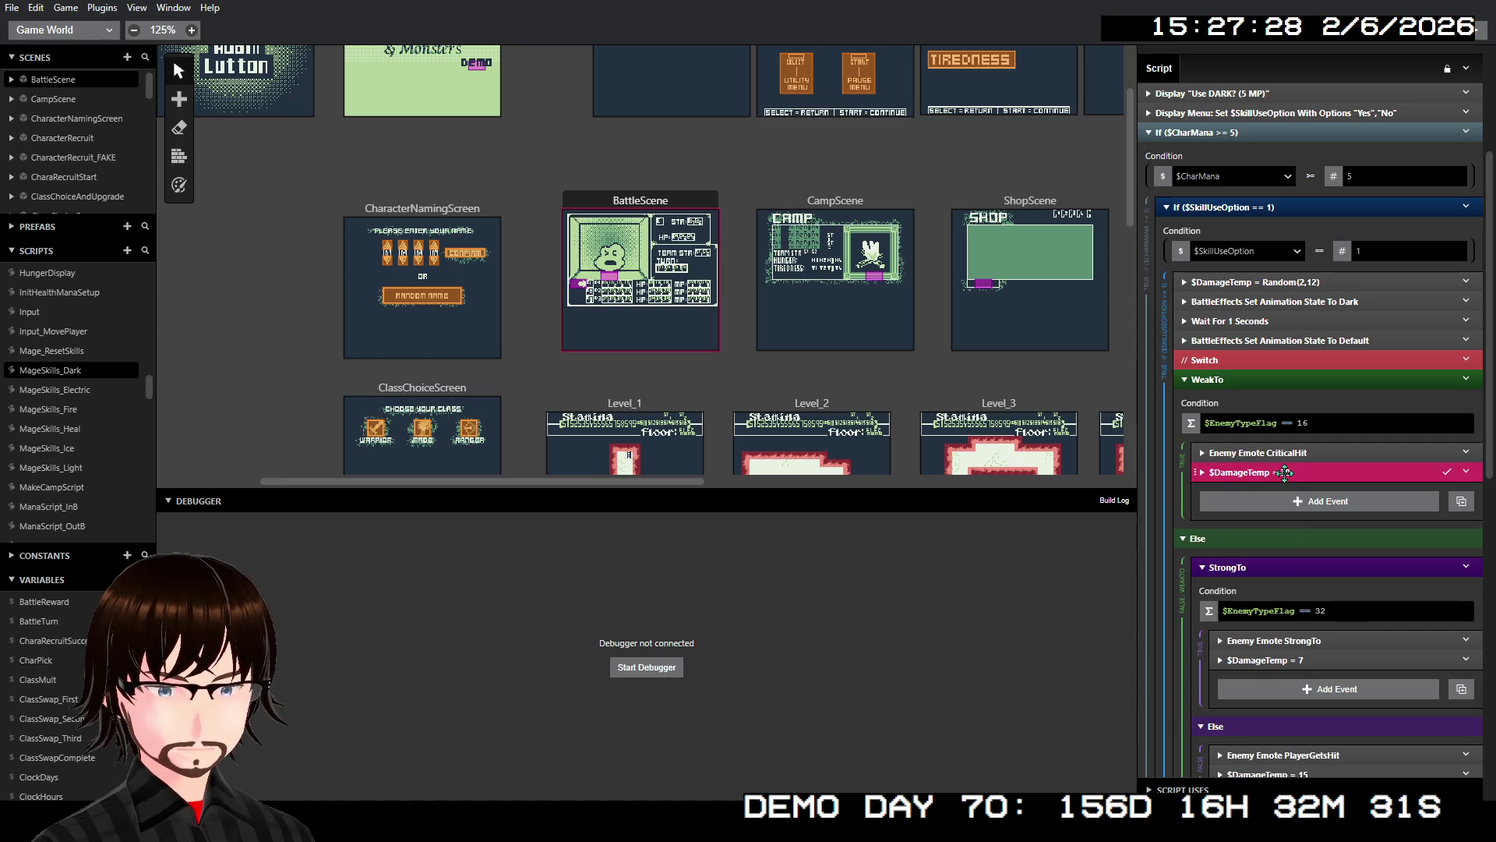
{"action": "left_click", "coordinate": [1271, 663]}
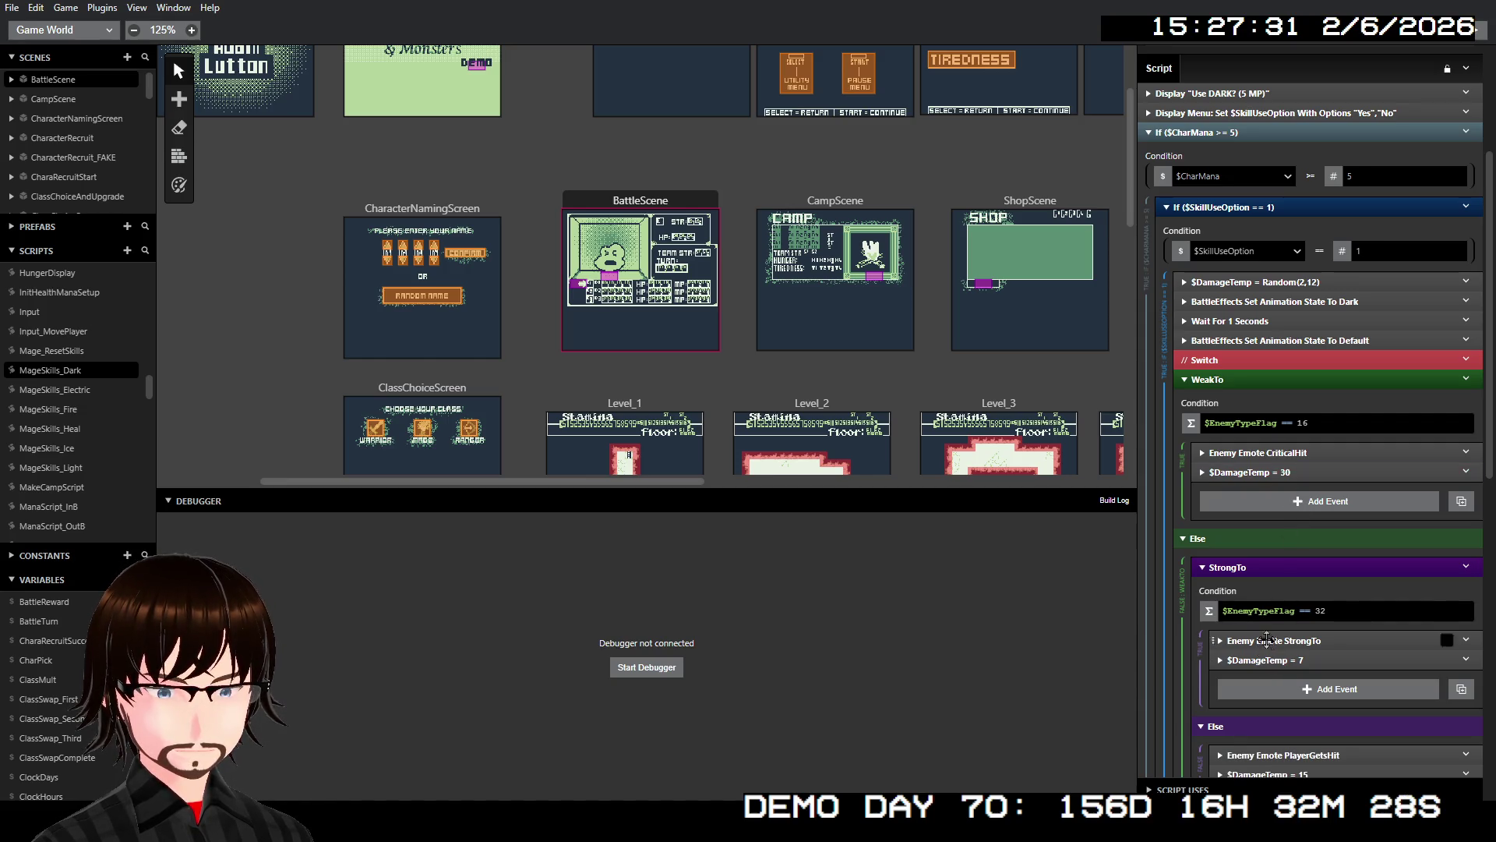
{"action": "left_click", "coordinate": [1274, 473]}
{"action": "left_click", "coordinate": [1278, 642]}
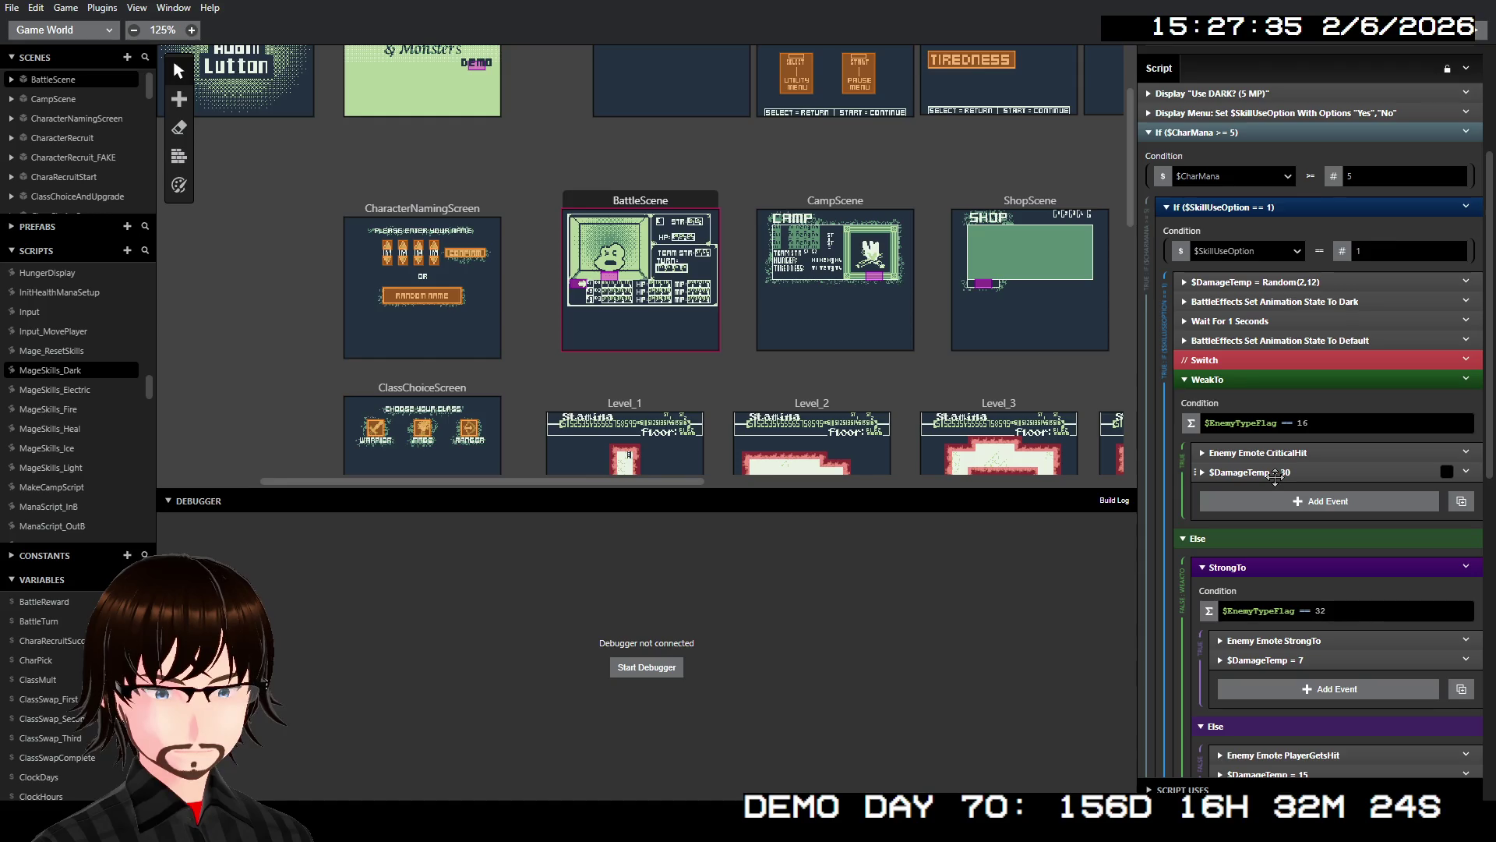
{"action": "left_click", "coordinate": [1299, 472]}
{"action": "left_click", "coordinate": [1446, 662]}
{"action": "left_click", "coordinate": [1431, 472]}
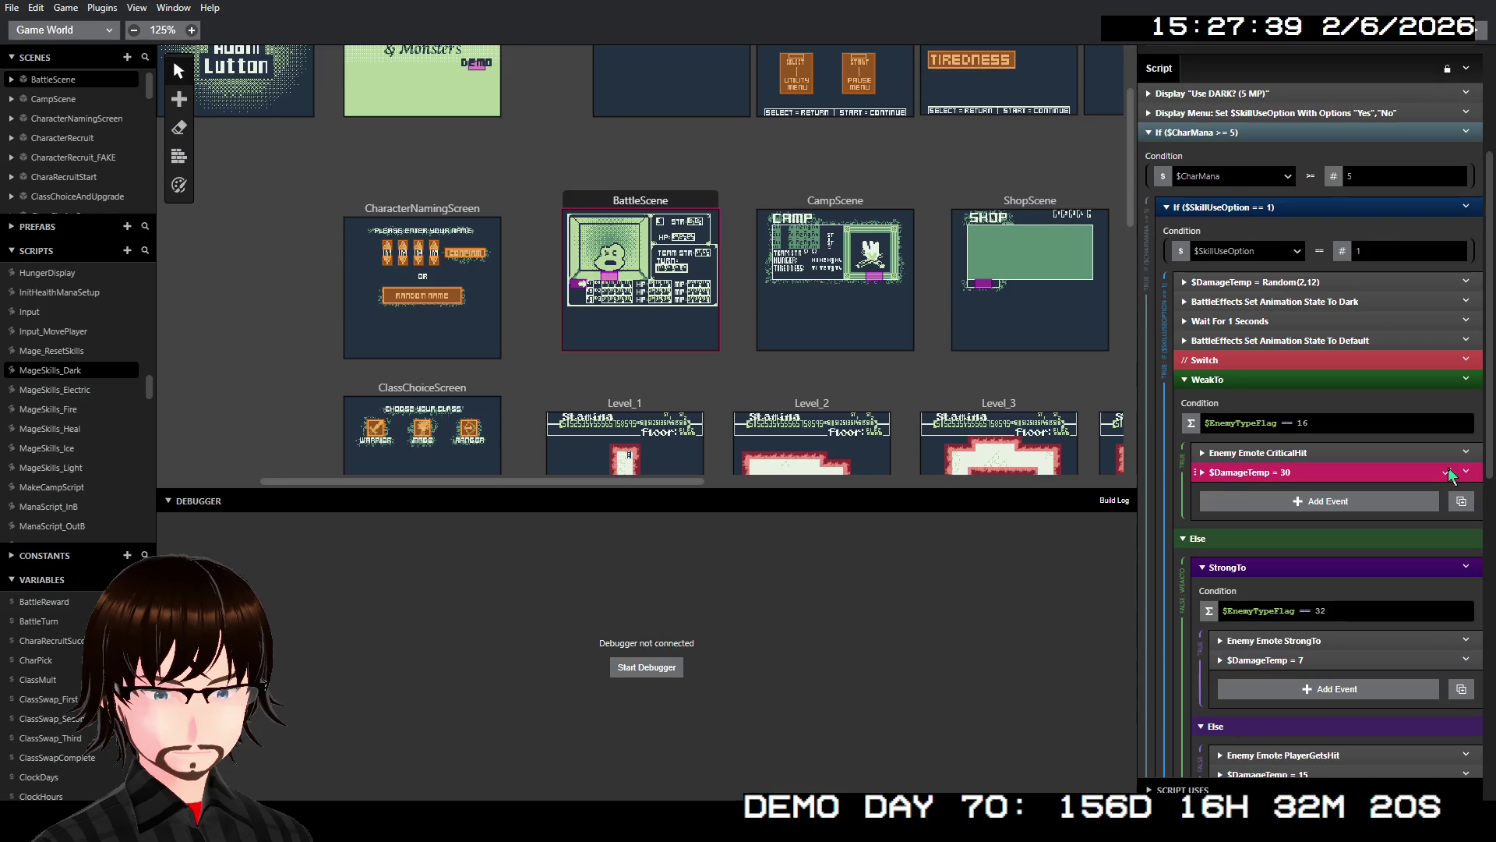
{"action": "right_click", "coordinate": [1429, 472]}
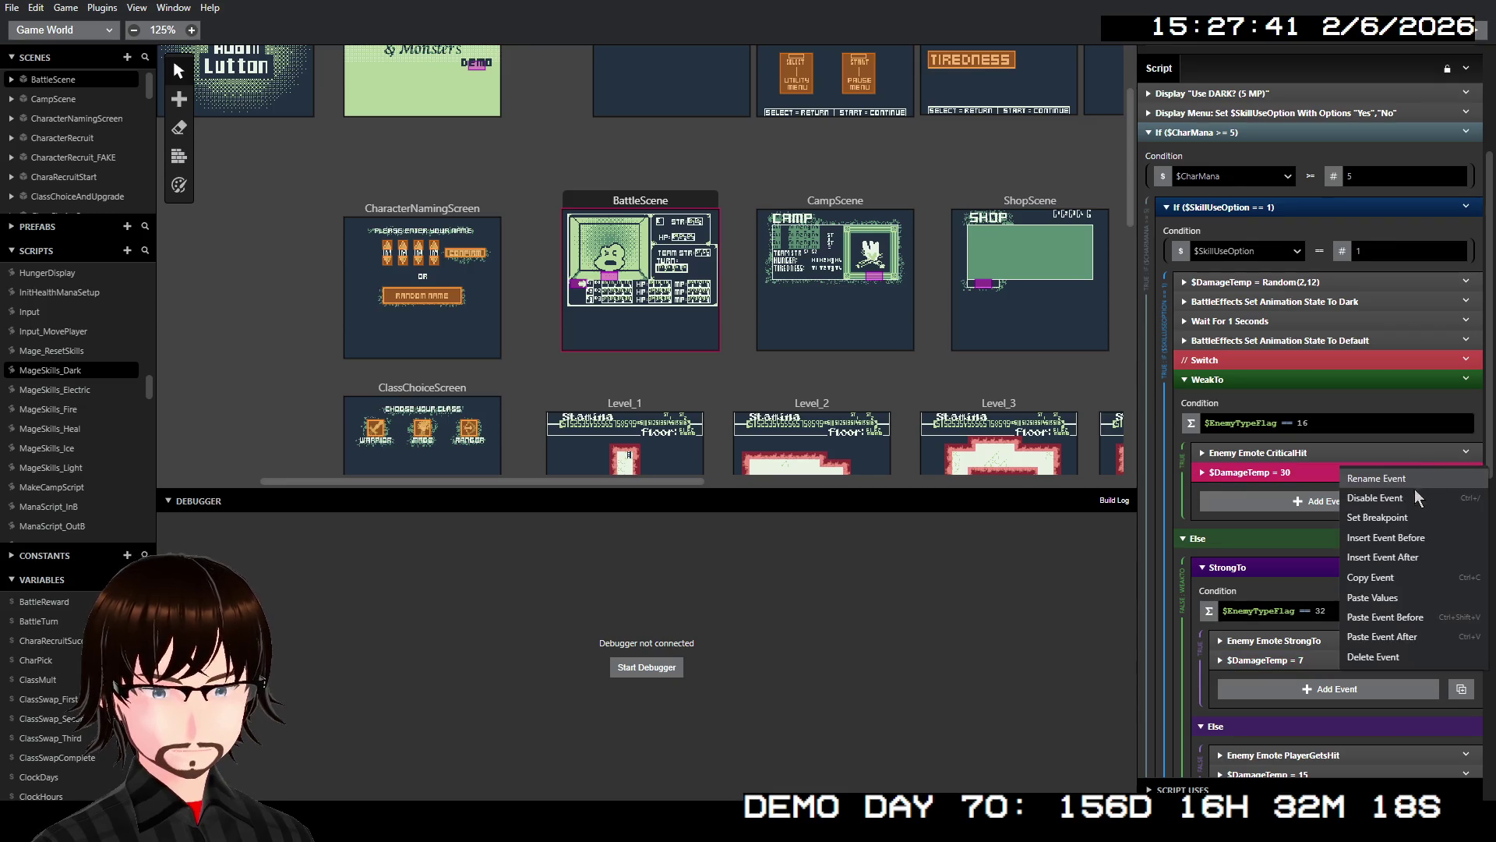
{"action": "left_click", "coordinate": [1414, 492]}
- Disable the $DamageTemp = 7 and = 15 events; begin inserting after the CriticalHit emote
{"action": "right_click", "coordinate": [1388, 660]}
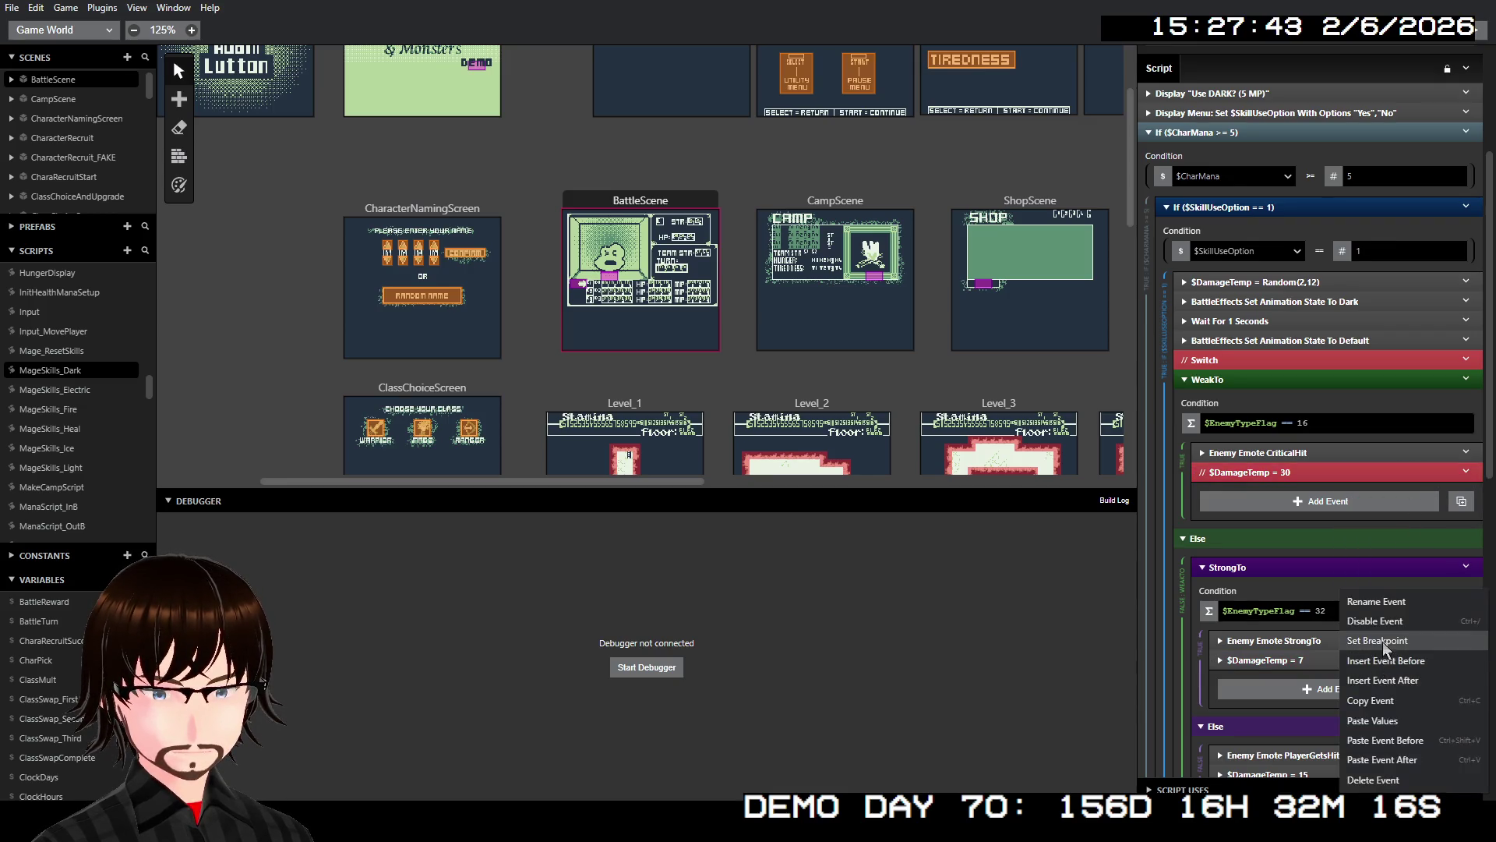
{"action": "left_click", "coordinate": [1382, 625]}
{"action": "scroll", "coordinate": [1378, 670], "scroll_direction": "down", "scroll_amount": 3}
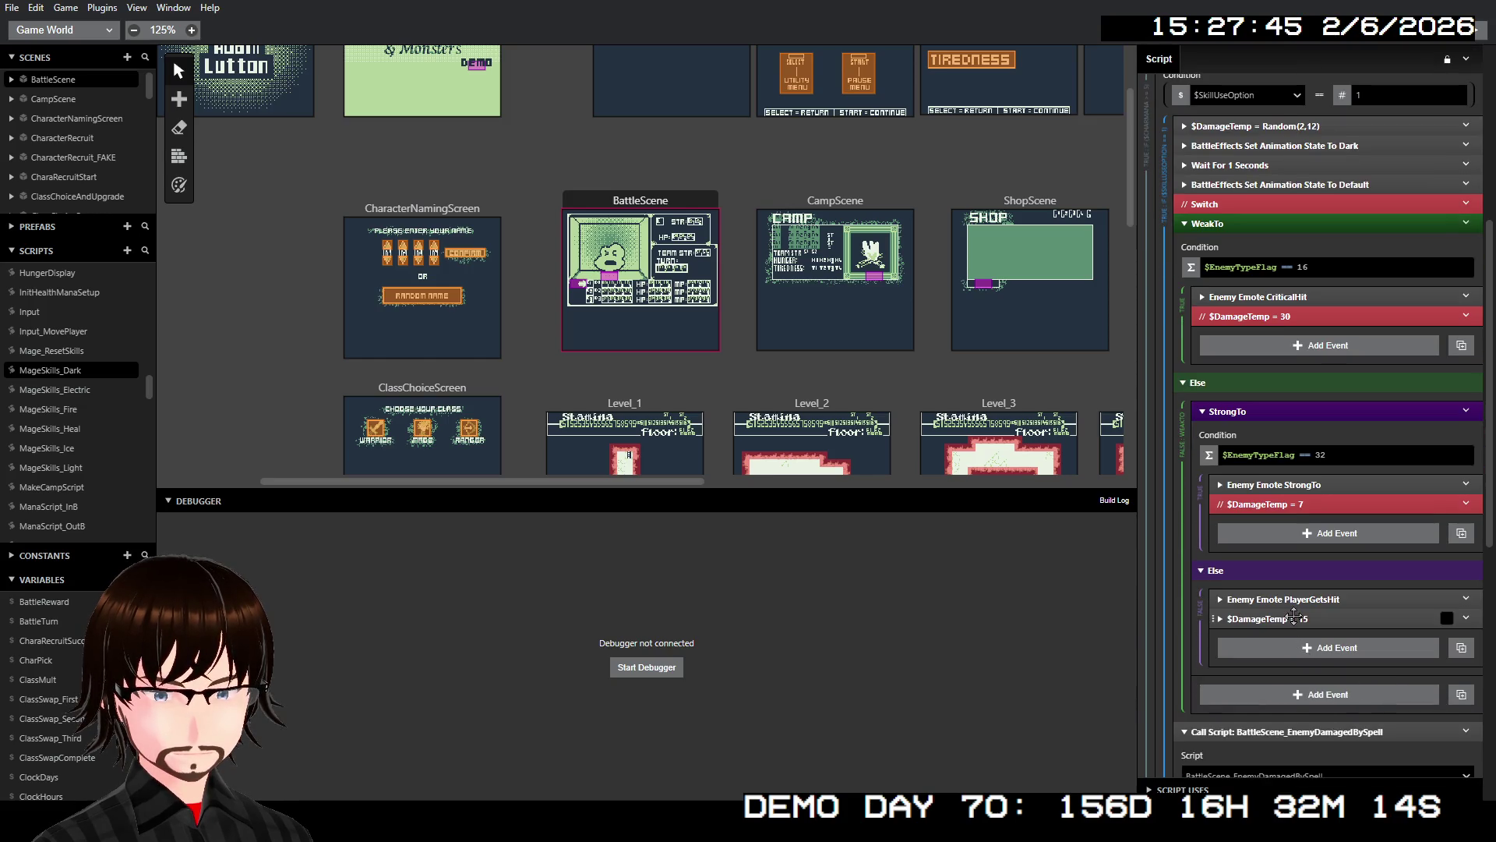
{"action": "right_click", "coordinate": [1293, 619]}
{"action": "left_click", "coordinate": [1326, 619]}
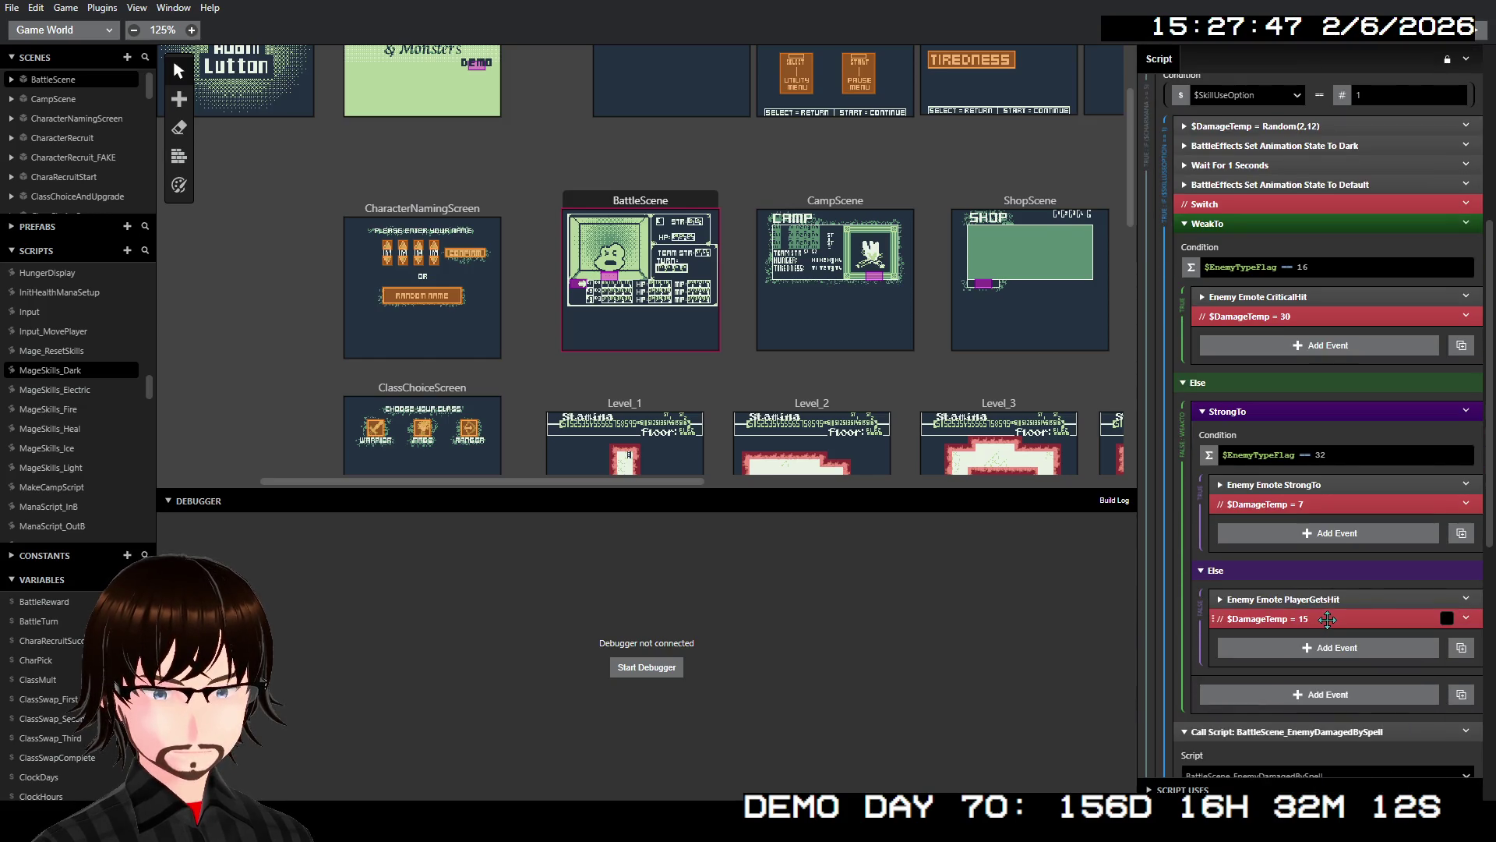
{"action": "right_click", "coordinate": [1307, 301]}
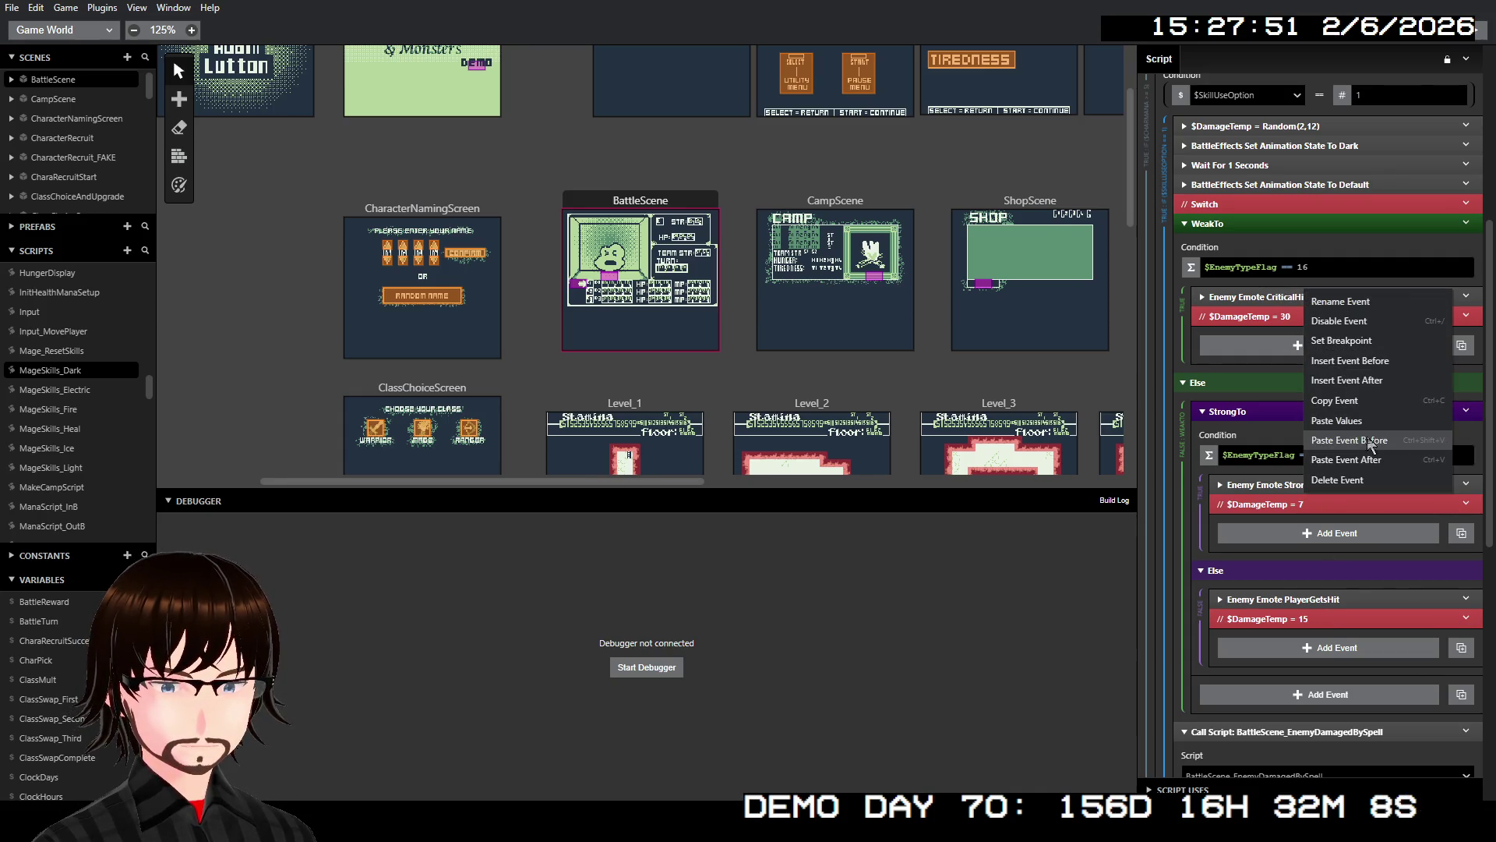
{"action": "left_click", "coordinate": [1370, 385]}
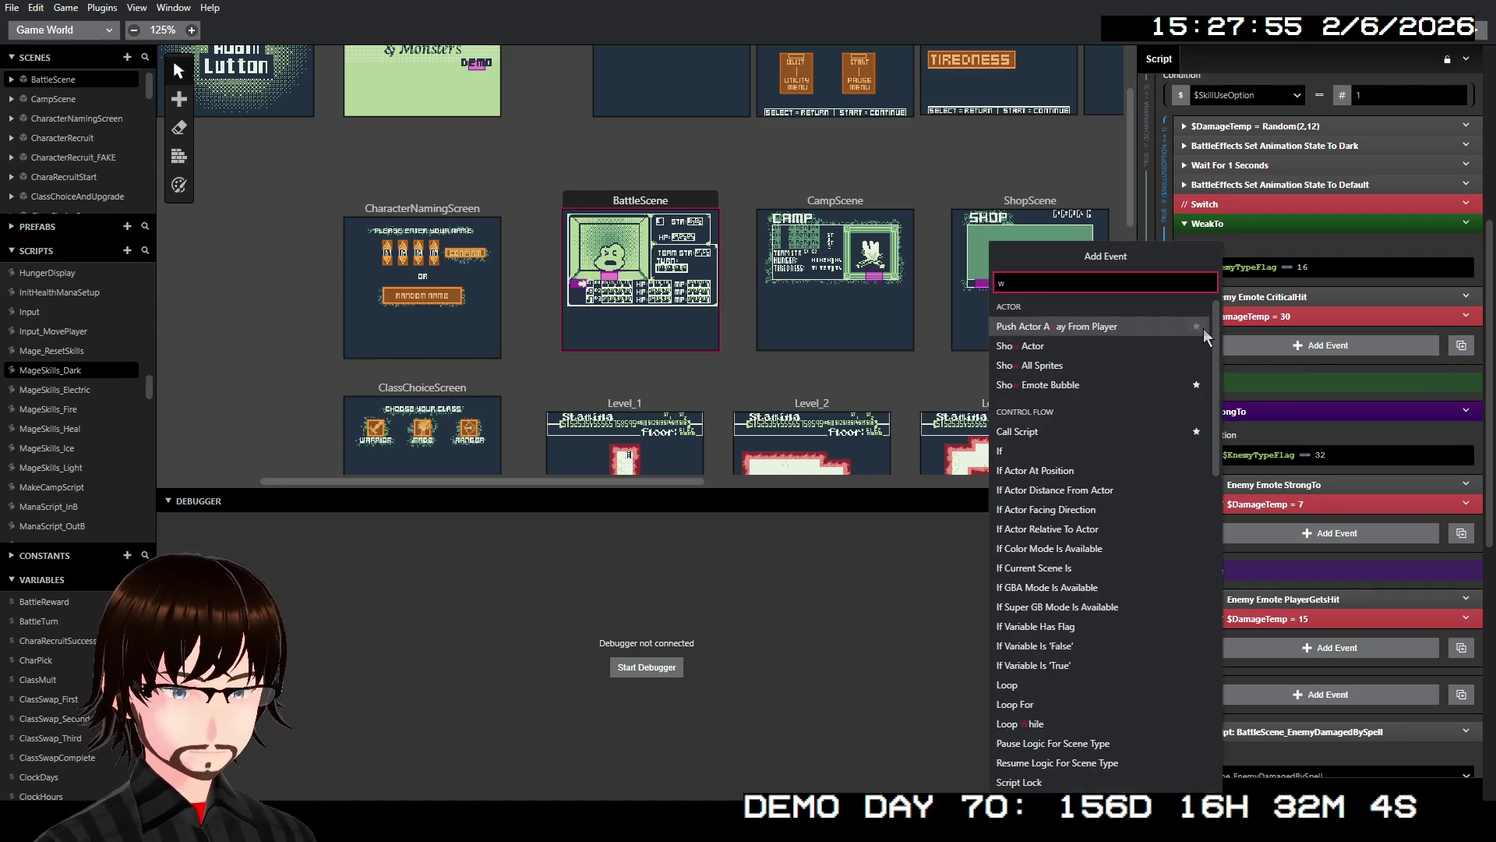
- Add a Variable Set To Value event setting $WeakOrStrong to -1 under WeakTo
{"action": "type", "text": "var"}
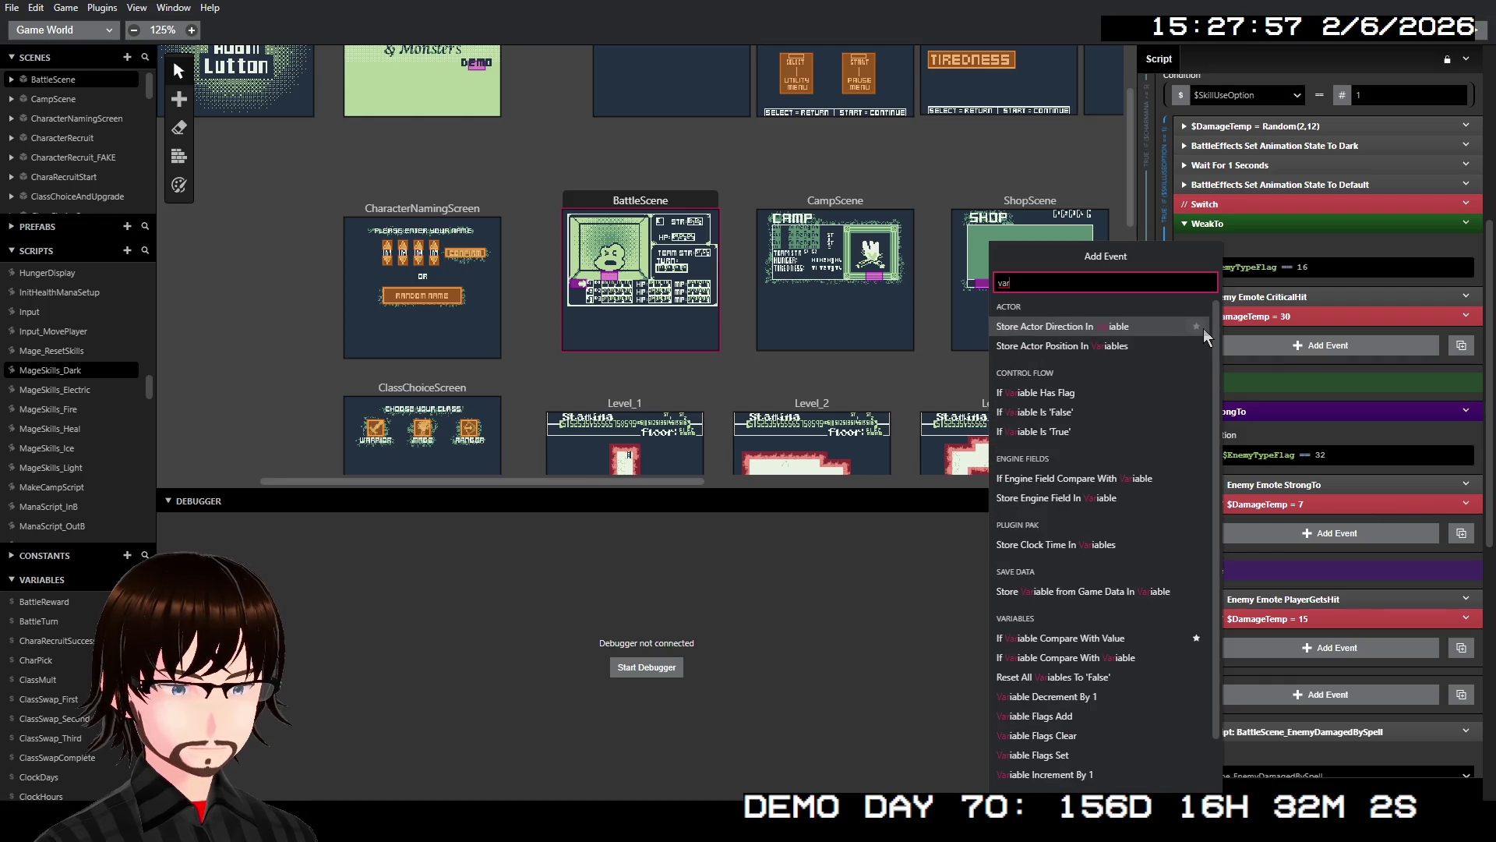
{"action": "type", "text": "iable"}
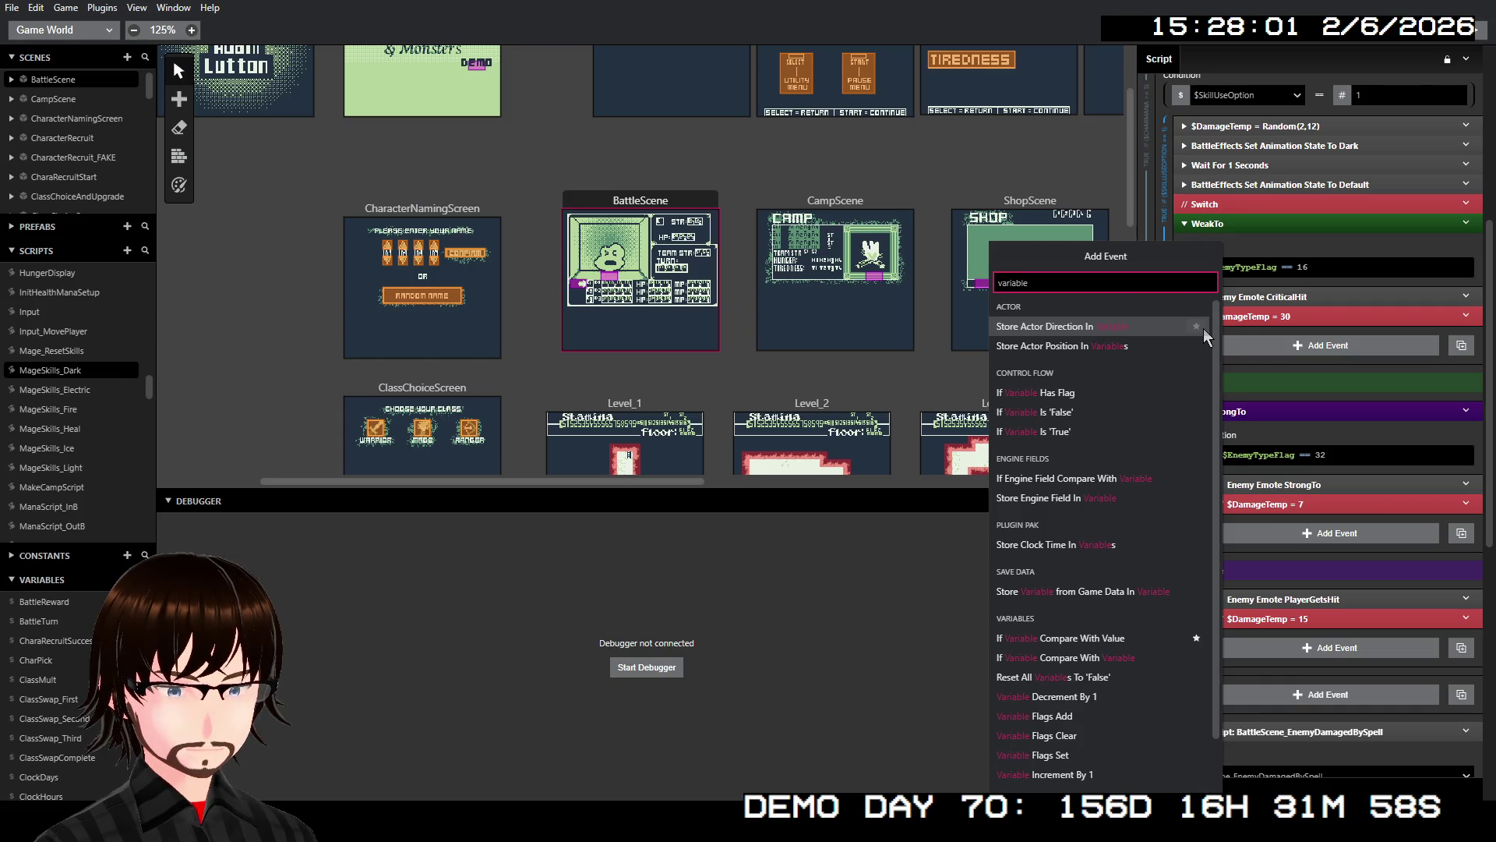
{"action": "key", "text": "BackSpace"}
{"action": "key", "text": "BackSpace"}
{"action": "key", "text": "BackSpace"}
{"action": "type", "text": "set va"}
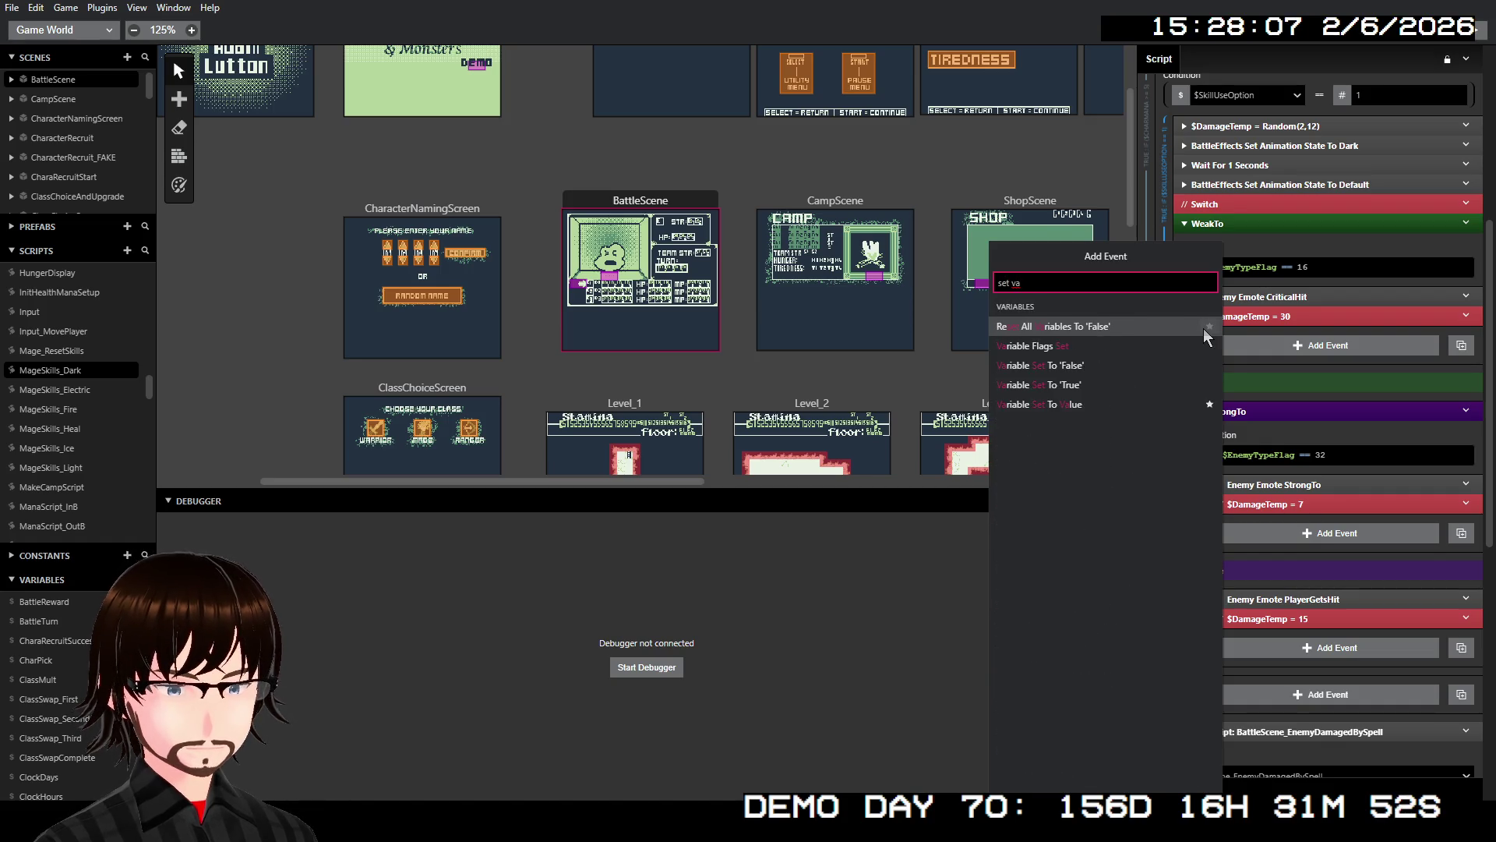
{"action": "left_click", "coordinate": [1097, 399]}
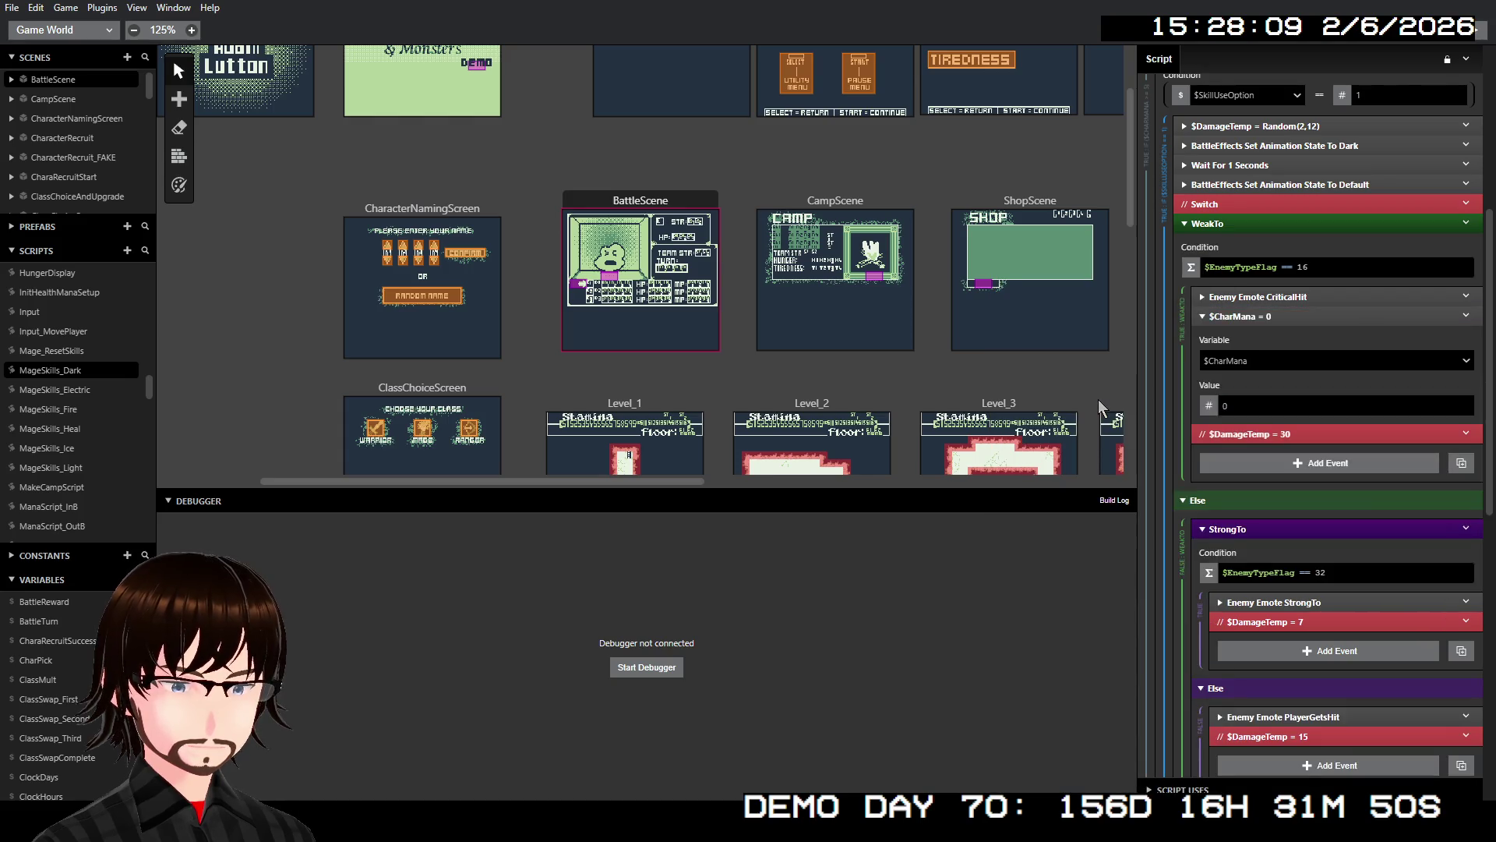
{"action": "left_click", "coordinate": [1280, 403]}
{"action": "type", "text": "-"}
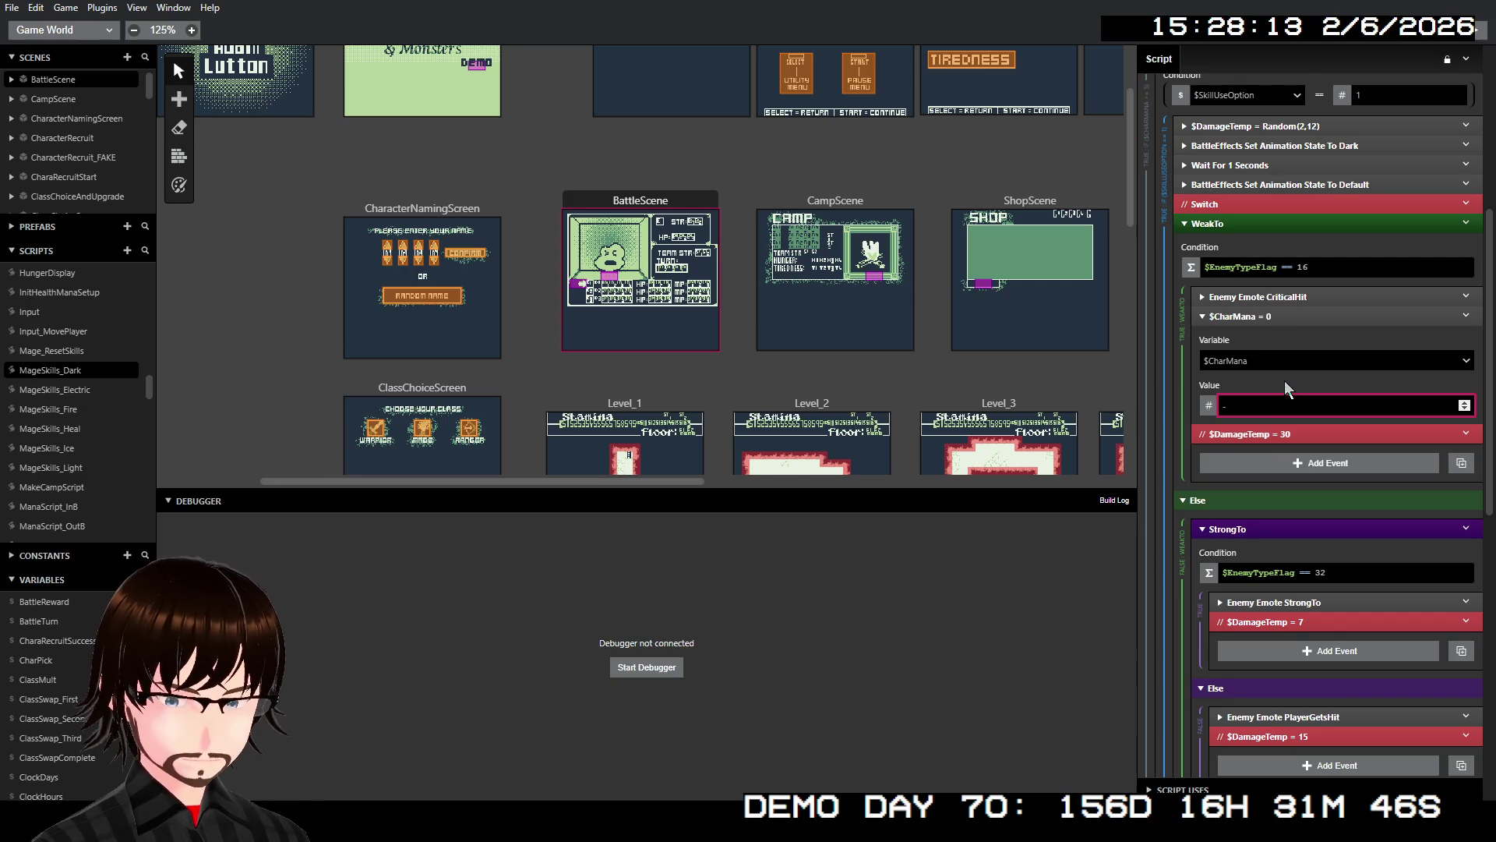
{"action": "type", "text": "1"}
{"action": "left_click", "coordinate": [1296, 350]}
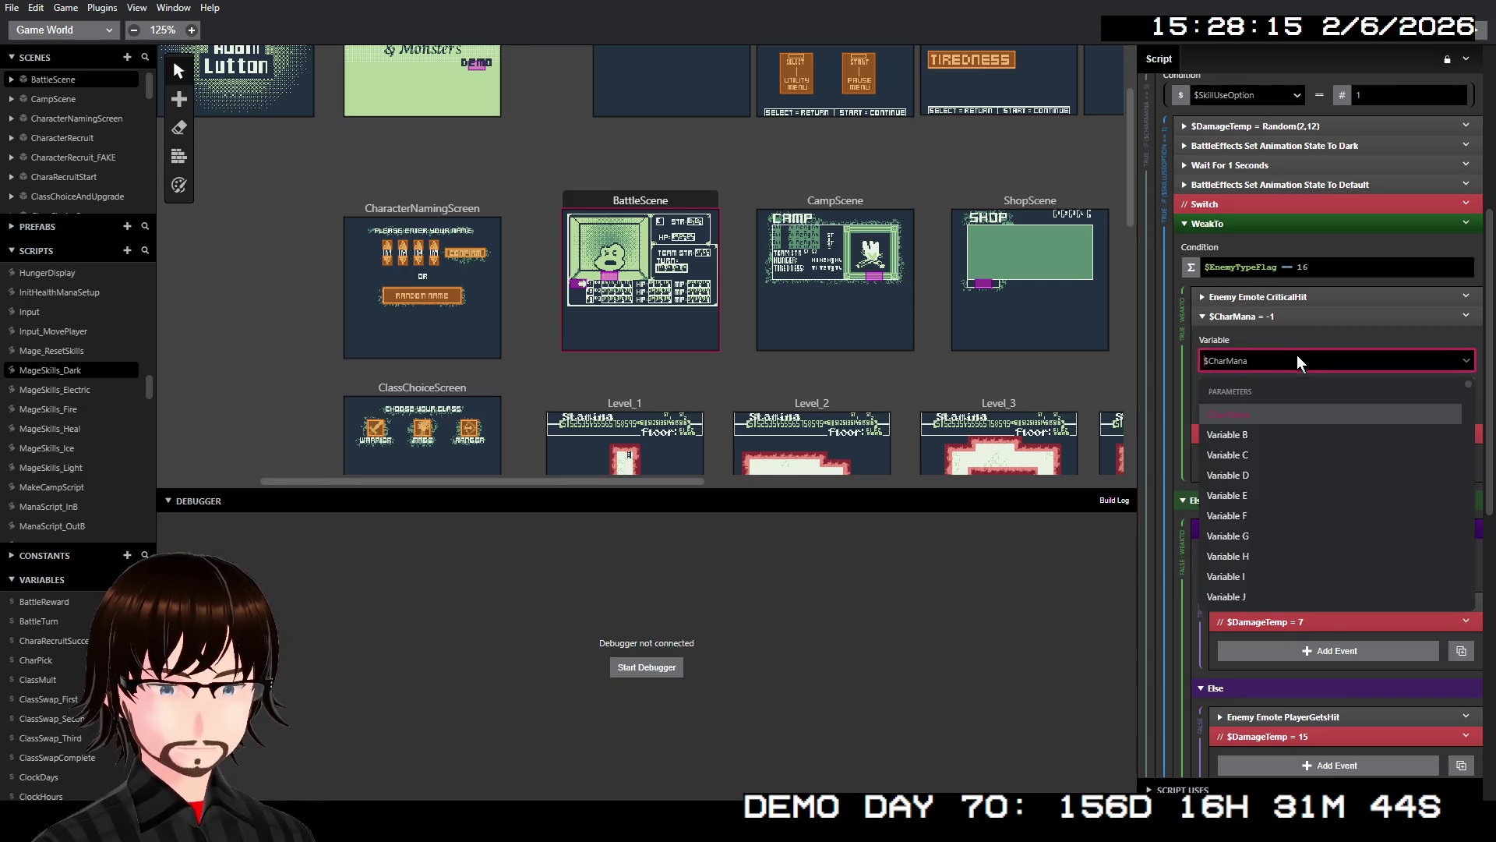
{"action": "type", "text": "wea"}
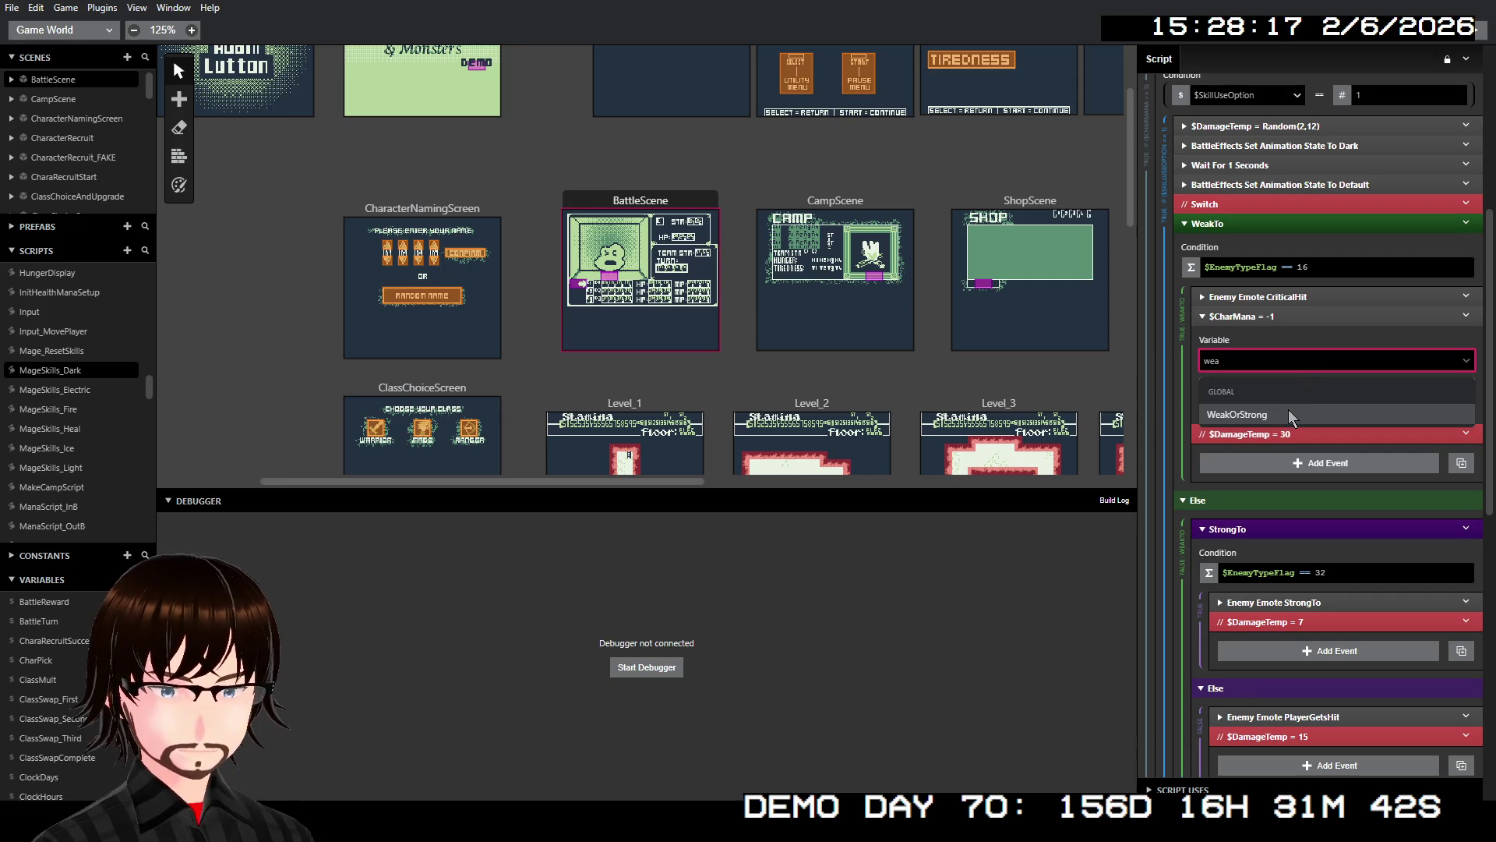
{"action": "left_click", "coordinate": [1288, 412]}
{"action": "left_click", "coordinate": [1303, 318]}
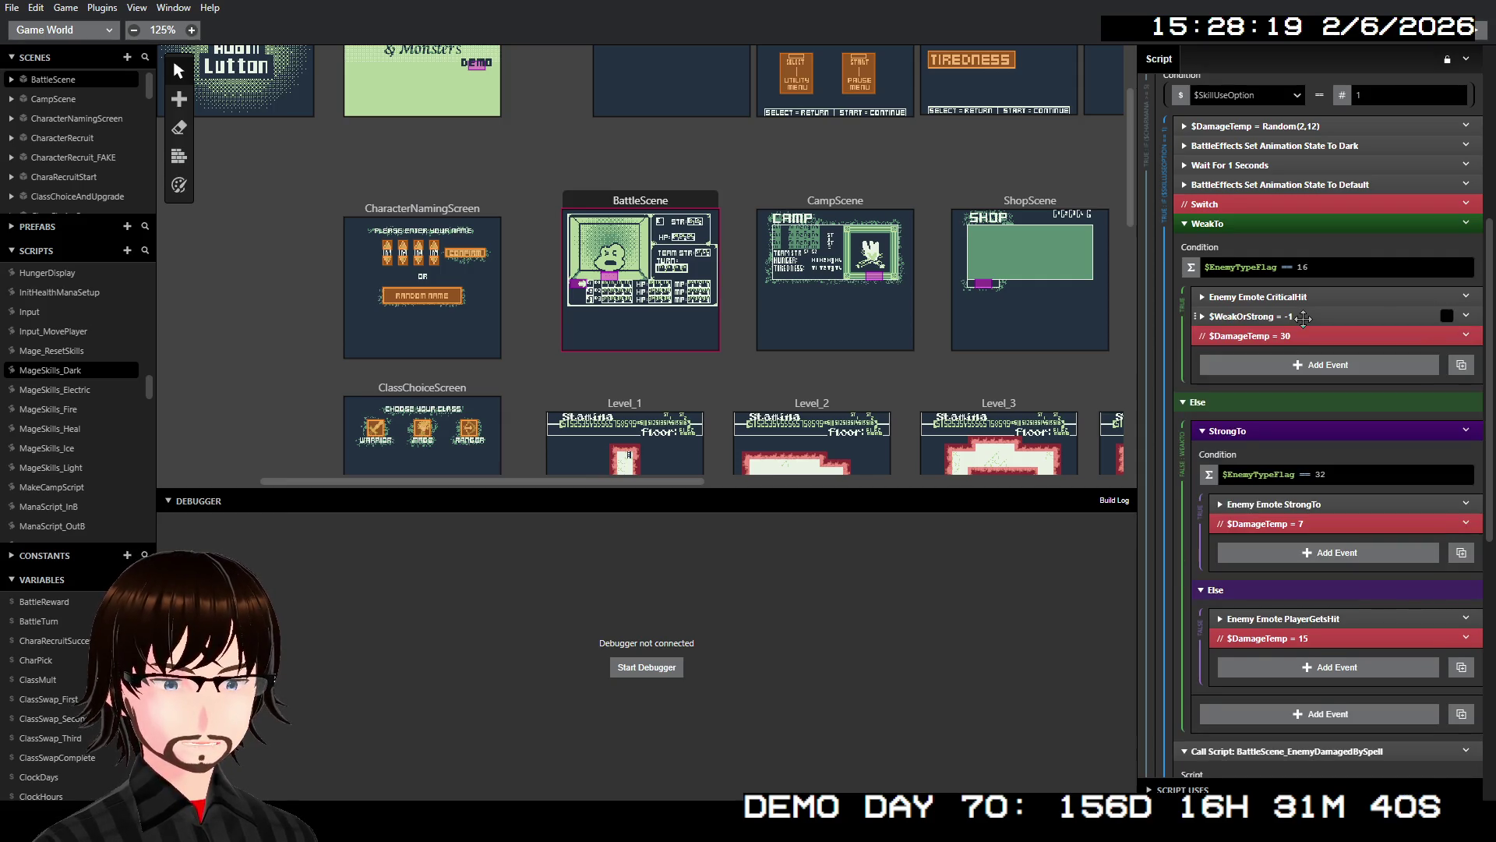
- Copy that event and paste it after the StrongTo emote with value 1
{"action": "right_click", "coordinate": [1304, 318]}
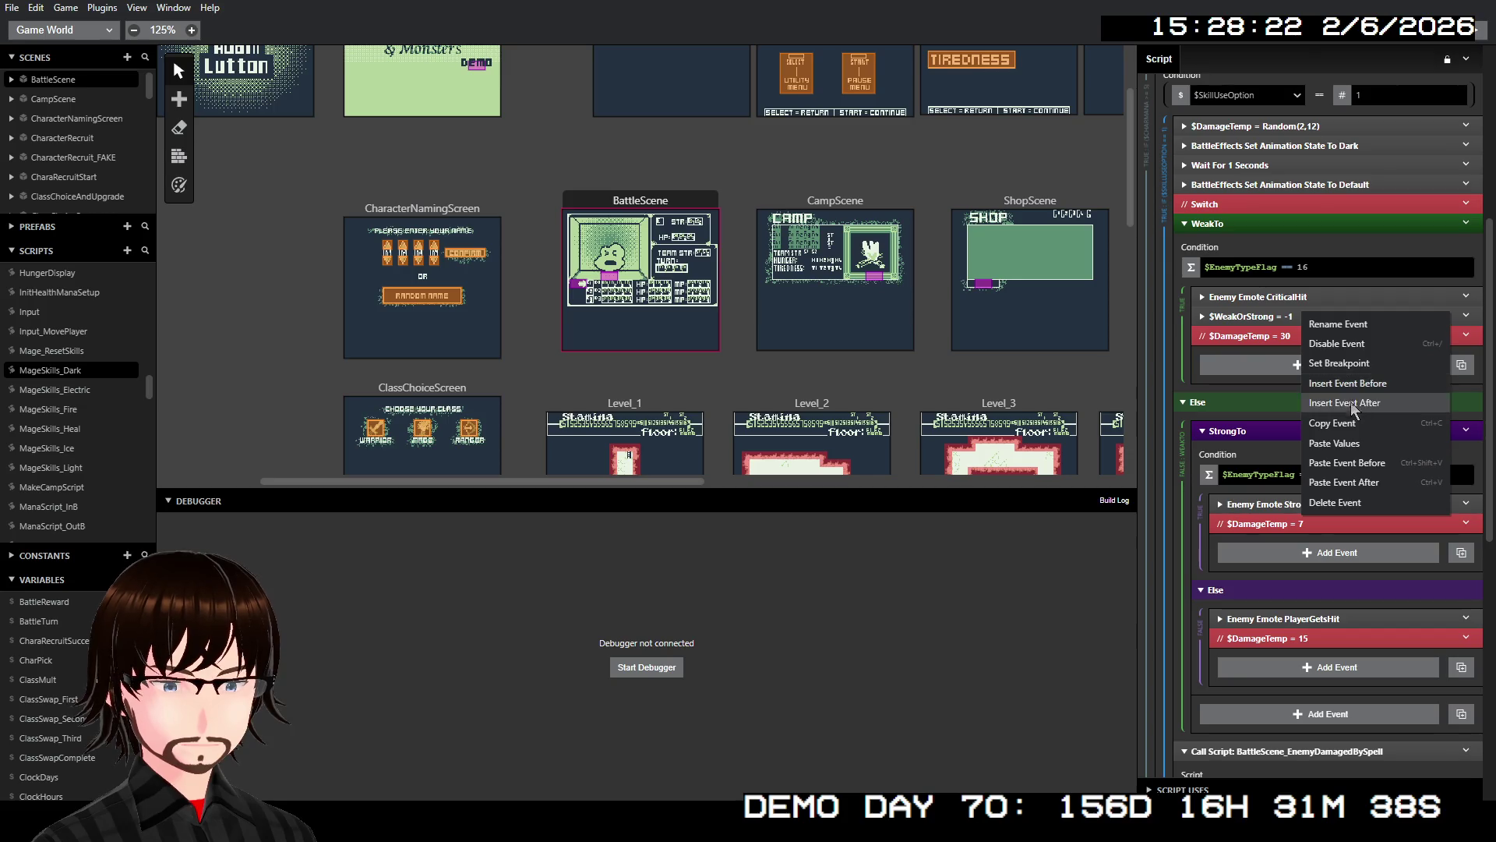
{"action": "left_click", "coordinate": [1334, 423]}
{"action": "right_click", "coordinate": [1320, 508]}
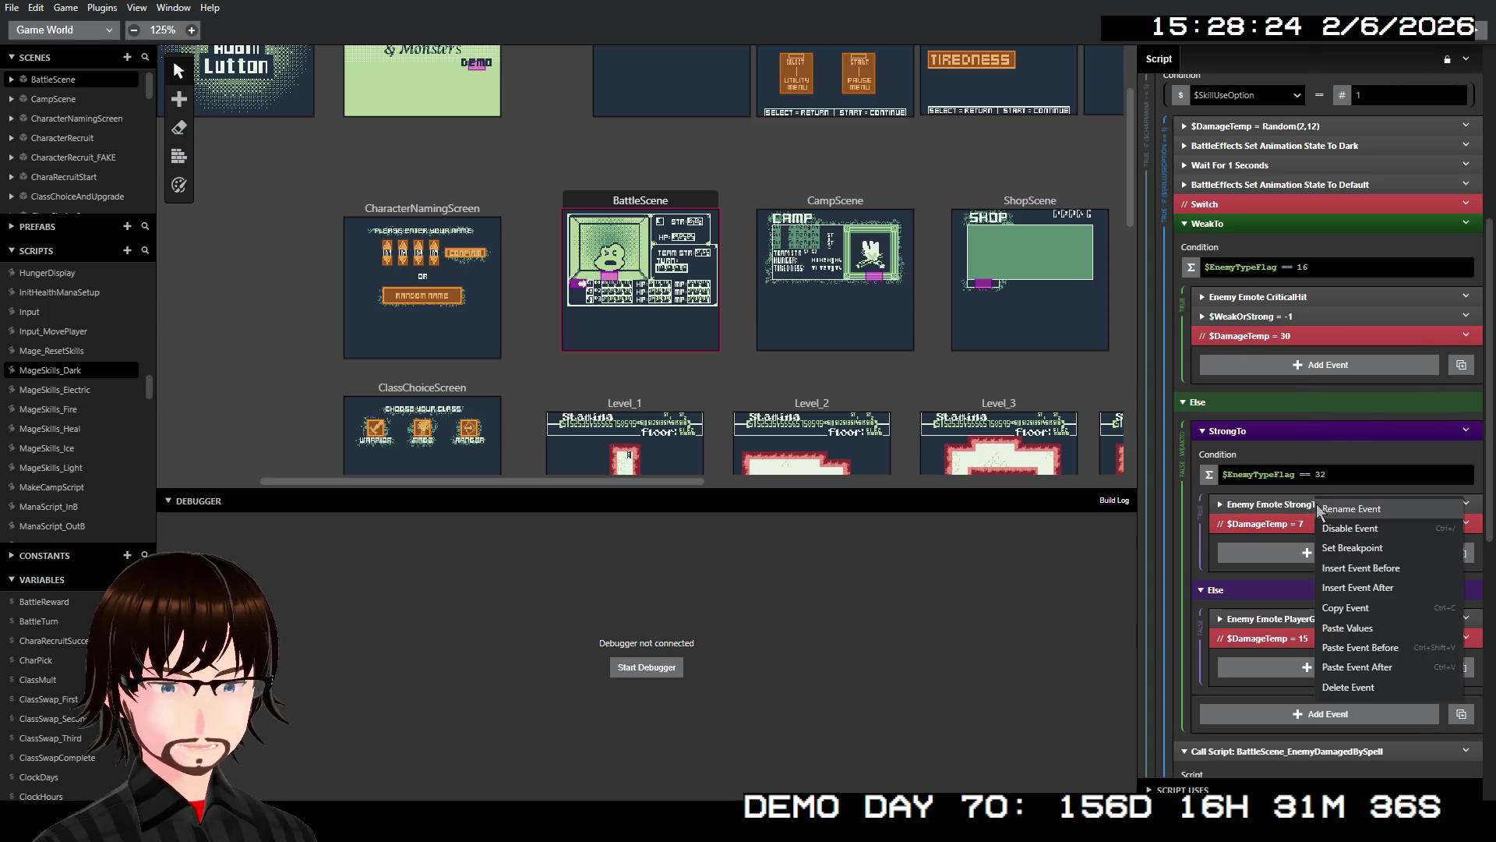
{"action": "left_click", "coordinate": [1364, 668]}
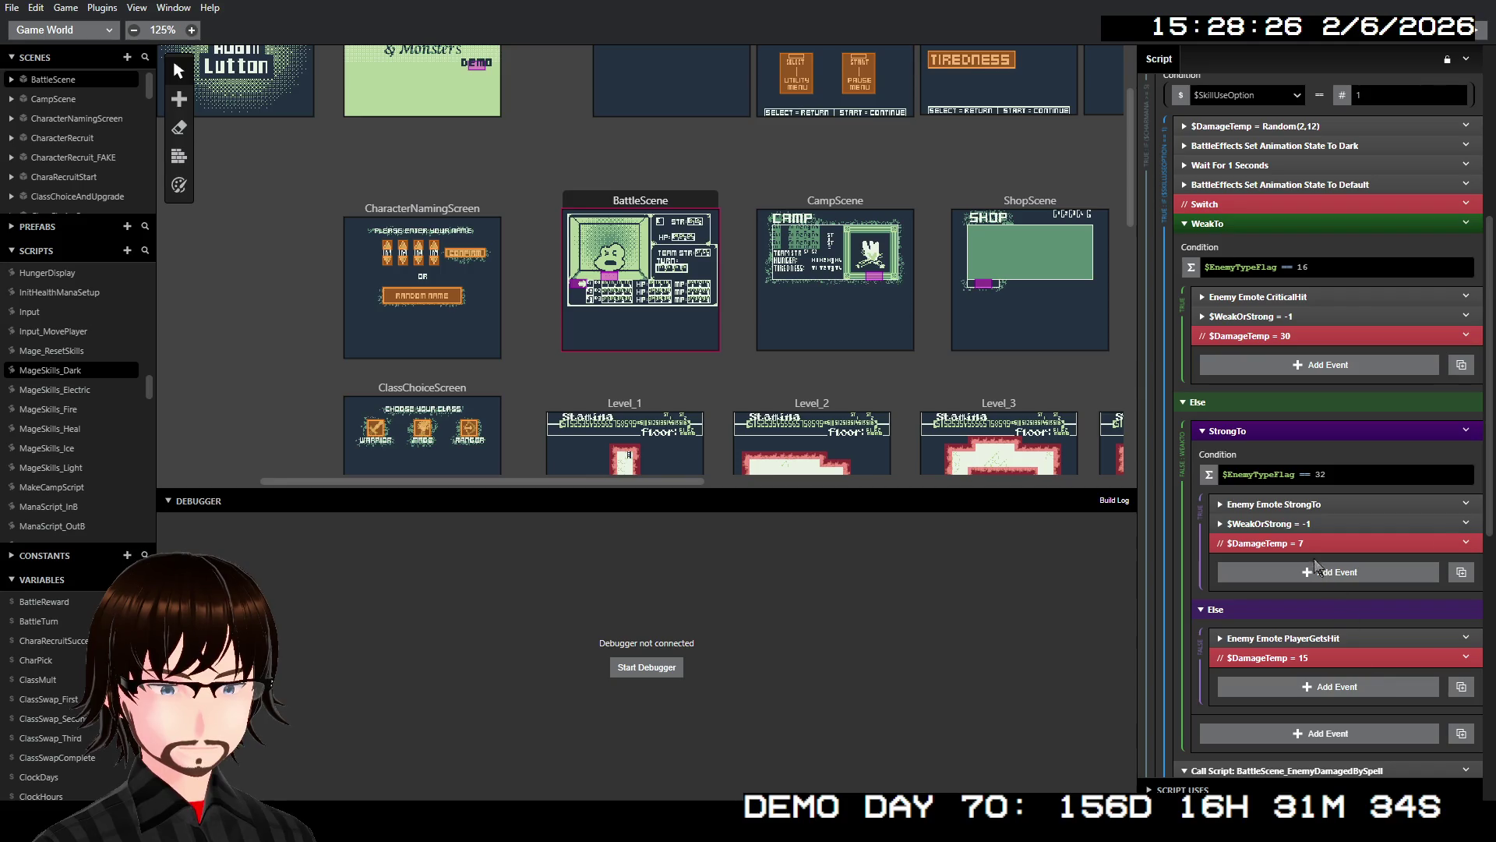
{"action": "left_click", "coordinate": [1294, 524]}
{"action": "left_click", "coordinate": [1270, 610]}
{"action": "key", "text": "ctrl+a"}
{"action": "type", "text": "1"}
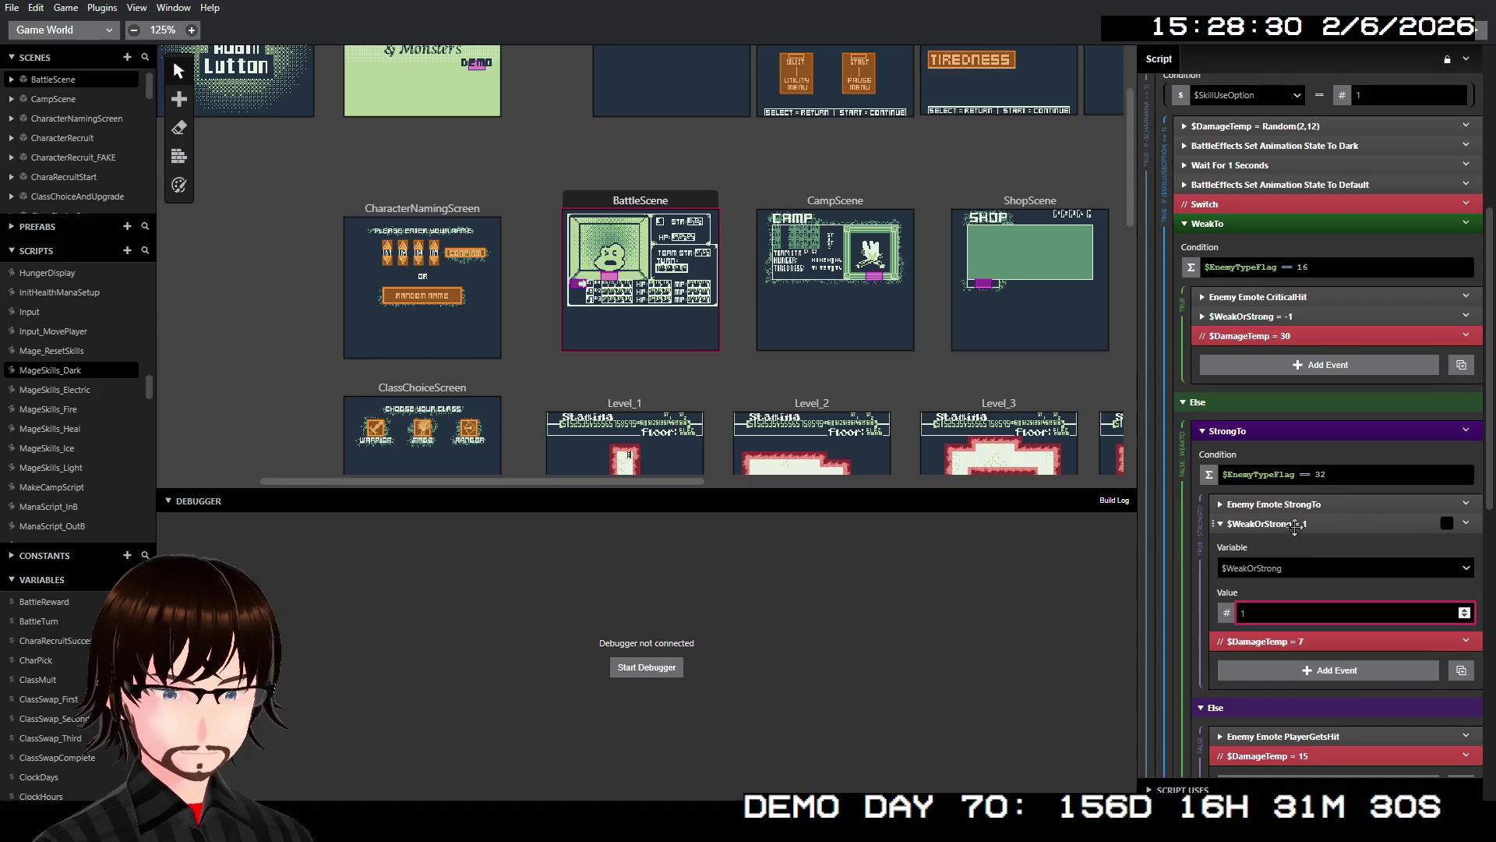
{"action": "left_click", "coordinate": [1294, 524]}
- Paste it again after the PlayerGetsHit emote in Else with value 0
{"action": "right_click", "coordinate": [1306, 638]}
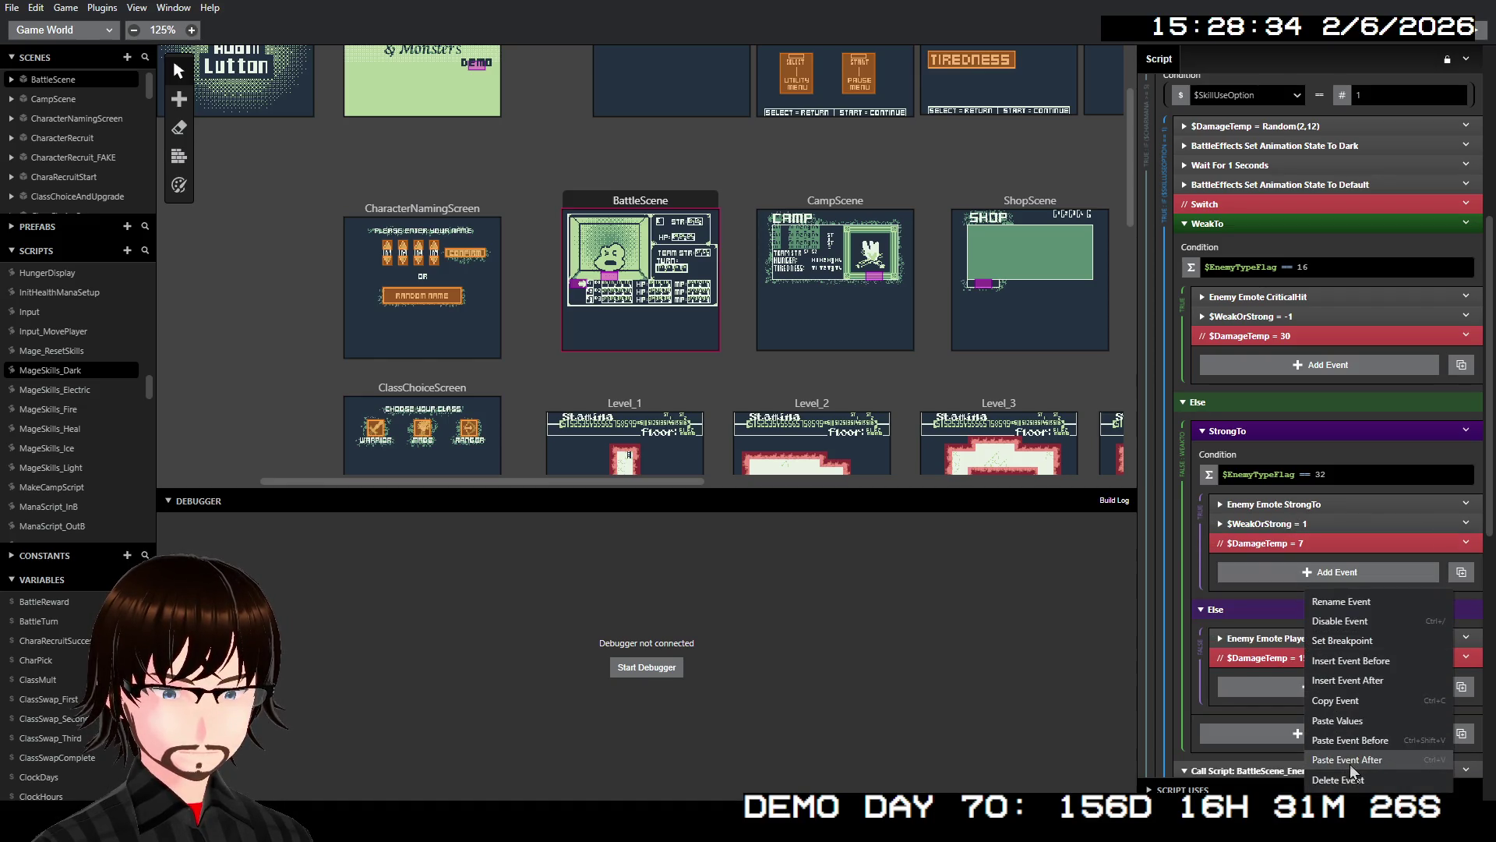
{"action": "left_click", "coordinate": [1350, 764]}
{"action": "left_click", "coordinate": [1290, 747]}
{"action": "type", "text": "0"}
{"action": "left_click", "coordinate": [1279, 659]}
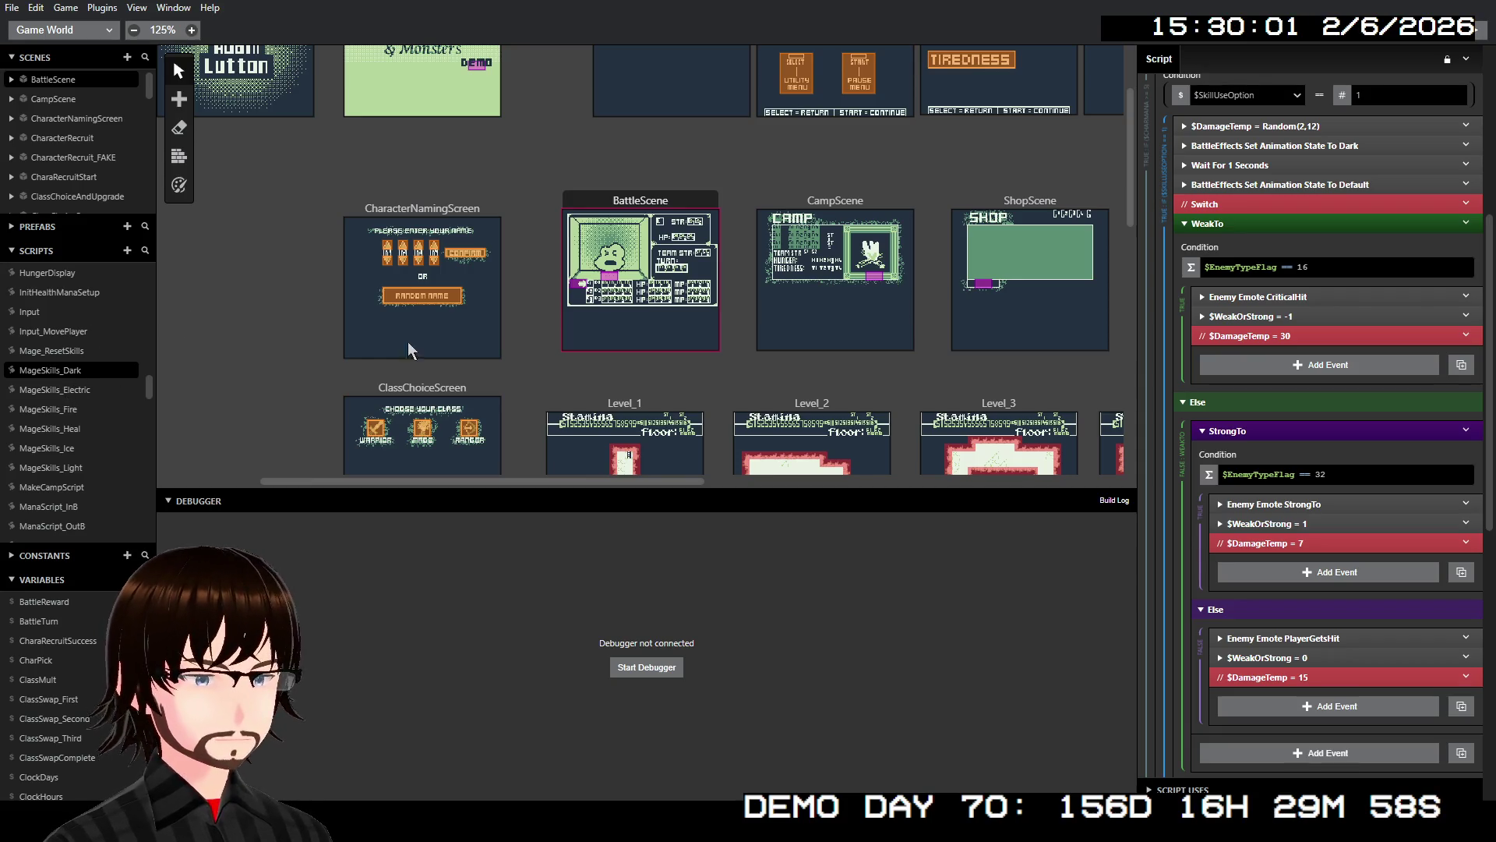
- Copy the $DamageTemp = Random(2,12) event and switch to MageSkills_Electric
{"action": "right_click", "coordinate": [1302, 124]}
{"action": "left_click", "coordinate": [1335, 232]}
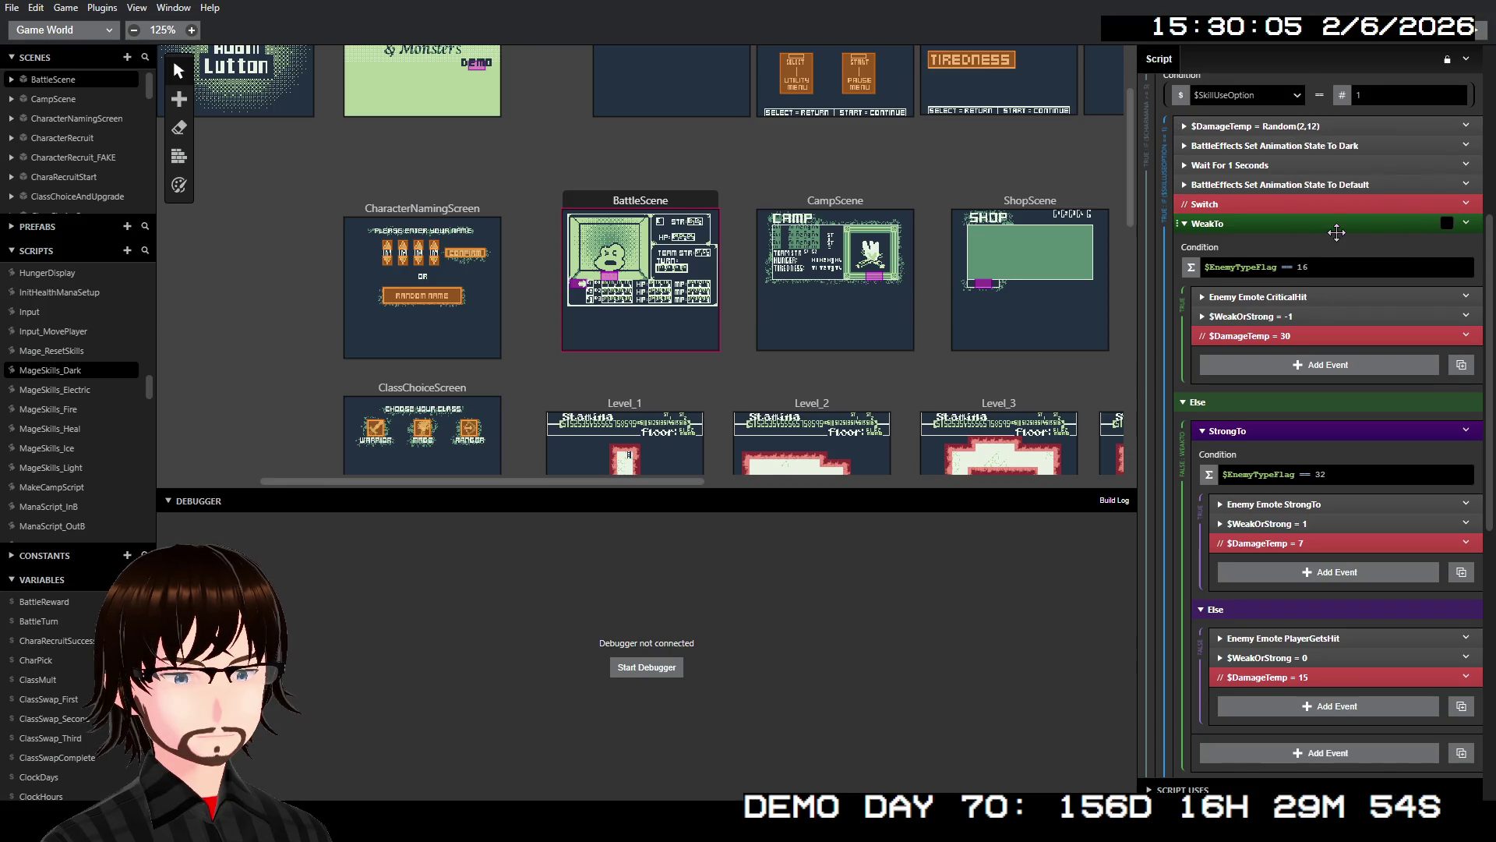
{"action": "left_click", "coordinate": [78, 389]}
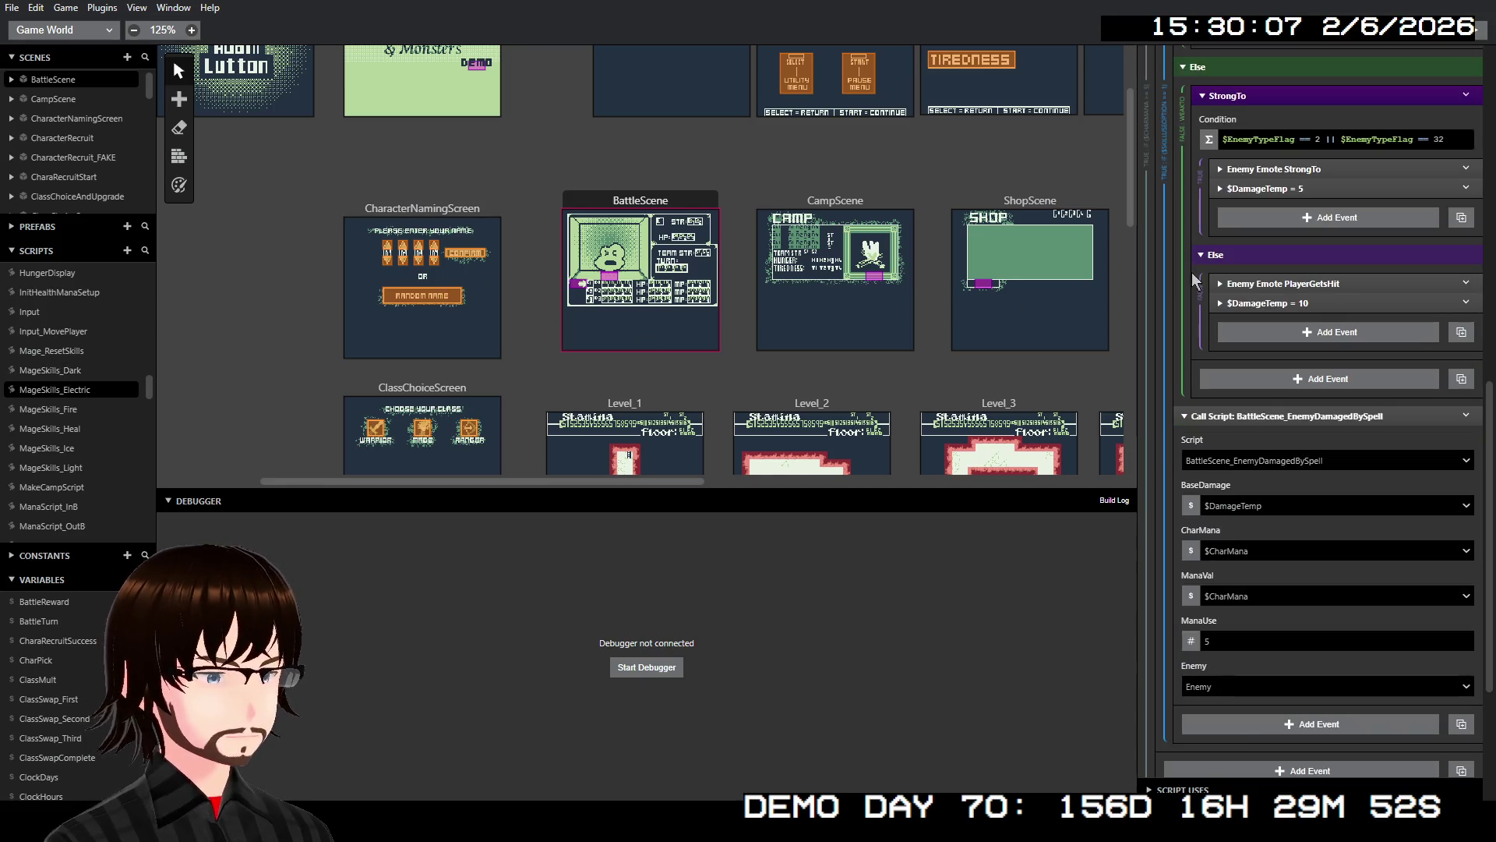
{"action": "scroll", "coordinate": [1308, 328], "scroll_direction": "up", "scroll_amount": 5}
{"action": "scroll", "coordinate": [1265, 371], "scroll_direction": "up", "scroll_amount": 5}
{"action": "scroll", "coordinate": [1265, 371], "scroll_direction": "down", "scroll_amount": 2}
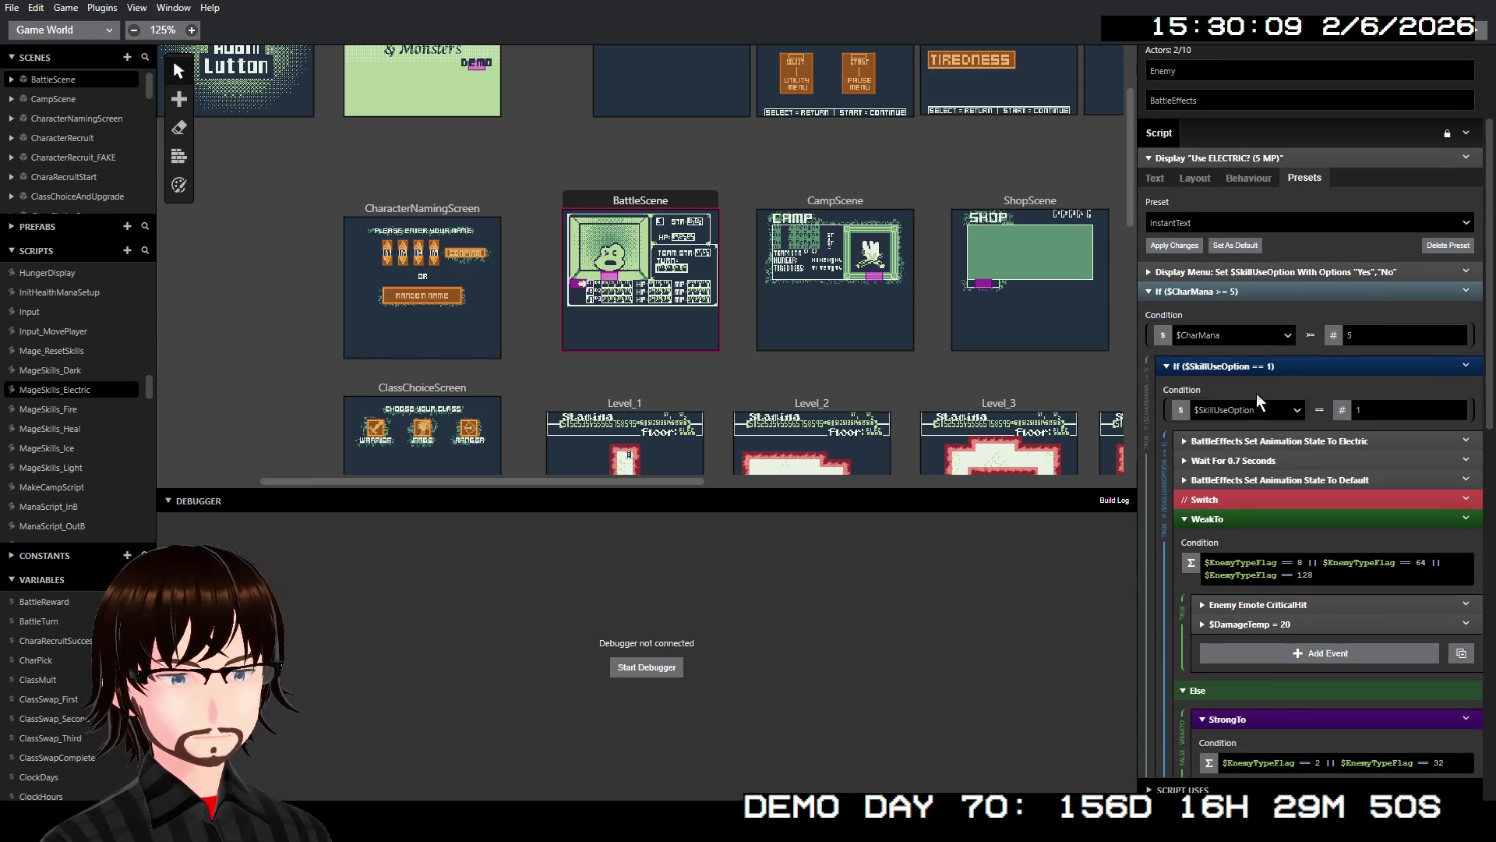
{"action": "right_click", "coordinate": [1267, 448]}
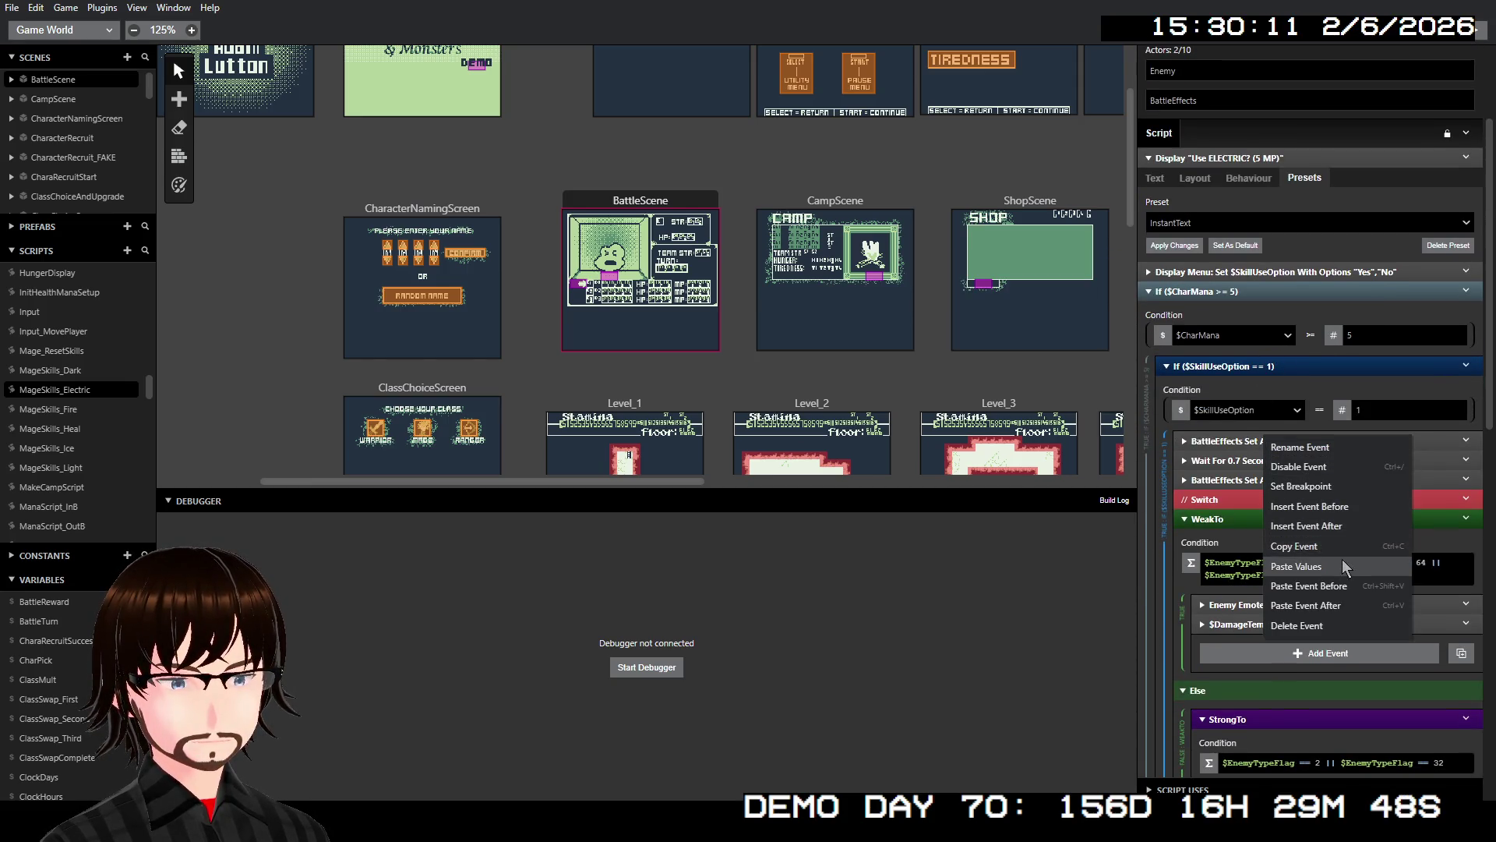
{"action": "left_click", "coordinate": [1344, 590]}
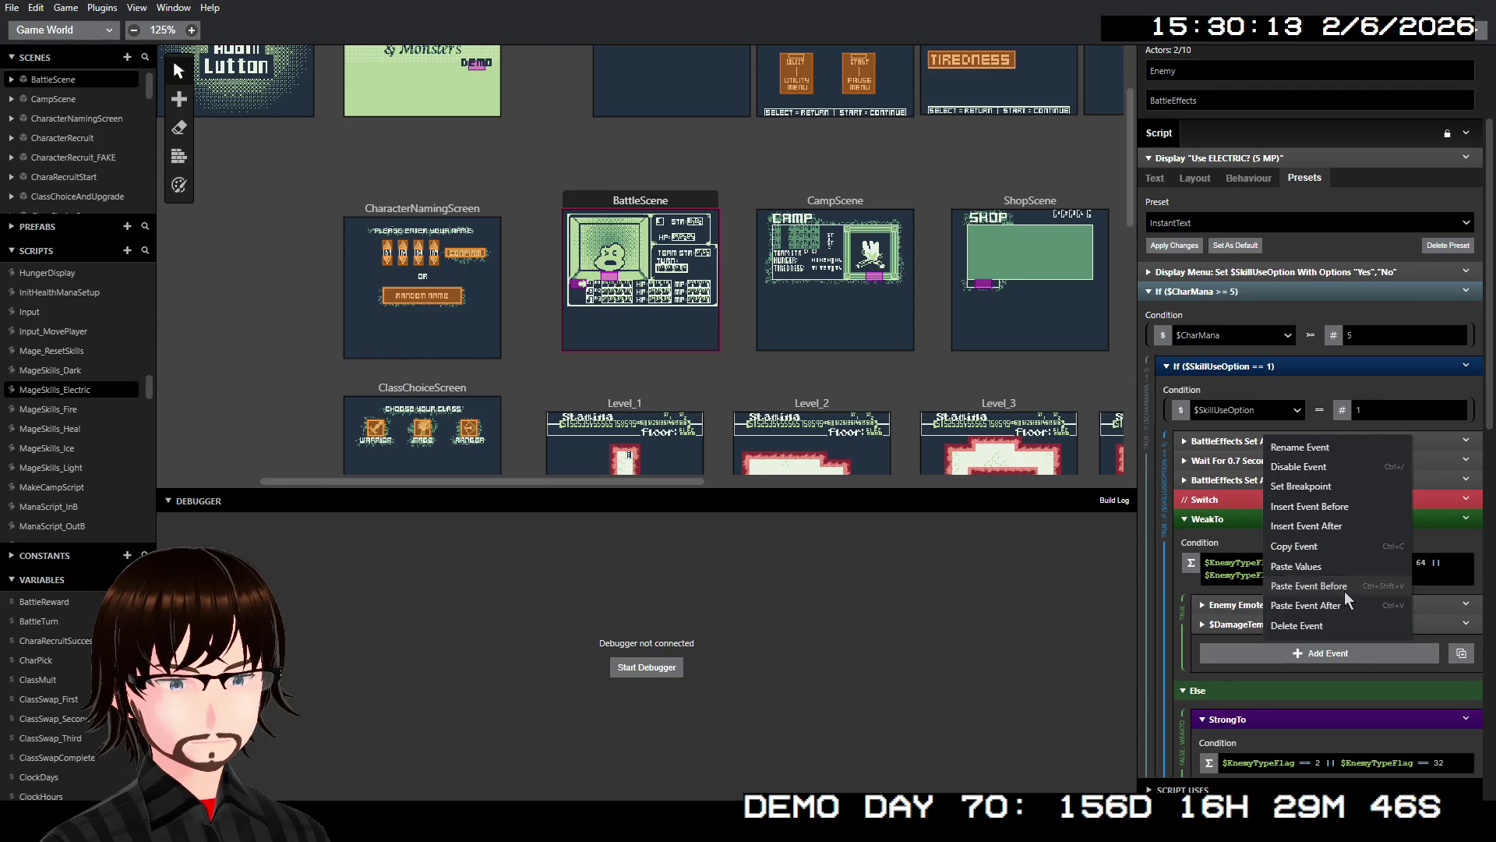
{"action": "left_click", "coordinate": [1294, 440]}
{"action": "double_click", "coordinate": [1214, 577]}
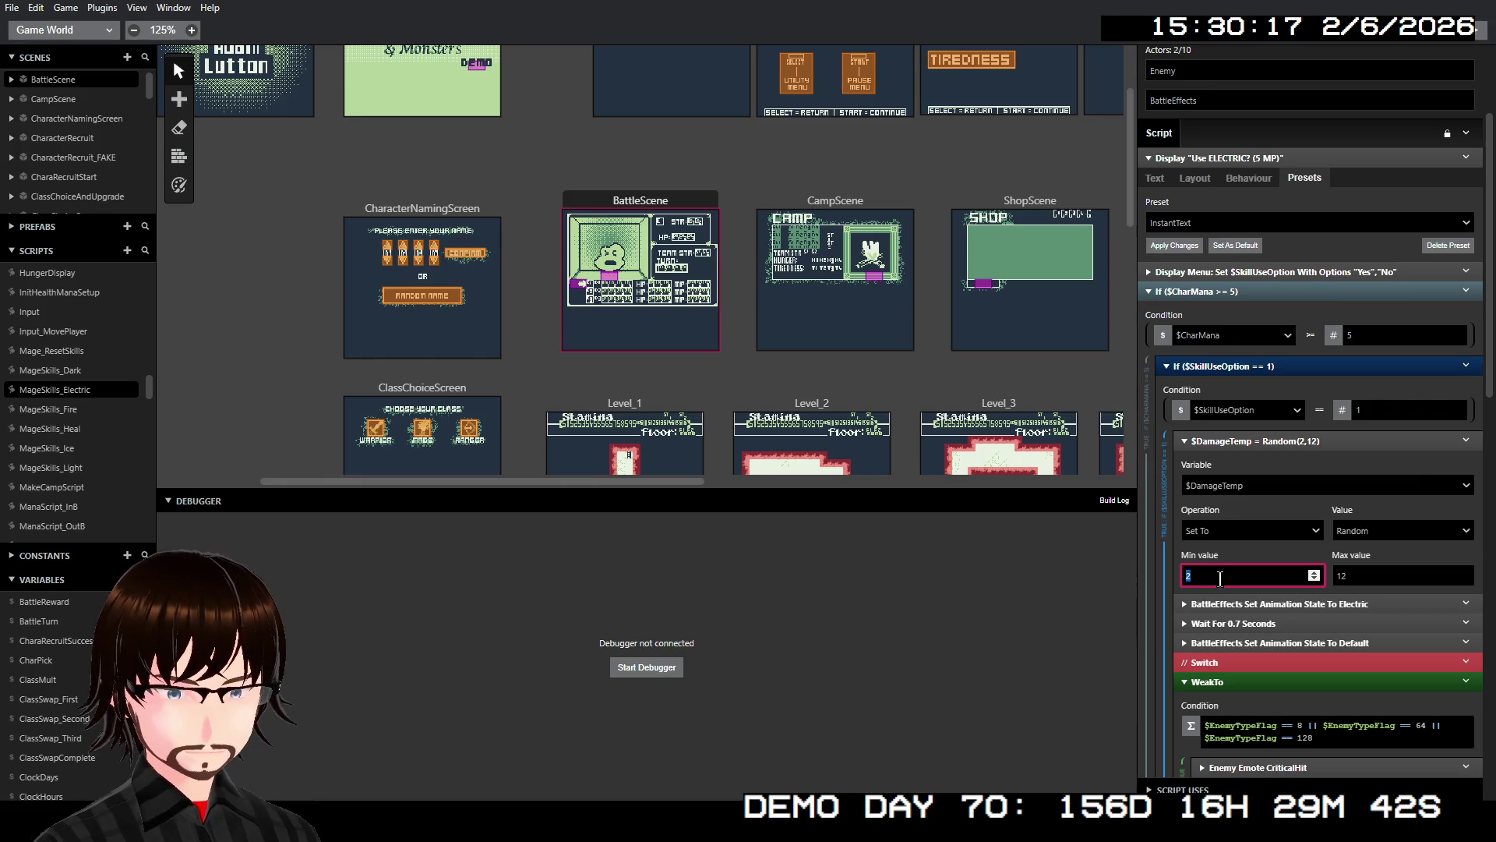
{"action": "double_click", "coordinate": [1355, 575]}
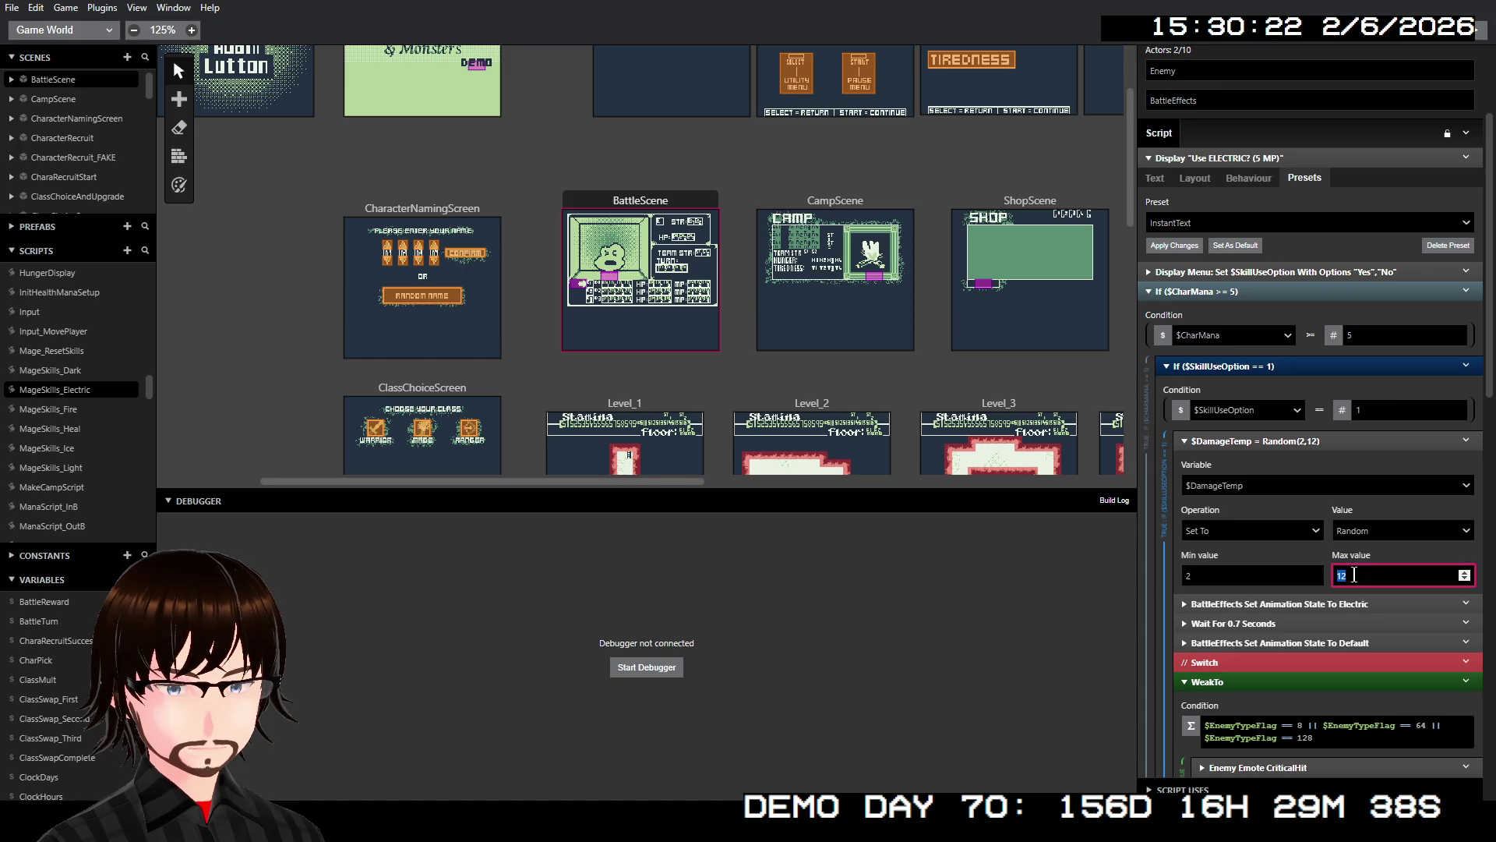
{"action": "type", "text": "10"}
{"action": "double_click", "coordinate": [1228, 575]}
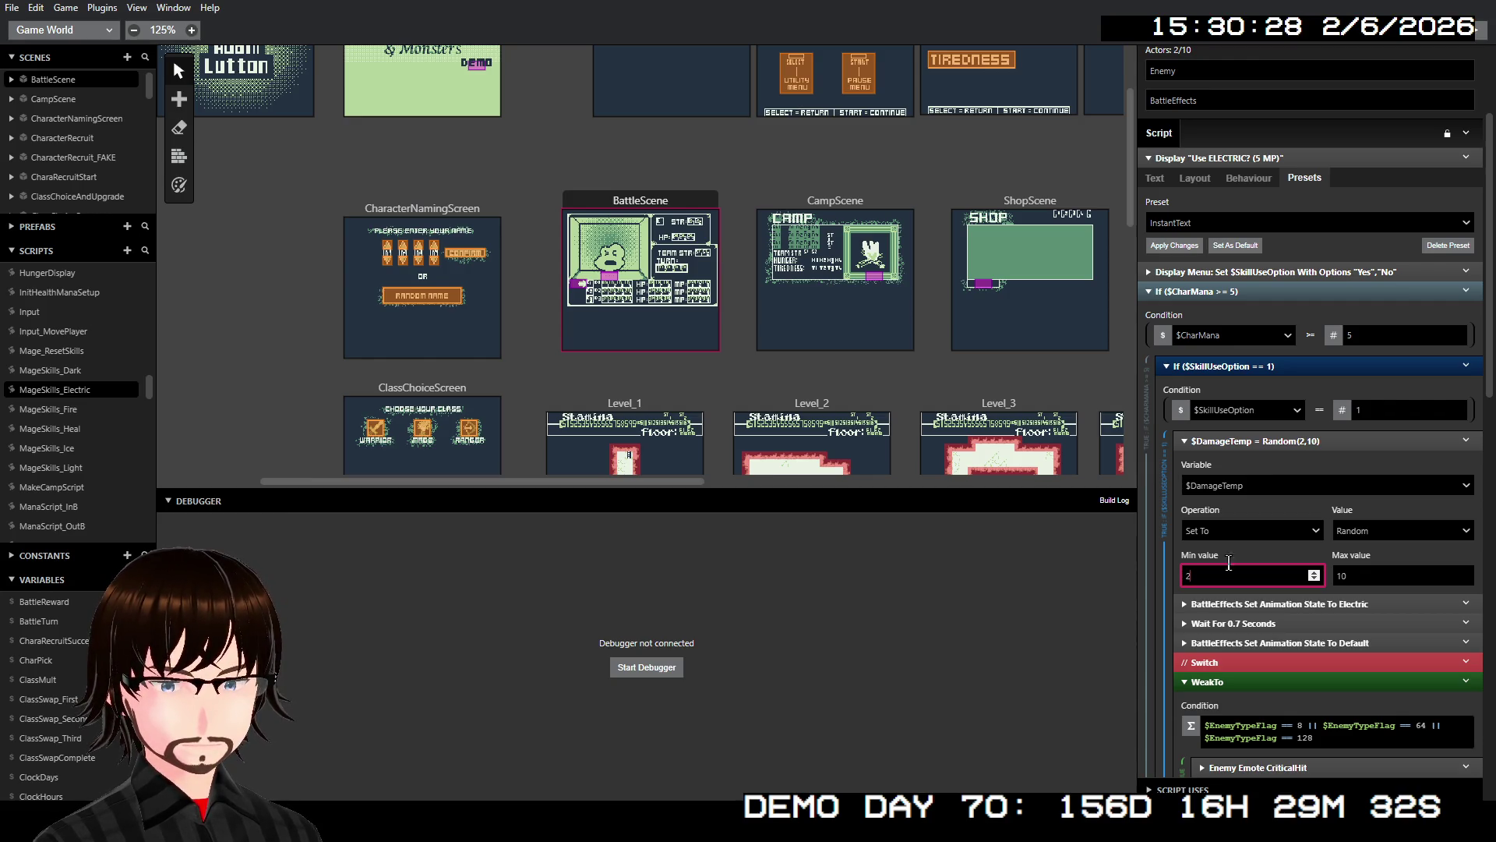
{"action": "left_click", "coordinate": [1255, 440]}
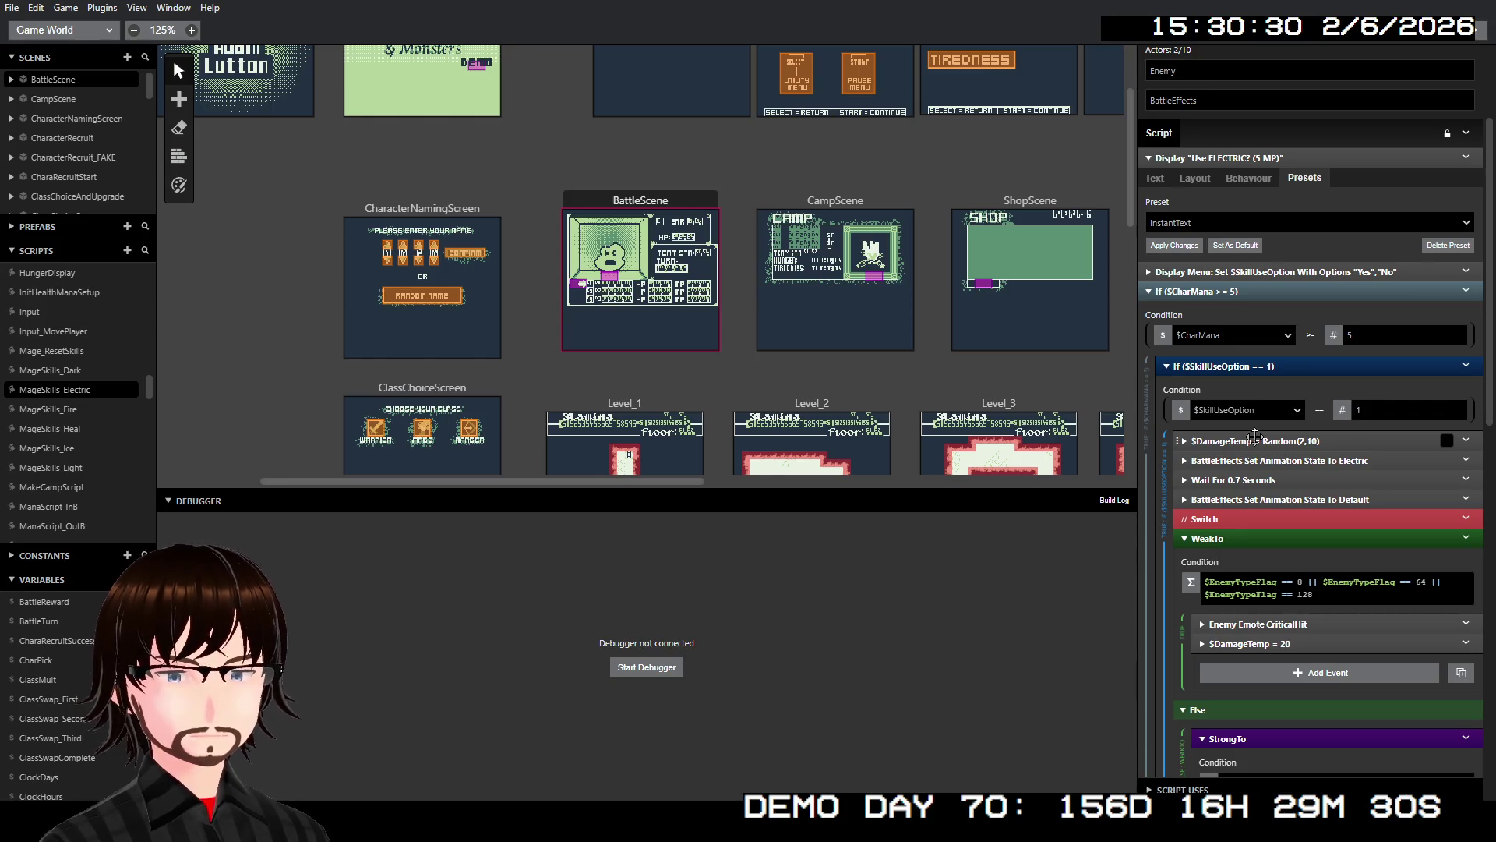
{"action": "scroll", "coordinate": [1317, 555], "scroll_direction": "down", "scroll_amount": 3}
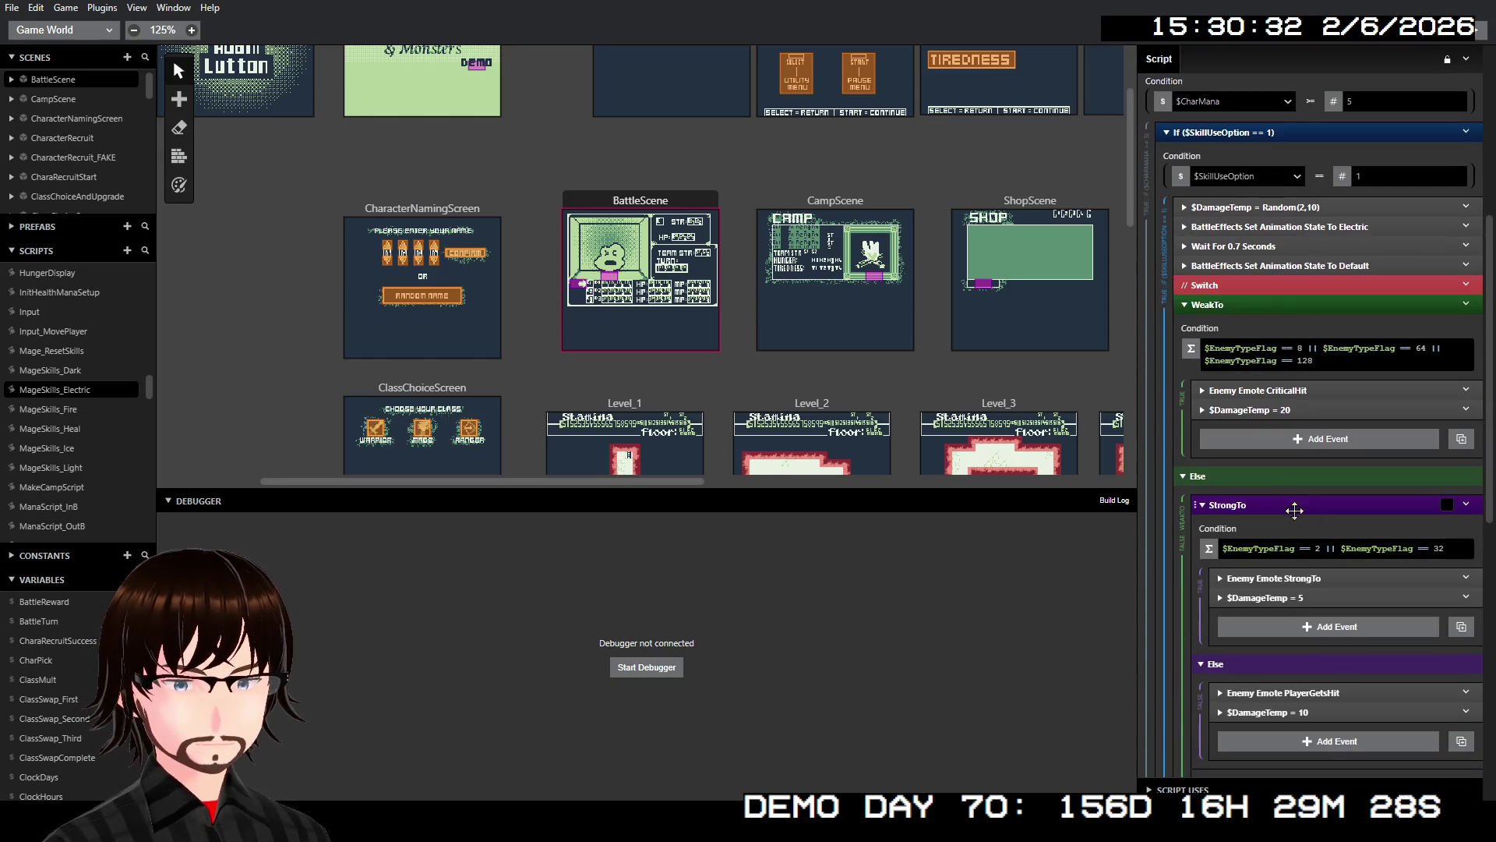
{"action": "right_click", "coordinate": [1254, 414]}
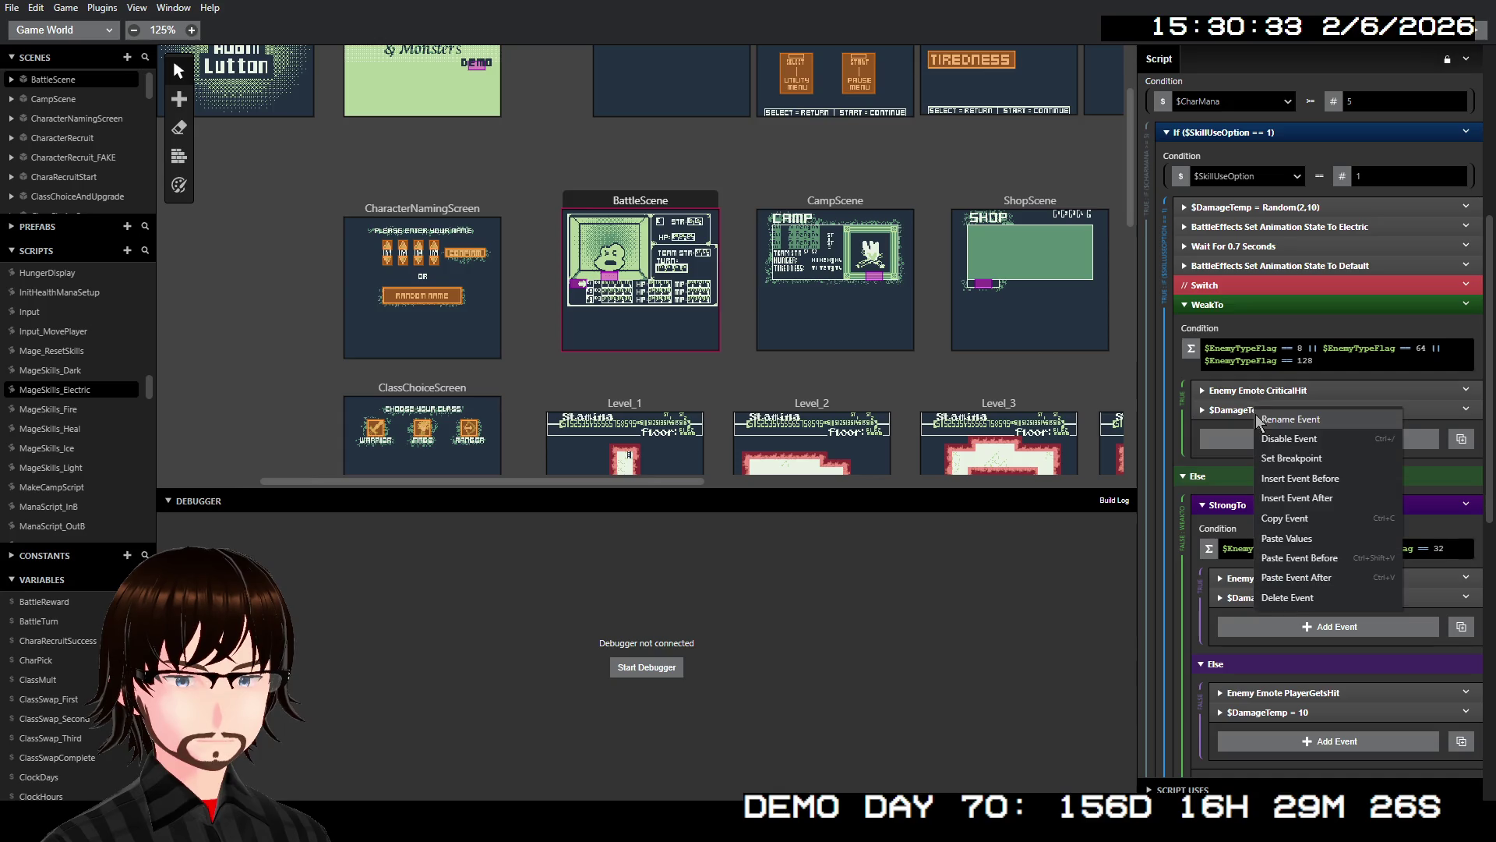
{"action": "left_click", "coordinate": [1294, 442]}
{"action": "right_click", "coordinate": [1267, 601]}
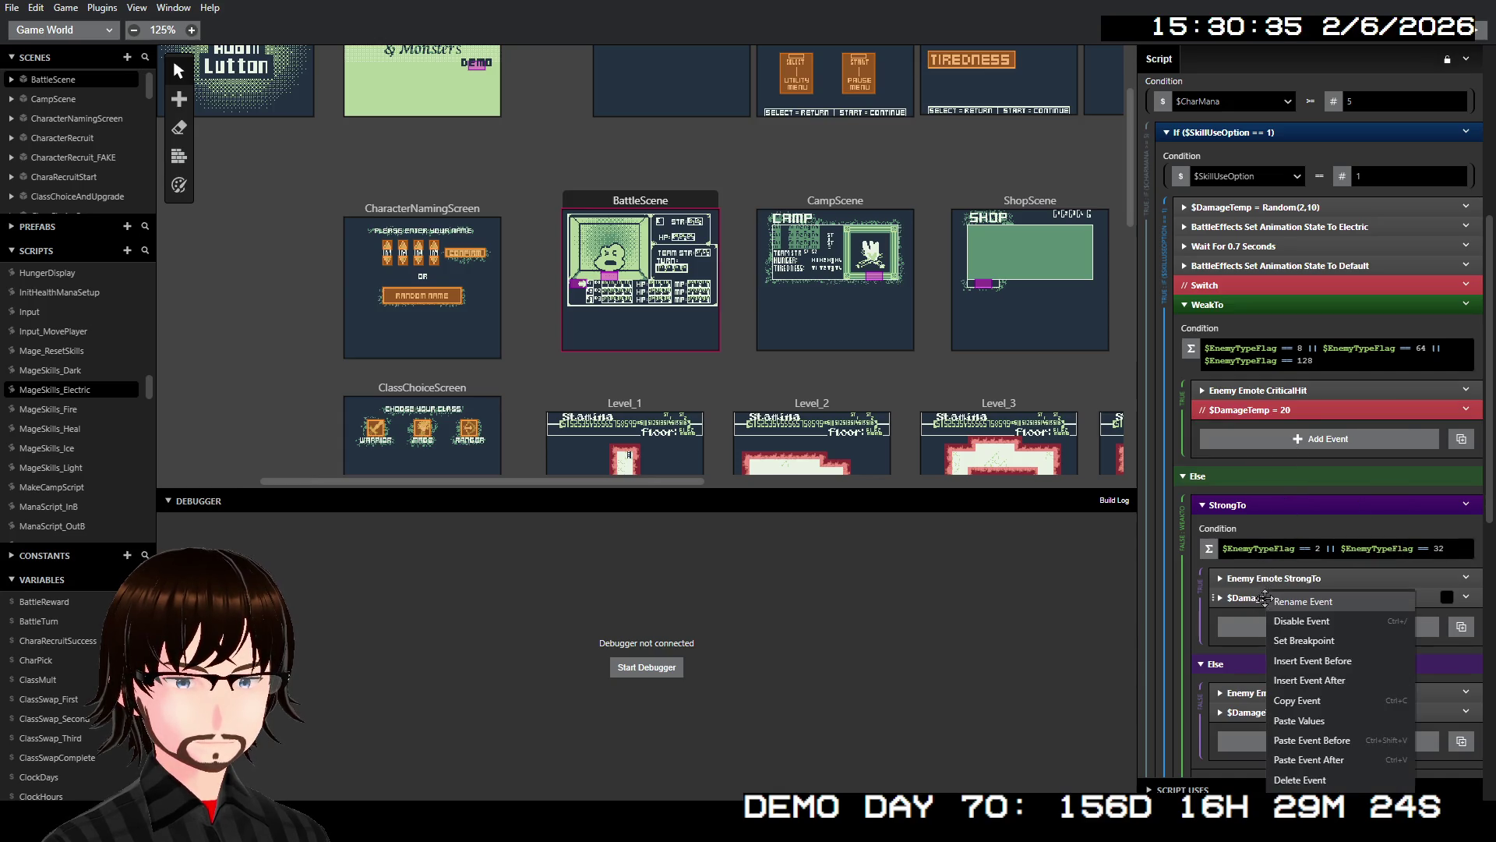
{"action": "left_click", "coordinate": [1309, 620]}
{"action": "right_click", "coordinate": [1281, 717]}
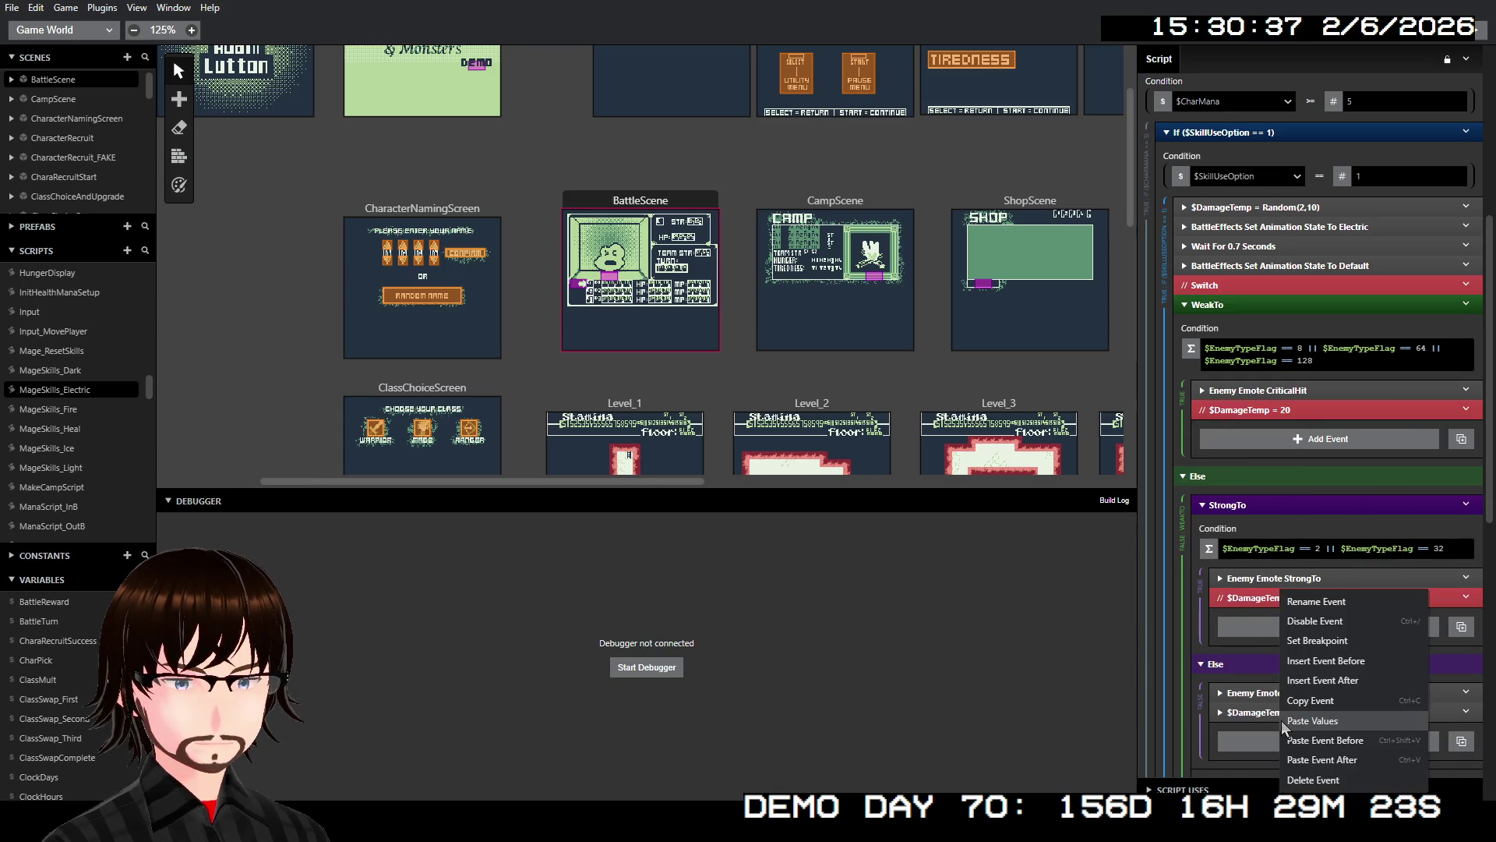
{"action": "left_click", "coordinate": [1291, 619]}
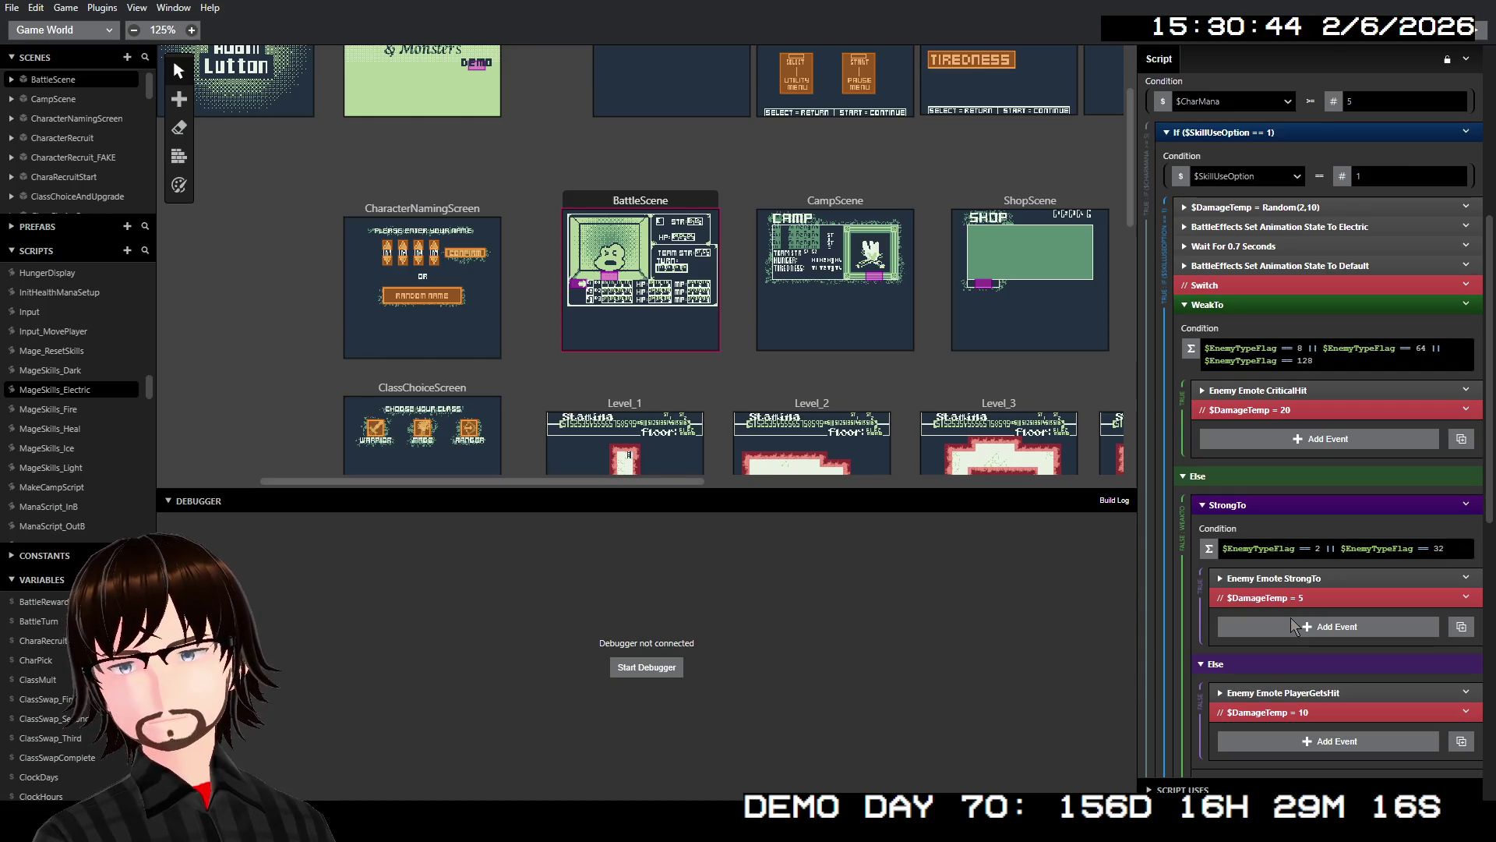
- Paste the random $DamageTemp event before MageSkills_Fire's animation and set its Max to 10
{"action": "left_click", "coordinate": [64, 409]}
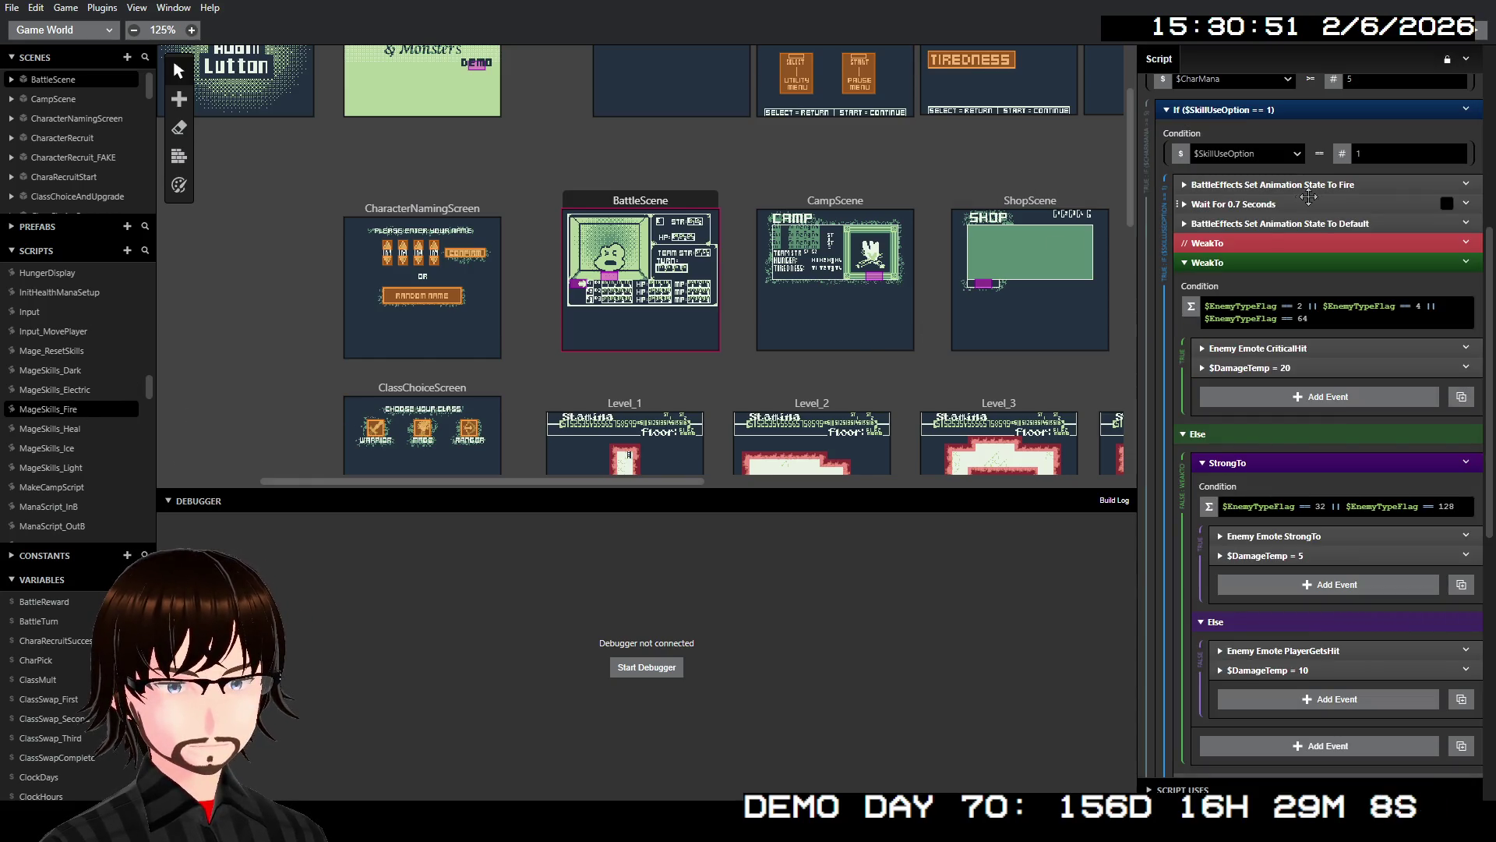
{"action": "right_click", "coordinate": [1320, 183]}
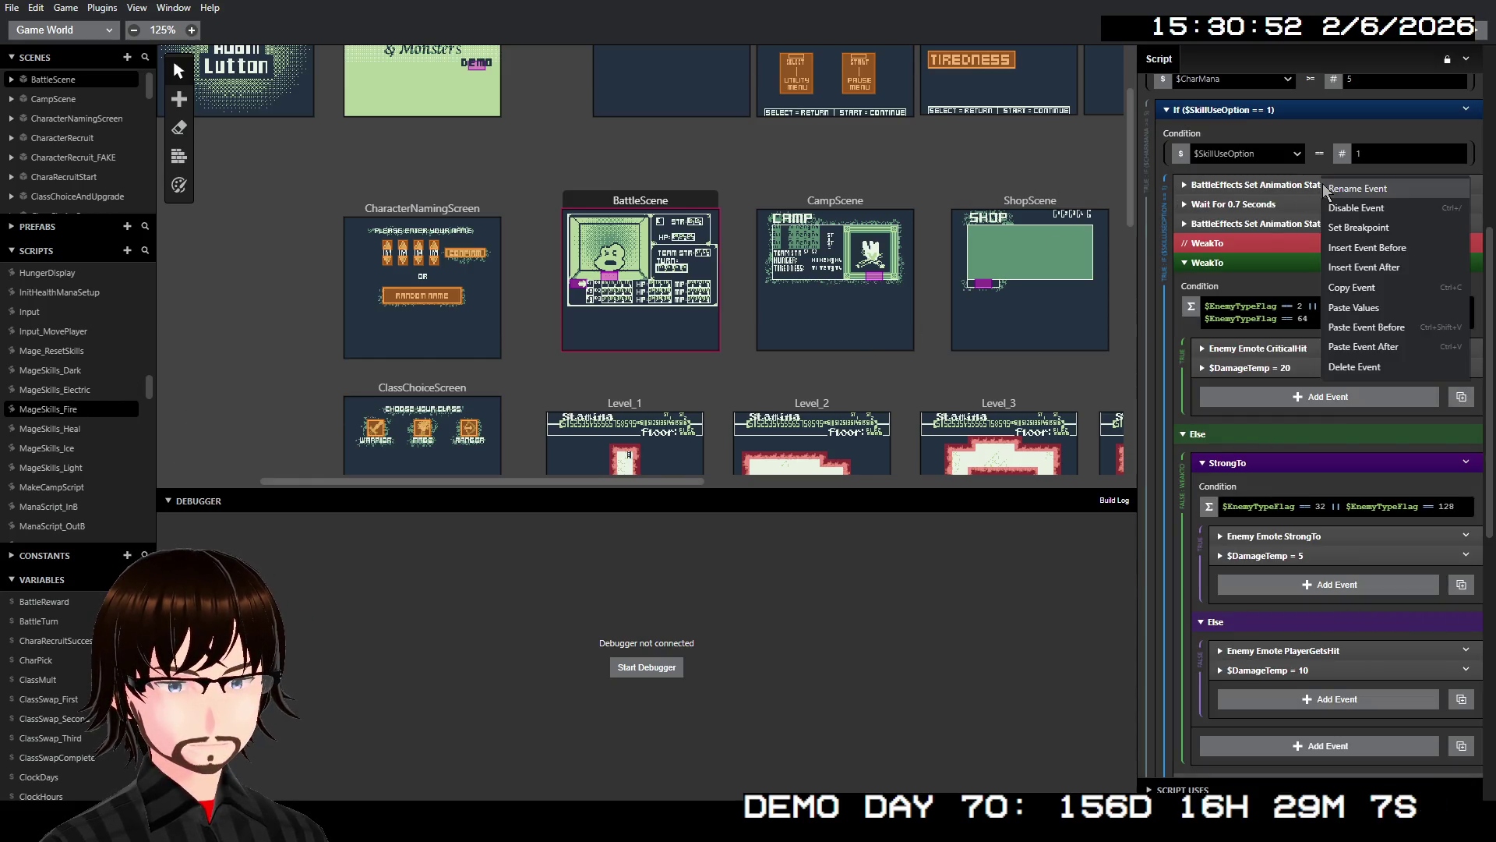
{"action": "left_click", "coordinate": [1376, 331]}
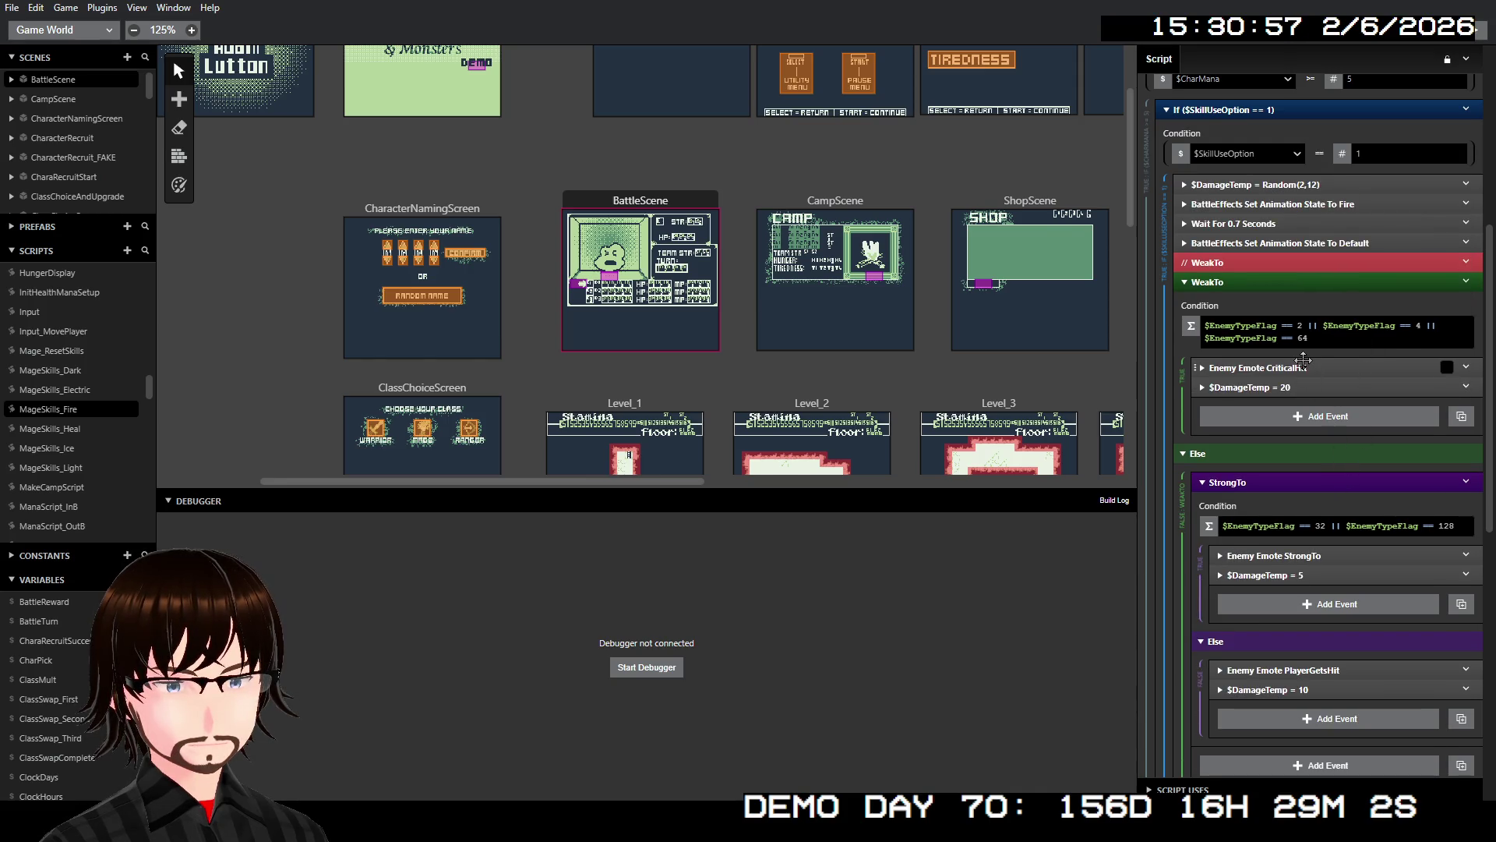
{"action": "left_click", "coordinate": [1312, 184]}
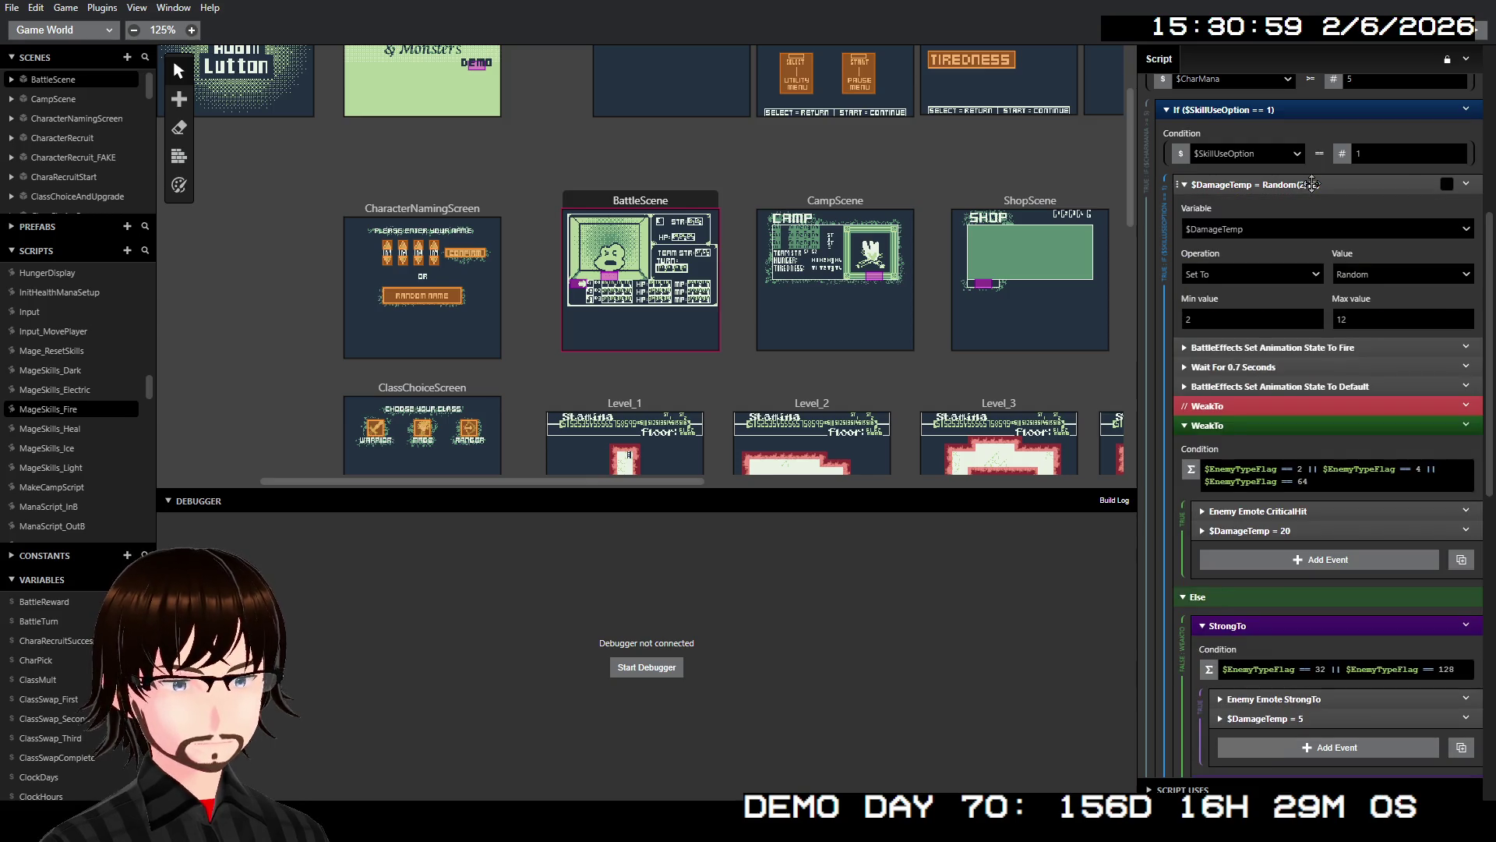
{"action": "double_click", "coordinate": [1366, 319]}
{"action": "type", "text": "10"}
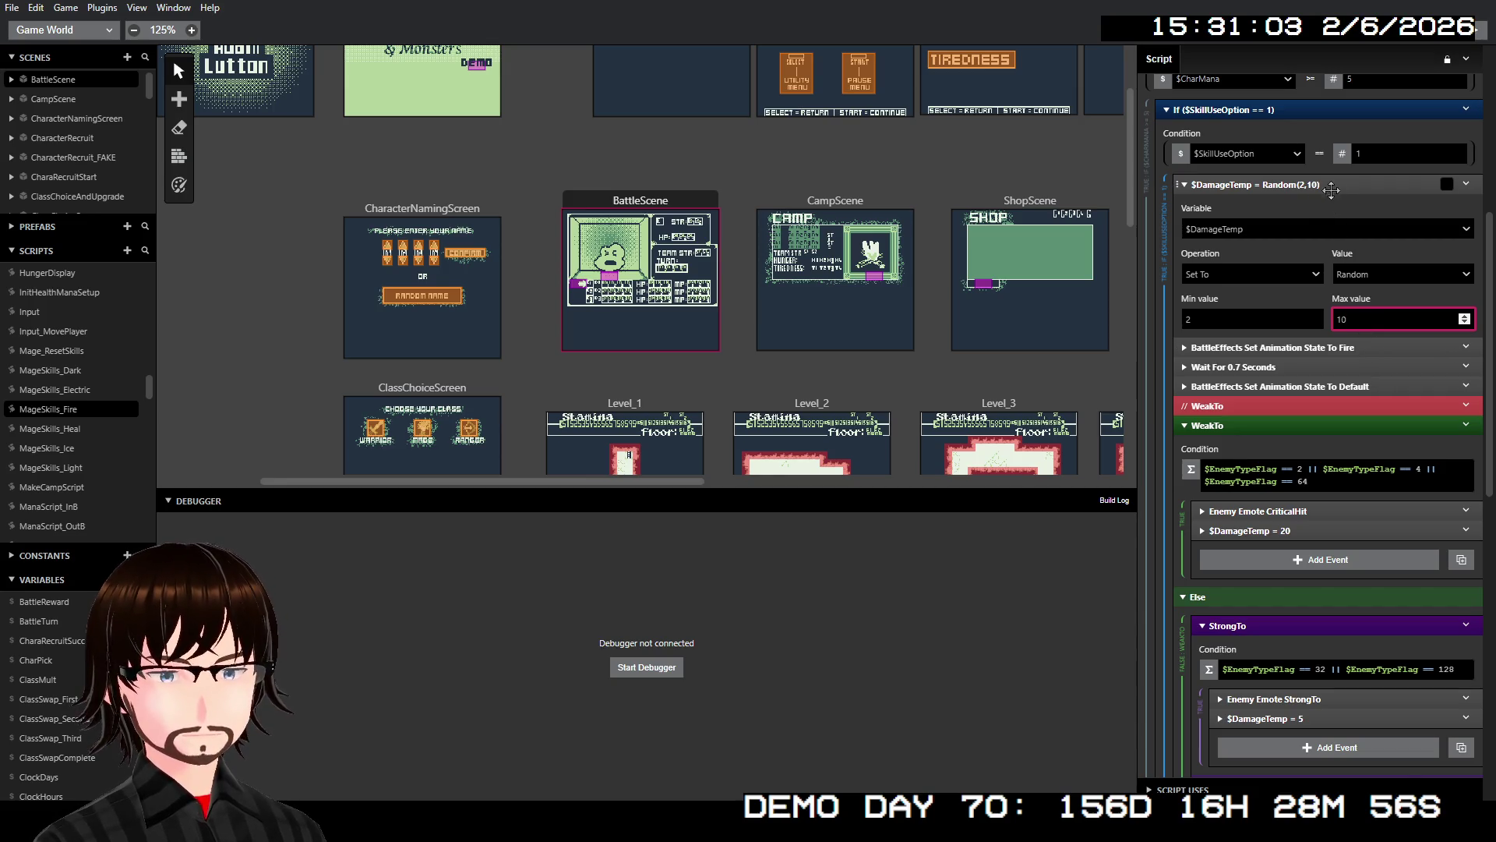
{"action": "left_click", "coordinate": [1331, 190]}
- Disable Fire's fixed $DamageTemp = 20, 5 and 10 events, then open MageSkills_Ice
{"action": "left_click", "coordinate": [72, 388]}
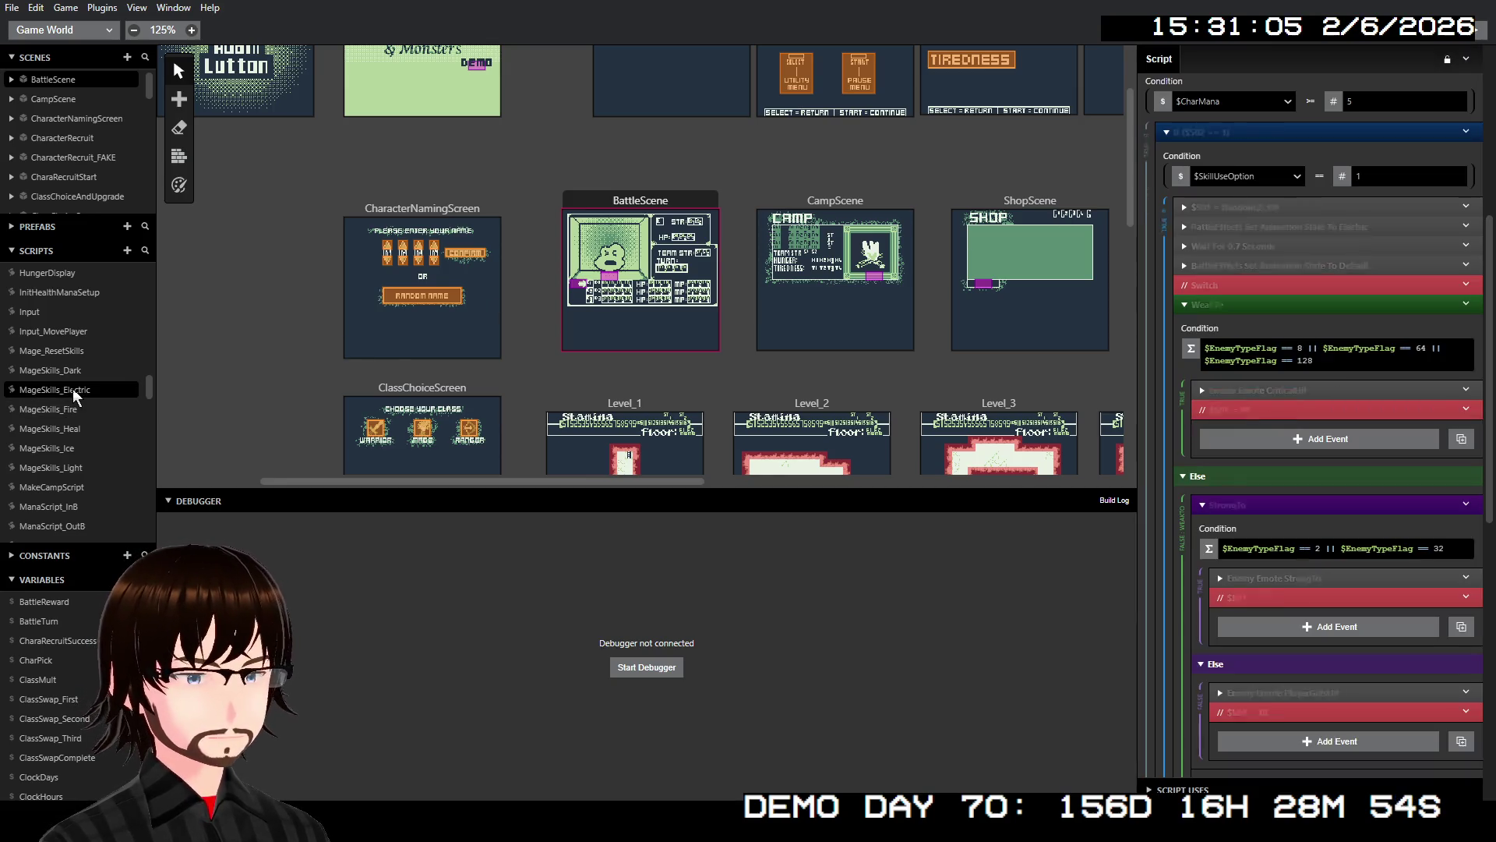
{"action": "left_click", "coordinate": [76, 407]}
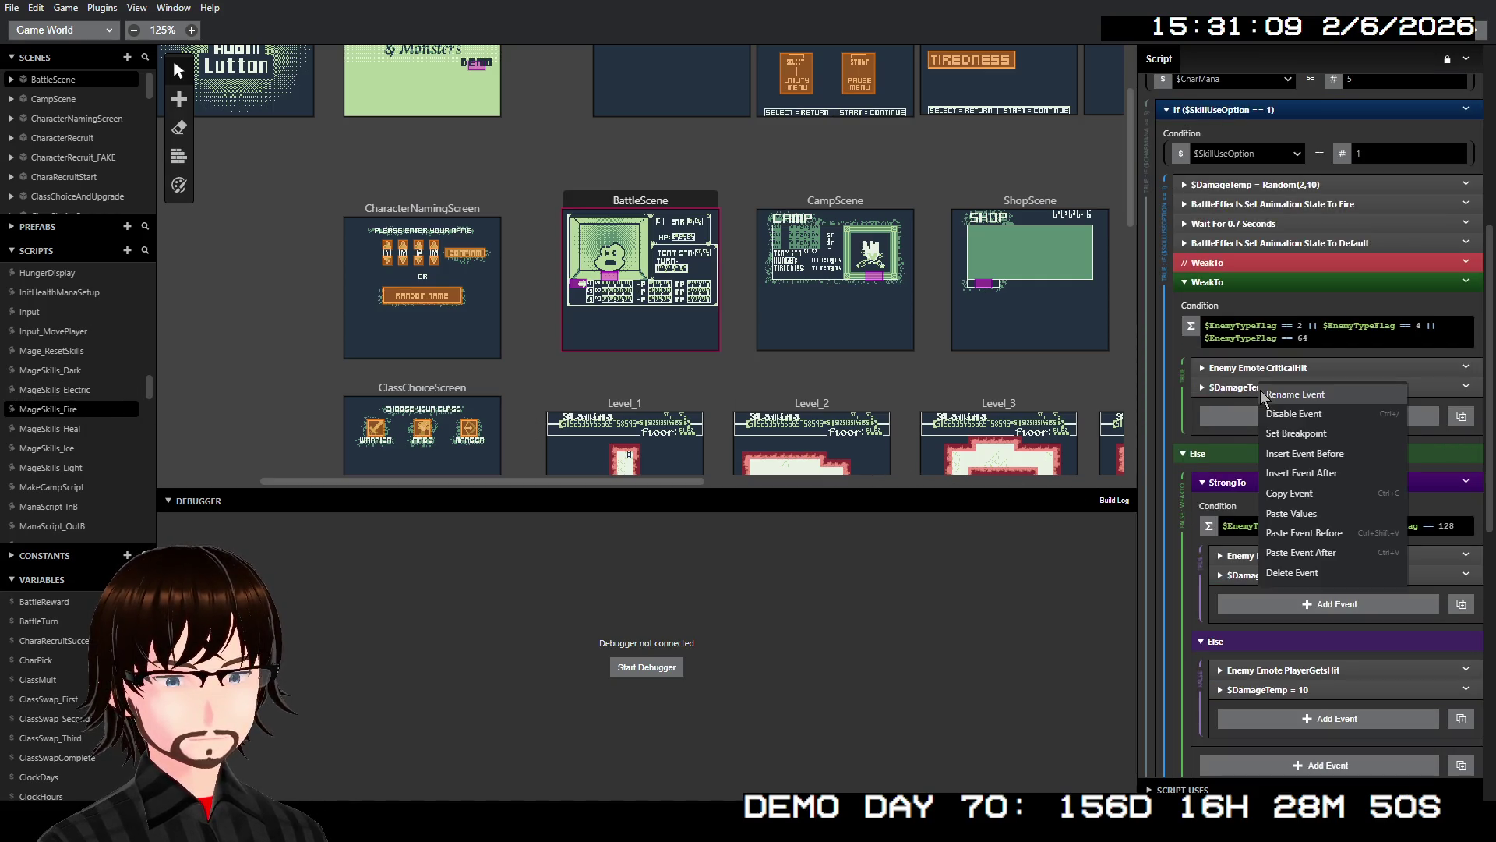
{"action": "right_click", "coordinate": [1259, 387]}
{"action": "left_click", "coordinate": [1299, 414]}
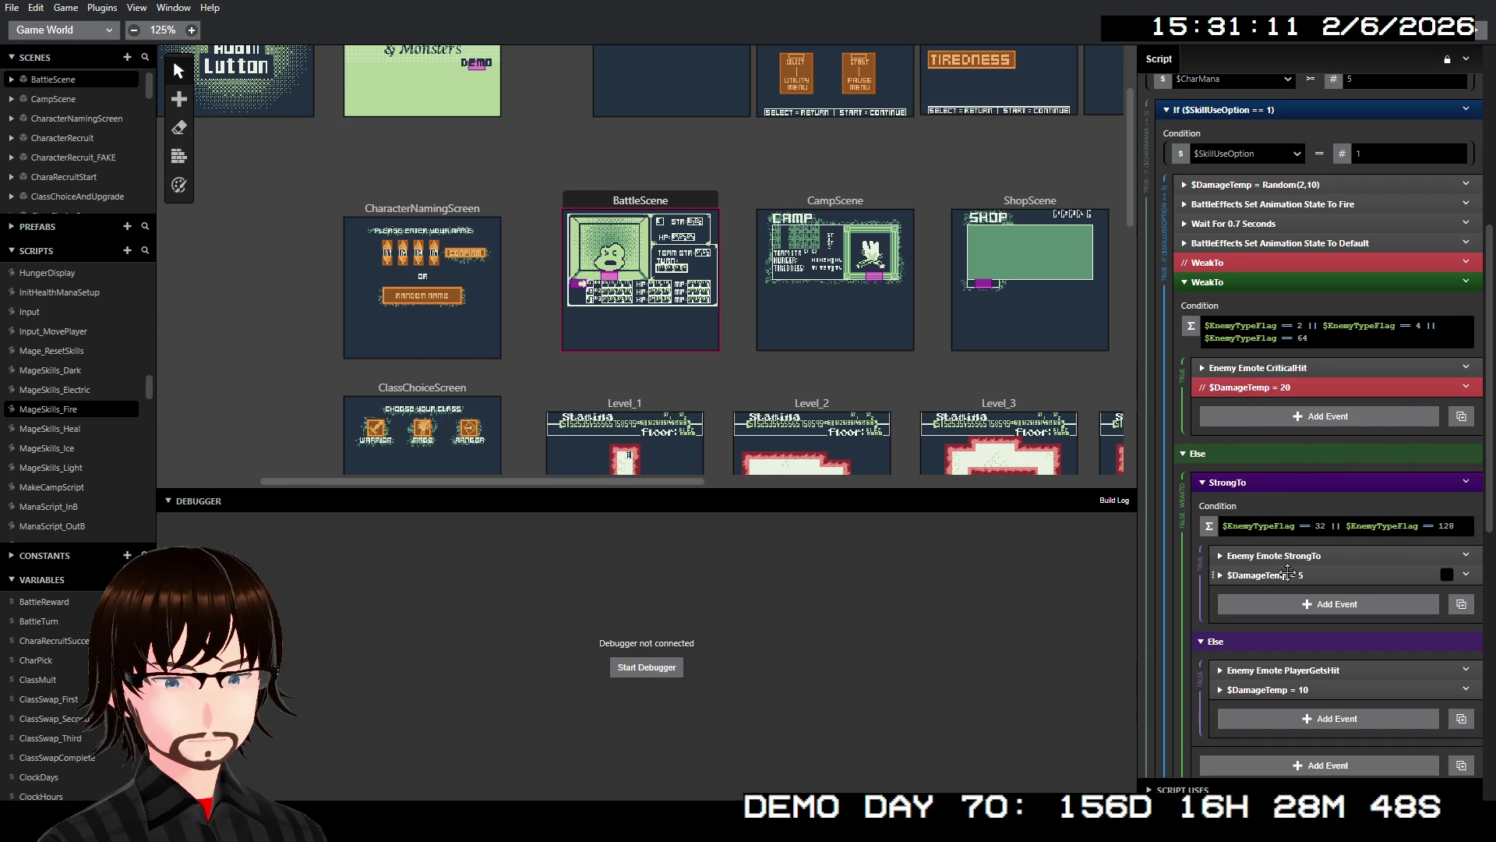
{"action": "right_click", "coordinate": [1282, 575]}
{"action": "left_click", "coordinate": [1338, 602]}
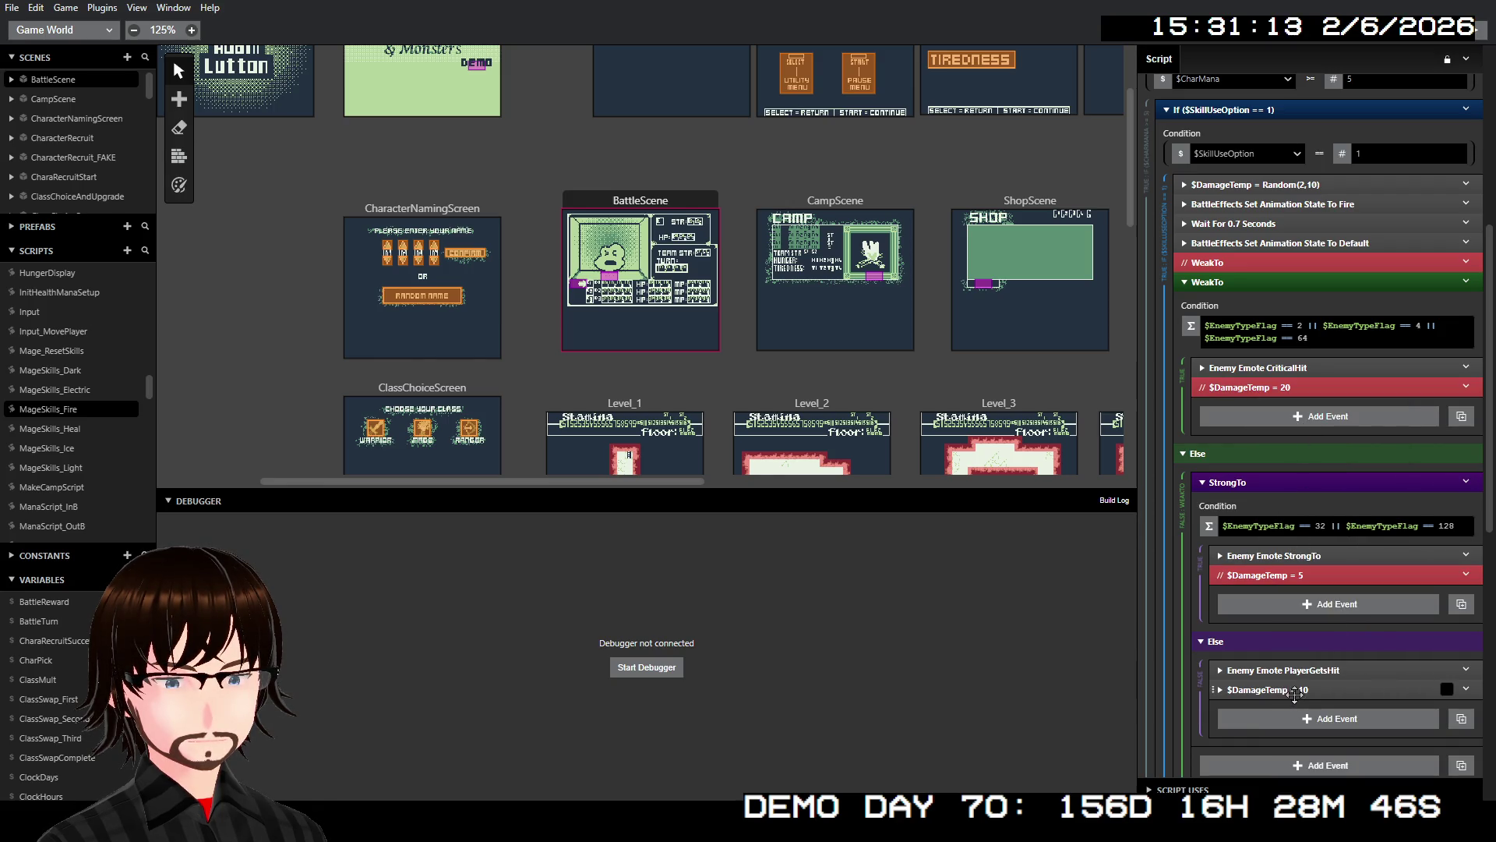
{"action": "right_click", "coordinate": [1335, 581]}
{"action": "left_click", "coordinate": [1334, 622]}
{"action": "scroll", "coordinate": [1334, 621], "scroll_direction": "down", "scroll_amount": 3}
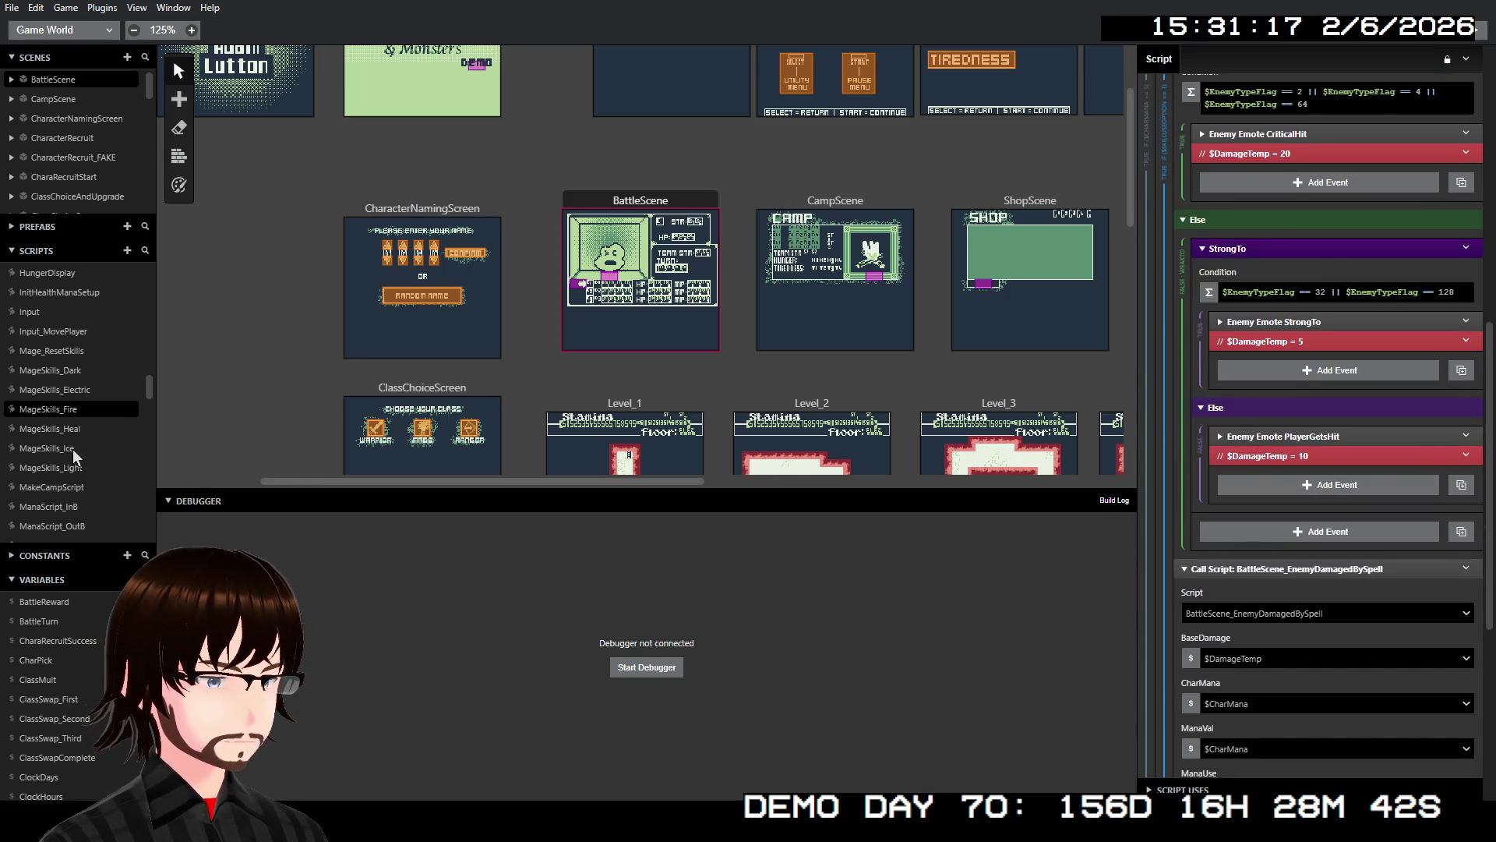
{"action": "left_click", "coordinate": [123, 444]}
- Paste a $DamageTemp = Random event above the Ice animation and set its maximum to 10
{"action": "scroll", "coordinate": [1255, 246], "scroll_direction": "up", "scroll_amount": 3}
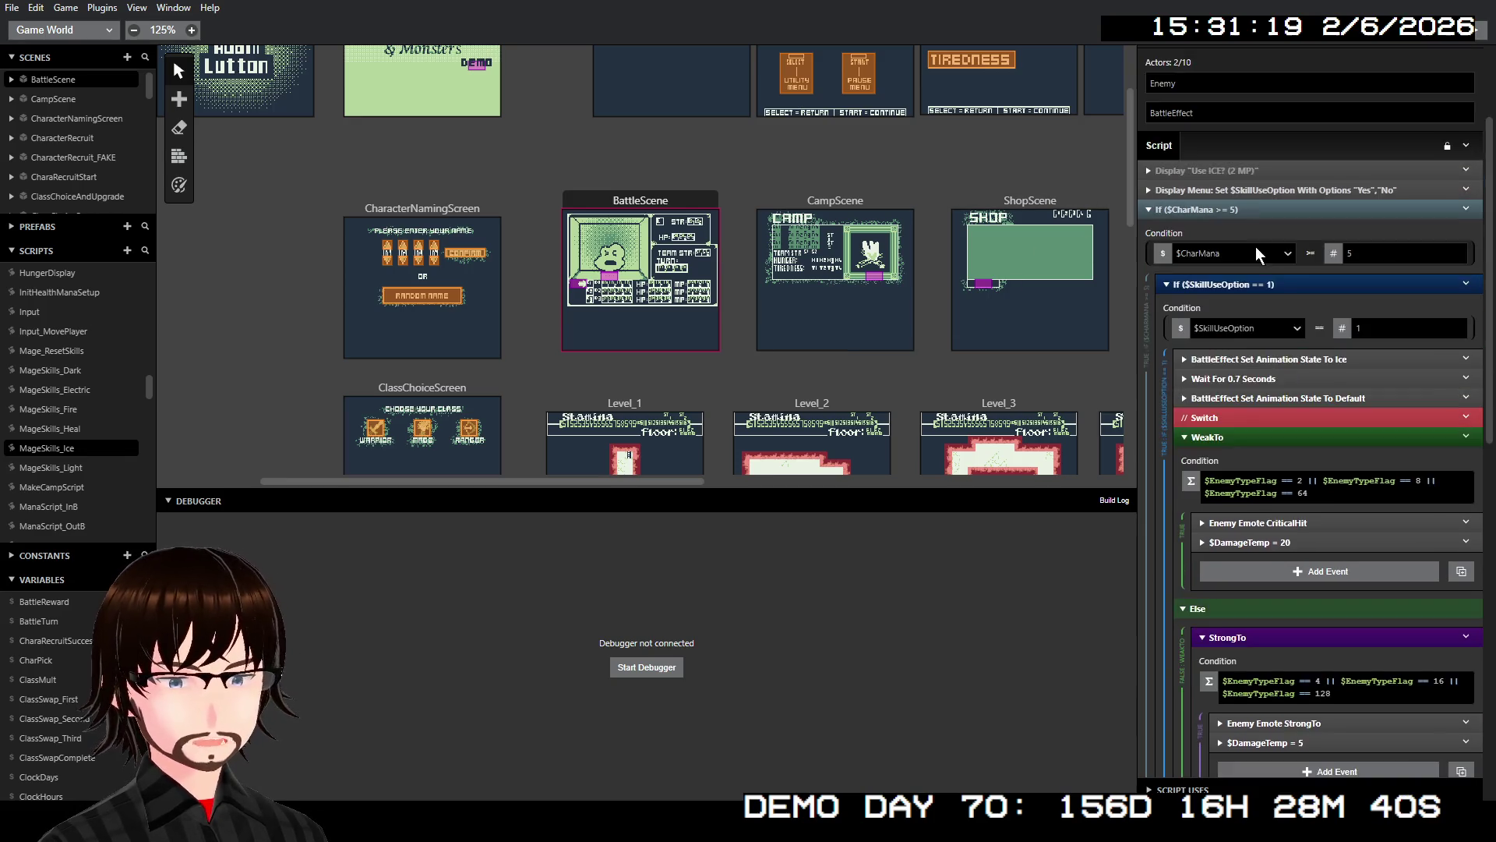
{"action": "right_click", "coordinate": [1287, 200]}
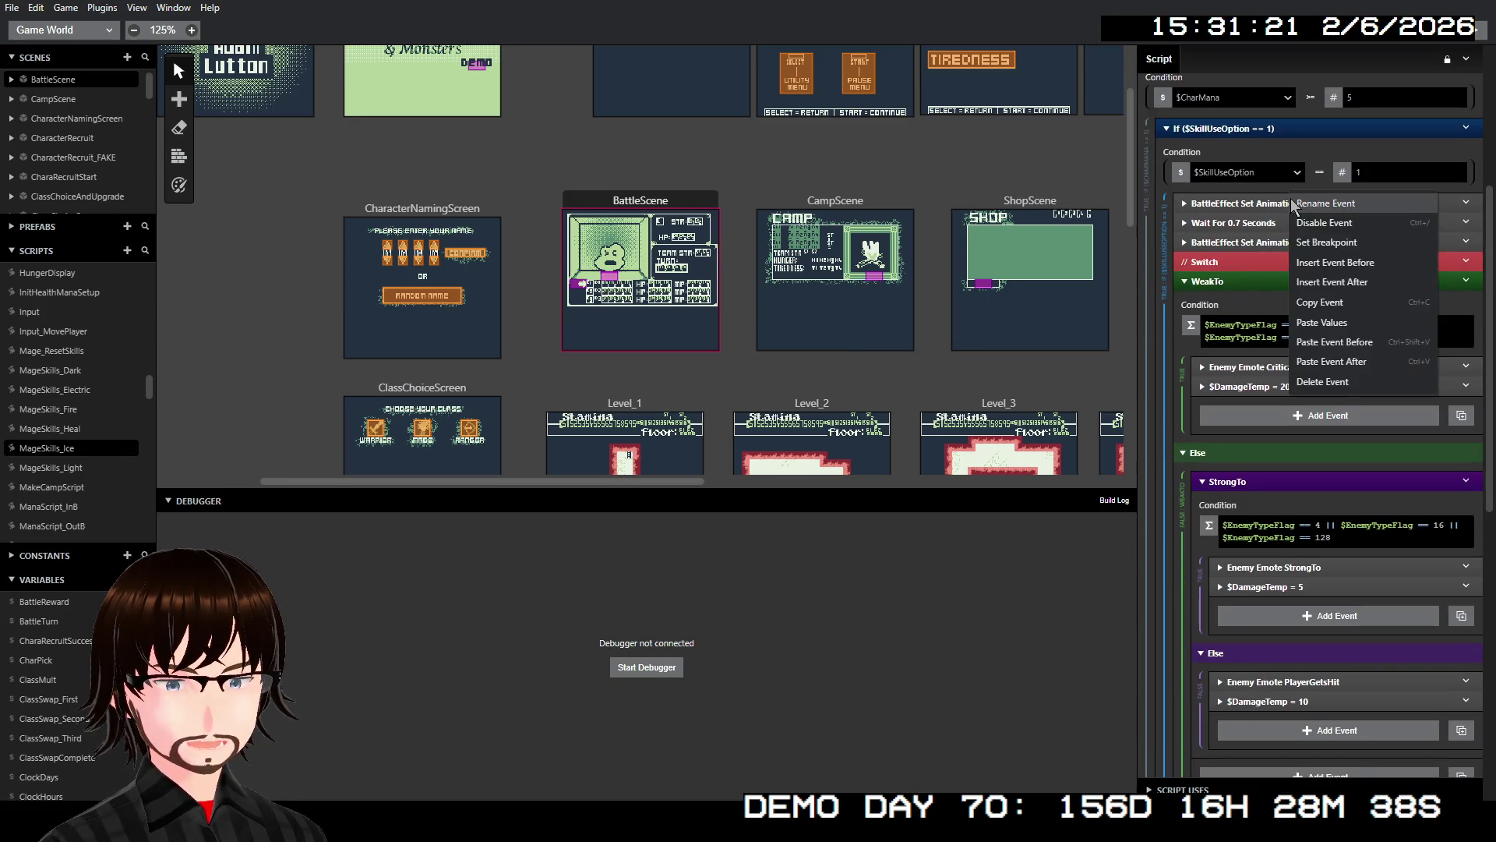
{"action": "left_click", "coordinate": [1347, 344]}
{"action": "left_click", "coordinate": [1317, 203]}
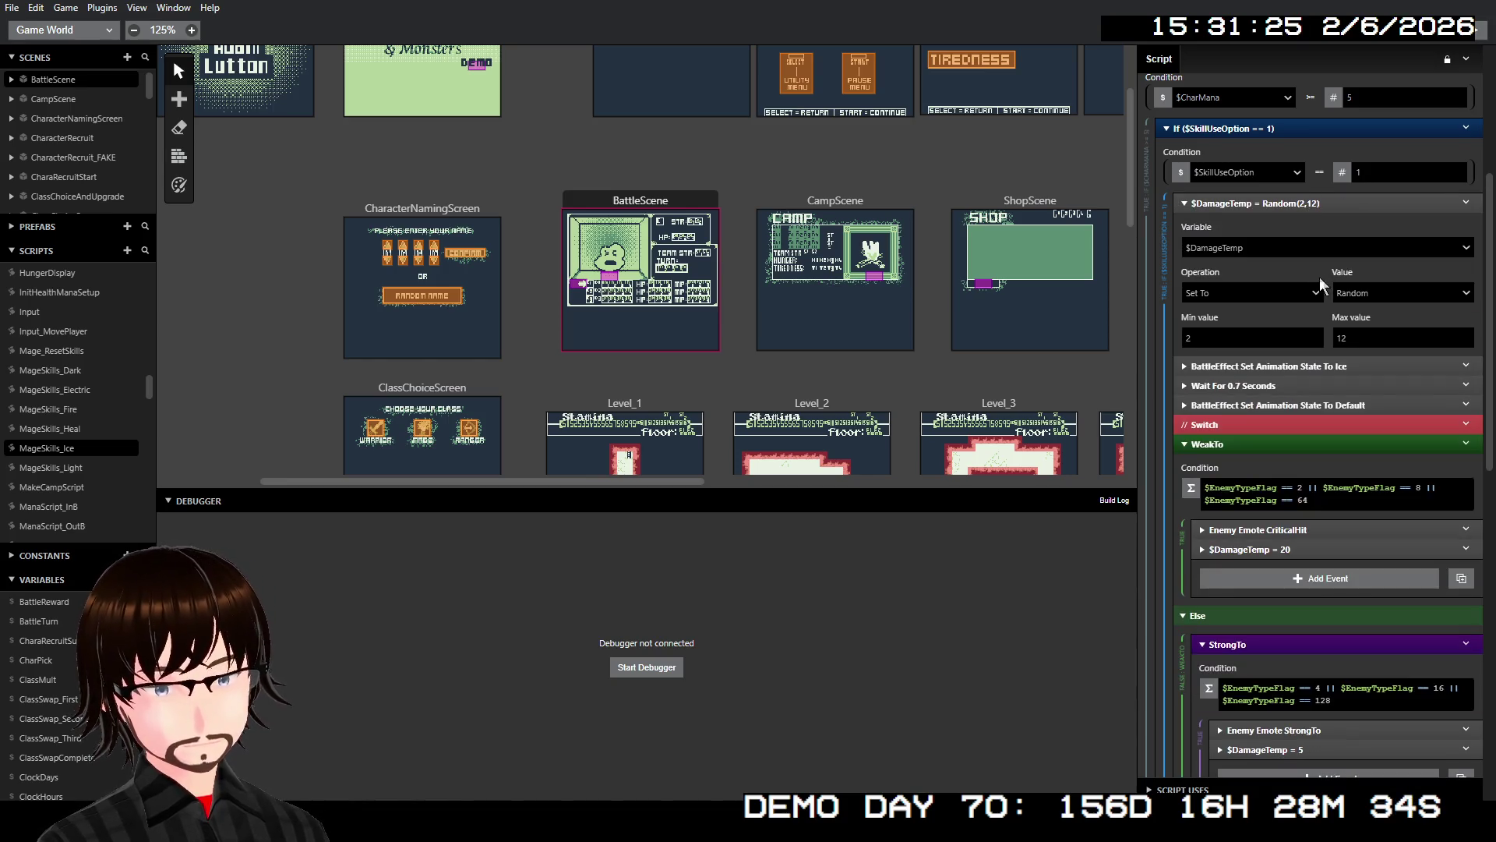
{"action": "left_click", "coordinate": [1370, 336]}
{"action": "key", "text": "BackSpace"}
{"action": "type", "text": "0"}
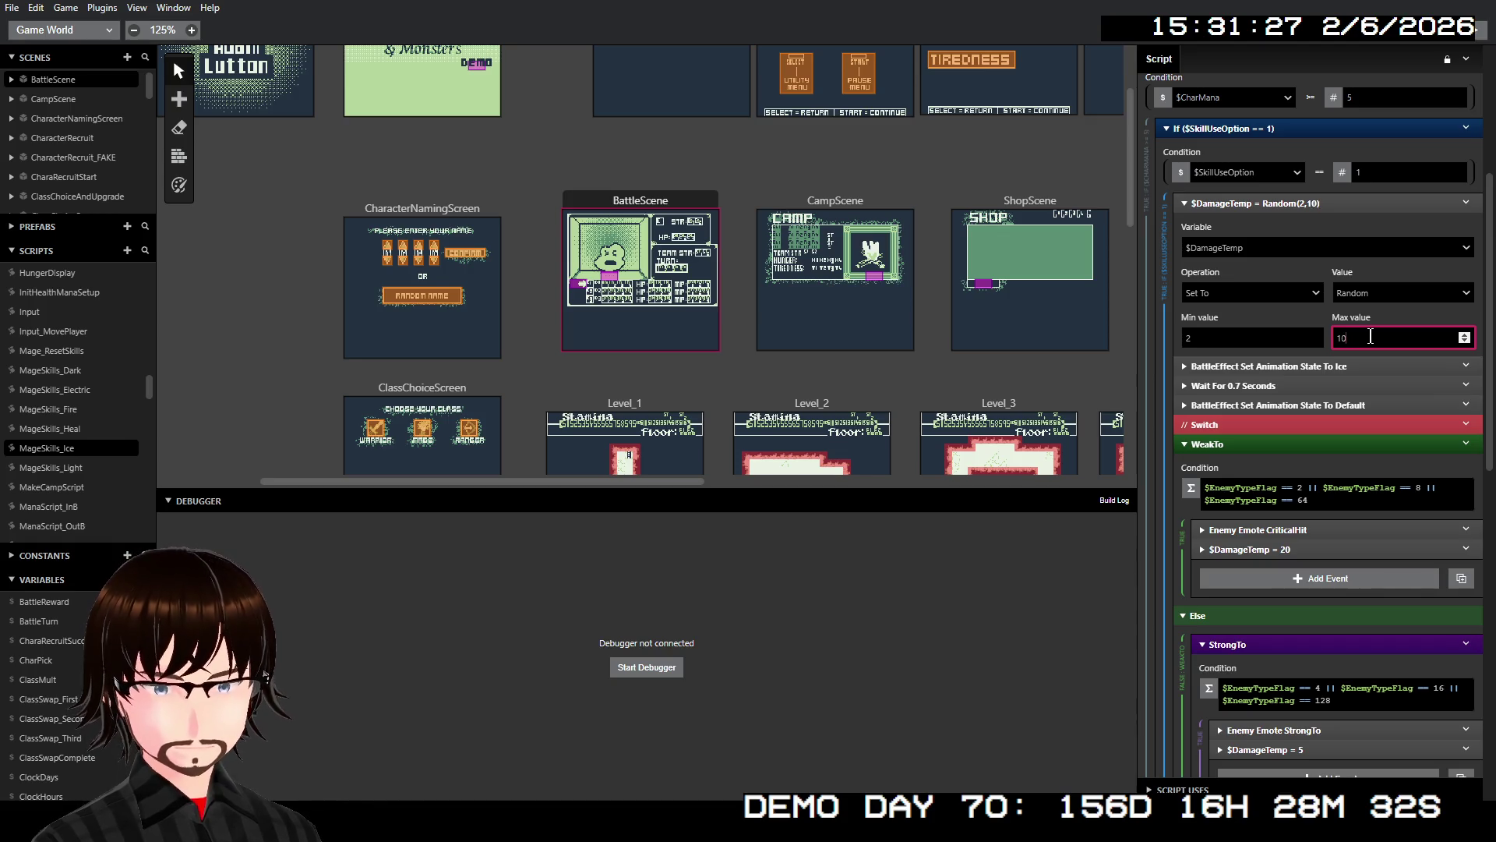
{"action": "left_click", "coordinate": [1315, 222]}
{"action": "left_click", "coordinate": [1315, 204]}
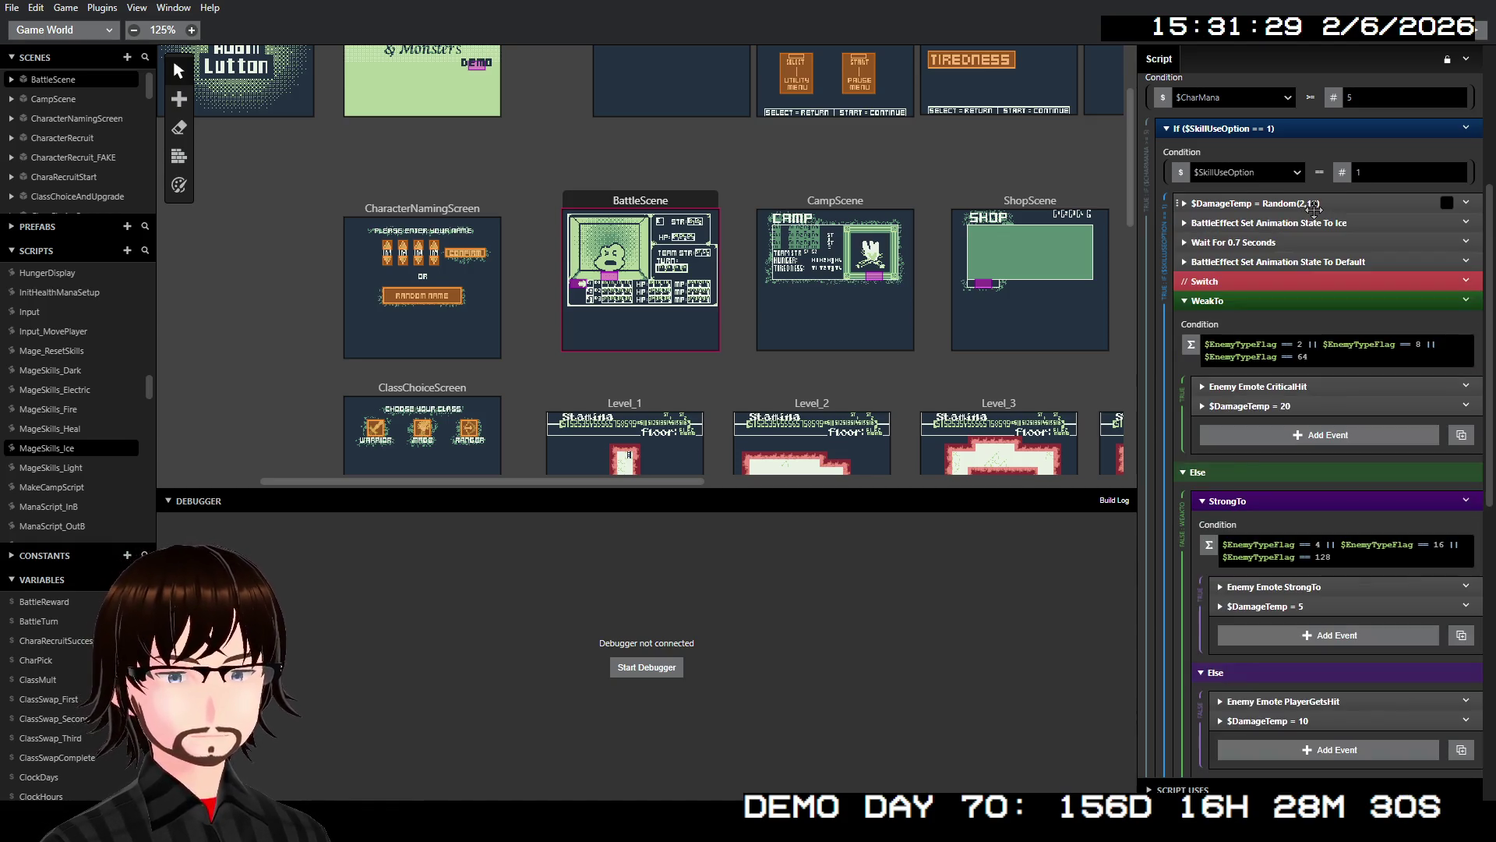
- Disable the fixed $DamageTemp = 20, 5 and 10 events
{"action": "right_click", "coordinate": [1277, 407]}
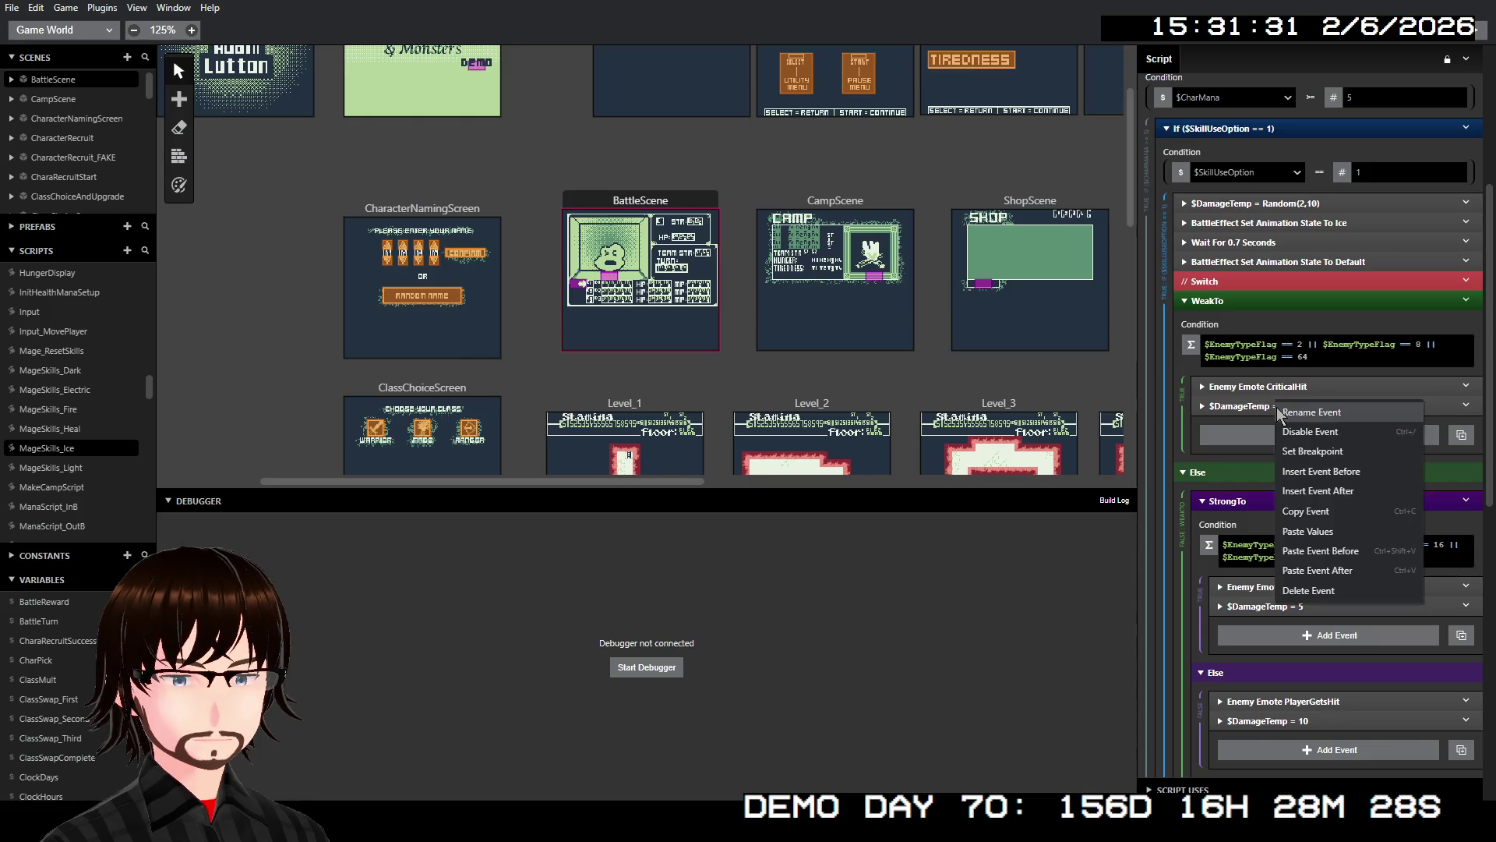
{"action": "left_click", "coordinate": [1302, 433]}
{"action": "scroll", "coordinate": [1302, 436], "scroll_direction": "down", "scroll_amount": 2}
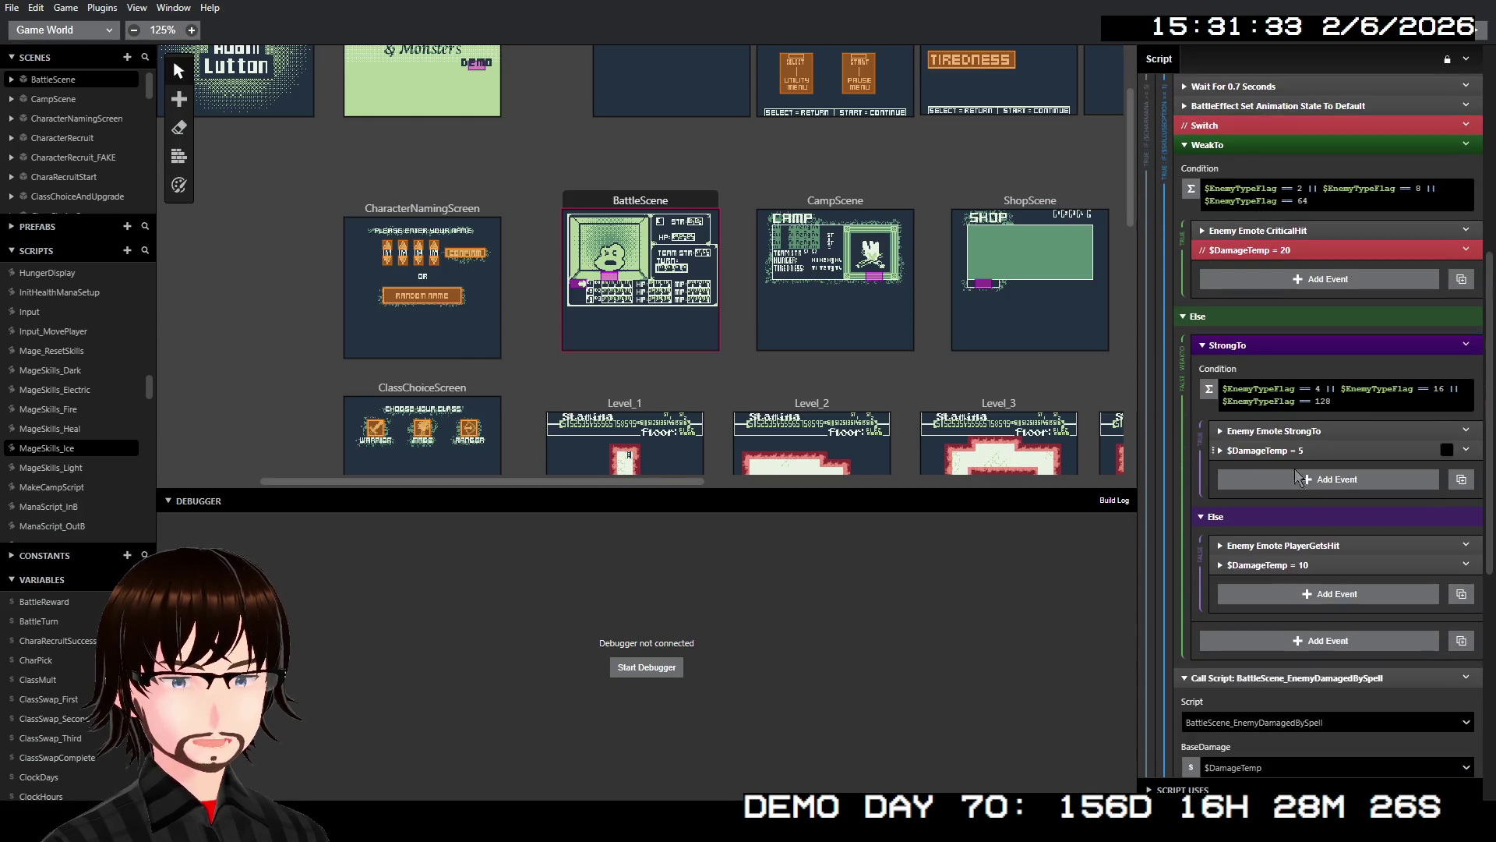
{"action": "right_click", "coordinate": [1290, 451]}
{"action": "left_click", "coordinate": [1323, 474]}
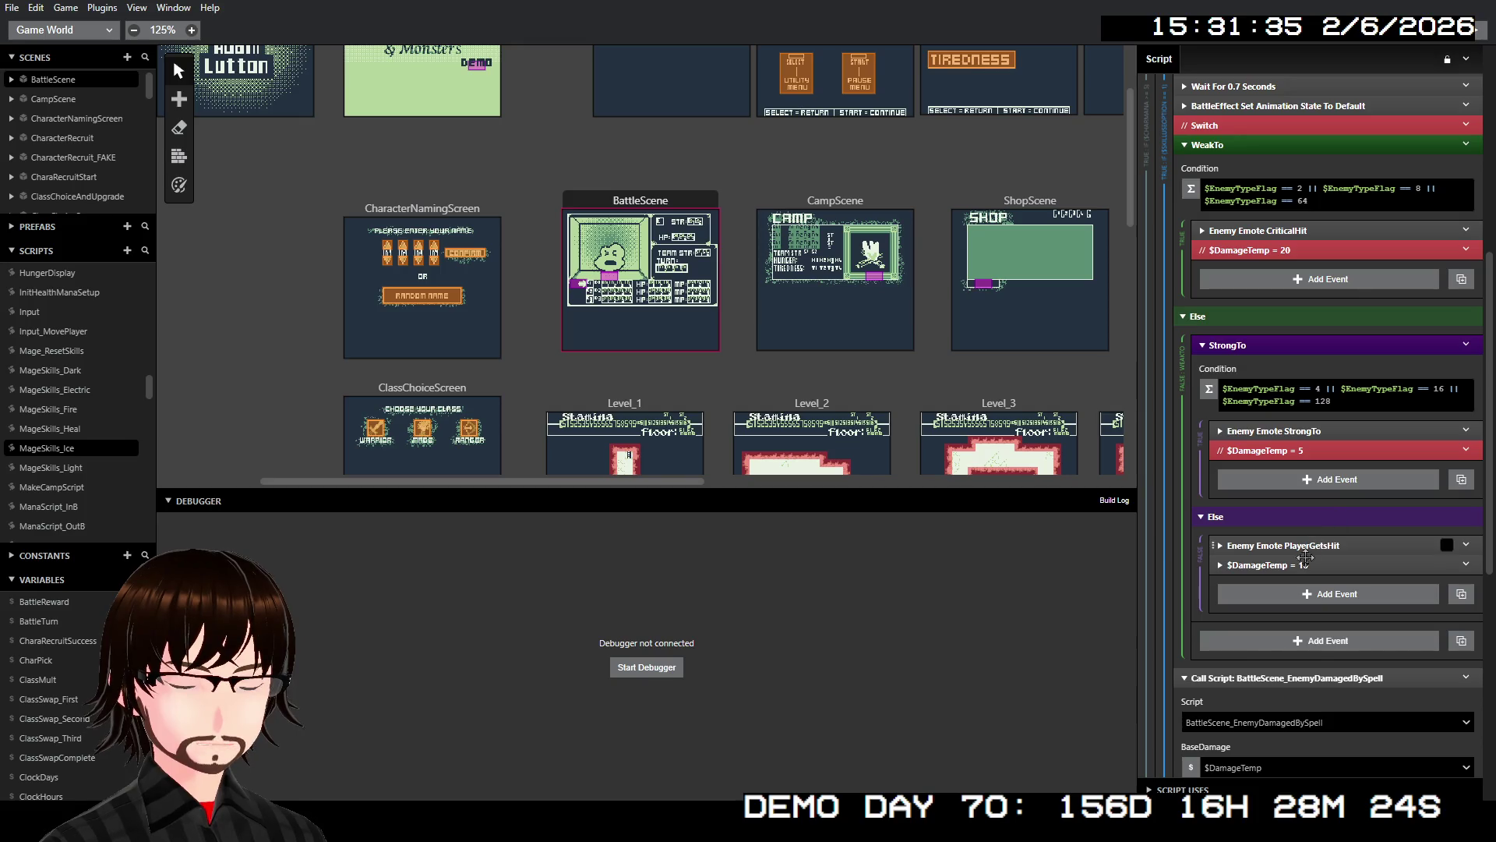
{"action": "right_click", "coordinate": [1297, 564]}
{"action": "left_click", "coordinate": [1340, 594]}
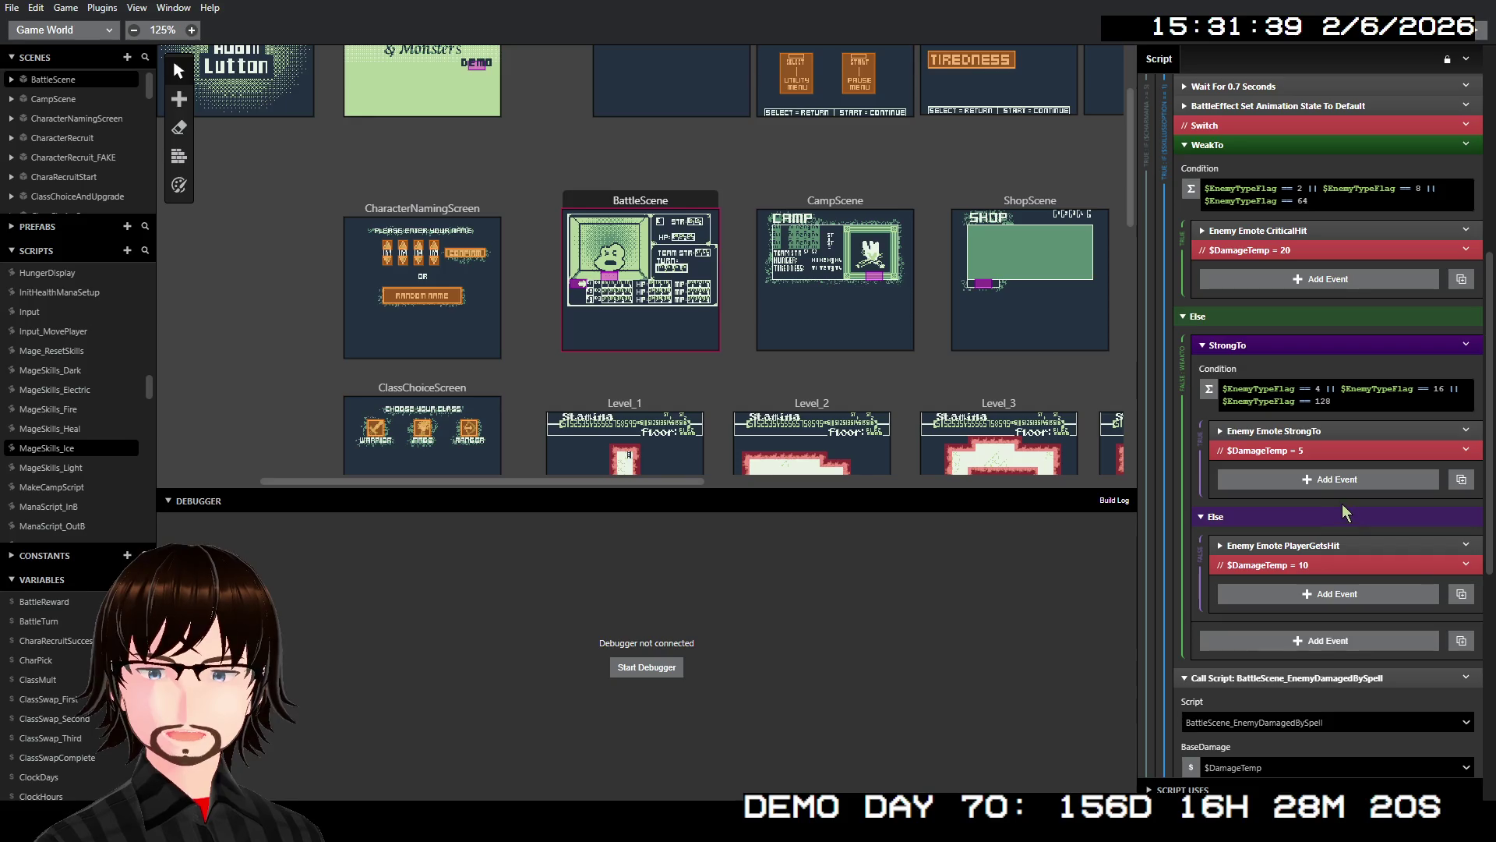
- In MageSkills_Light, paste the random $DamageTemp event above the animation event
{"action": "left_click", "coordinate": [69, 470]}
{"action": "right_click", "coordinate": [1285, 127]}
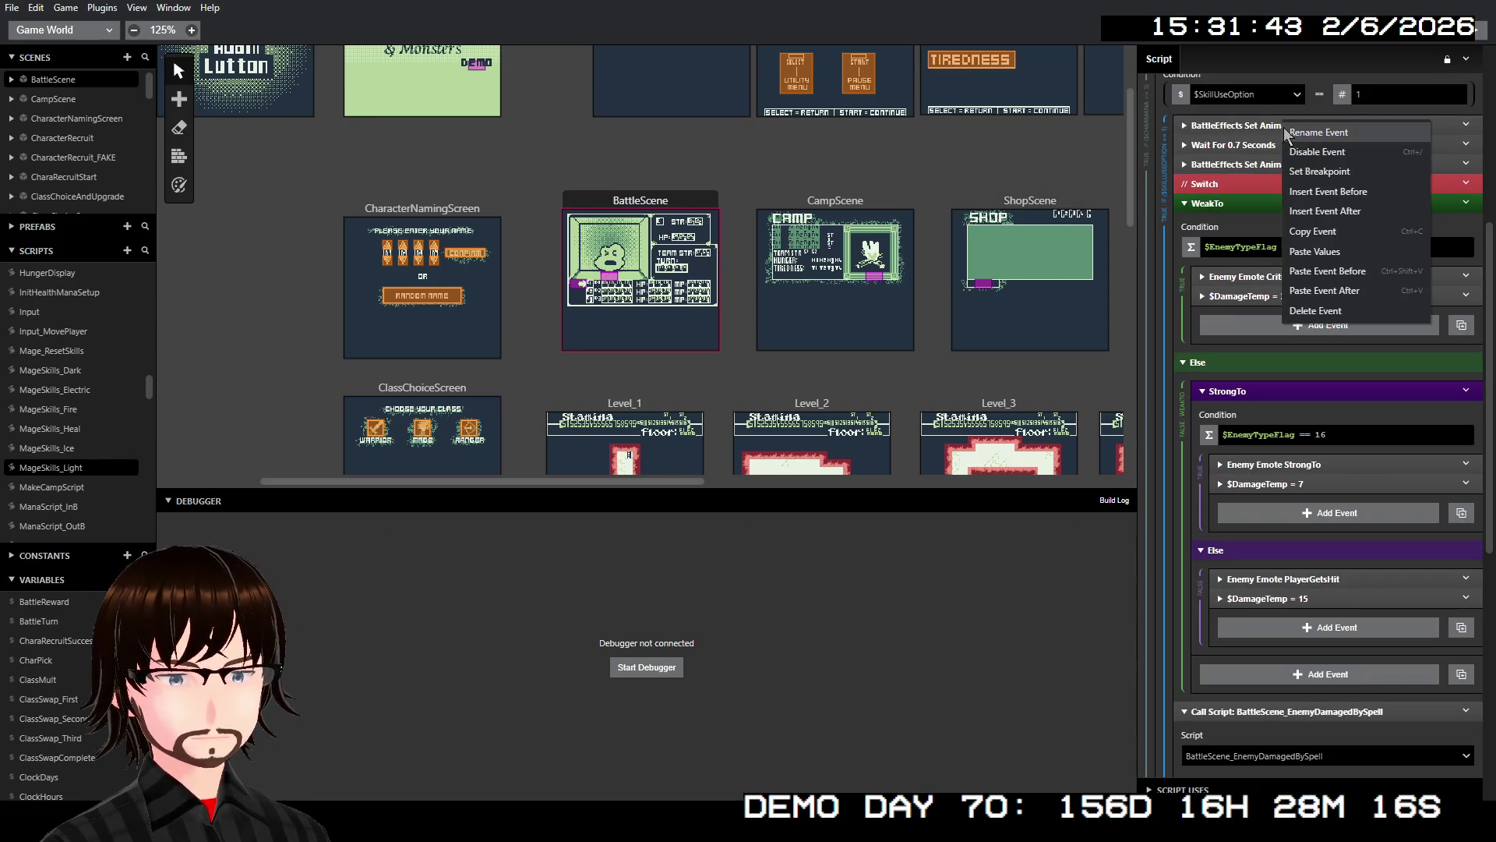
{"action": "left_click", "coordinate": [1340, 201]}
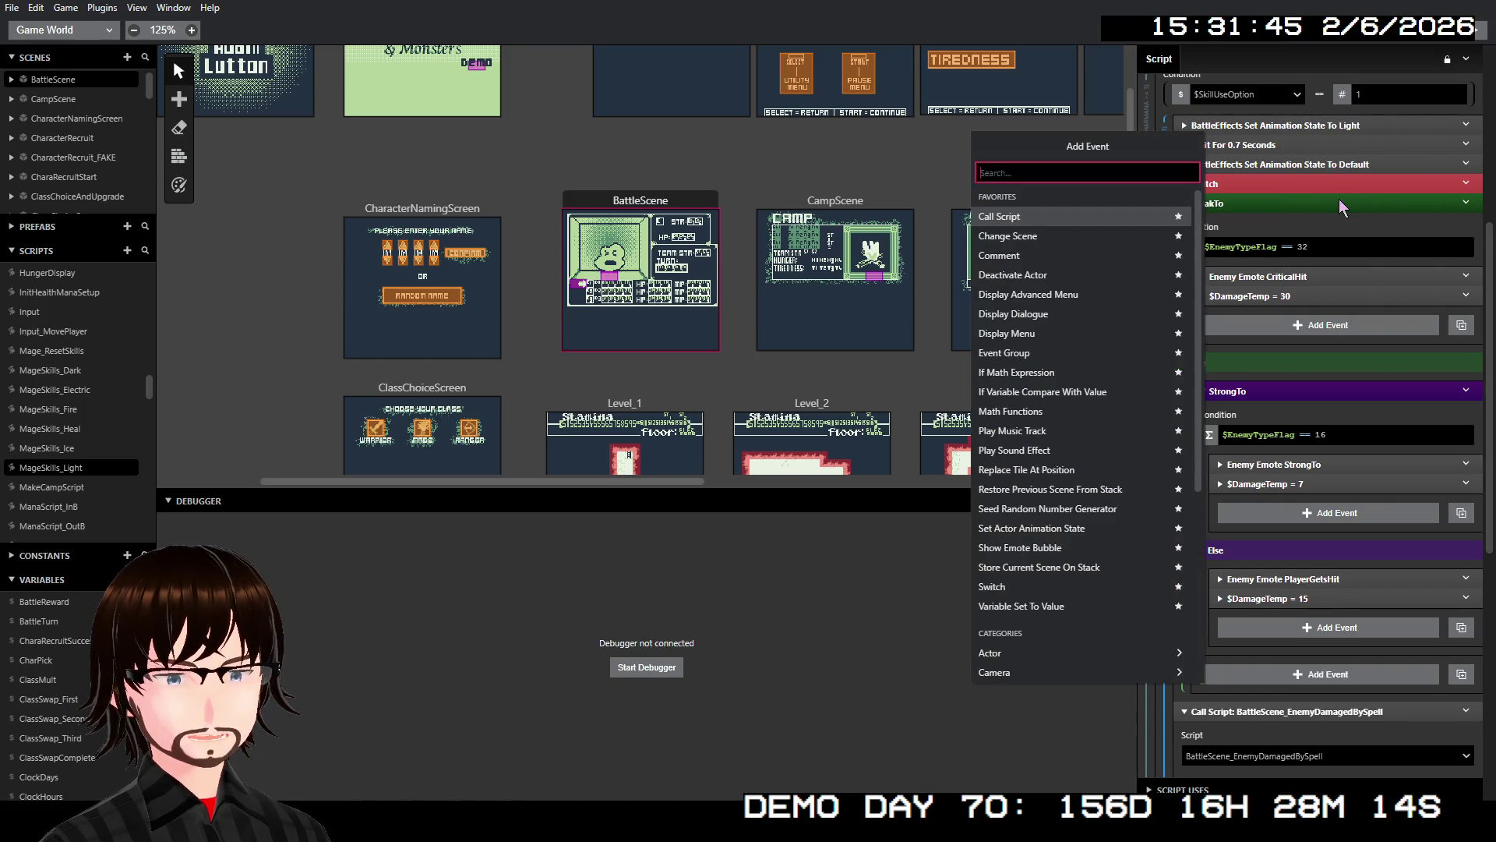
{"action": "key", "text": "Escape"}
{"action": "right_click", "coordinate": [1308, 123]}
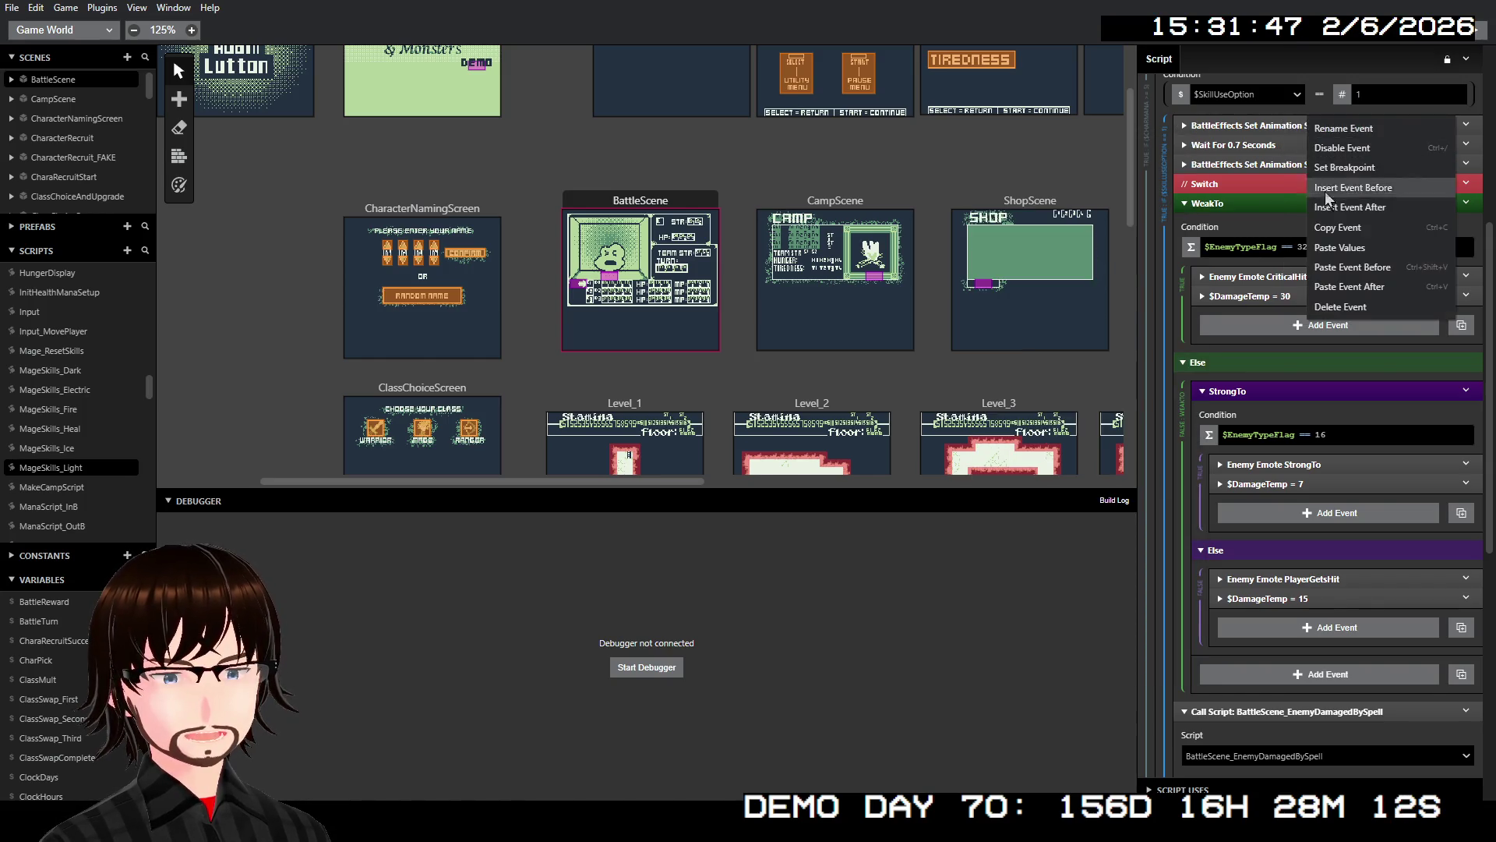
{"action": "left_click", "coordinate": [1344, 267]}
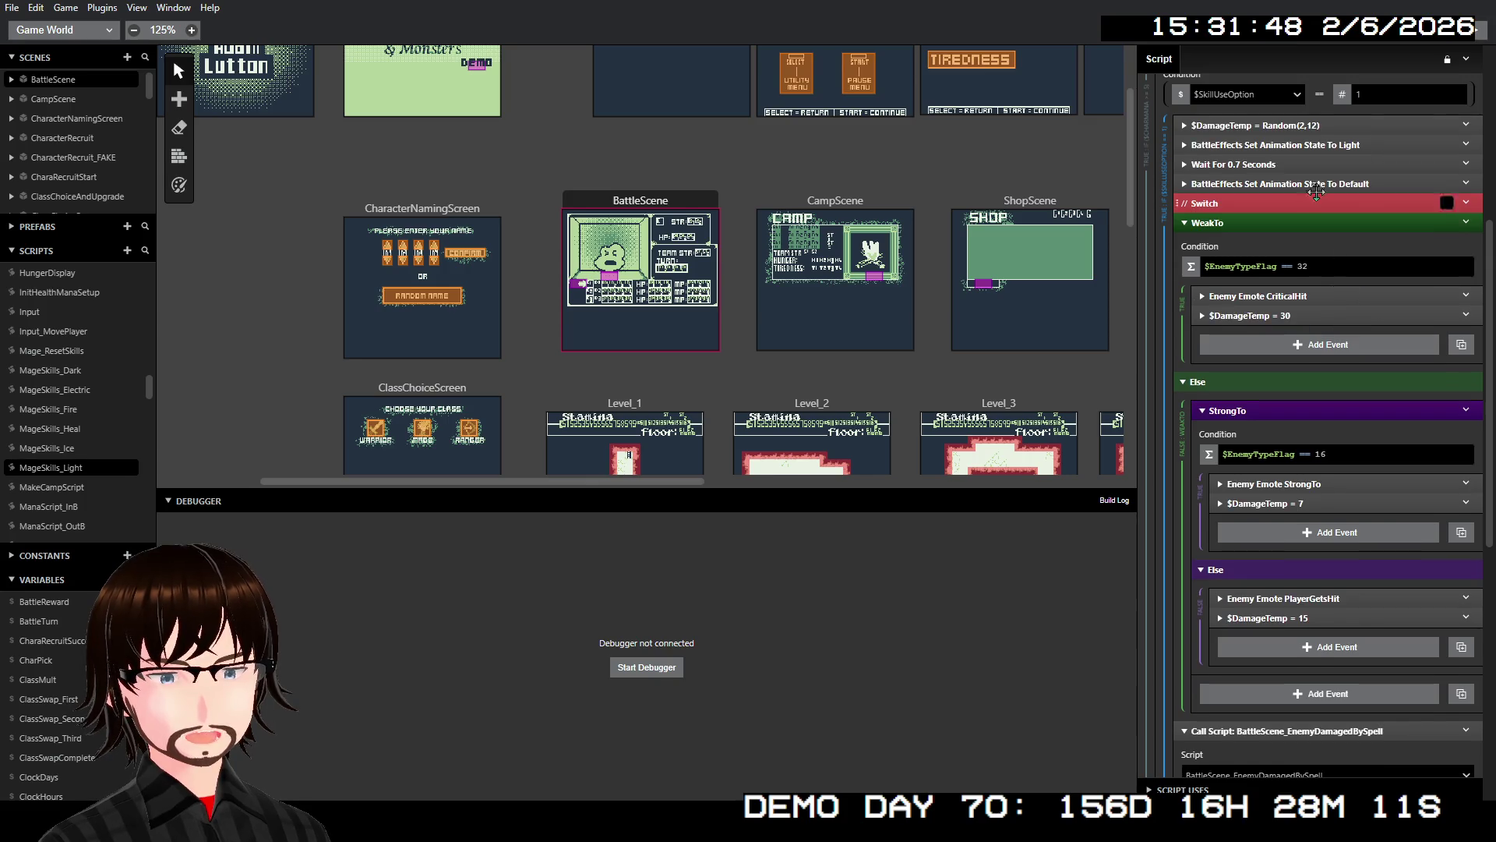
- Disable the fixed $DamageTemp = 30, 7 and 15 events
{"action": "right_click", "coordinate": [1317, 315]}
{"action": "left_click", "coordinate": [1358, 345]}
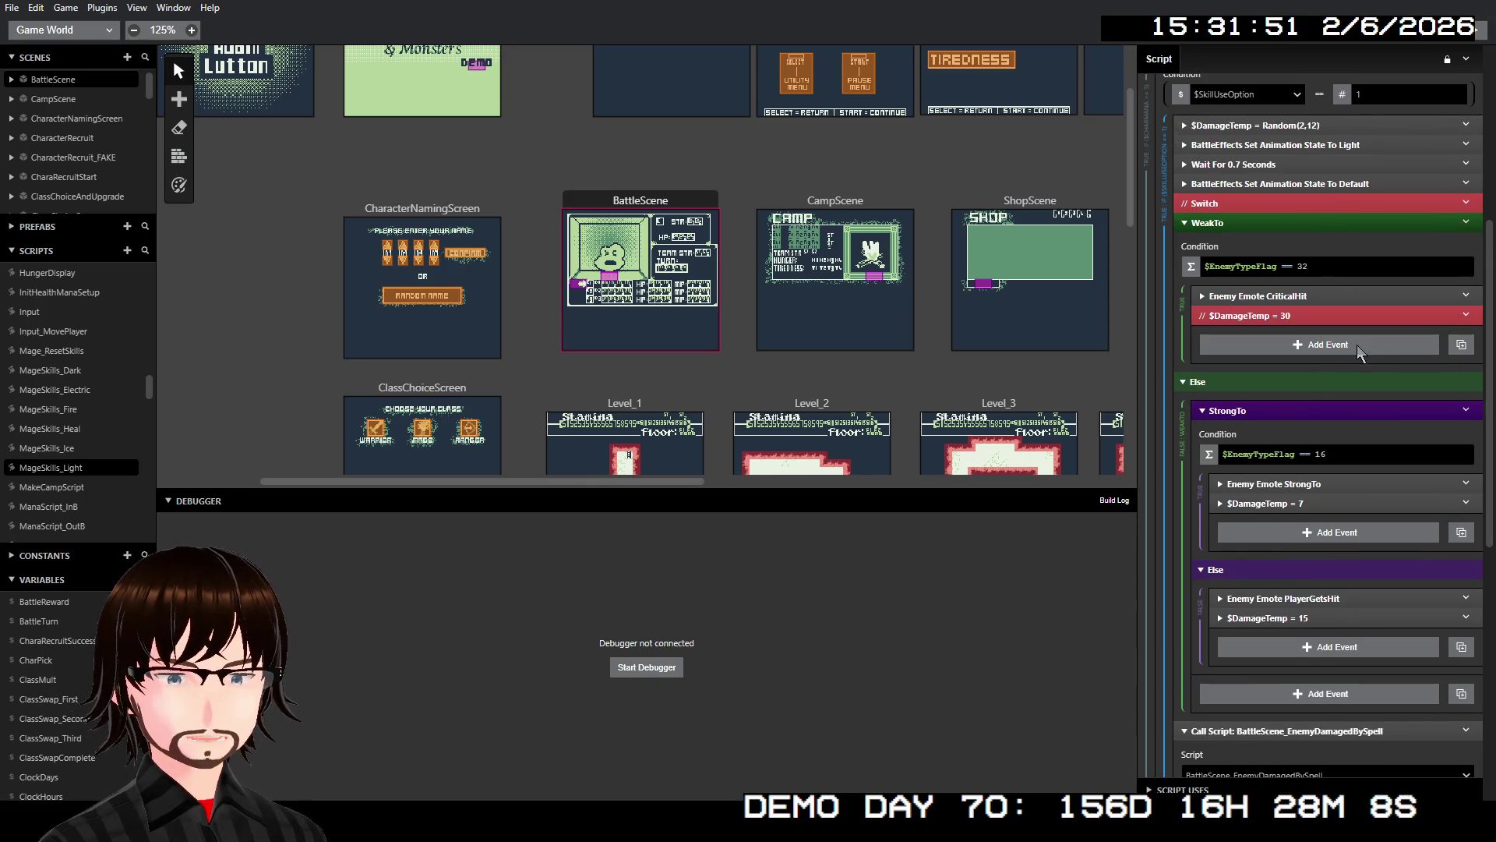
{"action": "right_click", "coordinate": [1267, 504]}
{"action": "left_click", "coordinate": [1300, 534]}
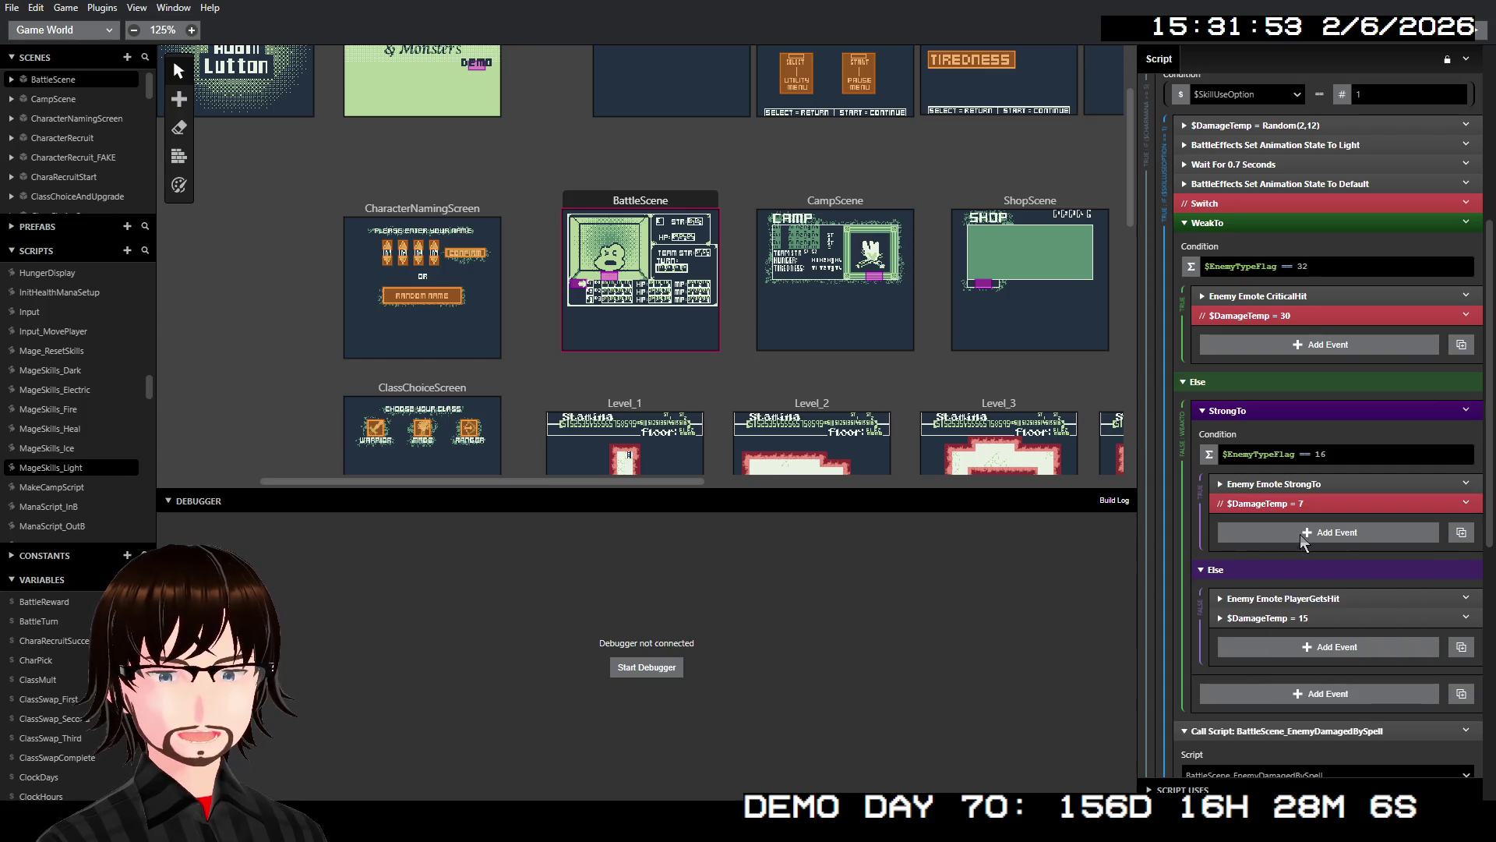
{"action": "right_click", "coordinate": [1303, 618]}
{"action": "left_click", "coordinate": [1305, 620]}
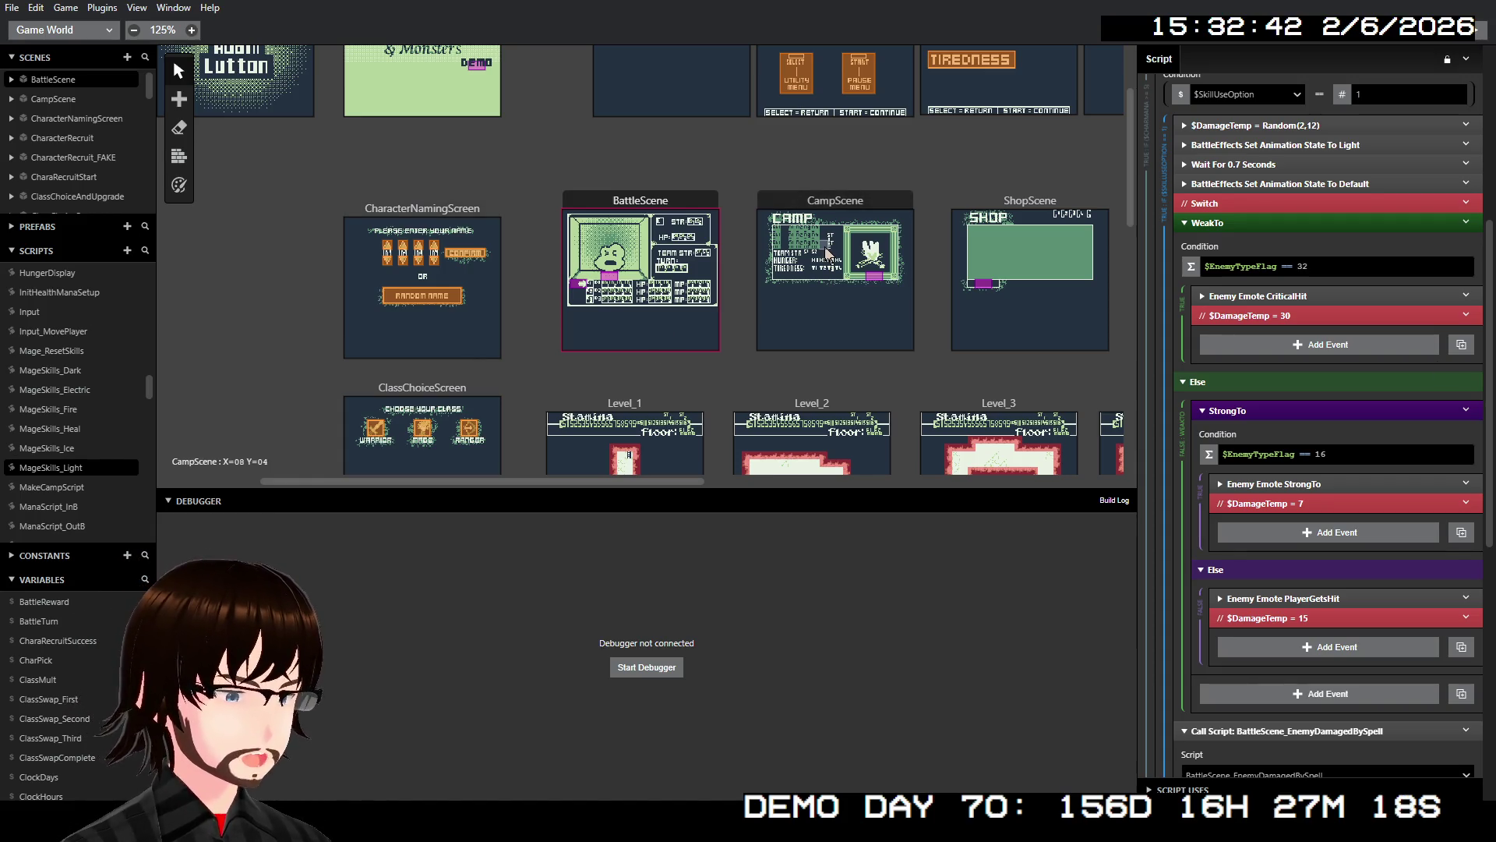
{"action": "left_click", "coordinate": [62, 372]}
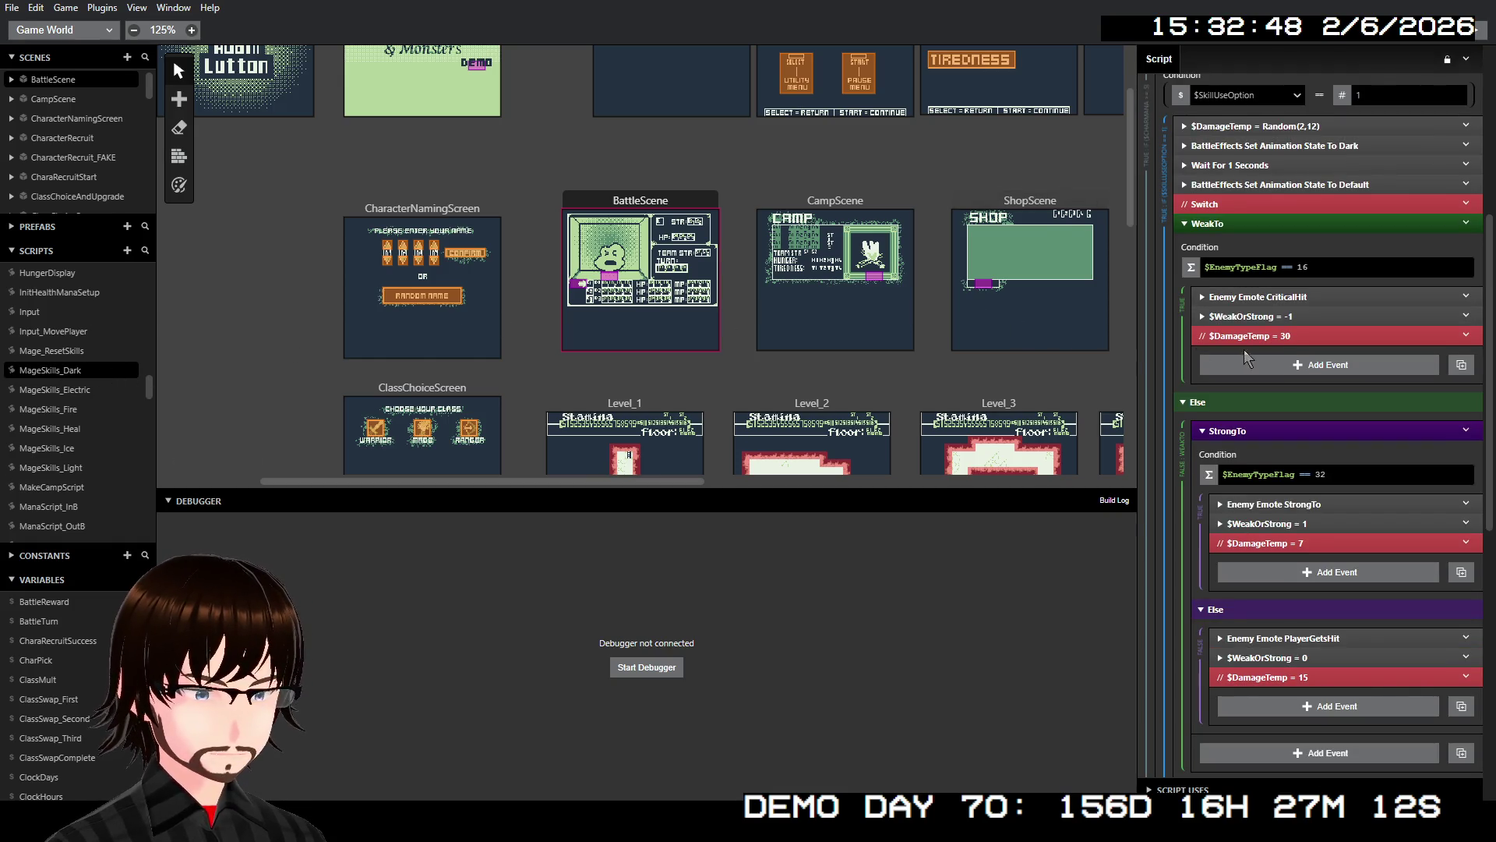
- Copy the $WeakOrStrong = -1 event and paste it after Electric's CriticalHit emote
{"action": "right_click", "coordinate": [1256, 317]}
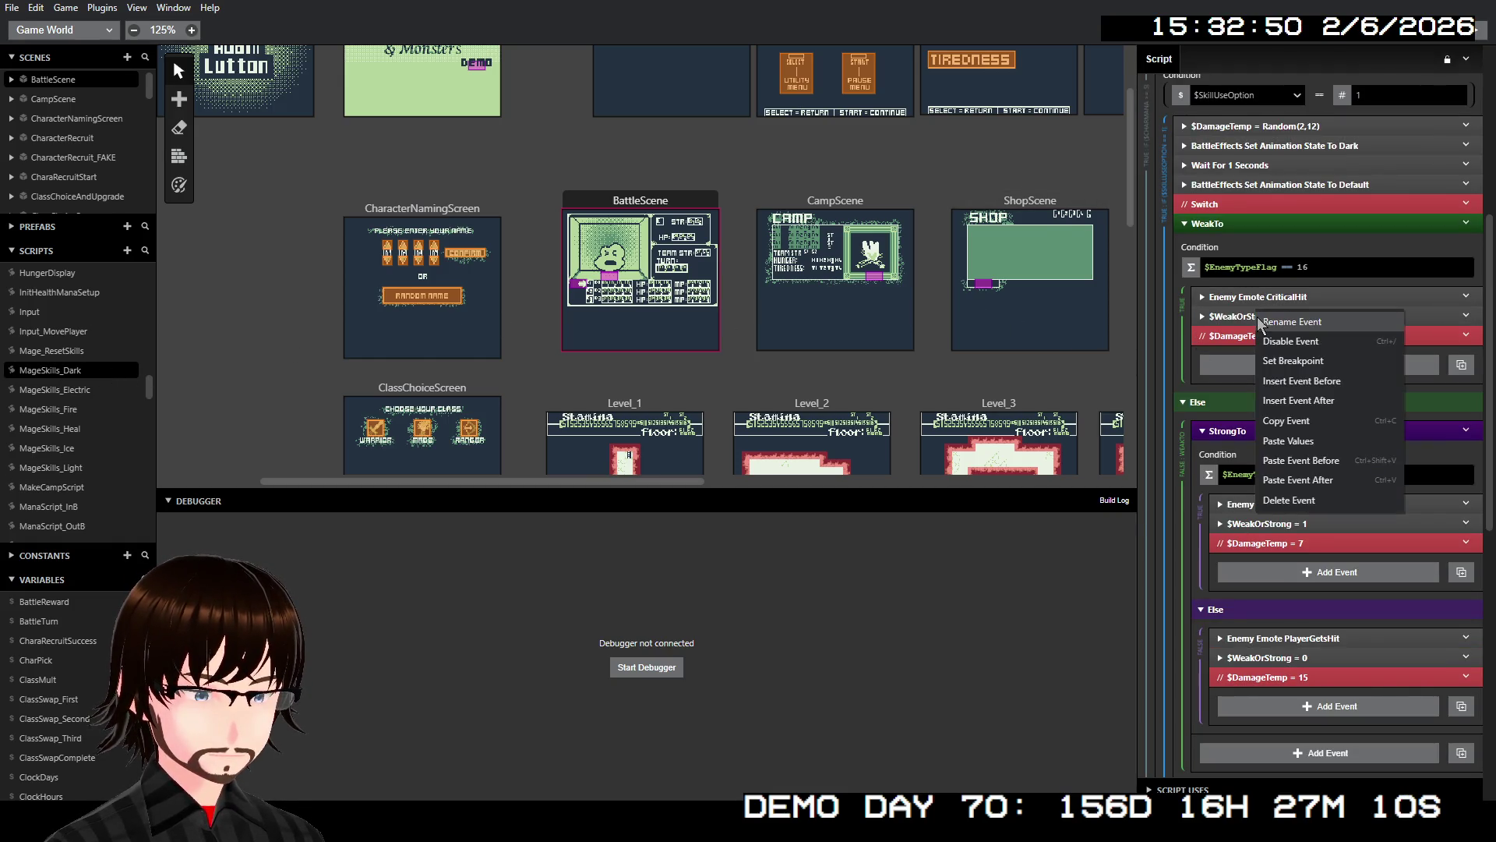
{"action": "left_click", "coordinate": [1260, 428]}
{"action": "left_click", "coordinate": [48, 387]}
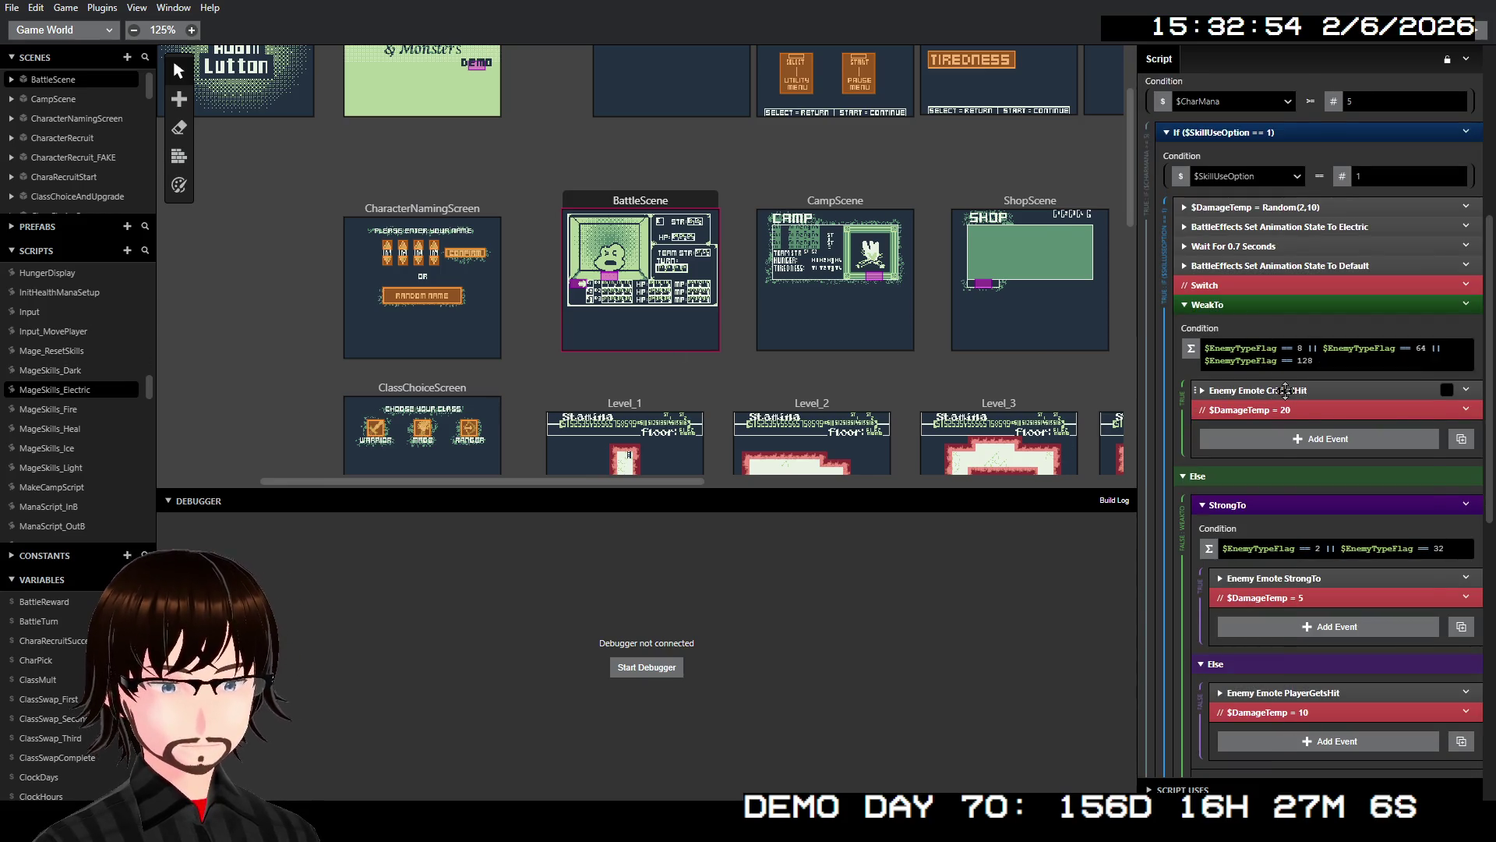
{"action": "right_click", "coordinate": [1283, 390]}
{"action": "left_click", "coordinate": [1355, 551]}
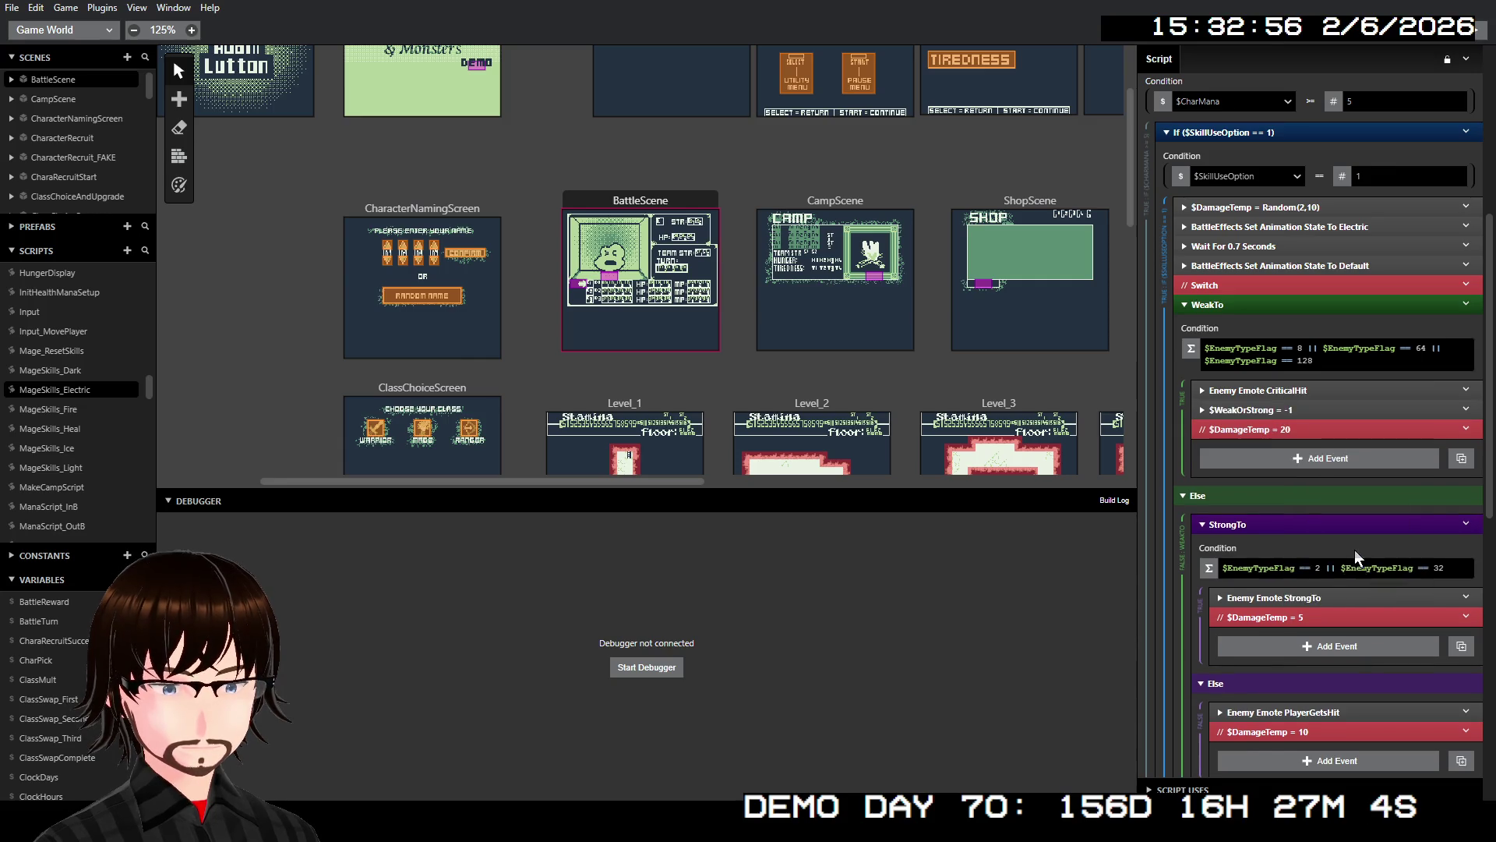
- Paste a $WeakOrStrong event after the StrongTo emote and set its value to 1
{"action": "right_click", "coordinate": [1306, 589]}
{"action": "left_click", "coordinate": [1356, 751]}
{"action": "left_click", "coordinate": [1278, 616]}
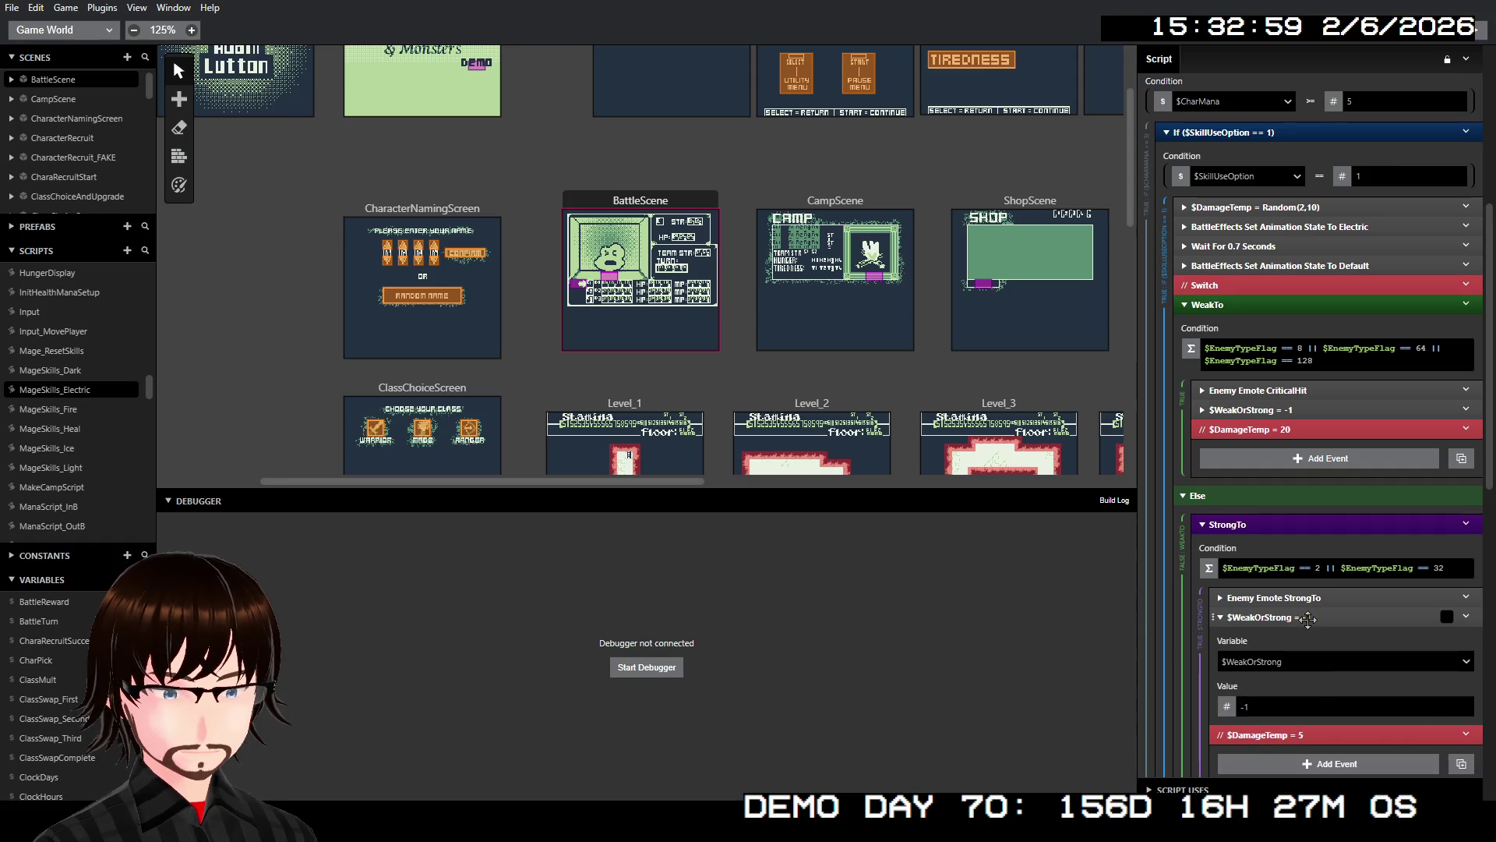
{"action": "double_click", "coordinate": [1292, 701]}
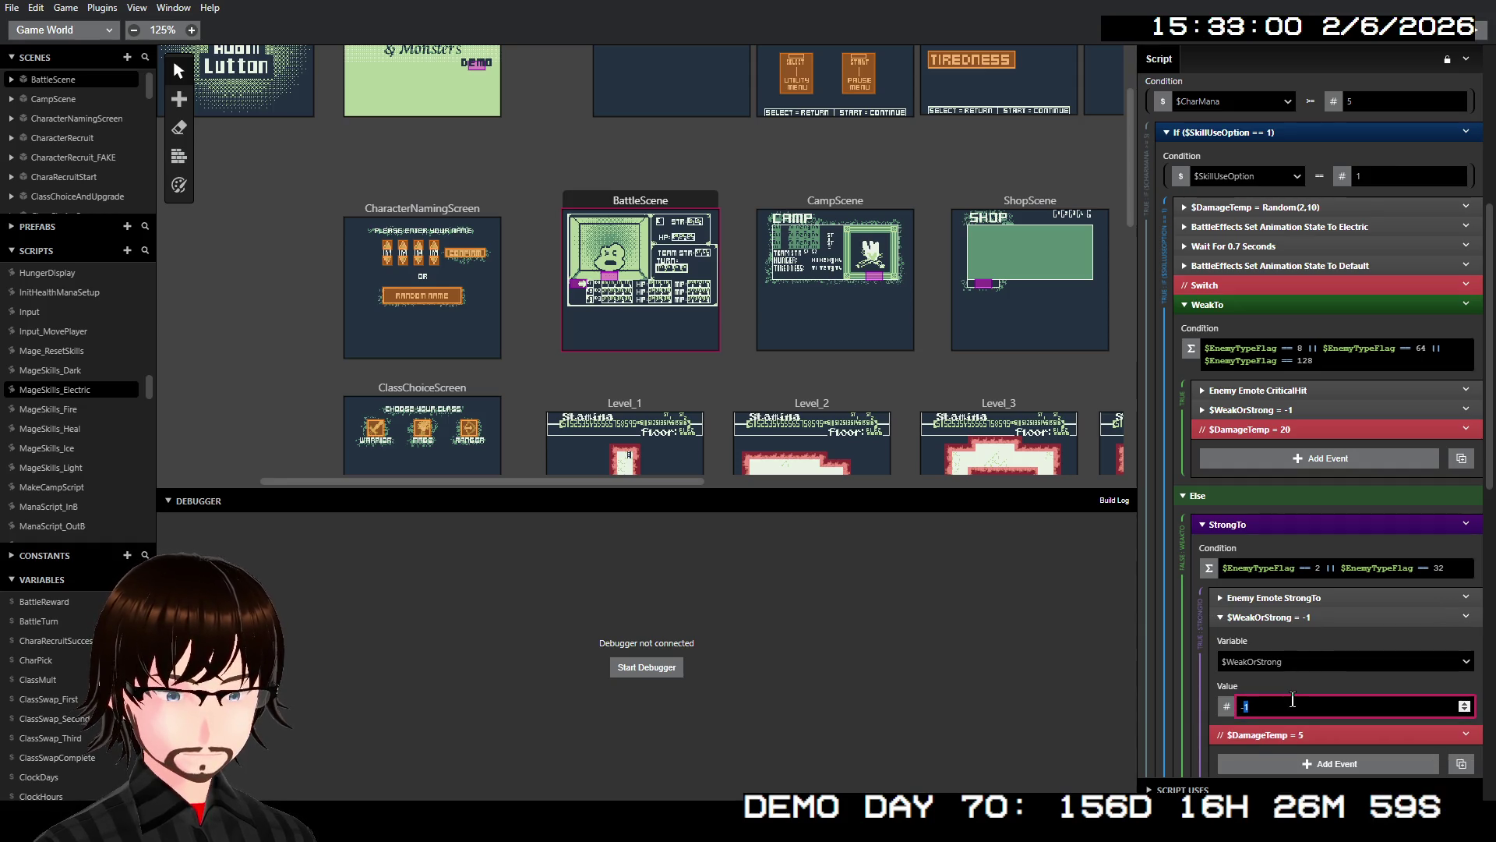
{"action": "left_click", "coordinate": [1297, 620]}
{"action": "scroll", "coordinate": [1302, 616], "scroll_direction": "down", "scroll_amount": 3}
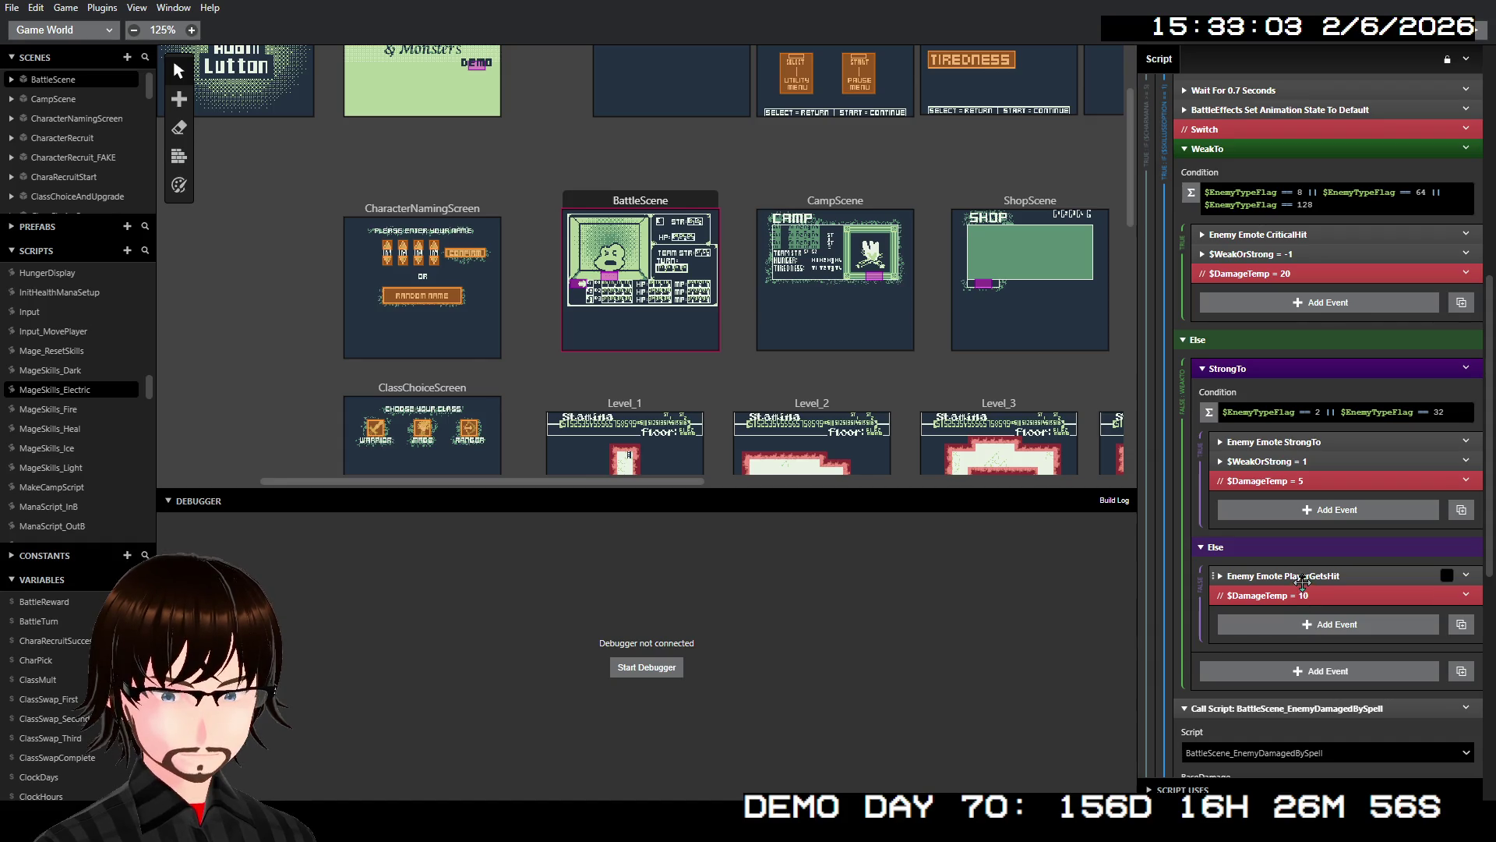
- Add $WeakOrStrong = 0 after the PlayerGetsHit emote in the Else branch
{"action": "left_click", "coordinate": [1302, 580]}
{"action": "right_click", "coordinate": [1302, 580]}
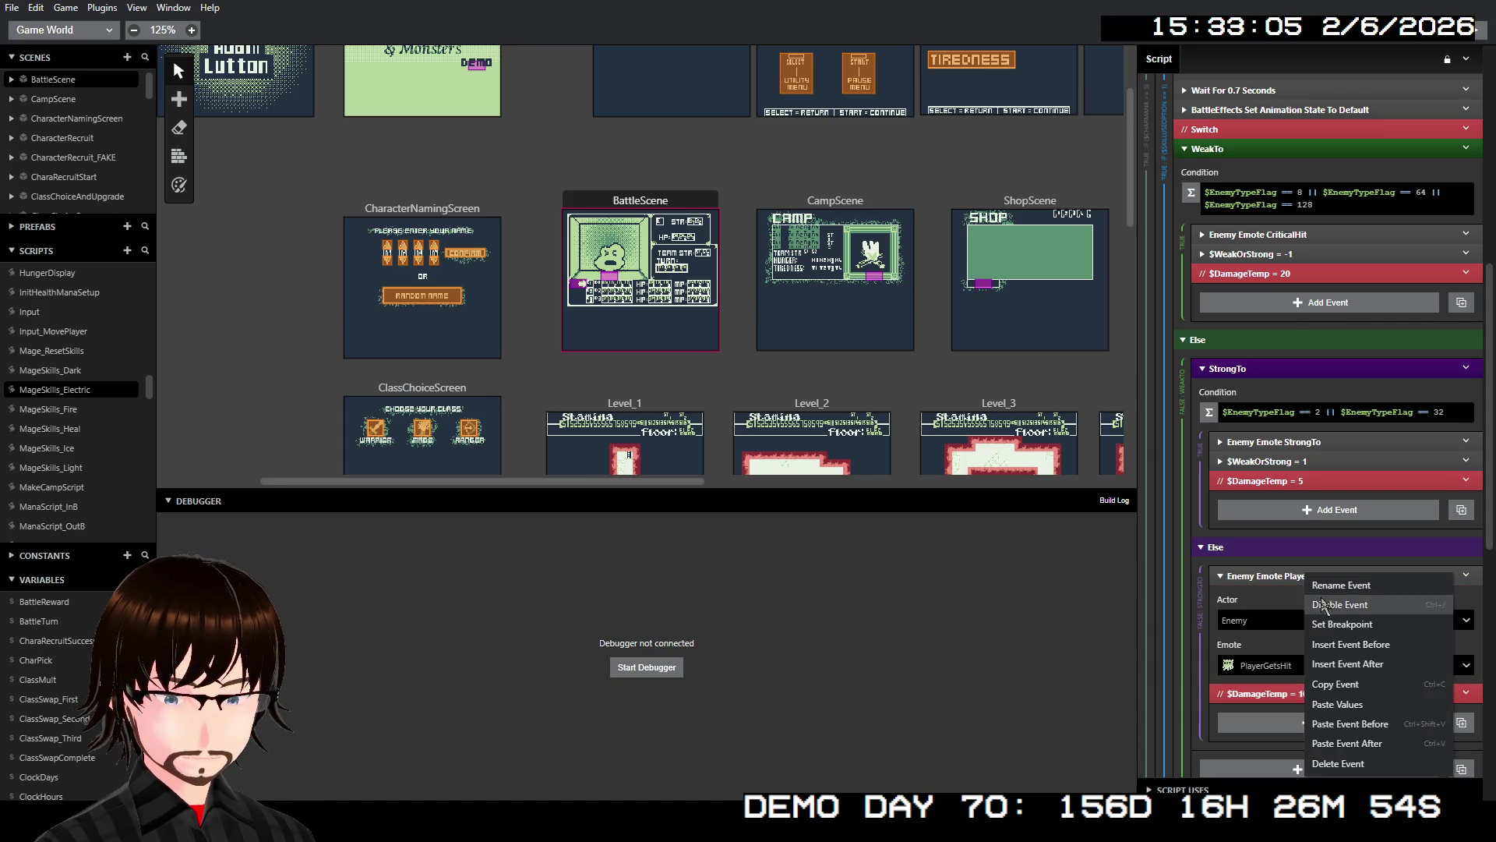
{"action": "left_click", "coordinate": [1371, 741]}
{"action": "left_click", "coordinate": [1285, 693]}
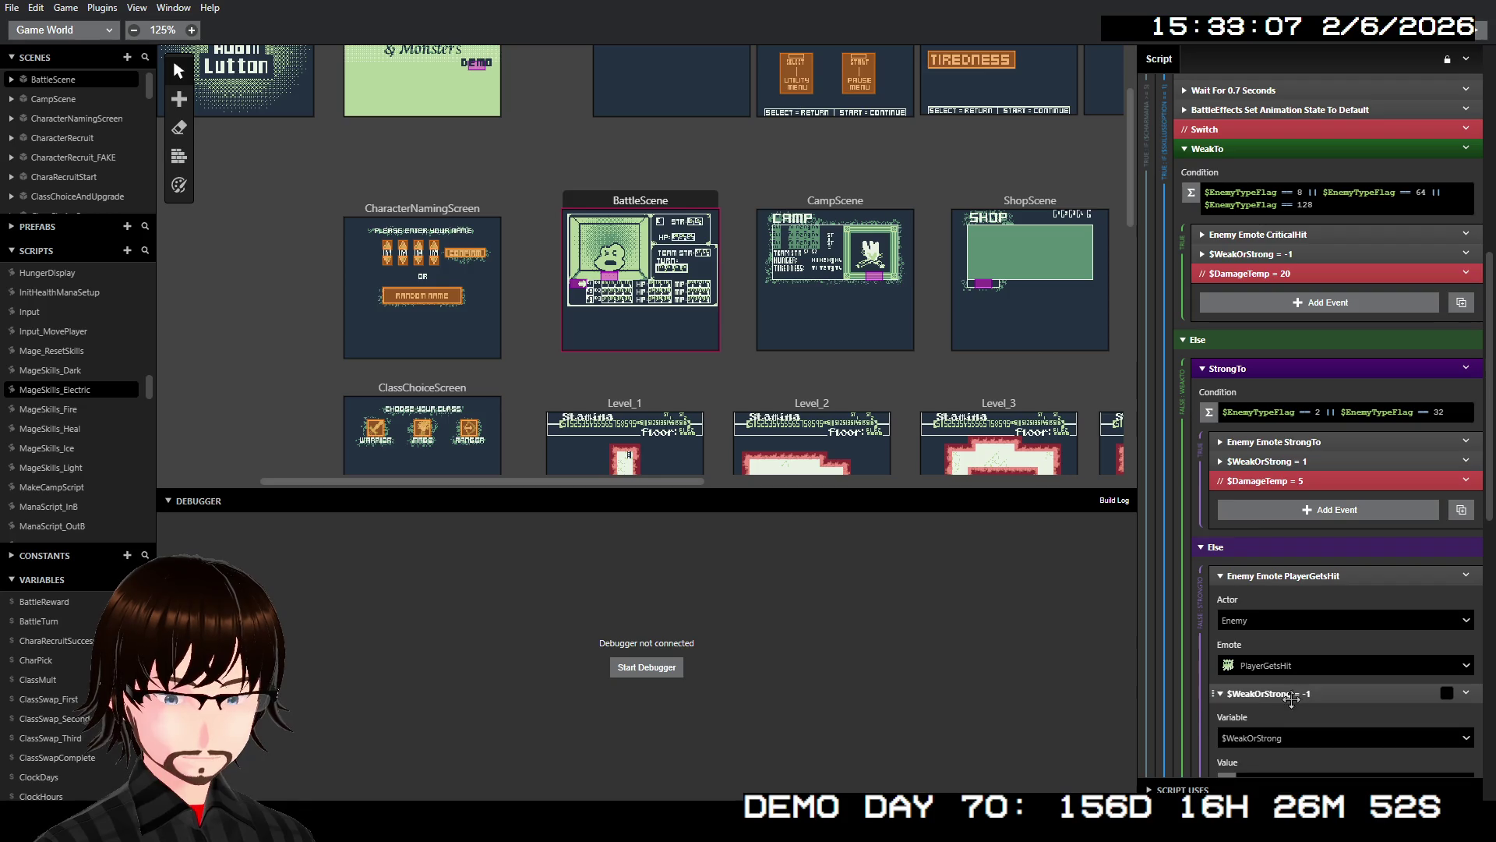
{"action": "scroll", "coordinate": [1279, 733], "scroll_direction": "down", "scroll_amount": 3}
{"action": "double_click", "coordinate": [1275, 637]}
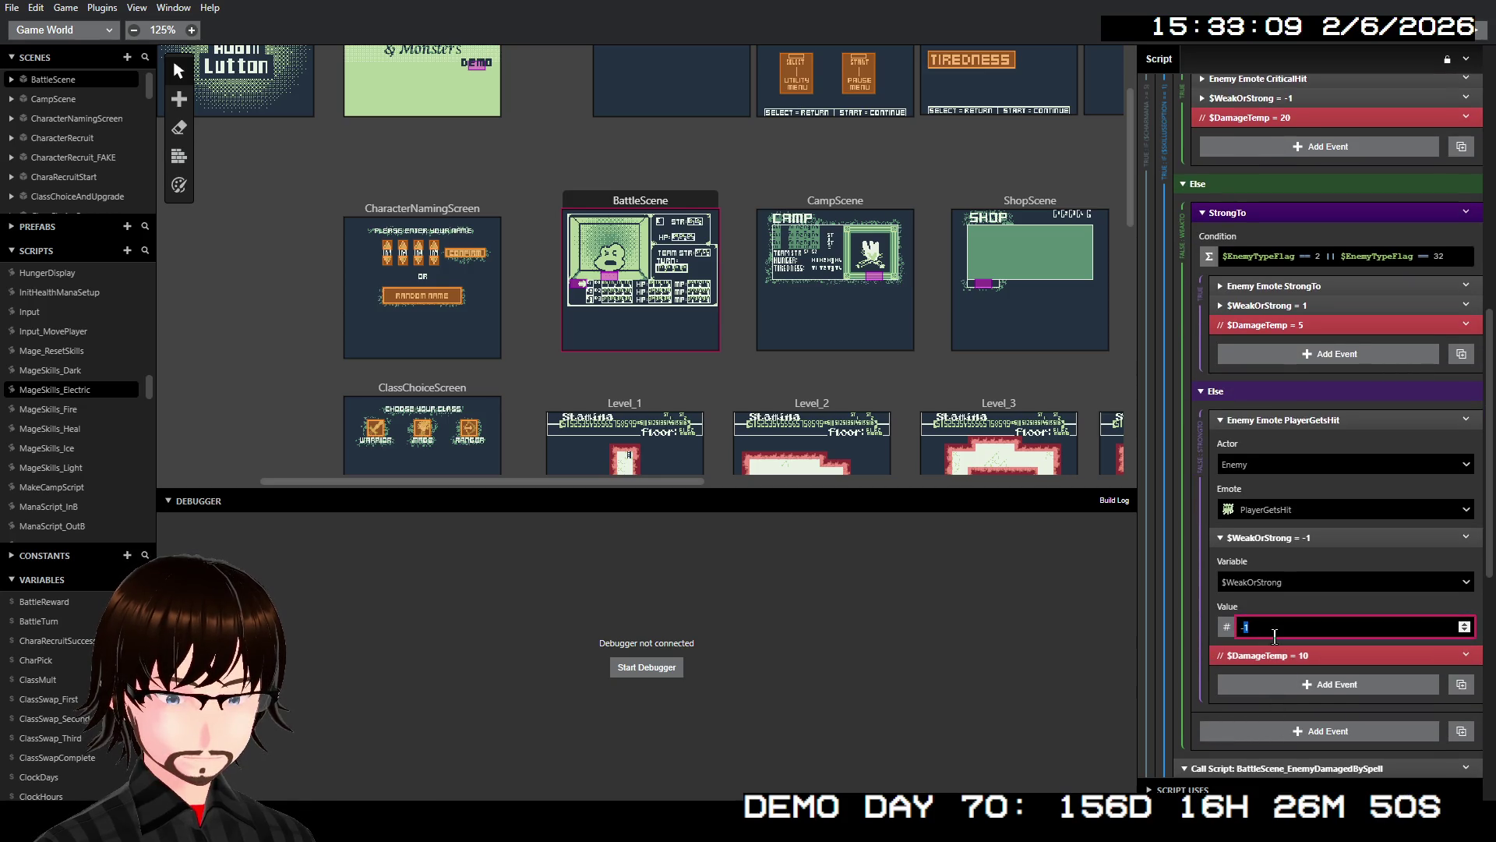
{"action": "left_click", "coordinate": [1306, 421]}
{"action": "left_click", "coordinate": [1307, 438]}
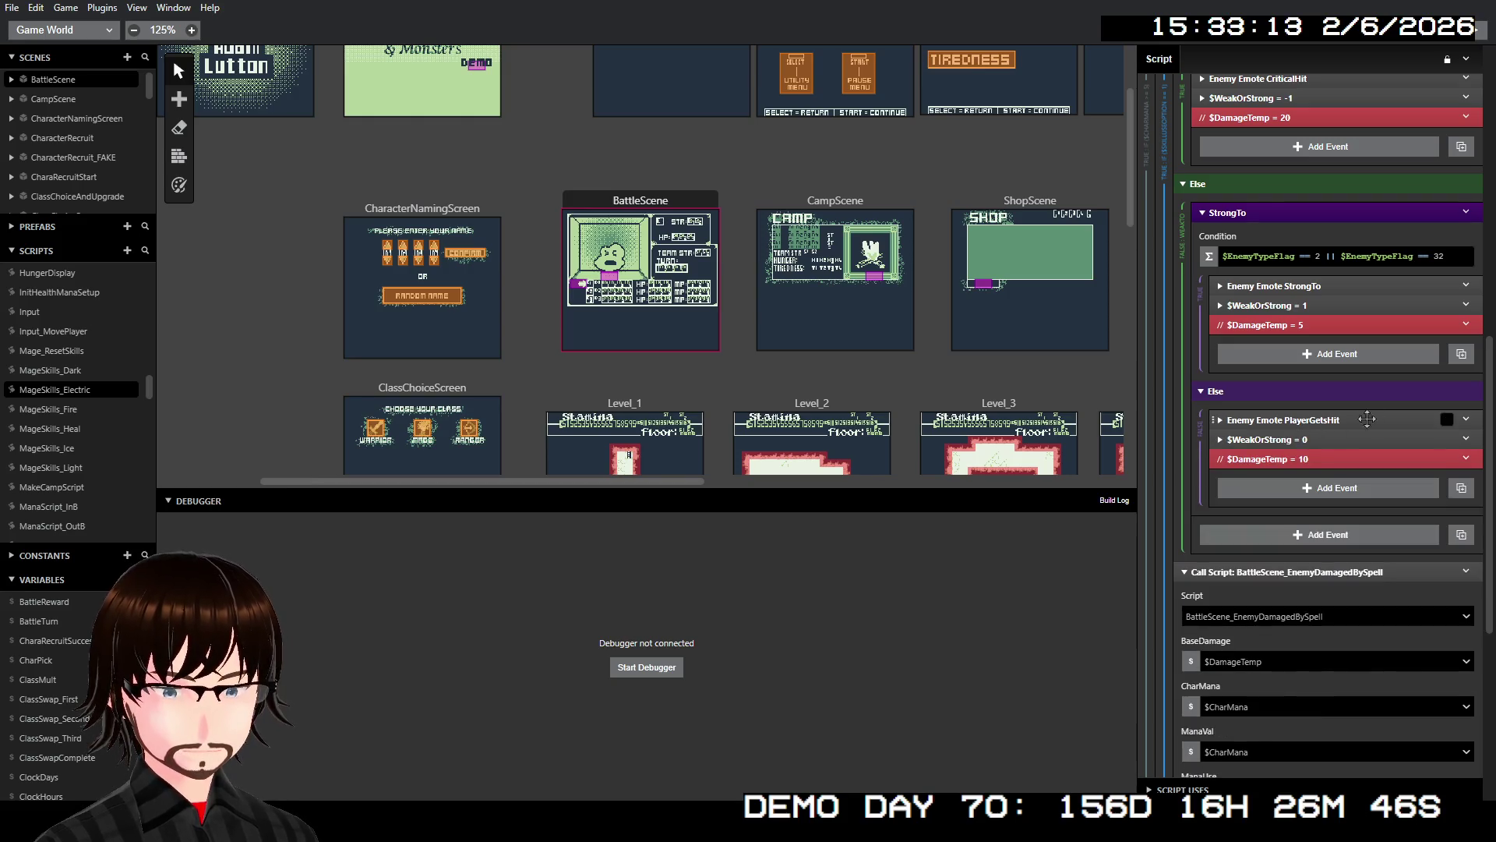
{"action": "scroll", "coordinate": [1383, 402], "scroll_direction": "up", "scroll_amount": 1}
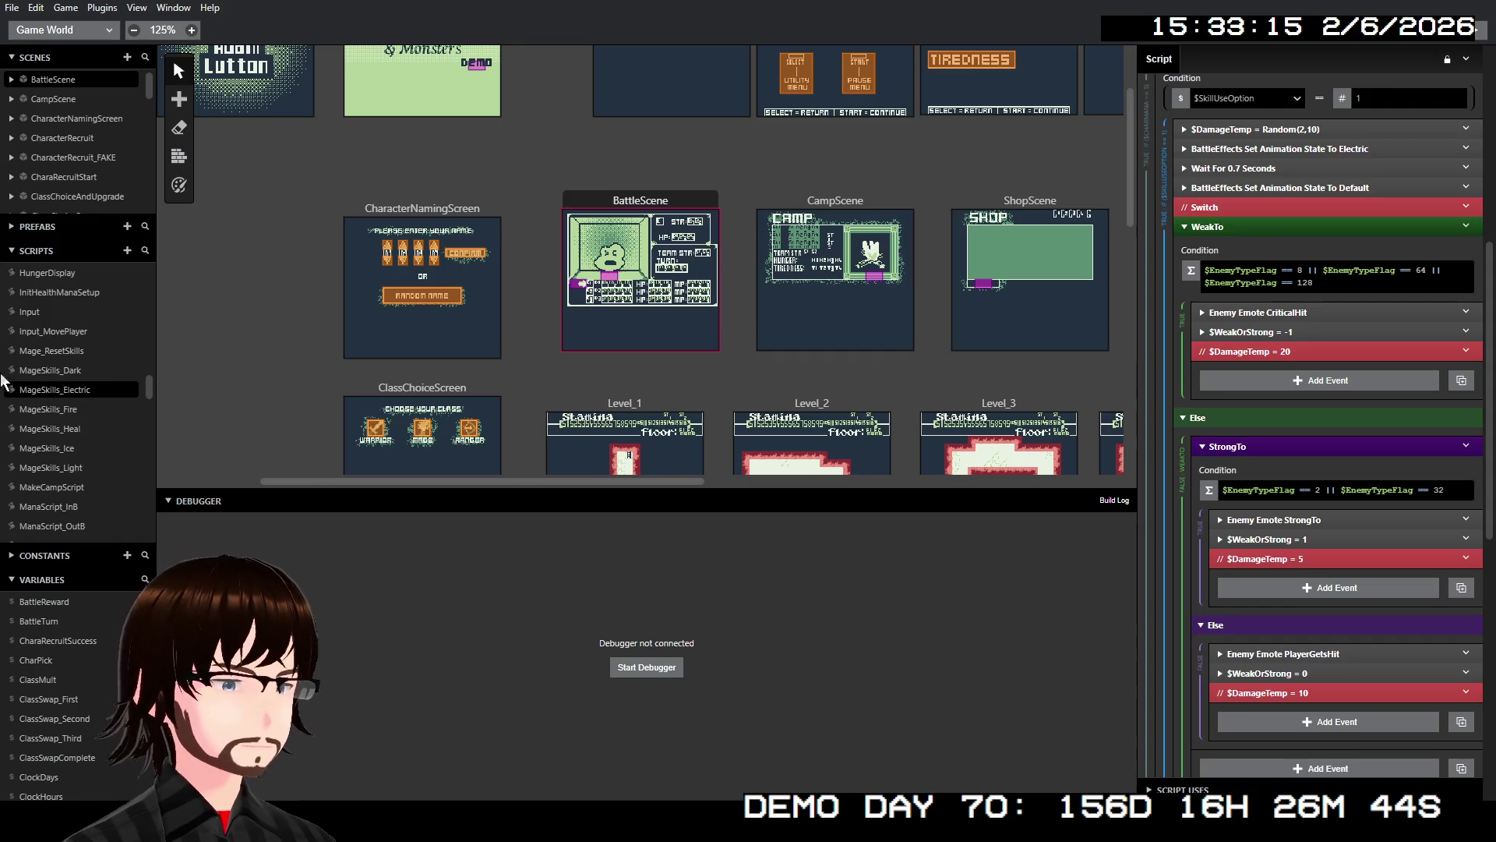
{"action": "left_click", "coordinate": [42, 410]}
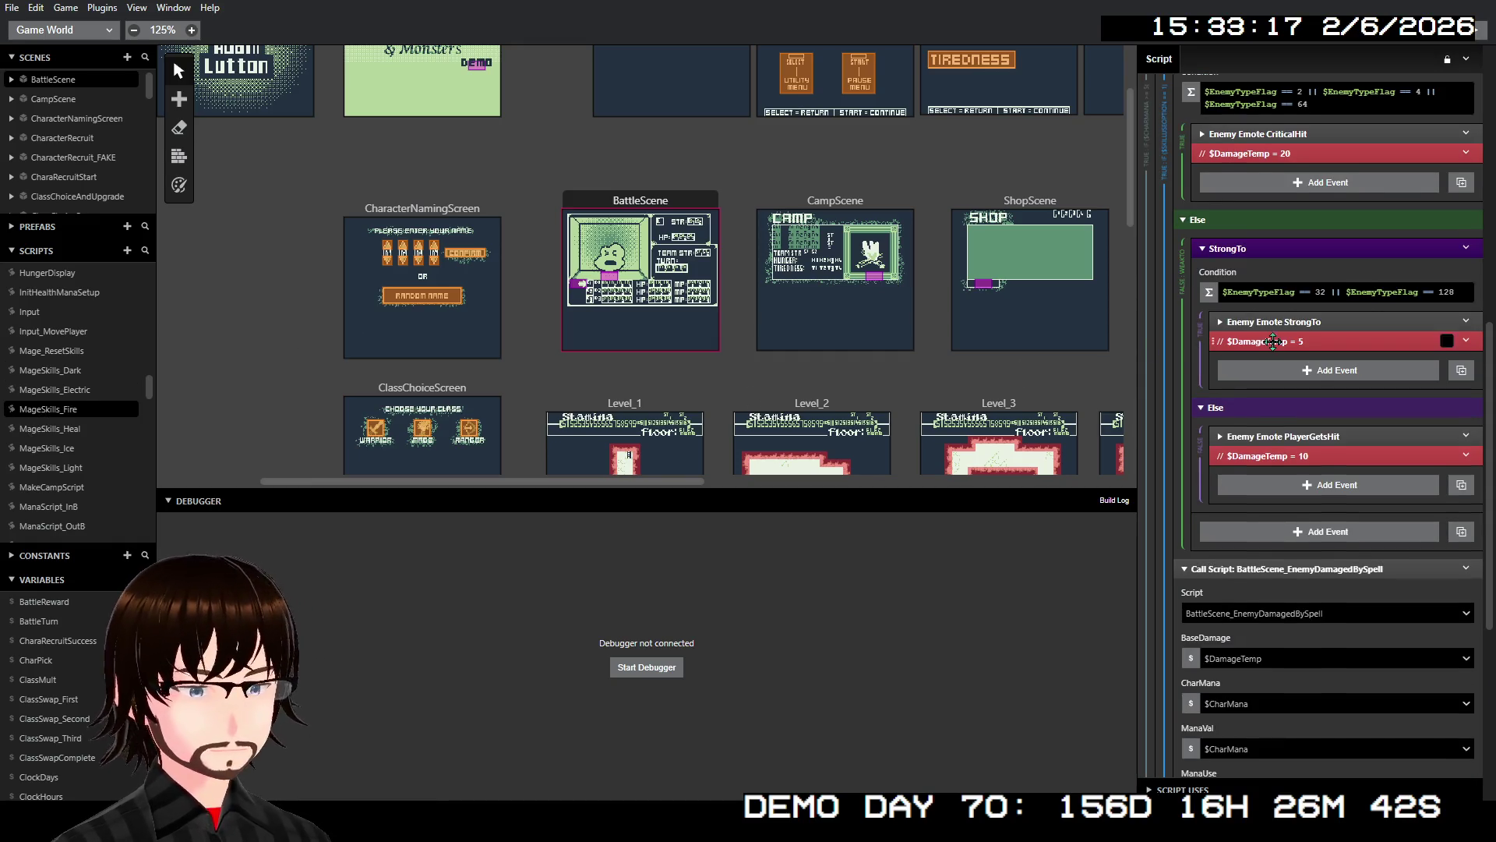
- Paste $WeakOrStrong = -1 after CriticalHit and $WeakOrStrong = 1 after the StrongTo emote
{"action": "scroll", "coordinate": [1258, 340], "scroll_direction": "up", "scroll_amount": 3}
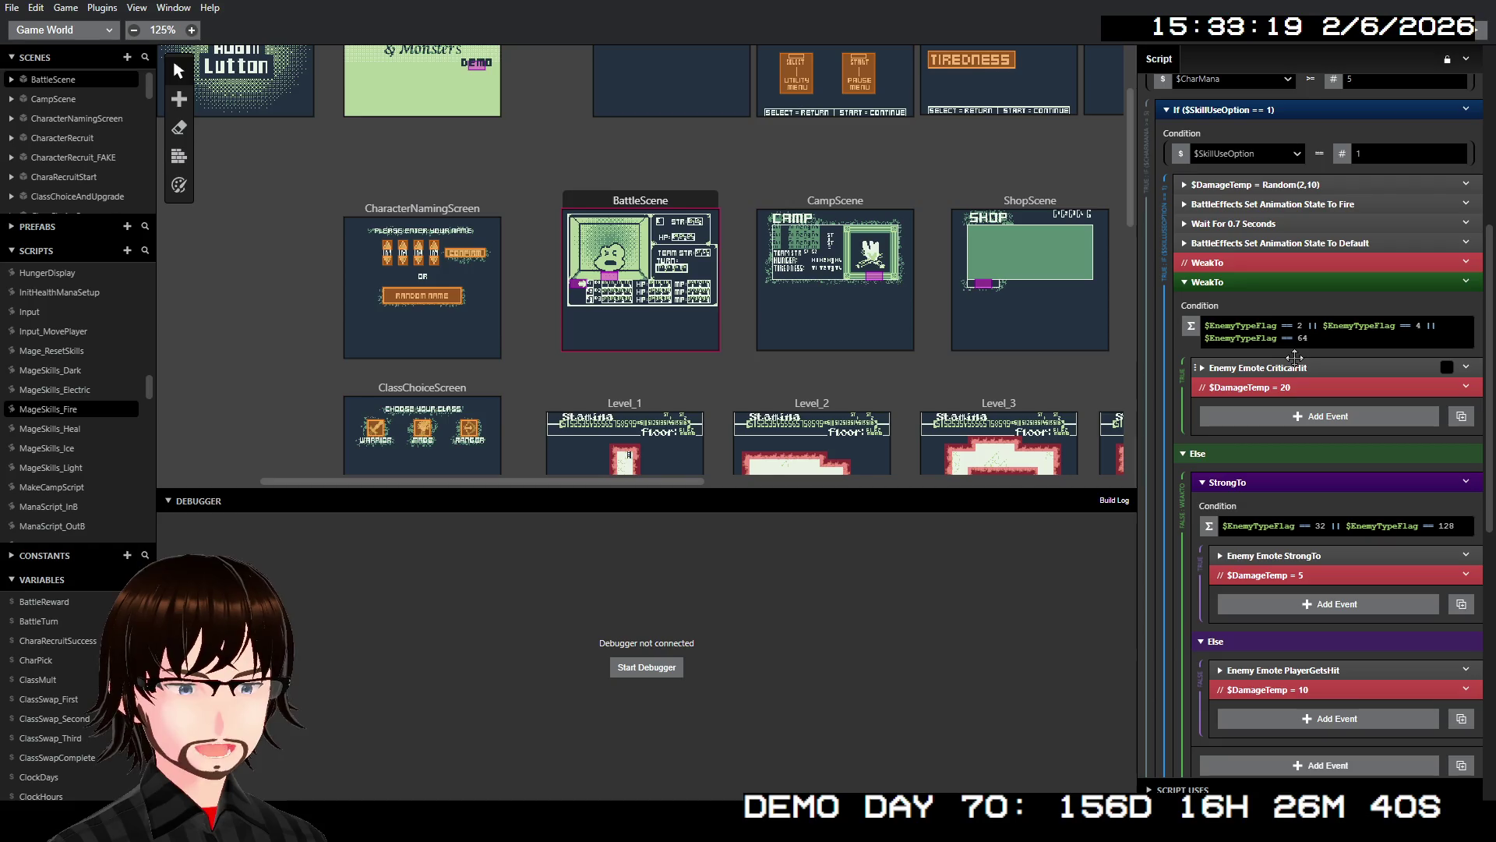
{"action": "right_click", "coordinate": [1299, 369]}
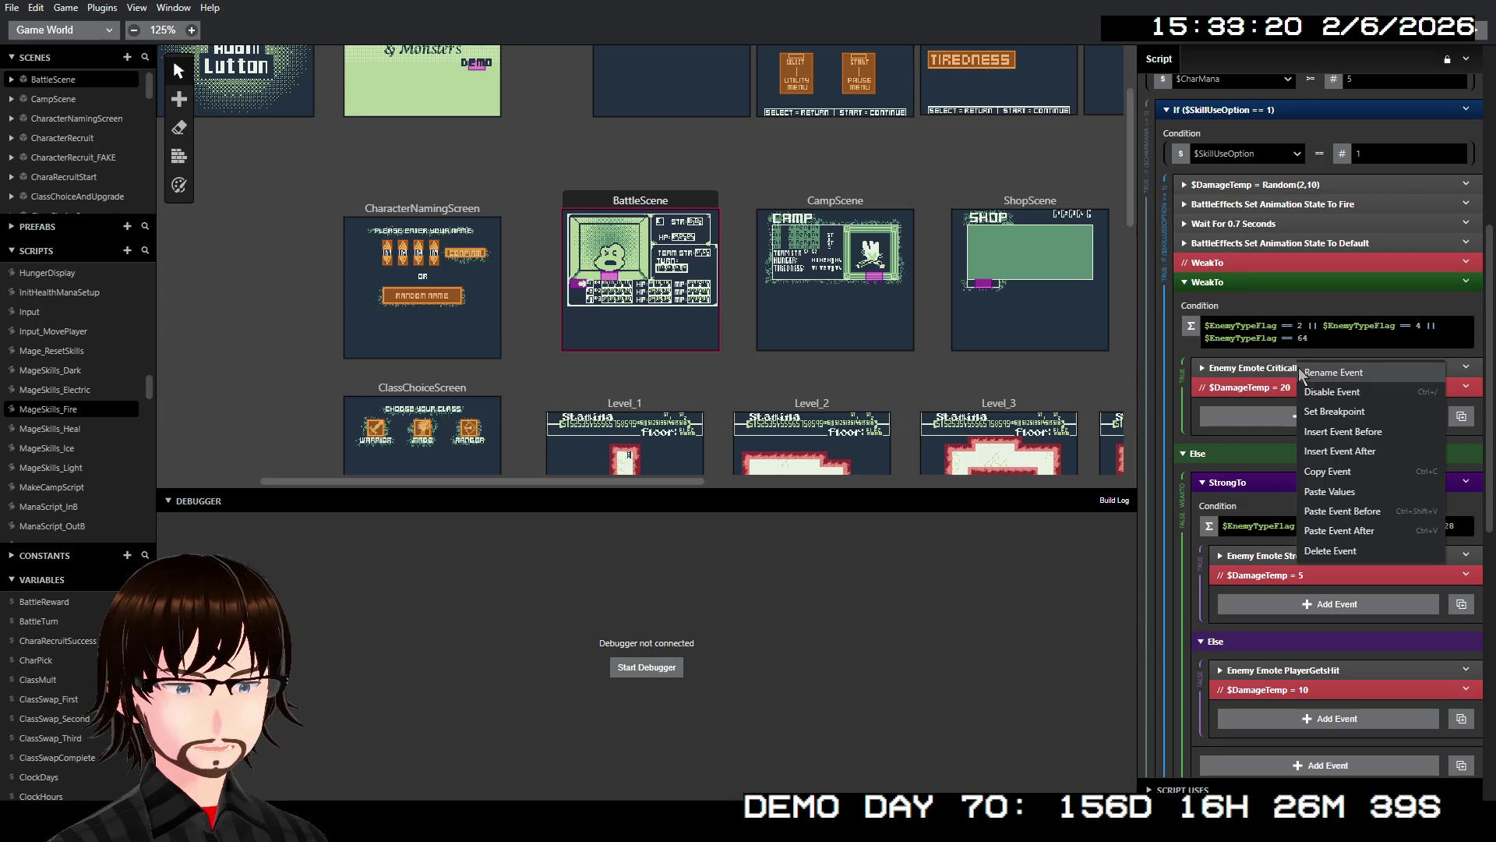
{"action": "left_click", "coordinate": [1340, 529]}
{"action": "right_click", "coordinate": [1278, 576]}
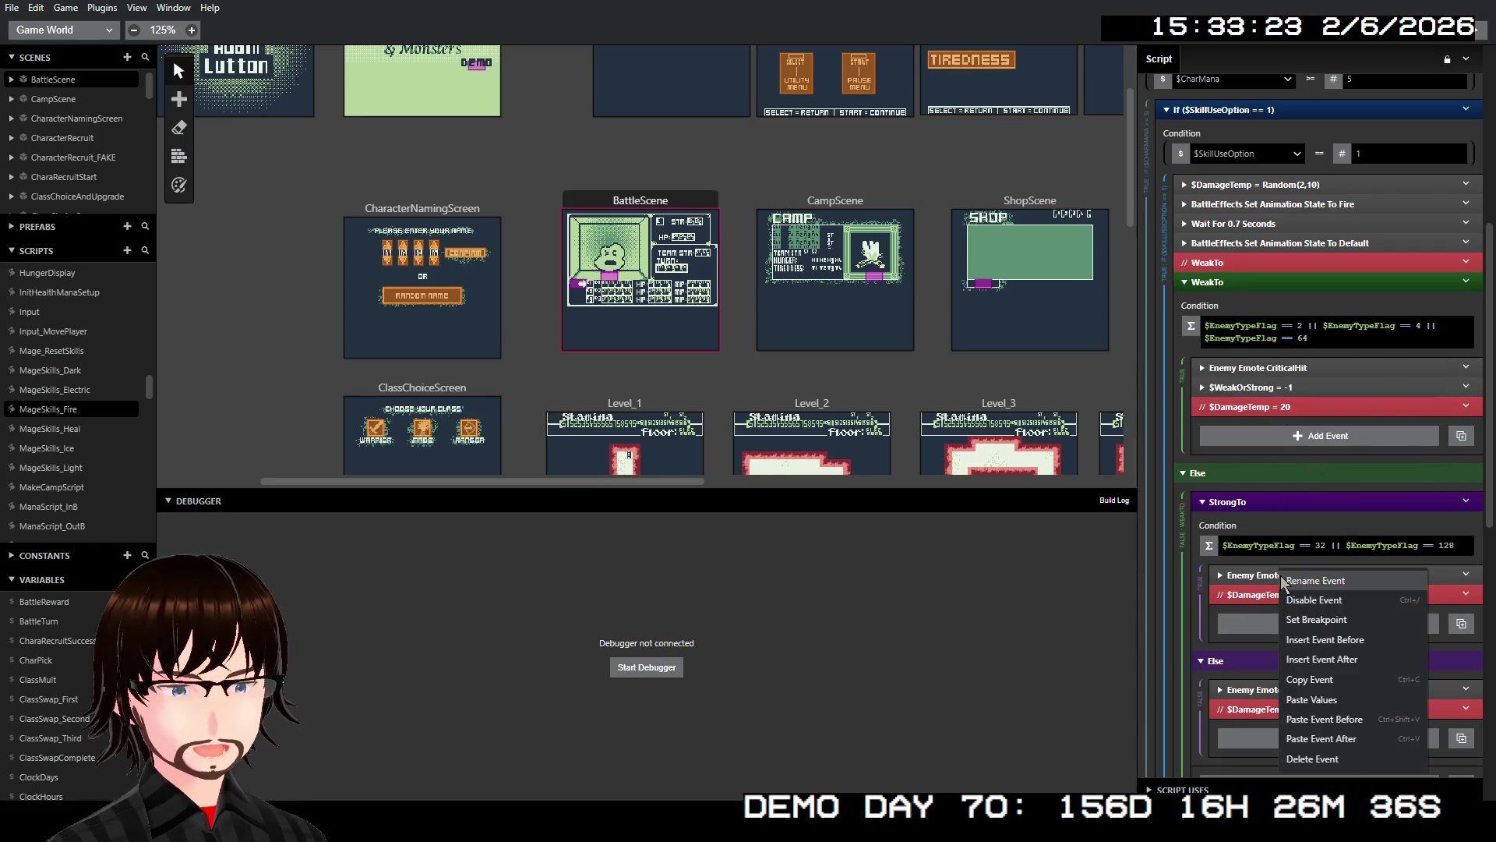
{"action": "left_click", "coordinate": [1333, 746]}
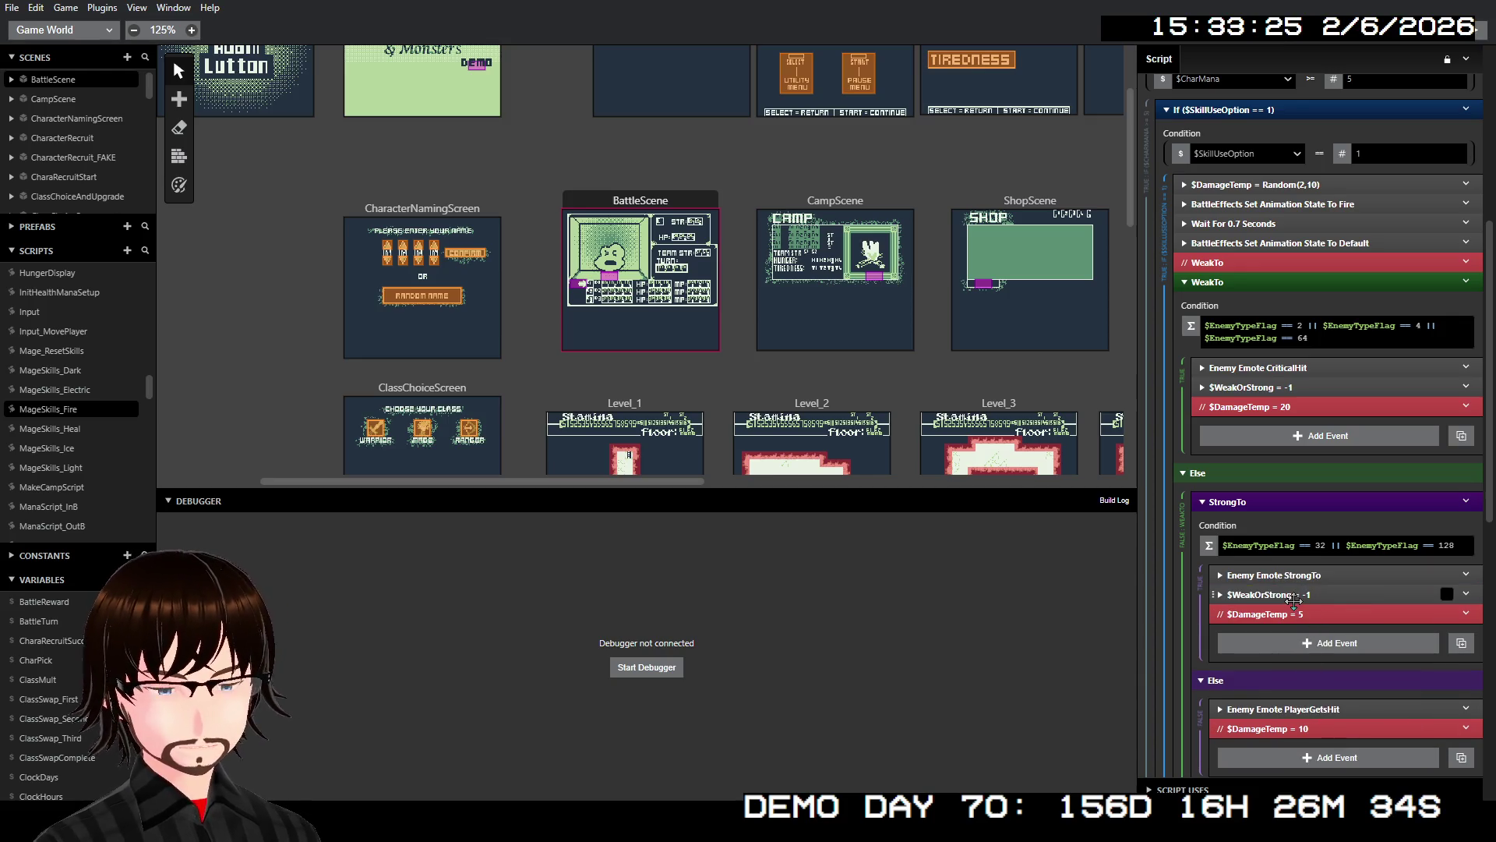
{"action": "left_click", "coordinate": [1290, 595]}
{"action": "double_click", "coordinate": [1264, 683]}
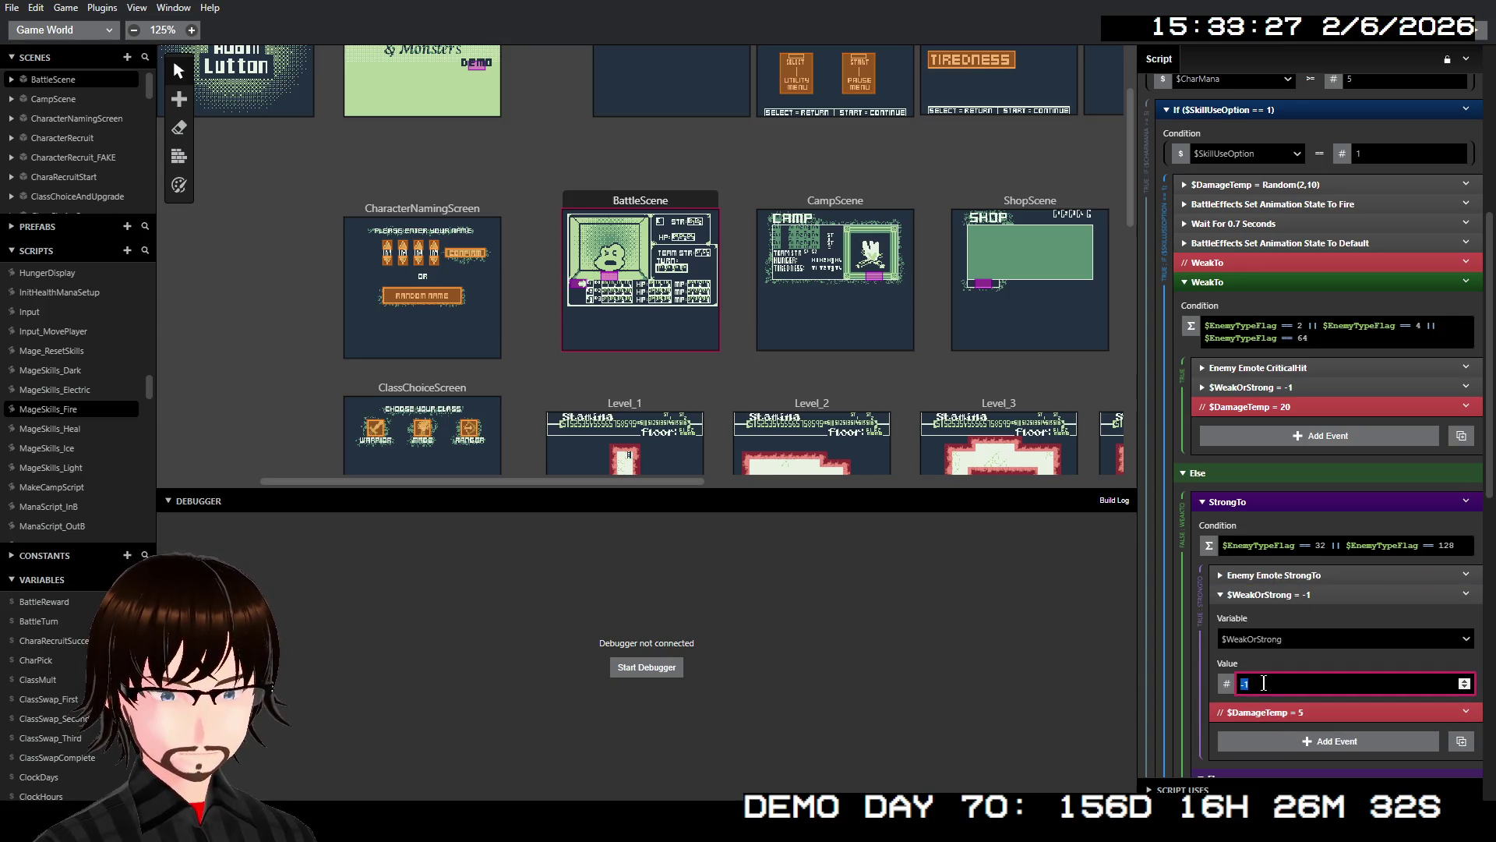
{"action": "type", "text": "1"}
{"action": "left_click", "coordinate": [1282, 594]}
- Paste a $WeakOrStrong event after PlayerGetsHit in the Else branch and set it to 0
{"action": "right_click", "coordinate": [1296, 708]}
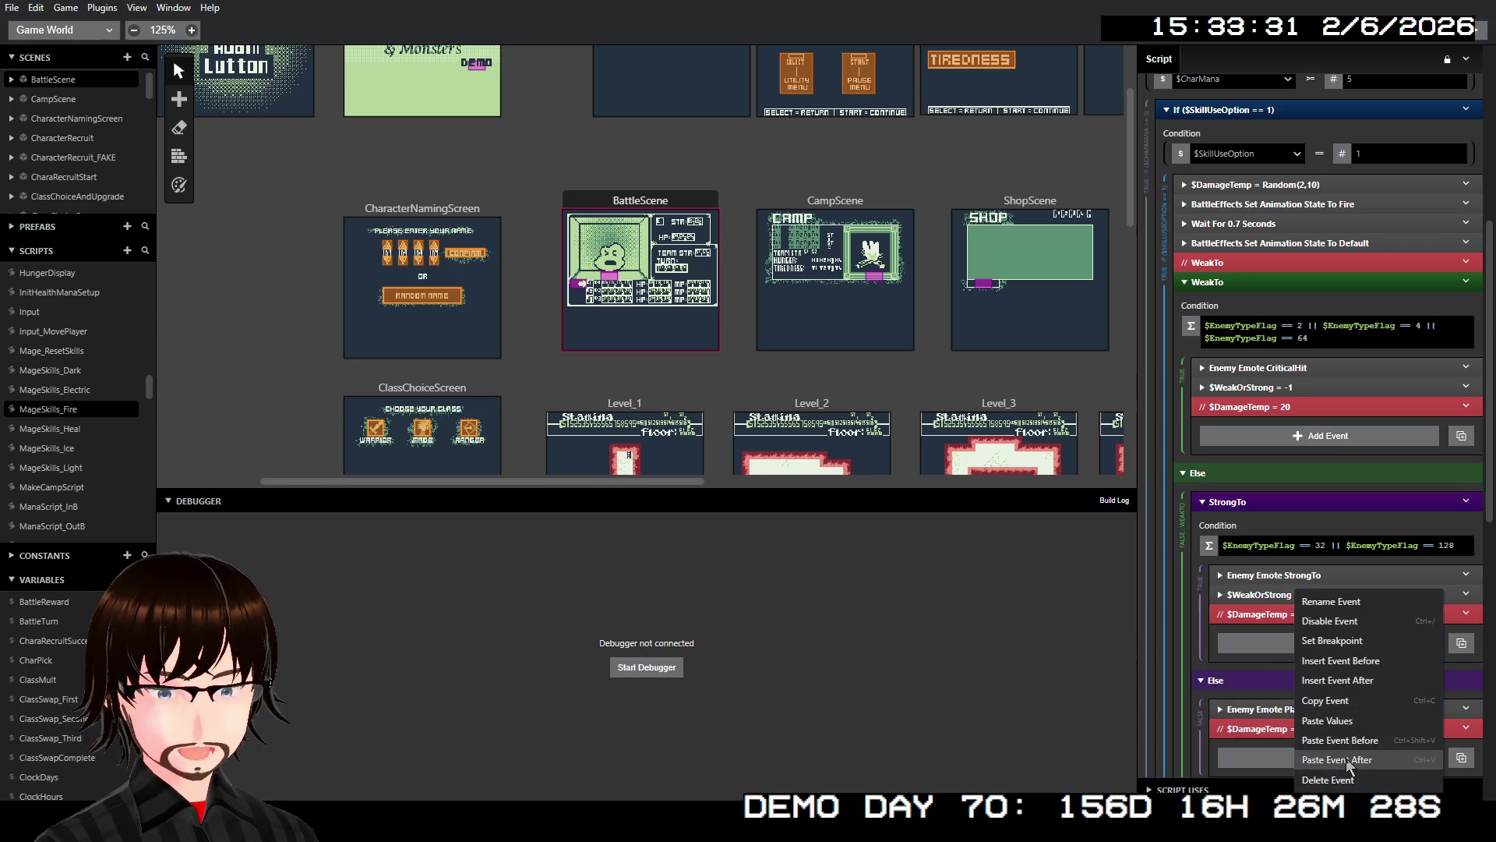
{"action": "left_click", "coordinate": [1325, 758]}
{"action": "scroll", "coordinate": [1325, 689], "scroll_direction": "down", "scroll_amount": 1}
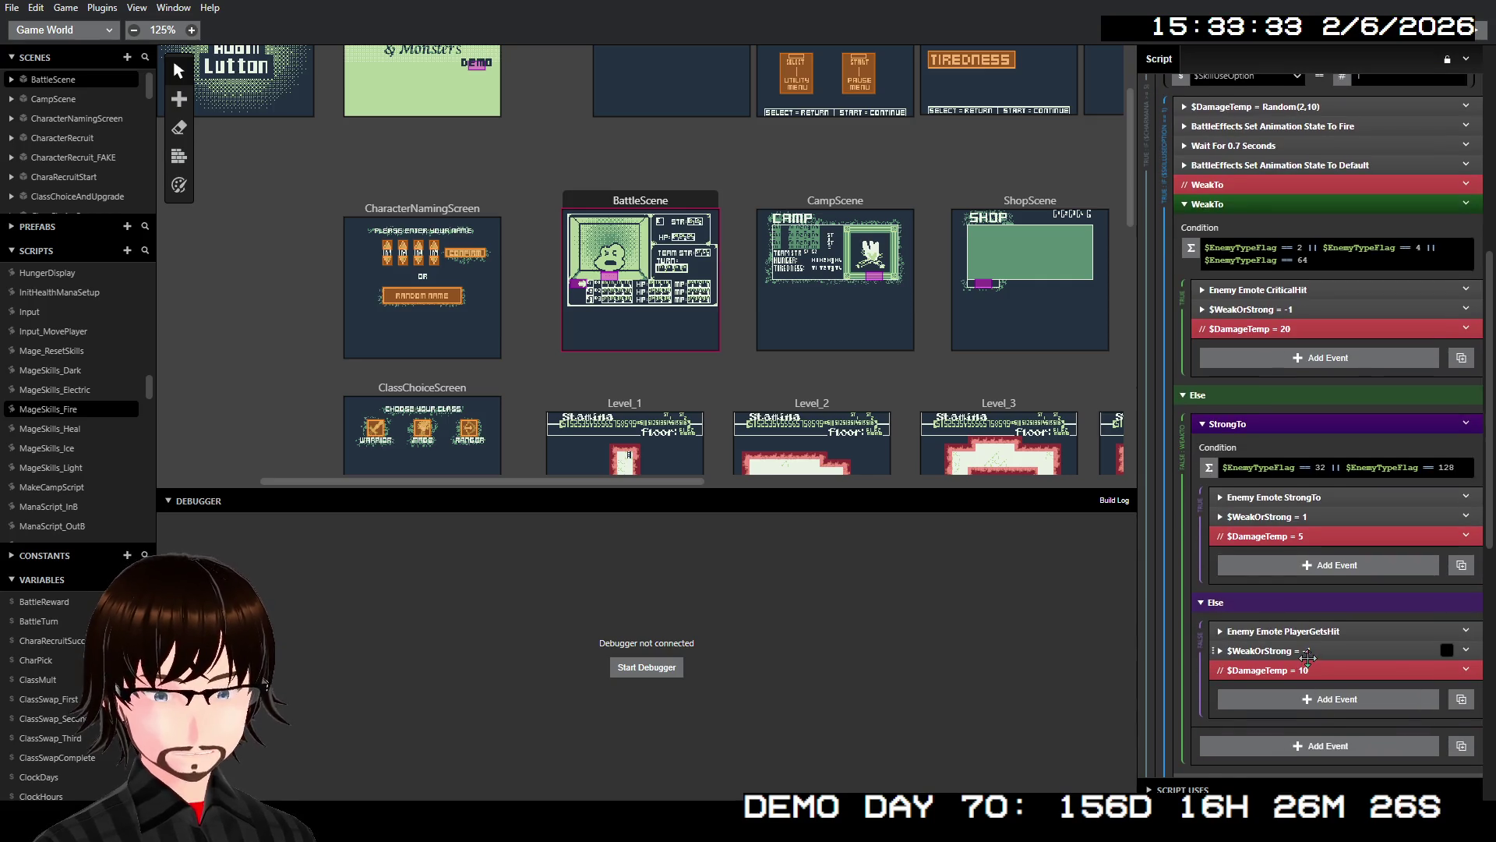
{"action": "left_click", "coordinate": [1447, 652]}
{"action": "left_click", "coordinate": [1291, 738]}
{"action": "double_click", "coordinate": [1290, 739]}
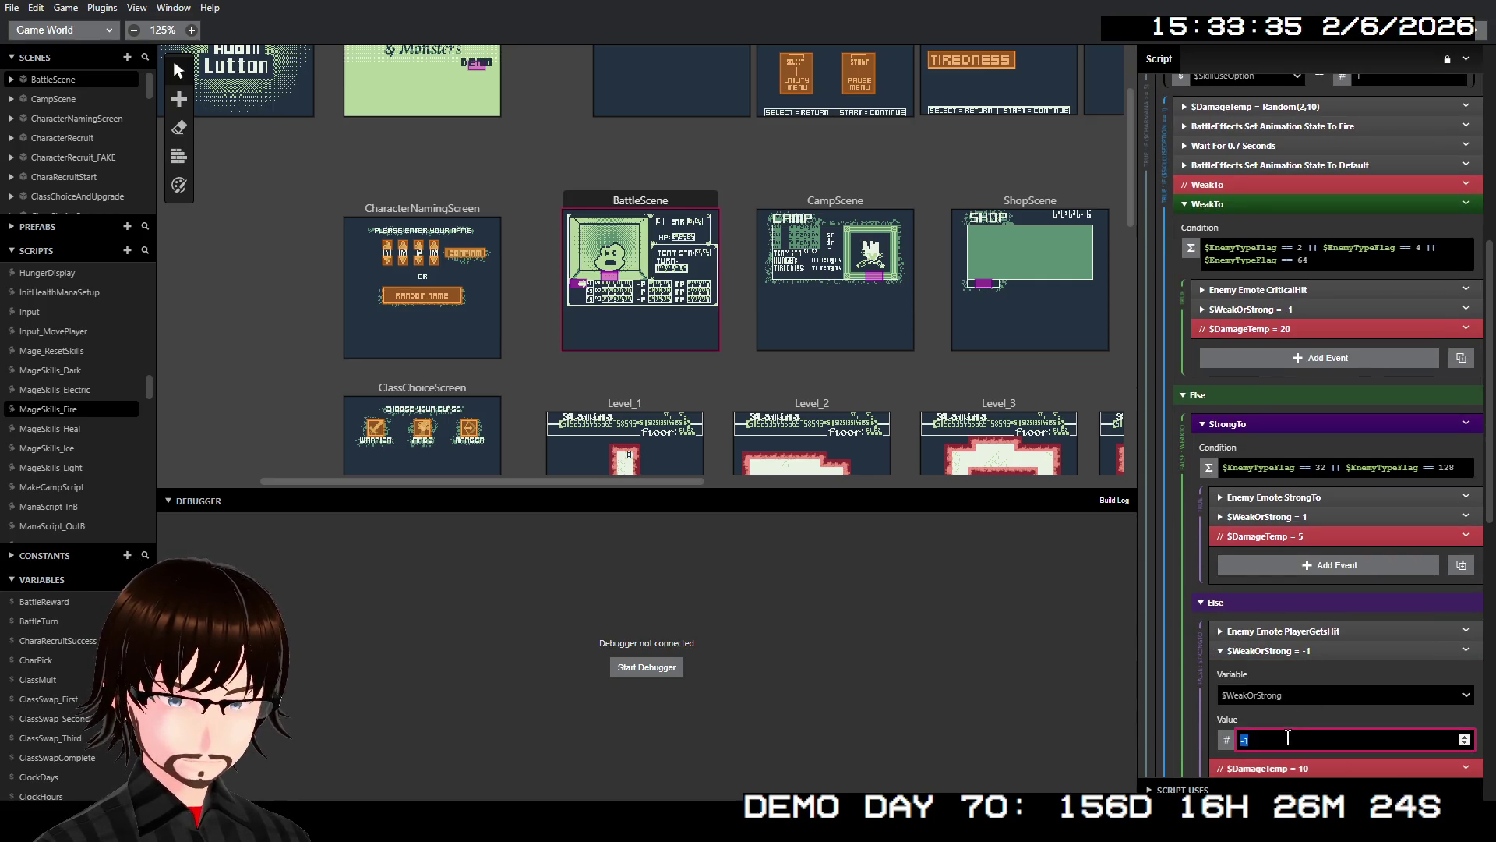
{"action": "type", "text": "0"}
{"action": "left_click", "coordinate": [1302, 652]}
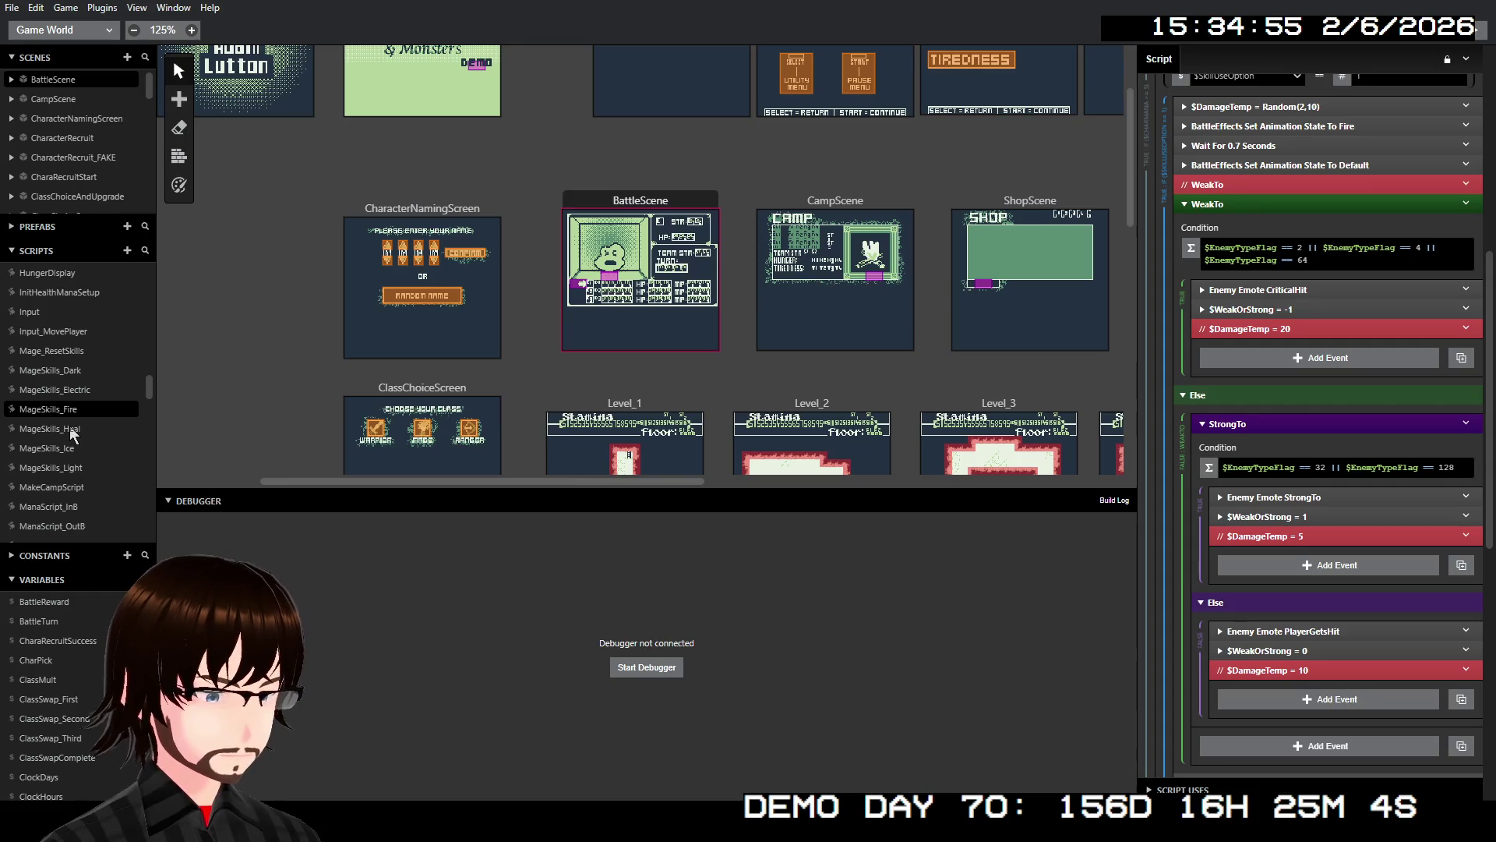
{"action": "left_click", "coordinate": [60, 451]}
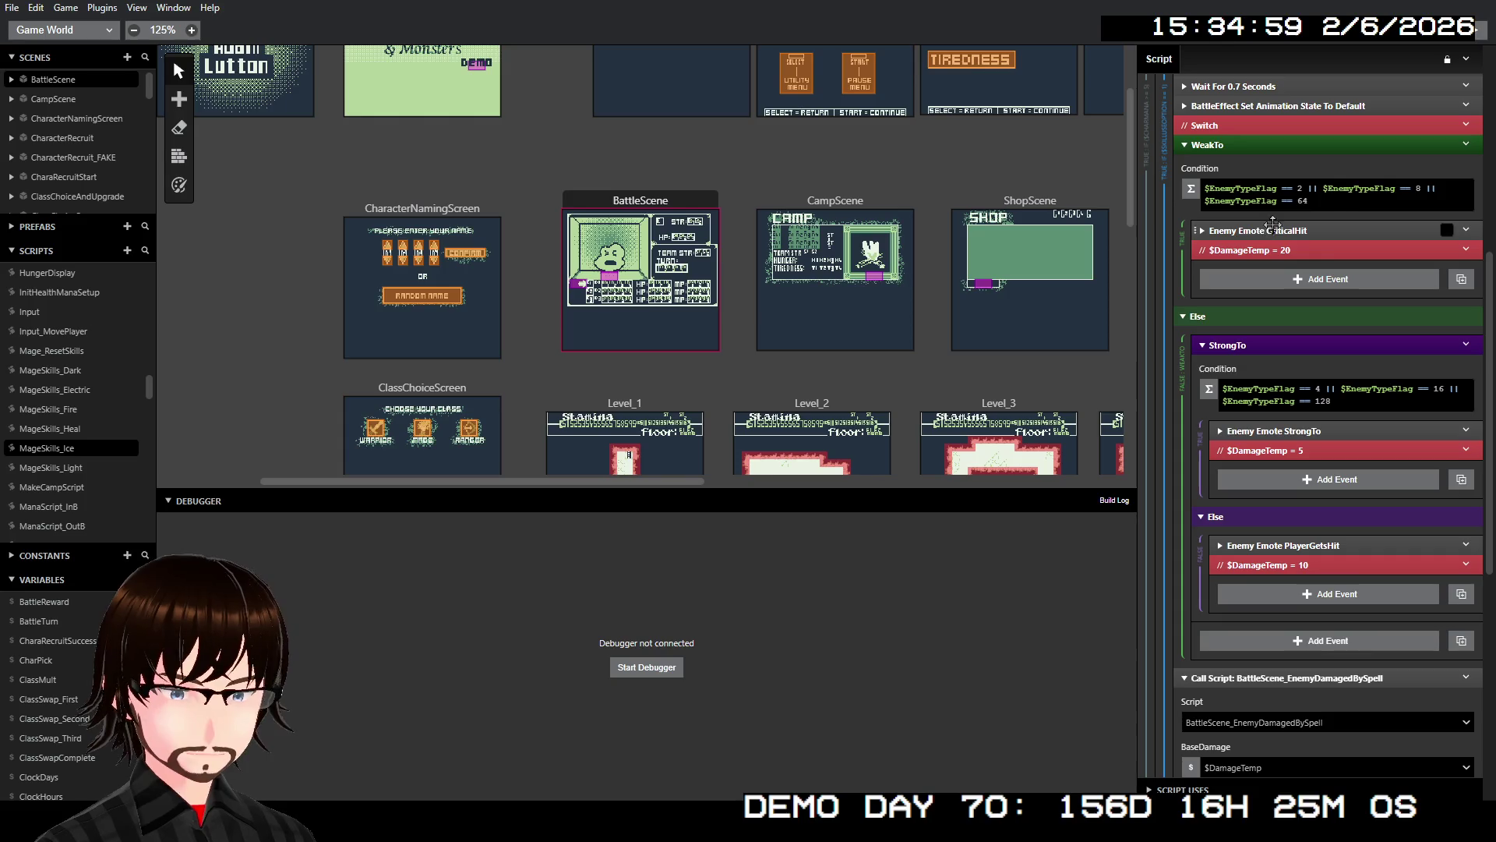
- Paste $WeakOrStrong = -1 after CriticalHit and $WeakOrStrong = 1 after the StrongTo emote
{"action": "scroll", "coordinate": [1273, 224], "scroll_direction": "up", "scroll_amount": 1}
{"action": "right_click", "coordinate": [1287, 305]}
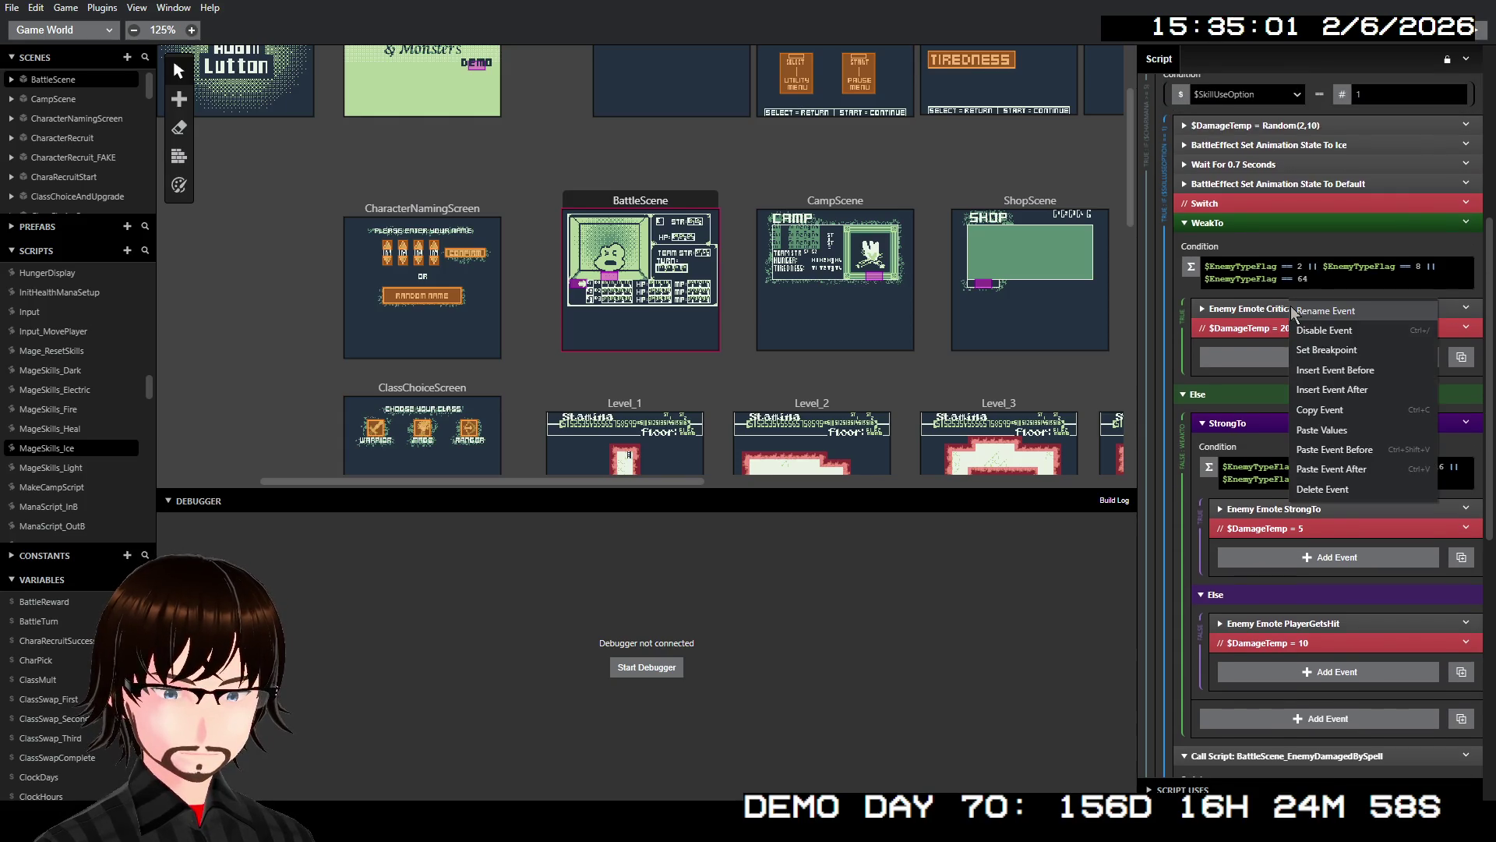
{"action": "left_click", "coordinate": [1350, 469]}
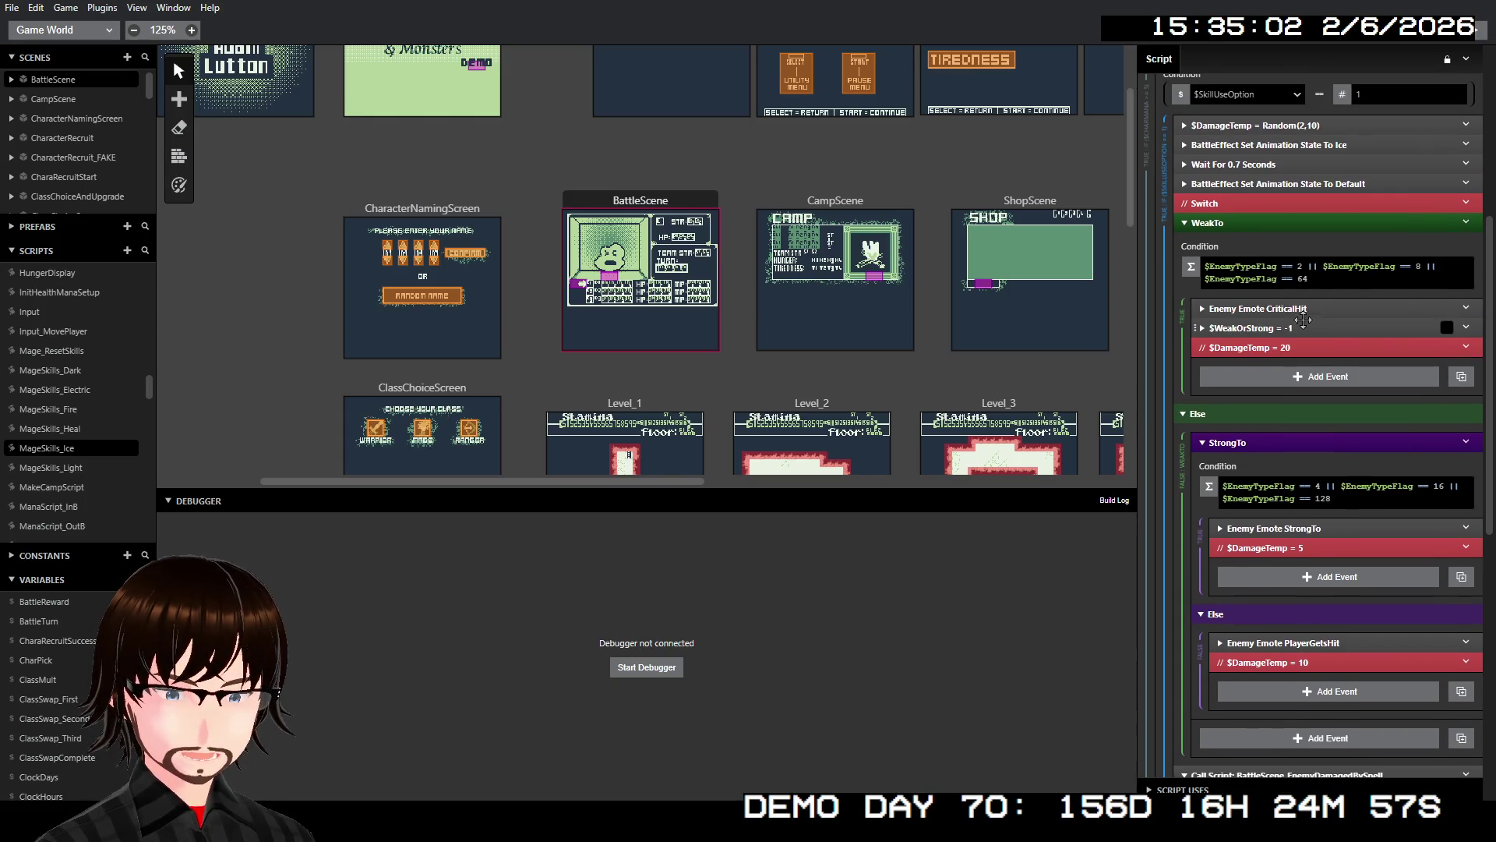
{"action": "right_click", "coordinate": [1300, 526]}
{"action": "left_click", "coordinate": [1321, 689]}
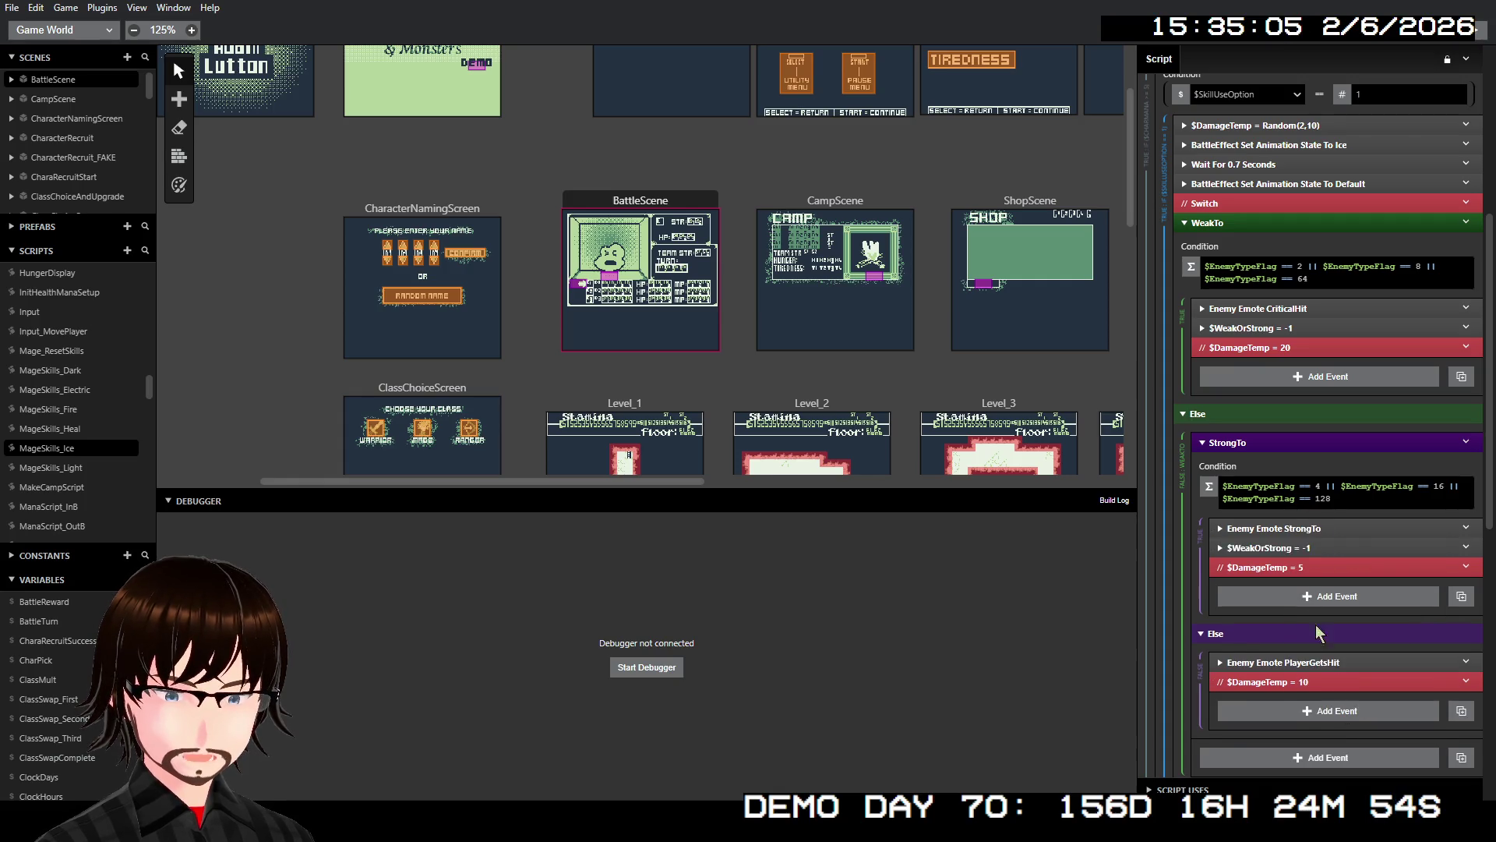
{"action": "left_click", "coordinate": [1300, 547]}
{"action": "left_click", "coordinate": [1287, 637]}
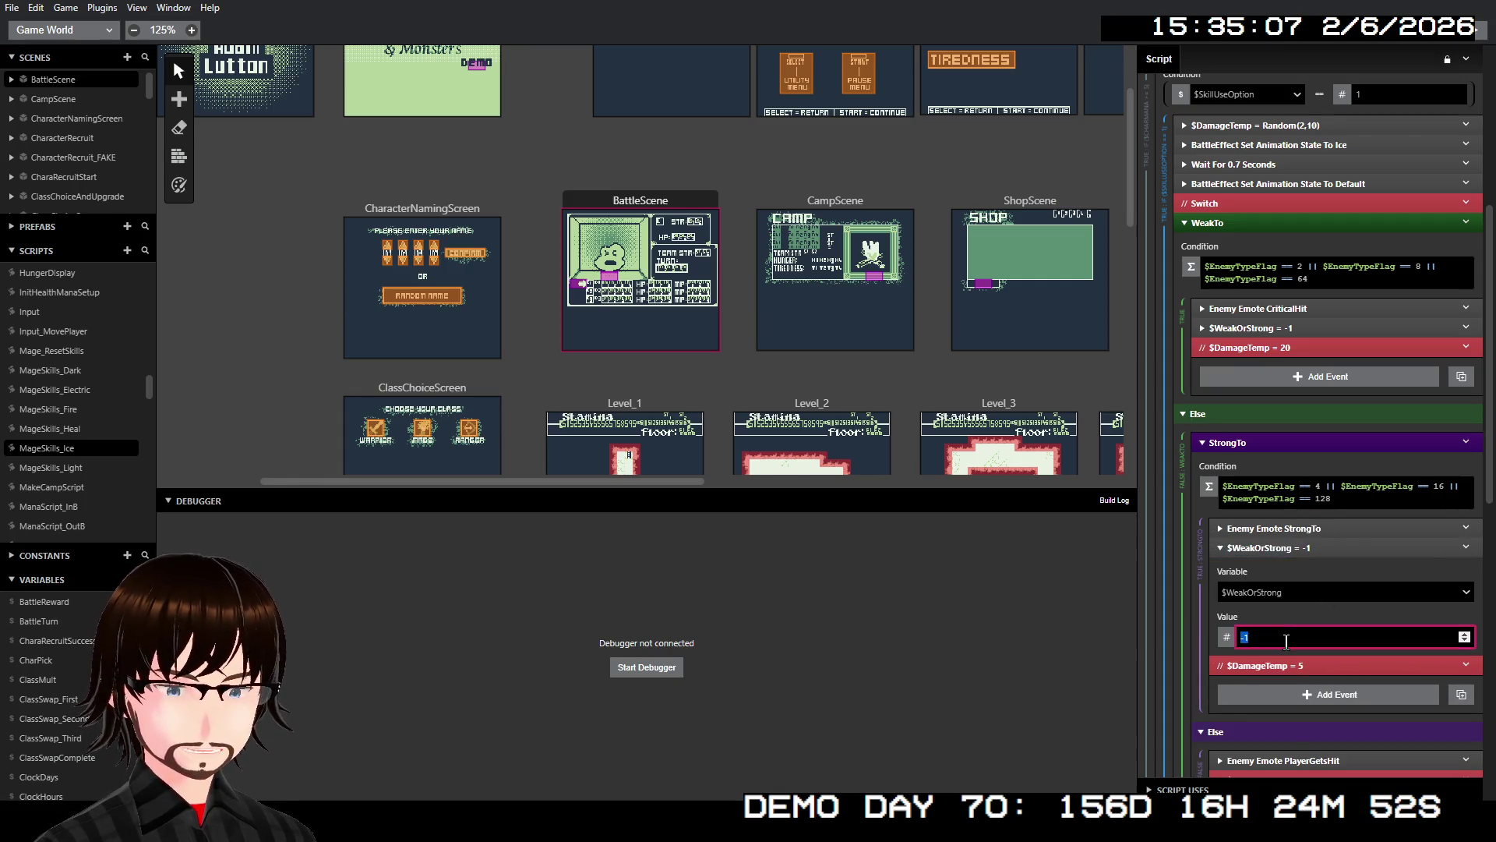
{"action": "type", "text": "1"}
{"action": "left_click", "coordinate": [1300, 548]}
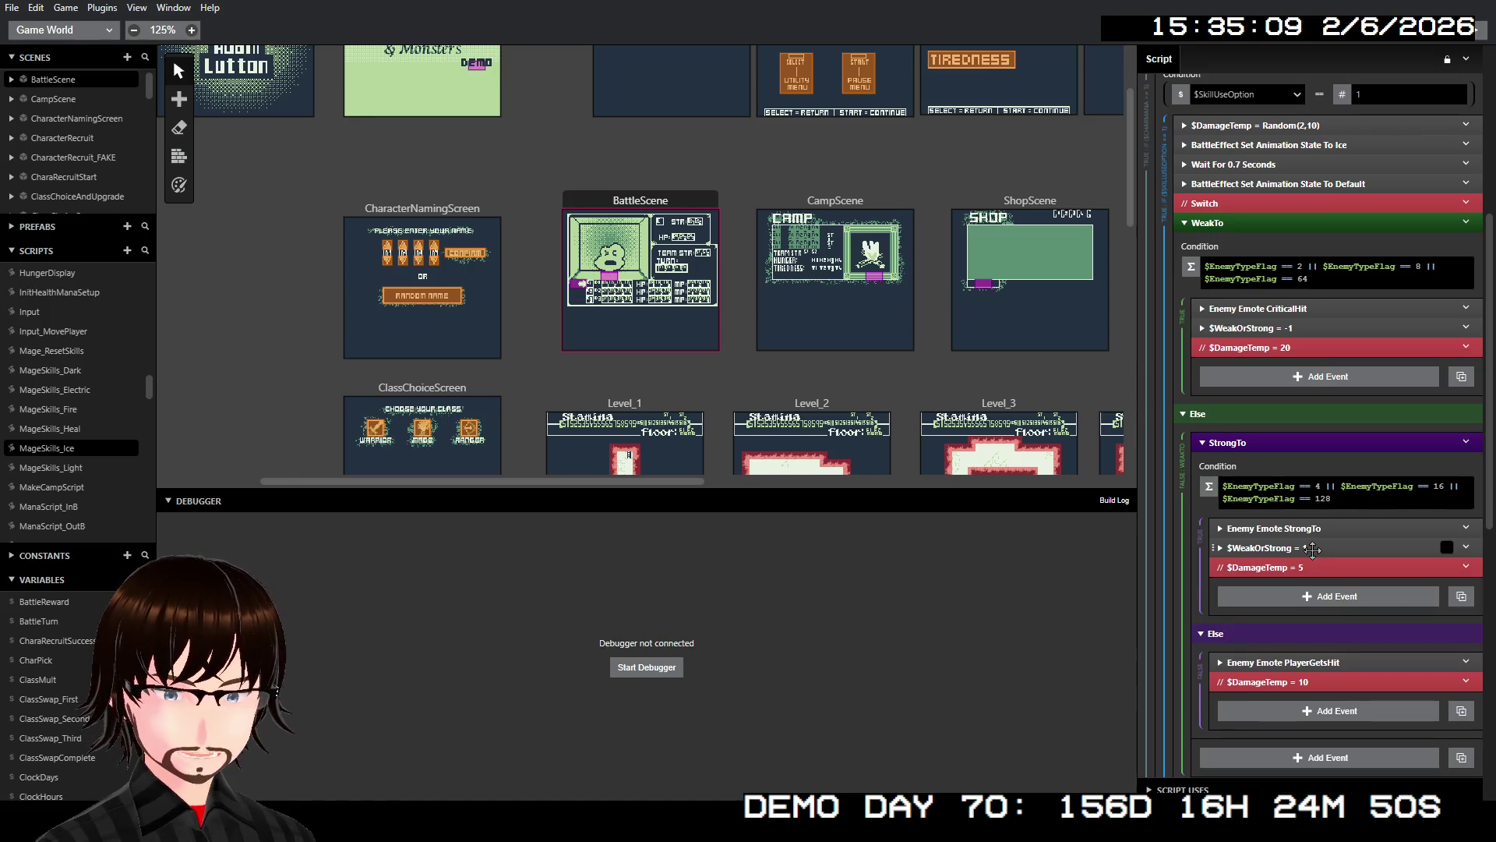
- Add $WeakOrStrong = 0 after PlayerGetsHit in the Else branch
{"action": "right_click", "coordinate": [1298, 664]}
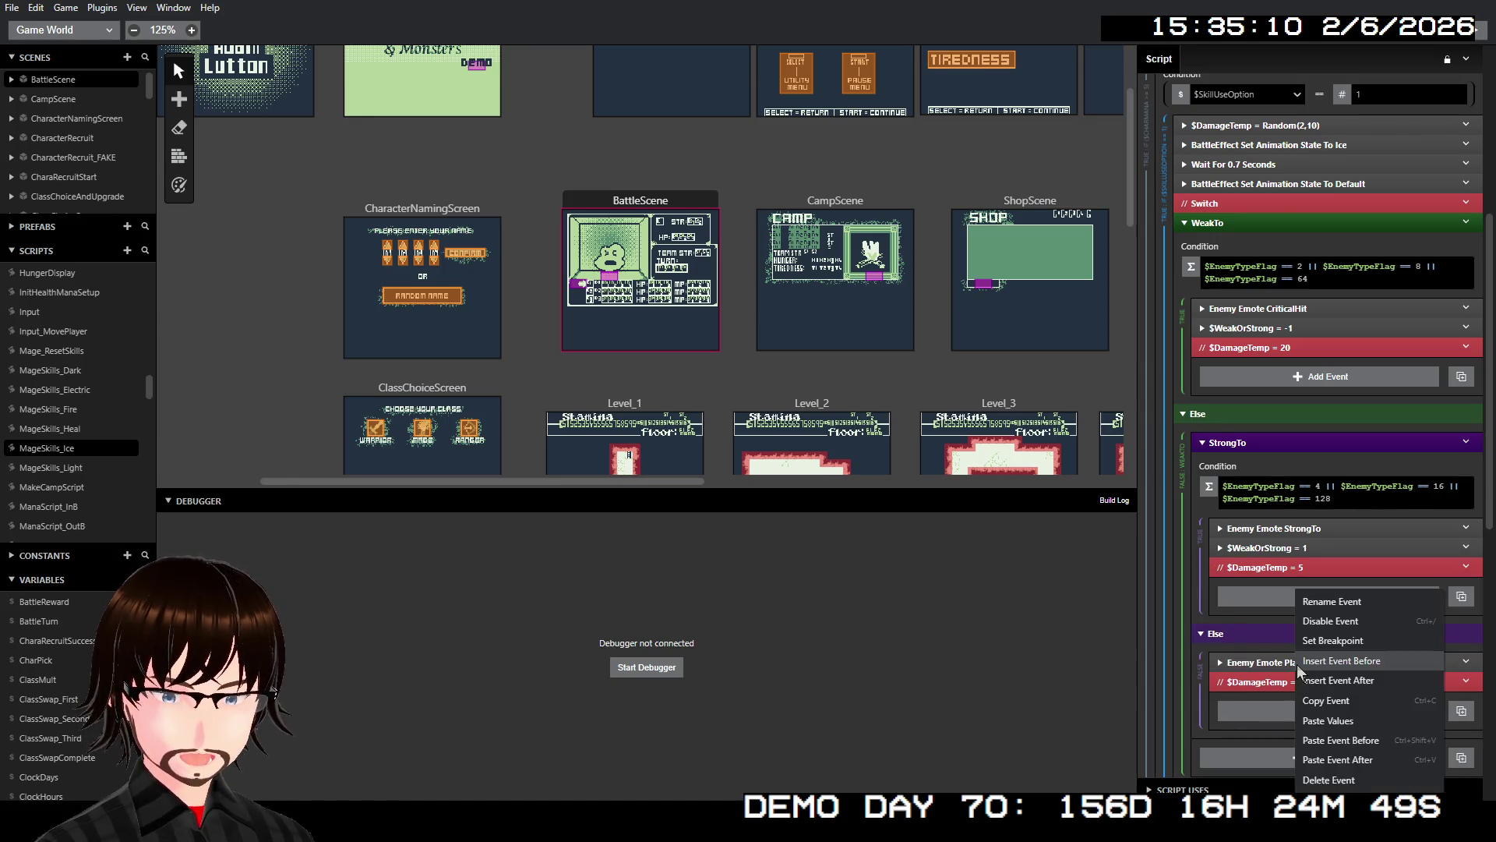
{"action": "left_click", "coordinate": [1341, 759]}
{"action": "left_click", "coordinate": [1293, 682]}
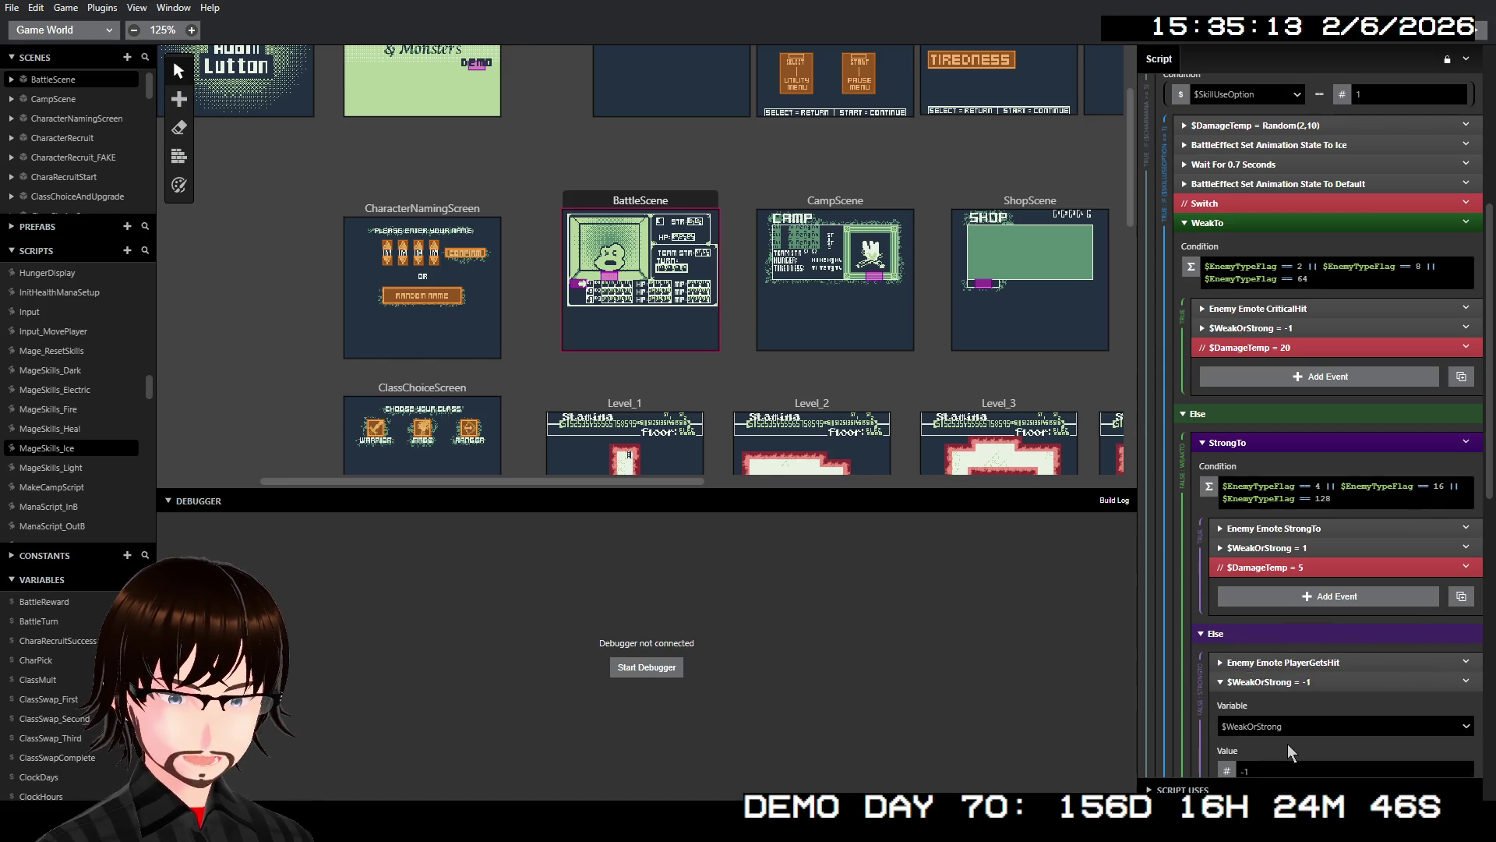
{"action": "scroll", "coordinate": [1281, 757], "scroll_direction": "down", "scroll_amount": 1}
{"action": "left_click", "coordinate": [1274, 691]}
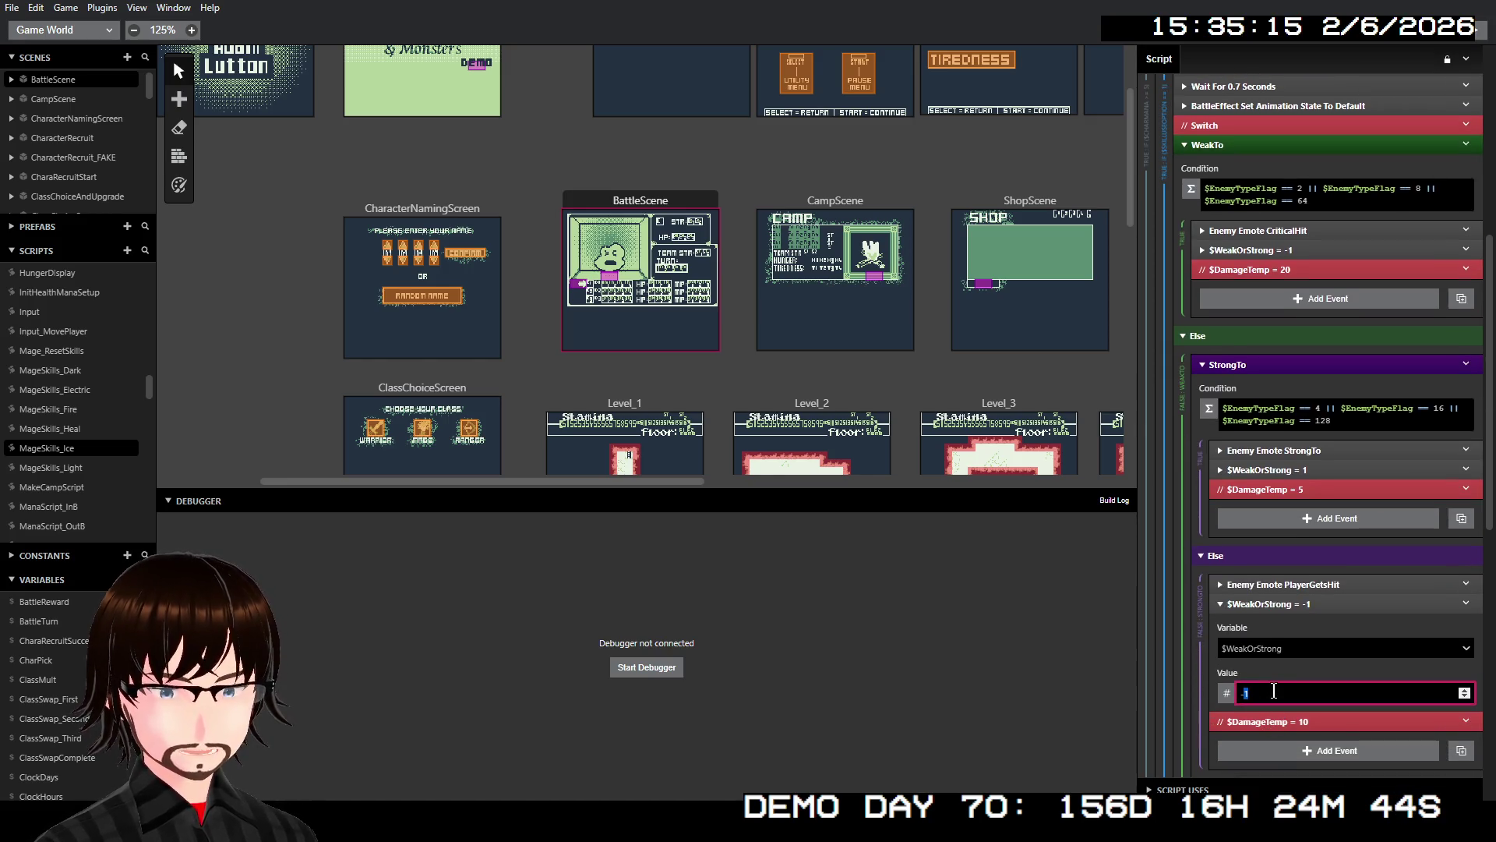
{"action": "double_click", "coordinate": [1274, 692]}
{"action": "type", "text": "0"}
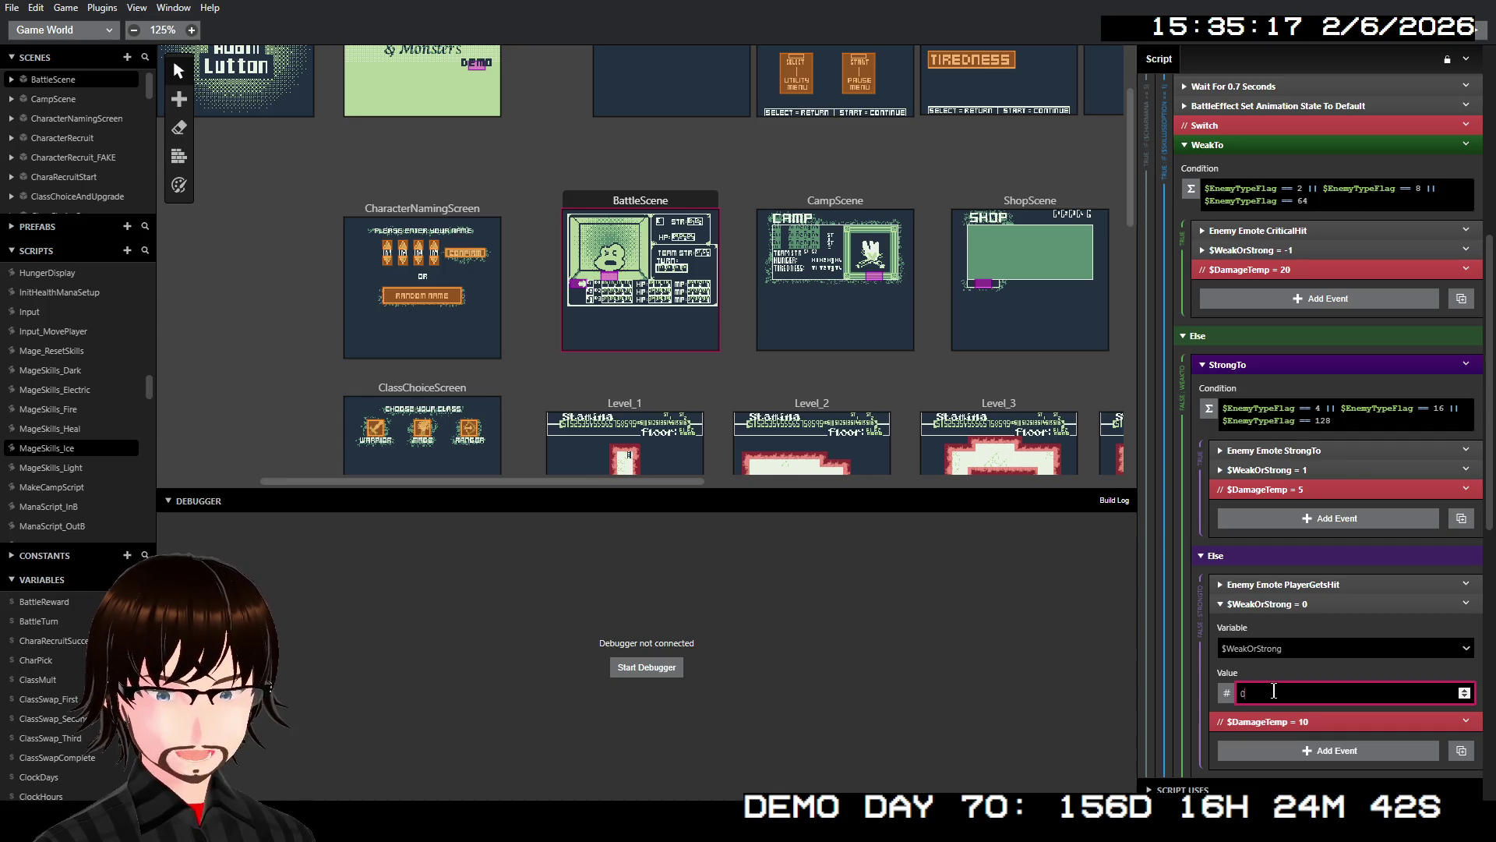
{"action": "left_click", "coordinate": [1309, 604]}
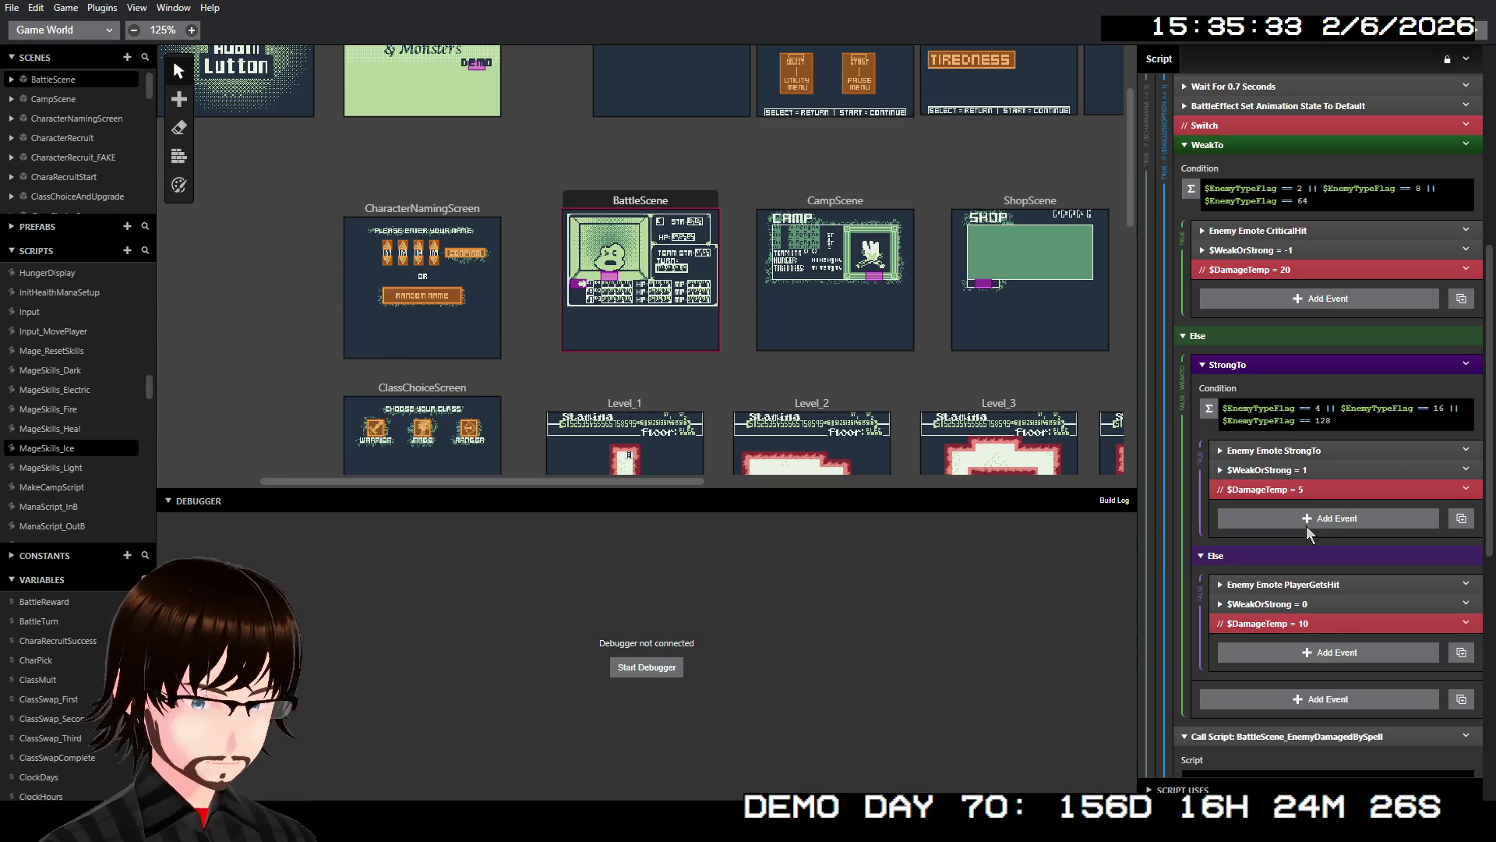
{"action": "left_click", "coordinate": [89, 466]}
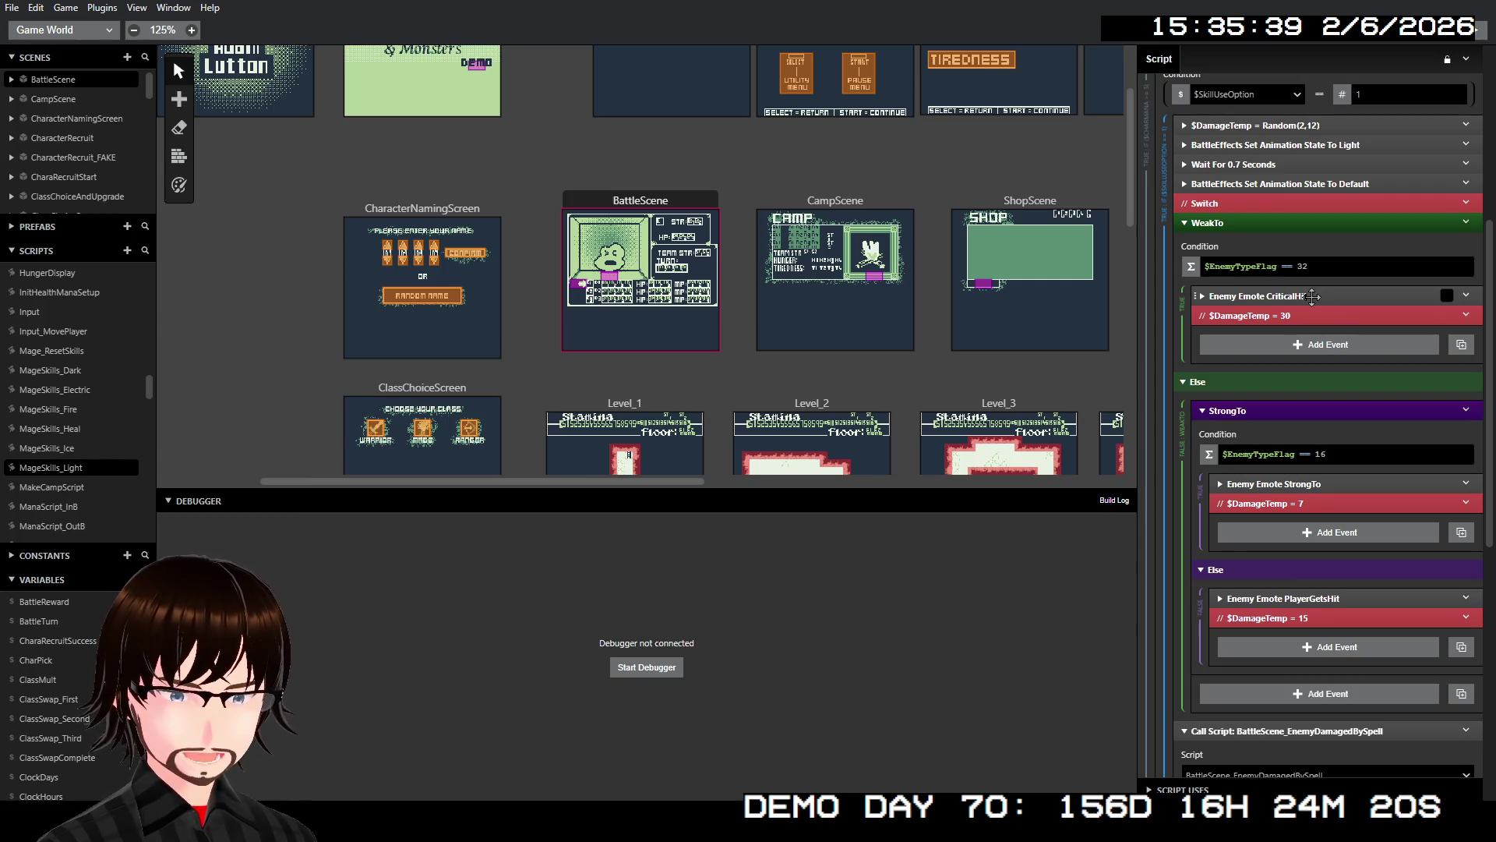
- Paste $WeakOrStrong = -1 after CriticalHit and a $WeakOrStrong = 1 under StrongTo
{"action": "right_click", "coordinate": [1314, 292]}
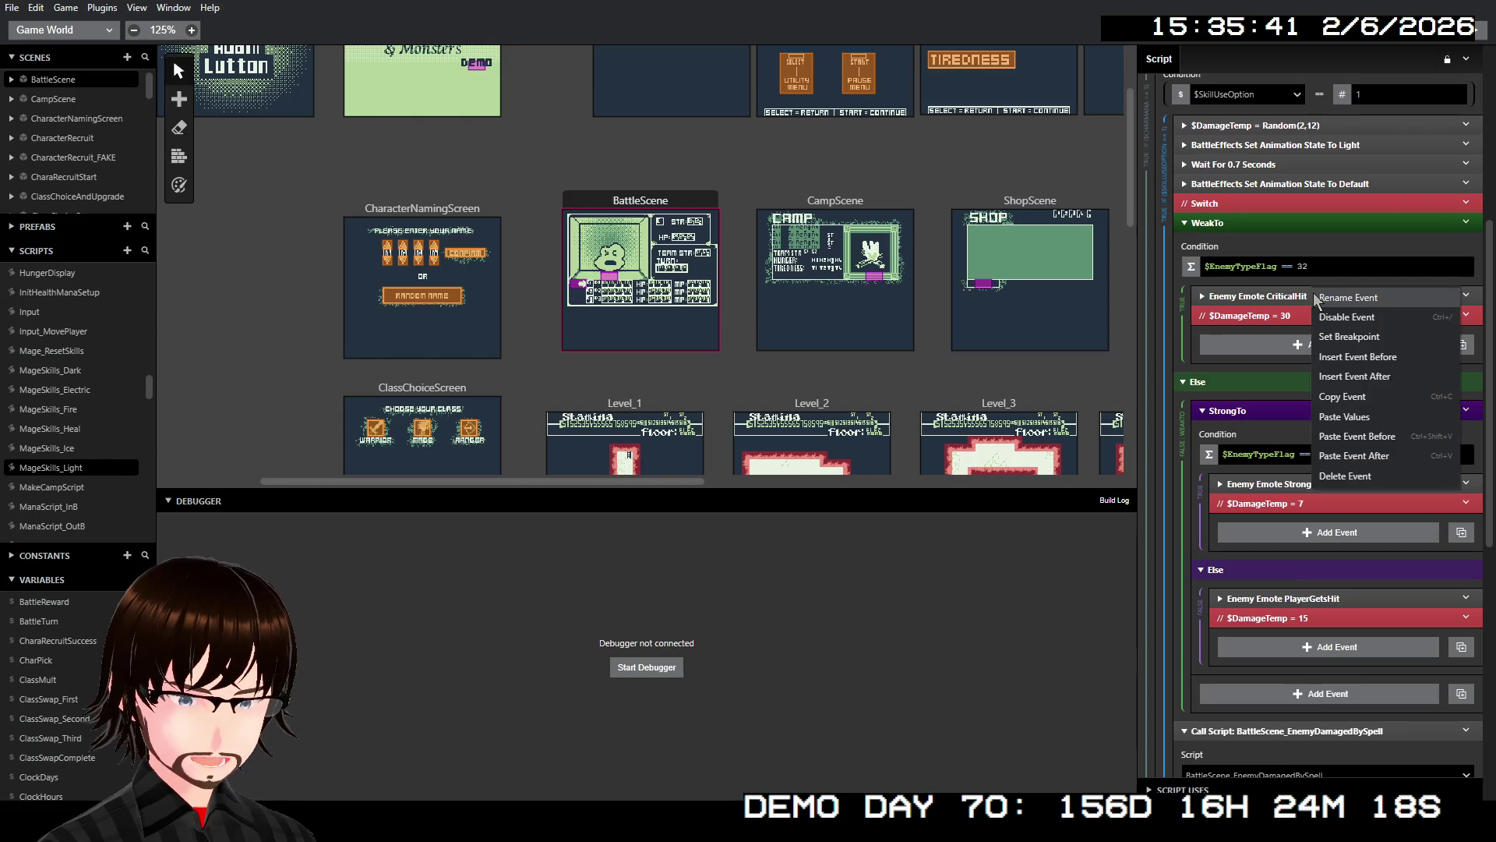
{"action": "left_click", "coordinate": [1350, 456]}
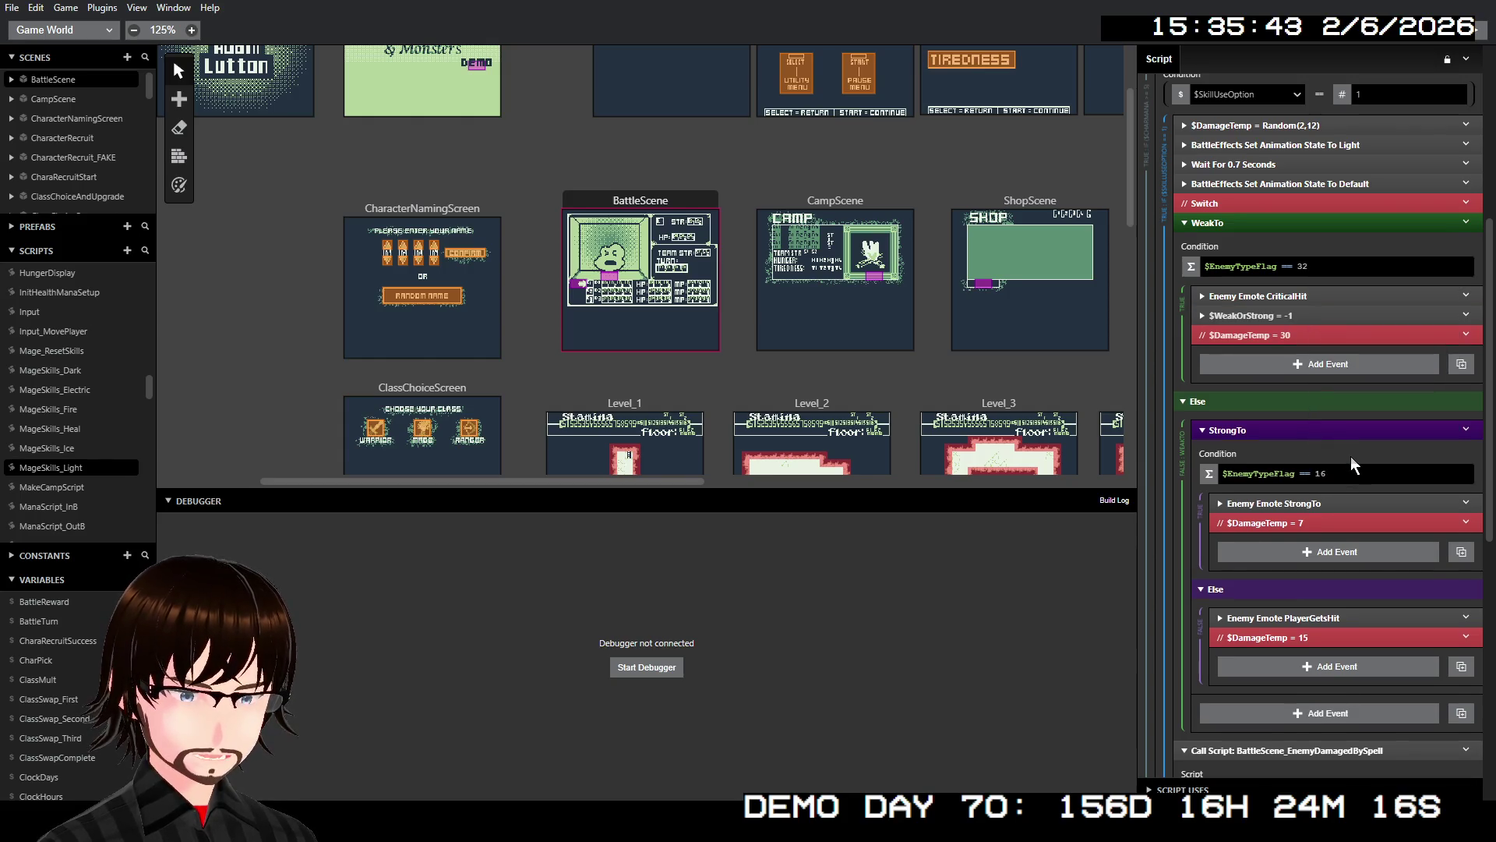
{"action": "right_click", "coordinate": [1300, 499]}
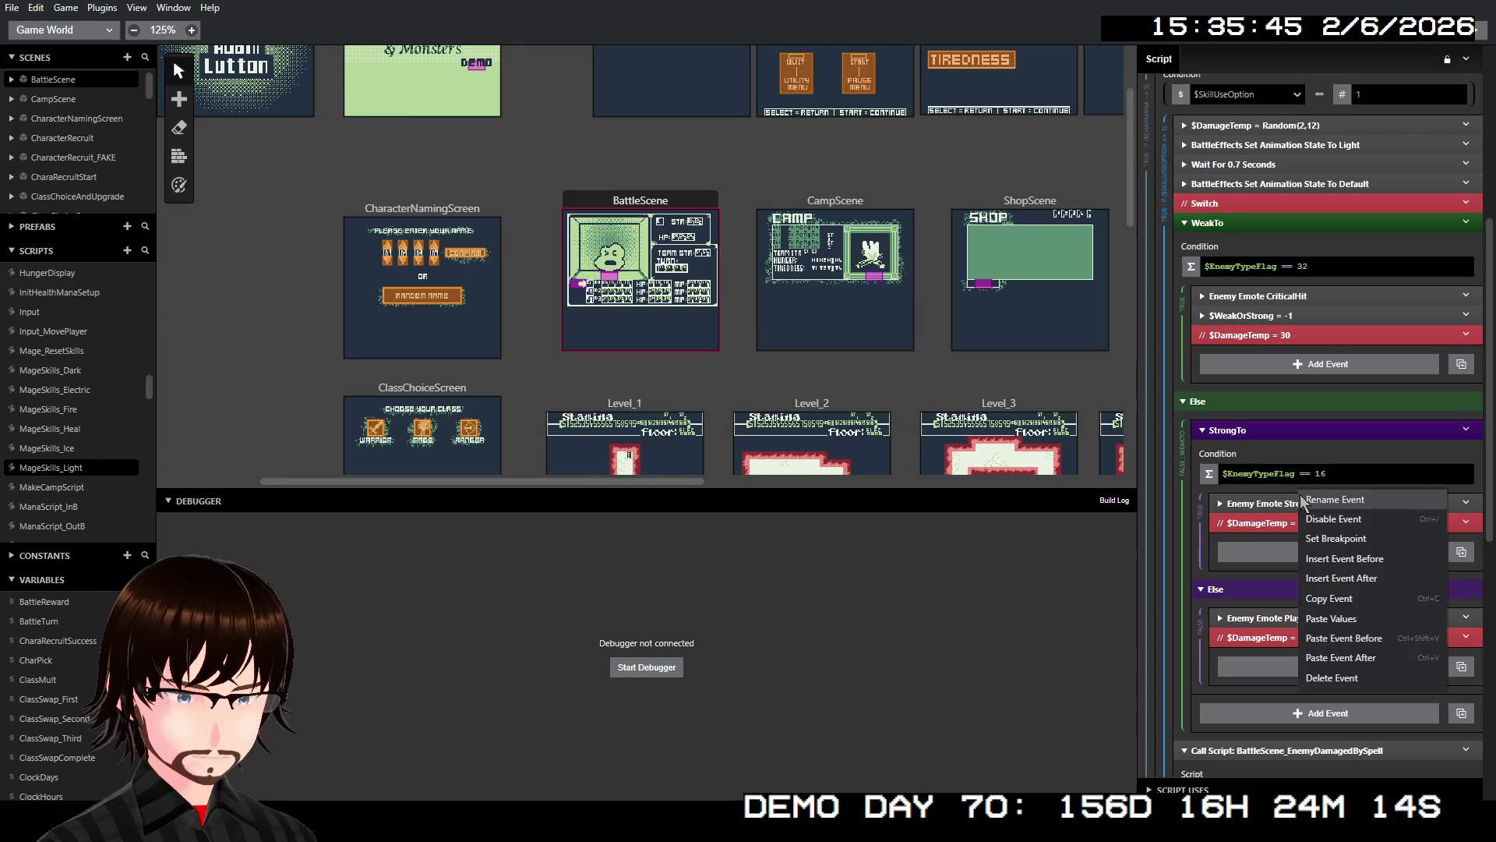
{"action": "left_click", "coordinate": [1317, 664]}
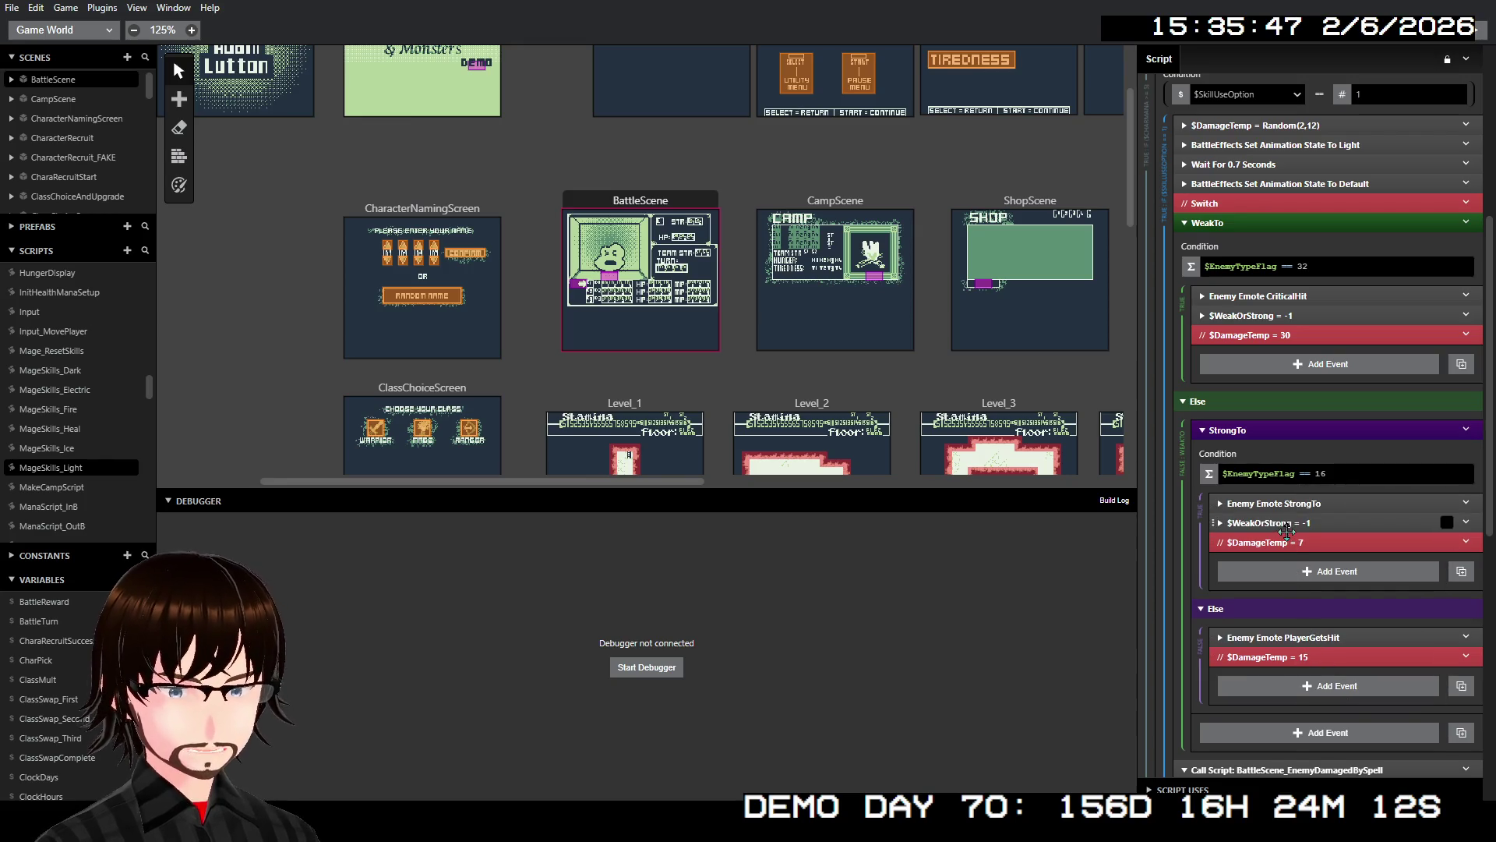
{"action": "left_click", "coordinate": [1282, 523]}
{"action": "left_click", "coordinate": [1280, 606]}
{"action": "key", "text": "BackSpace"}
{"action": "key", "text": "BackSpace"}
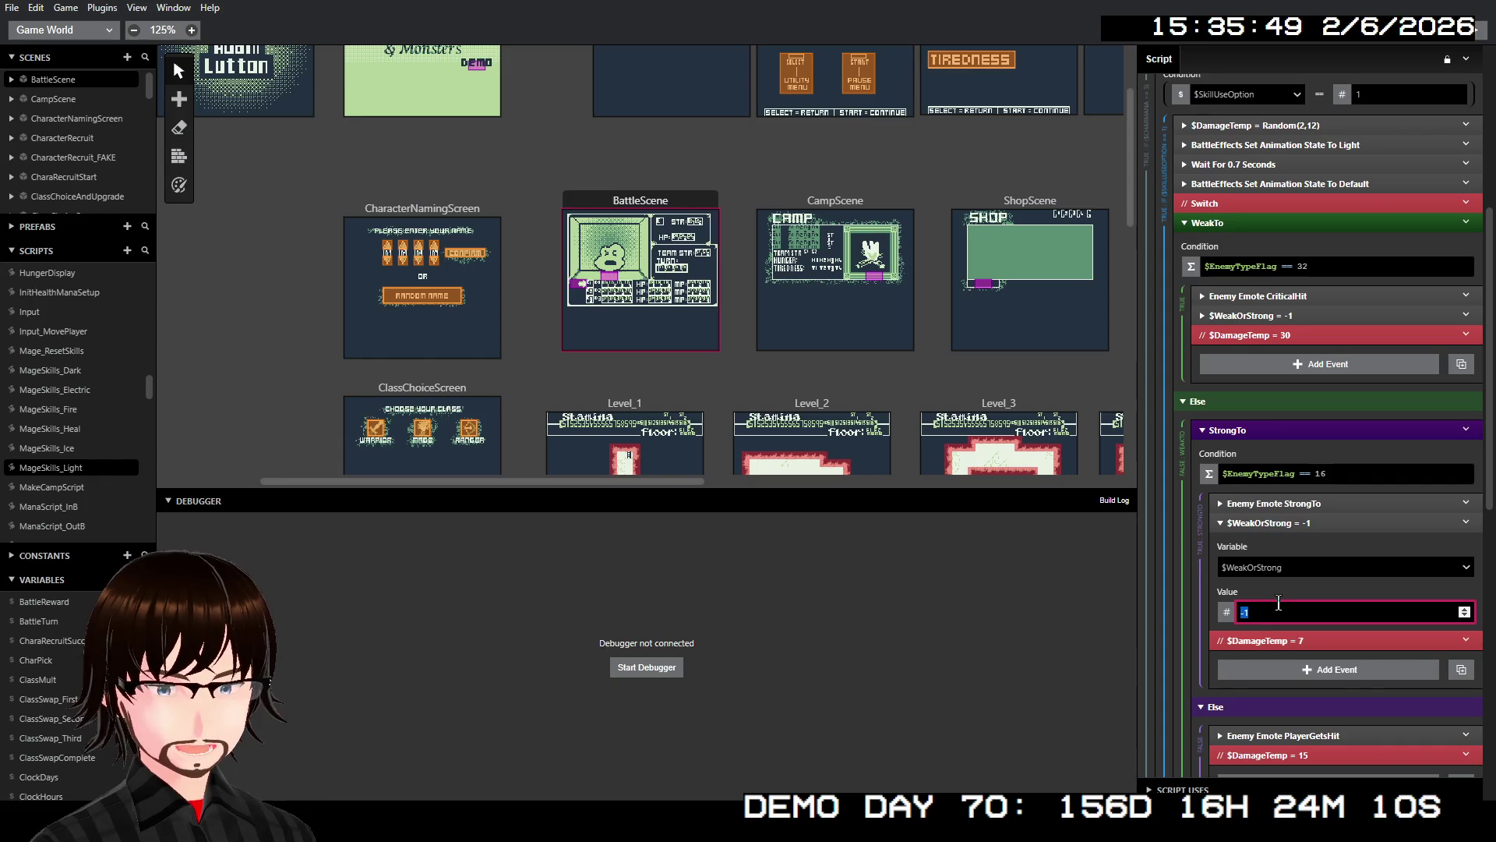
{"action": "type", "text": "1"}
{"action": "left_click", "coordinate": [1308, 520]}
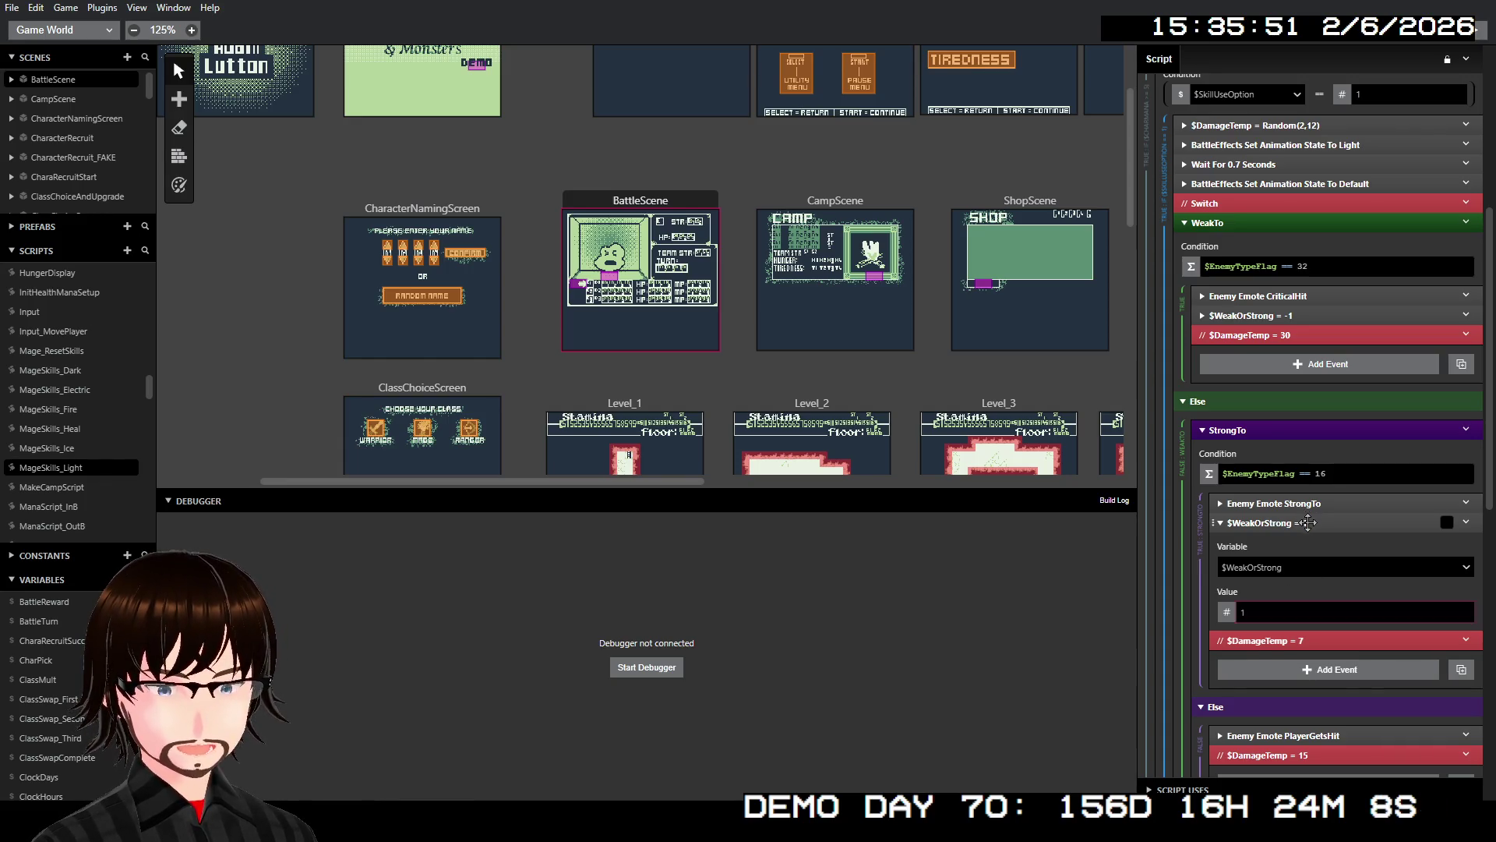
- Paste a $WeakOrStrong event after PlayerGetsHit in the Else branch with value 0
{"action": "right_click", "coordinate": [1313, 636]}
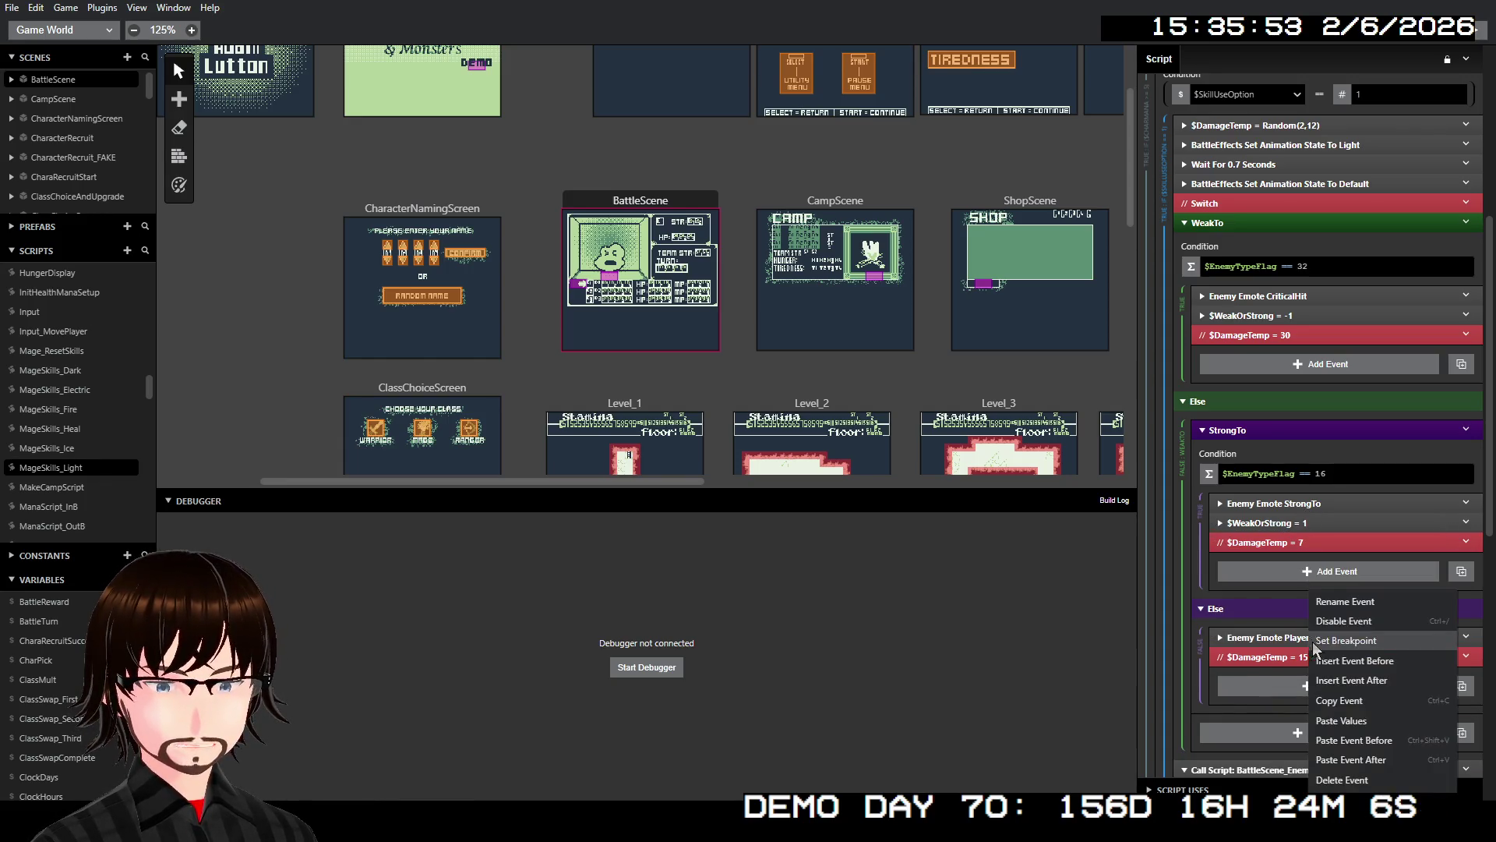
{"action": "left_click", "coordinate": [1344, 756]}
{"action": "left_click", "coordinate": [1300, 657]}
{"action": "left_click", "coordinate": [1285, 744]}
{"action": "type", "text": "0"}
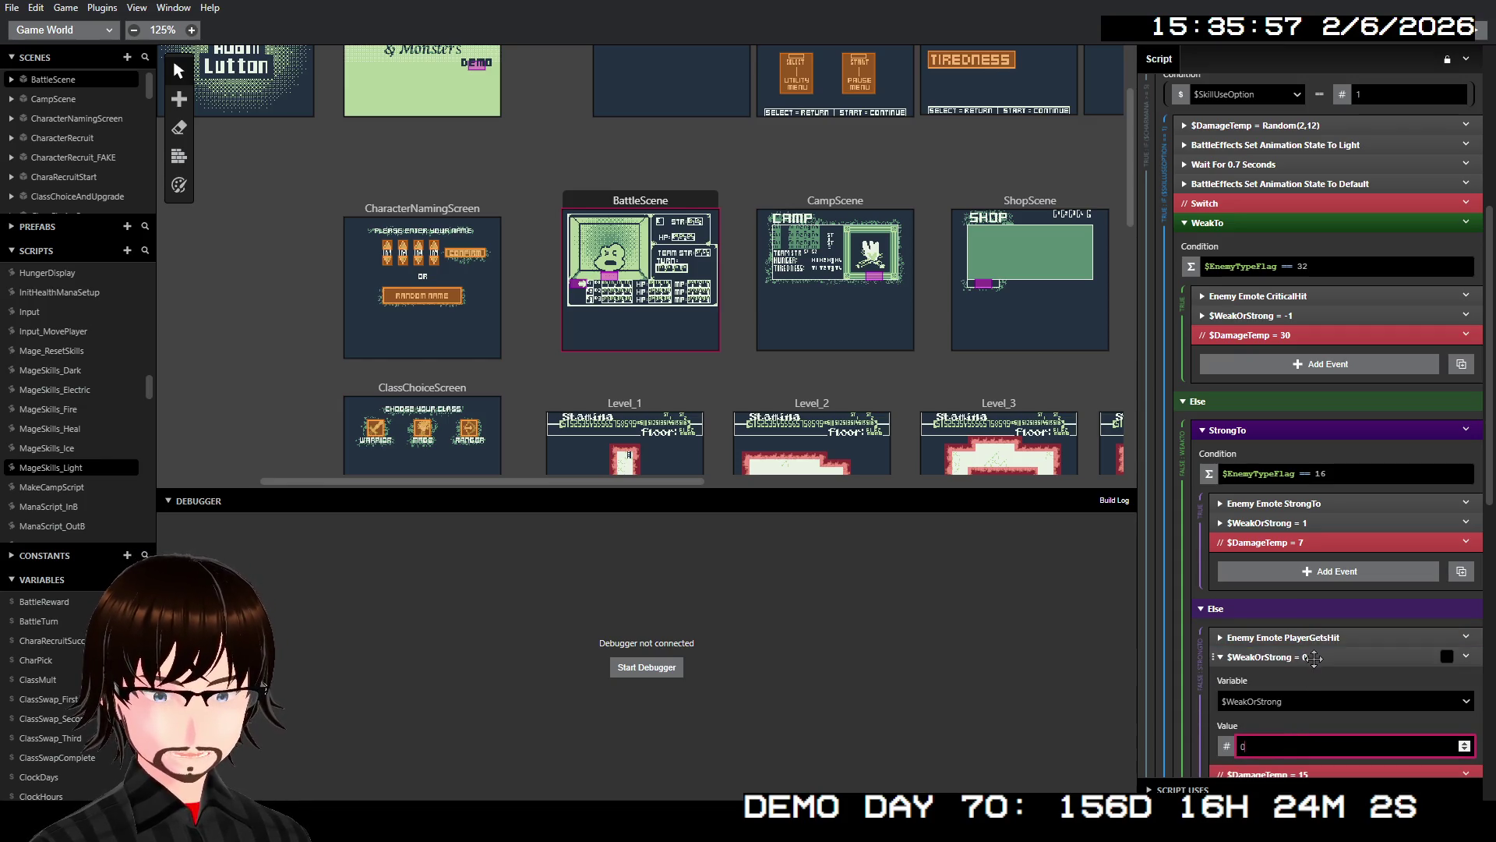
{"action": "left_click", "coordinate": [1316, 657]}
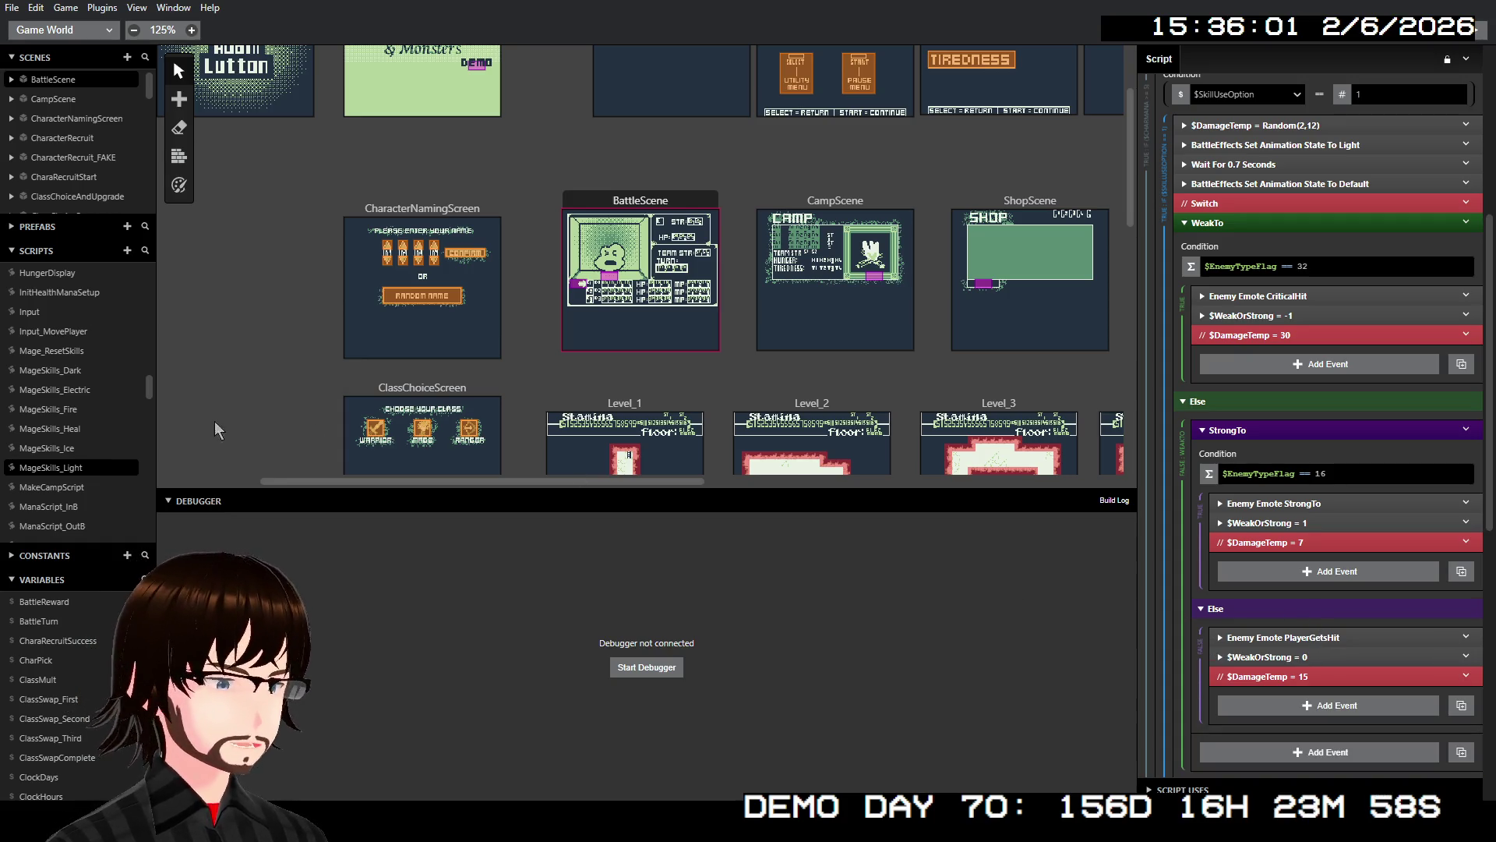
{"action": "left_click", "coordinate": [58, 450]}
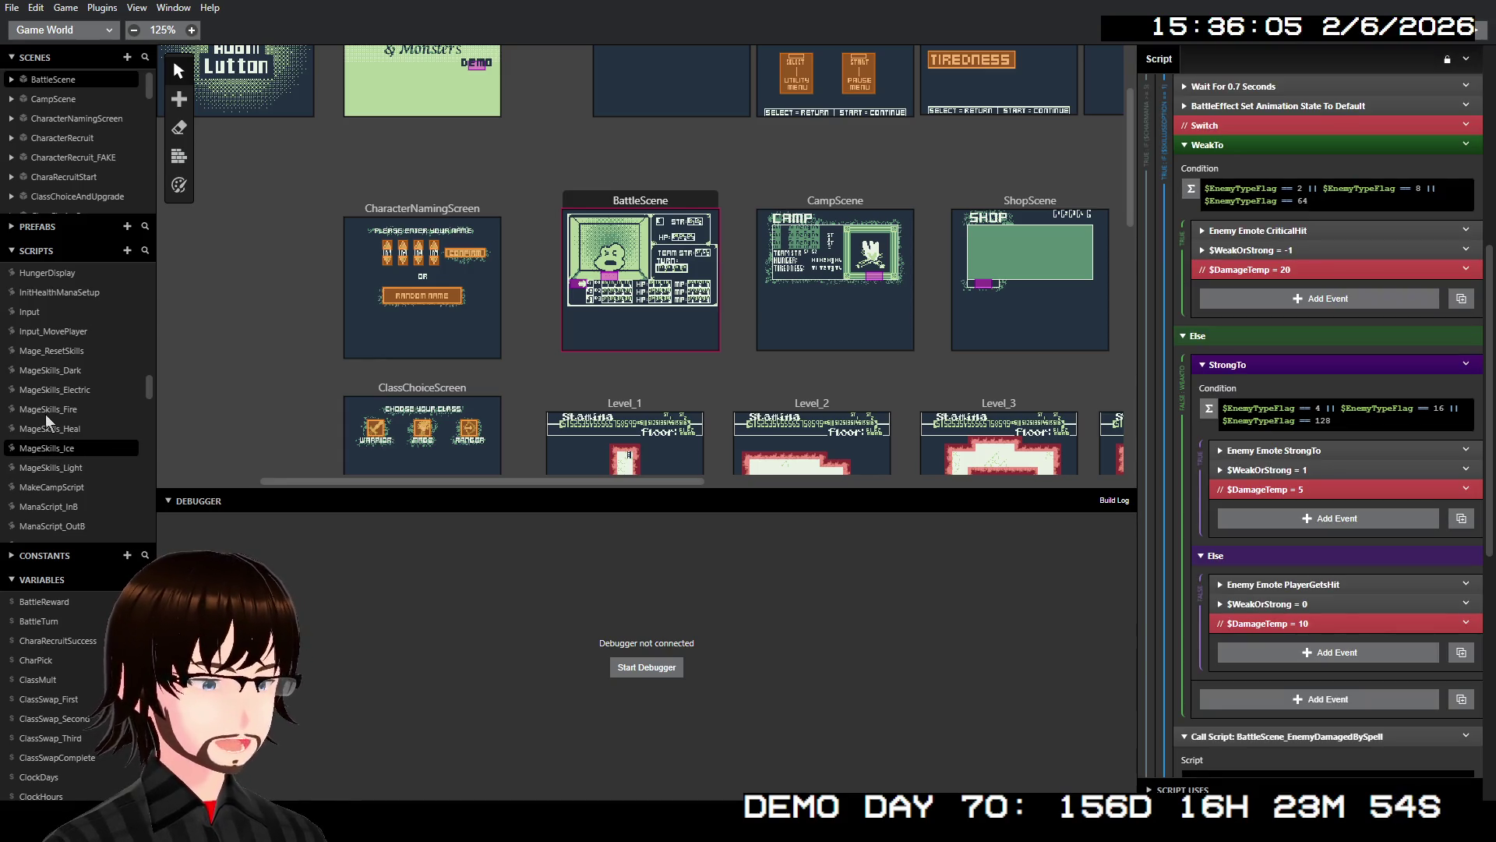
- Review the $WeakOrStrong branches in MageSkills_Fire, MageSkills_Electric and MageSkills_Dark
{"action": "left_click", "coordinate": [45, 413]}
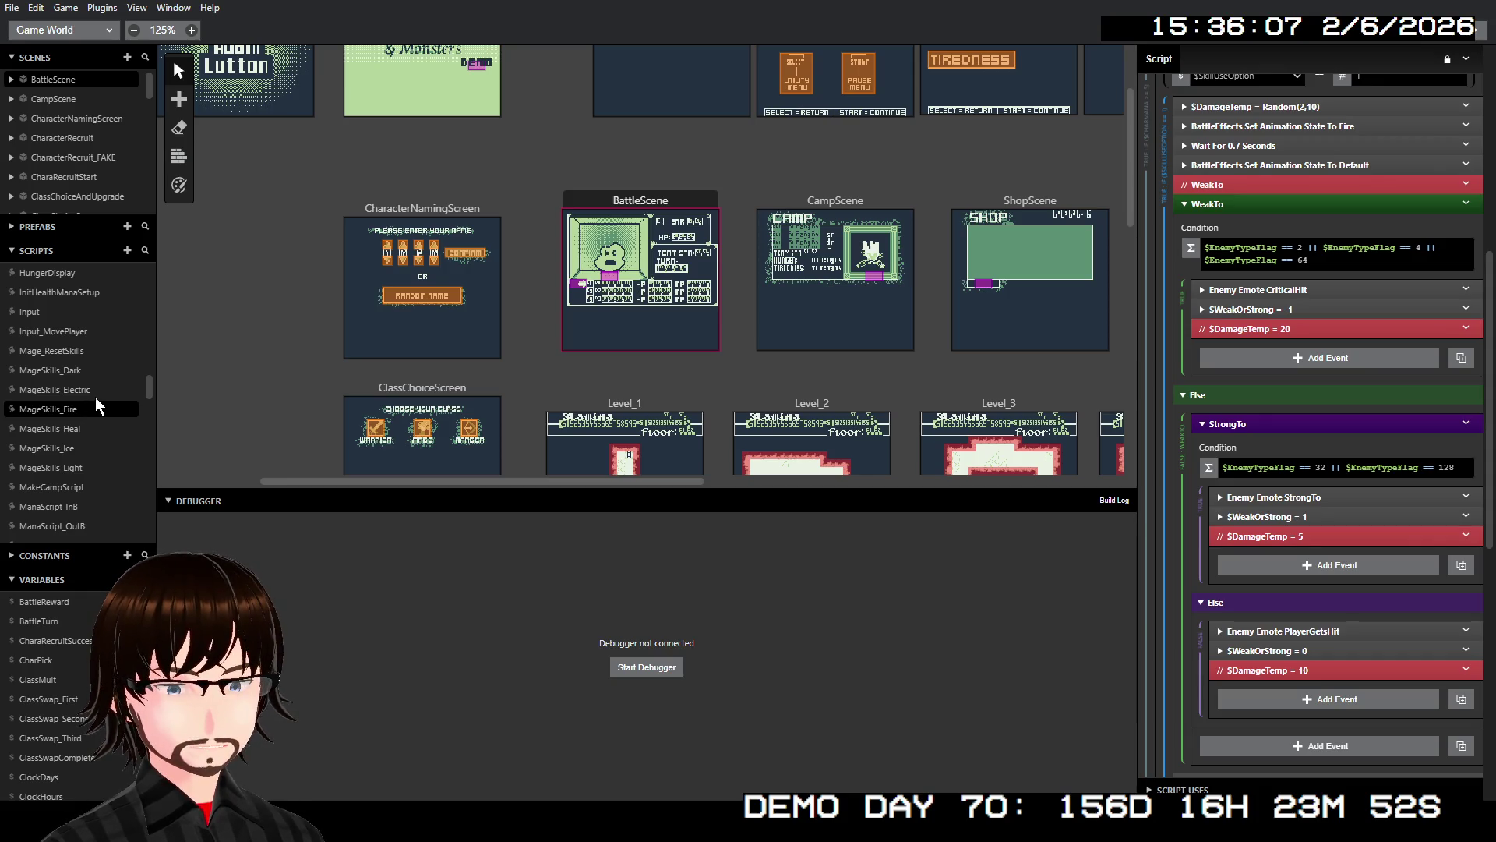
{"action": "left_click", "coordinate": [92, 389]}
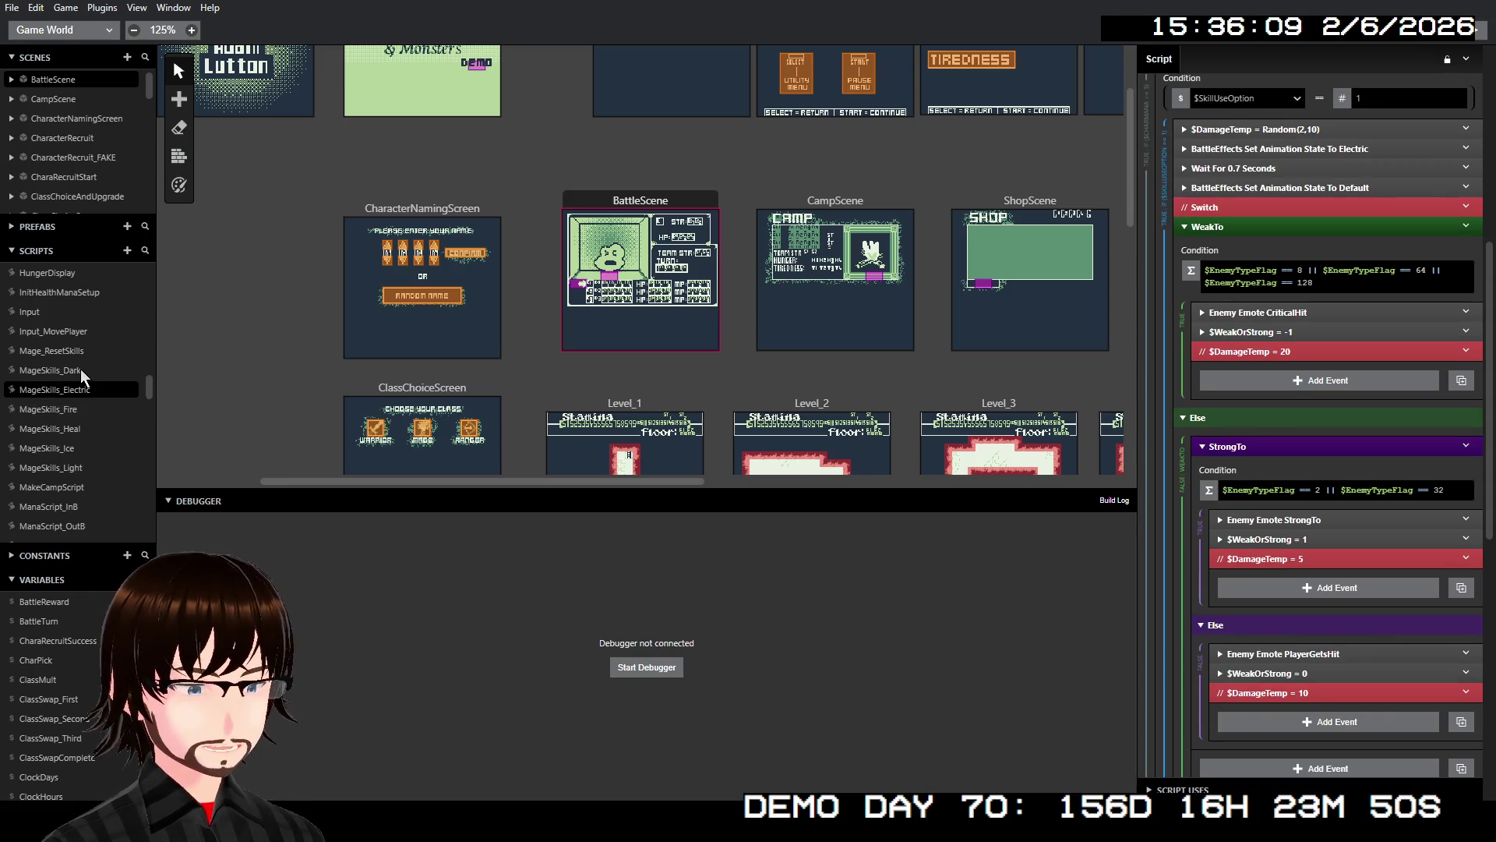
{"action": "left_click", "coordinate": [79, 368]}
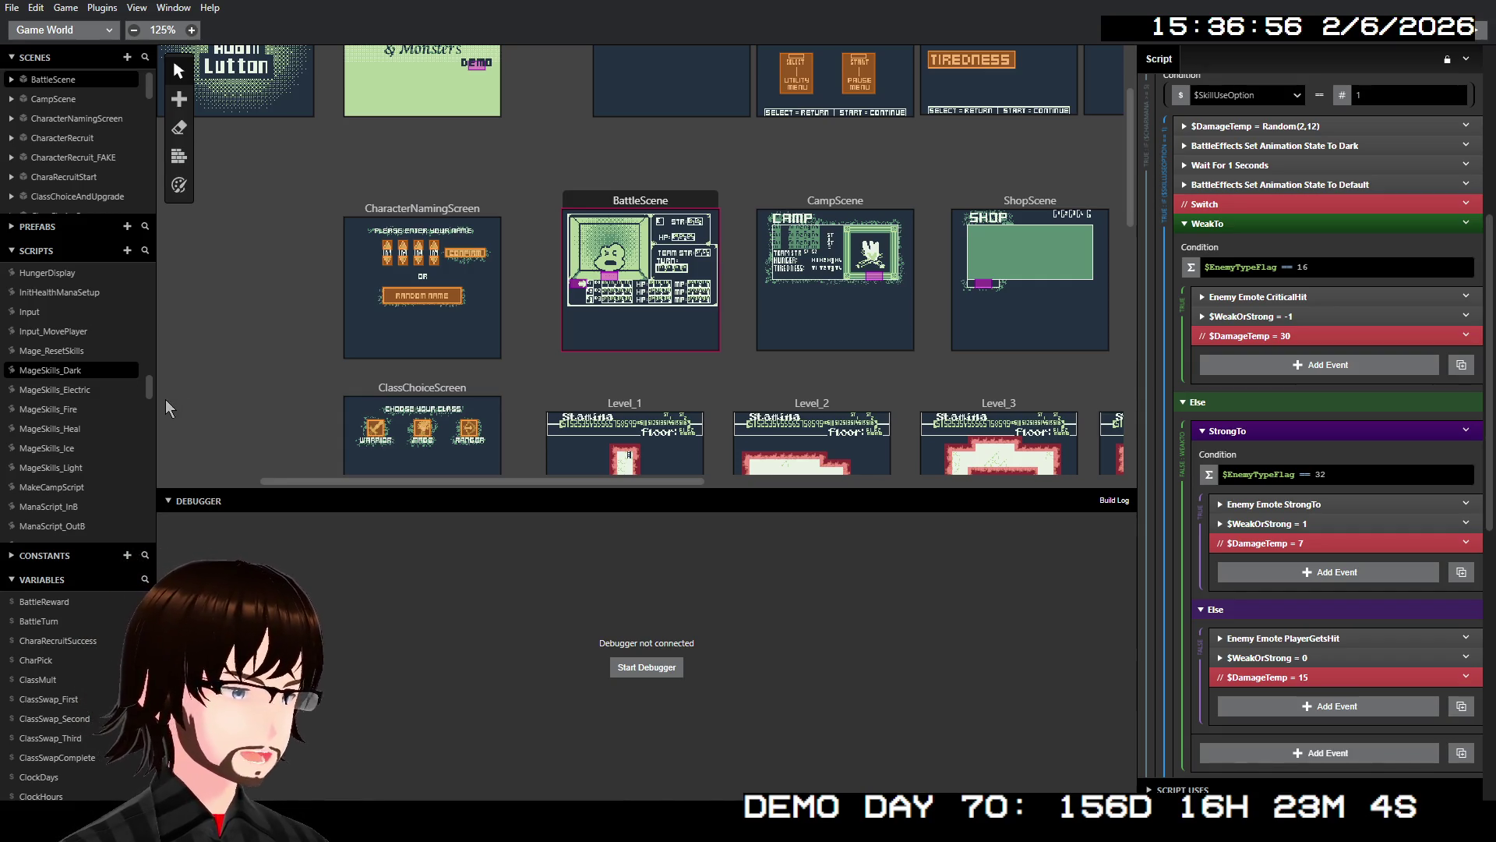
{"action": "scroll", "coordinate": [1299, 545], "scroll_direction": "down", "scroll_amount": 3}
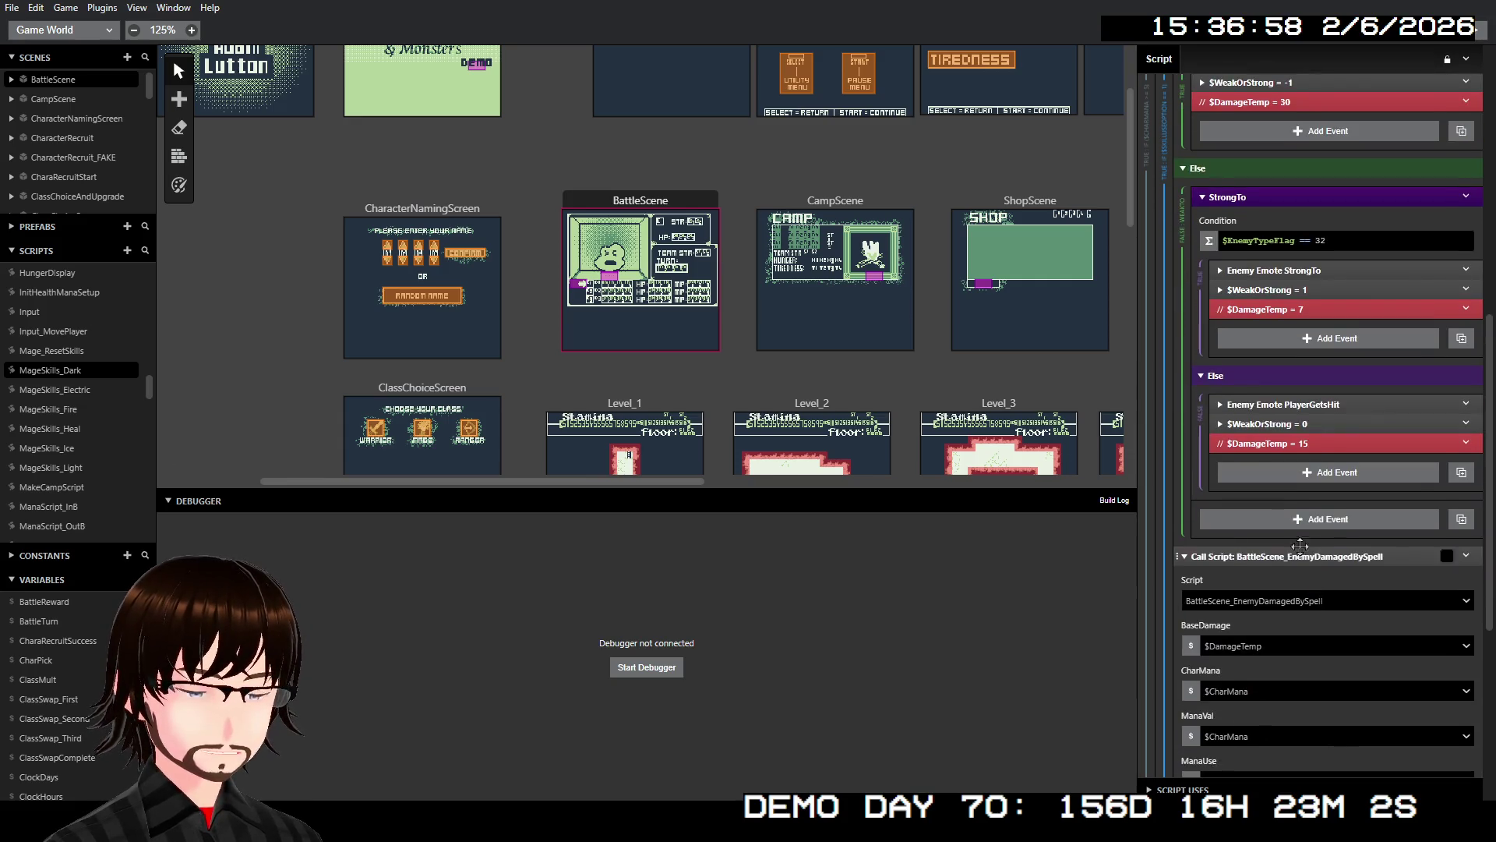
{"action": "scroll", "coordinate": [1298, 494], "scroll_direction": "up", "scroll_amount": 2}
{"action": "scroll", "coordinate": [28, 414], "scroll_direction": "up", "scroll_amount": 5}
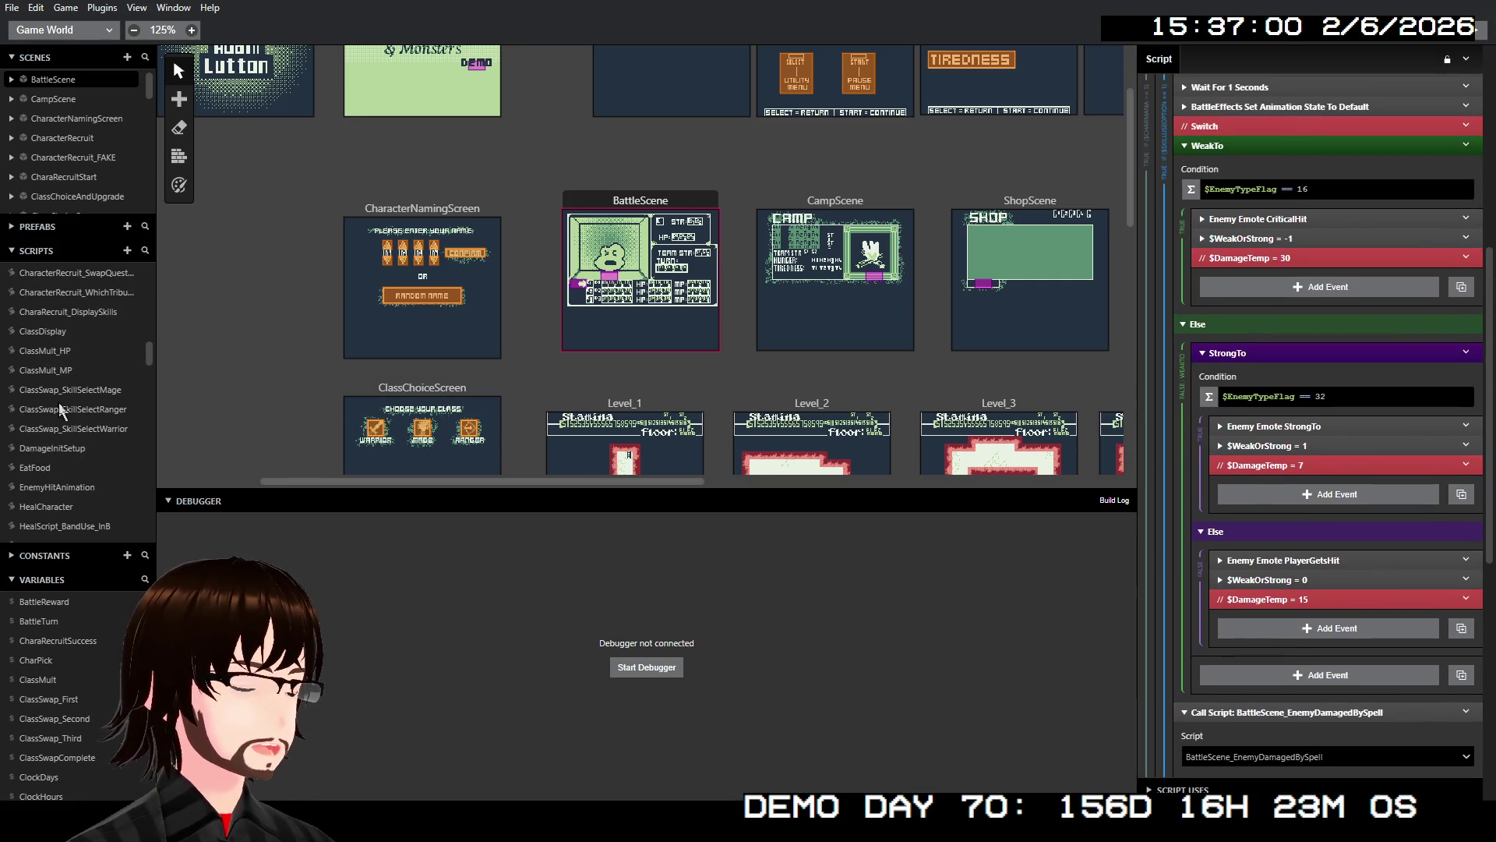
{"action": "scroll", "coordinate": [60, 411], "scroll_direction": "up", "scroll_amount": 6}
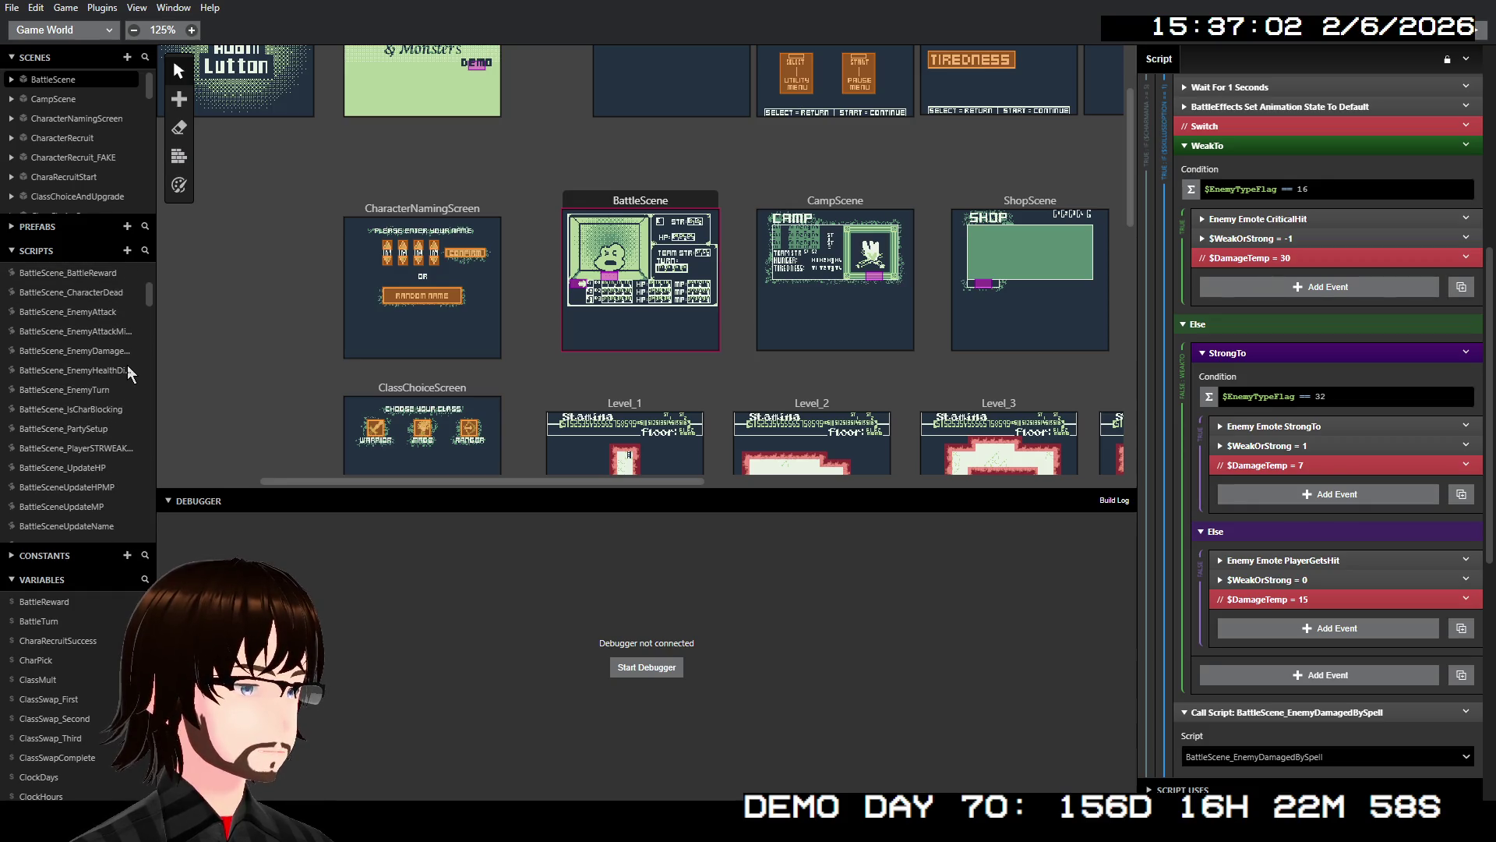
- In BattleScene_EnemyDamagedBySpell, insert a Switch event after the damage calculation
{"action": "left_click", "coordinate": [114, 350]}
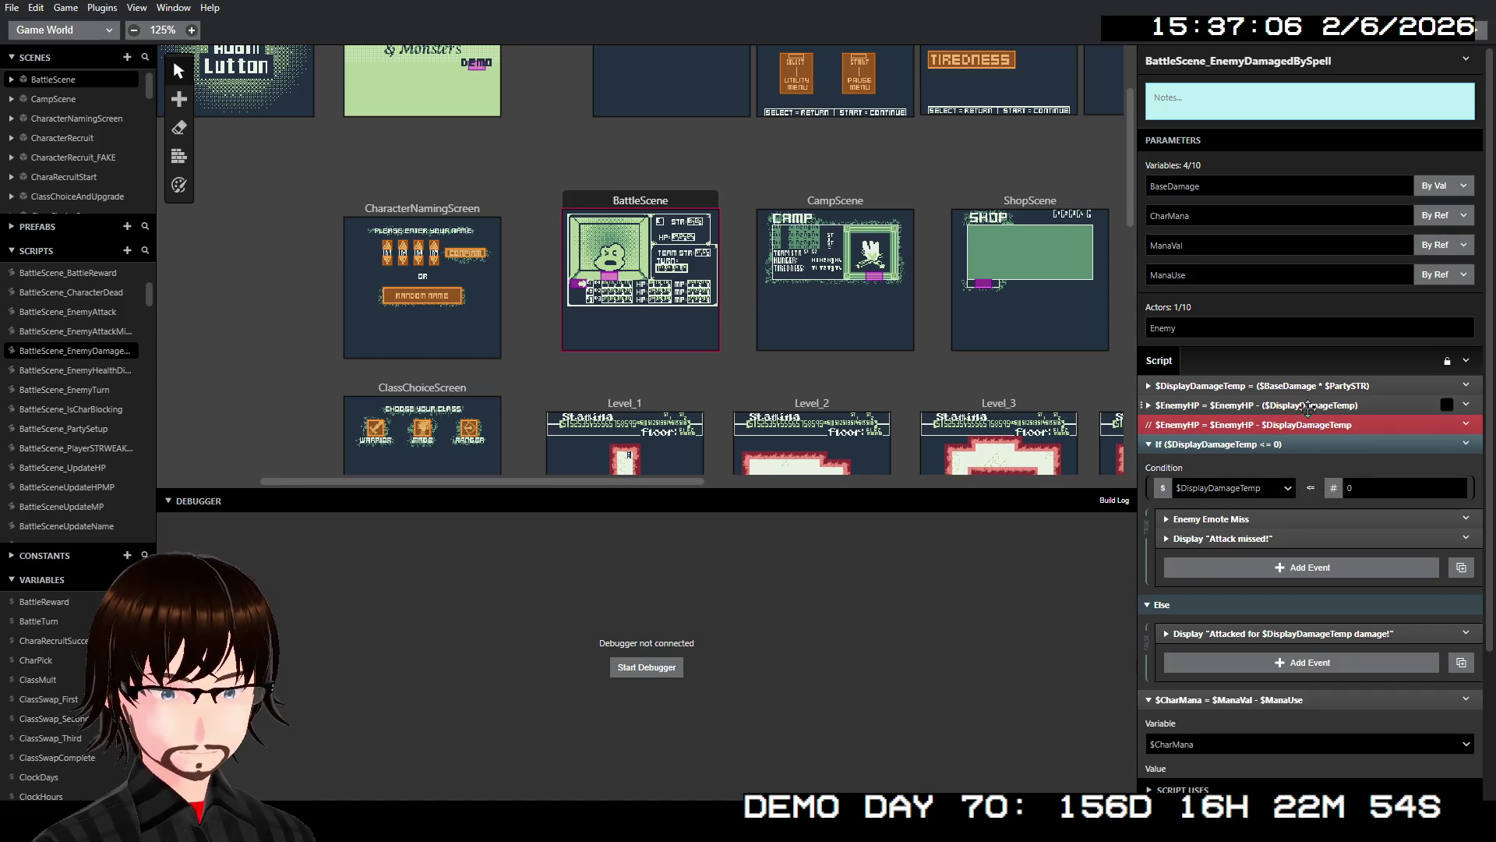
{"action": "right_click", "coordinate": [1368, 388]}
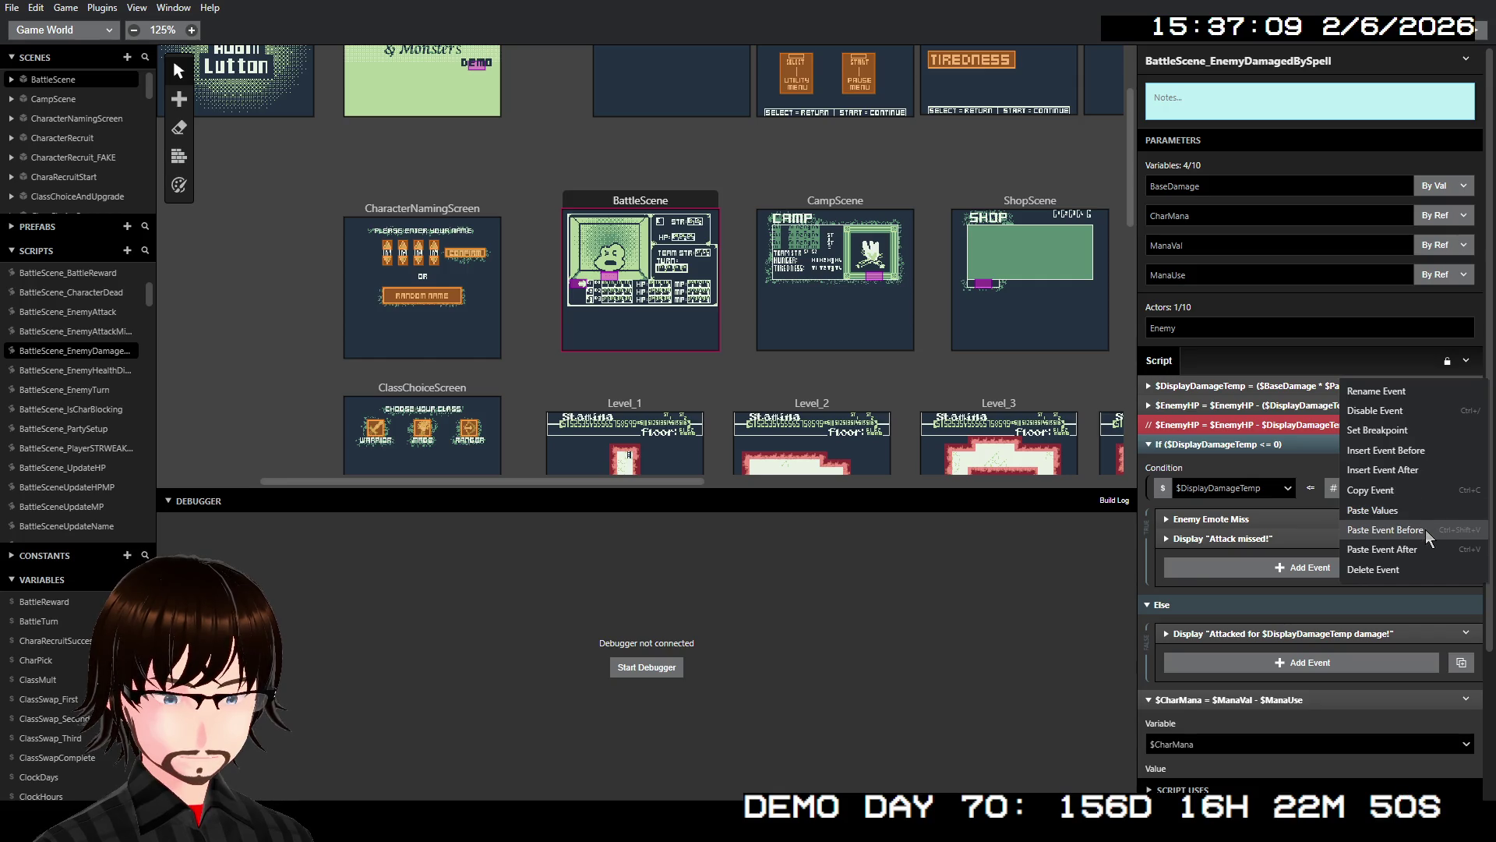
{"action": "left_click", "coordinate": [1399, 477]}
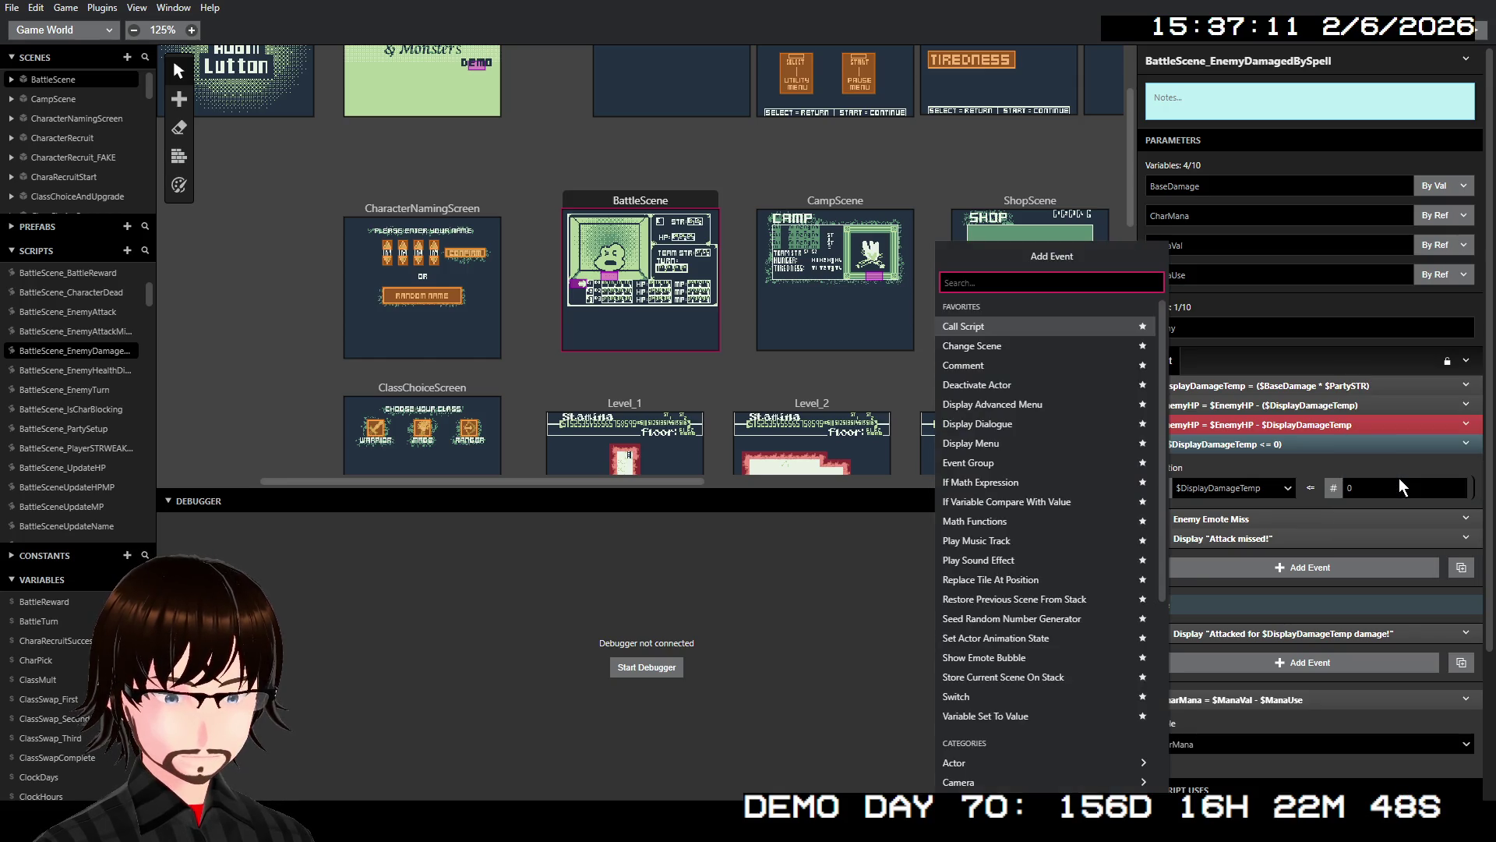
{"action": "type", "text": "sw"}
{"action": "key", "text": "Return"}
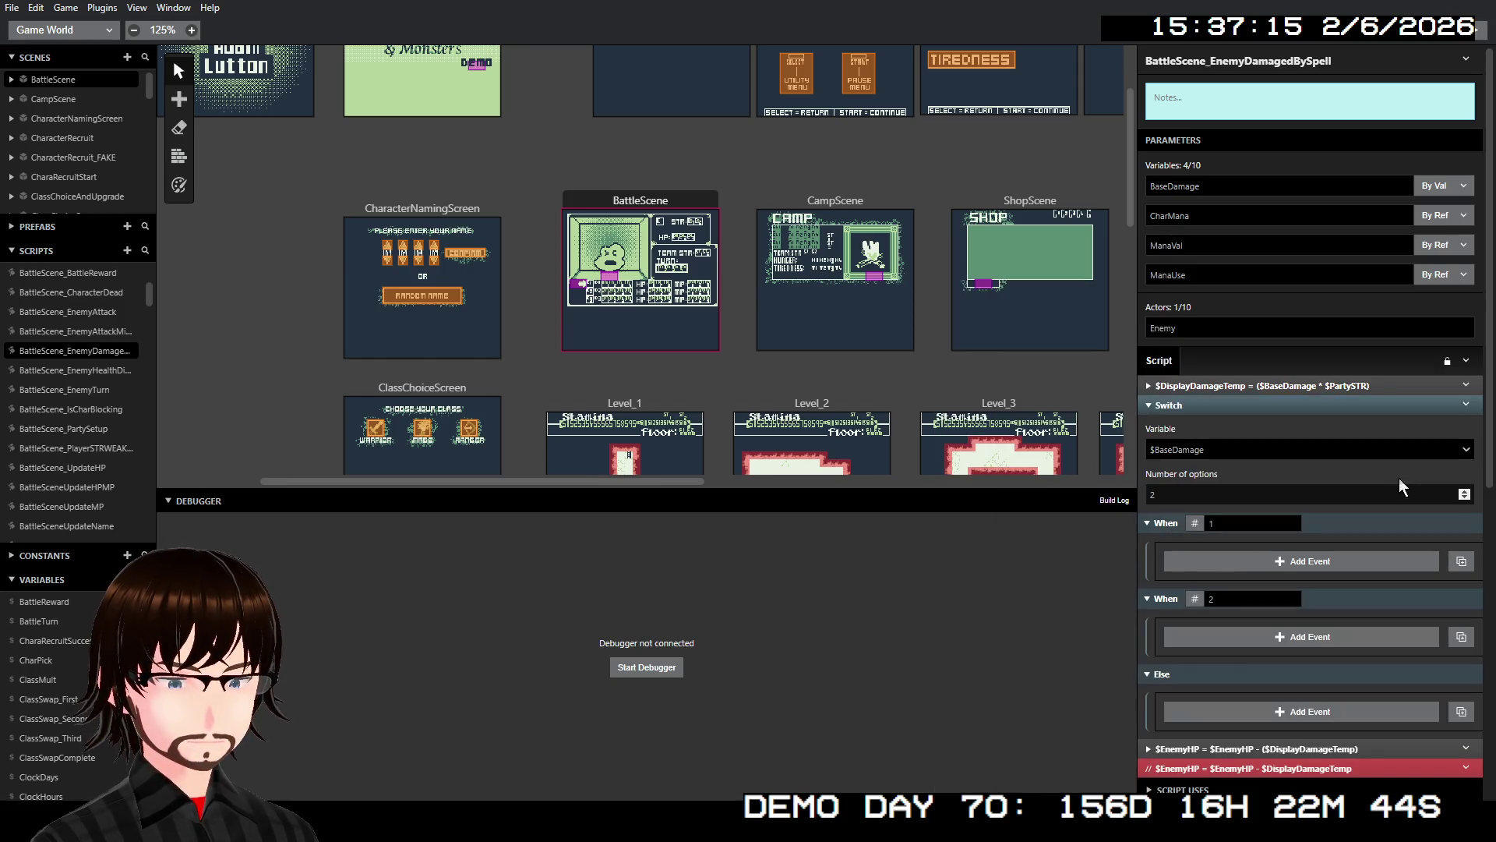
- Set the Switch to check $WeakOrStrong with cases -1 and 1
{"action": "left_click", "coordinate": [1222, 449]}
{"action": "type", "text": "wa"}
{"action": "key", "text": "Escape"}
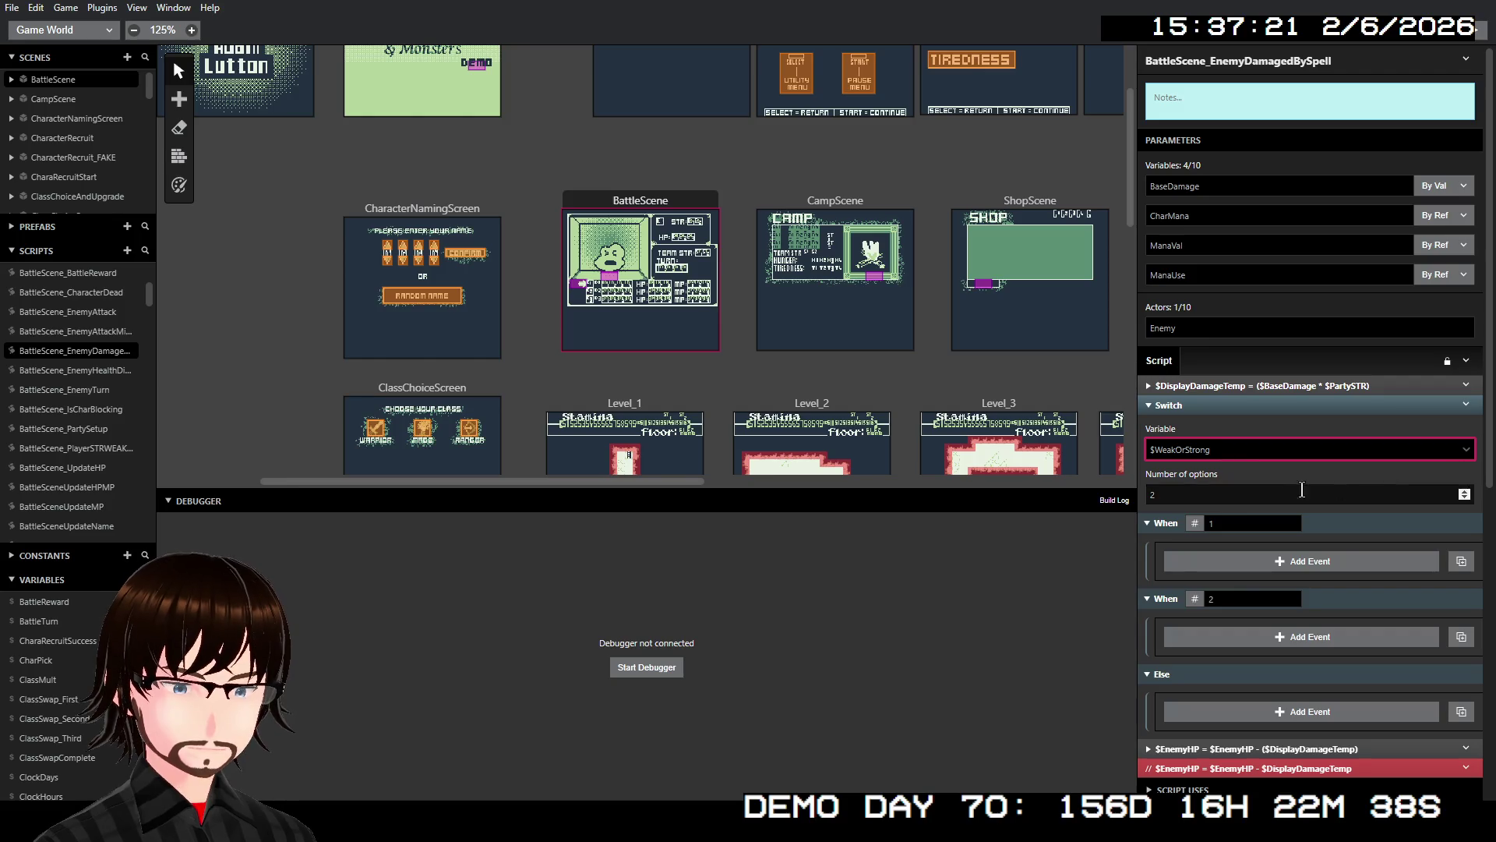
{"action": "left_click", "coordinate": [1214, 496]}
{"action": "left_click", "coordinate": [1239, 524]}
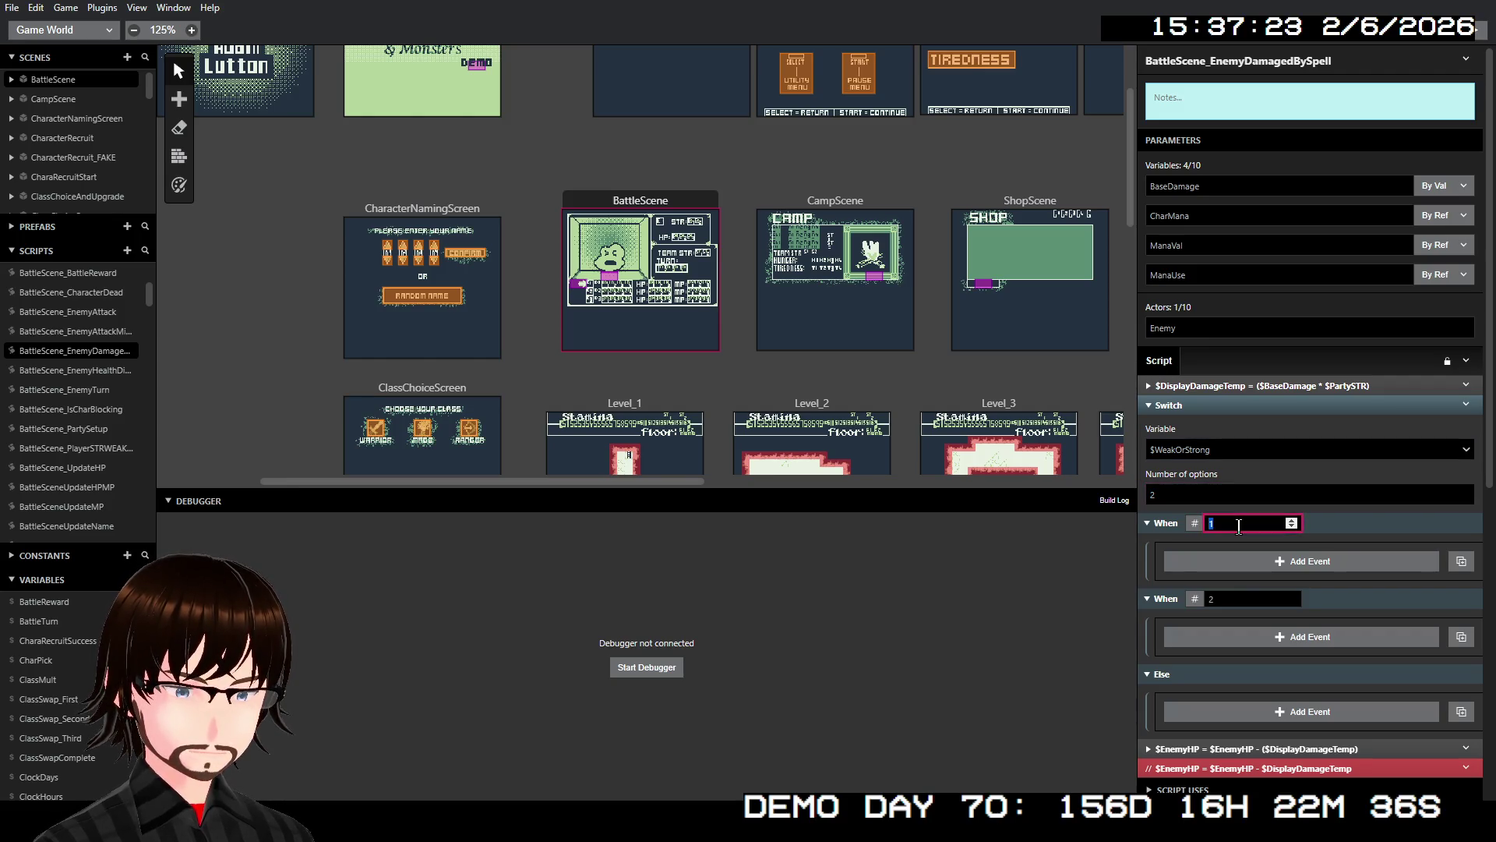
{"action": "type", "text": "-1"}
{"action": "left_click", "coordinate": [1233, 597]}
{"action": "type", "text": "1"}
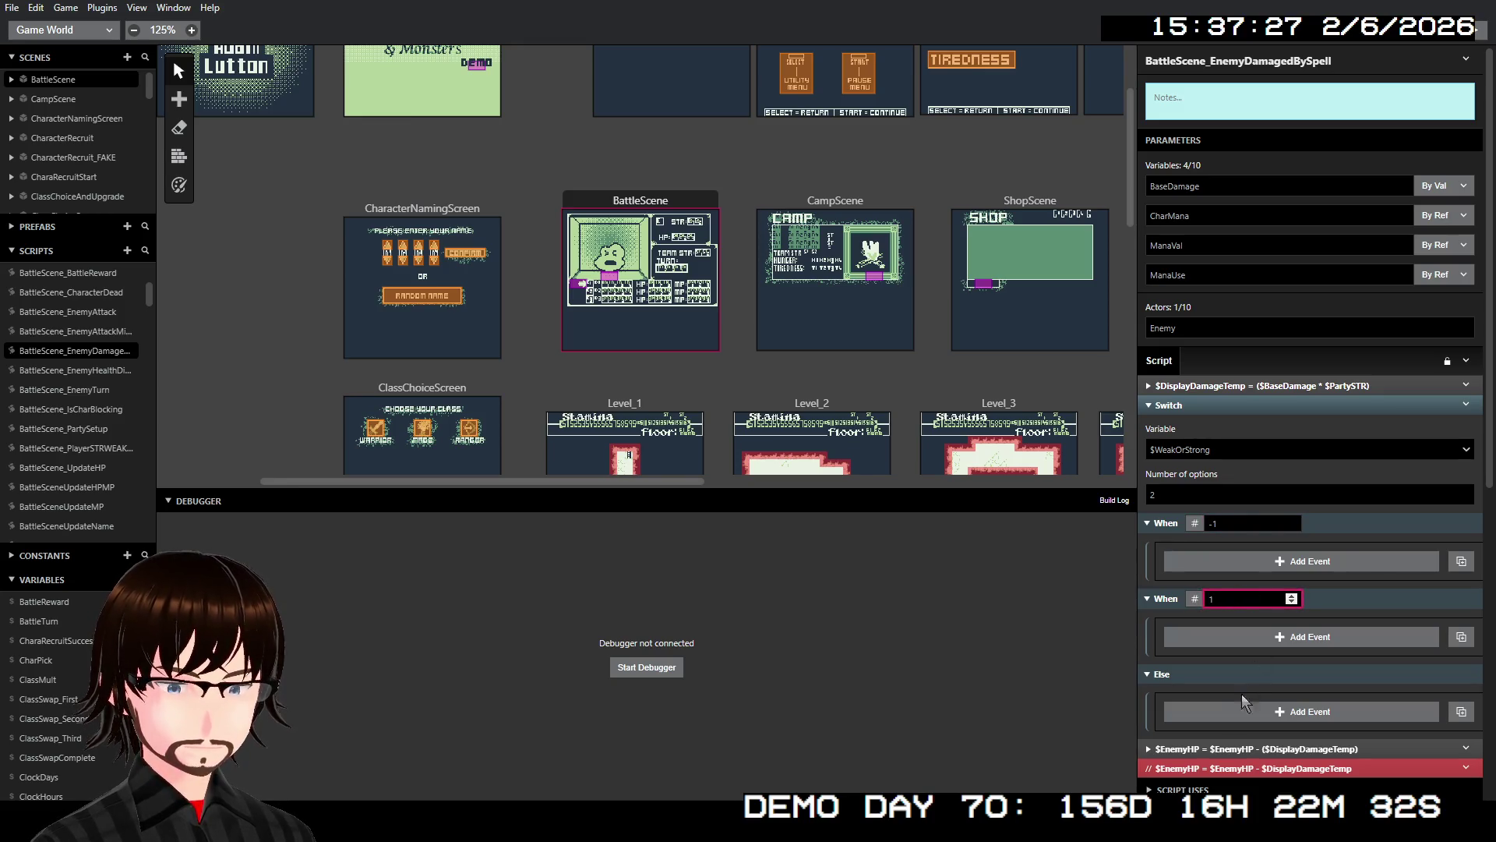
{"action": "scroll", "coordinate": [1279, 508], "scroll_direction": "down", "scroll_amount": 1}
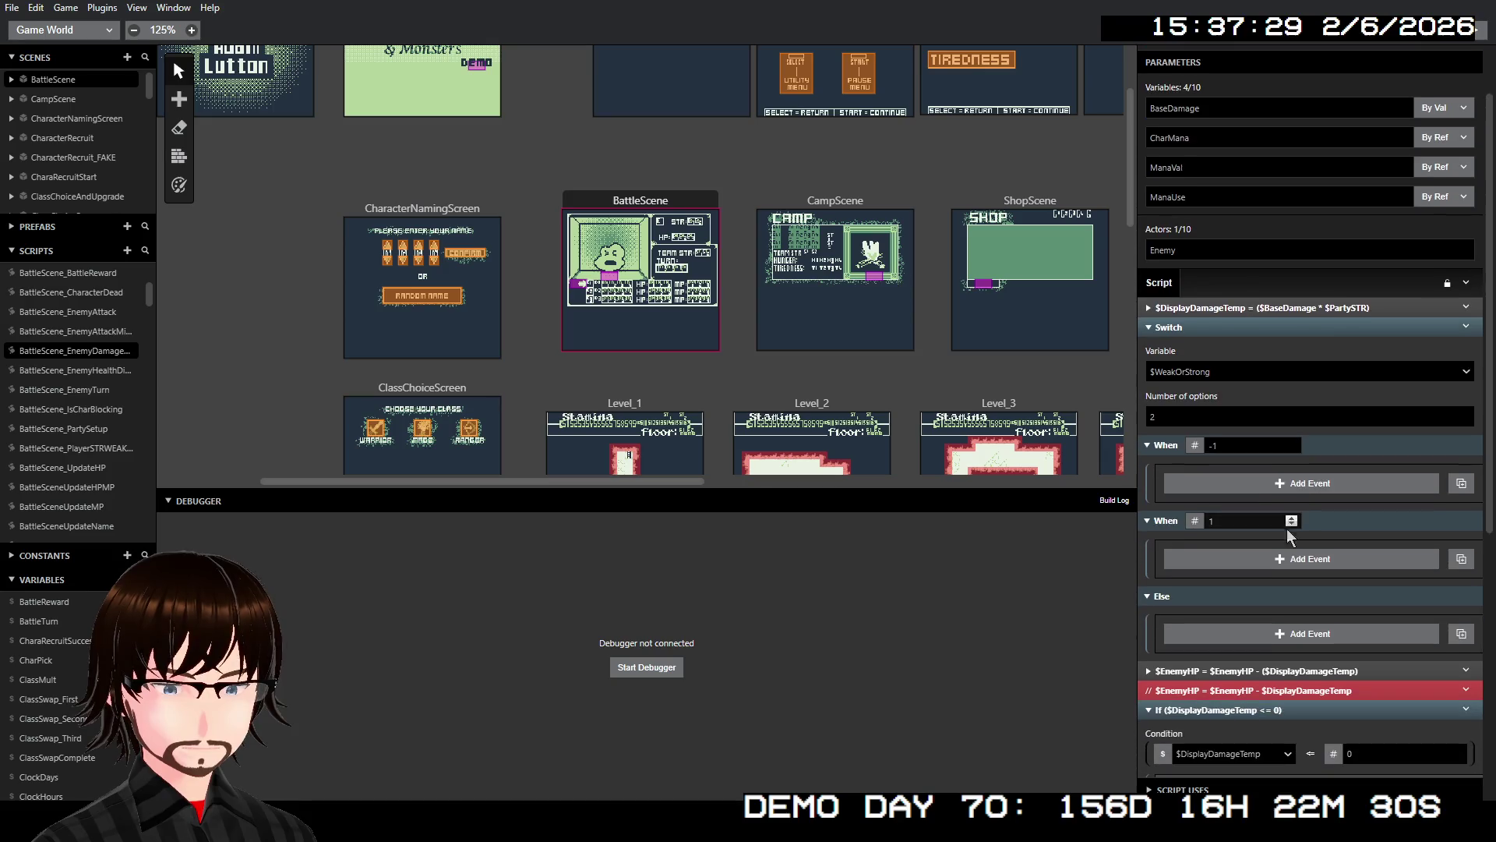
- Add a Math Functions event to the Switch's -1 case
{"action": "left_click", "coordinate": [1270, 484]}
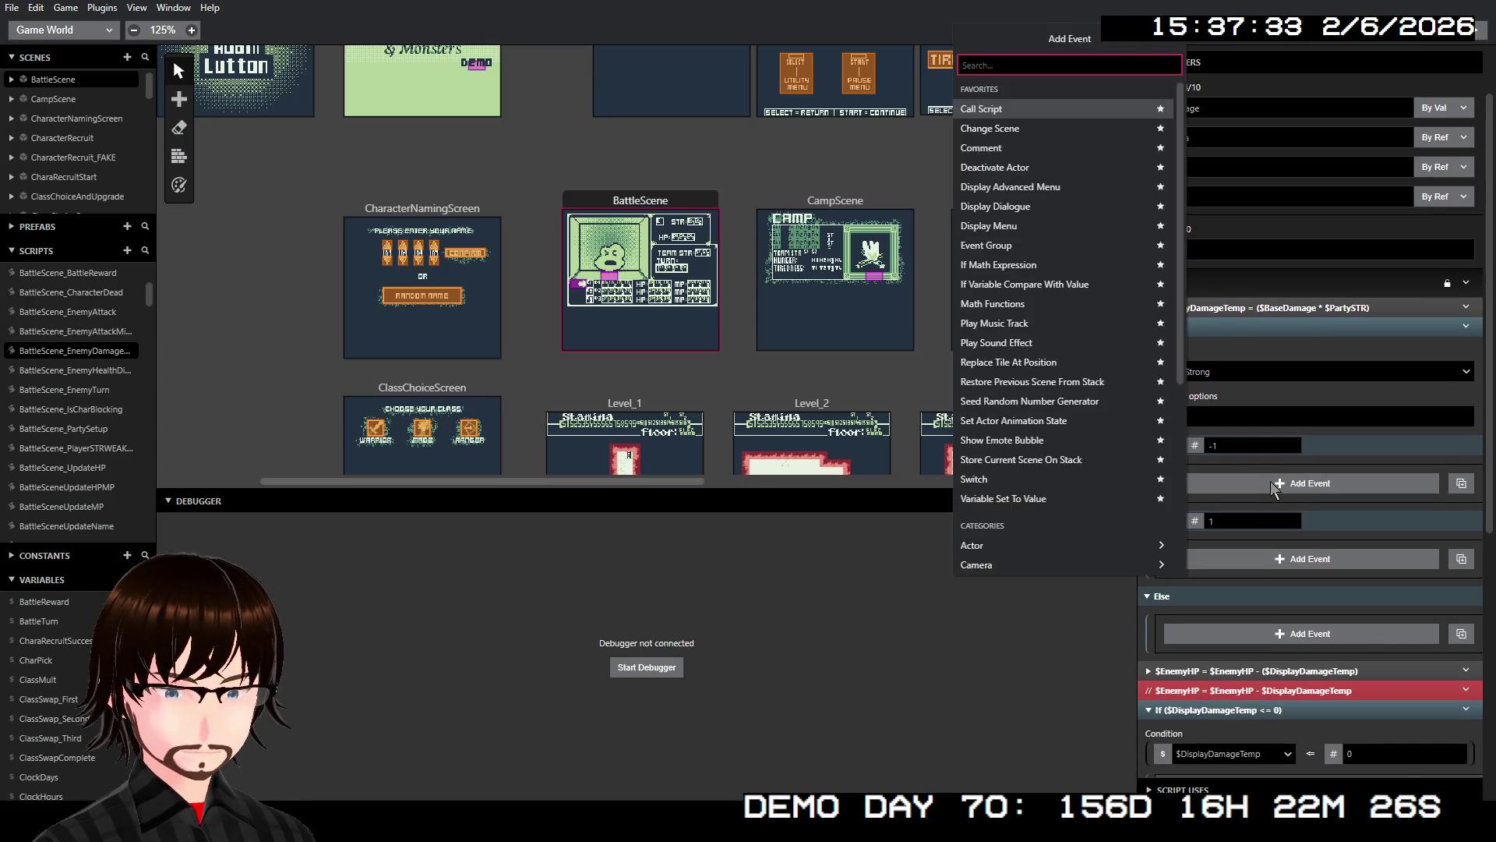
{"action": "type", "text": "dis"}
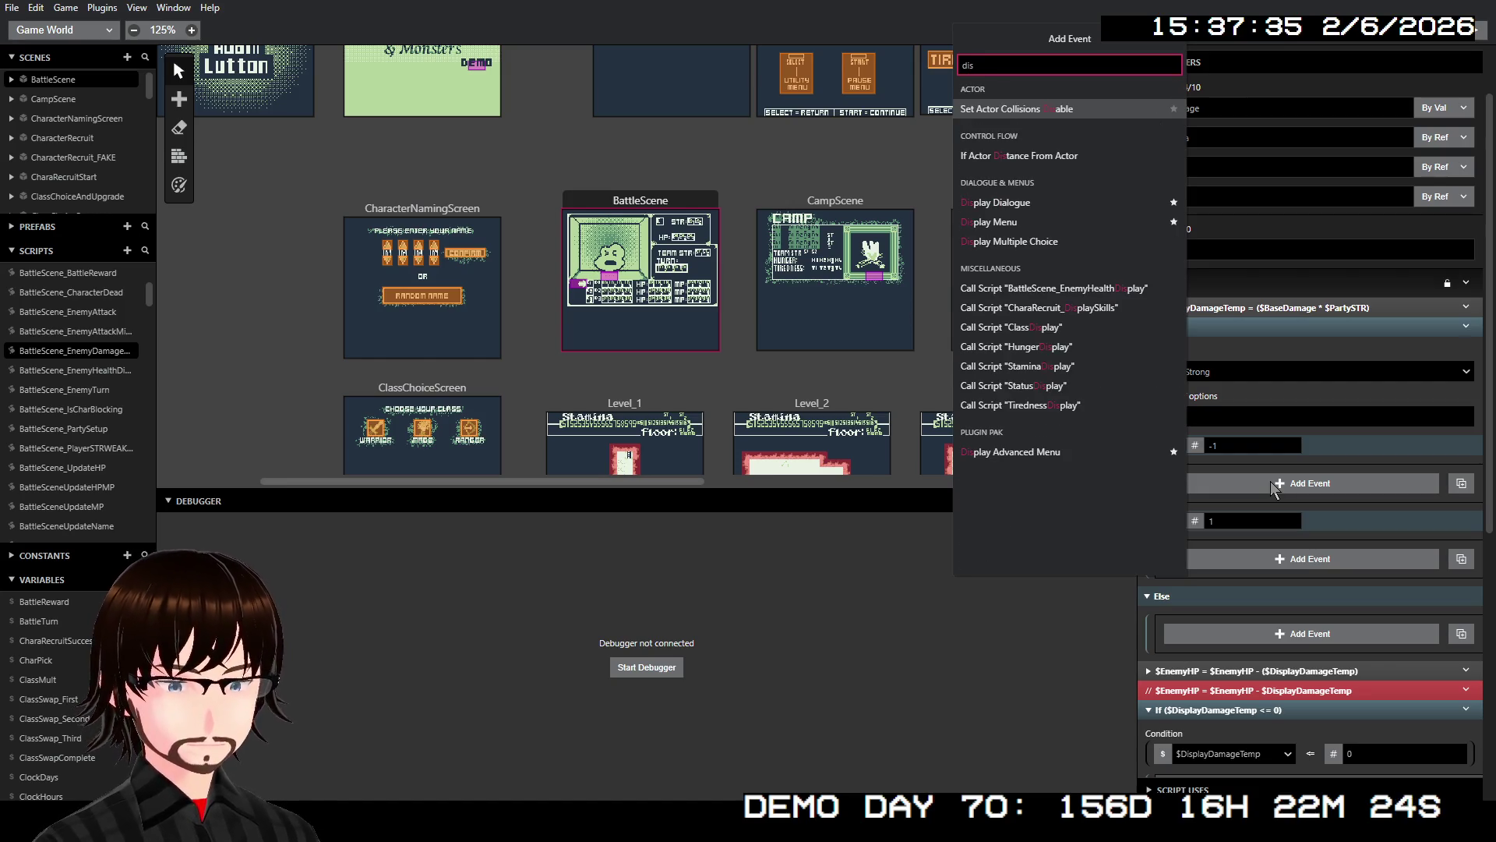
{"action": "type", "text": "pl"}
{"action": "key", "text": "BackSpace"}
{"action": "key", "text": "BackSpace"}
{"action": "key", "text": "BackSpace"}
{"action": "type", "text": "ser"}
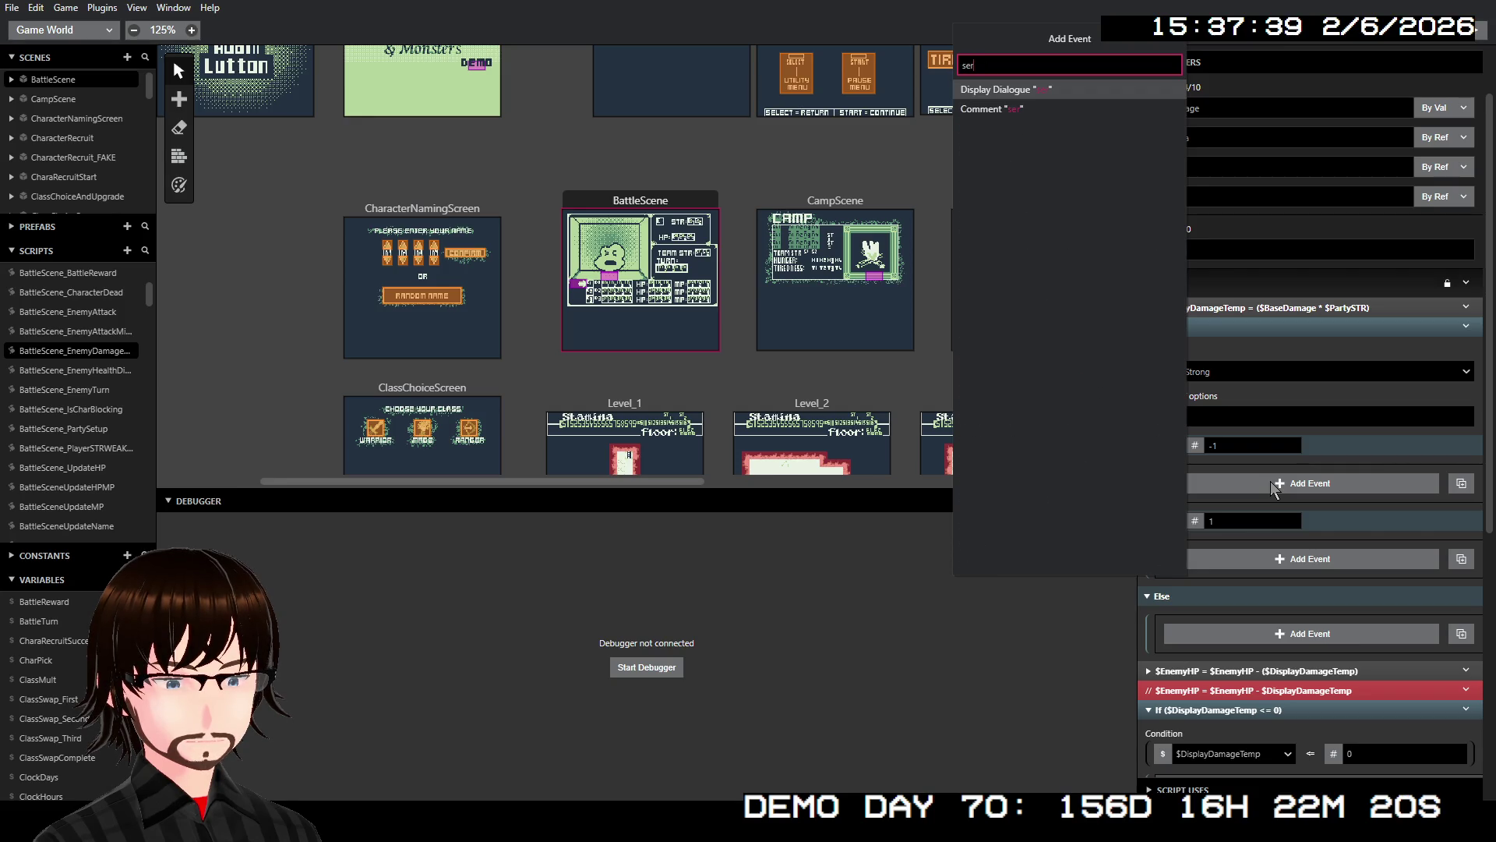
{"action": "key", "text": "BackSpace"}
{"action": "type", "text": "t"}
{"action": "key", "text": "BackSpace"}
{"action": "key", "text": "BackSpace"}
{"action": "key", "text": "BackSpace"}
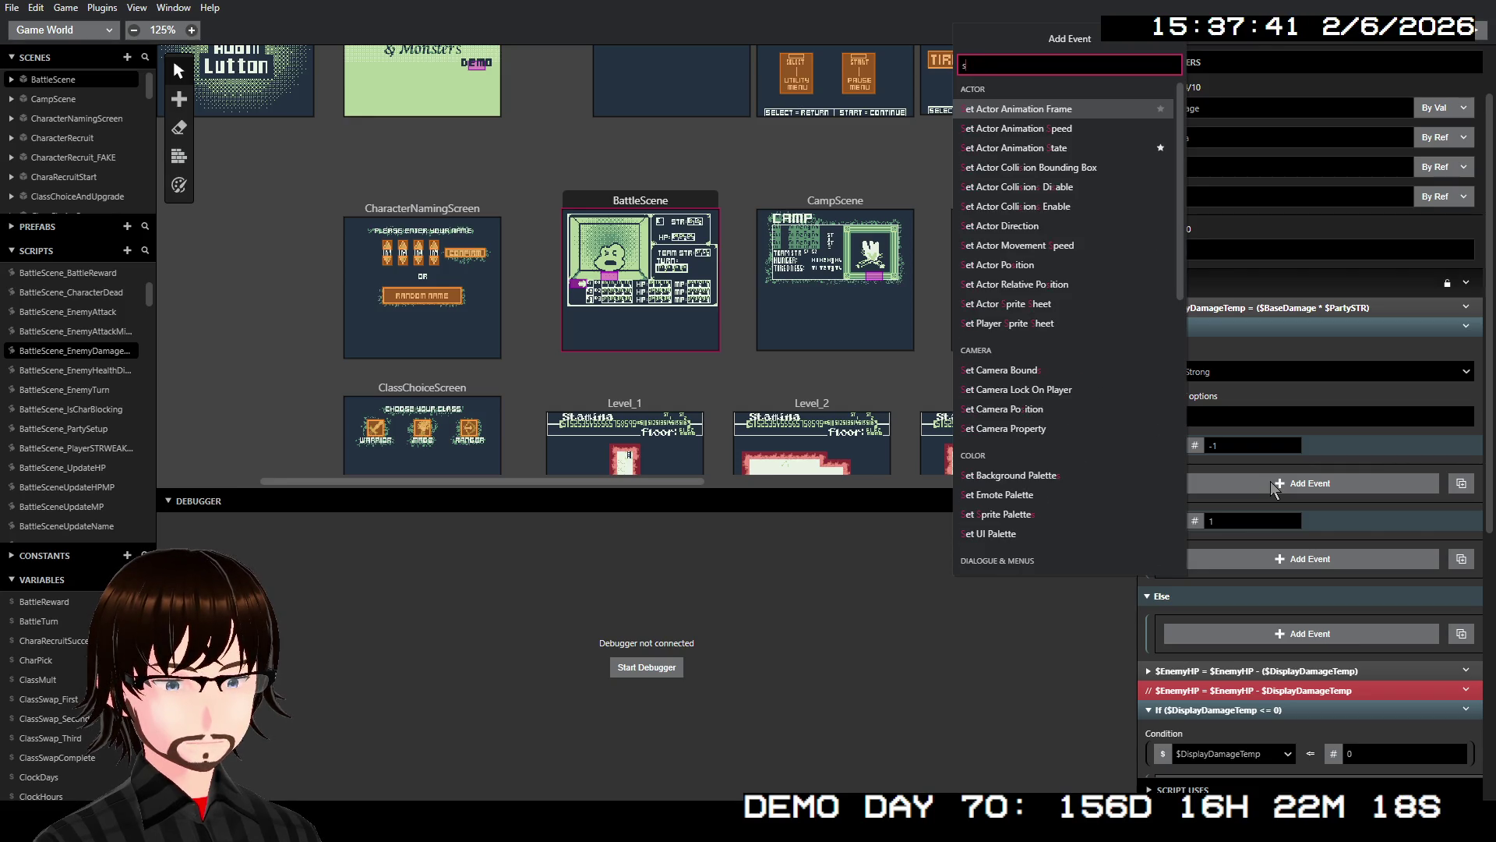
{"action": "type", "text": "math"}
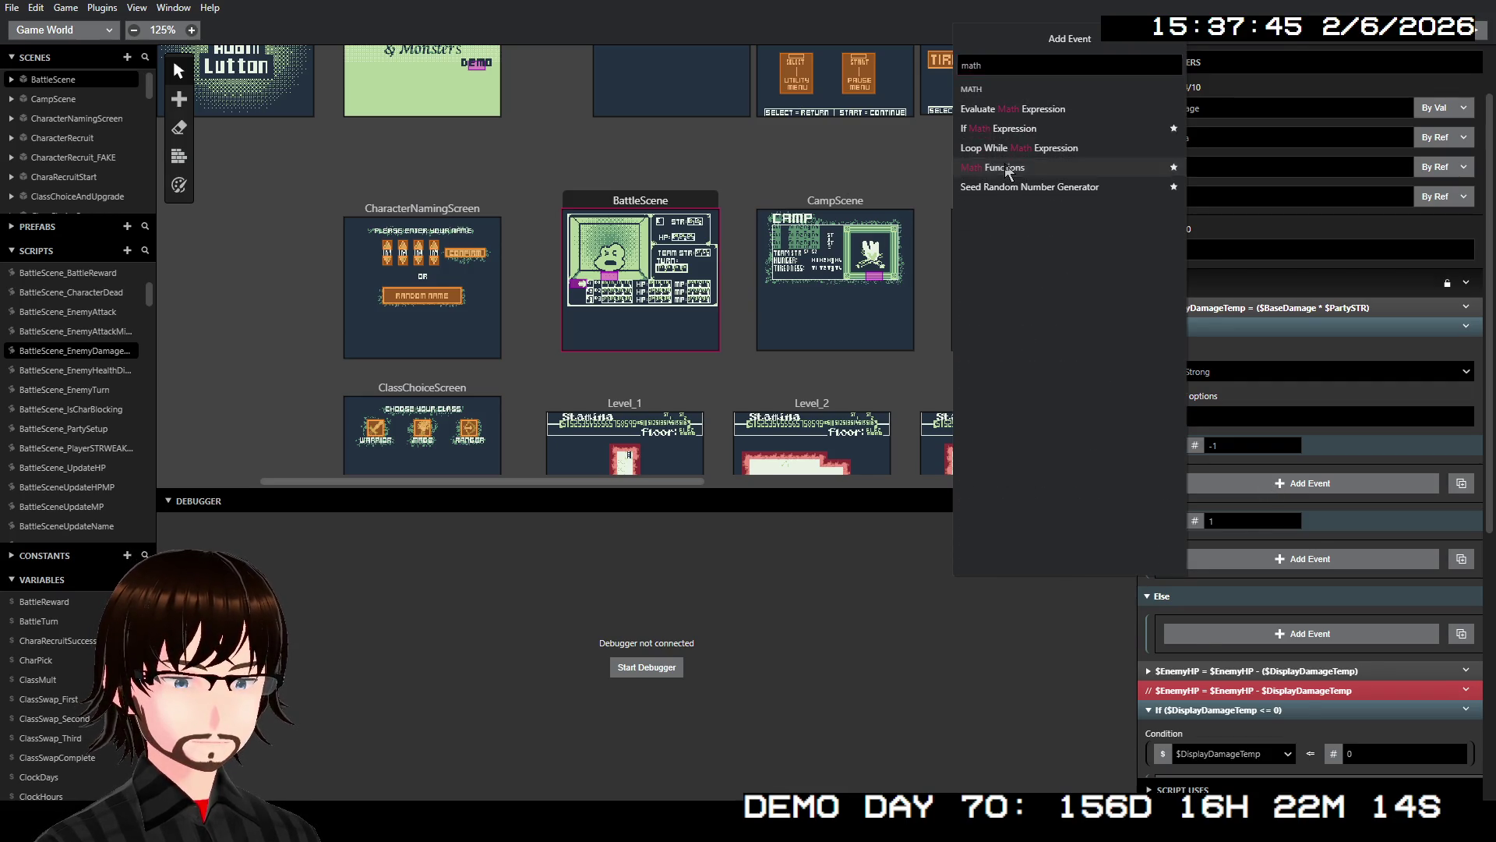
{"action": "left_click", "coordinate": [1153, 166]}
- Configure it to multiply $DisplayDamageTemp by the value 2
{"action": "left_click", "coordinate": [1225, 521]}
{"action": "type", "text": "disp"}
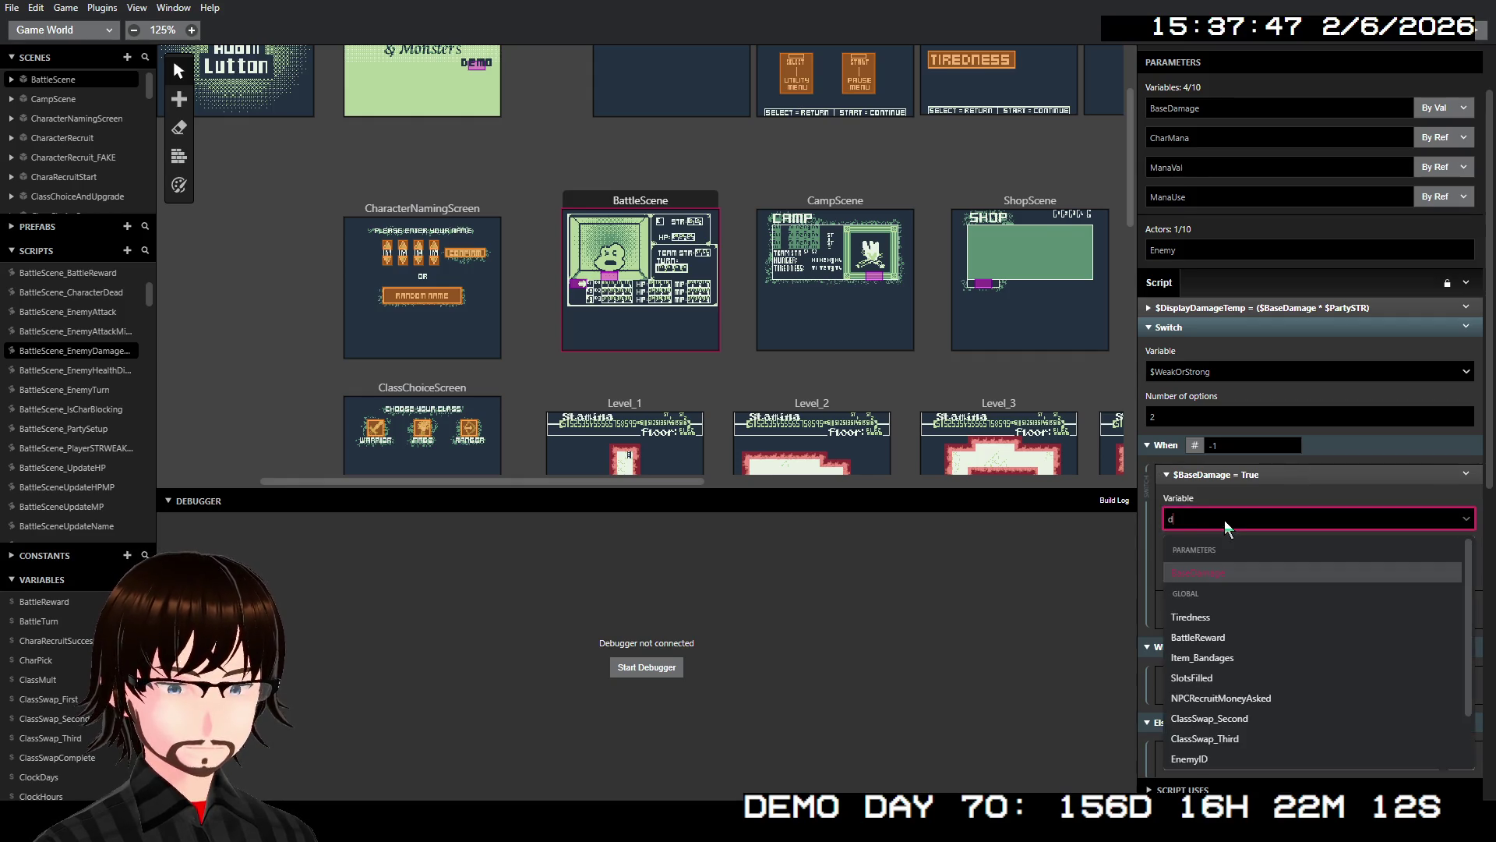
{"action": "key", "text": "Return"}
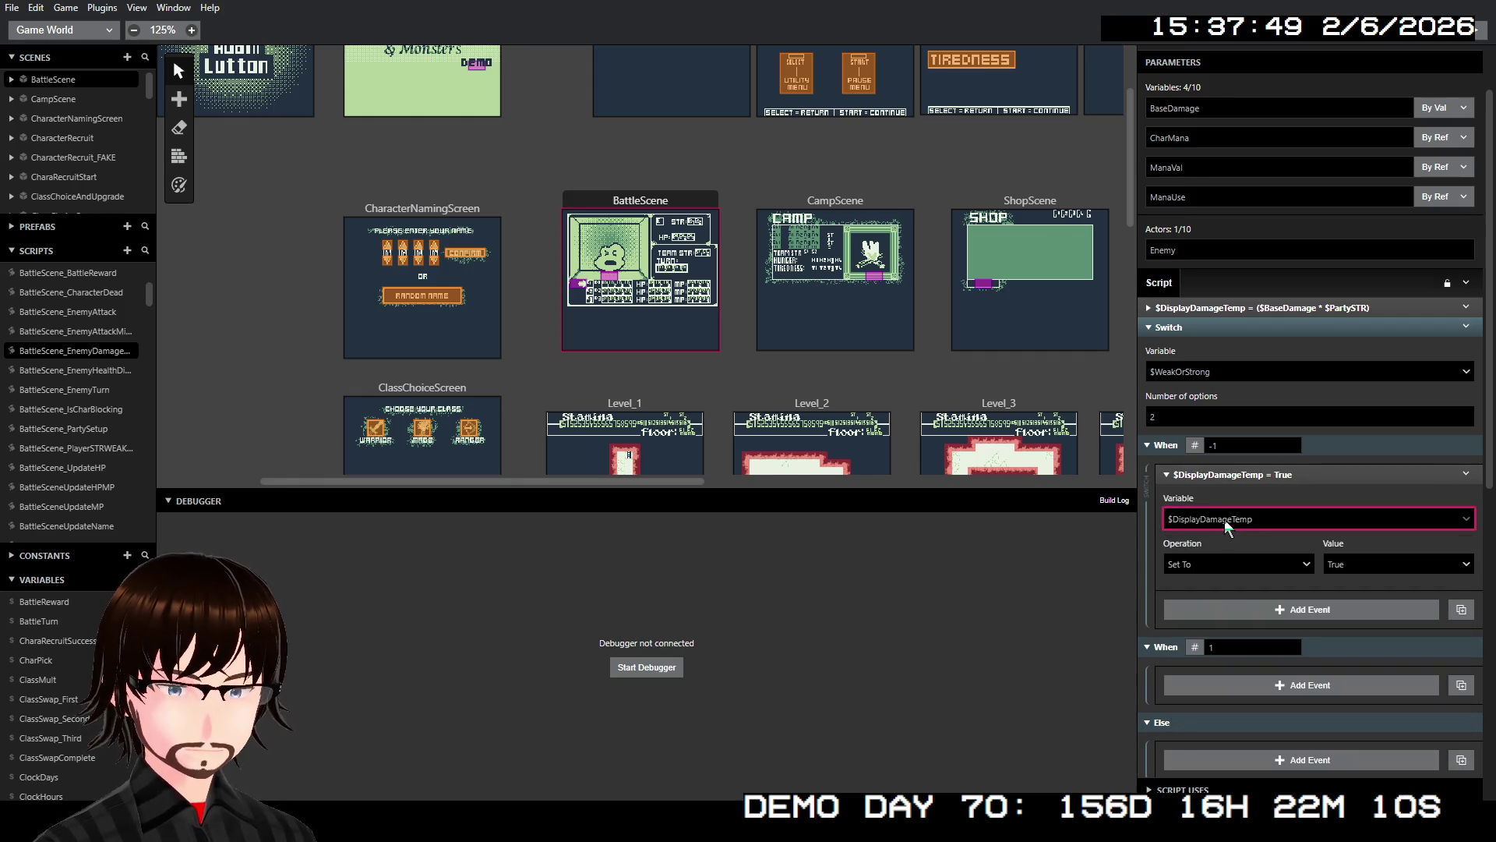
{"action": "left_click", "coordinate": [1247, 561]}
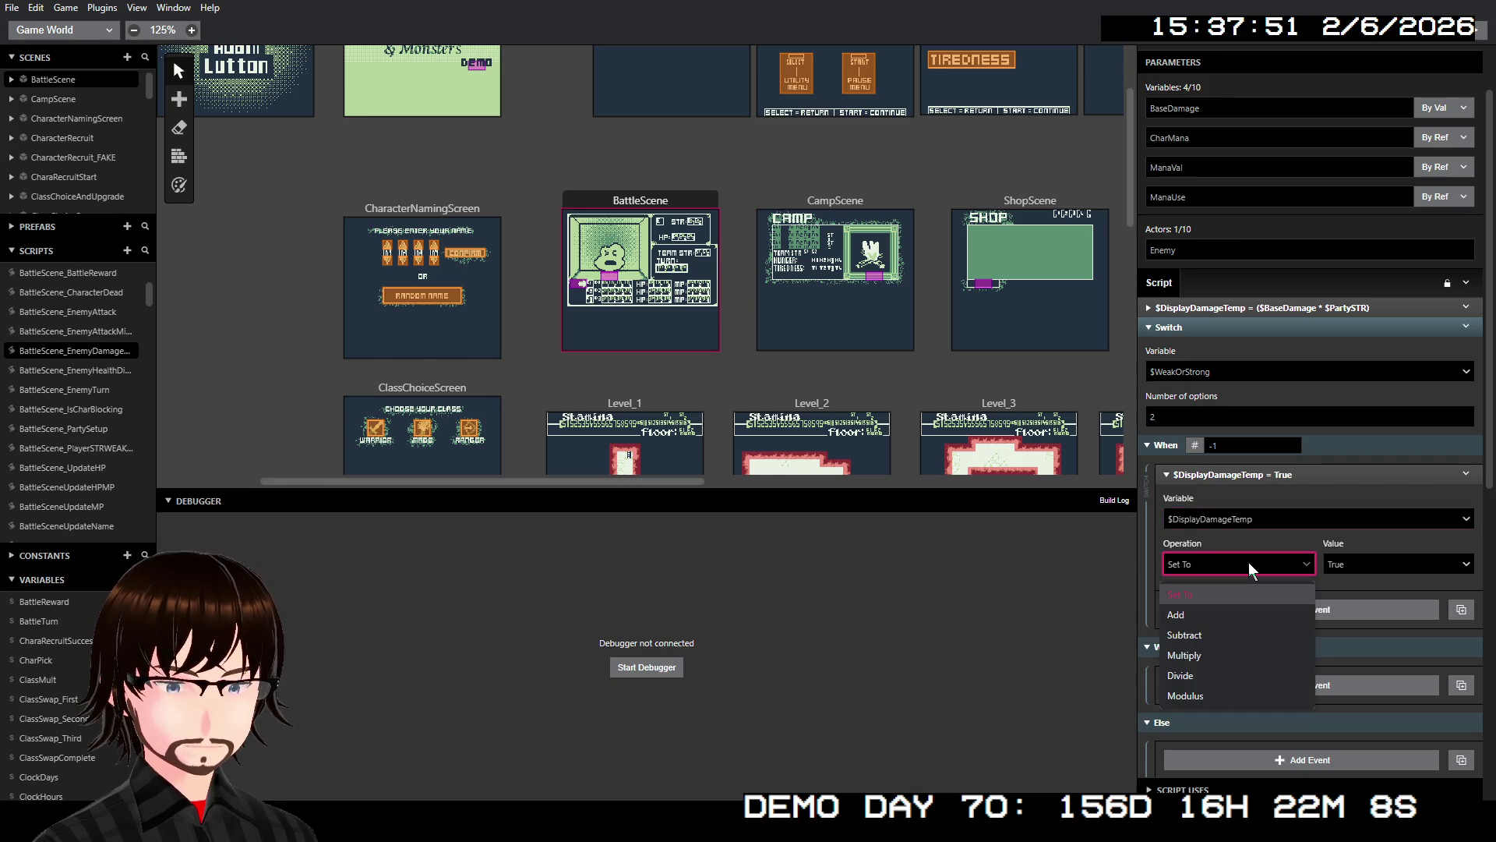
{"action": "left_click", "coordinate": [1240, 654]}
{"action": "left_click", "coordinate": [1369, 563]}
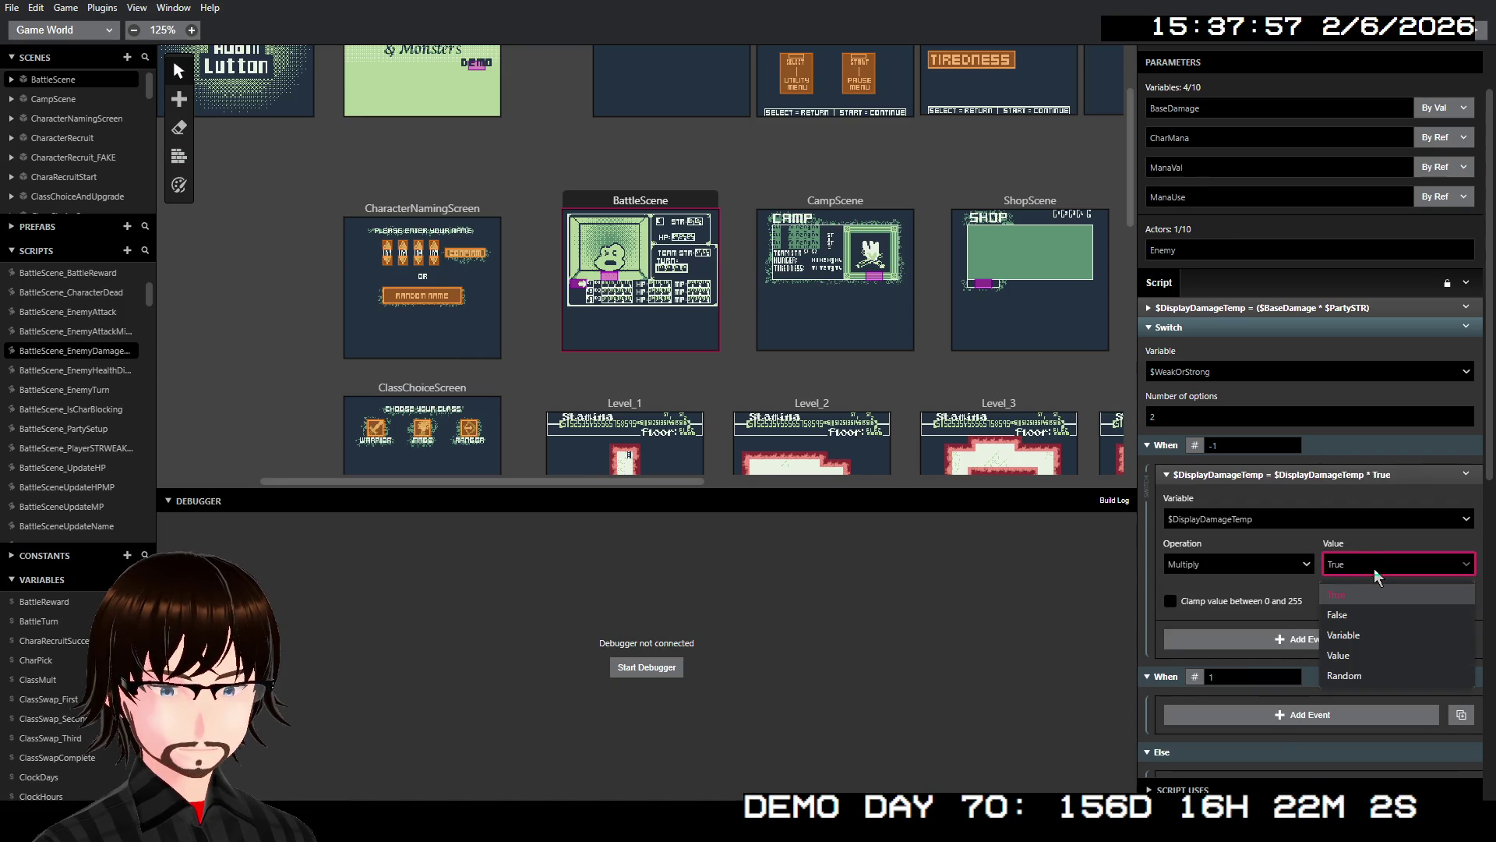
{"action": "left_click", "coordinate": [1355, 657]}
{"action": "left_click", "coordinate": [1357, 593]}
{"action": "type", "text": "2"}
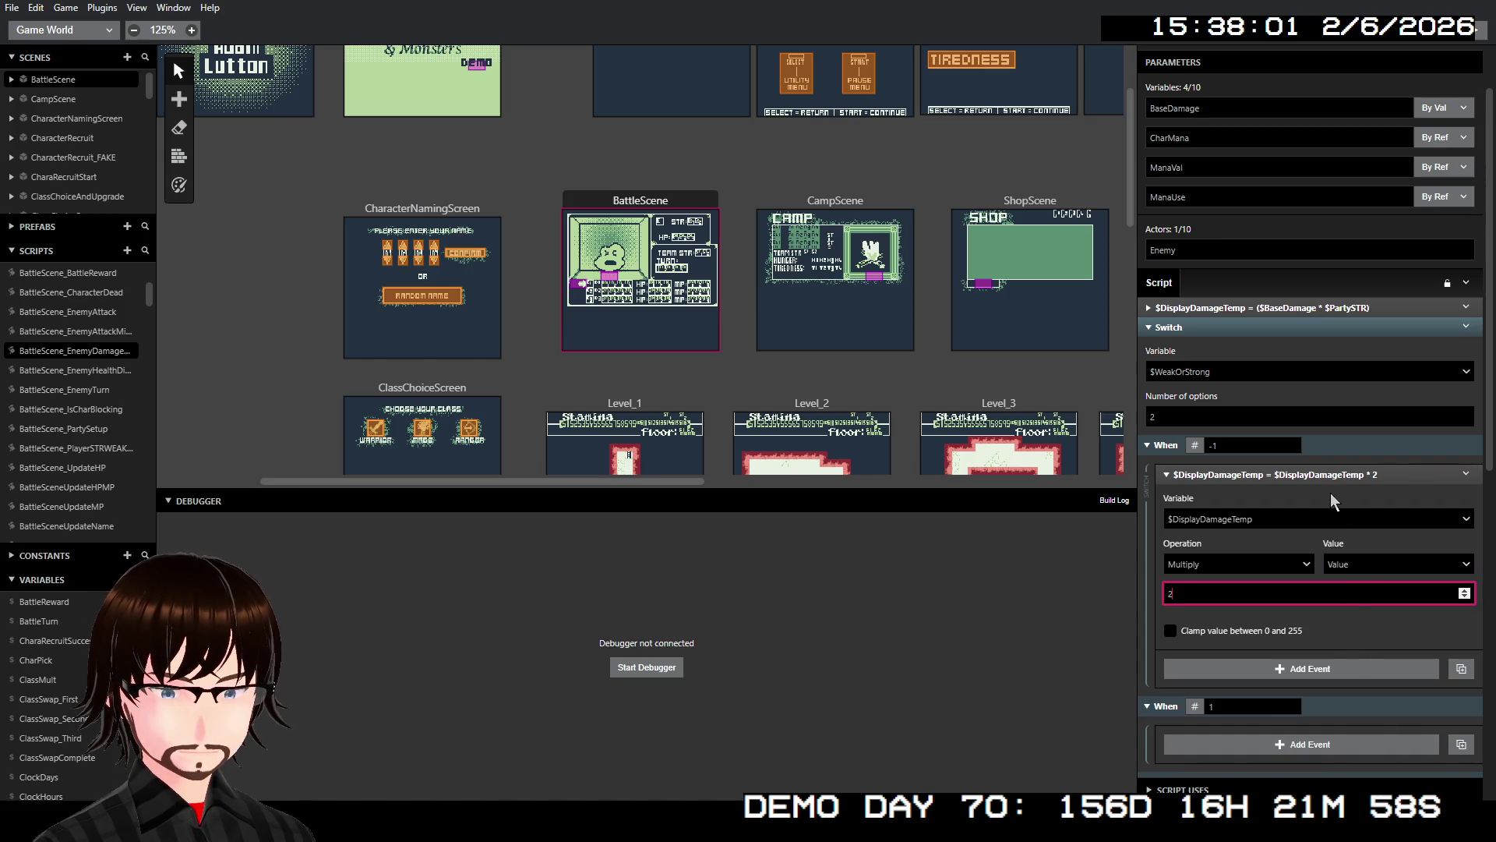
{"action": "left_click", "coordinate": [1342, 476]}
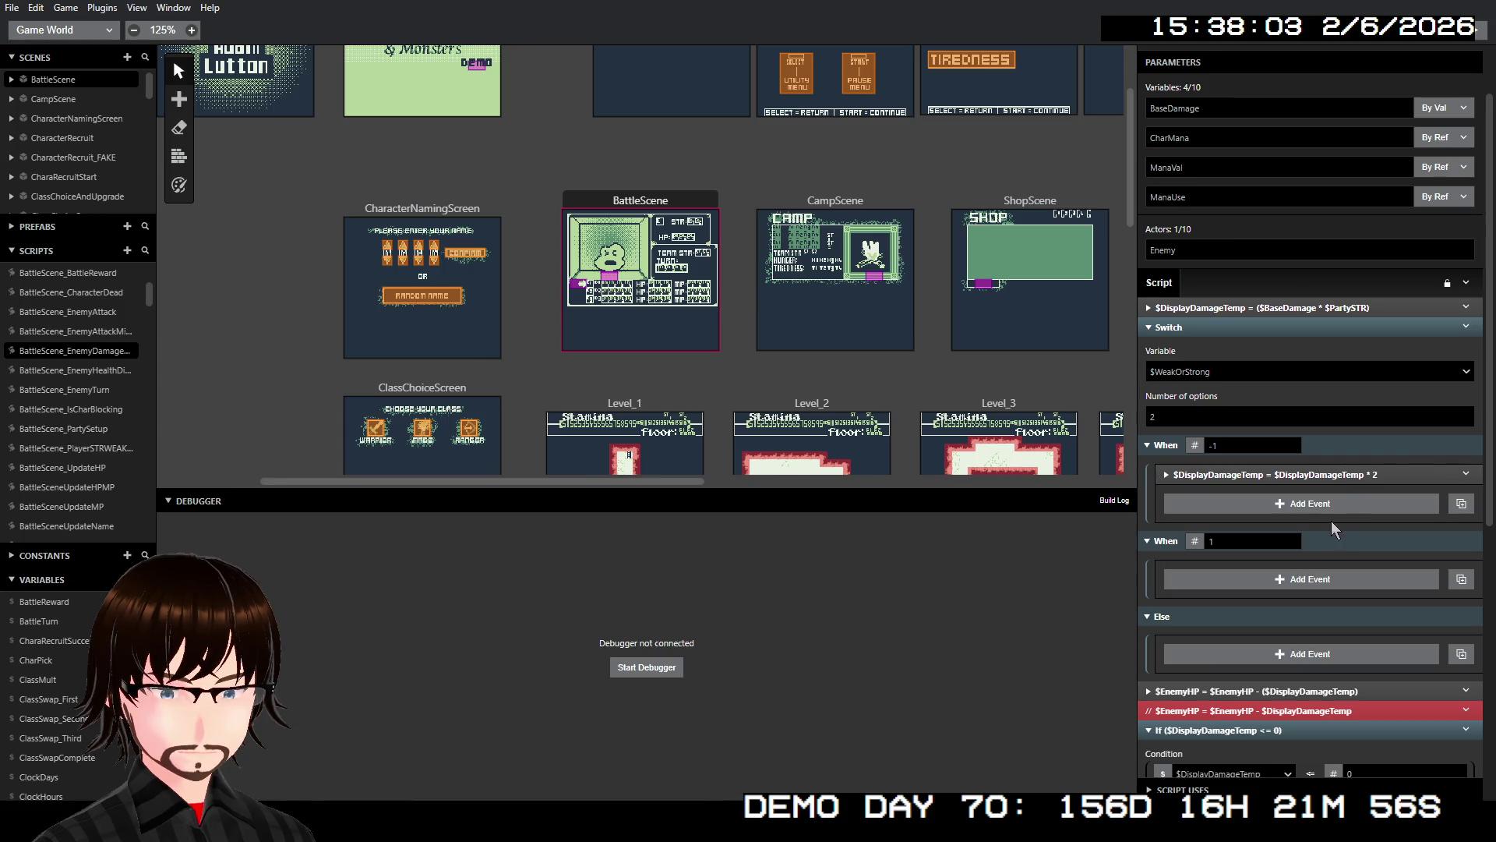
- Paste a copy of the '* 2' multiply event into the When 1 case
{"action": "right_click", "coordinate": [1331, 474]}
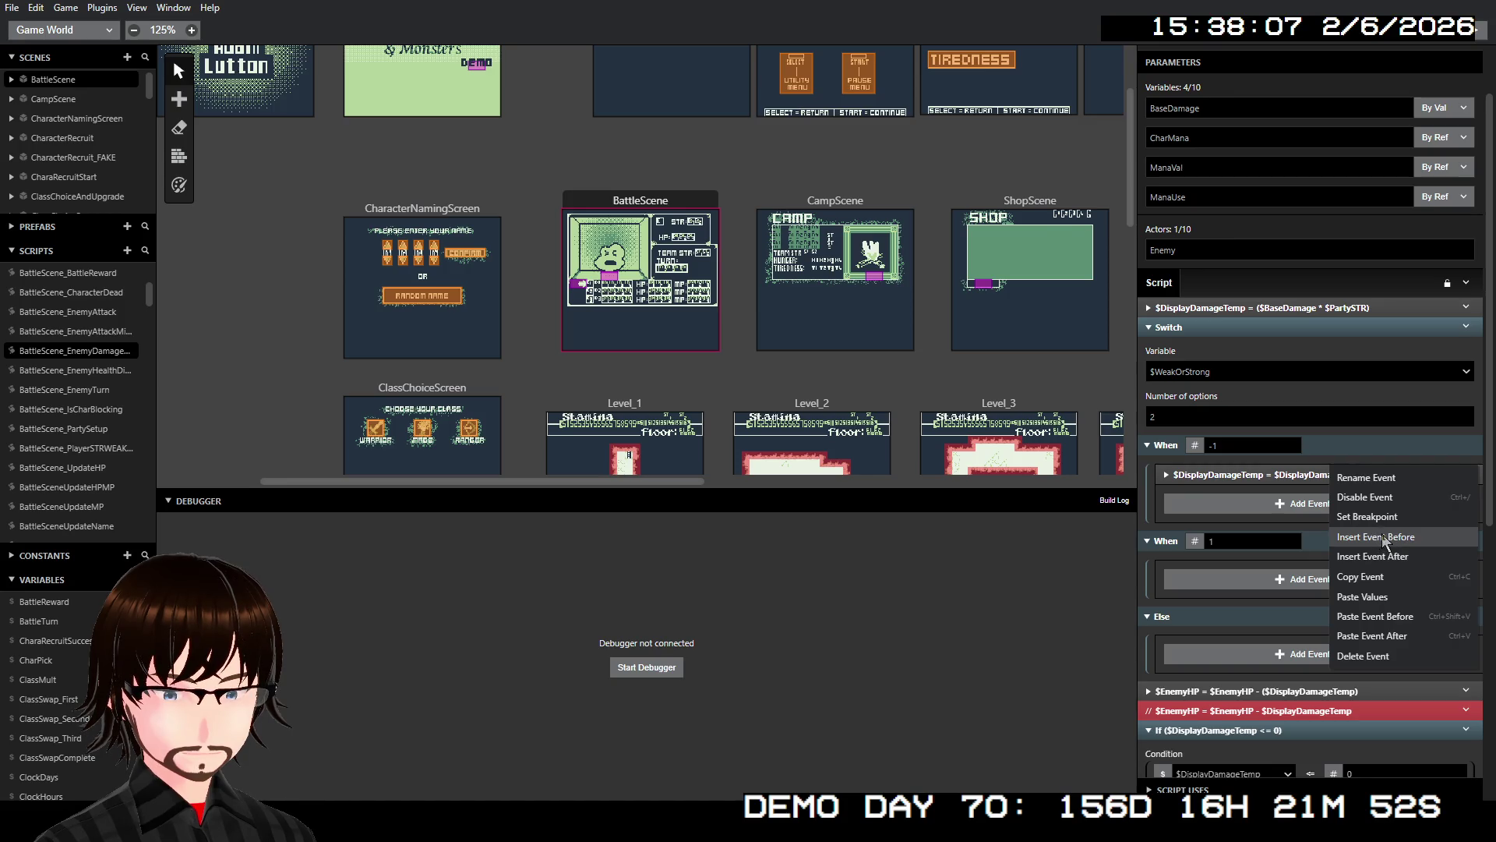
{"action": "right_click", "coordinate": [1322, 474]}
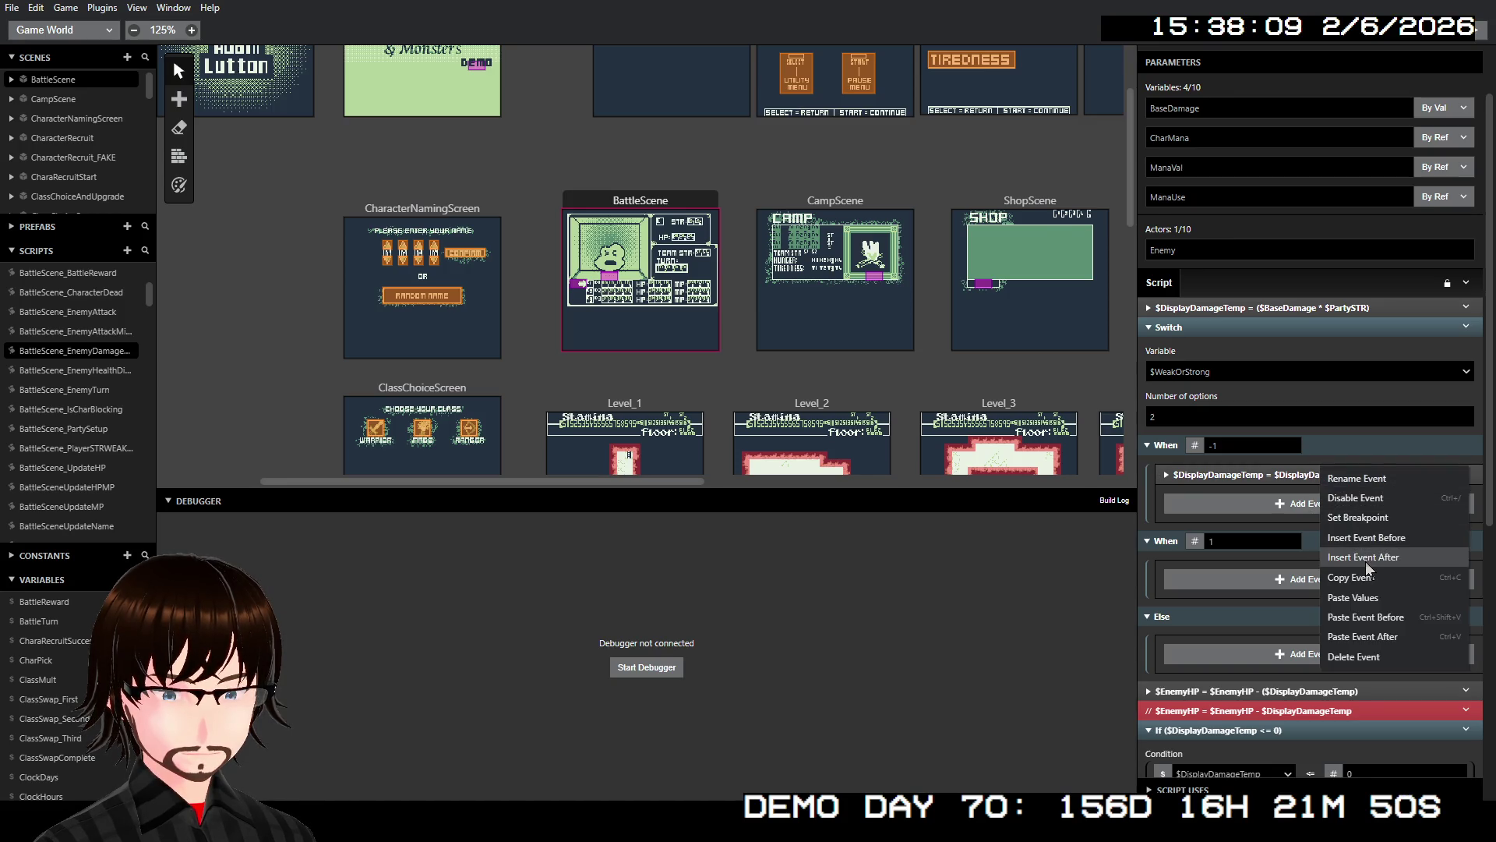
{"action": "left_click", "coordinate": [1366, 558]}
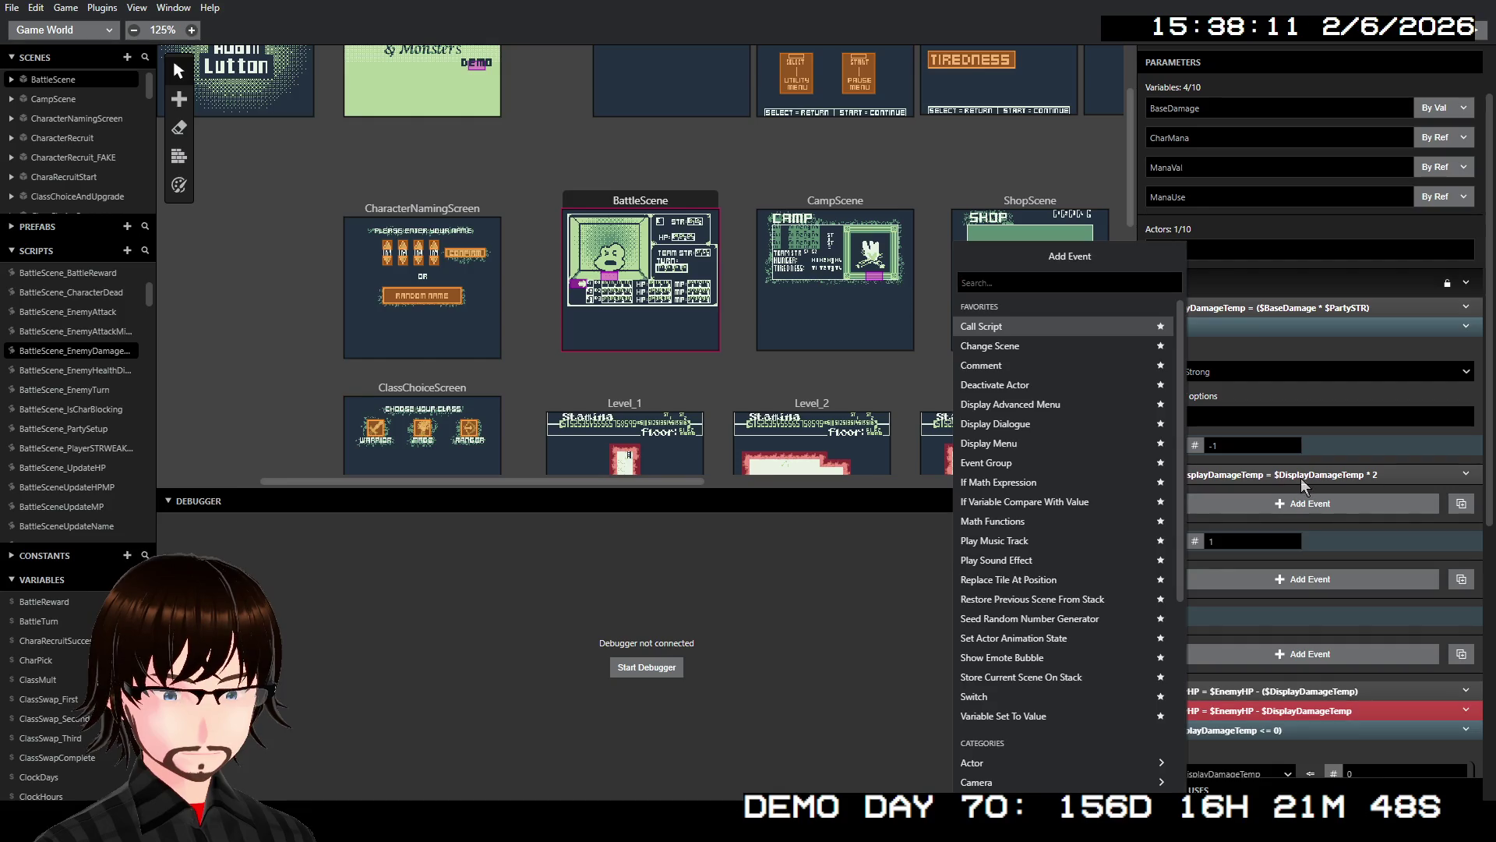
{"action": "left_click", "coordinate": [1301, 478]}
{"action": "right_click", "coordinate": [1304, 470]}
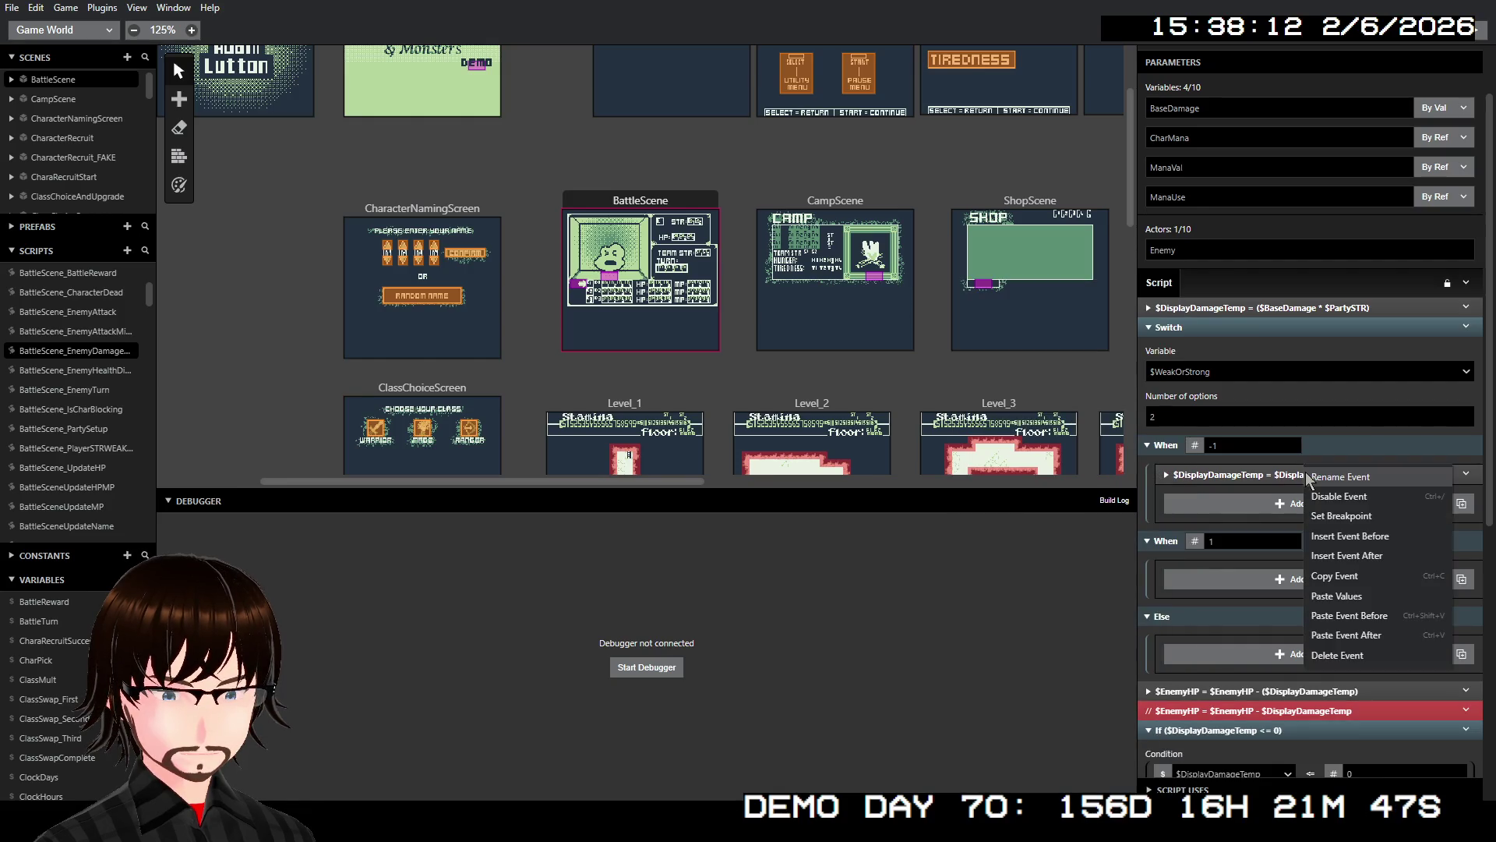
{"action": "left_click", "coordinate": [1369, 615]}
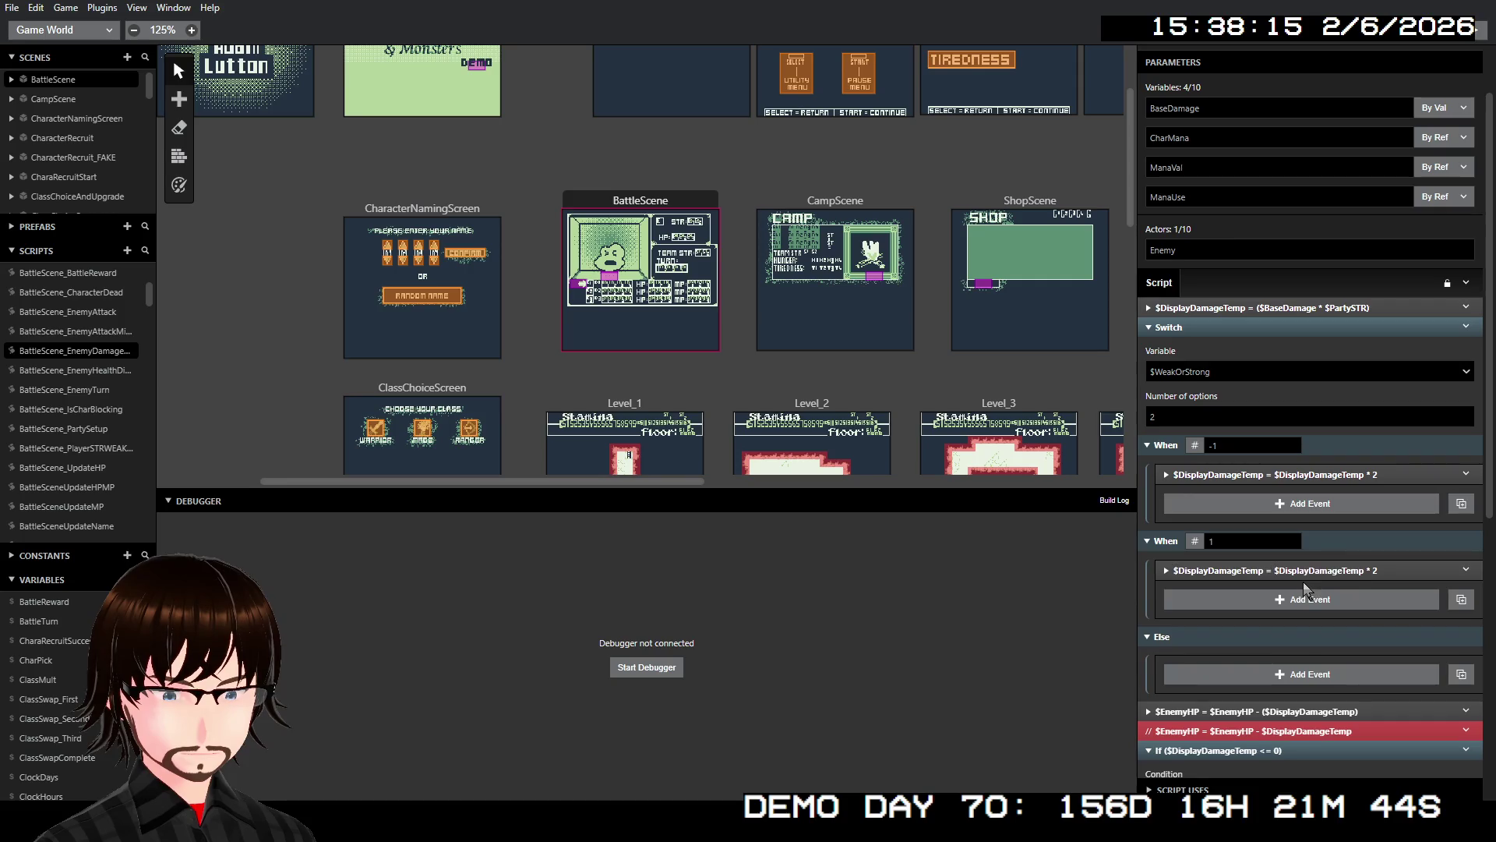
- Change the pasted event's operation to Divide so When 1 halves $DisplayDamageTemp
{"action": "left_click", "coordinate": [1301, 571]}
{"action": "left_click", "coordinate": [1267, 657]}
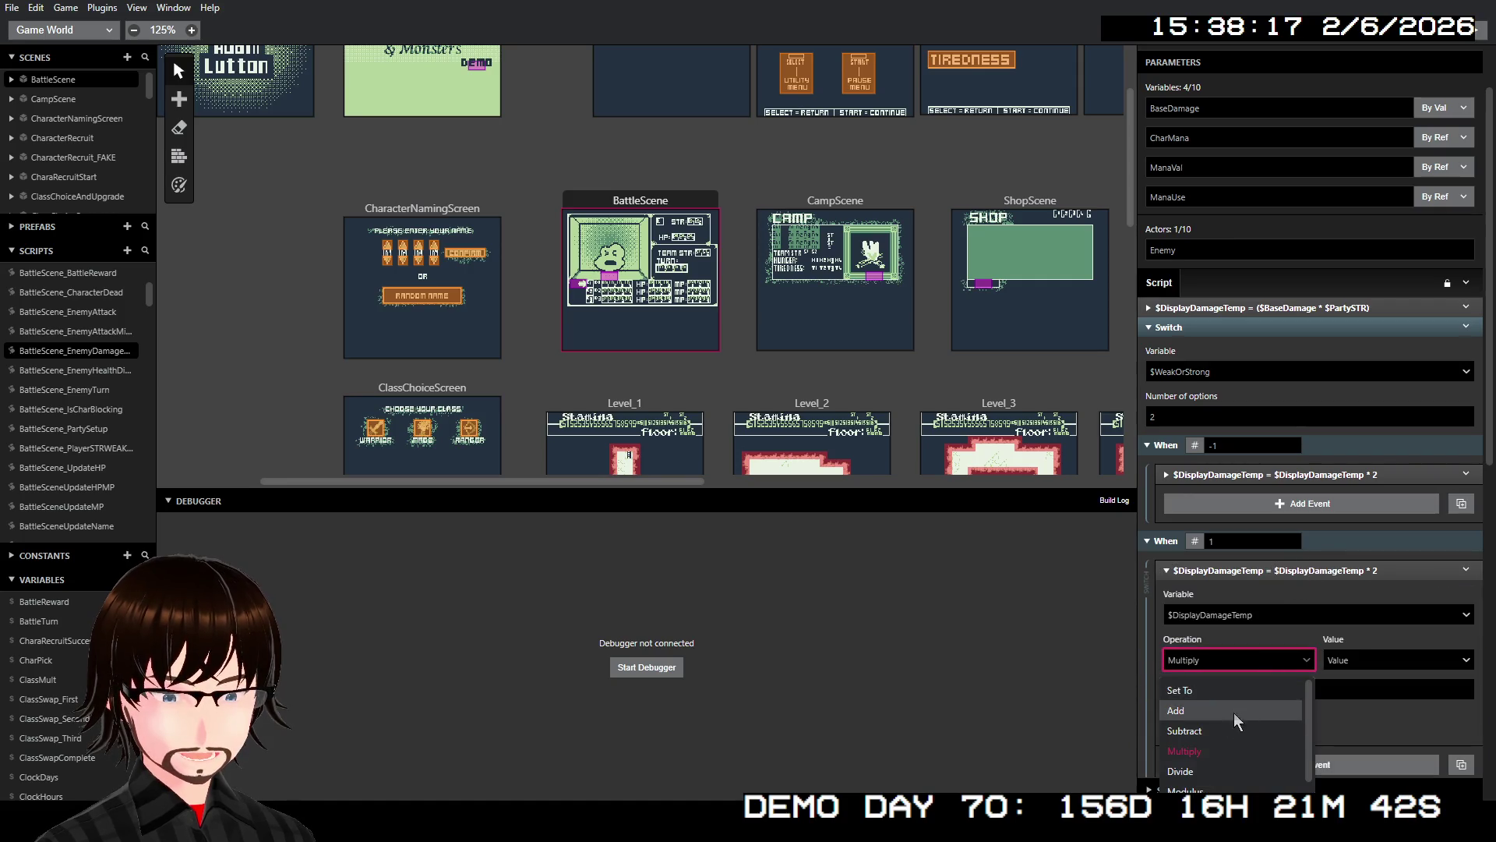
{"action": "left_click", "coordinate": [1218, 763]}
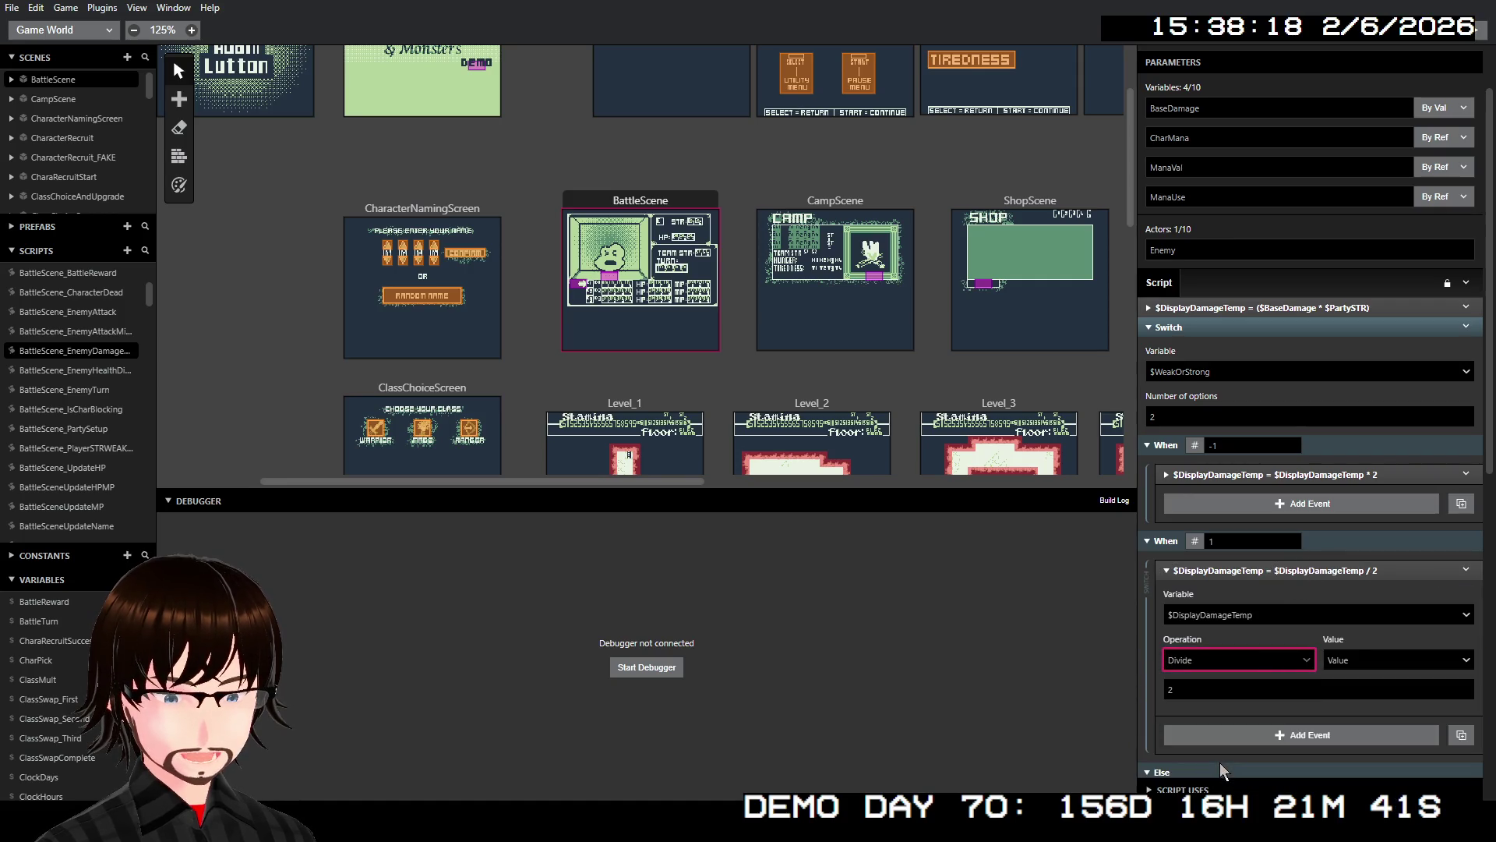
{"action": "left_click", "coordinate": [1309, 570]}
{"action": "scroll", "coordinate": [1308, 536], "scroll_direction": "down", "scroll_amount": 2}
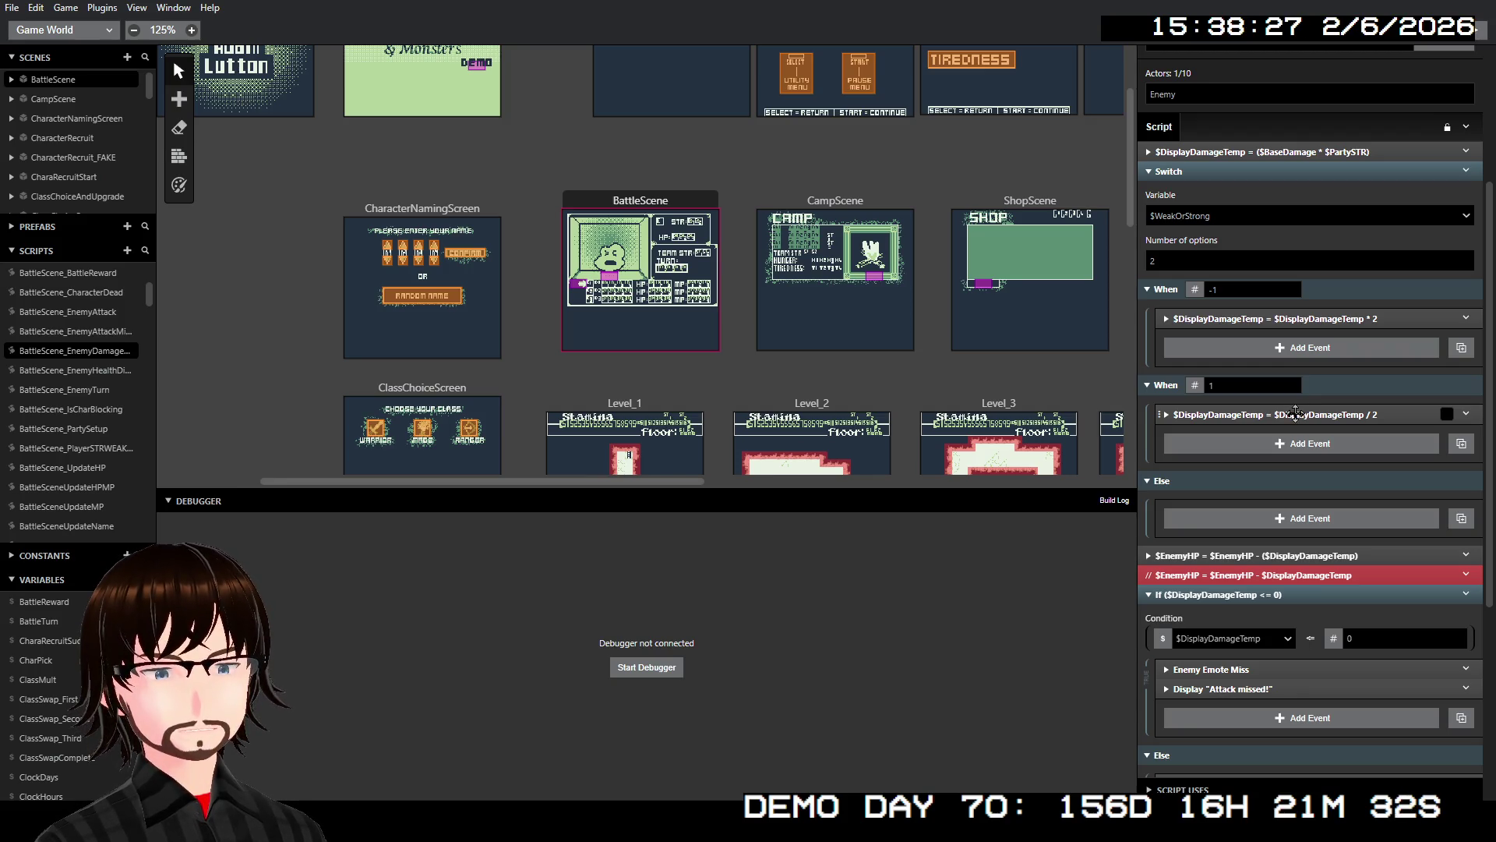
- Disable Else on the $WeakOrStrong switch, keeping only the When -1 and When 1 cases
{"action": "scroll", "coordinate": [1336, 329], "scroll_direction": "up", "scroll_amount": 3}
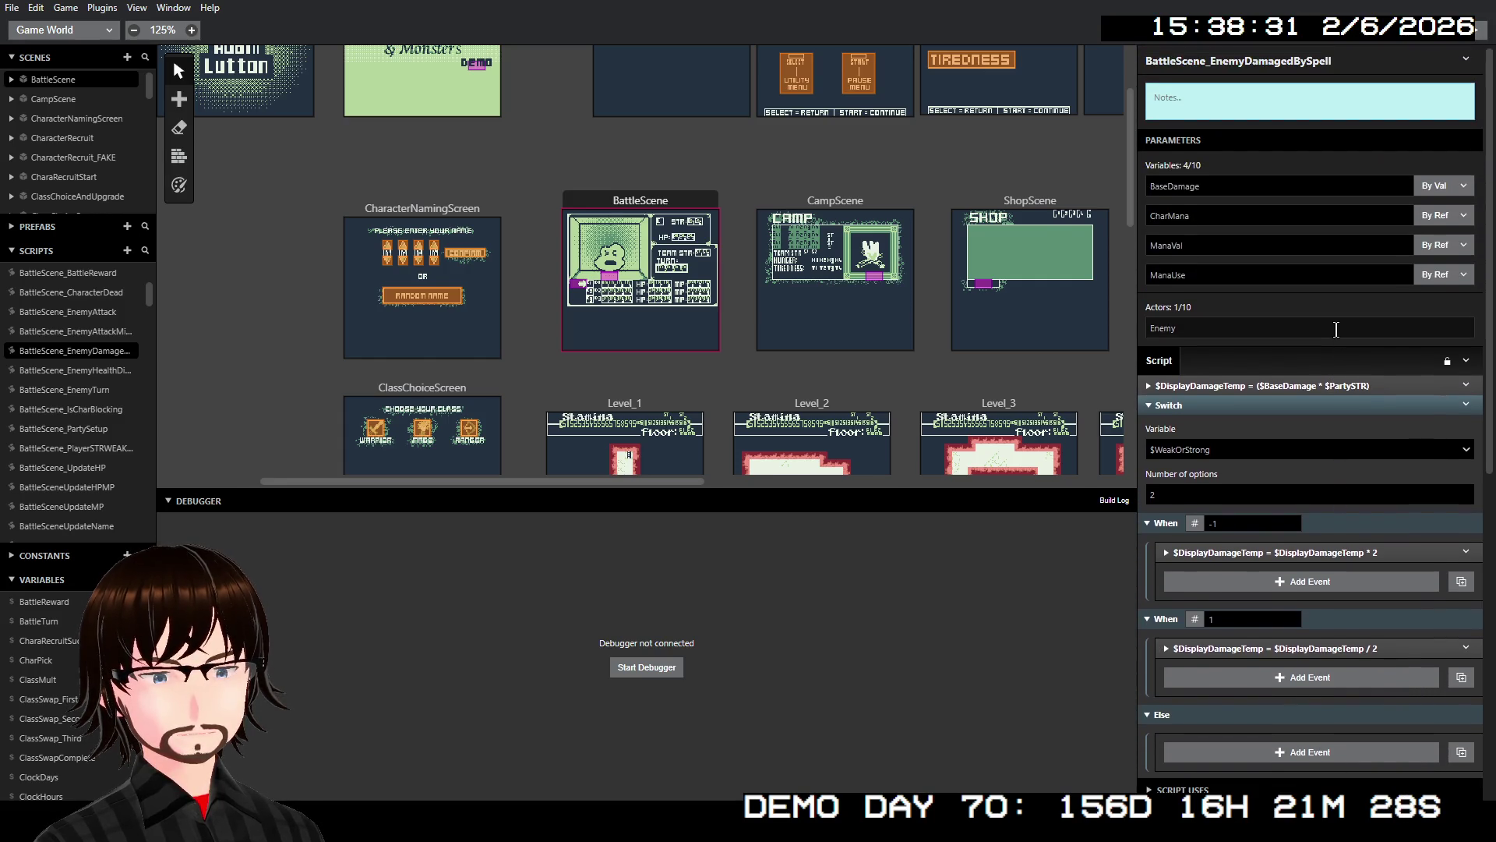
{"action": "scroll", "coordinate": [1325, 374], "scroll_direction": "down", "scroll_amount": 2}
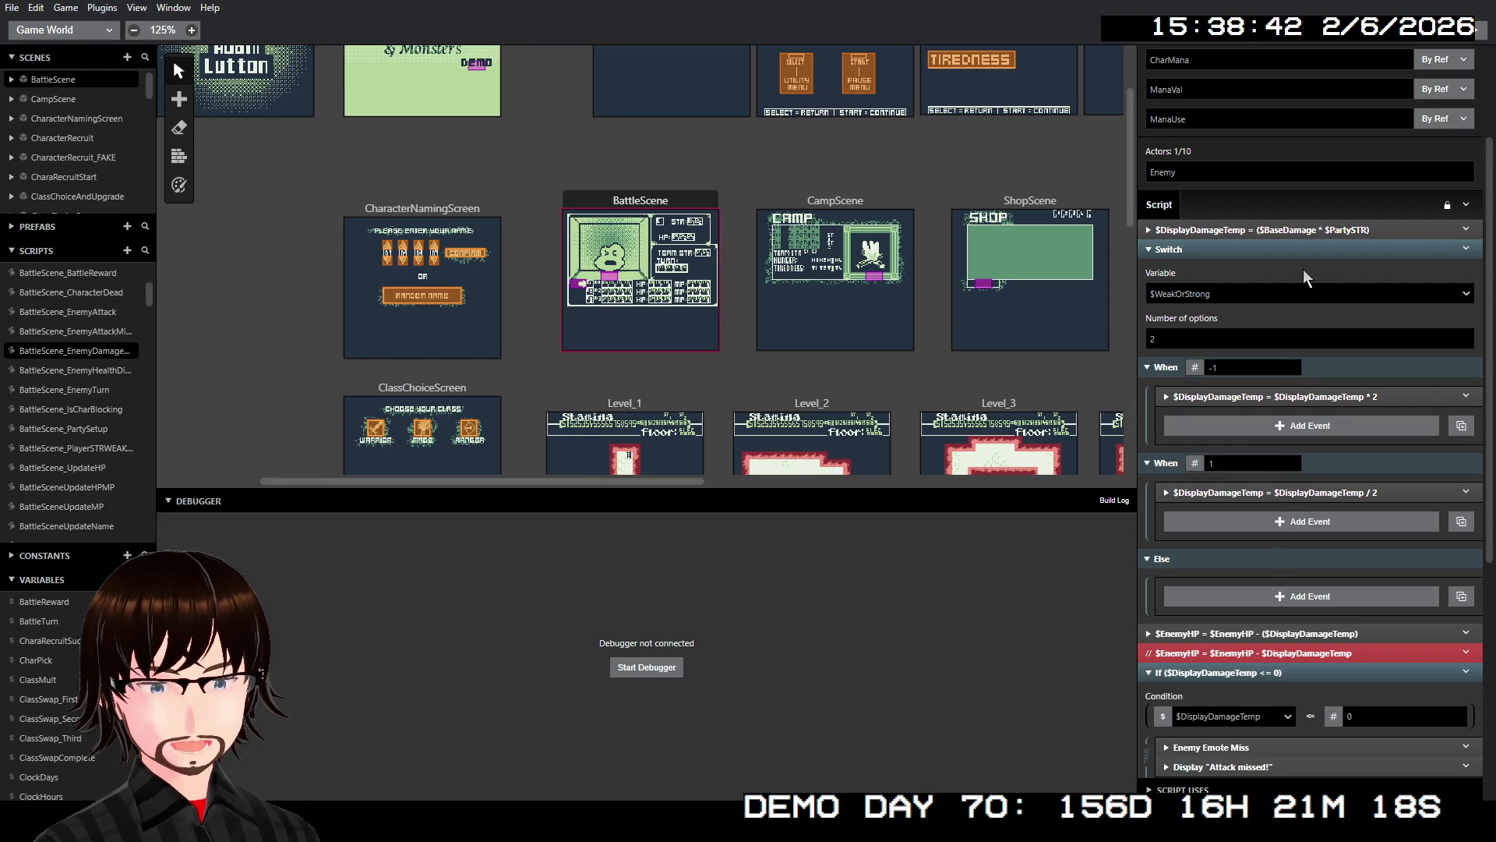
{"action": "right_click", "coordinate": [1313, 248]}
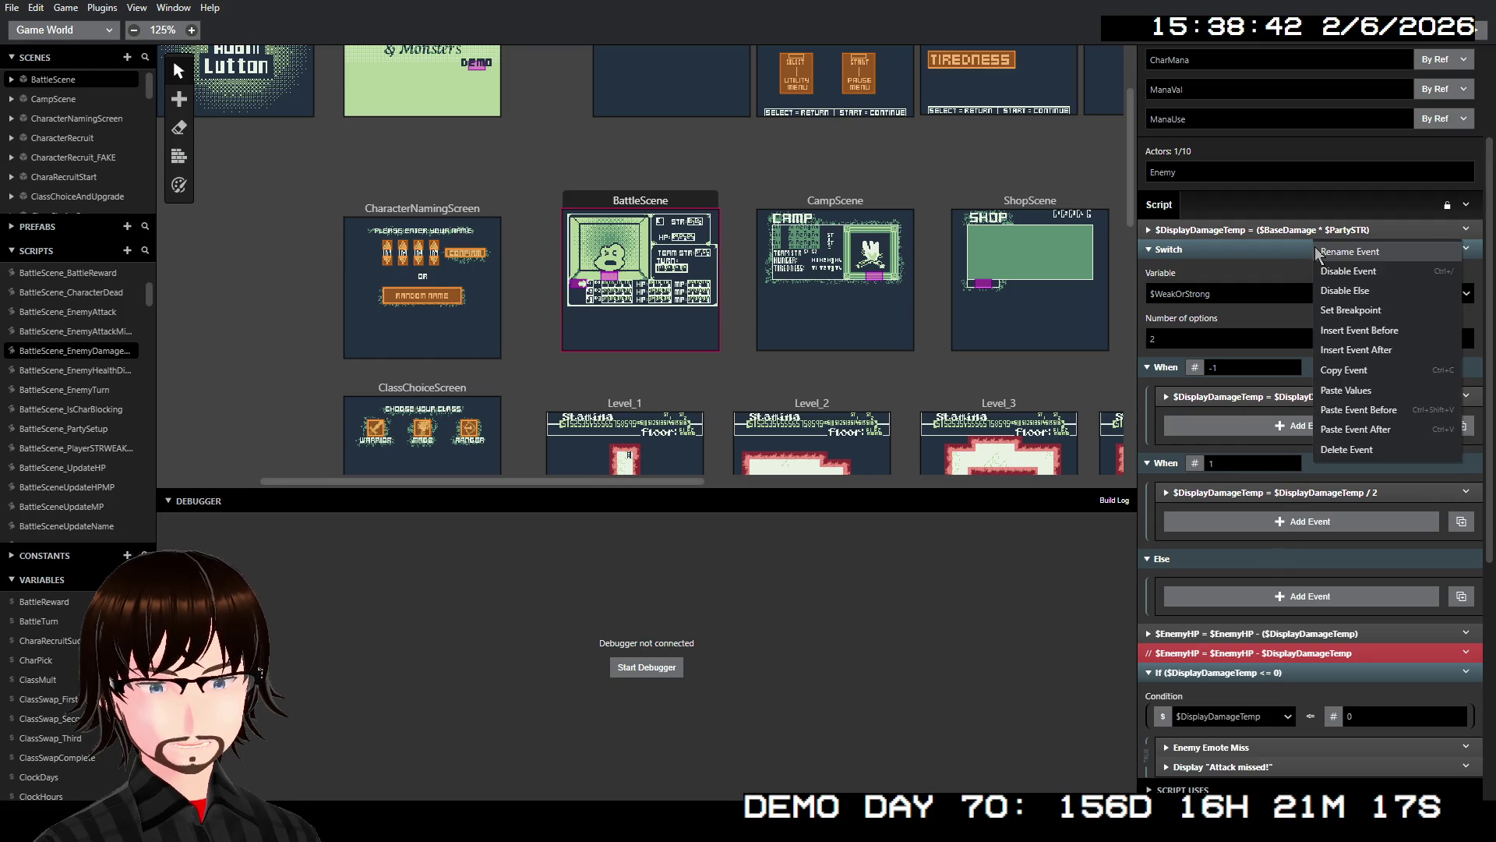
{"action": "left_click", "coordinate": [1348, 297]}
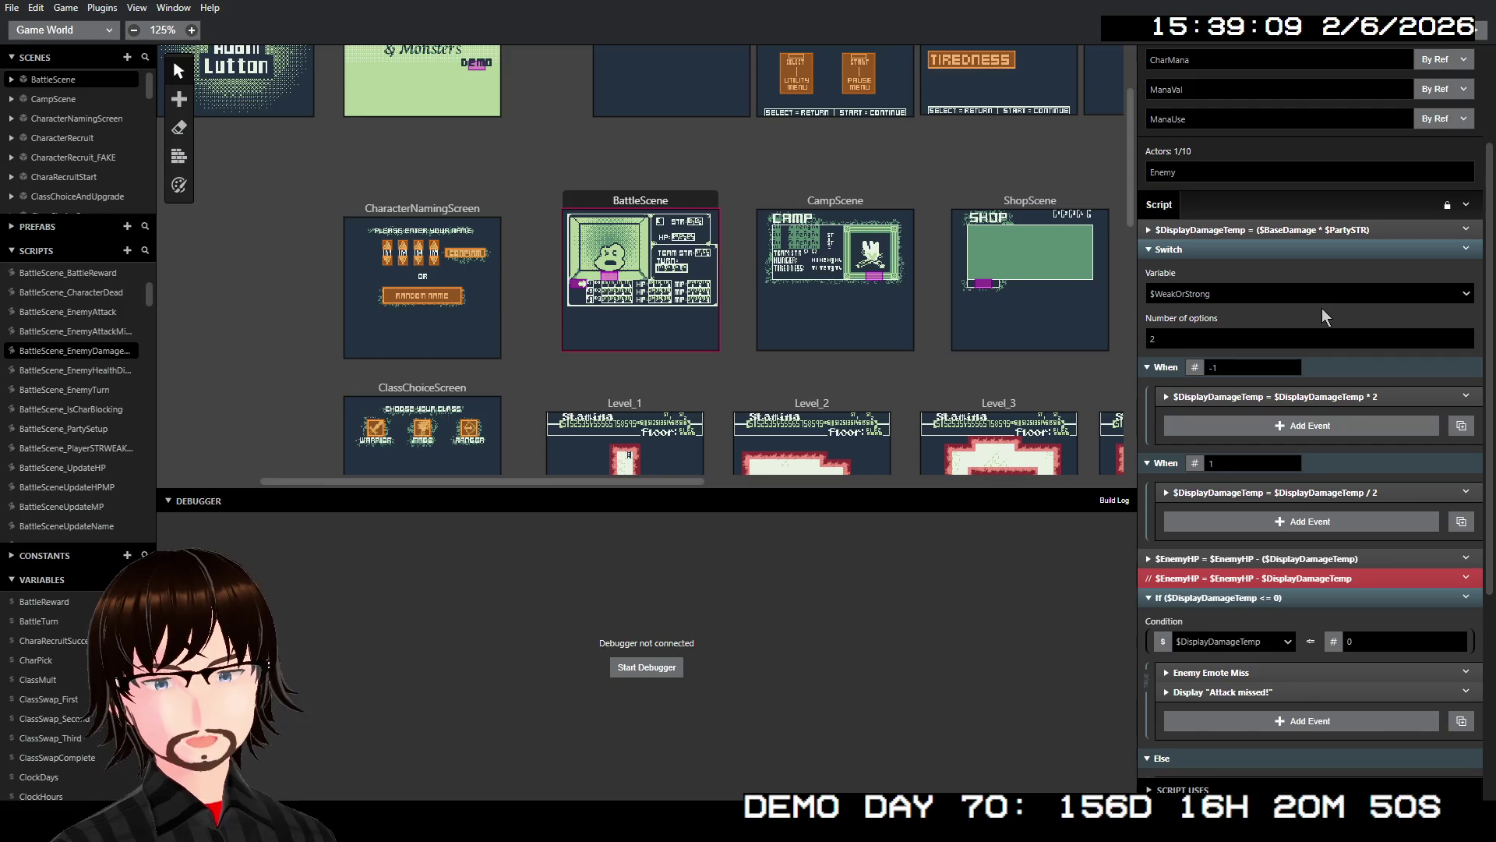
{"action": "scroll", "coordinate": [1323, 315], "scroll_direction": "down", "scroll_amount": 5}
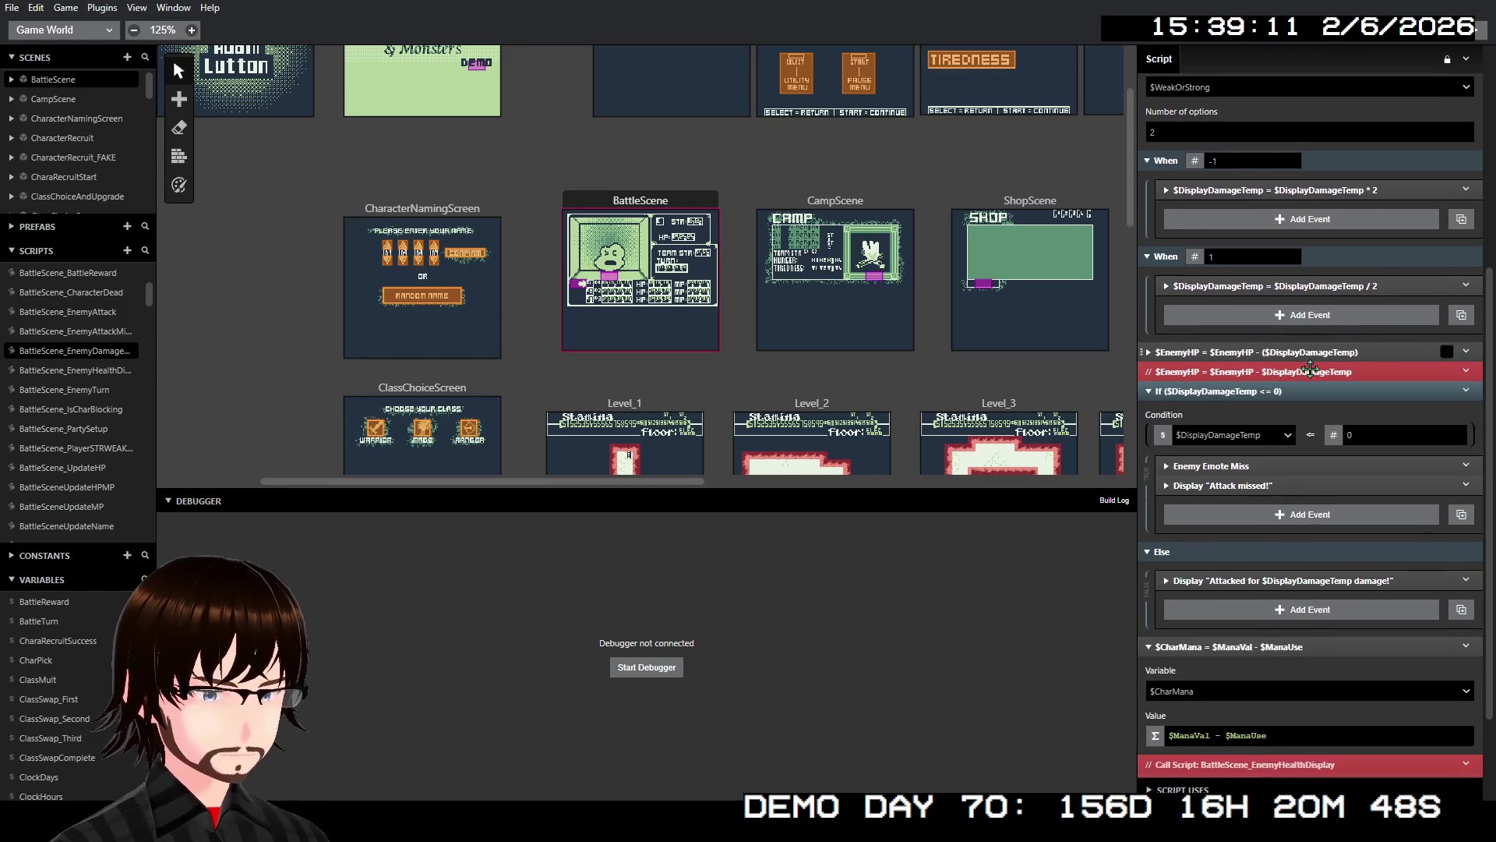
{"action": "scroll", "coordinate": [1309, 374], "scroll_direction": "up", "scroll_amount": 5}
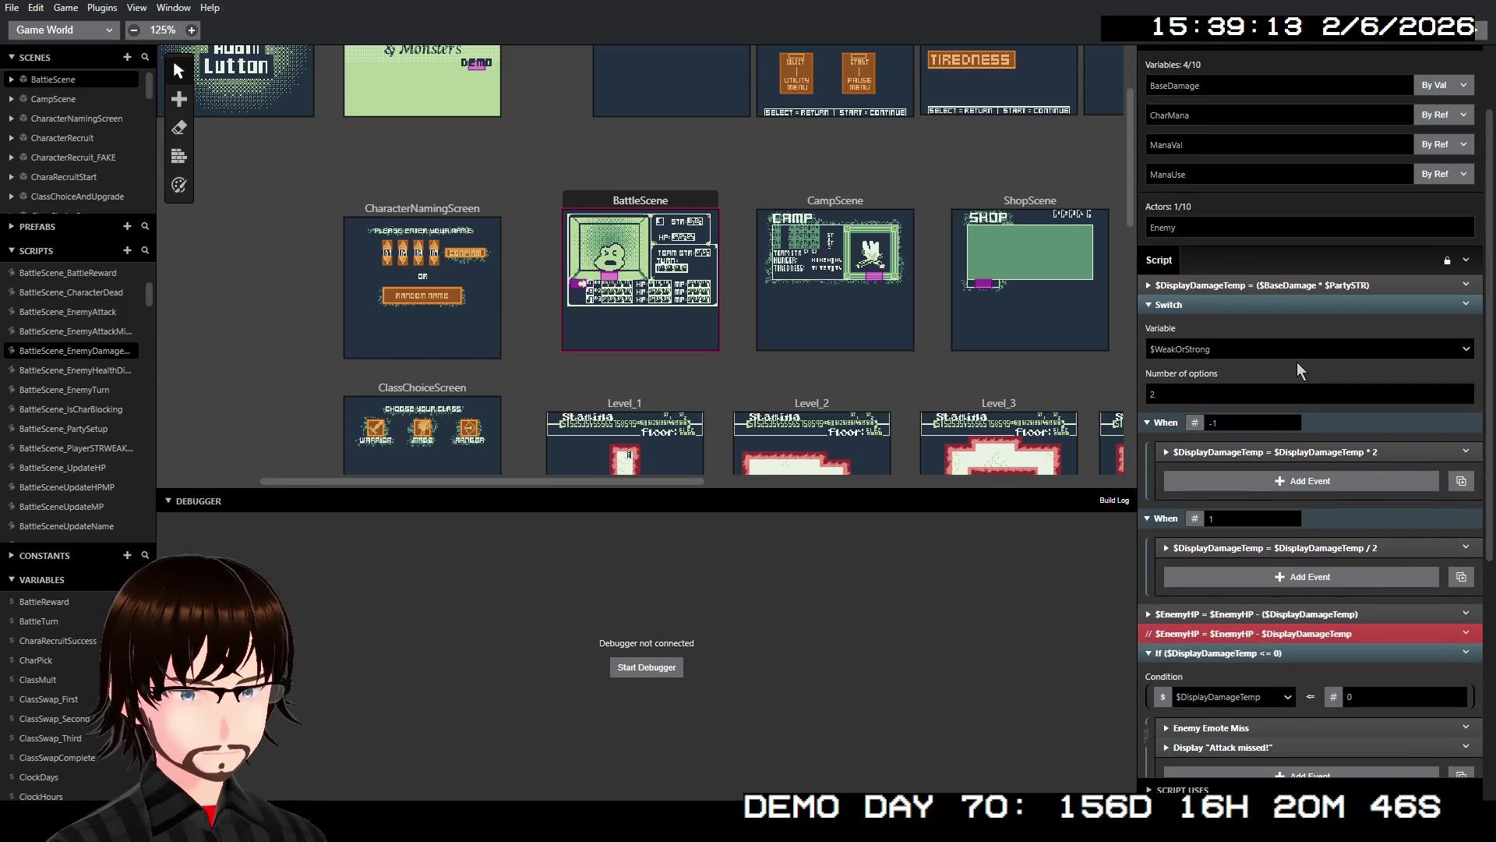
{"action": "scroll", "coordinate": [1298, 369], "scroll_direction": "down", "scroll_amount": 3}
{"action": "scroll", "coordinate": [1297, 370], "scroll_direction": "up", "scroll_amount": 5}
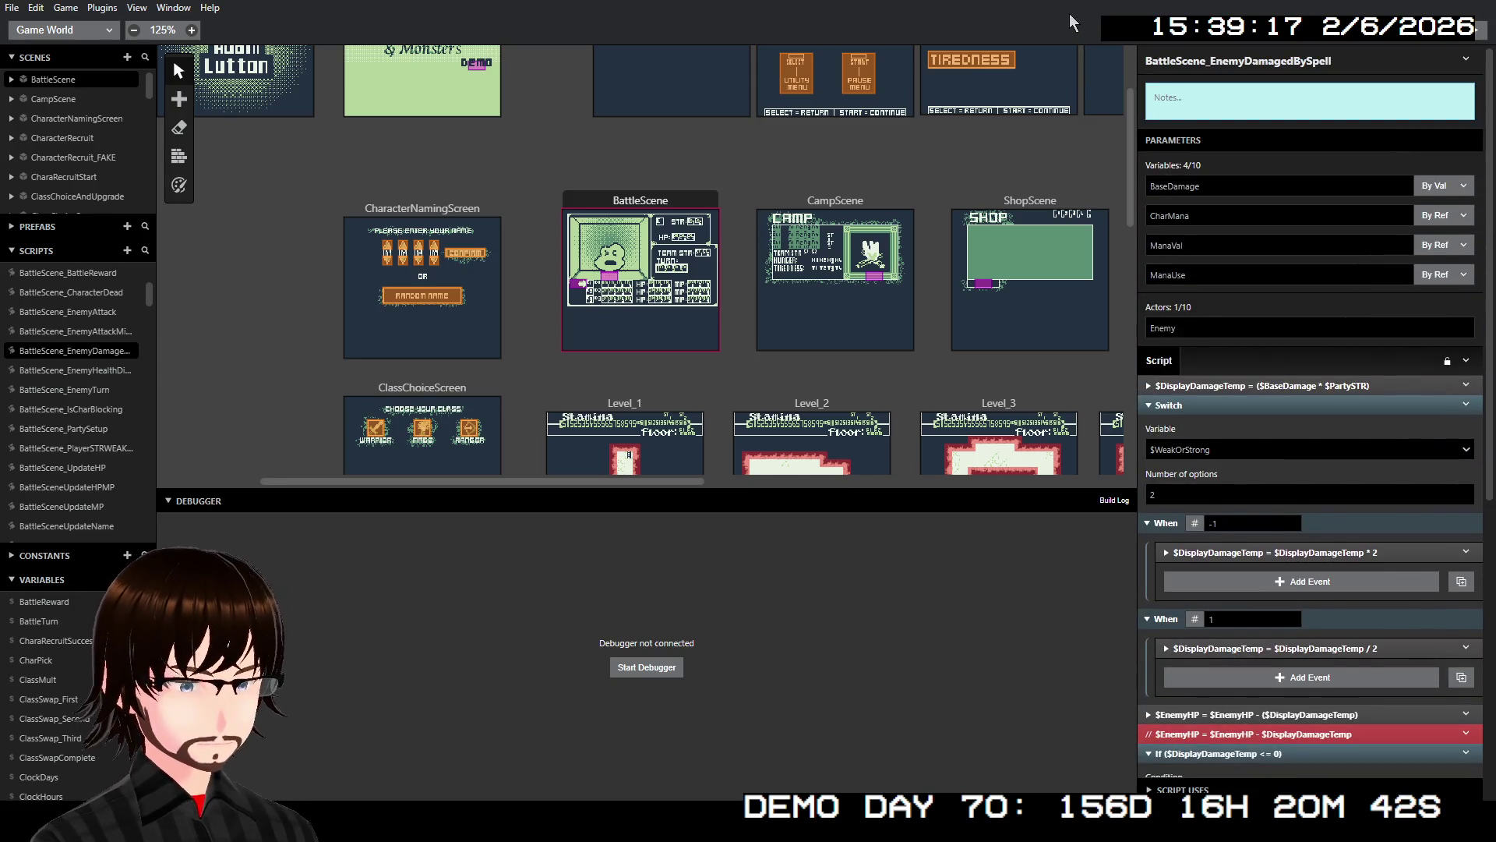
- Build the game in the debugger and start a New Game, confirming the player name
{"action": "key", "text": "ctrl+b"}
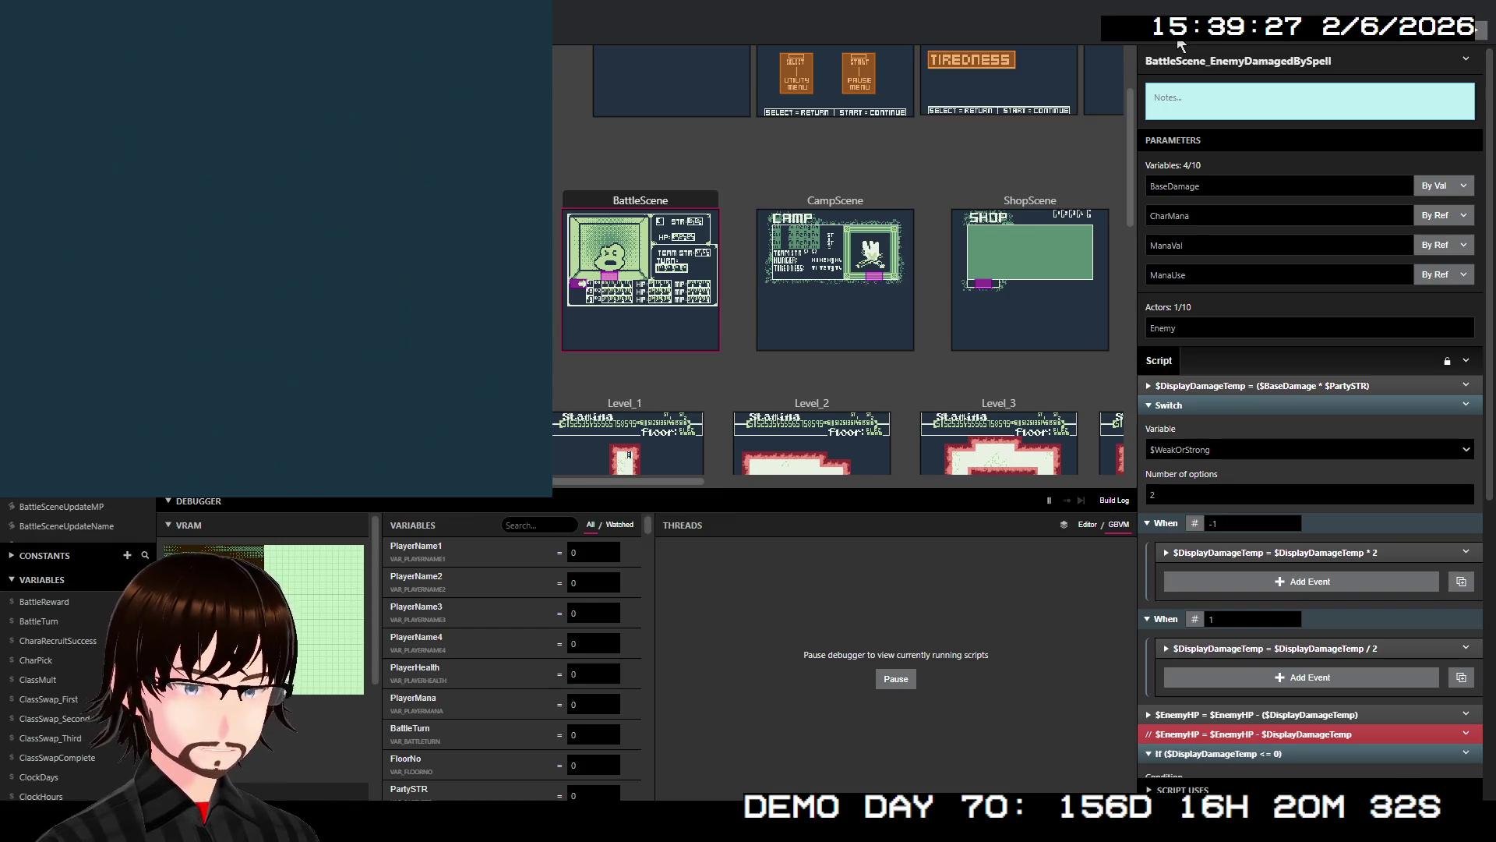
{"action": "key", "text": "z"}
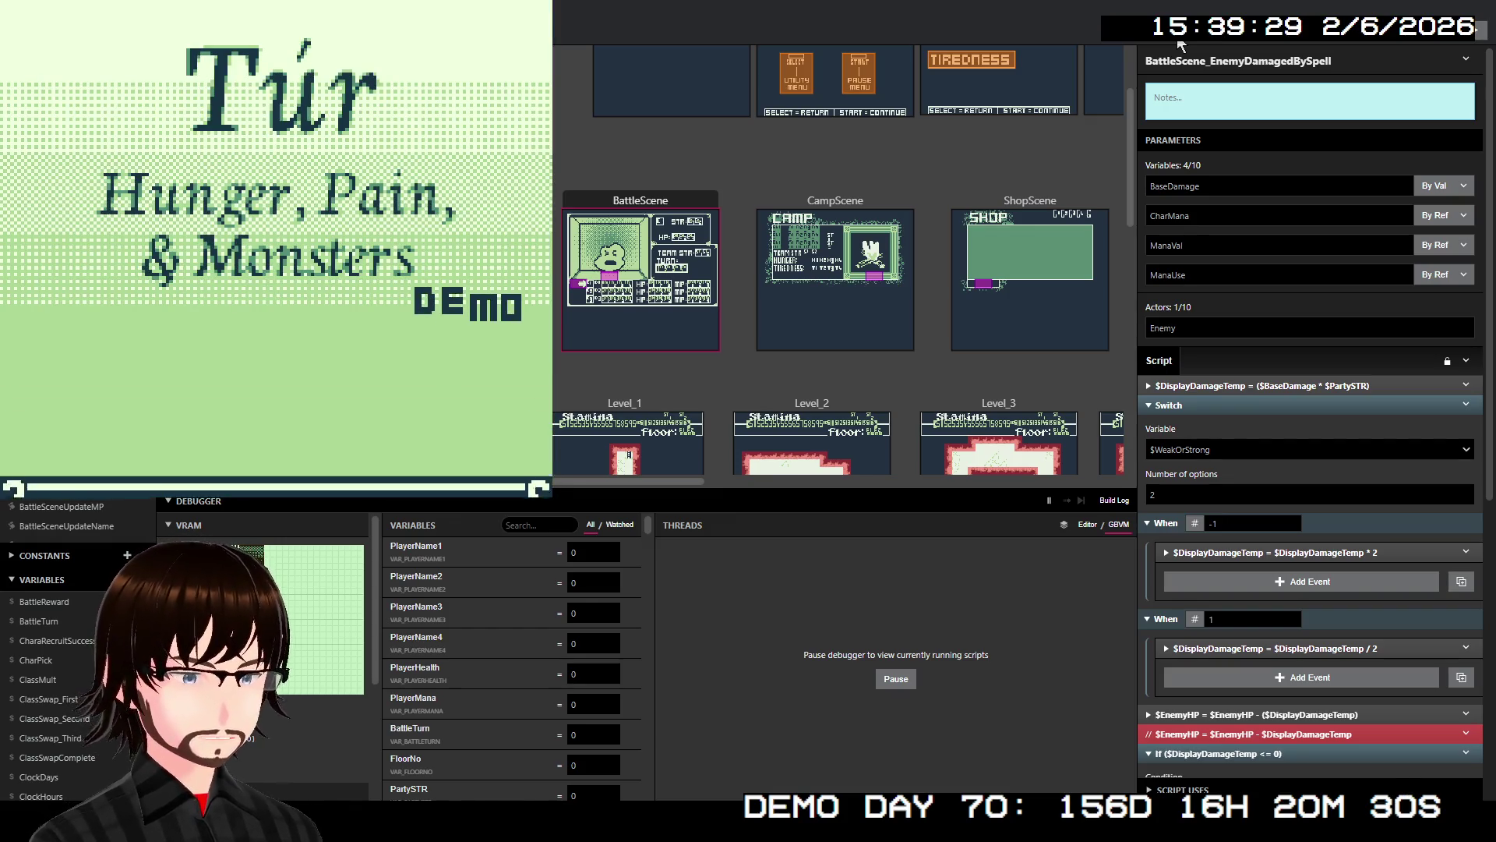
{"action": "key", "text": "Return"}
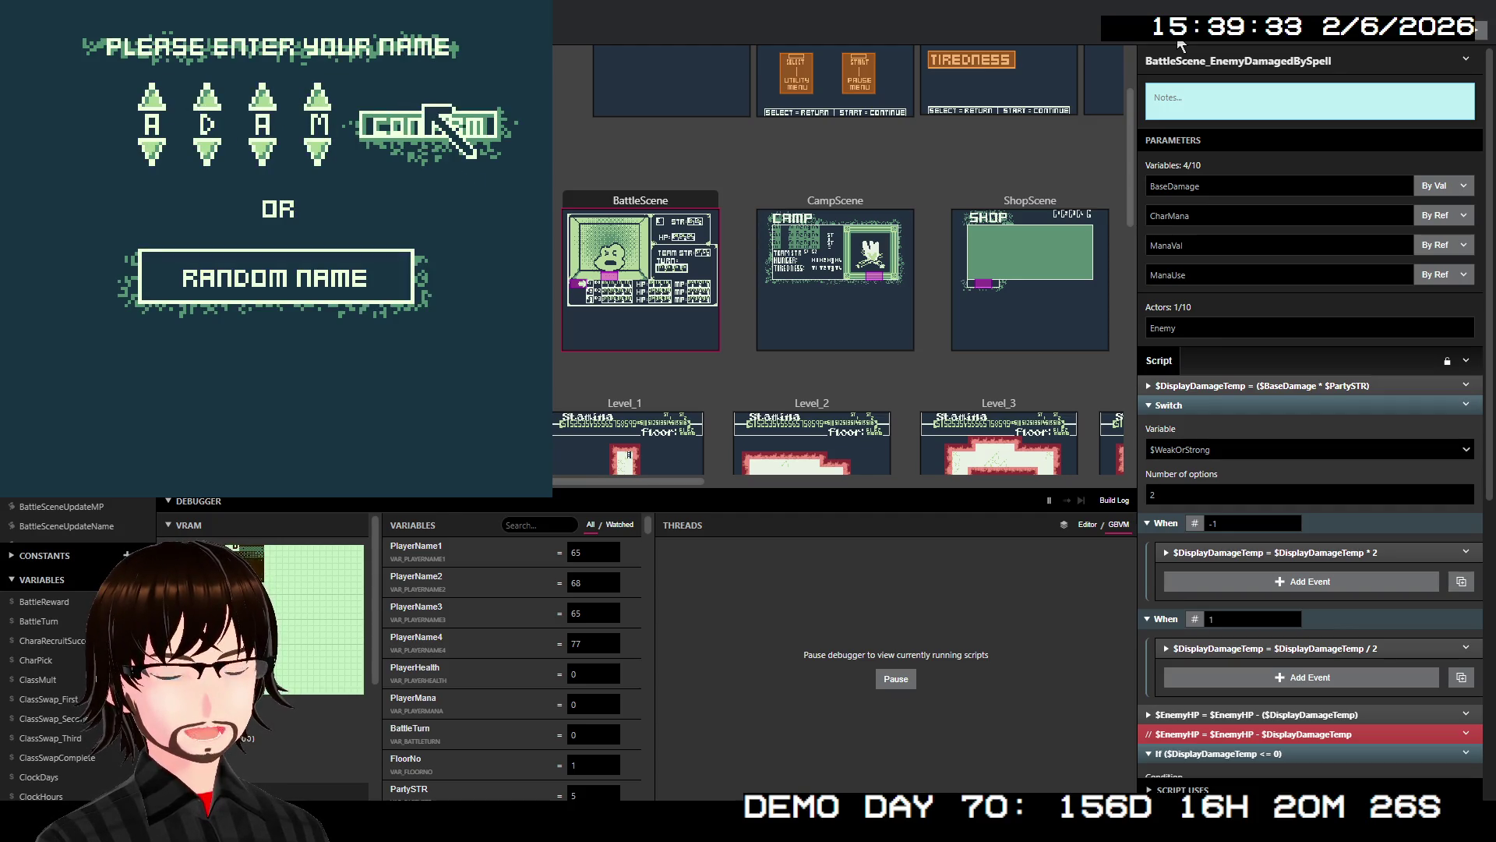
{"action": "key", "text": "z"}
{"action": "key", "text": "z"}
{"action": "key", "text": "z"}
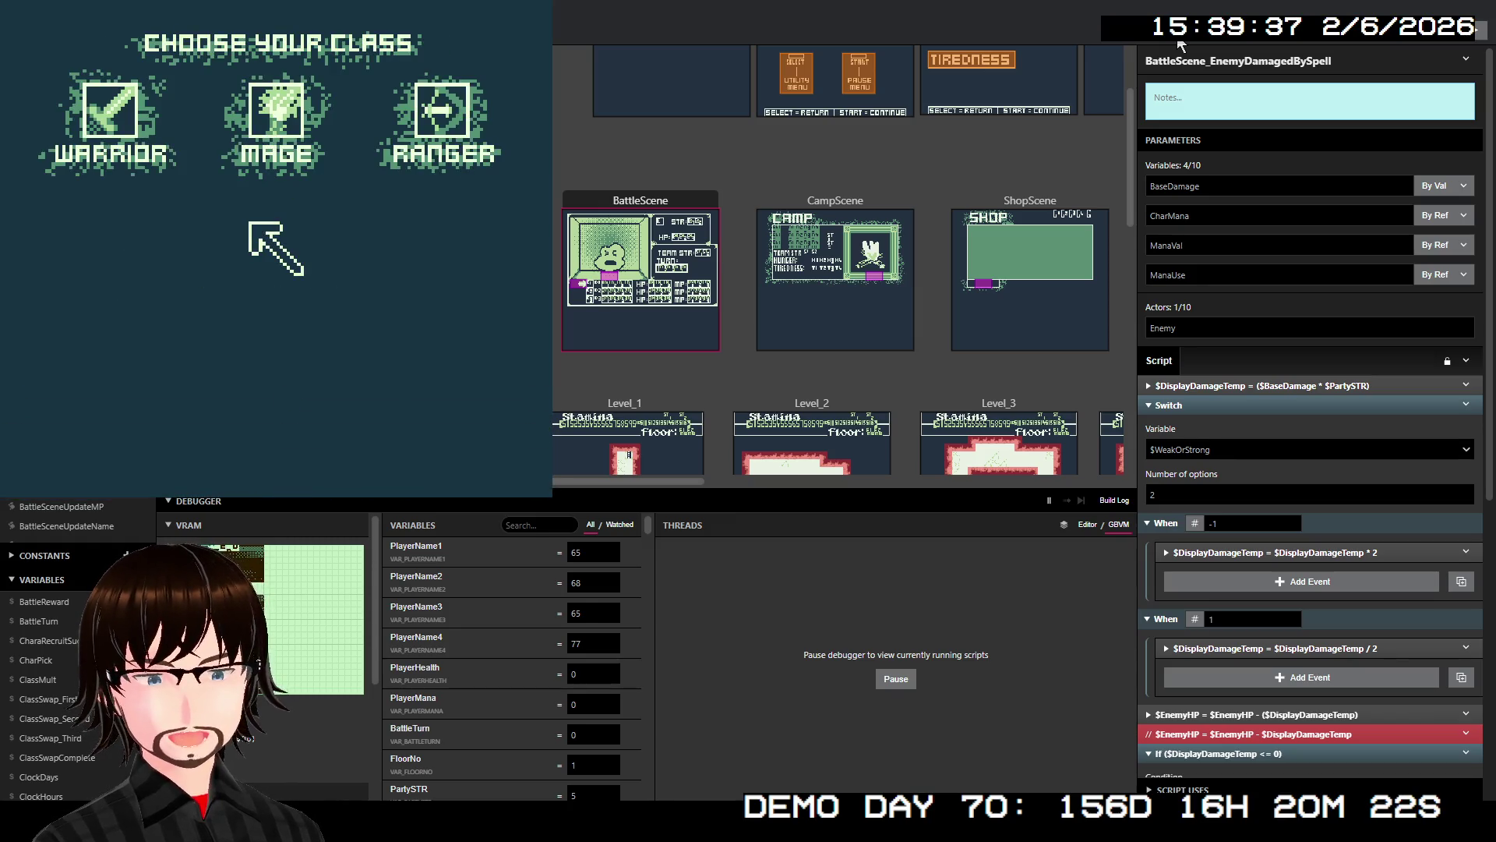
- Choose the Mage class with the FIRE skill, then filter debugger variables by 'players'
{"action": "key", "text": "Left"}
{"action": "key", "text": "Up"}
{"action": "key", "text": "Right"}
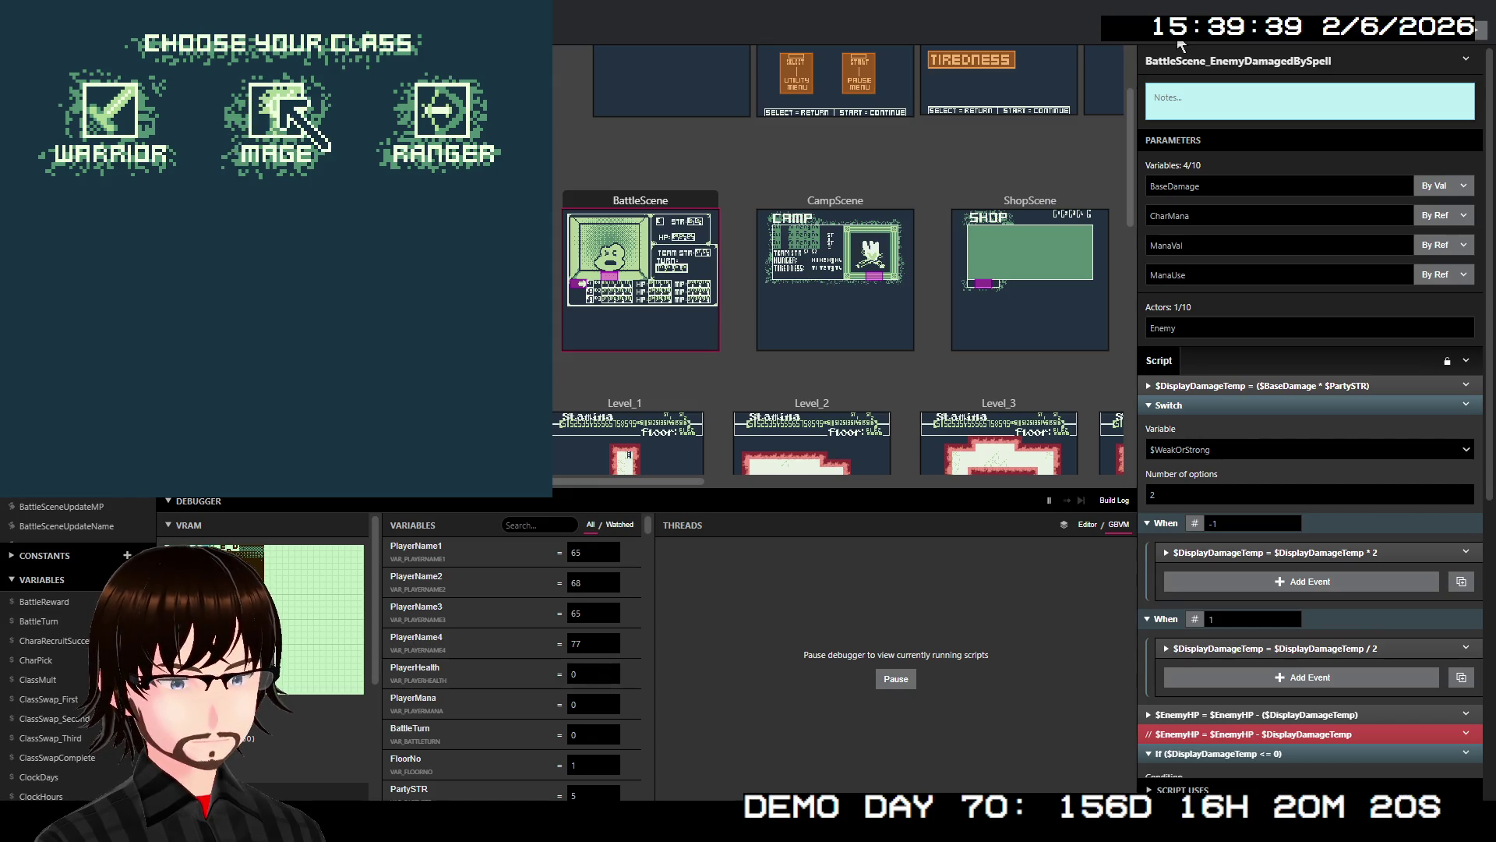
{"action": "key", "text": "z"}
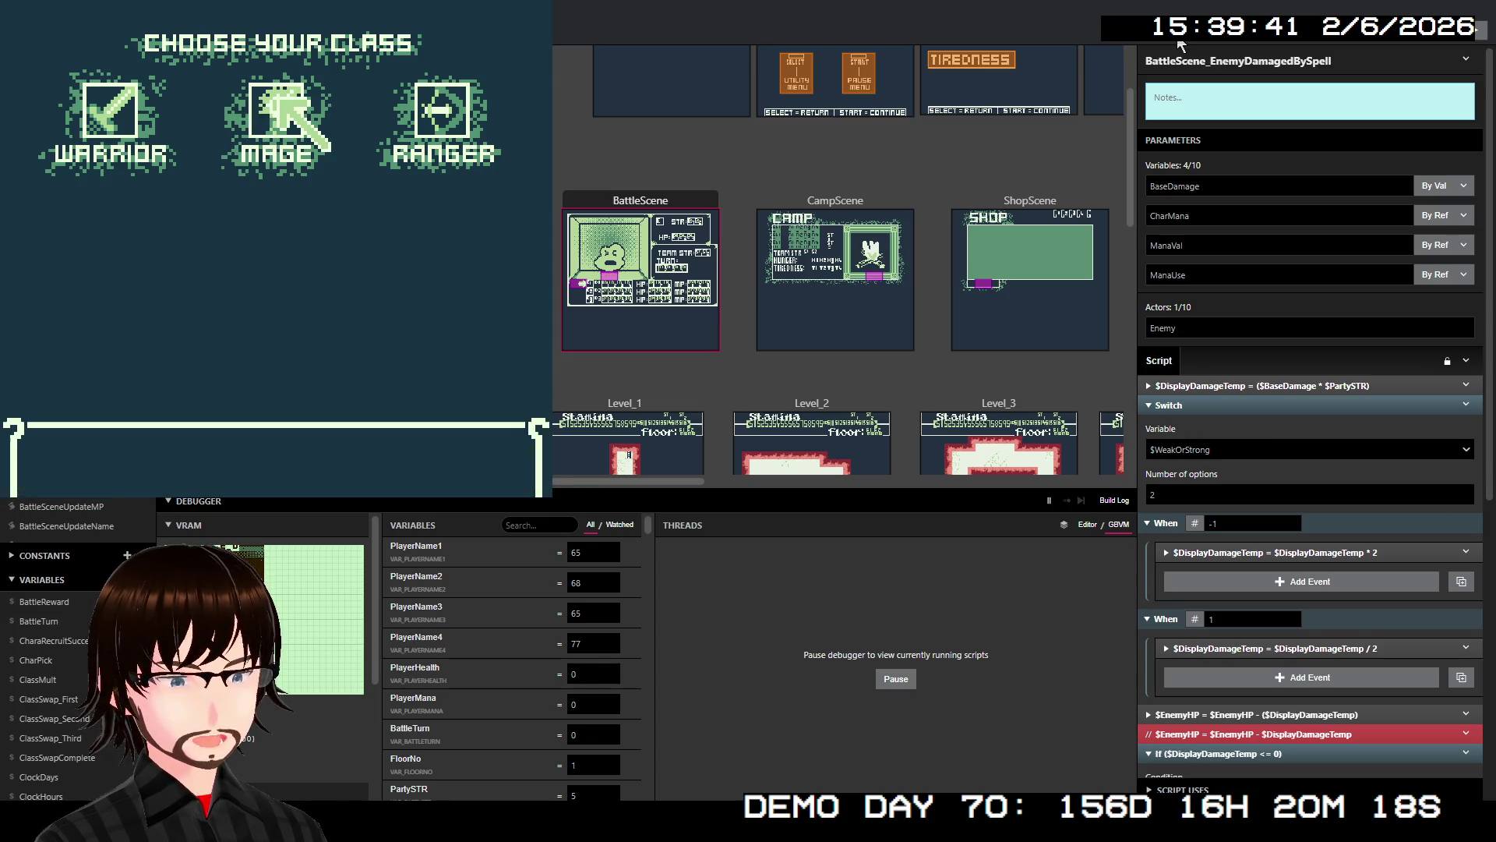
{"action": "key", "text": "z"}
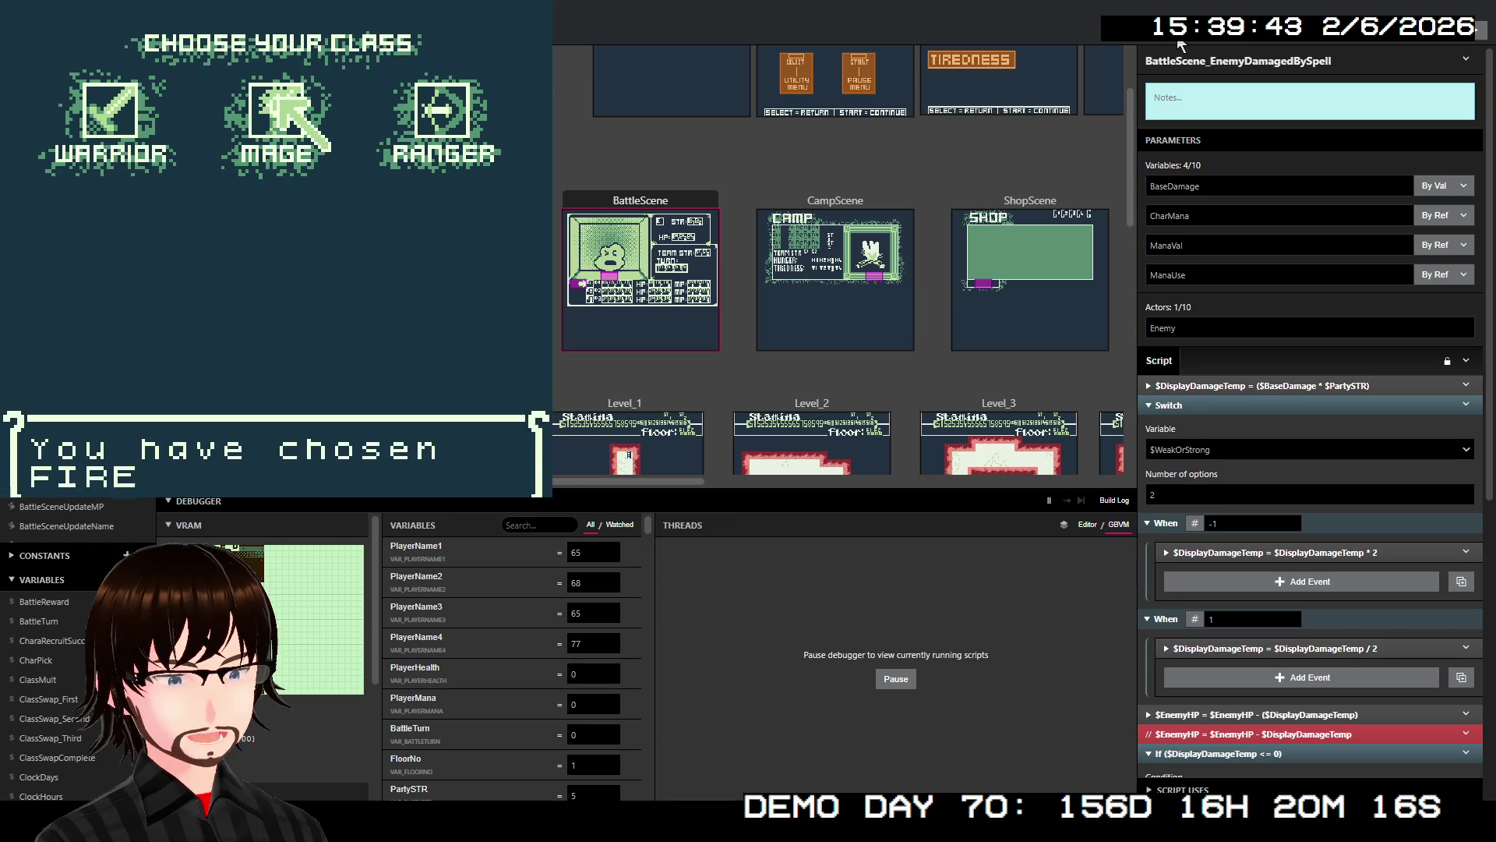
{"action": "key", "text": "z"}
{"action": "left_click", "coordinate": [533, 524]}
{"action": "type", "text": "play"}
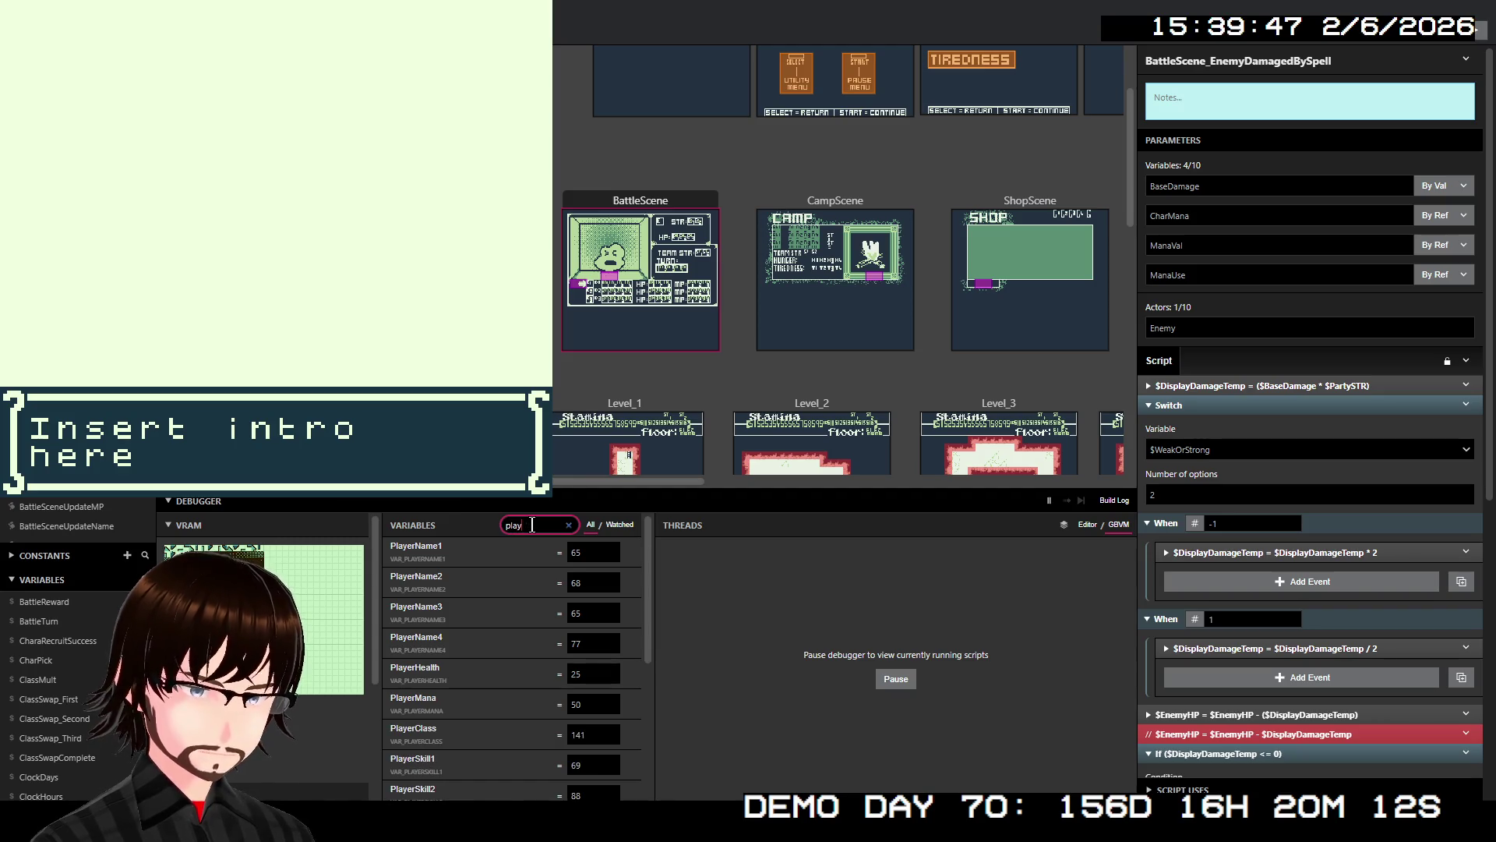
{"action": "type", "text": "ers"}
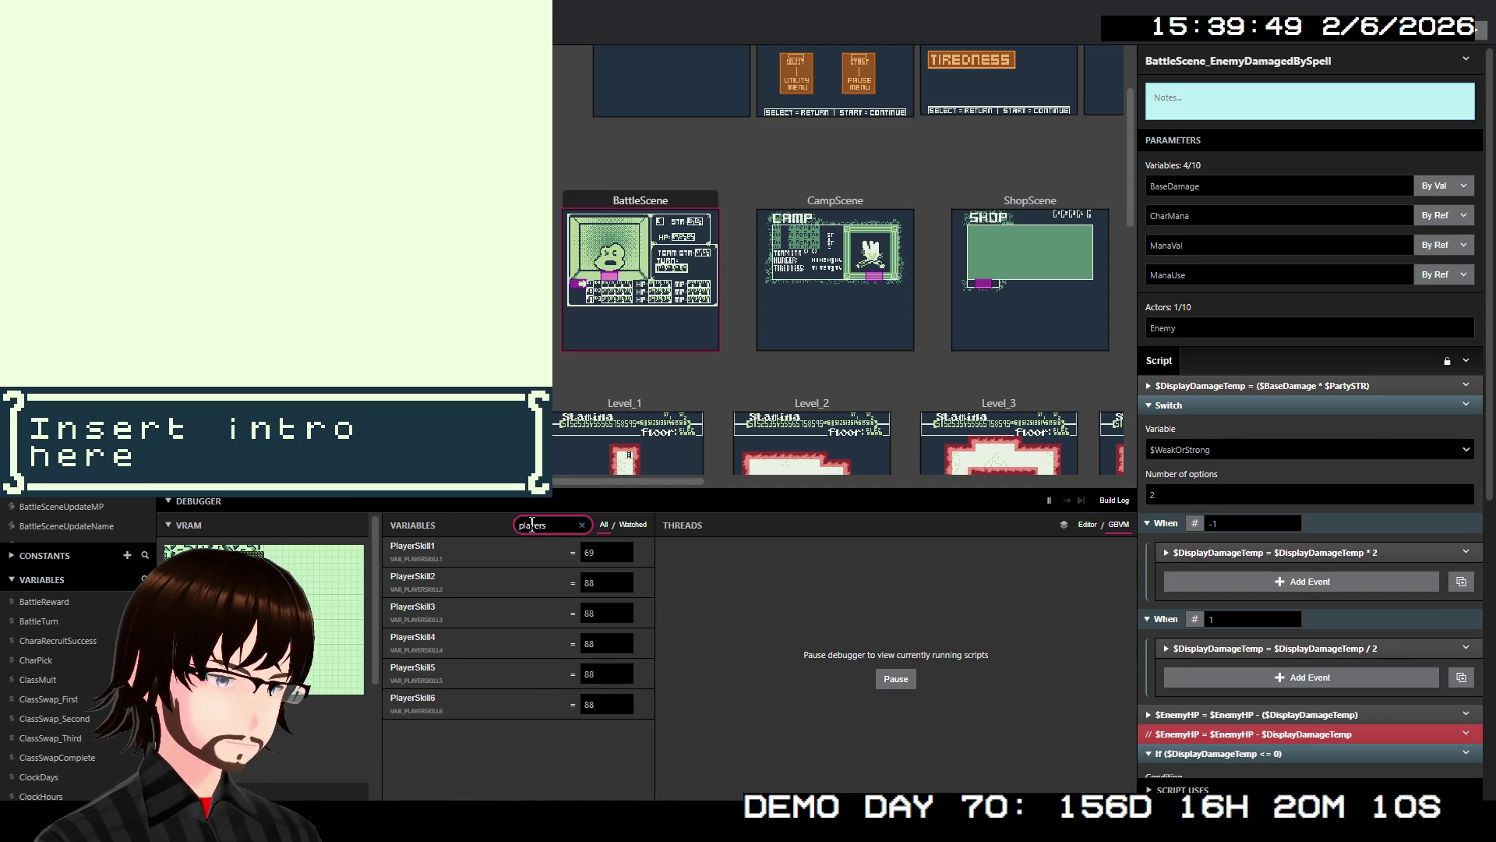
- Set PlayerSkill2 and PlayerSkill3 to 69 in the debugger Variables list
{"action": "double_click", "coordinate": [582, 586]}
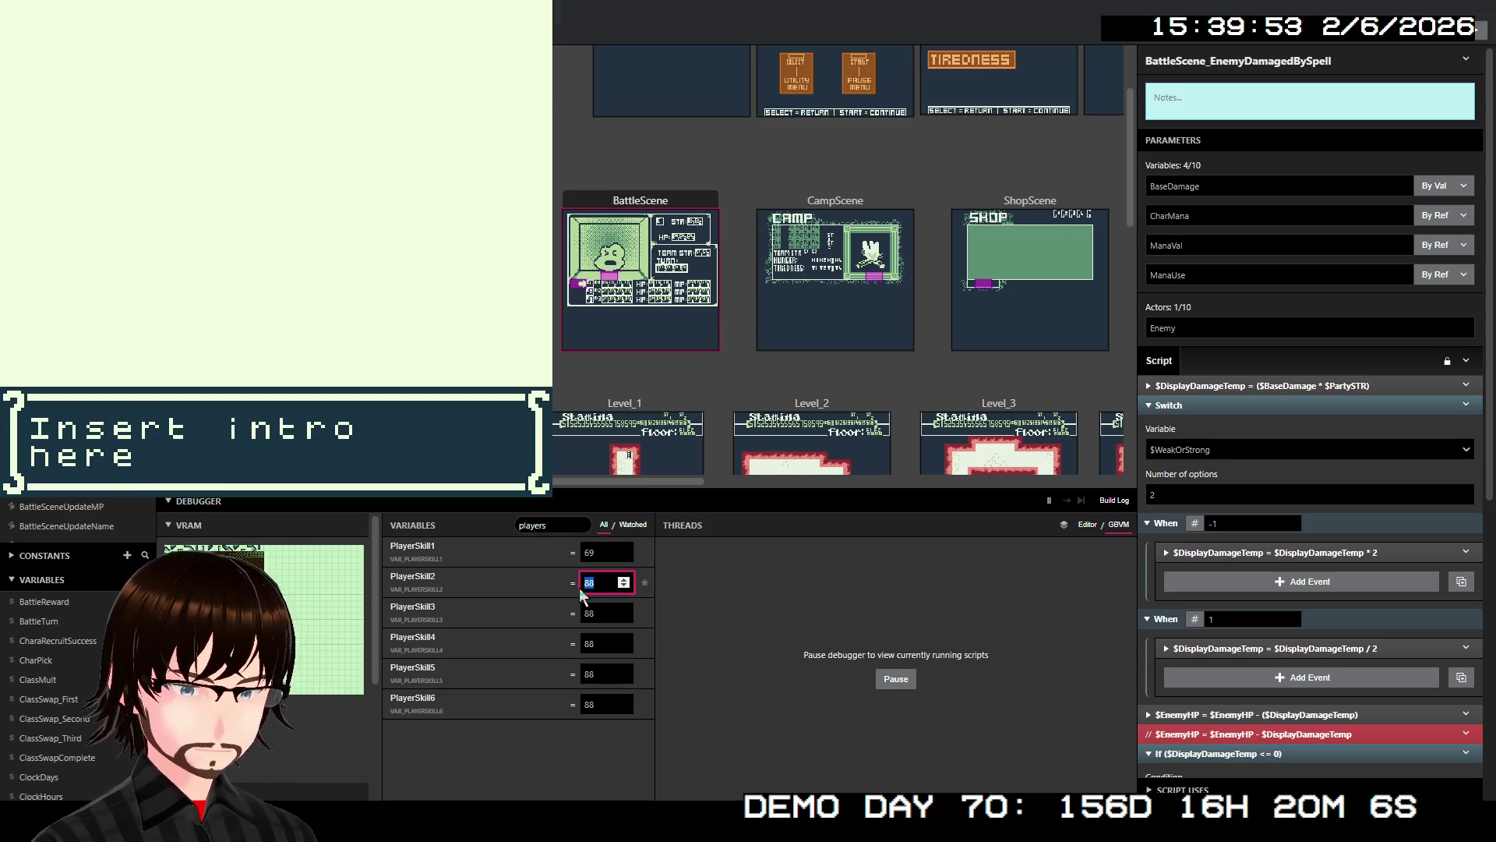
{"action": "type", "text": "59"}
{"action": "left_click_drag", "start_coordinate": [608, 580], "coordinate": [564, 592]}
{"action": "type", "text": "69"}
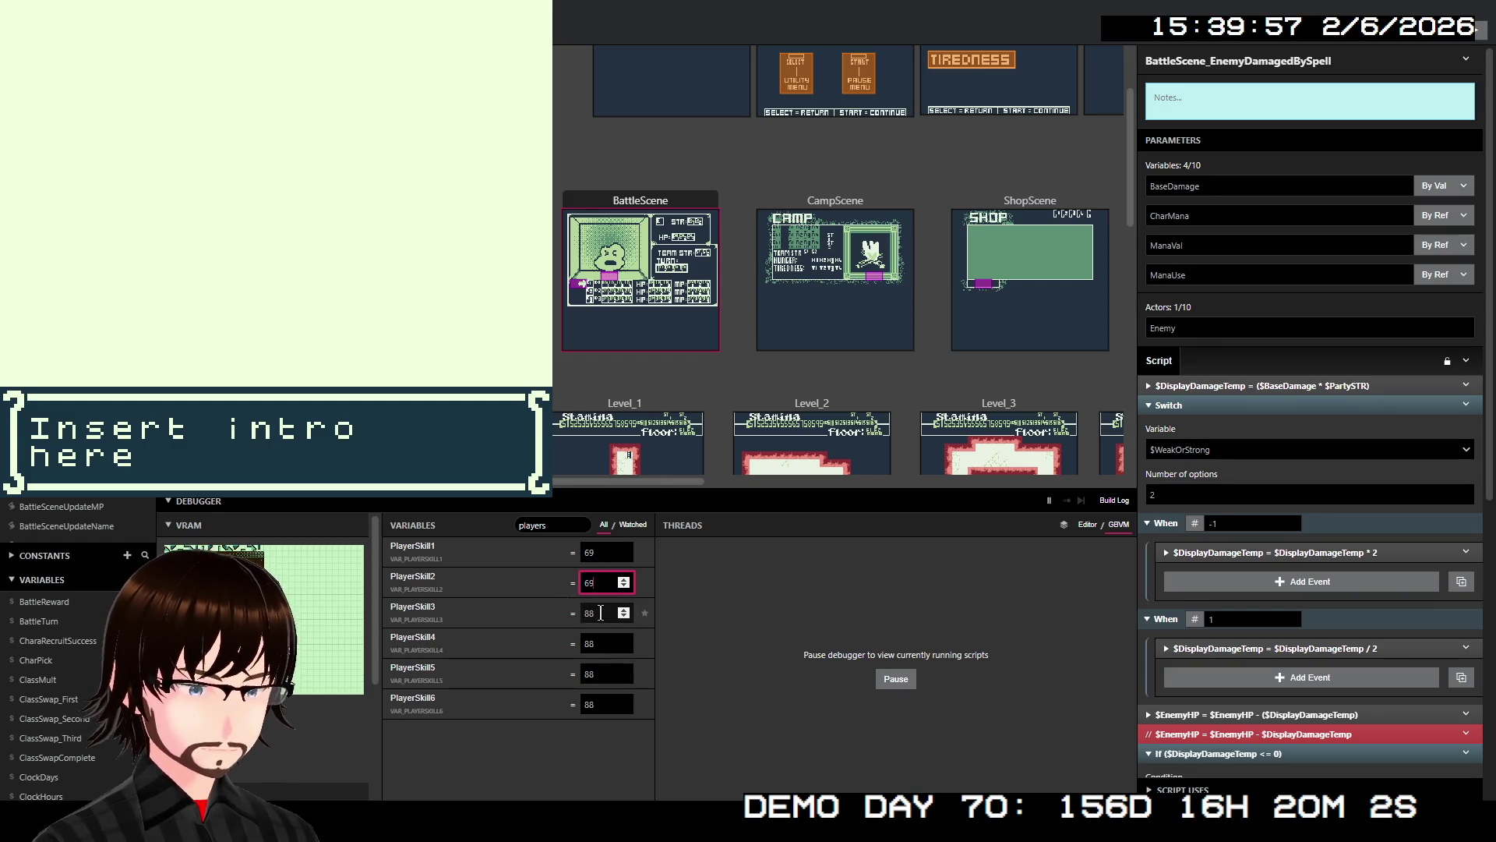
{"action": "double_click", "coordinate": [596, 614]}
{"action": "type", "text": "69"}
- Set PlayerSkill4, PlayerSkill5 and PlayerSkill6 to 69, then clear the variable search
{"action": "double_click", "coordinate": [588, 642]}
{"action": "type", "text": "69"}
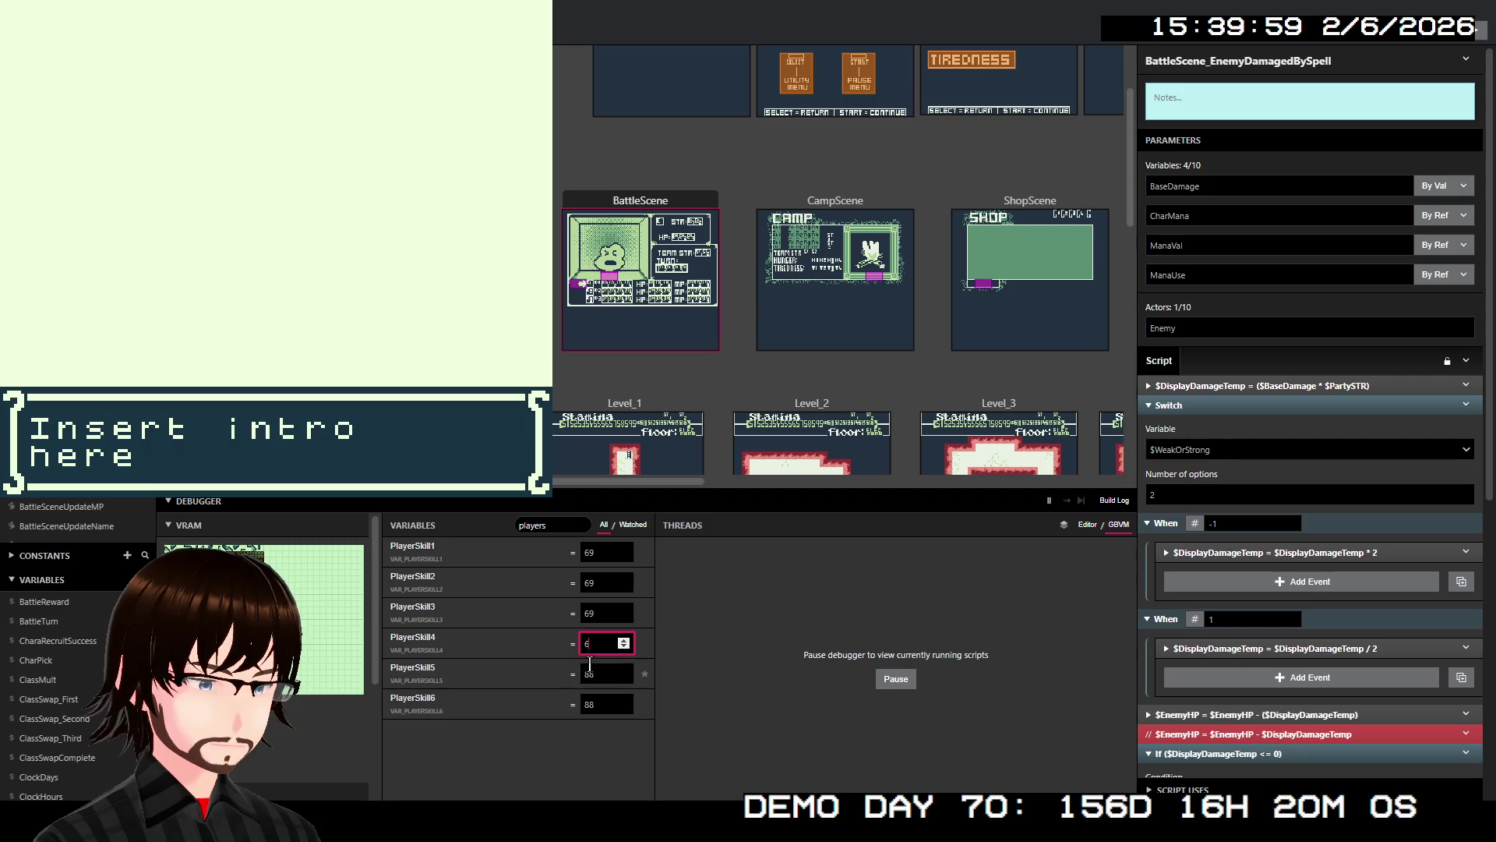
{"action": "double_click", "coordinate": [581, 674]}
{"action": "type", "text": "69"}
{"action": "left_click", "coordinate": [599, 704]}
{"action": "type", "text": "9"}
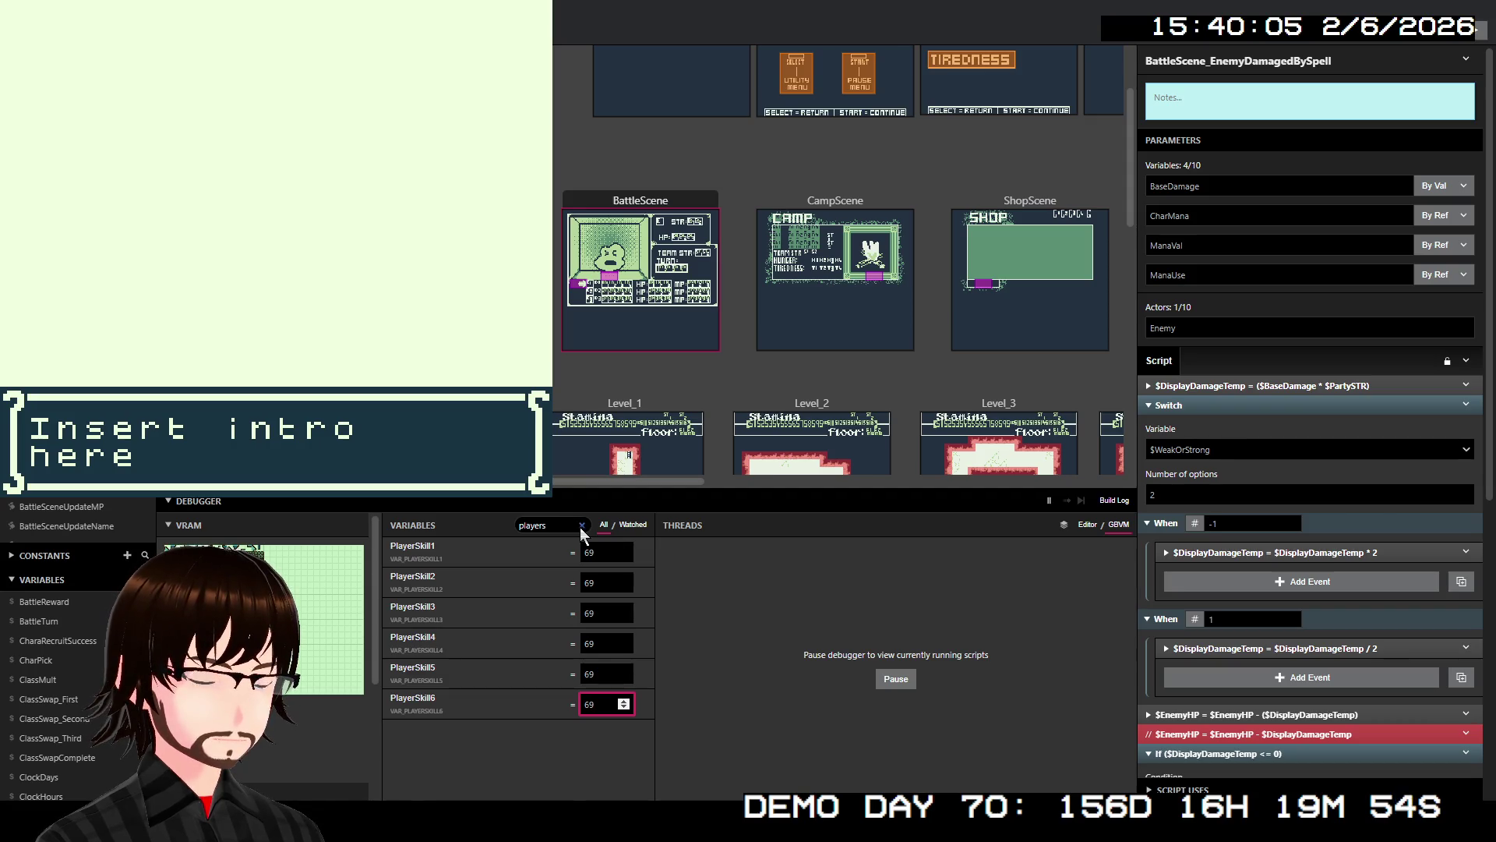
{"action": "left_click", "coordinate": [581, 526]}
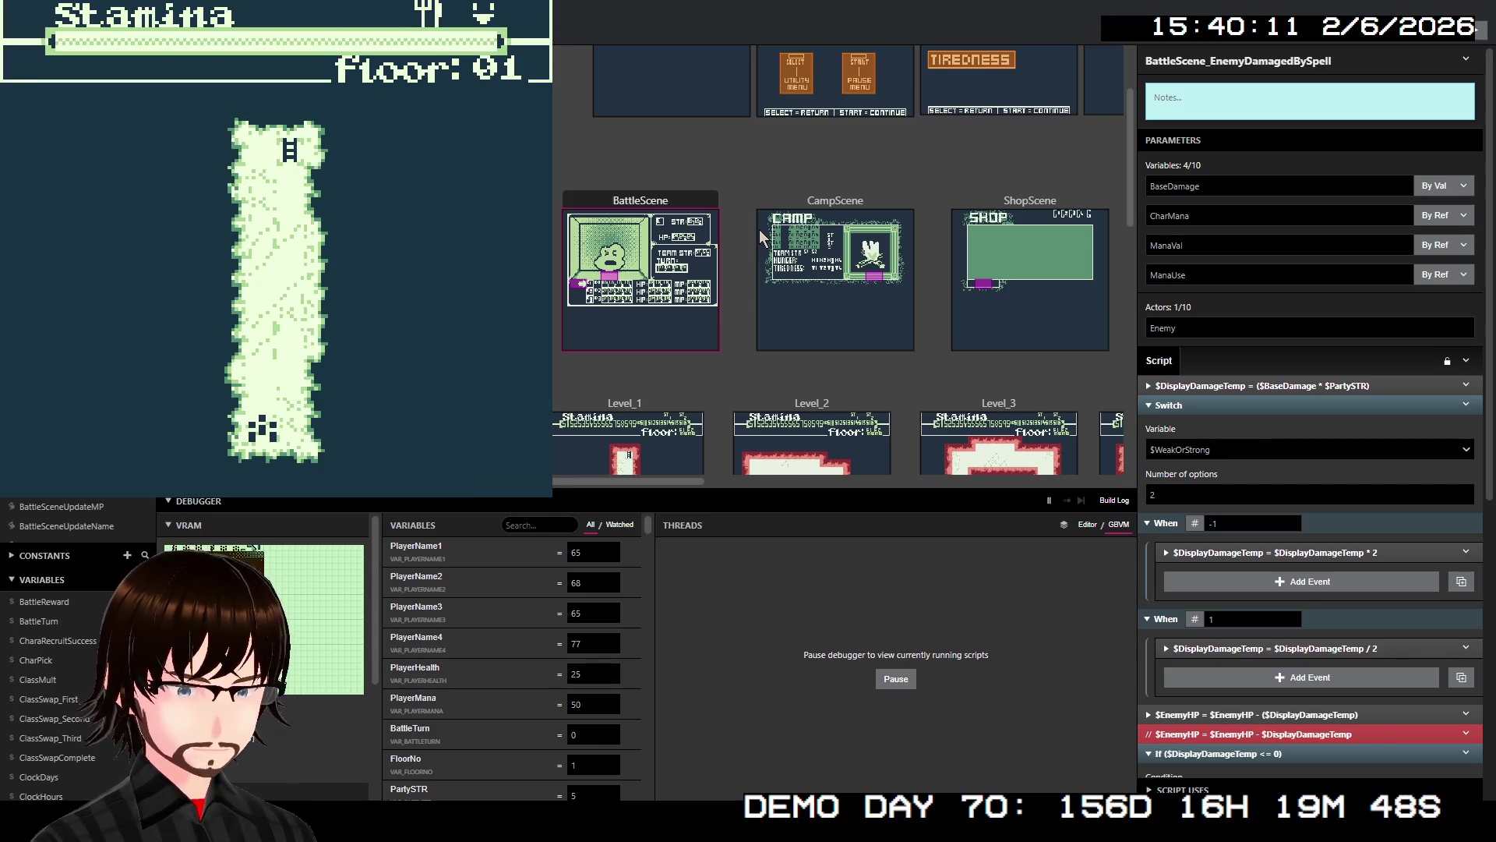
- Walk the player up the corridor to the next floor and left into a battle
{"action": "key", "text": "Up"}
{"action": "key", "text": "Up"}
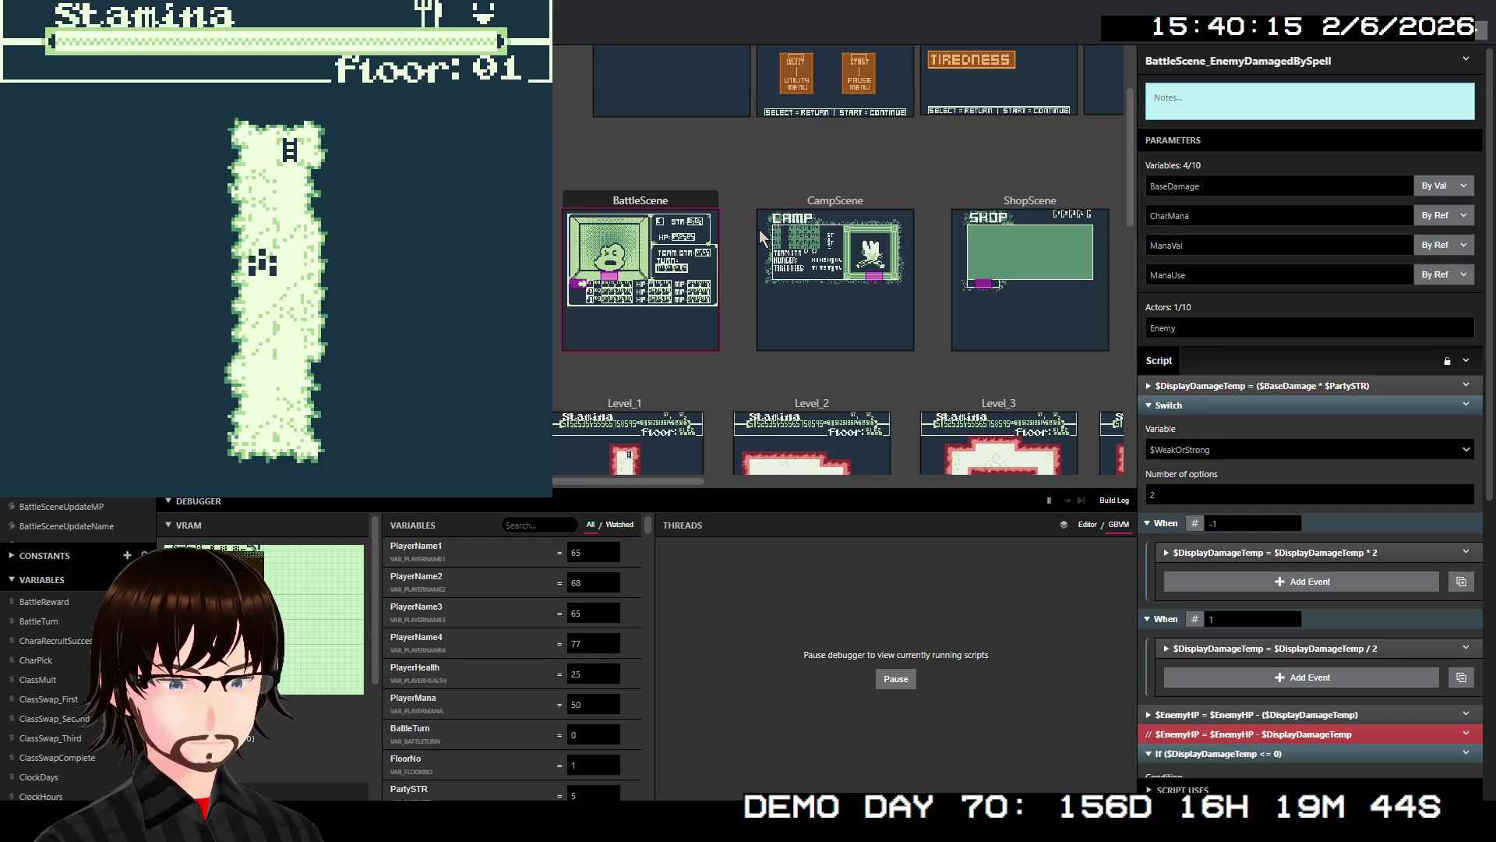
{"action": "key", "text": "Up"}
{"action": "key", "text": "Up"}
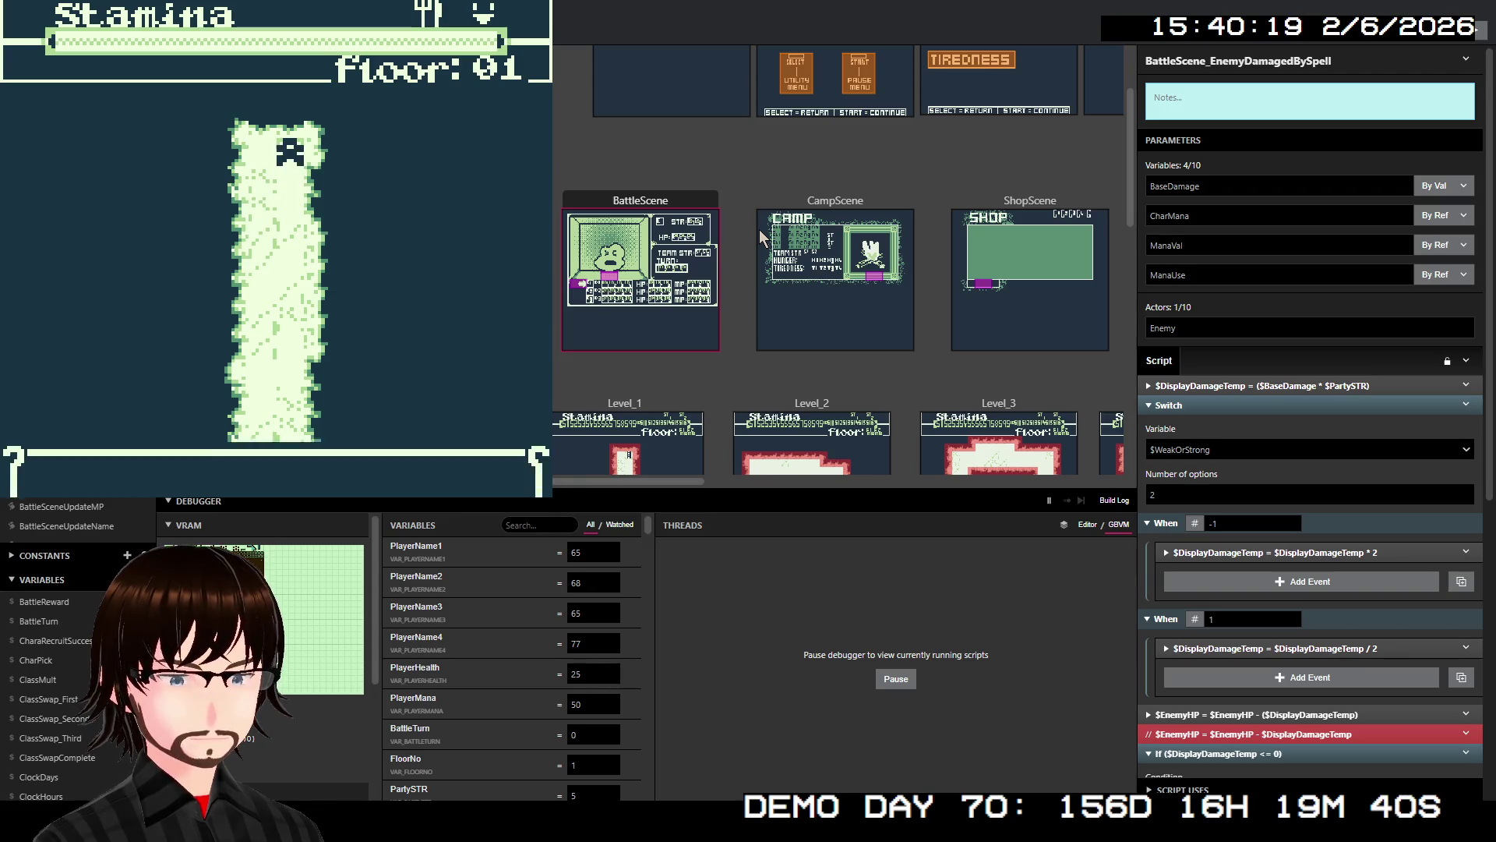
{"action": "key", "text": "z"}
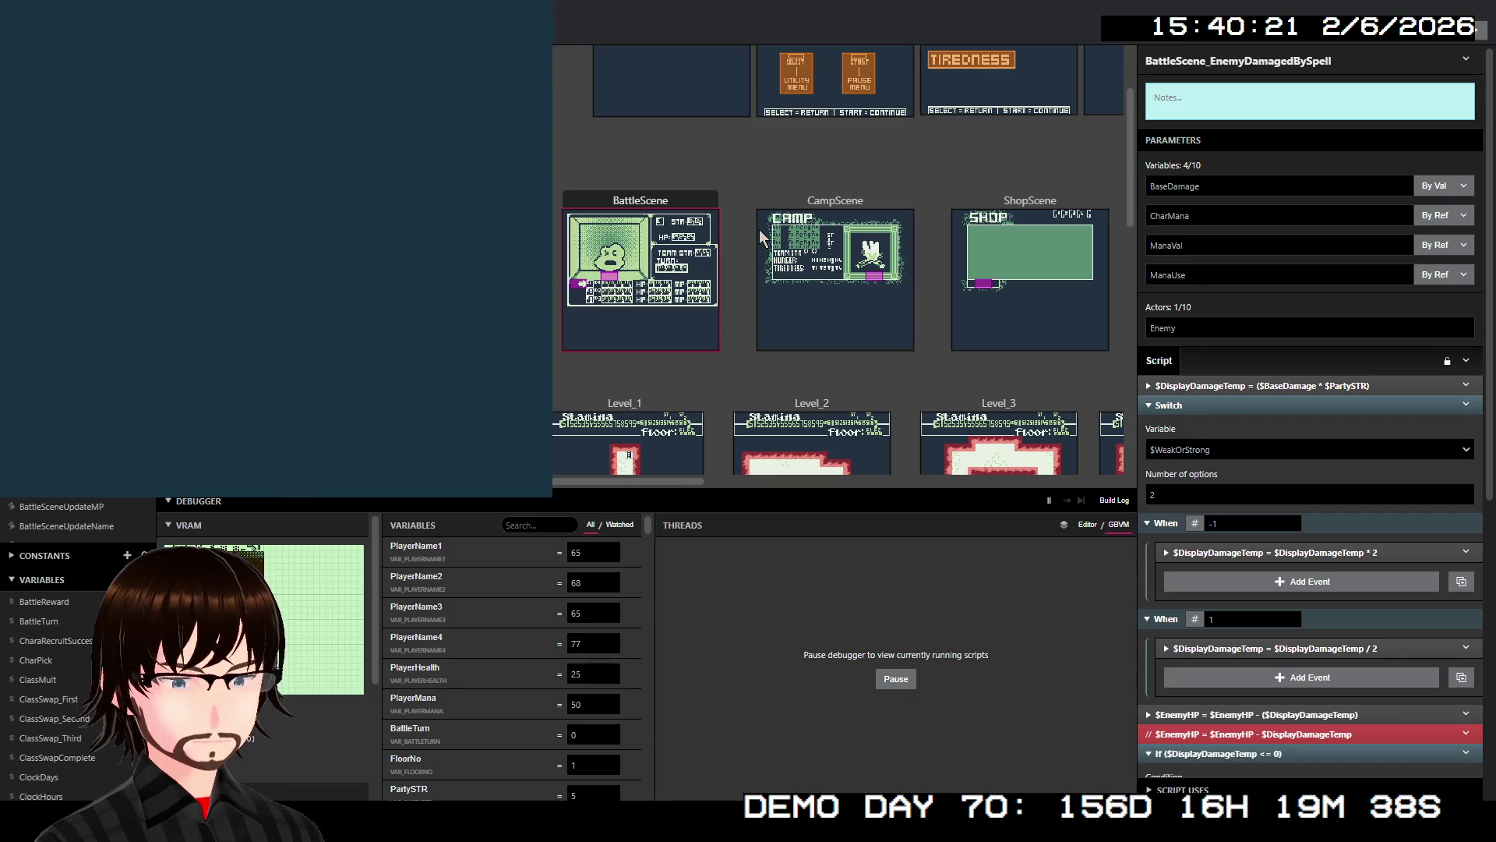
{"action": "key", "text": "Left"}
{"action": "key", "text": "Left"}
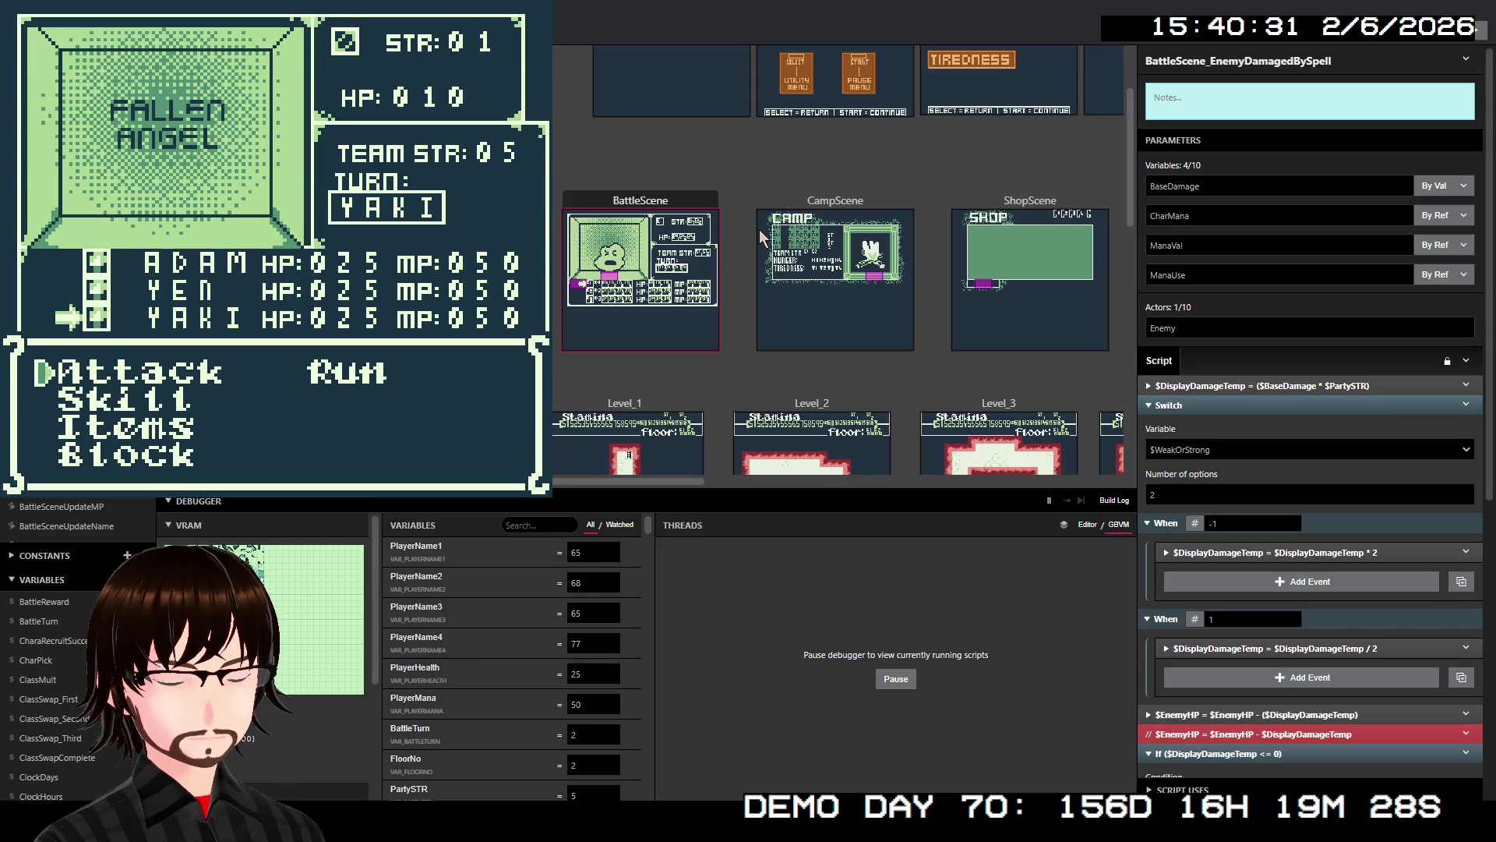
- Cast the Light spell on the Fallen Angel and dismiss the 15-damage message
{"action": "key", "text": "Down"}
{"action": "key", "text": "z"}
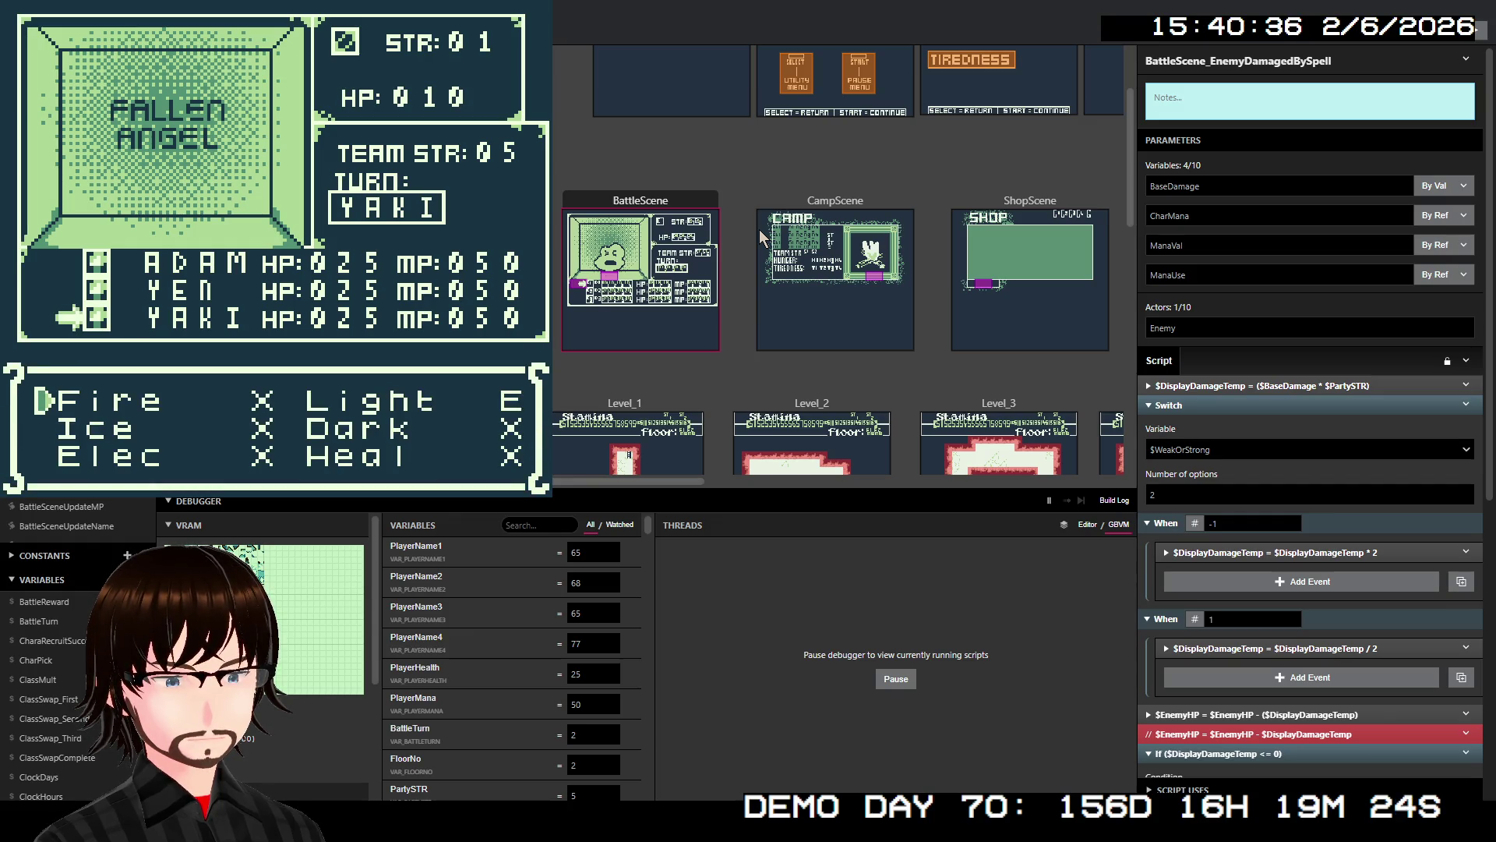
{"action": "key", "text": "Right"}
{"action": "key", "text": "z"}
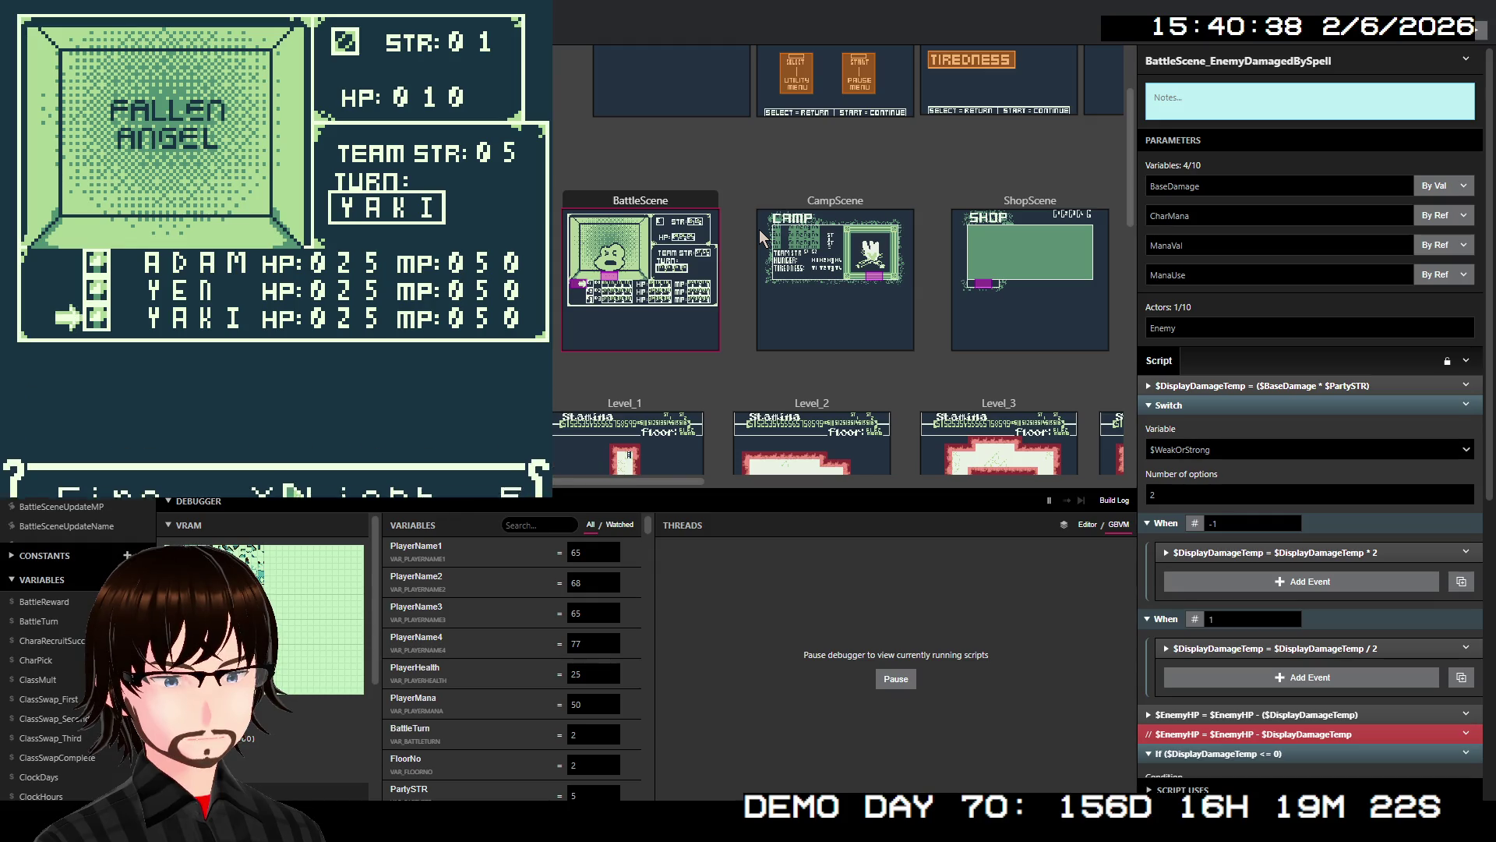
{"action": "key", "text": "z"}
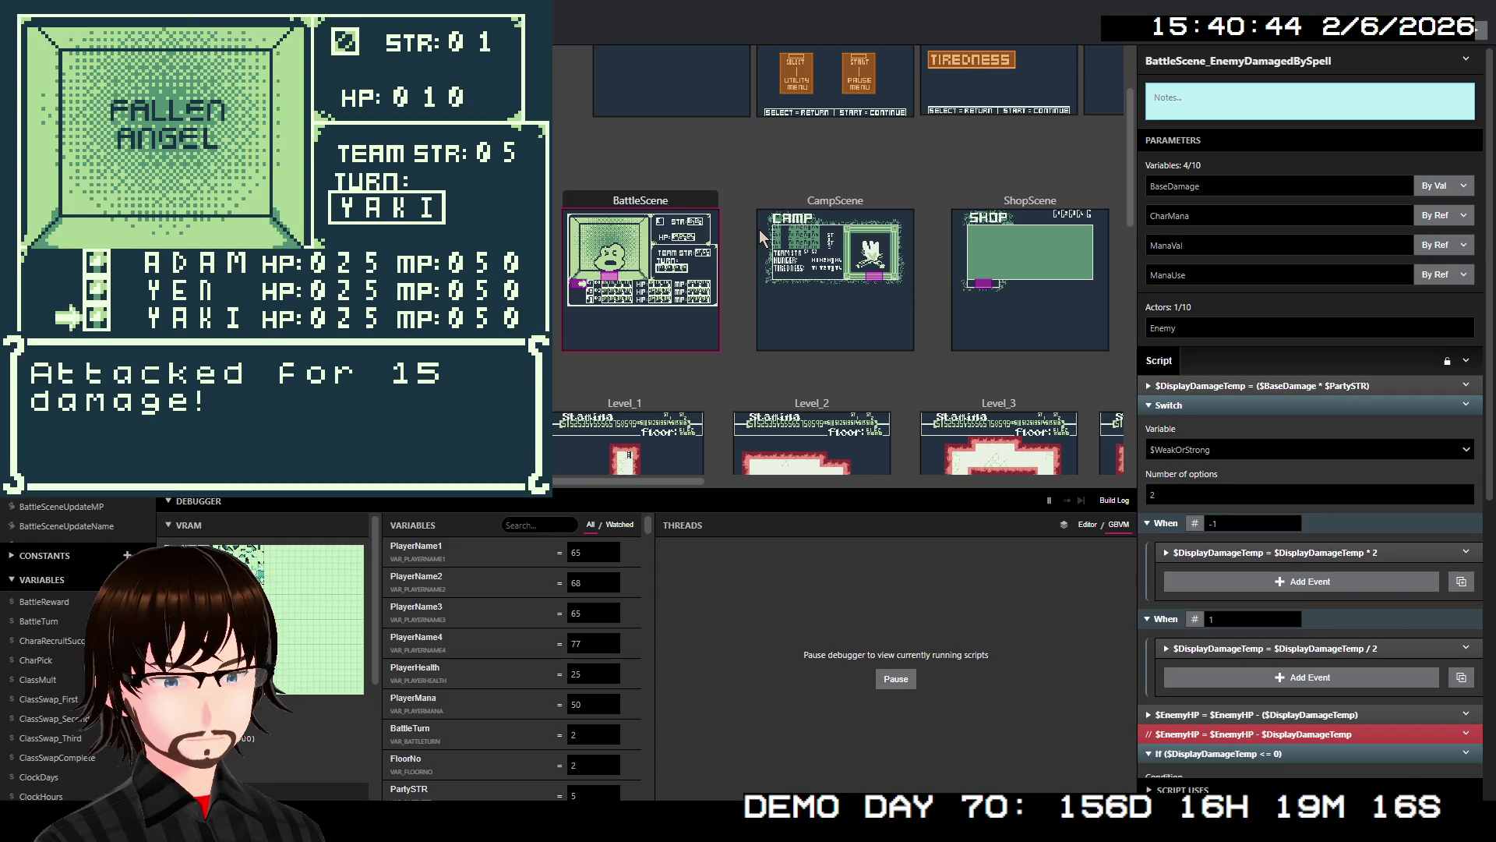
{"action": "key", "text": "z"}
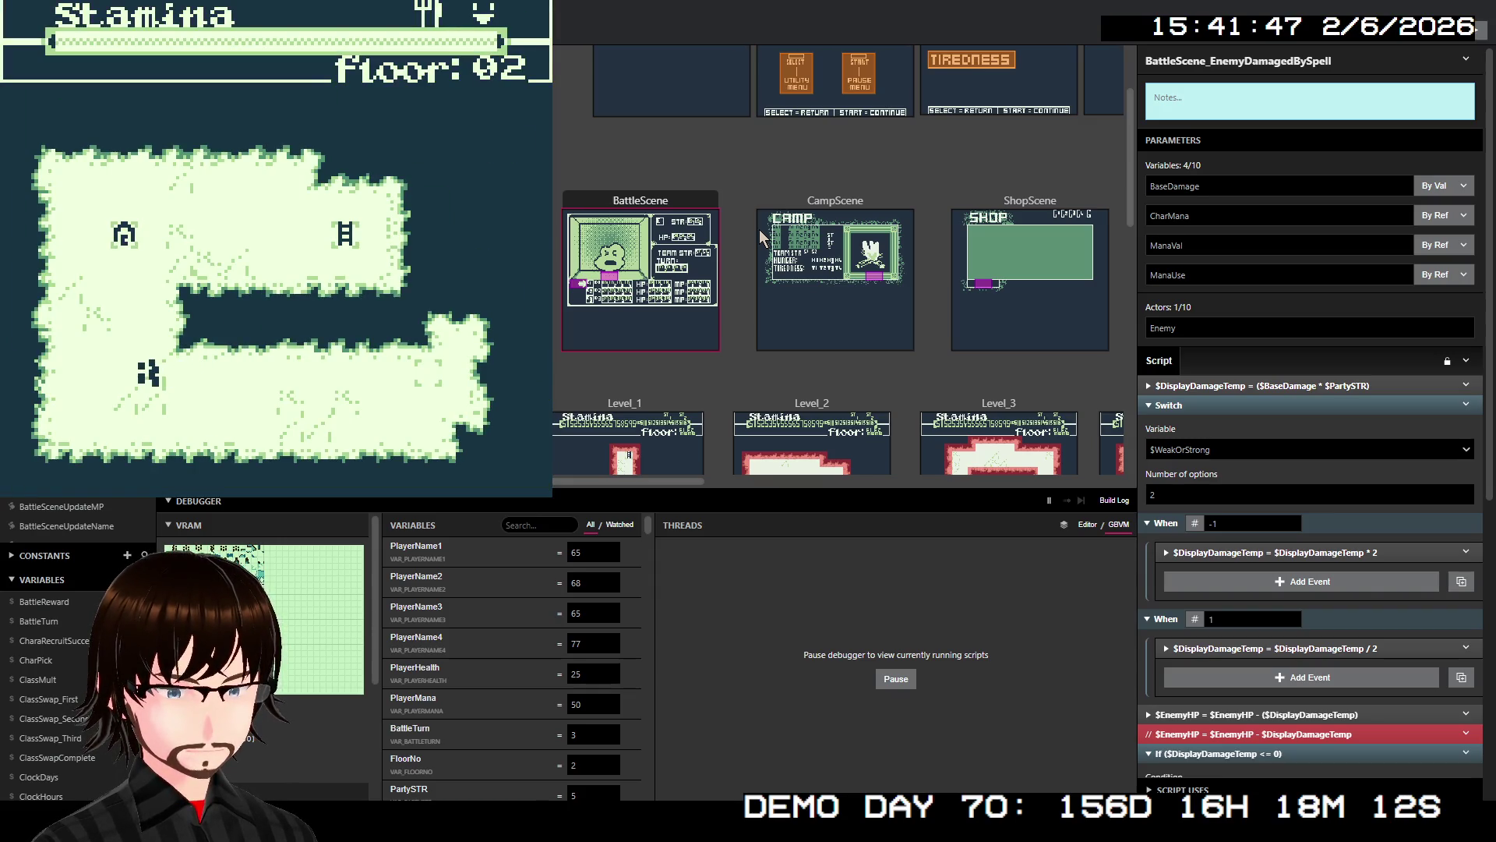
- Walk the party up floor 02 until the Pixies encounter begins
{"action": "key", "text": "Up"}
{"action": "key", "text": "Up"}
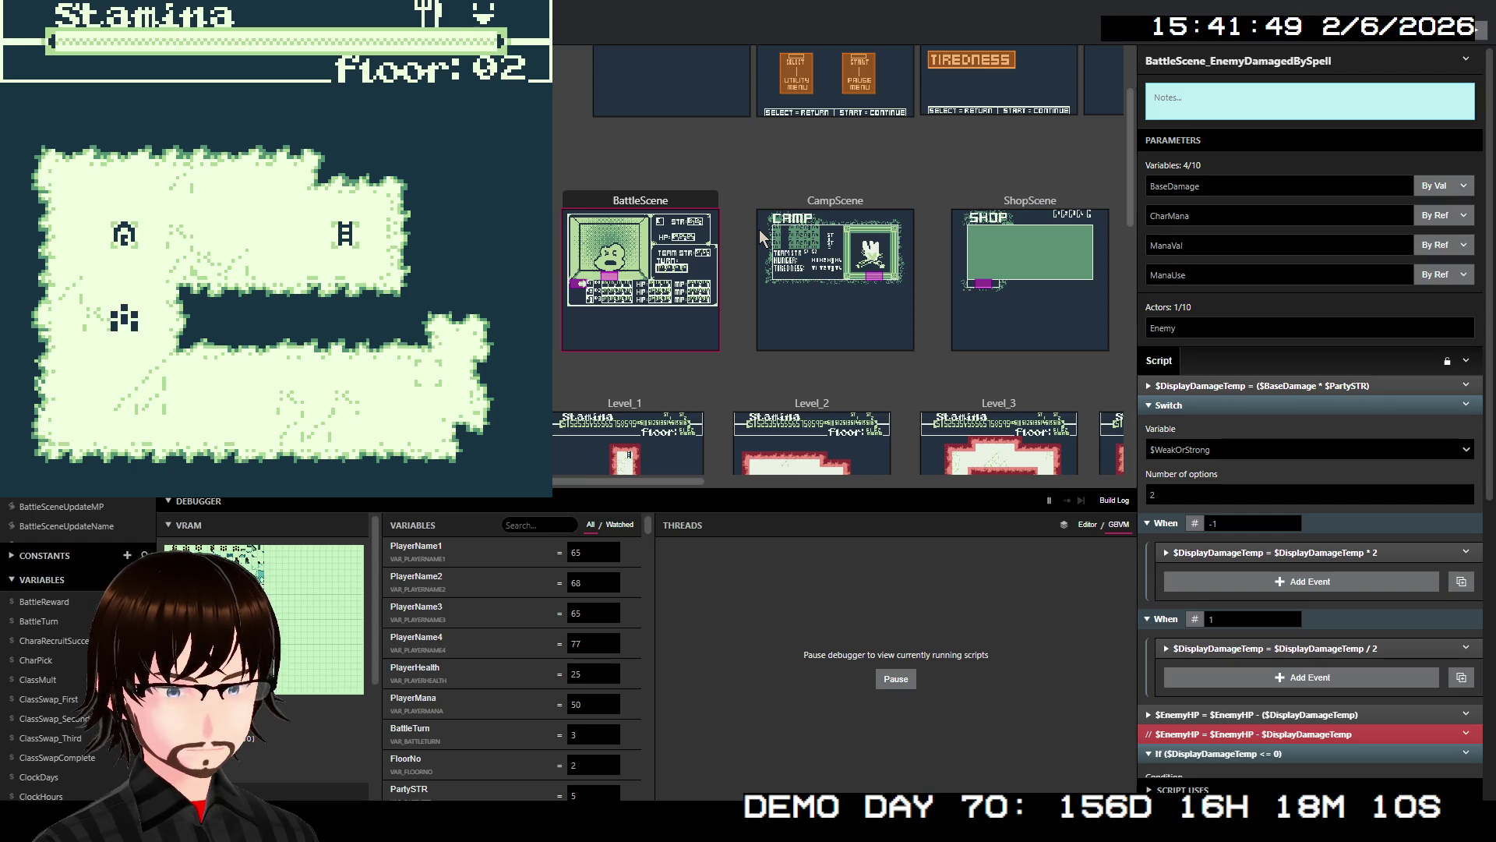
{"action": "key", "text": "Up"}
{"action": "key", "text": "Up"}
{"action": "key", "text": "Up"}
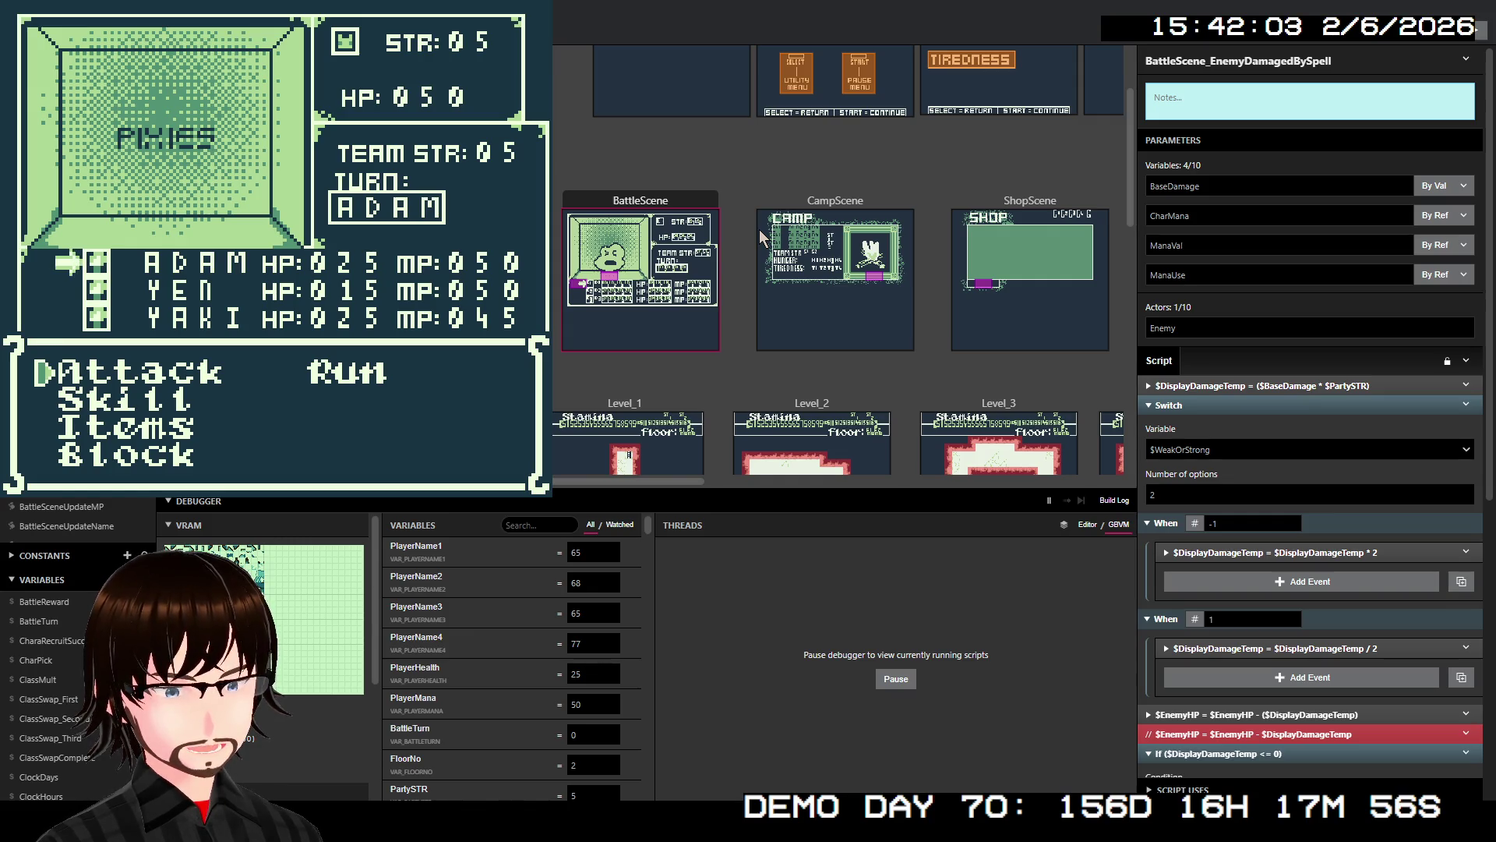
- Cast Fire on the Pixies and dismiss the 45-damage message
{"action": "key", "text": "Down"}
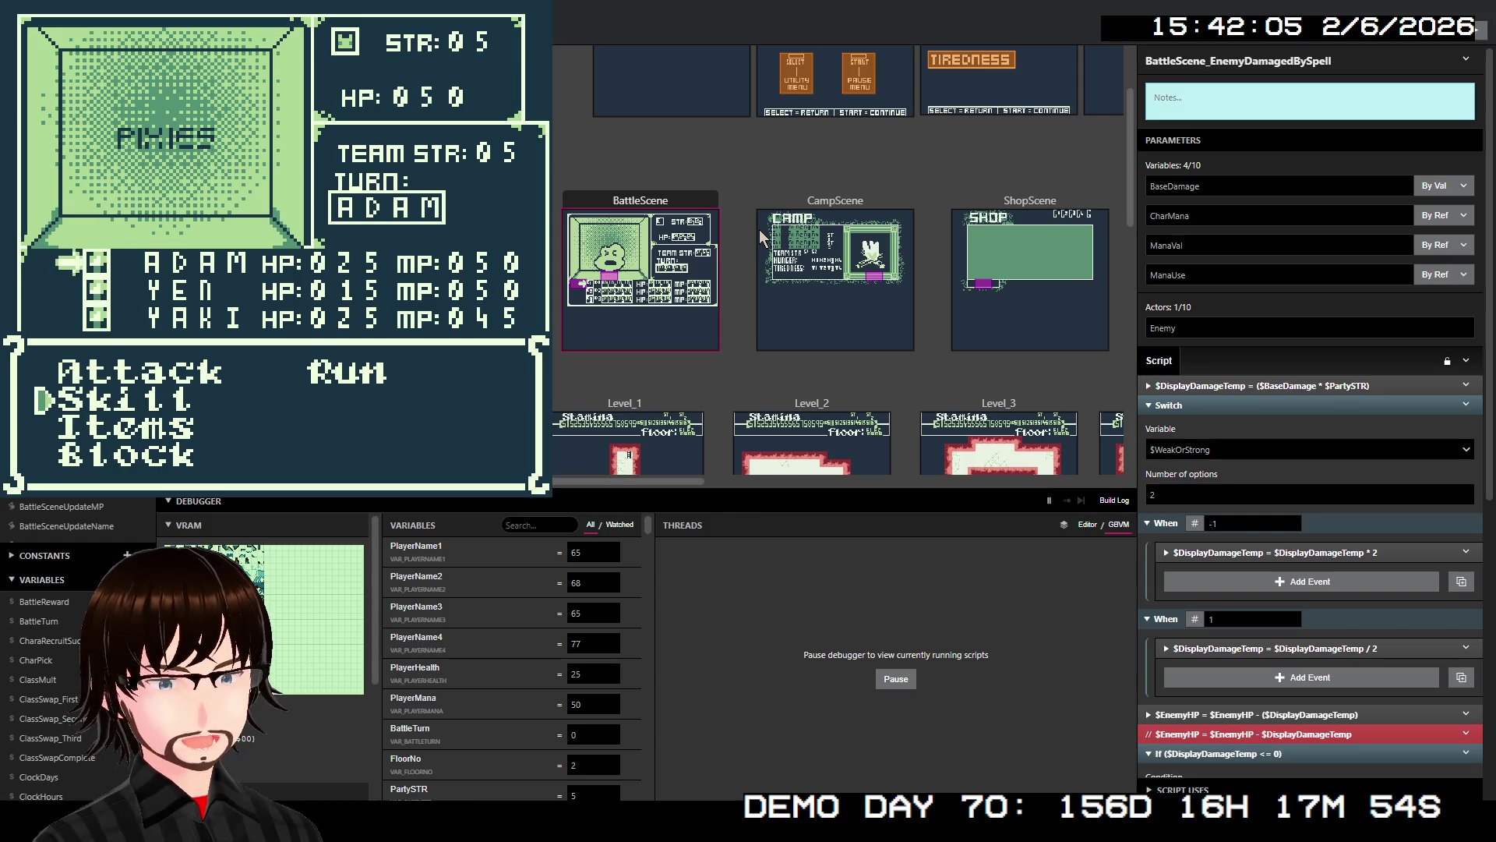
{"action": "key", "text": "z"}
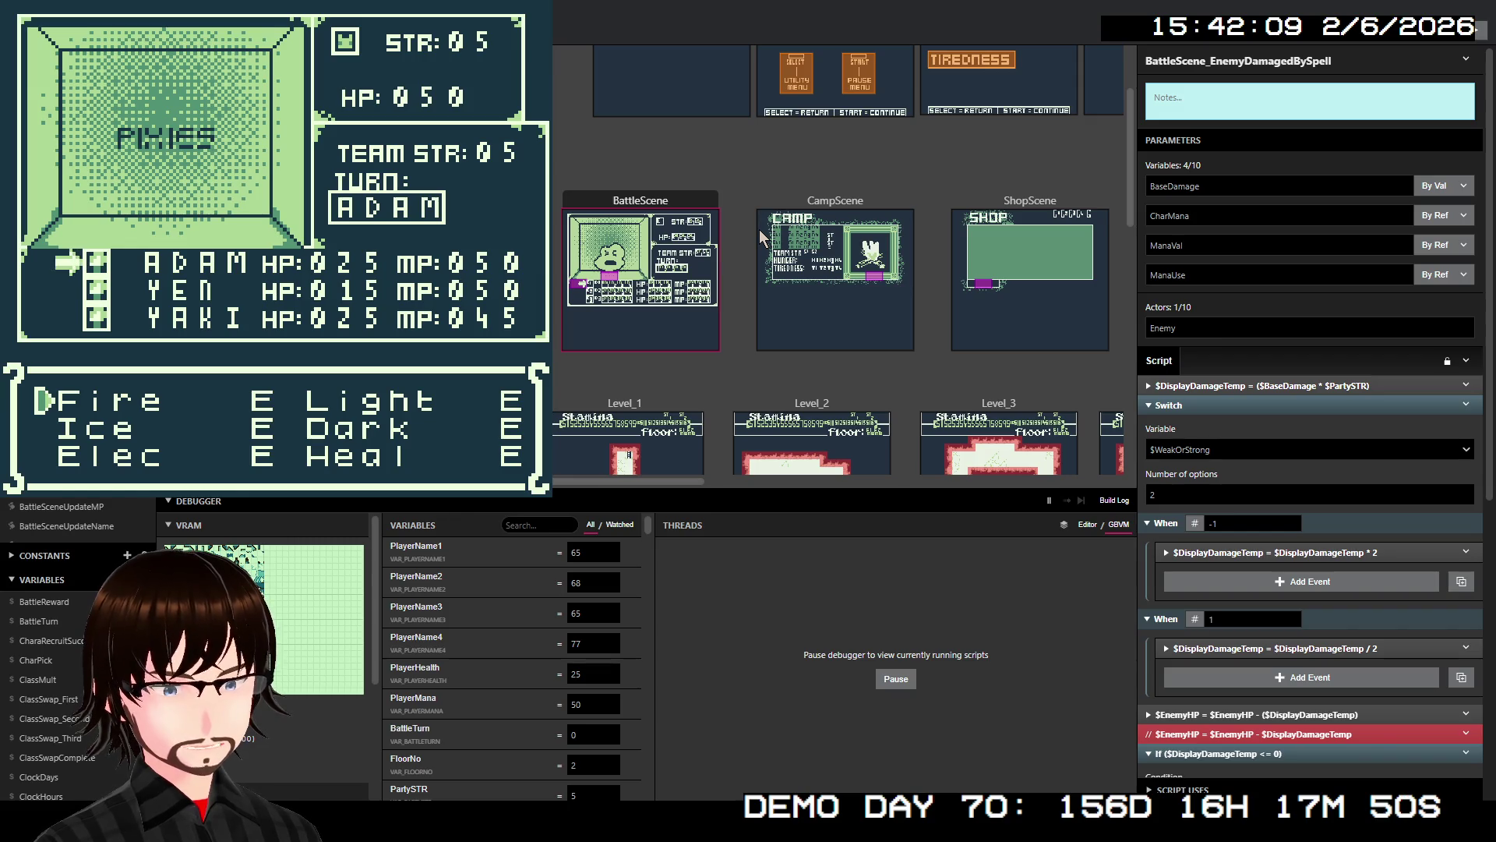
{"action": "key", "text": "z"}
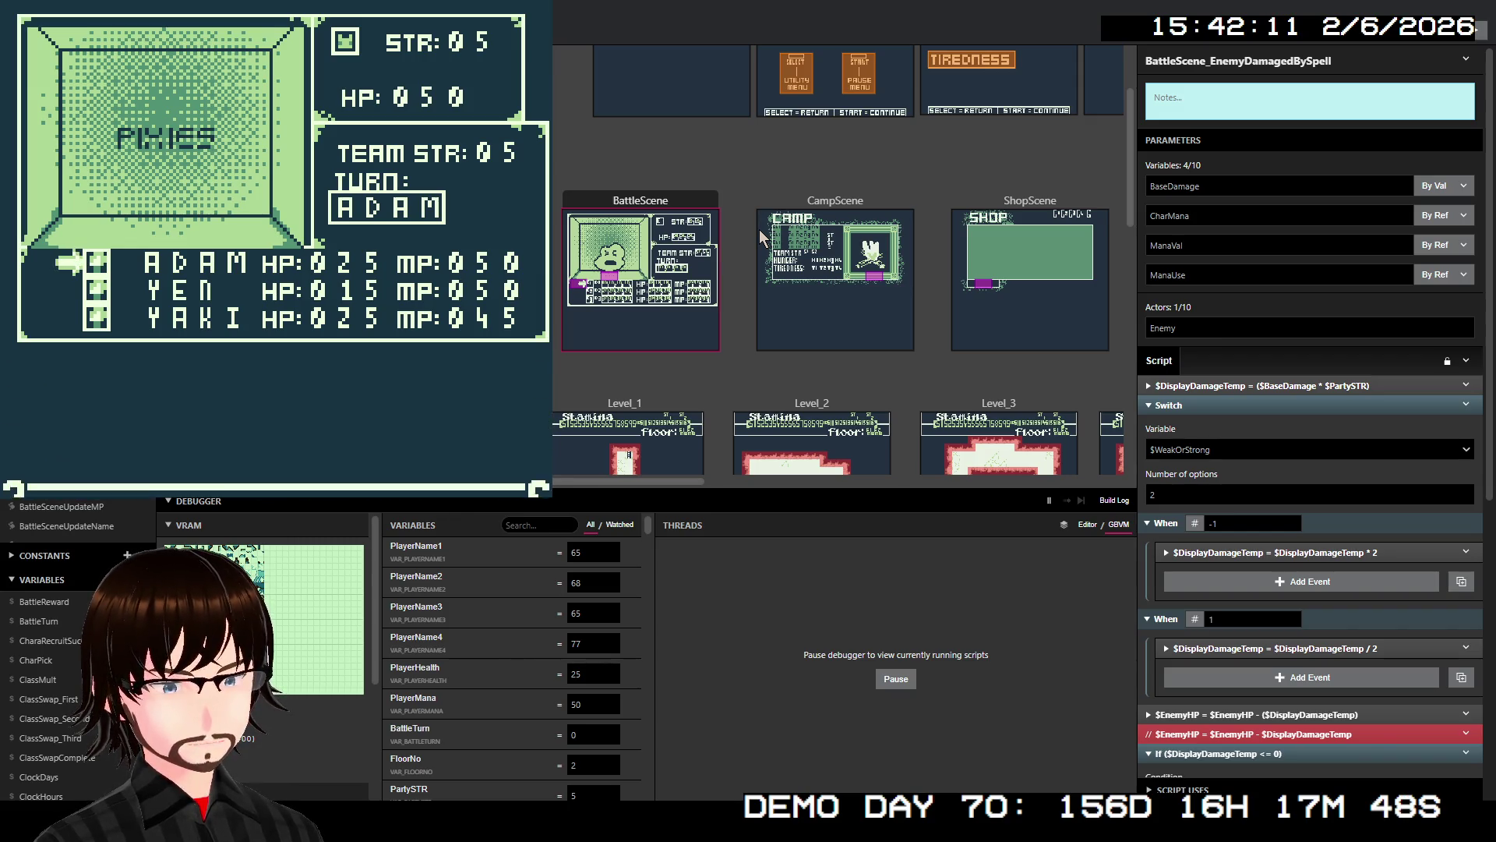
{"action": "key", "text": "z"}
{"action": "key", "text": "z"}
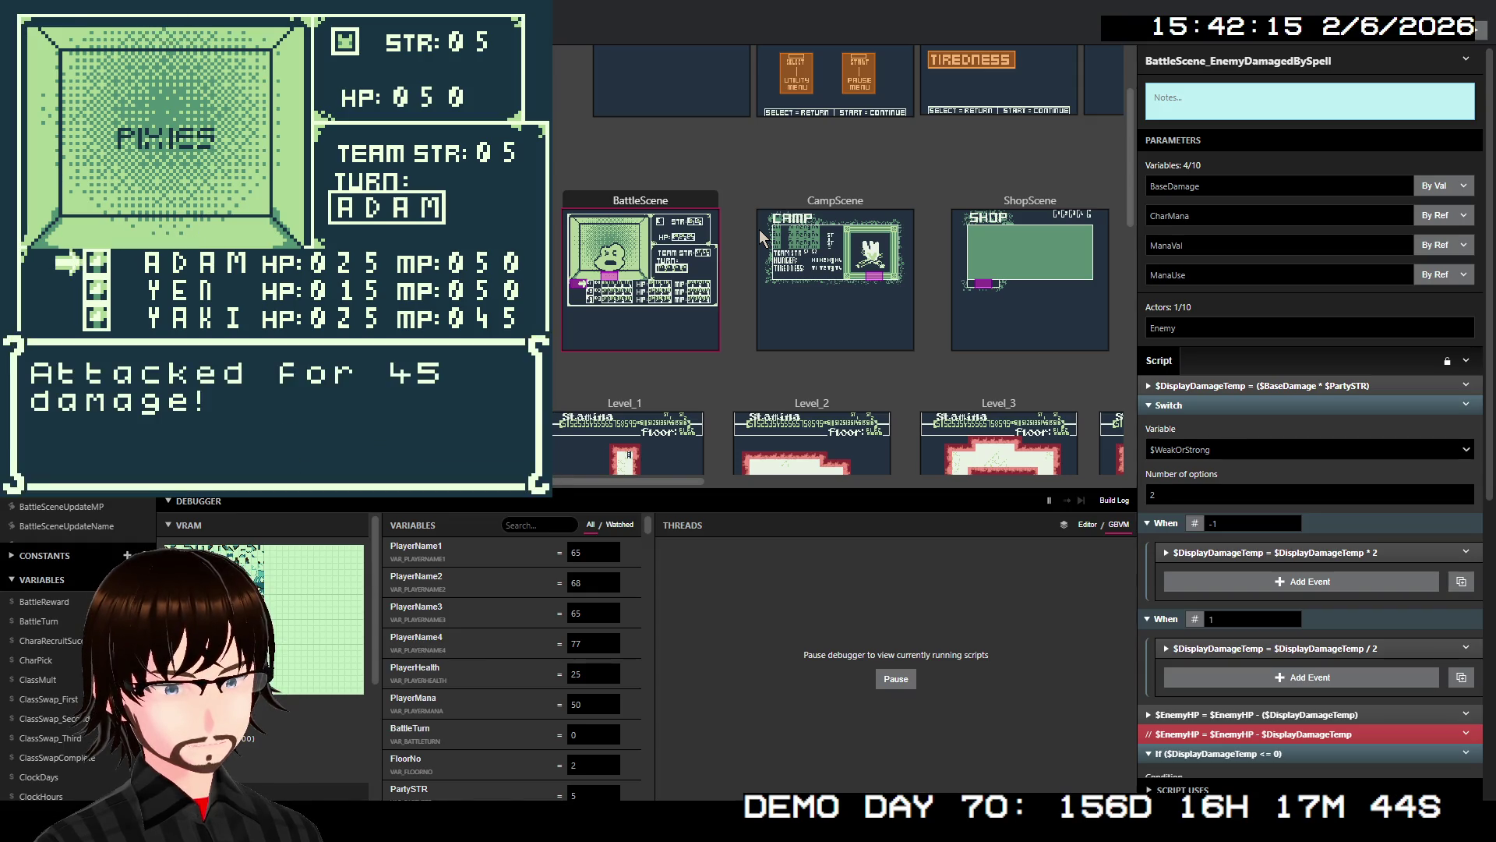
{"action": "key", "text": "z"}
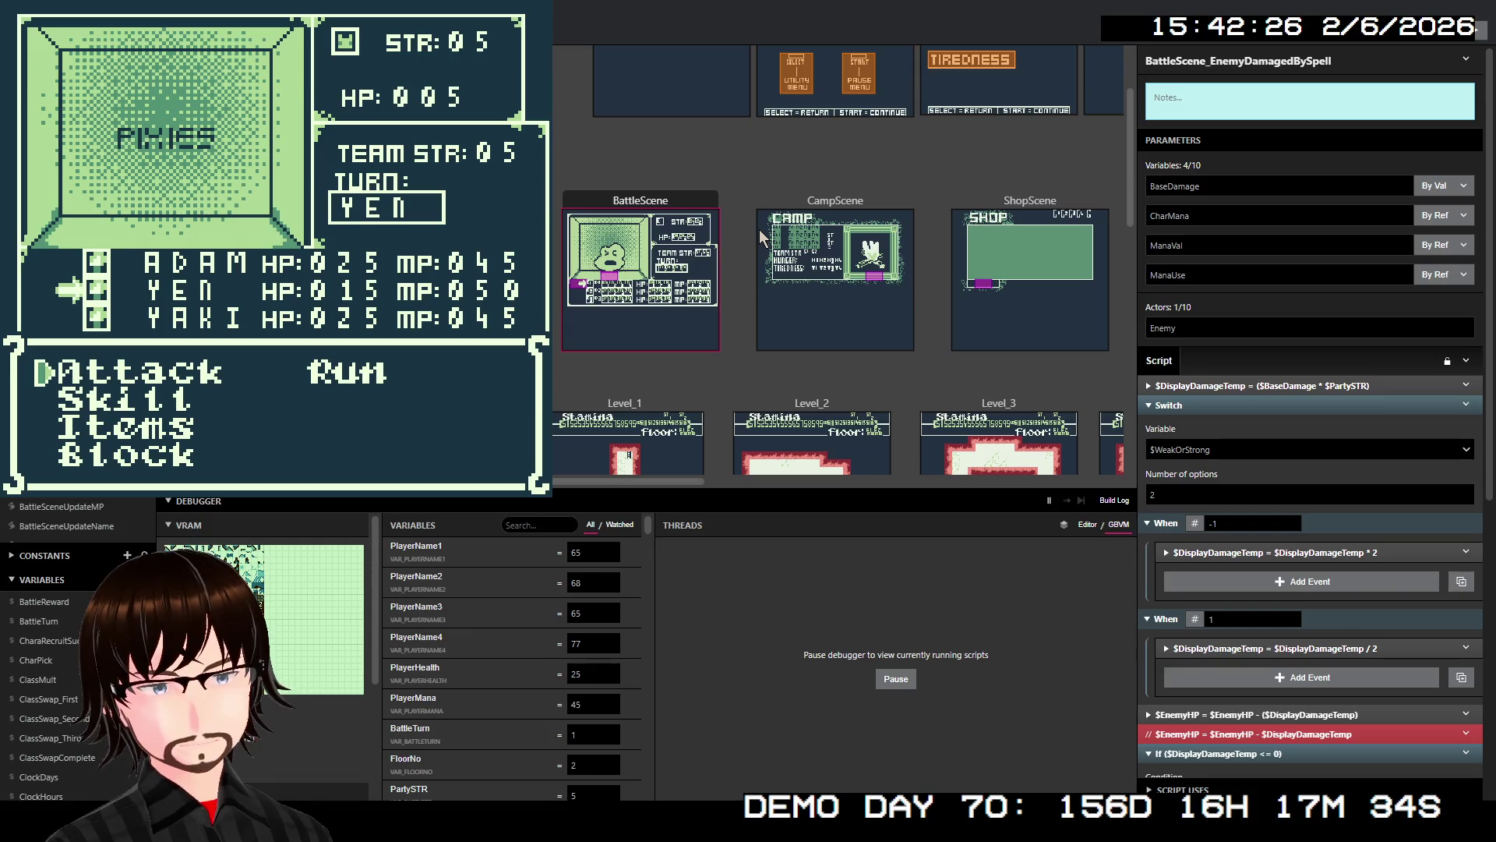
- Finish the Pixies with a plain Attack on the next turn
{"action": "key", "text": "Down"}
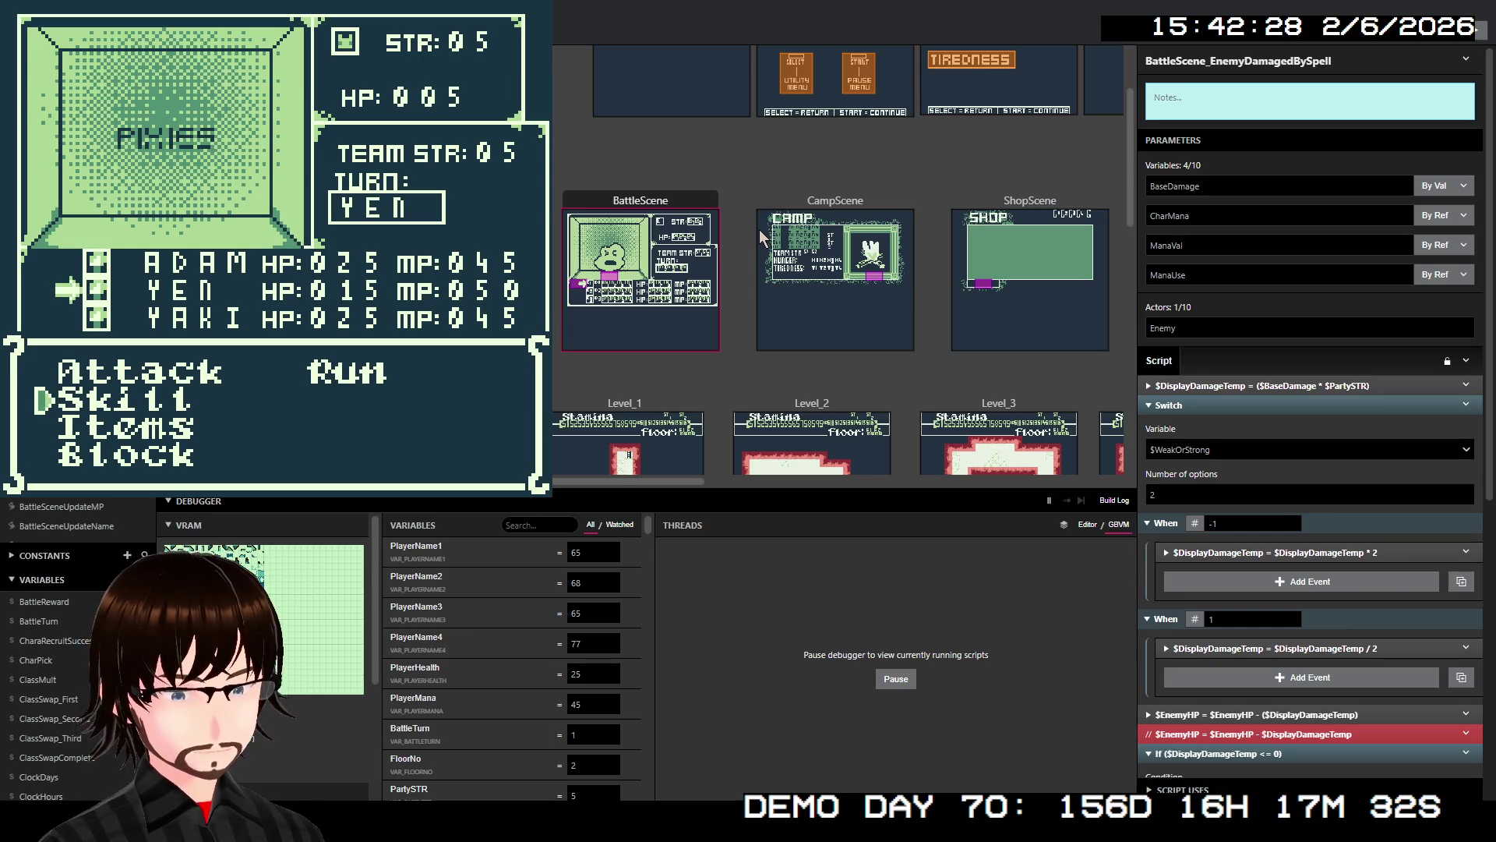
{"action": "key", "text": "Up"}
{"action": "key", "text": "Down"}
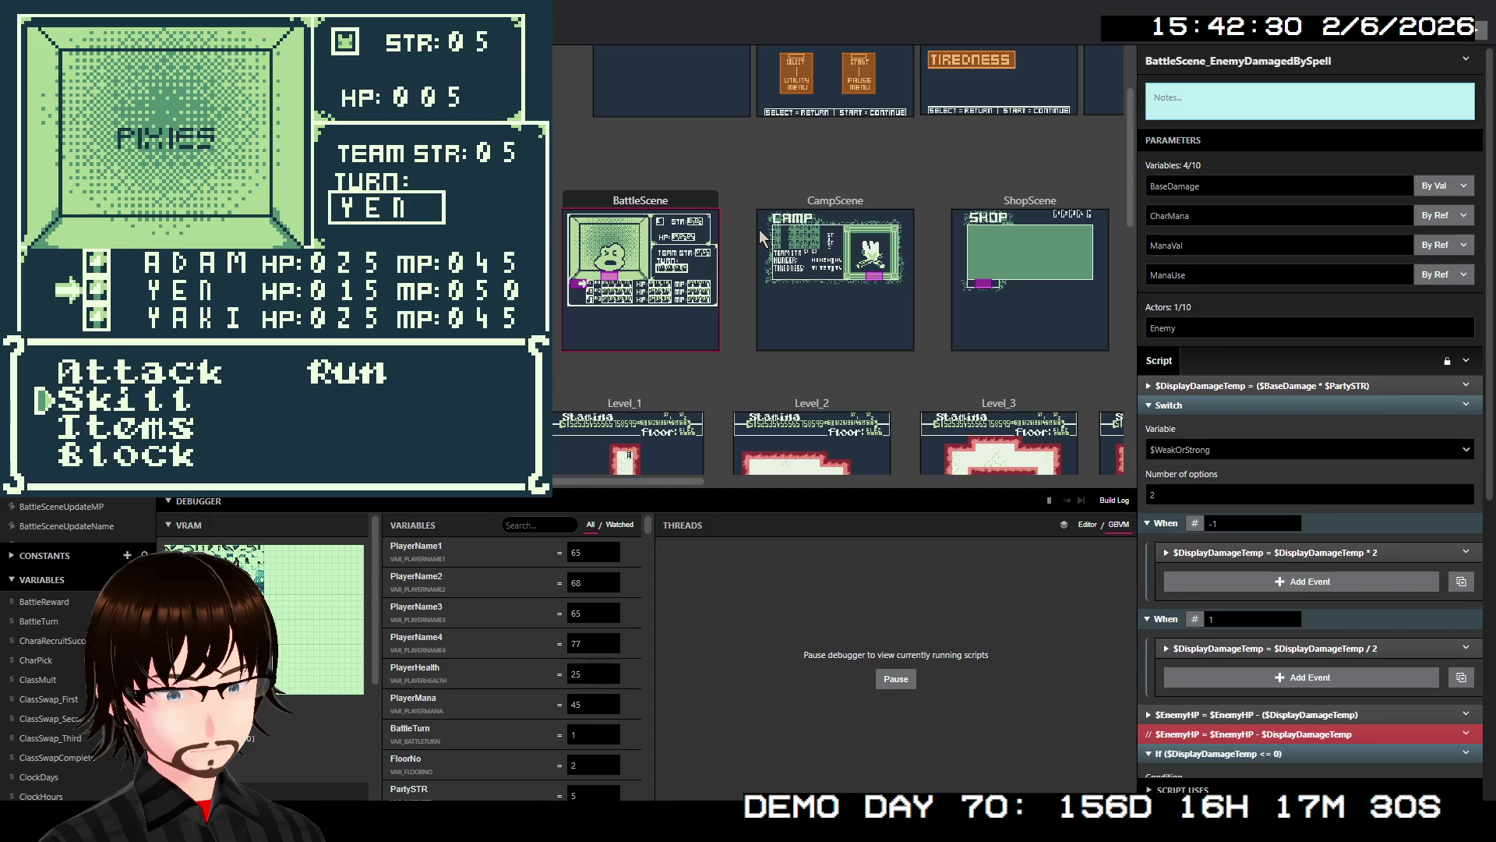
{"action": "key", "text": "Up"}
{"action": "key", "text": "z"}
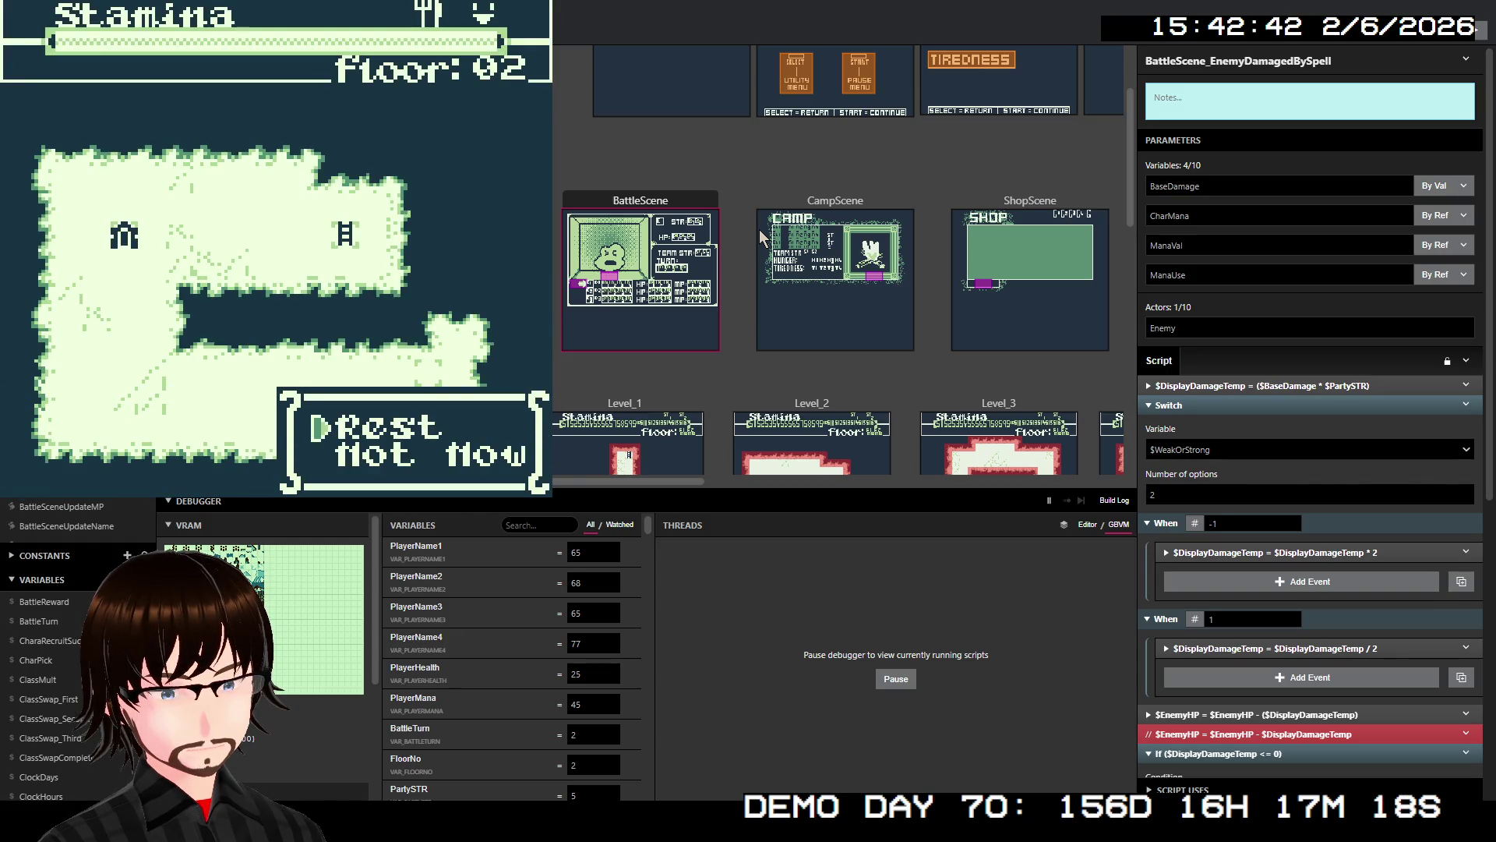
- Rest at camp, raising strength to 9 and restoring health and mana
{"action": "key", "text": "z"}
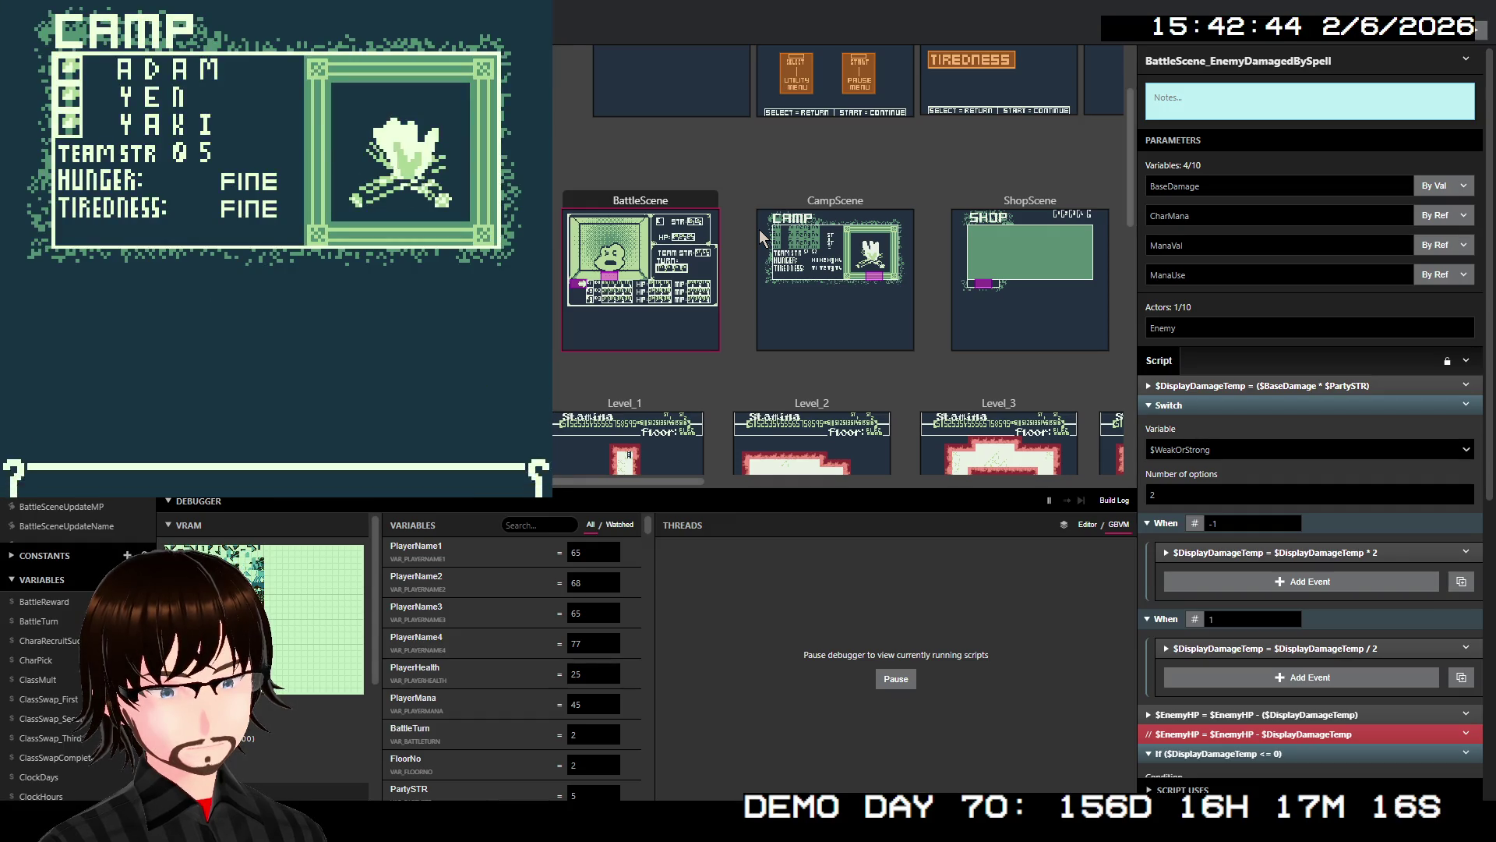
{"action": "key", "text": "Down"}
{"action": "key", "text": "z"}
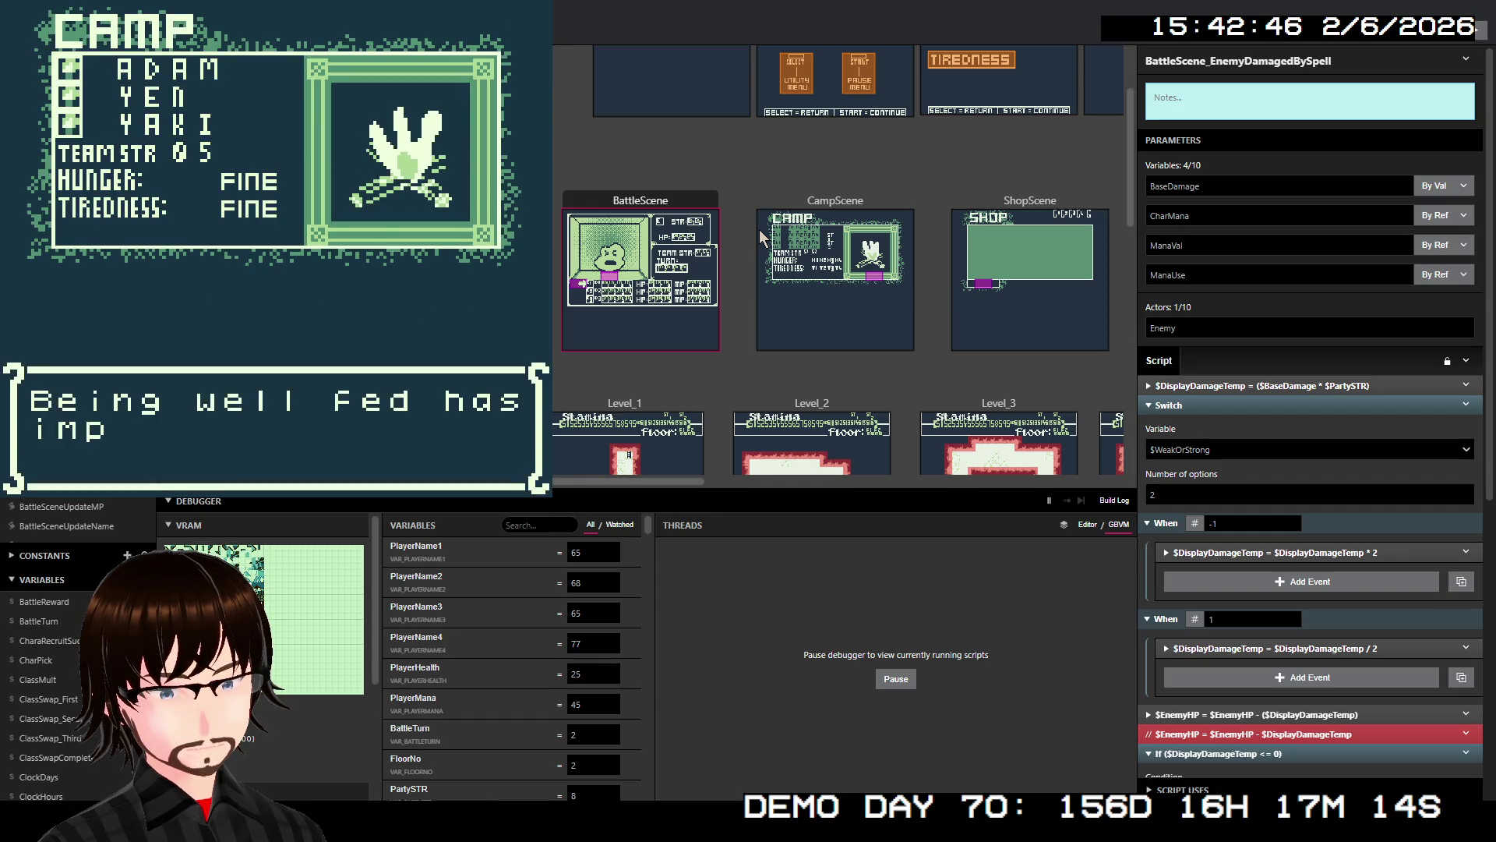
{"action": "key", "text": "z"}
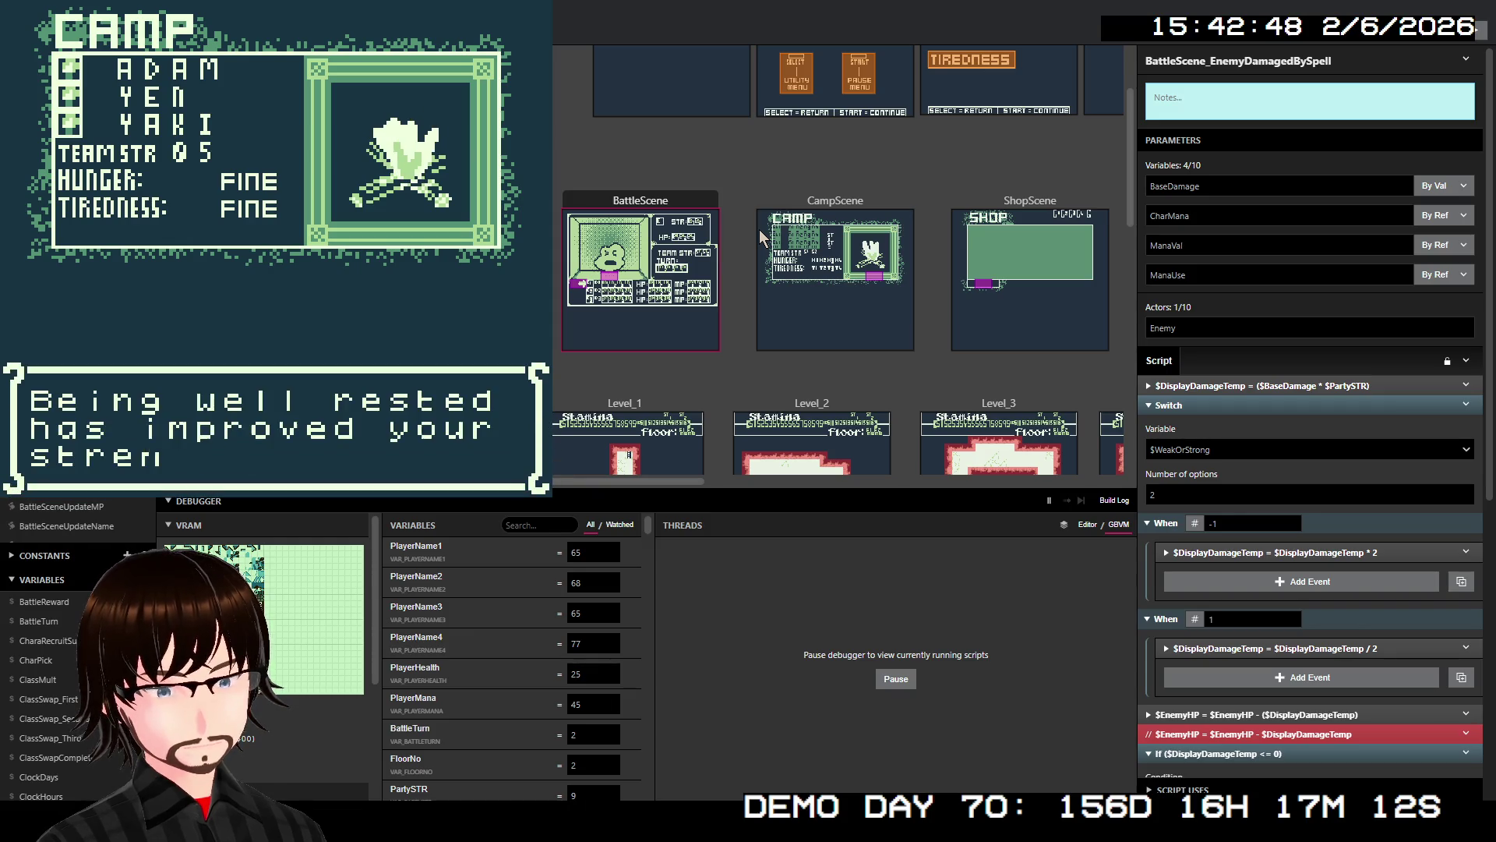
{"action": "key", "text": "z"}
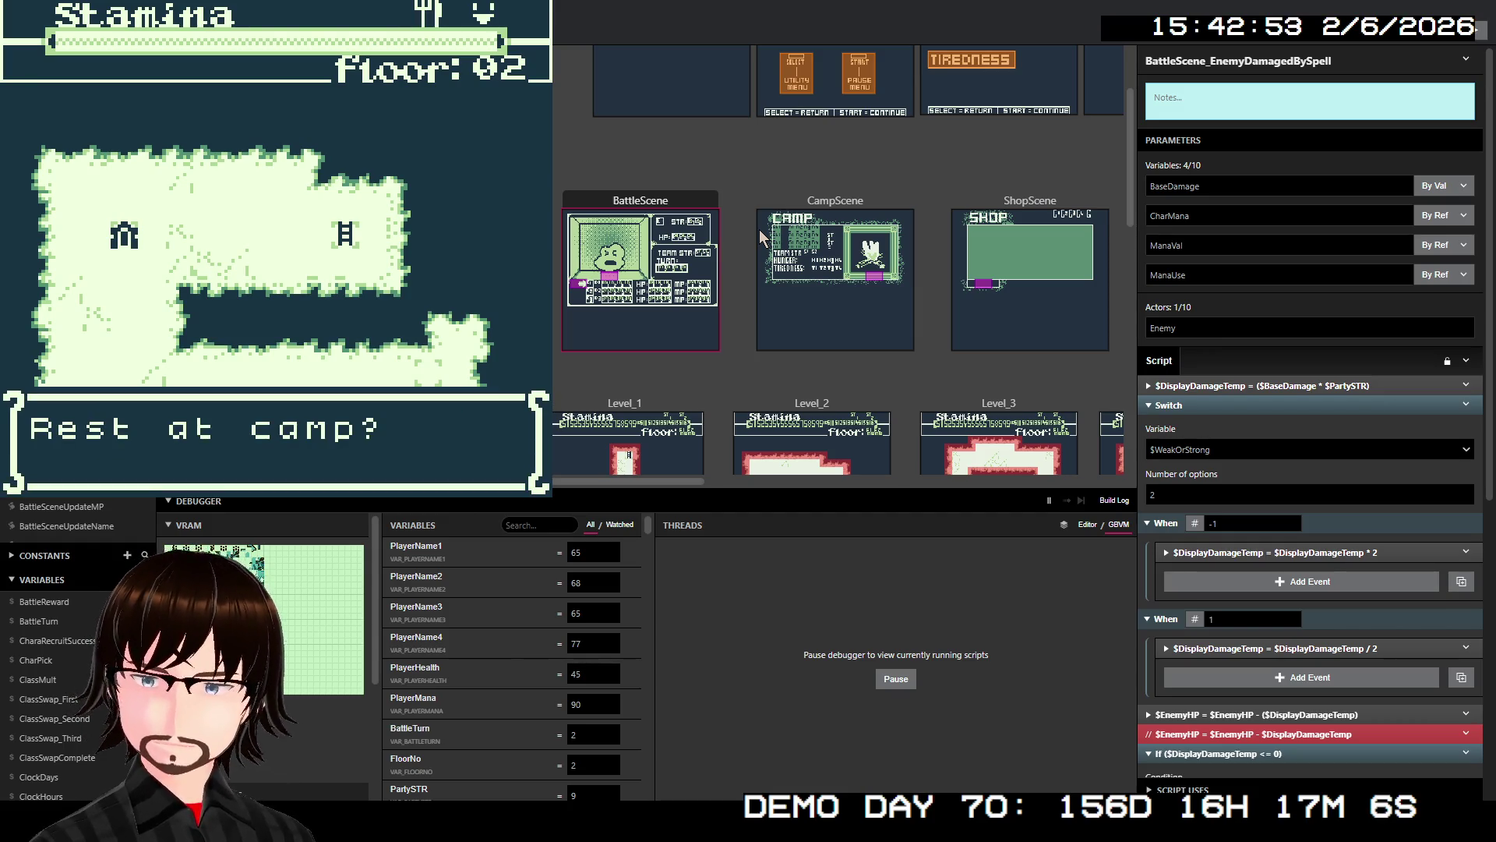
- Decline the next rest prompt and walk the floor until the Cyclops battle starts
{"action": "key", "text": "z"}
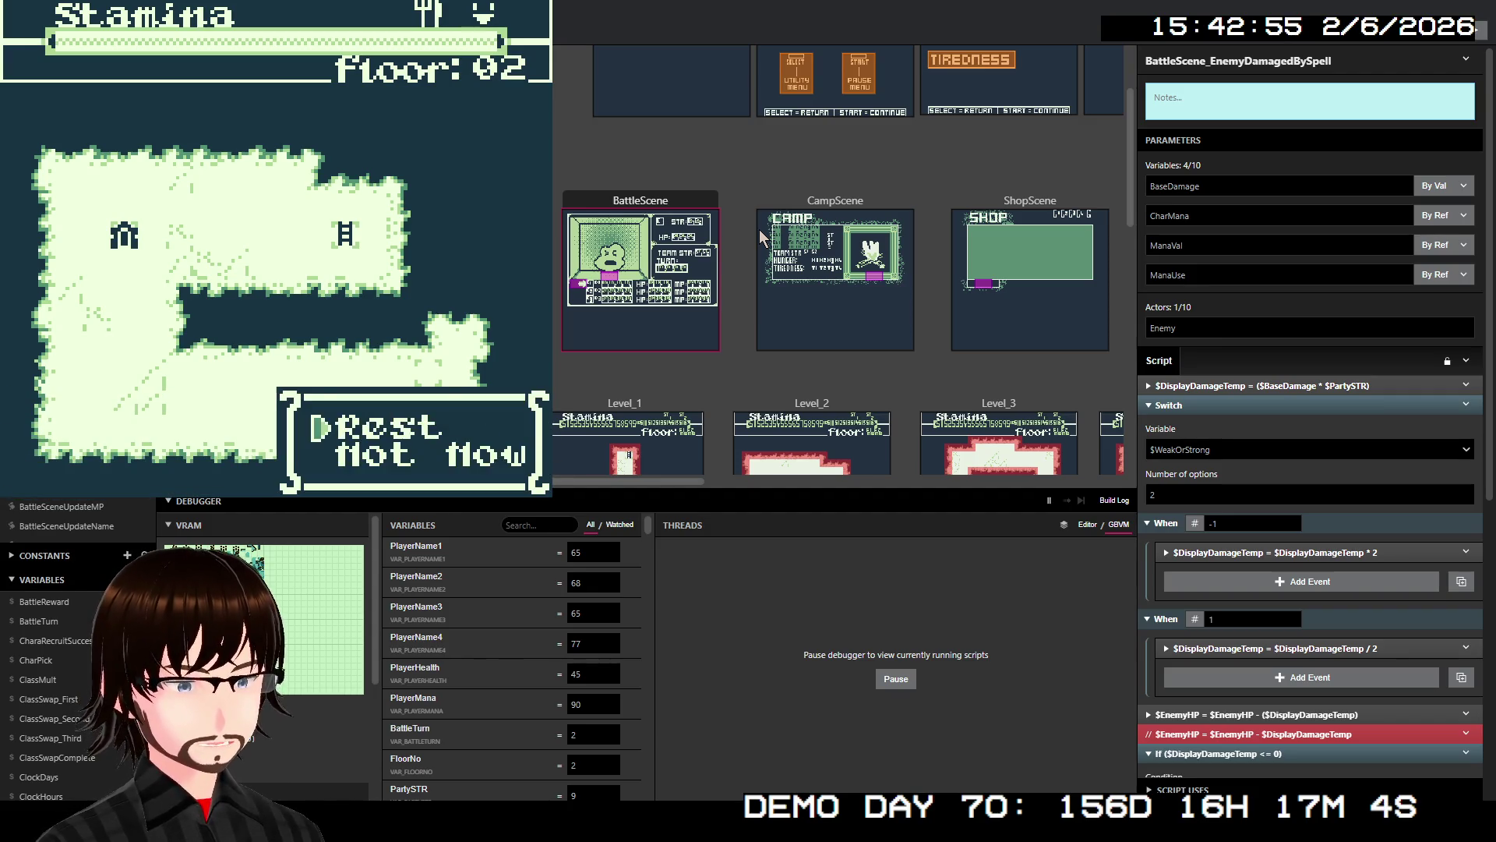
{"action": "key", "text": "Down"}
{"action": "key", "text": "z"}
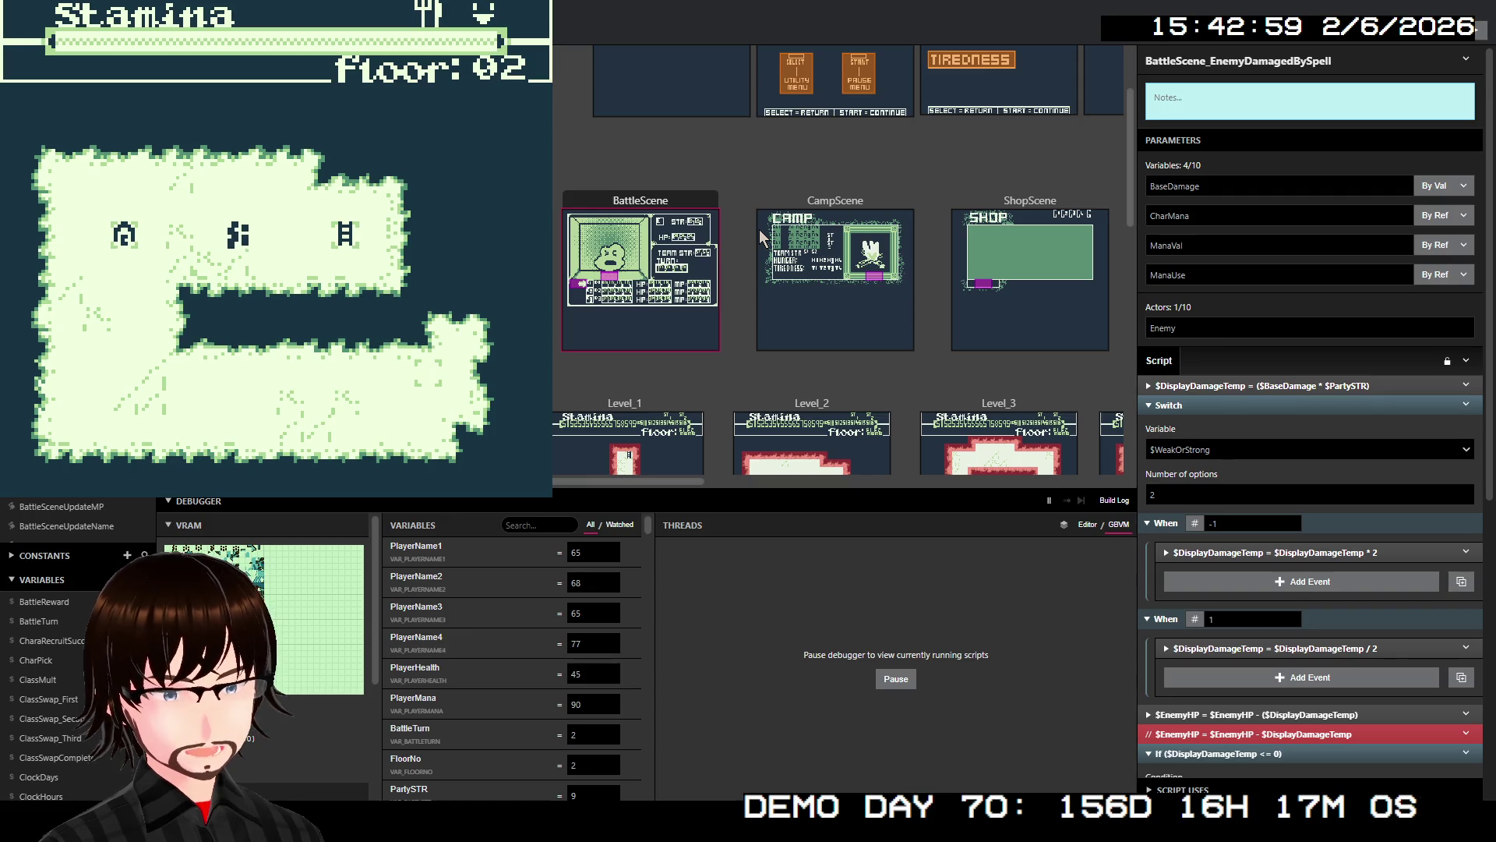
{"action": "key", "text": "Up"}
{"action": "key", "text": "Left"}
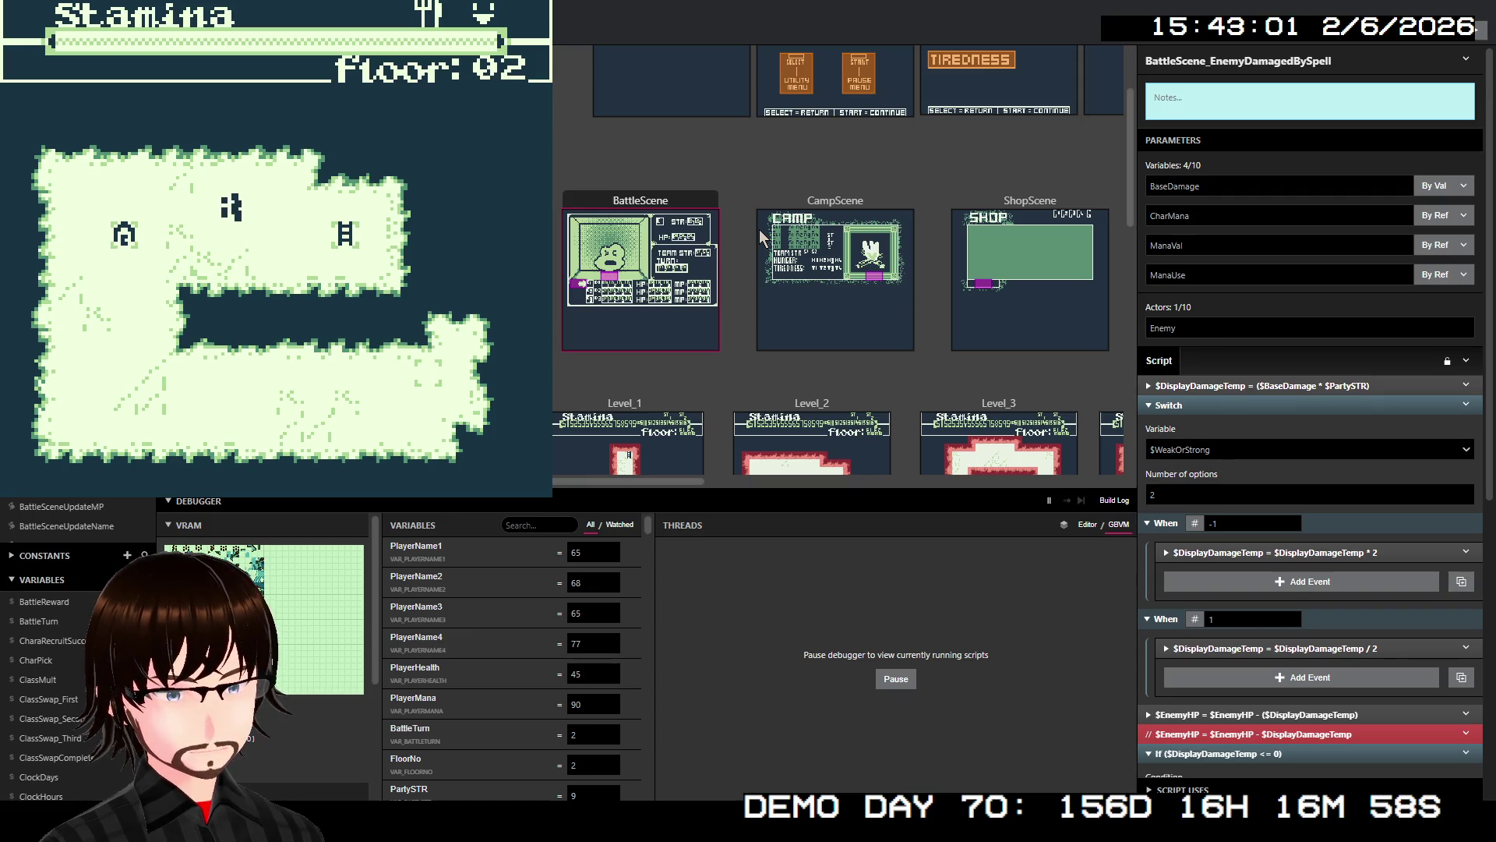
{"action": "key", "text": "Down"}
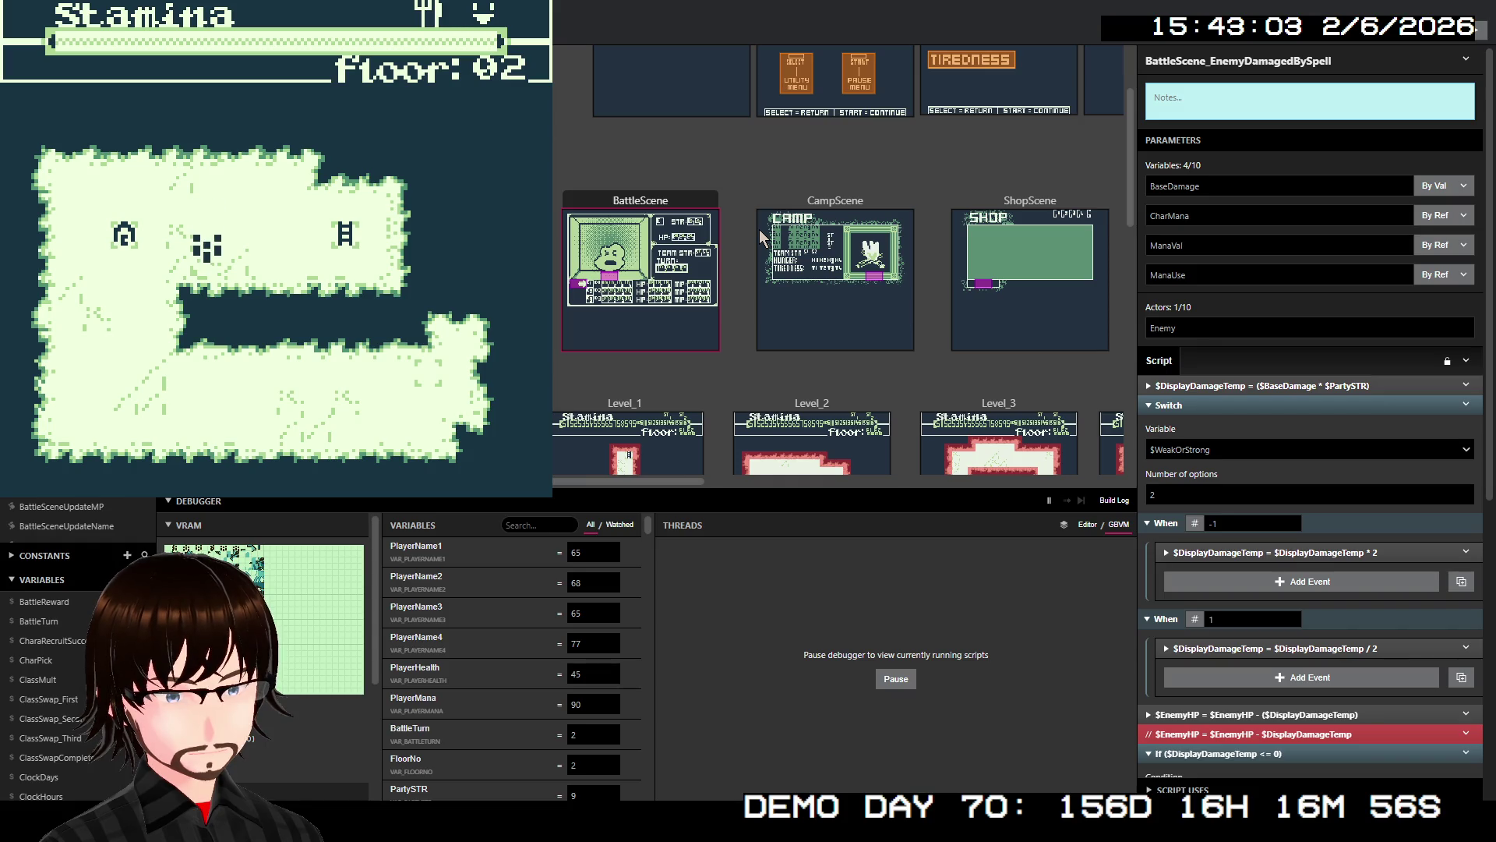
{"action": "key", "text": "Right"}
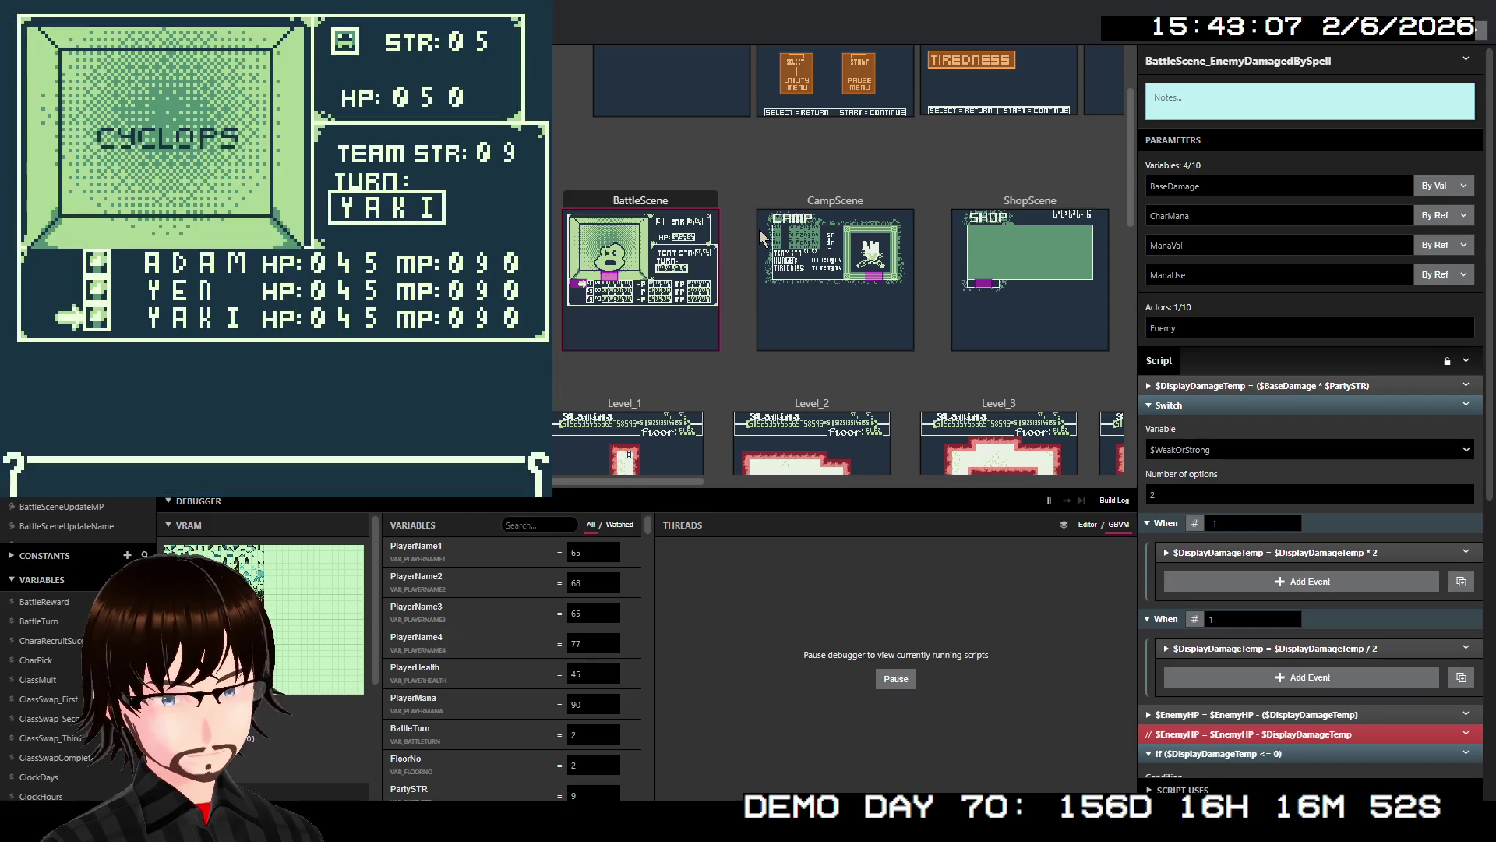
- Have the party member Block on the first turn against the Cyclops
{"action": "key", "text": "Down"}
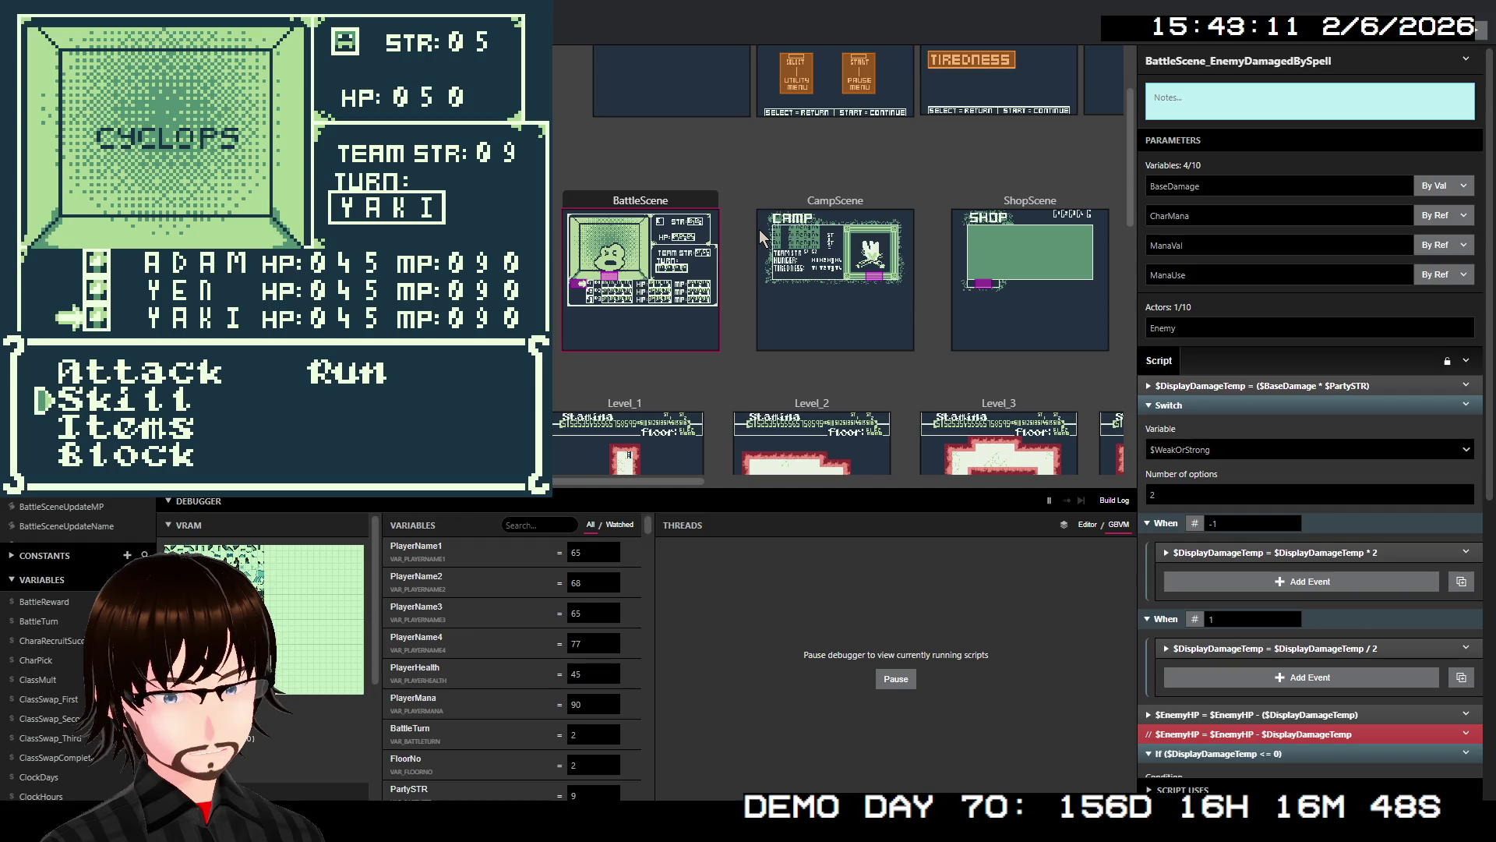
{"action": "key", "text": "Right"}
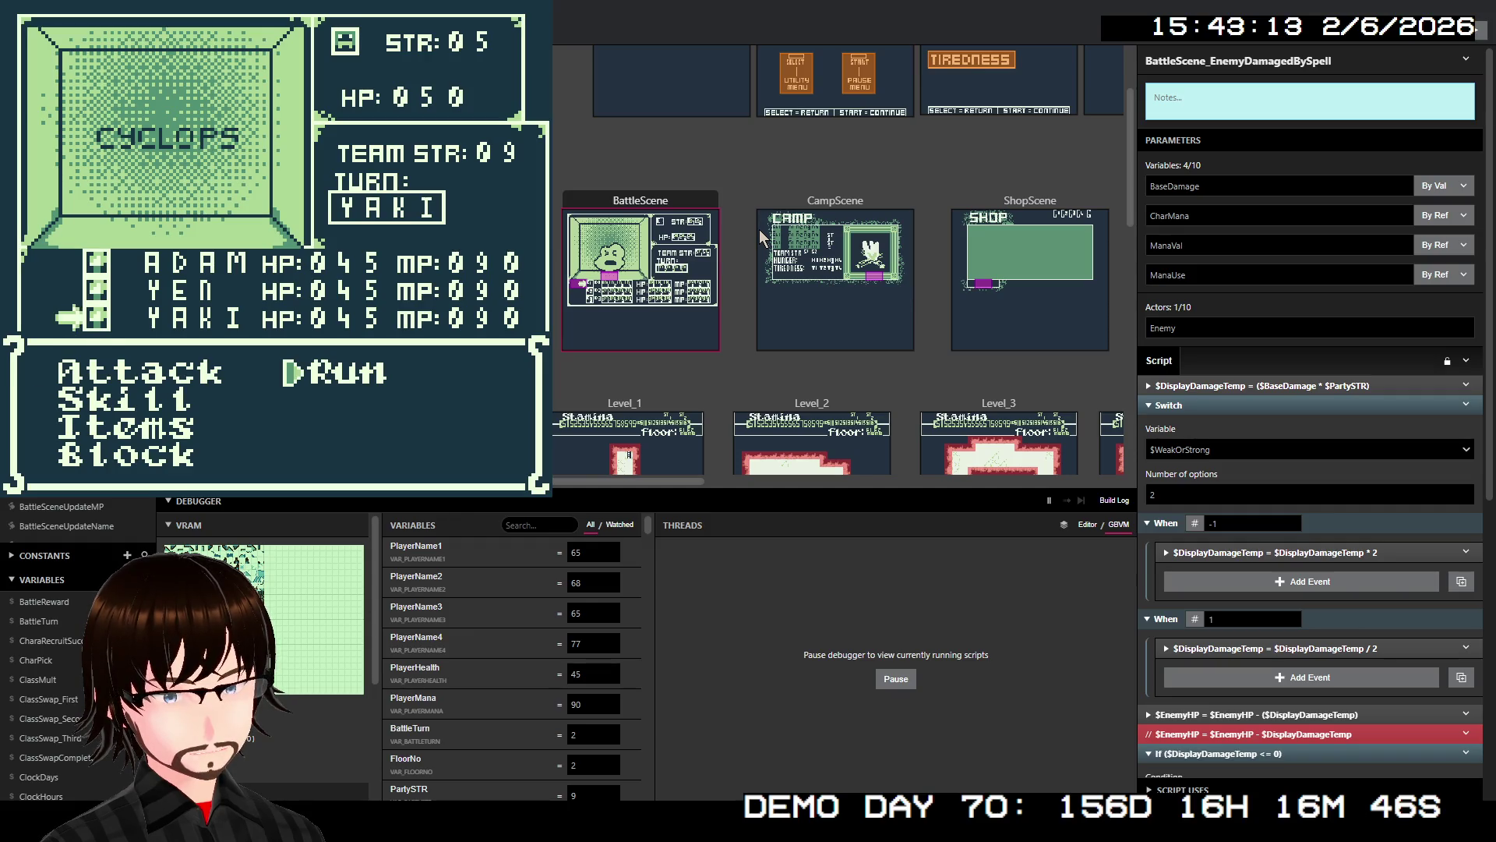
{"action": "key", "text": "Left"}
{"action": "key", "text": "Down"}
{"action": "key", "text": "Down"}
{"action": "key", "text": "Down"}
{"action": "key", "text": "z"}
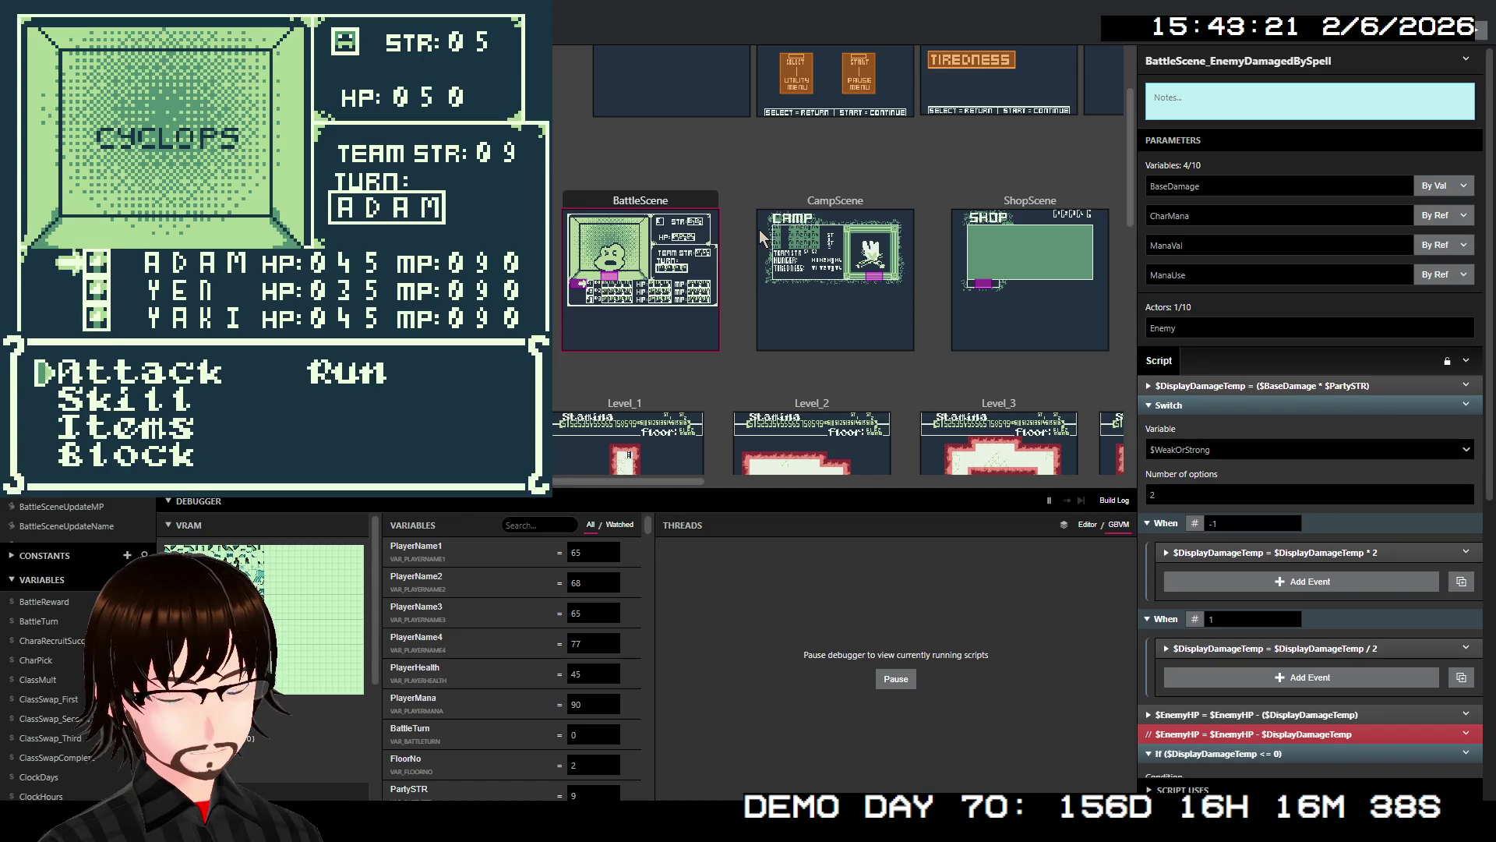
- Cast the Elec spell on the Cyclops and dismiss the 180-damage message
{"action": "key", "text": "Down"}
{"action": "key", "text": "z"}
{"action": "key", "text": "Down"}
{"action": "key", "text": "Down"}
{"action": "key", "text": "z"}
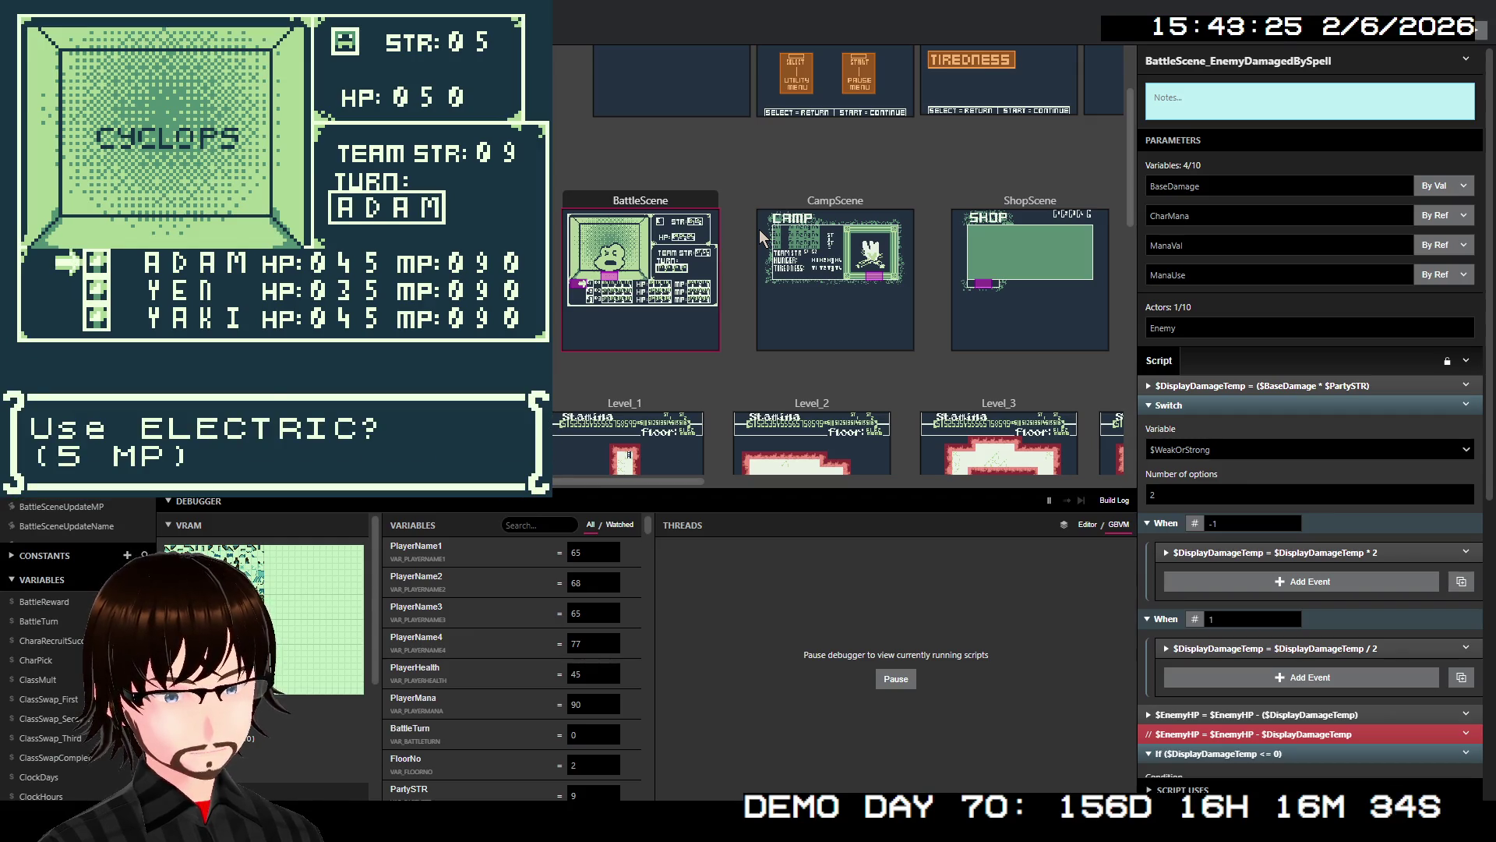
{"action": "key", "text": "z"}
{"action": "key", "text": "z"}
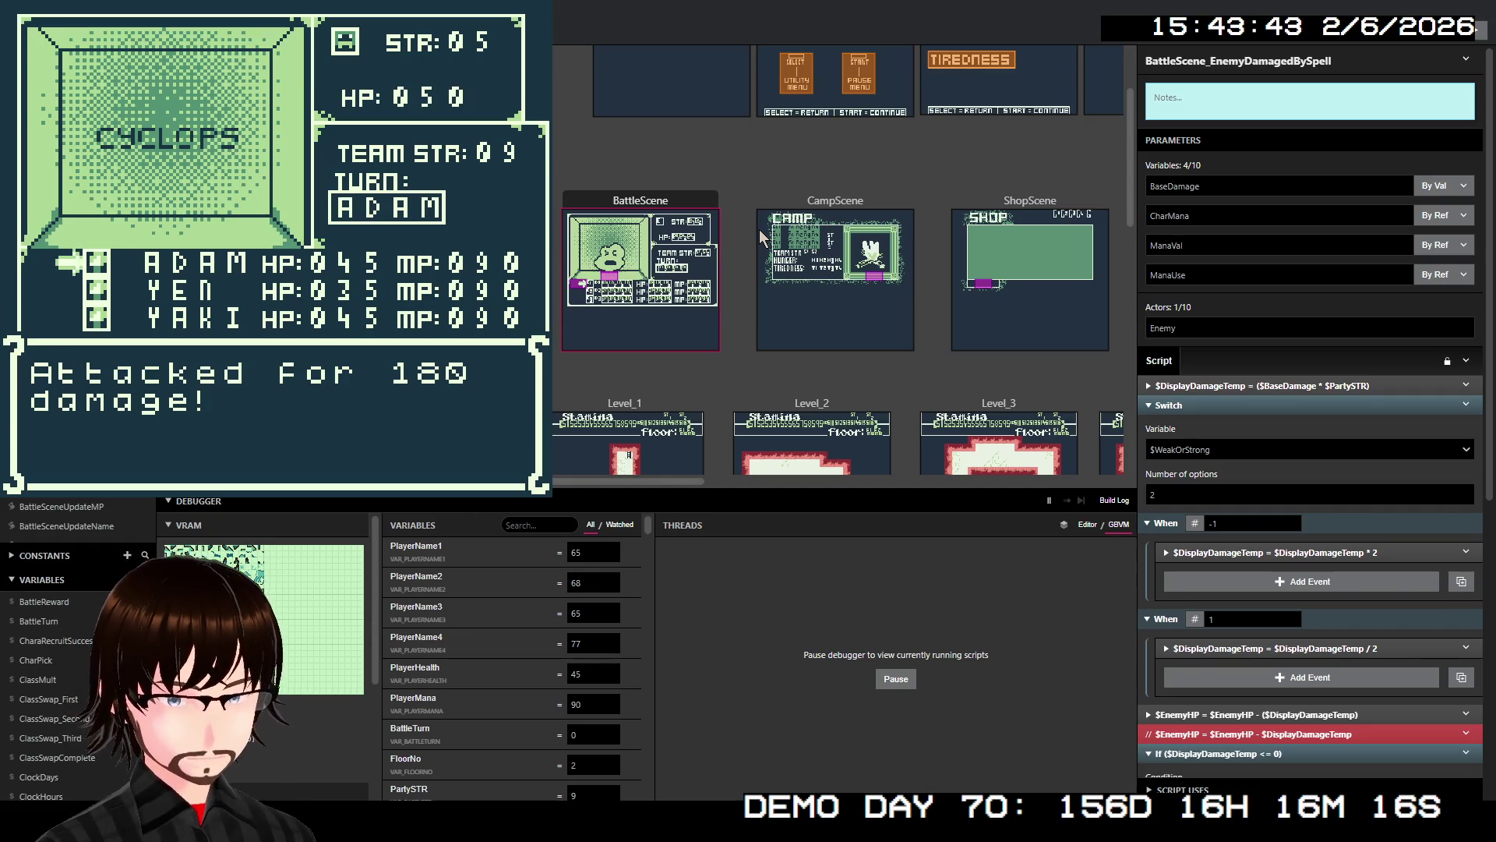
{"action": "key", "text": "z"}
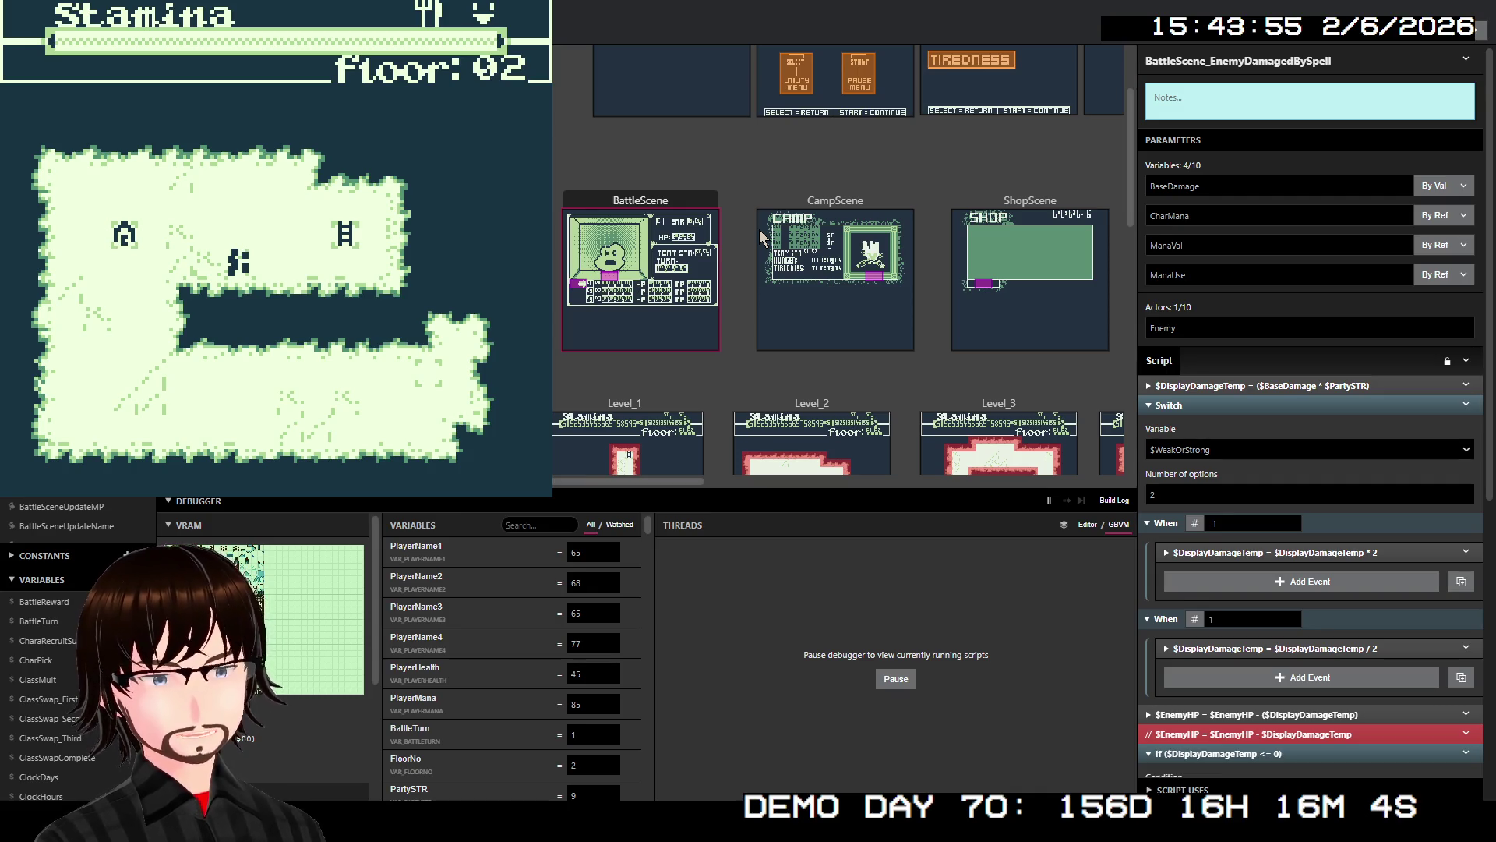
- Close the playtest emulator window with Alt+F4, returning to the Game World view
{"action": "key", "text": "alt+F4"}
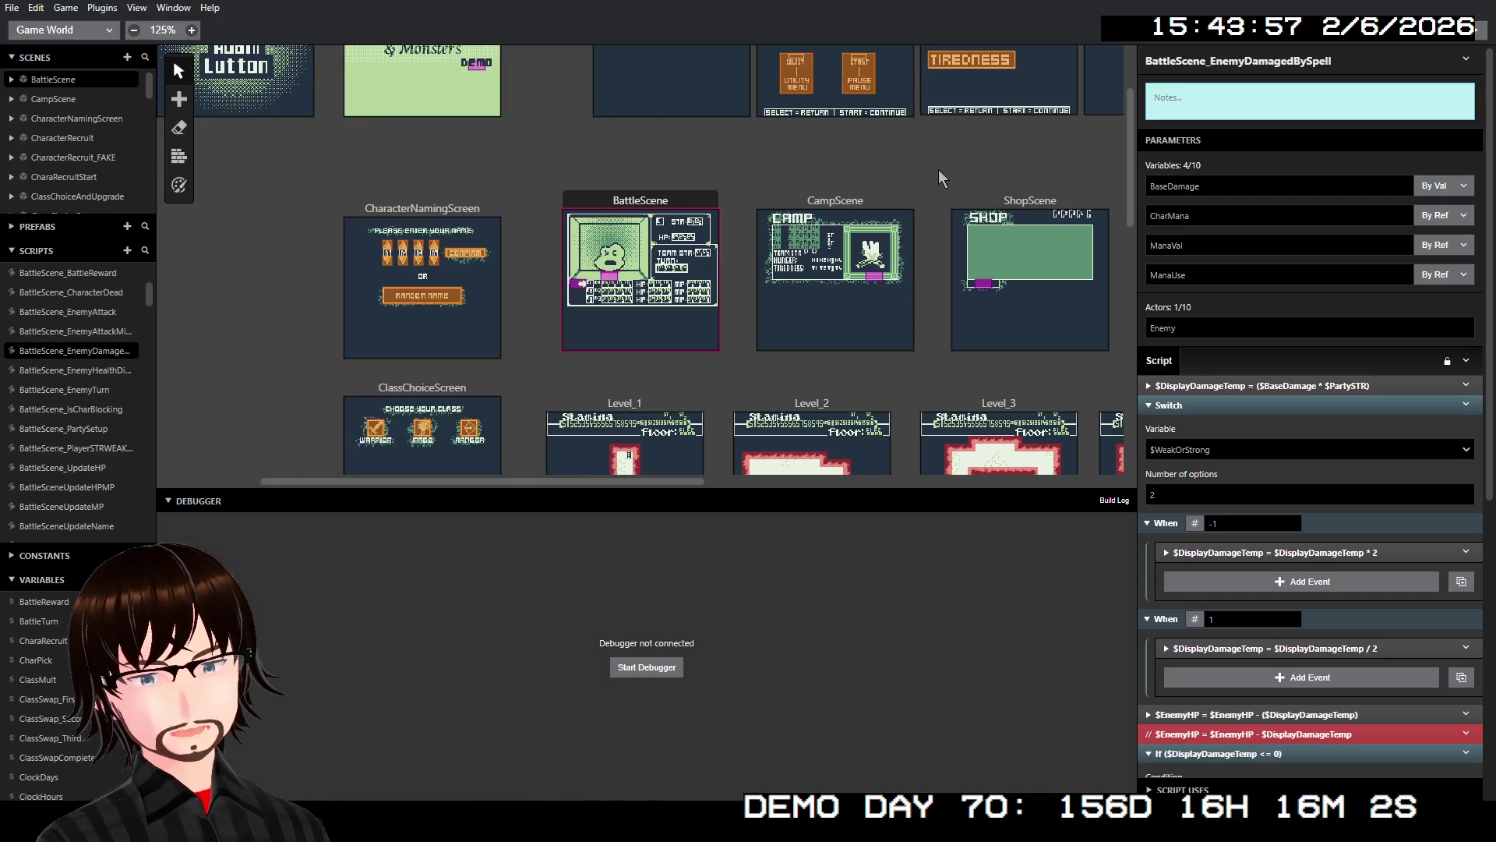
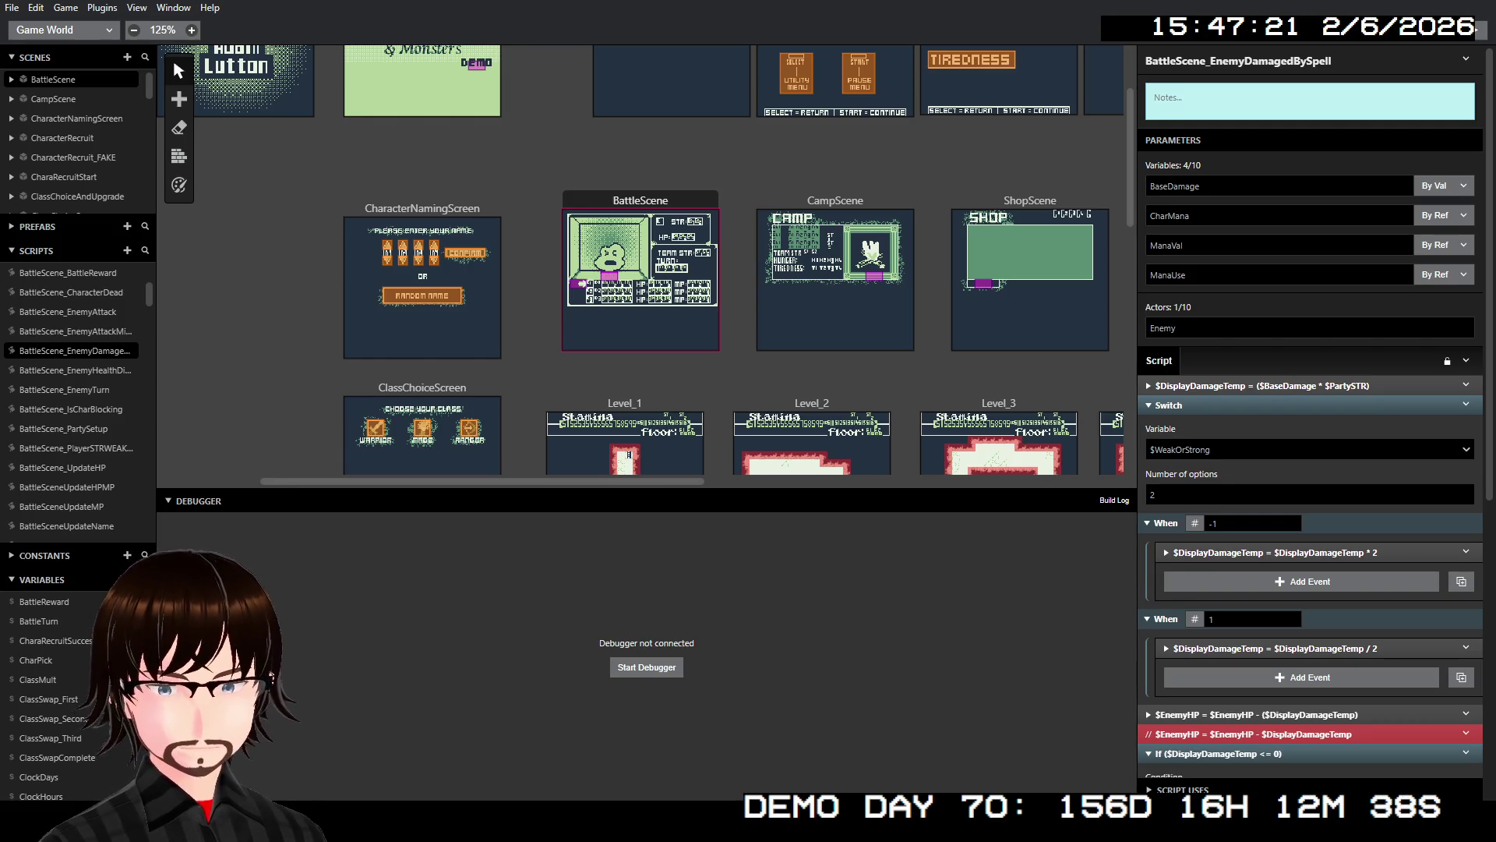
- Open BattleLoop_BaseAttack from the Scripts list to review its EnemyHitAnimation and damage events
{"action": "scroll", "coordinate": [678, 322], "scroll_direction": "down", "scroll_amount": 1}
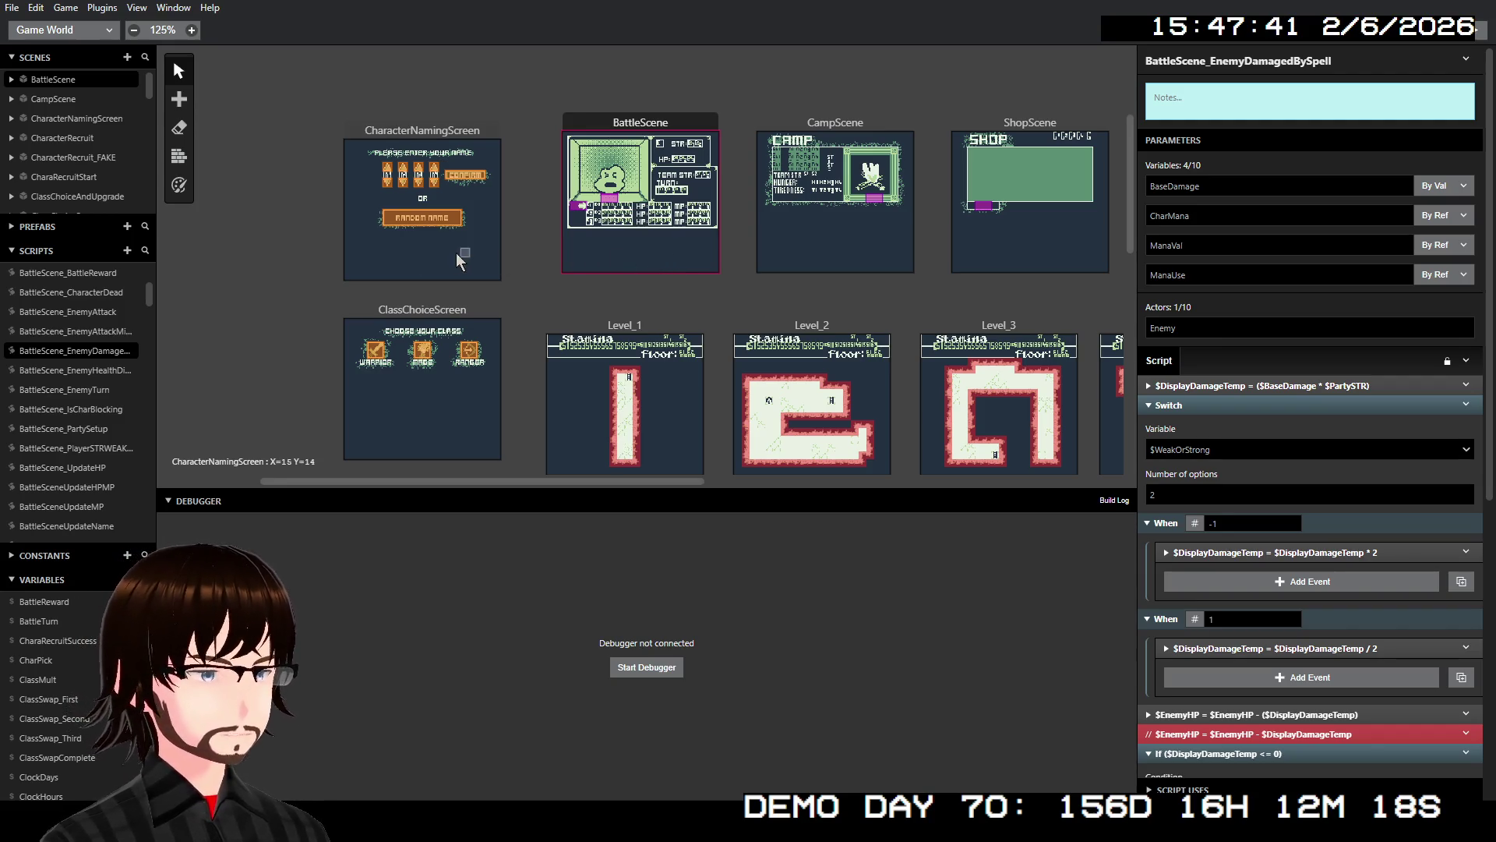
{"action": "scroll", "coordinate": [118, 319], "scroll_direction": "up", "scroll_amount": 3}
{"action": "left_click", "coordinate": [85, 294]}
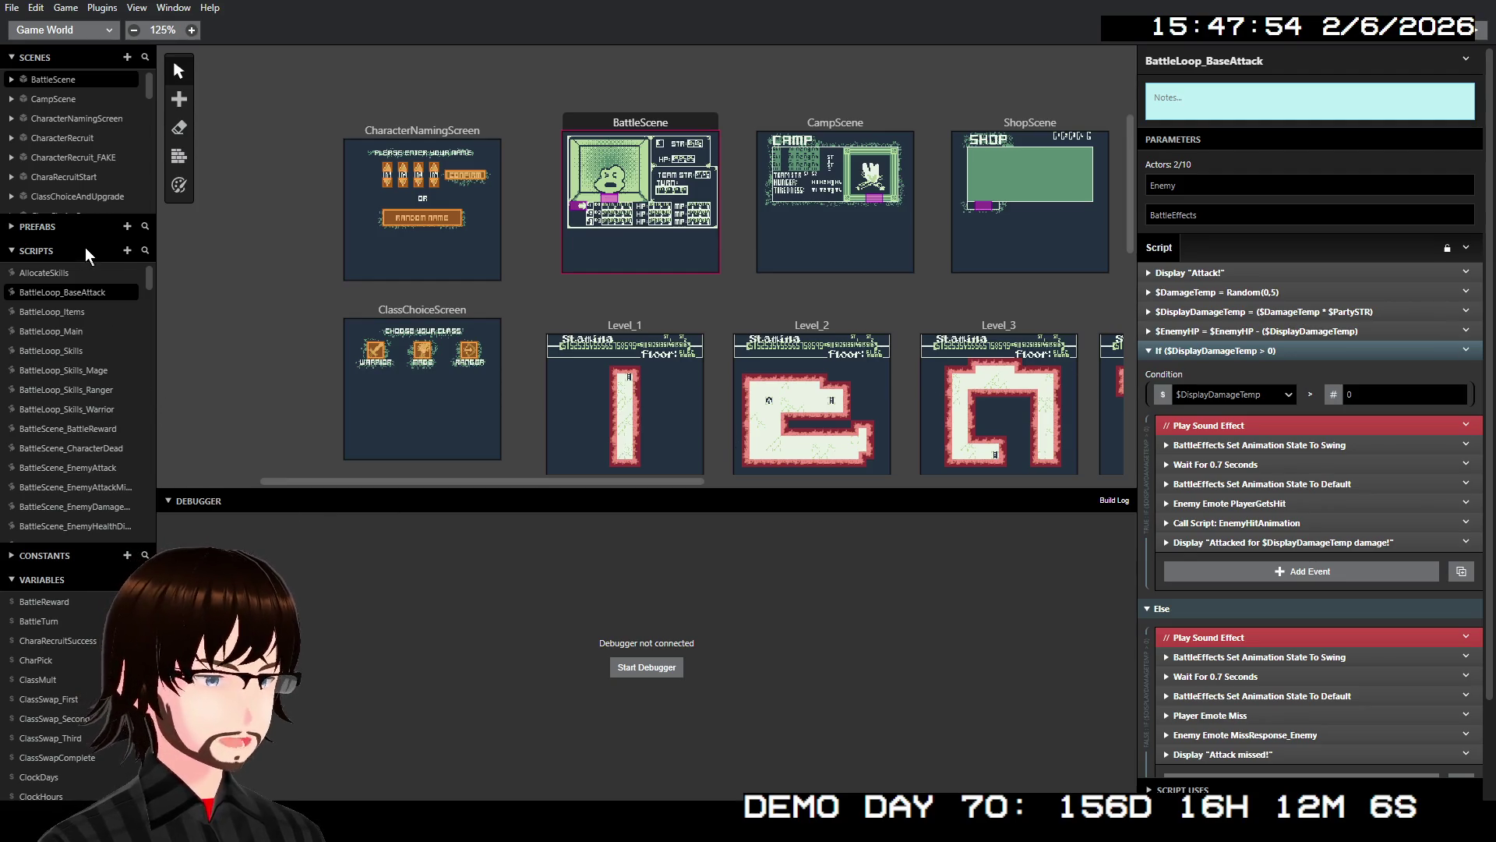
- Add an empty script and title it BattleScene_EnemyWeakOrStrongToBaseAttack
{"action": "left_click", "coordinate": [126, 251]}
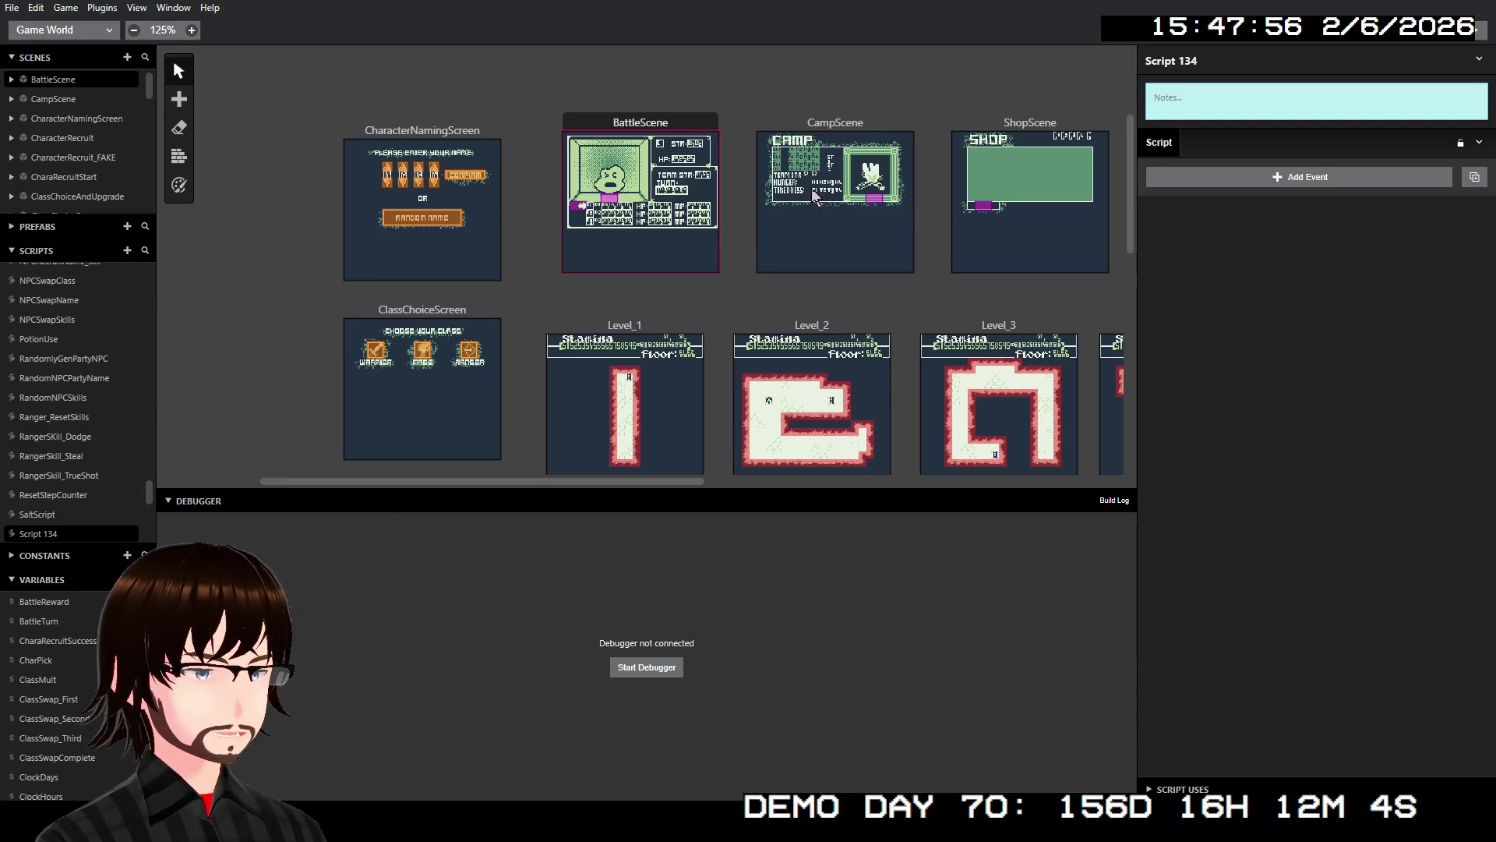
{"action": "left_click", "coordinate": [1242, 63]}
{"action": "key", "text": "ctrl+shift+Left"}
{"action": "key", "text": "ctrl+shift+Left"}
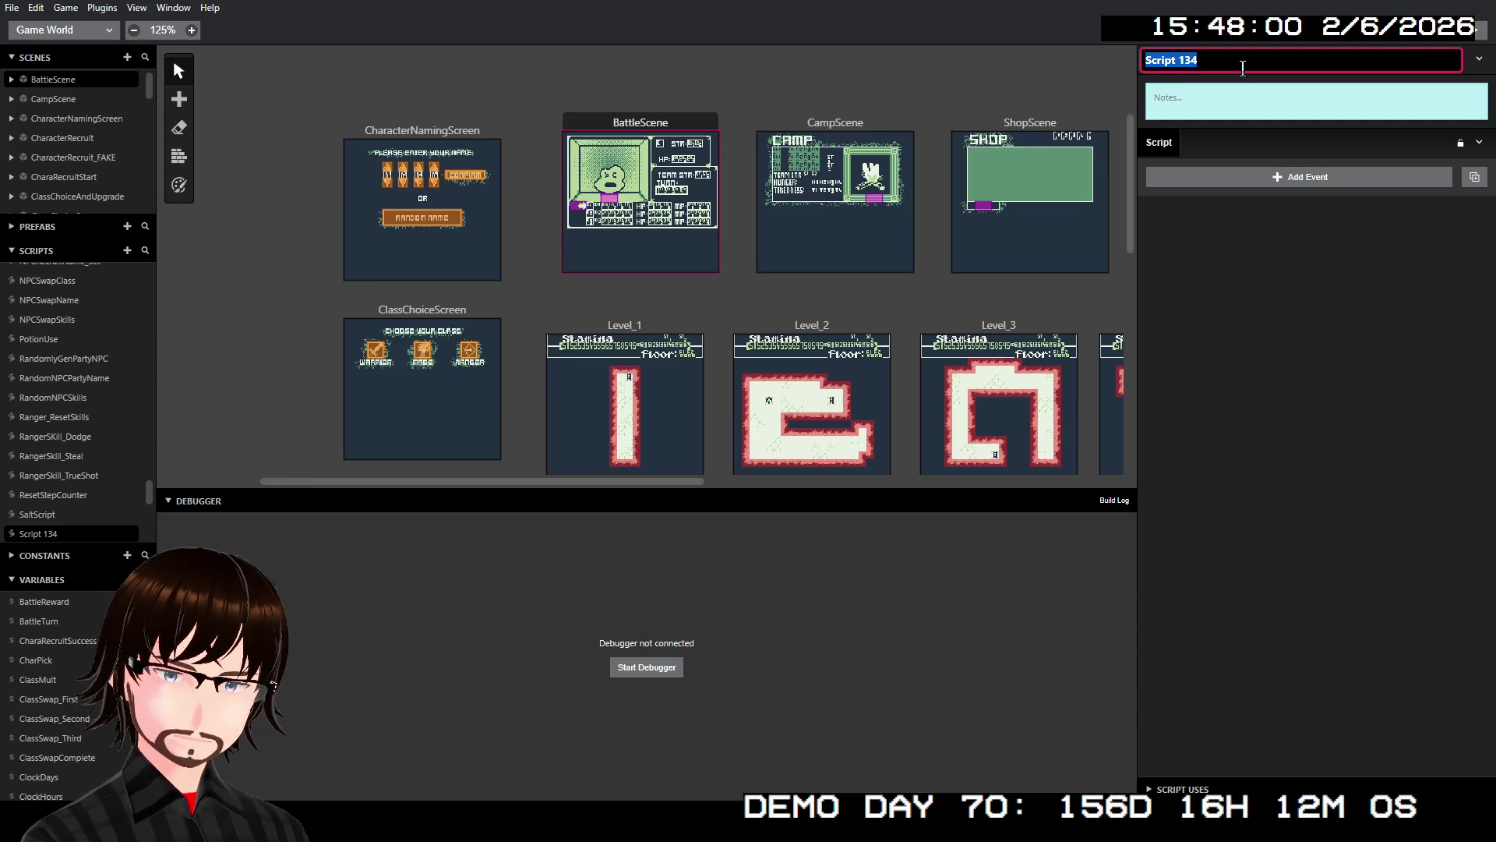
{"action": "type", "text": "Enemy"}
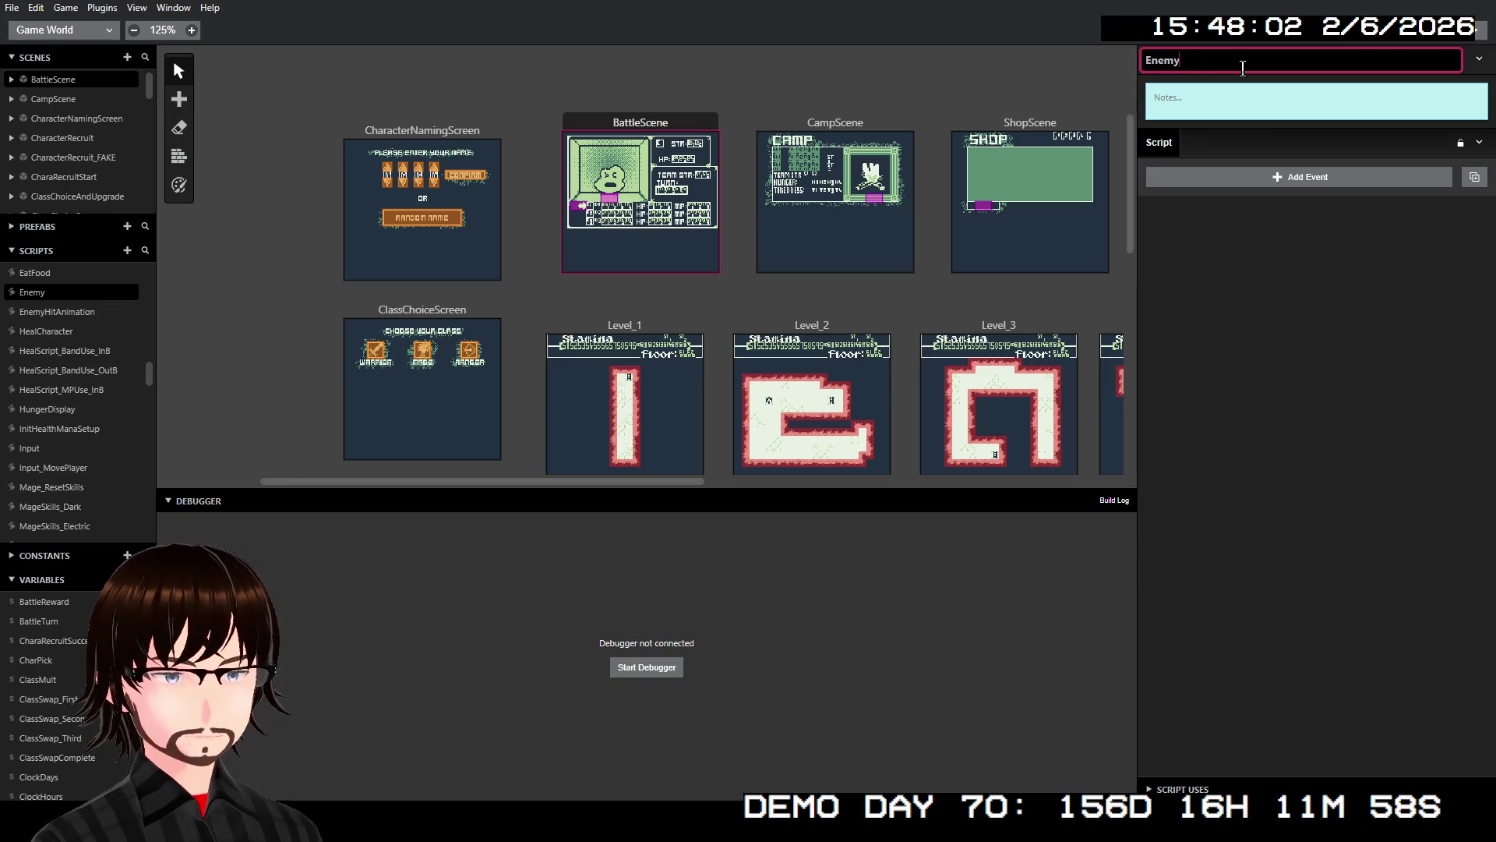
{"action": "key", "text": "BackSpace"}
{"action": "key", "text": "BackSpace"}
{"action": "key", "text": "BackSpace"}
{"action": "type", "text": "Bat"}
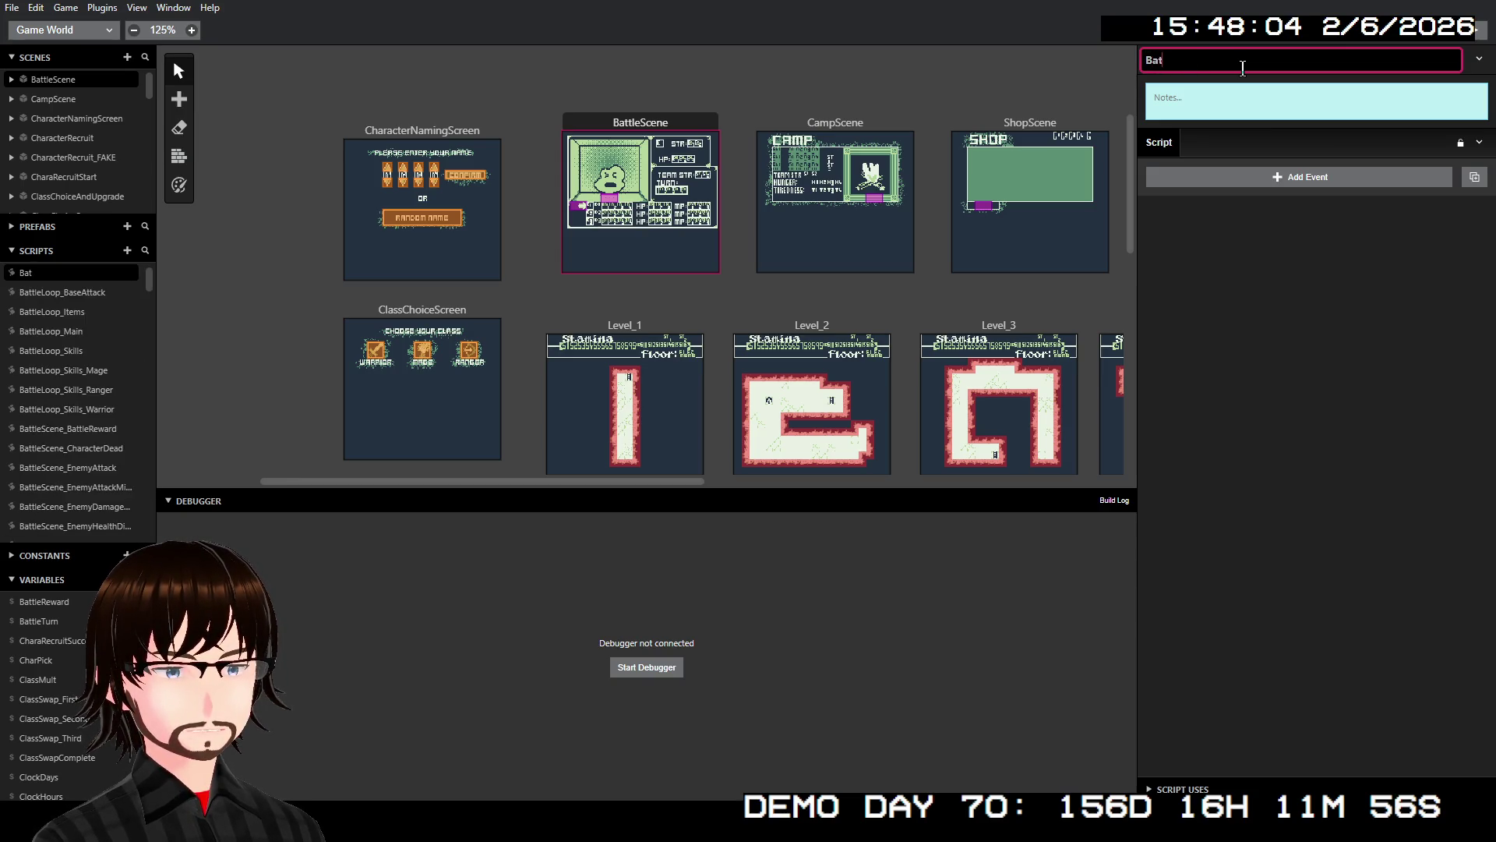
{"action": "type", "text": "tleSc"}
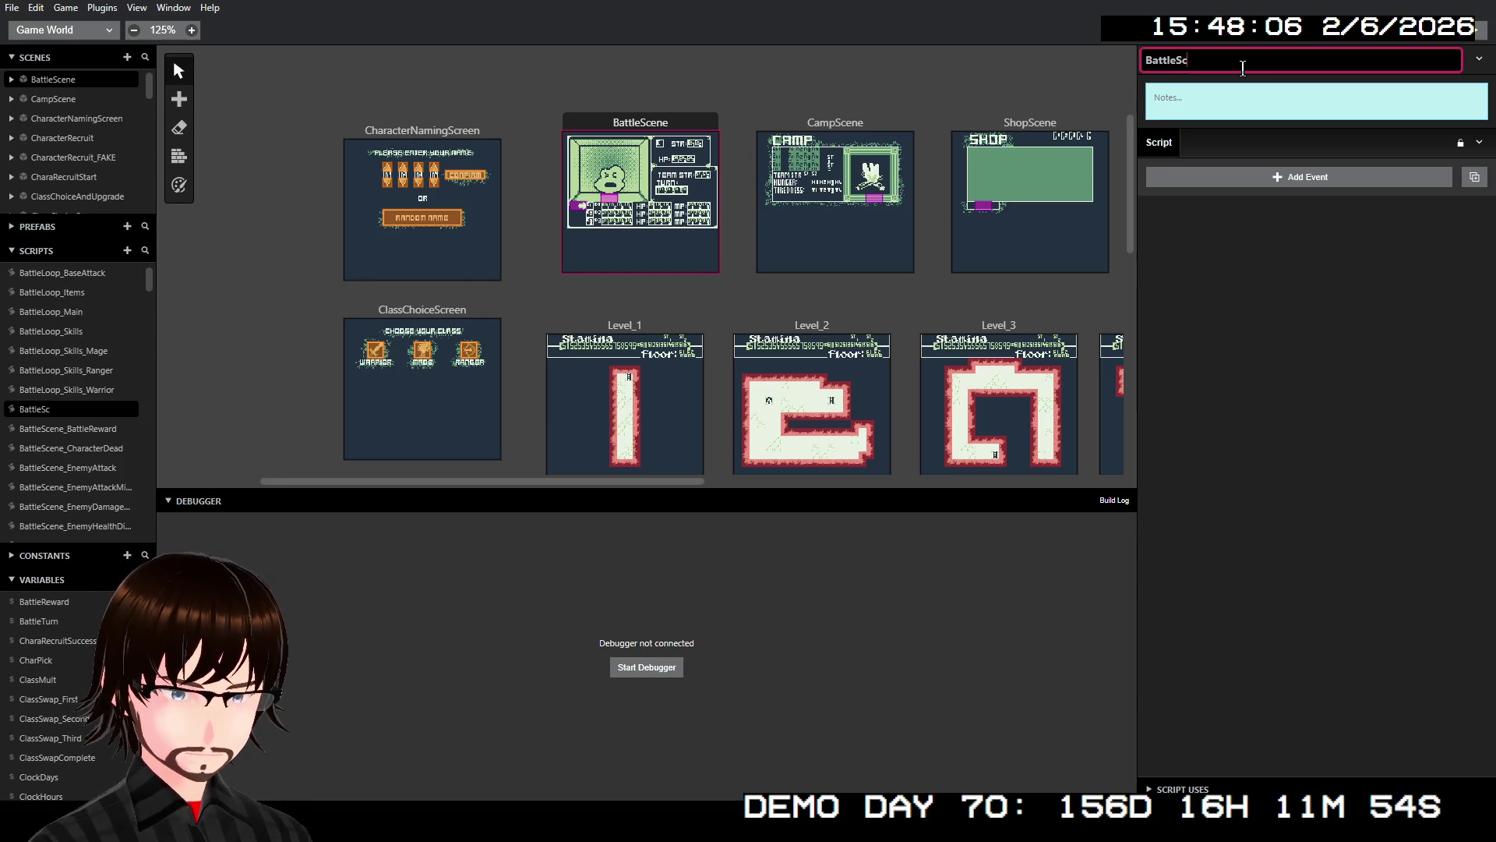
{"action": "type", "text": "ene_"}
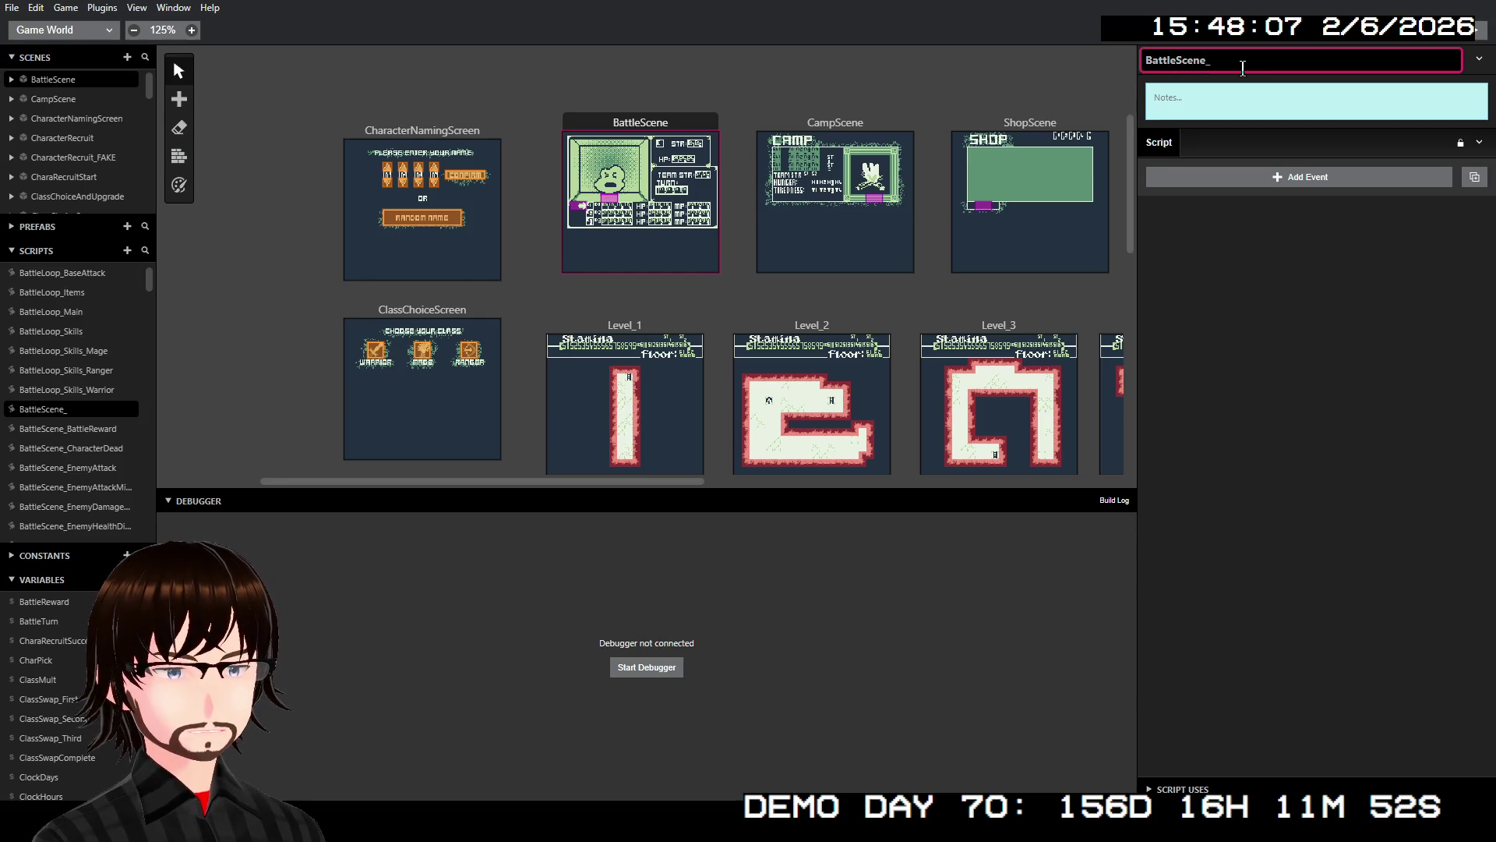
{"action": "type", "text": "Enemy"}
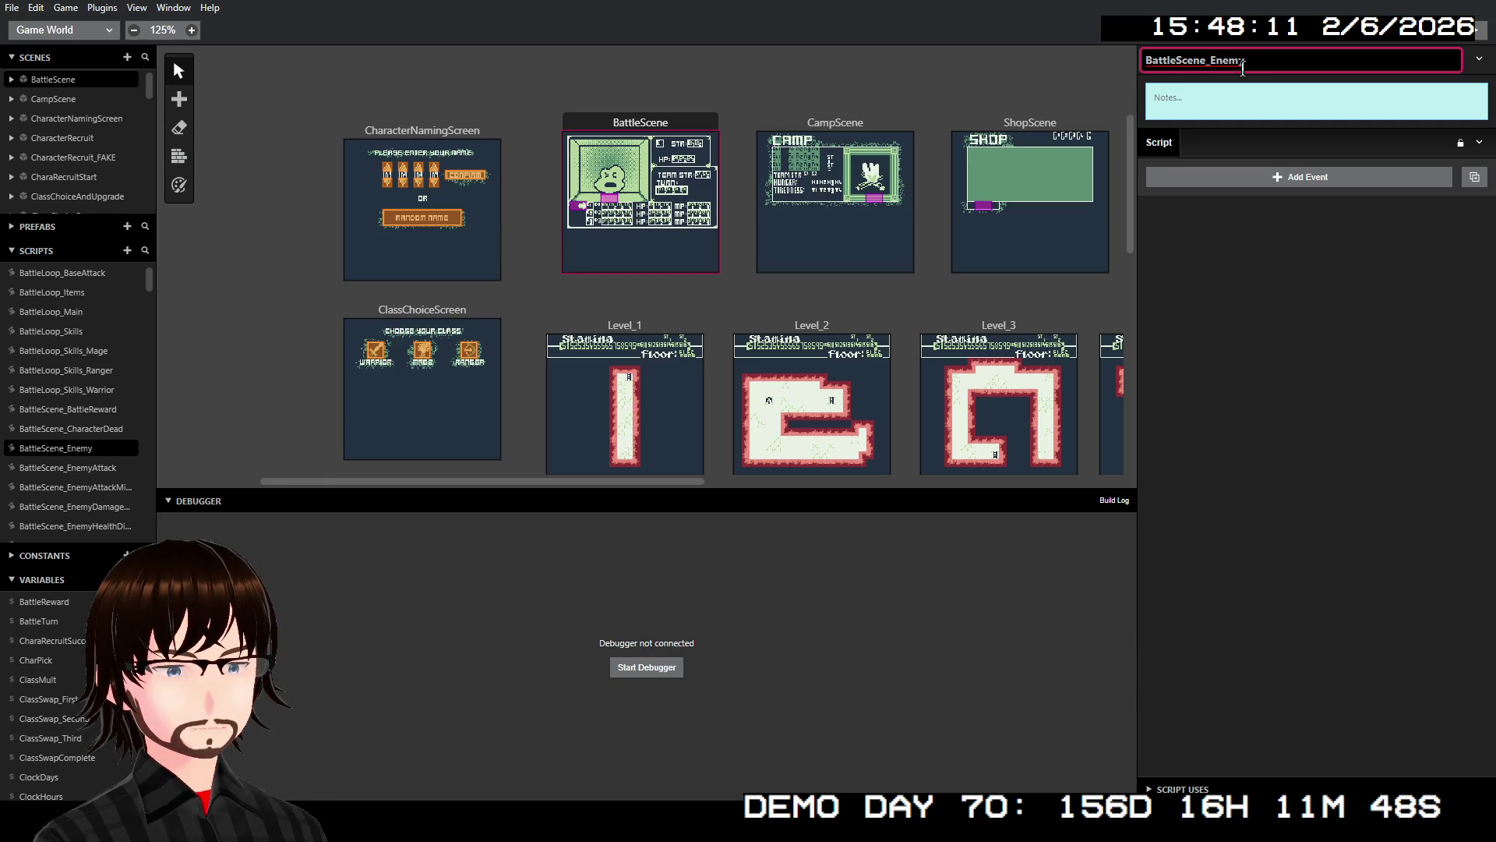
{"action": "type", "text": "Weak"}
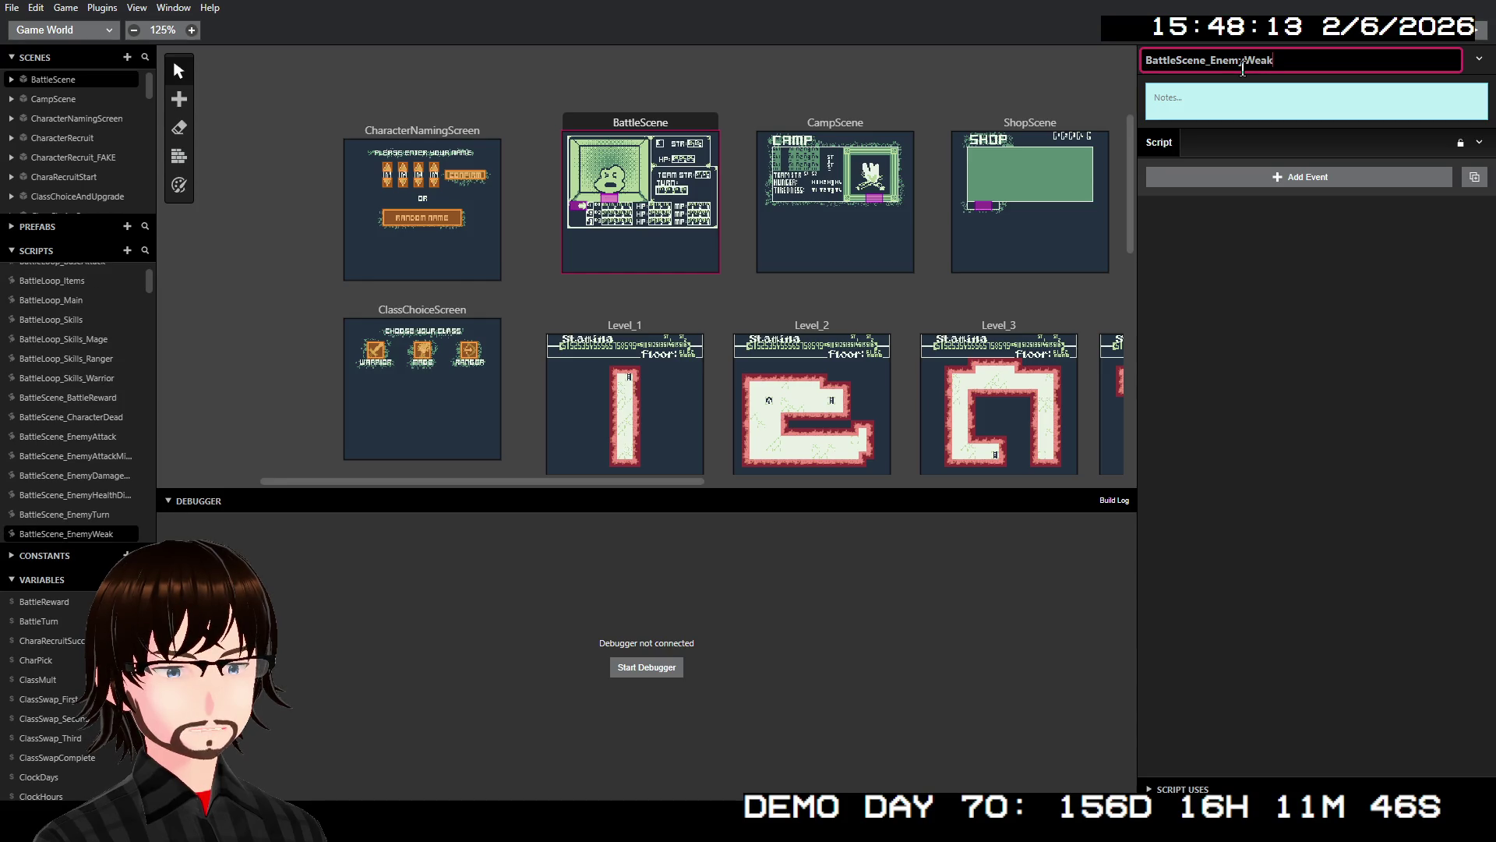
{"action": "type", "text": "OrStrong"}
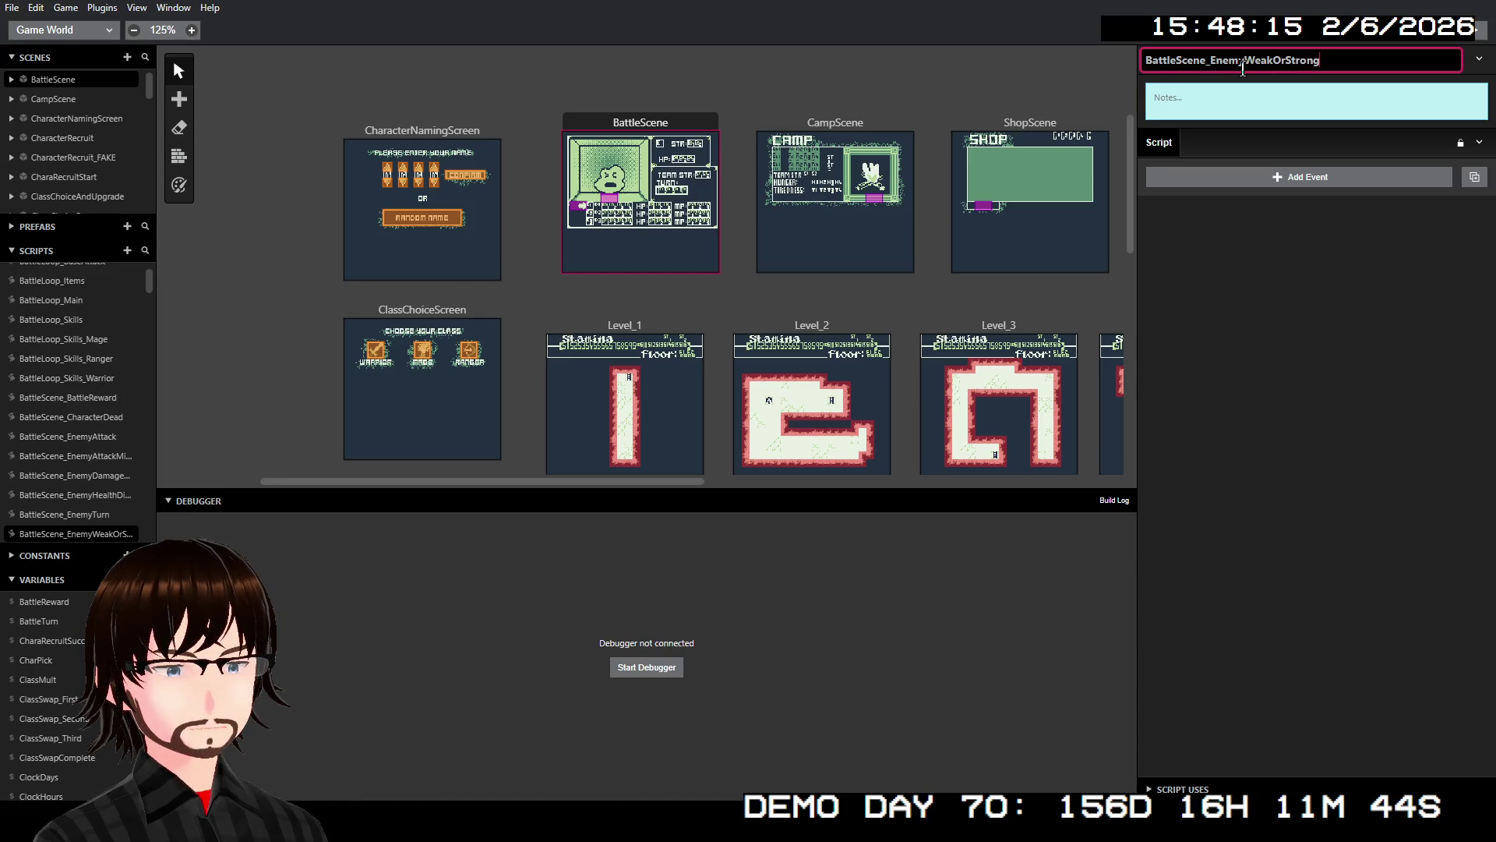
{"action": "type", "text": "ToBaseAttack"}
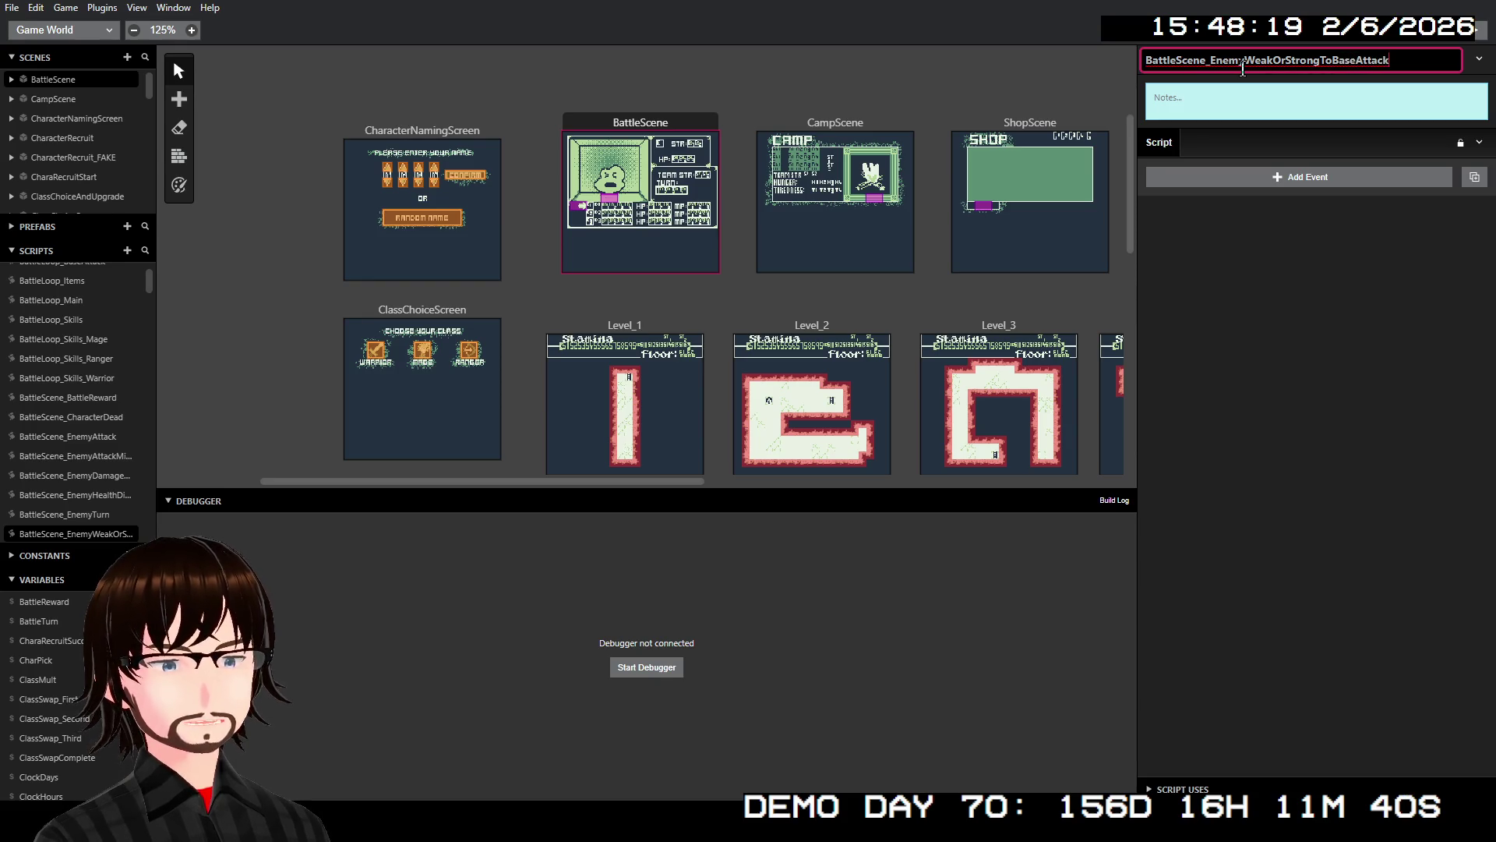
{"action": "left_click", "coordinate": [1310, 323]}
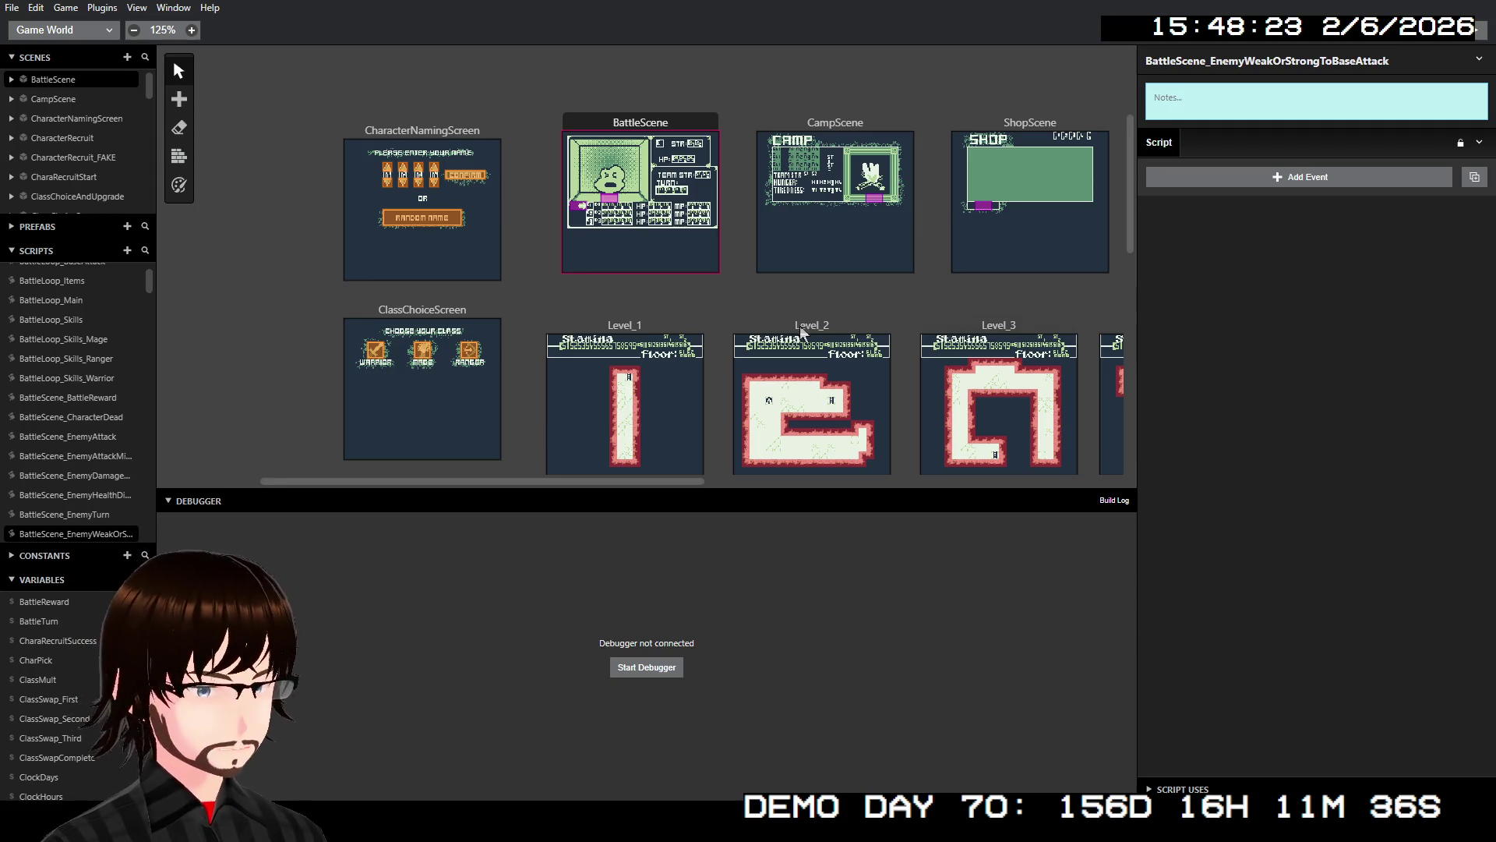
{"action": "scroll", "coordinate": [93, 347], "scroll_direction": "up", "scroll_amount": 1}
{"action": "scroll", "coordinate": [94, 347], "scroll_direction": "up", "scroll_amount": 2}
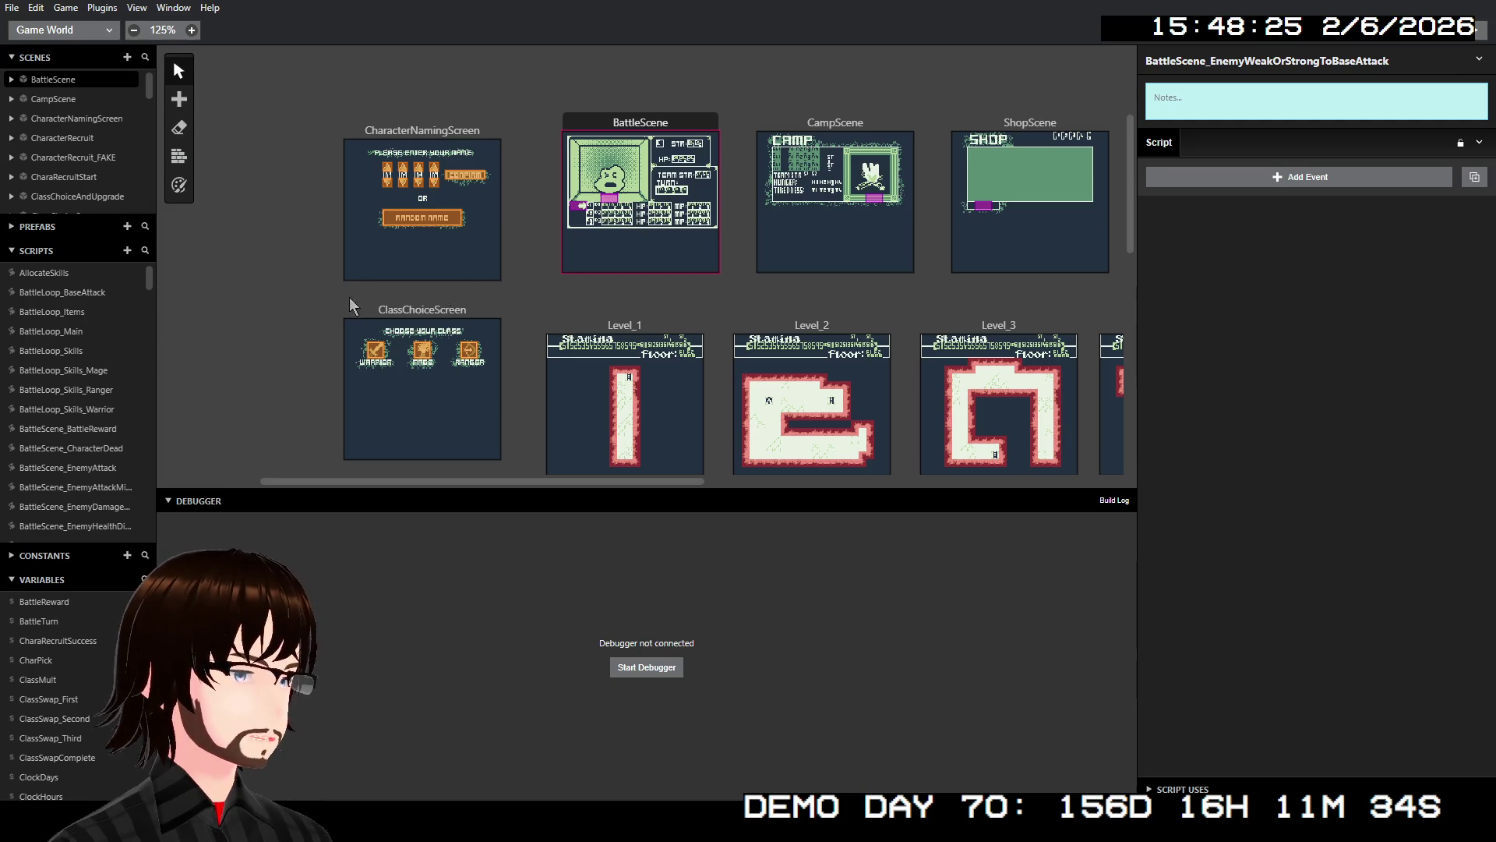
{"action": "left_click", "coordinate": [1275, 178]}
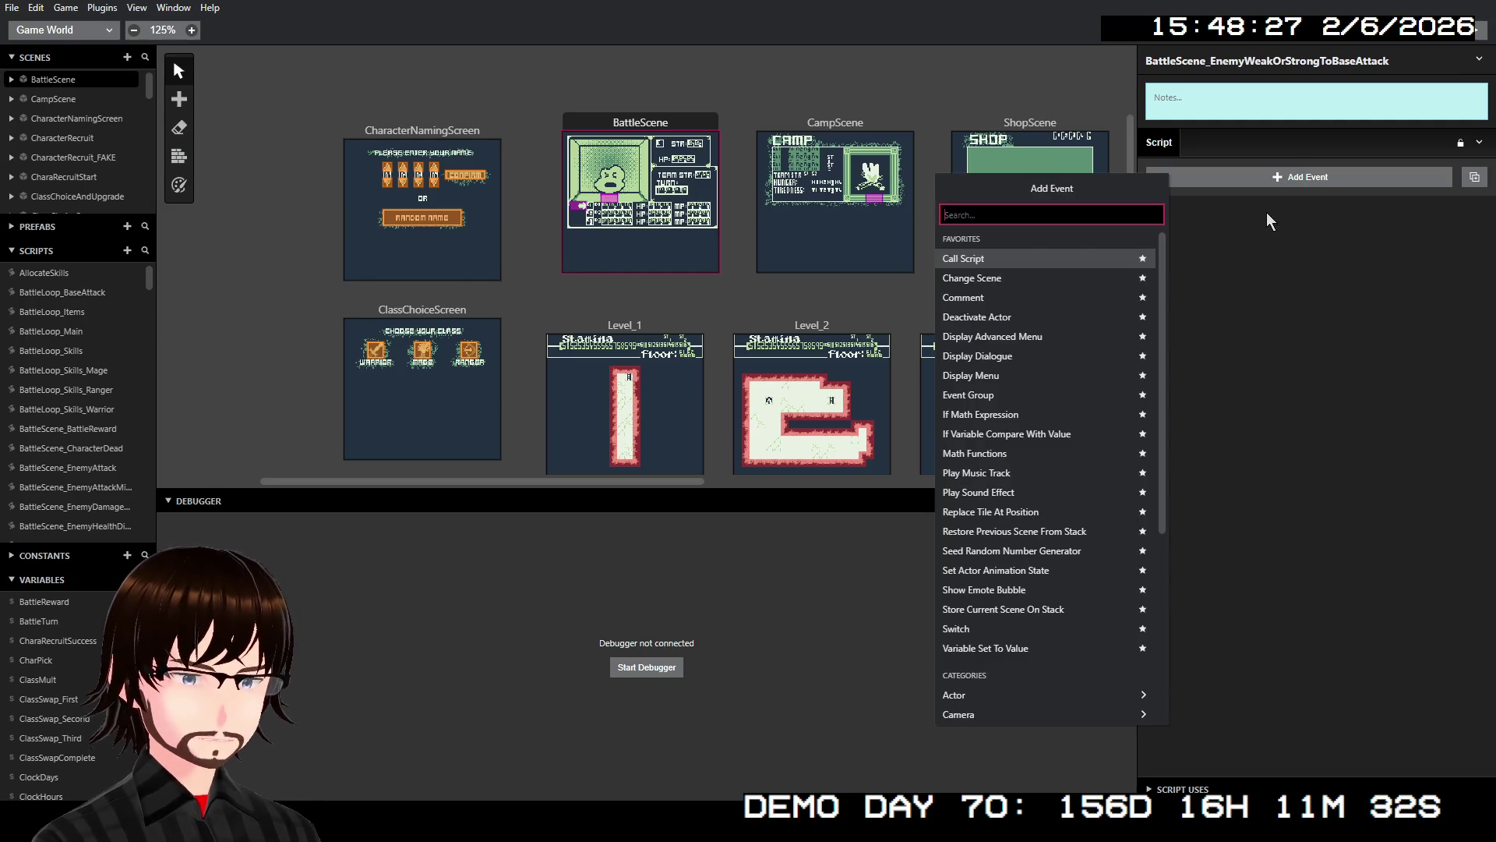
{"action": "type", "text": "if"}
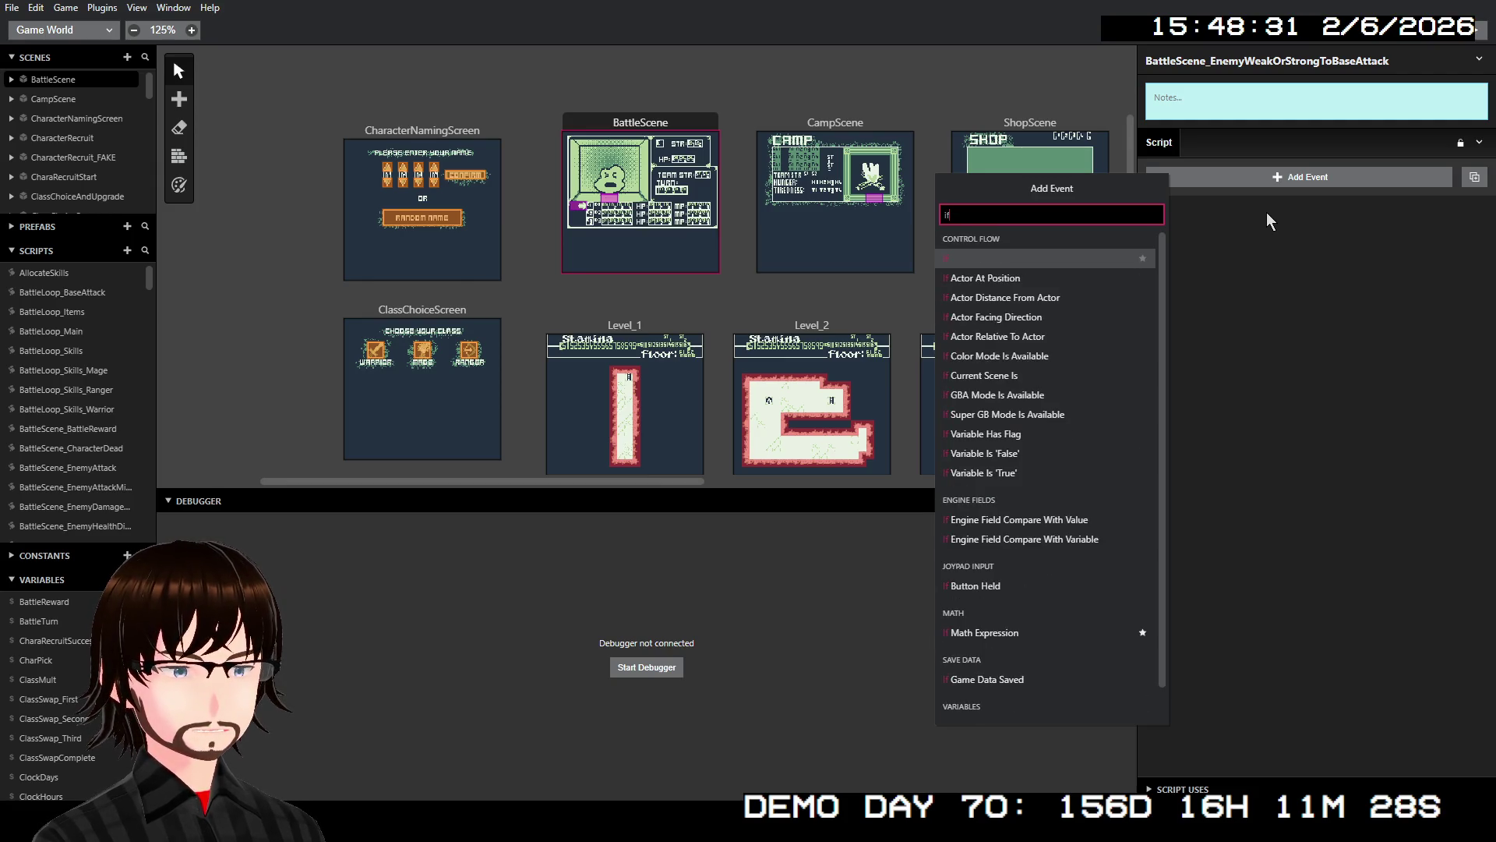
{"action": "type", "text": " ex"}
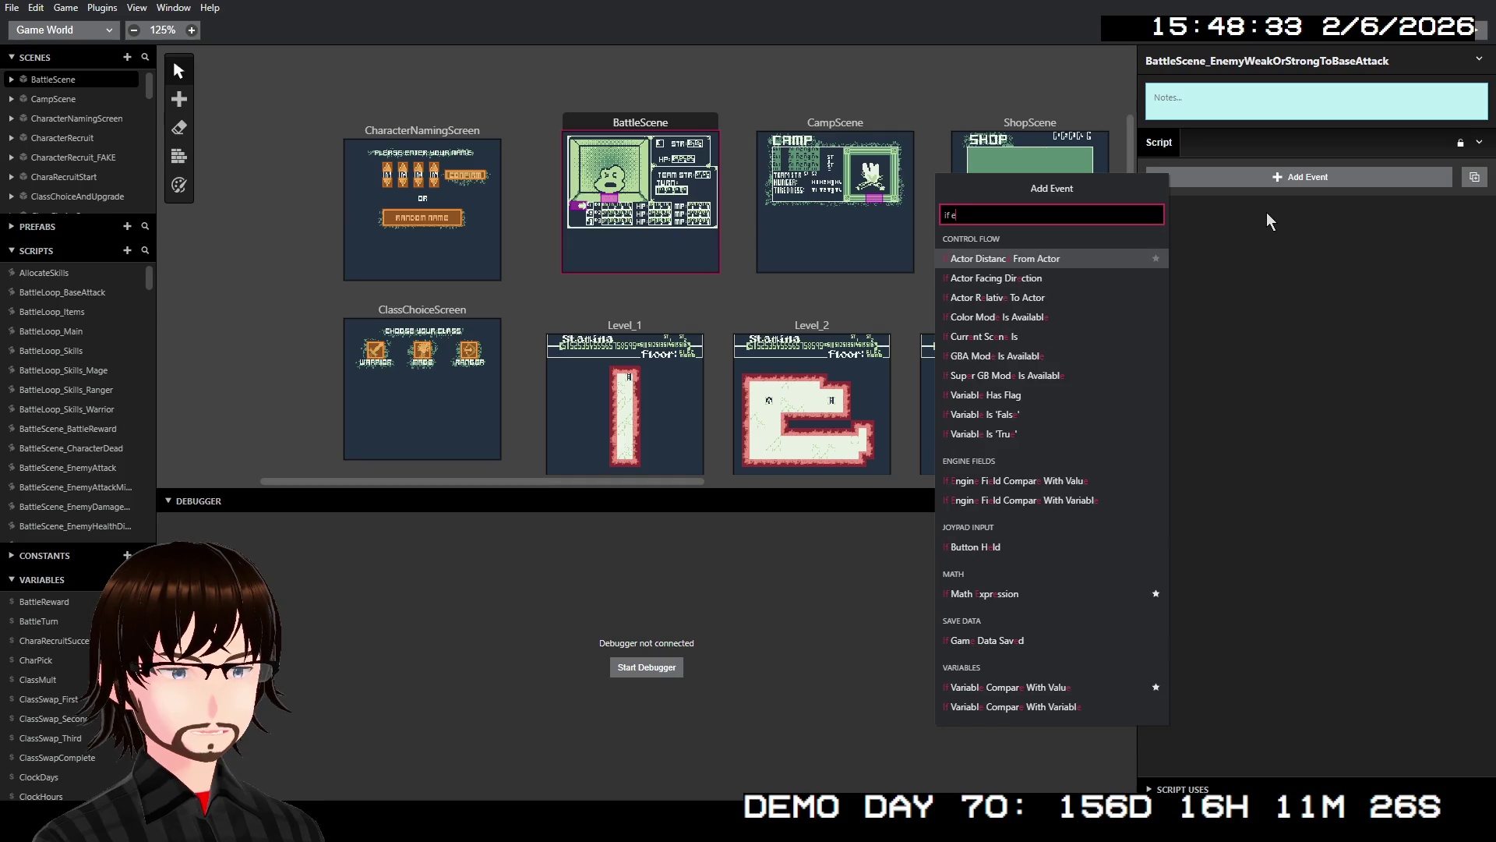
{"action": "key", "text": "Return"}
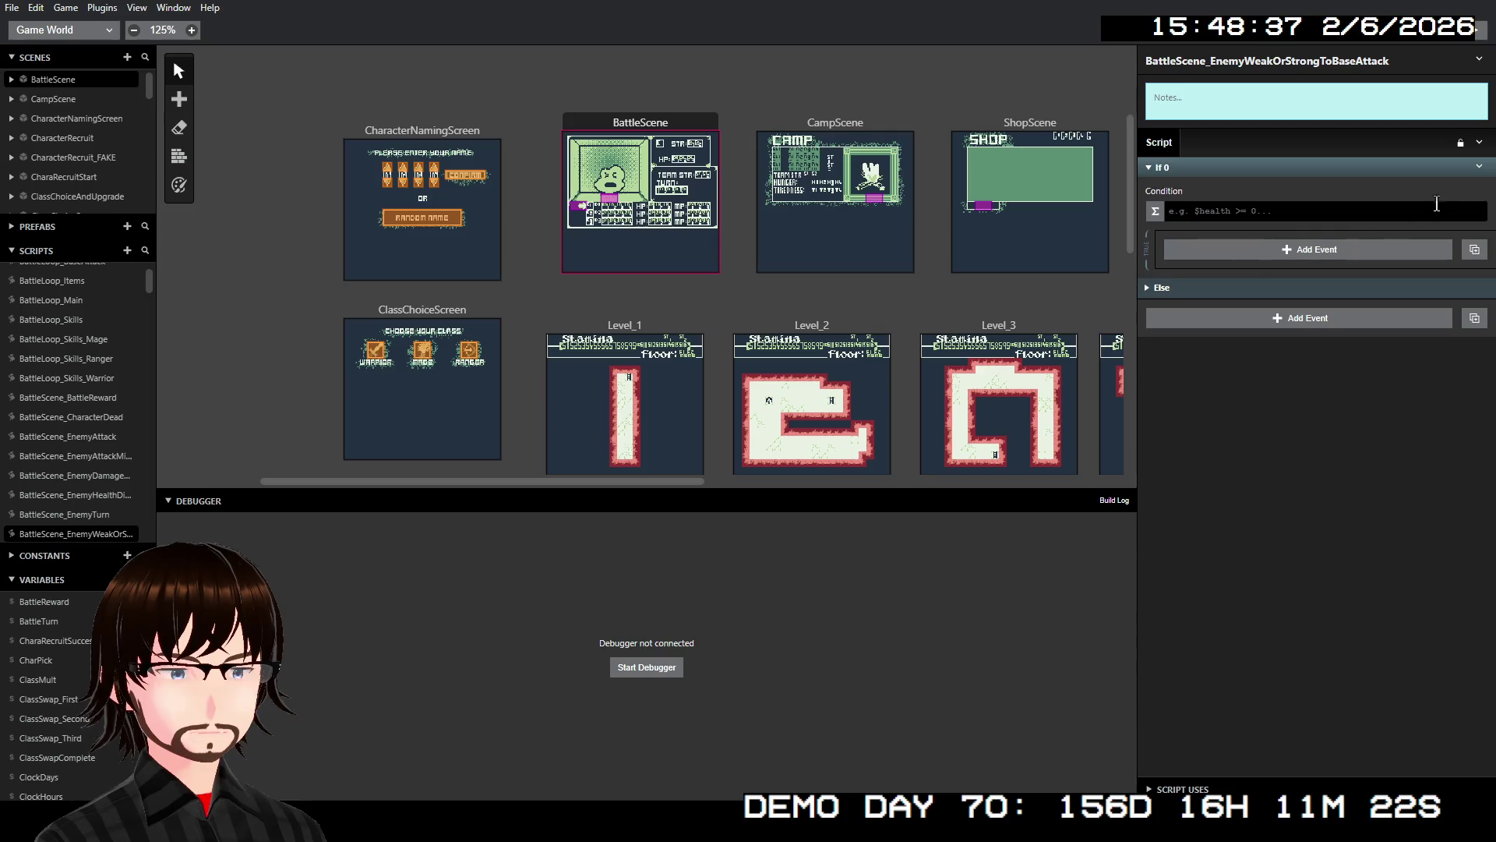
{"action": "left_click", "coordinate": [1230, 208]}
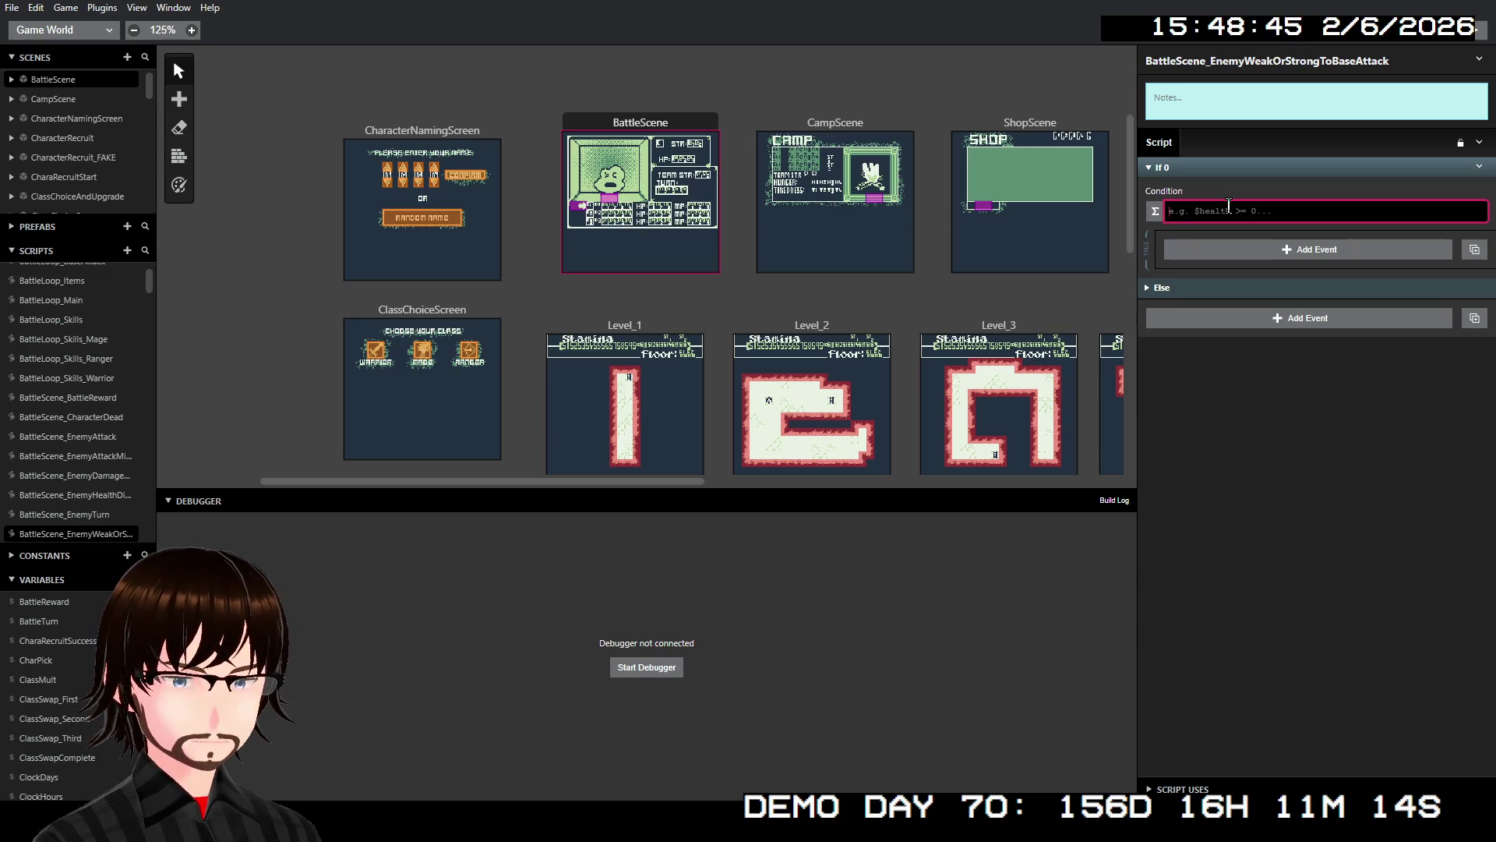
{"action": "type", "text": "$V"}
{"action": "key", "text": "Return"}
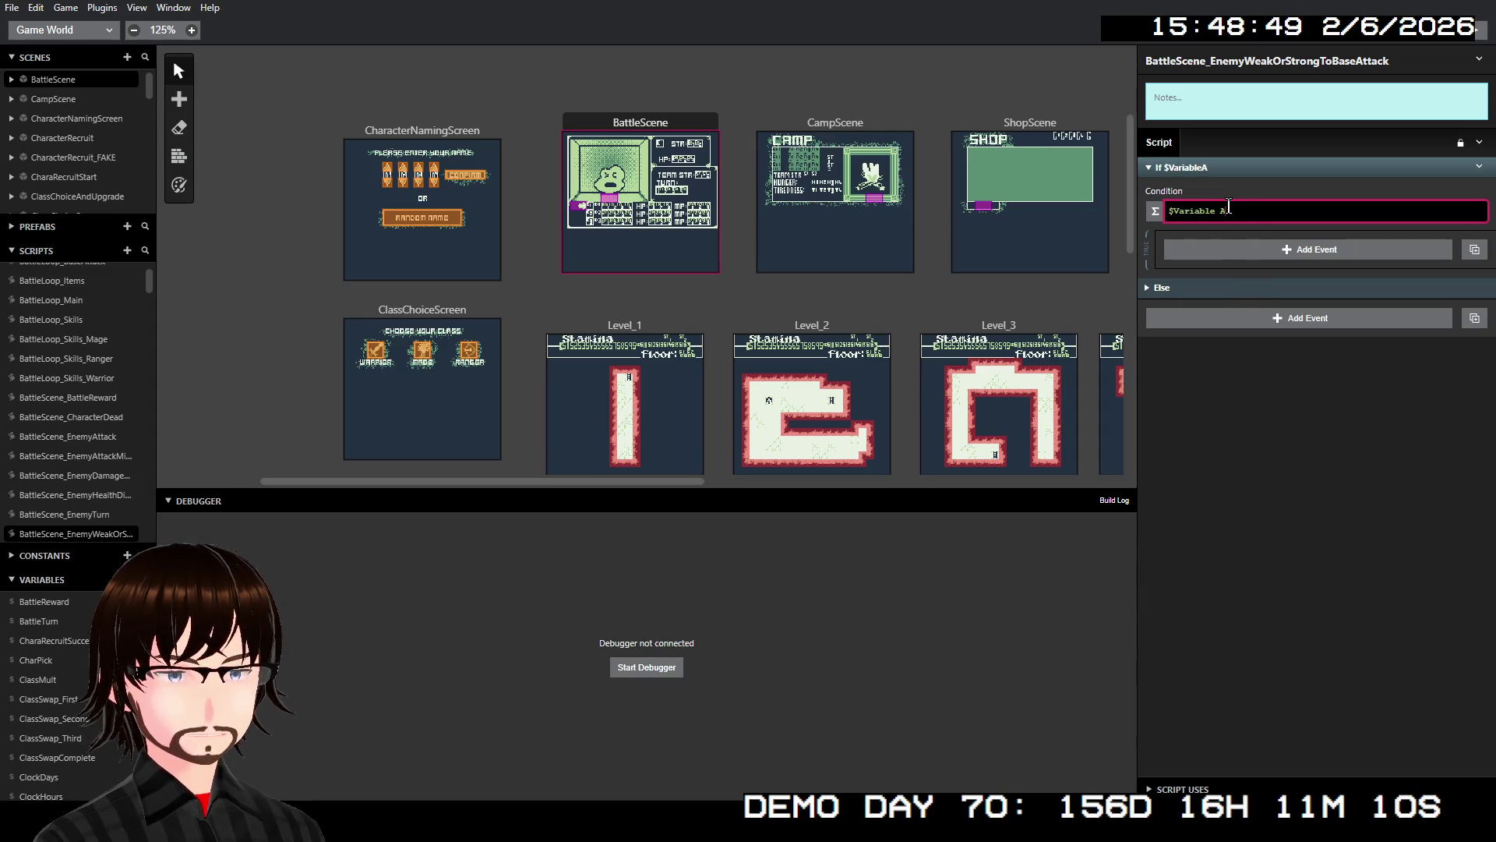
{"action": "left_click", "coordinate": [1237, 192]}
{"action": "key", "text": "ctrl+a"}
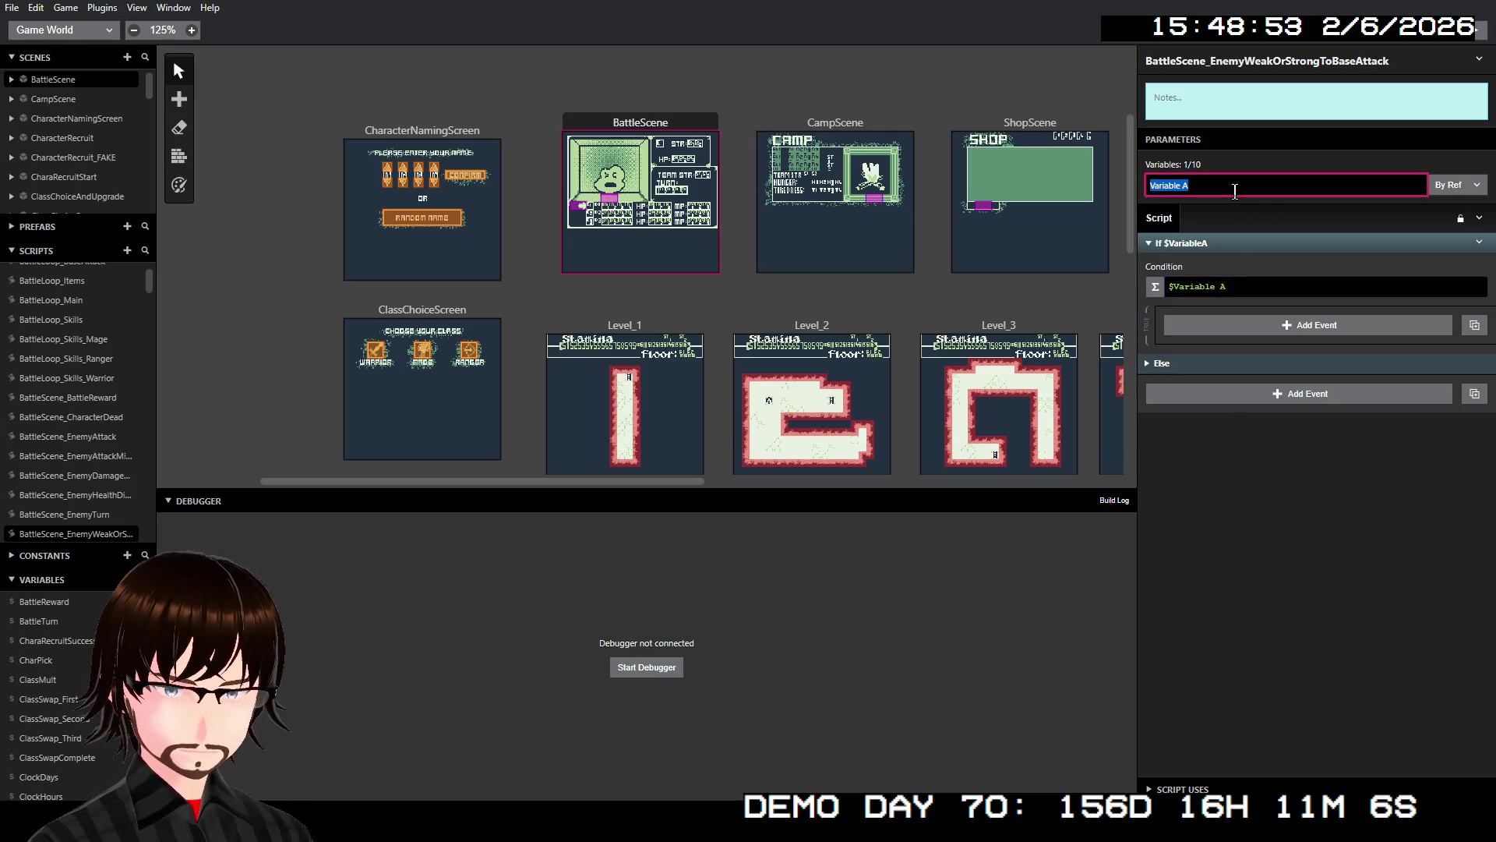
{"action": "type", "text": "Pla"}
{"action": "key", "text": "BackSpace"}
{"action": "key", "text": "ctrl+a"}
{"action": "type", "text": "CharClass"}
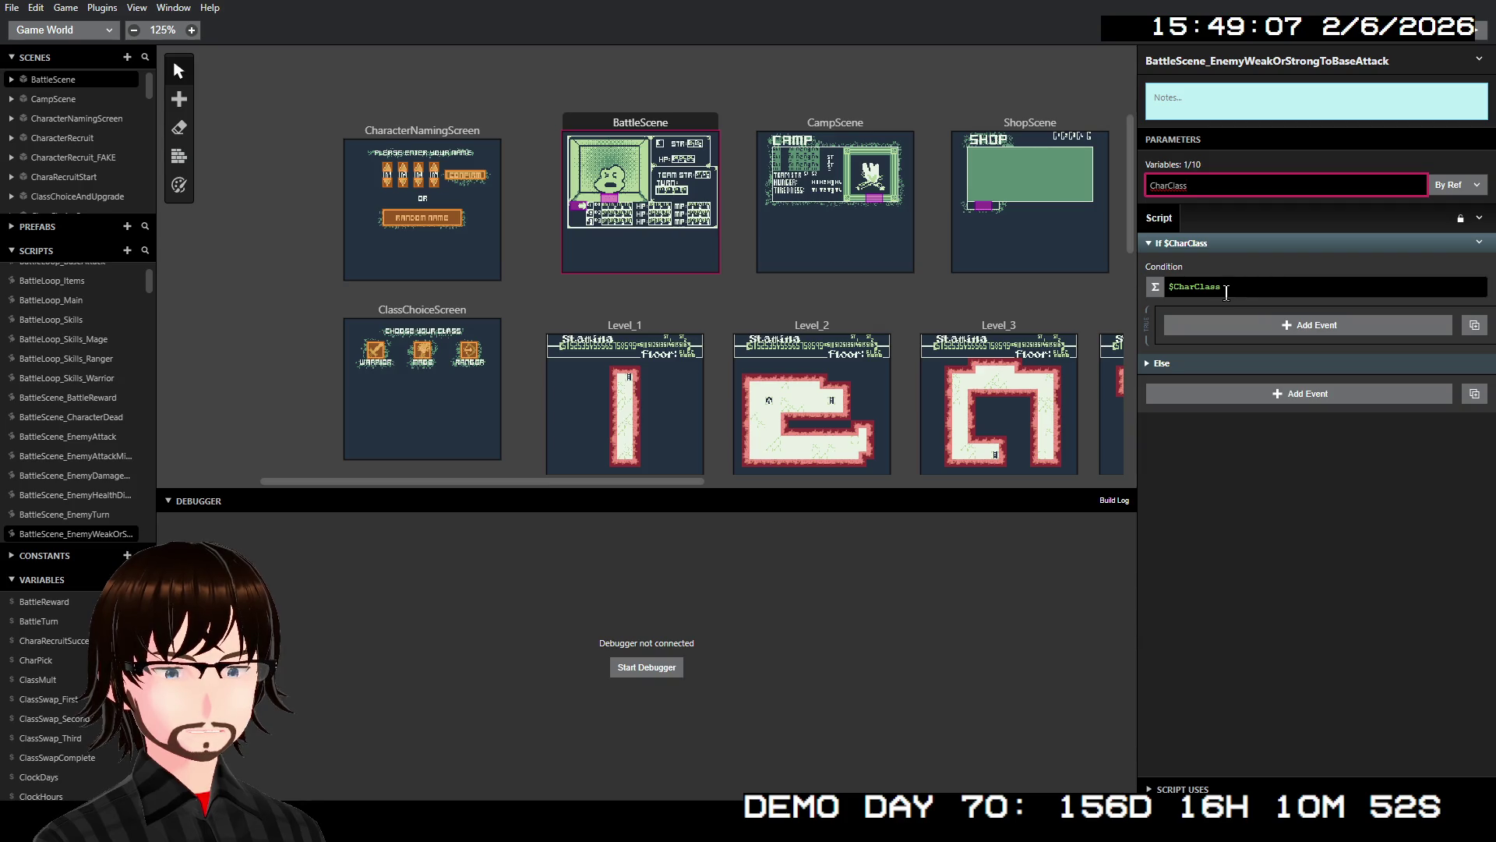
{"action": "right_click", "coordinate": [1251, 250]}
{"action": "left_click", "coordinate": [1284, 455]}
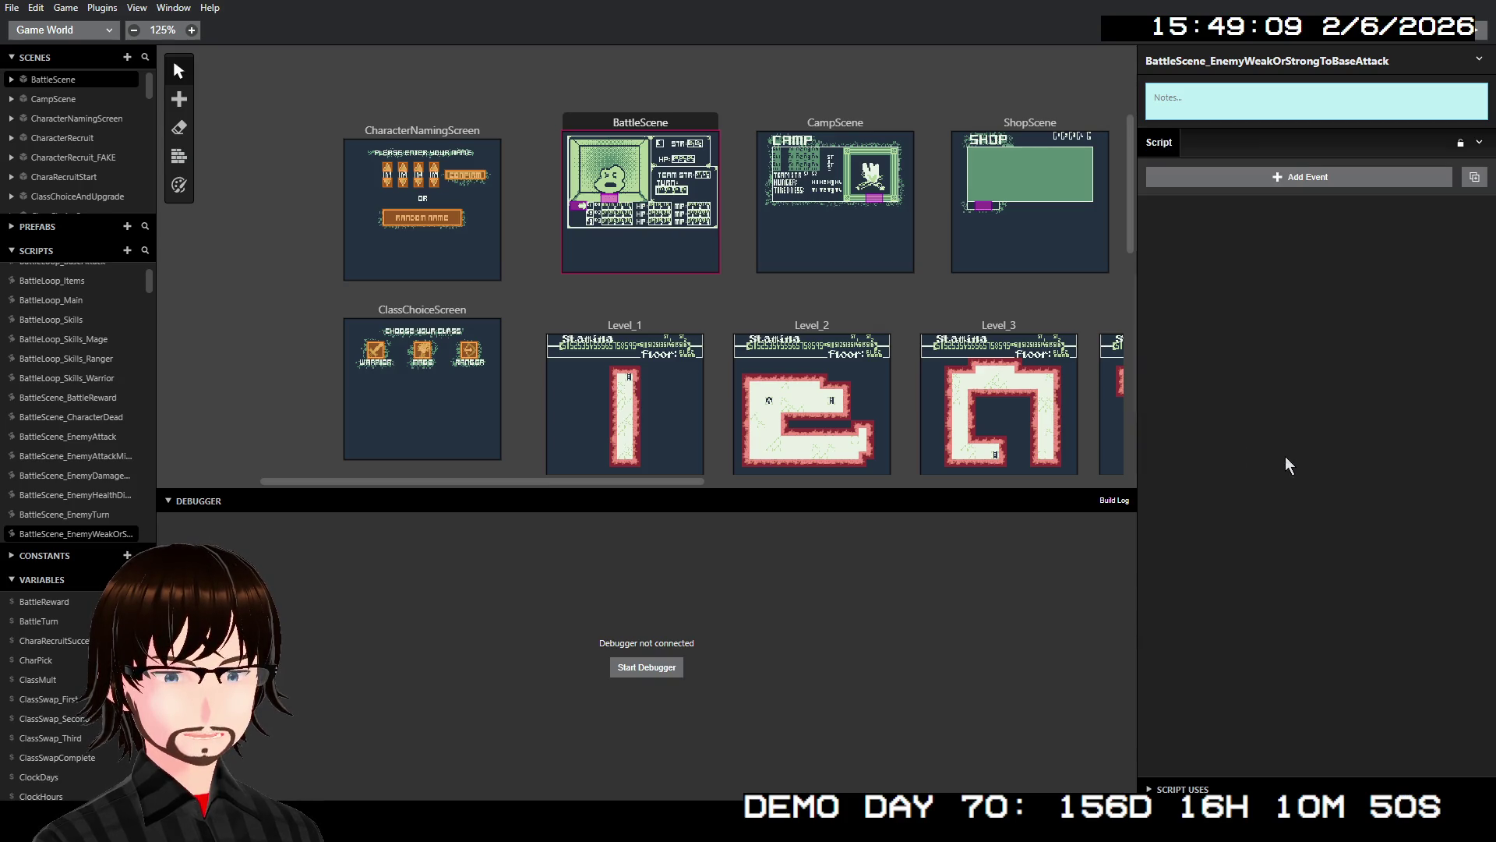
- Insert a Switch event and name its variable parameter CharClass
{"action": "left_click", "coordinate": [1271, 181]}
{"action": "type", "text": "sw"}
{"action": "key", "text": "Return"}
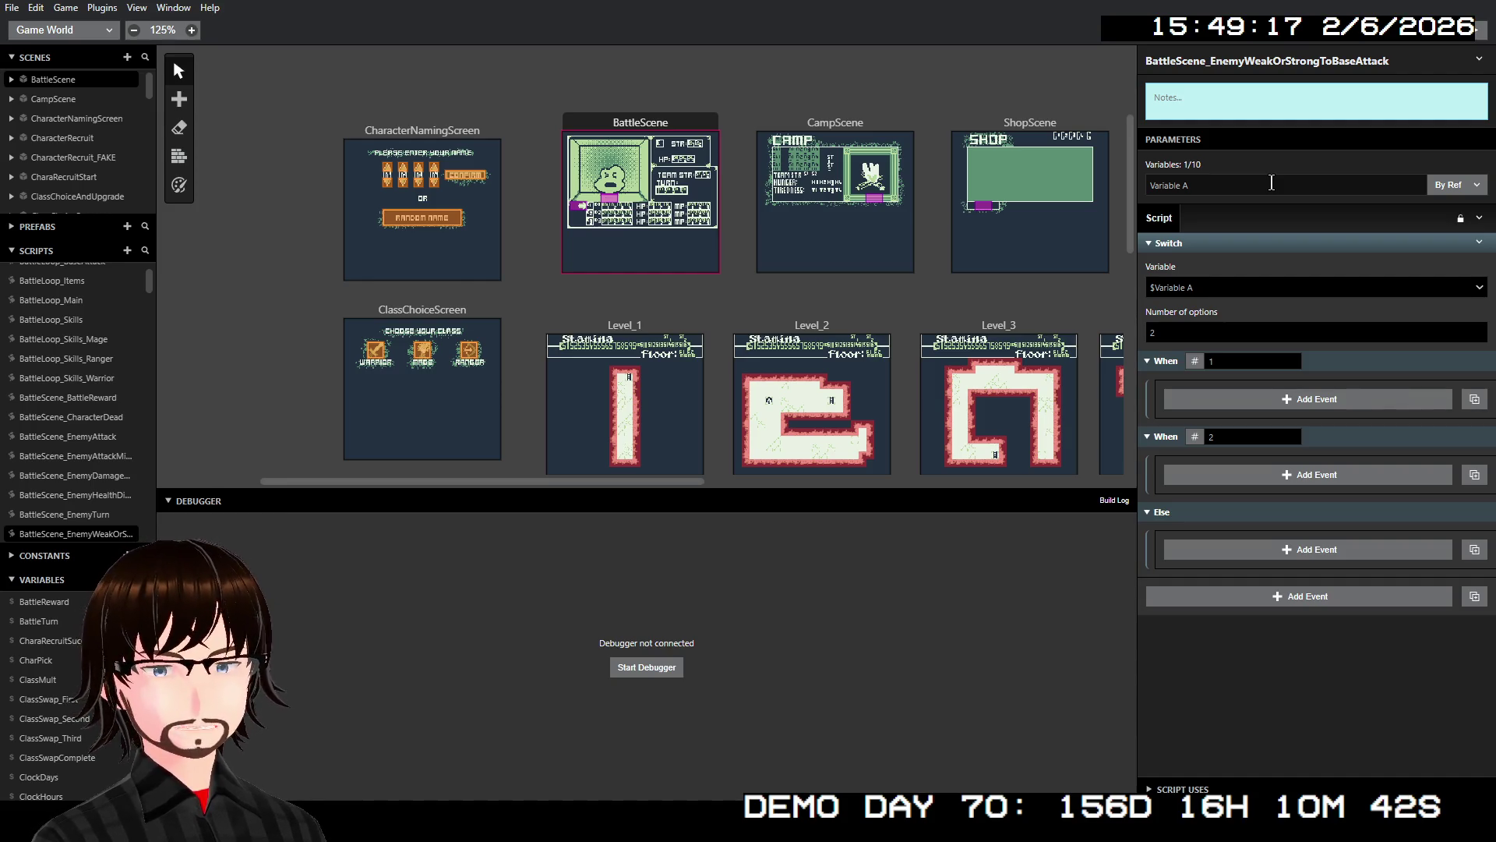
{"action": "left_click", "coordinate": [1255, 182]}
{"action": "triple_click", "coordinate": [1254, 183]}
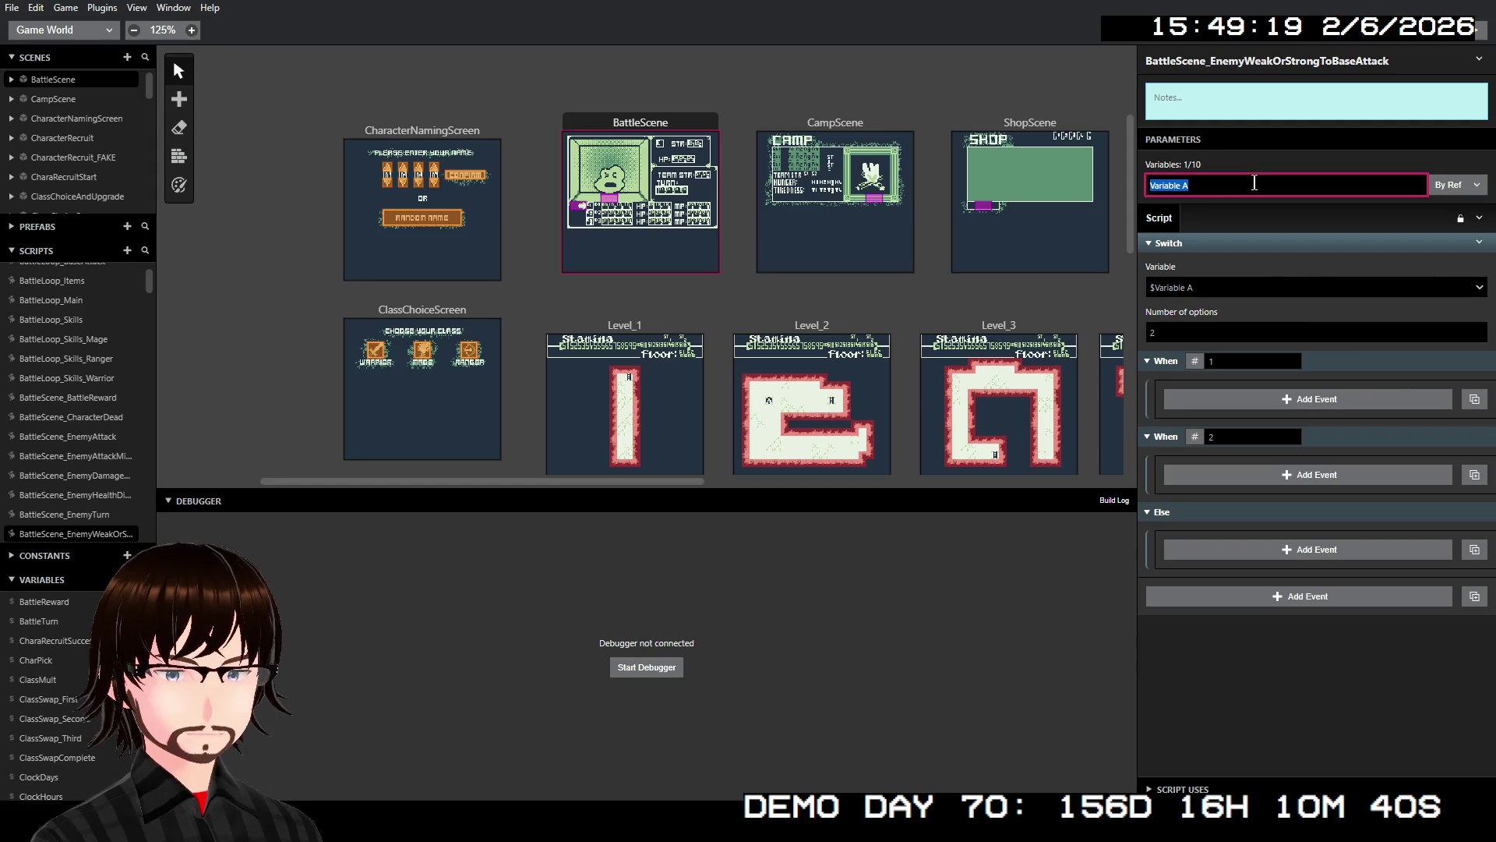
{"action": "type", "text": "CharClass"}
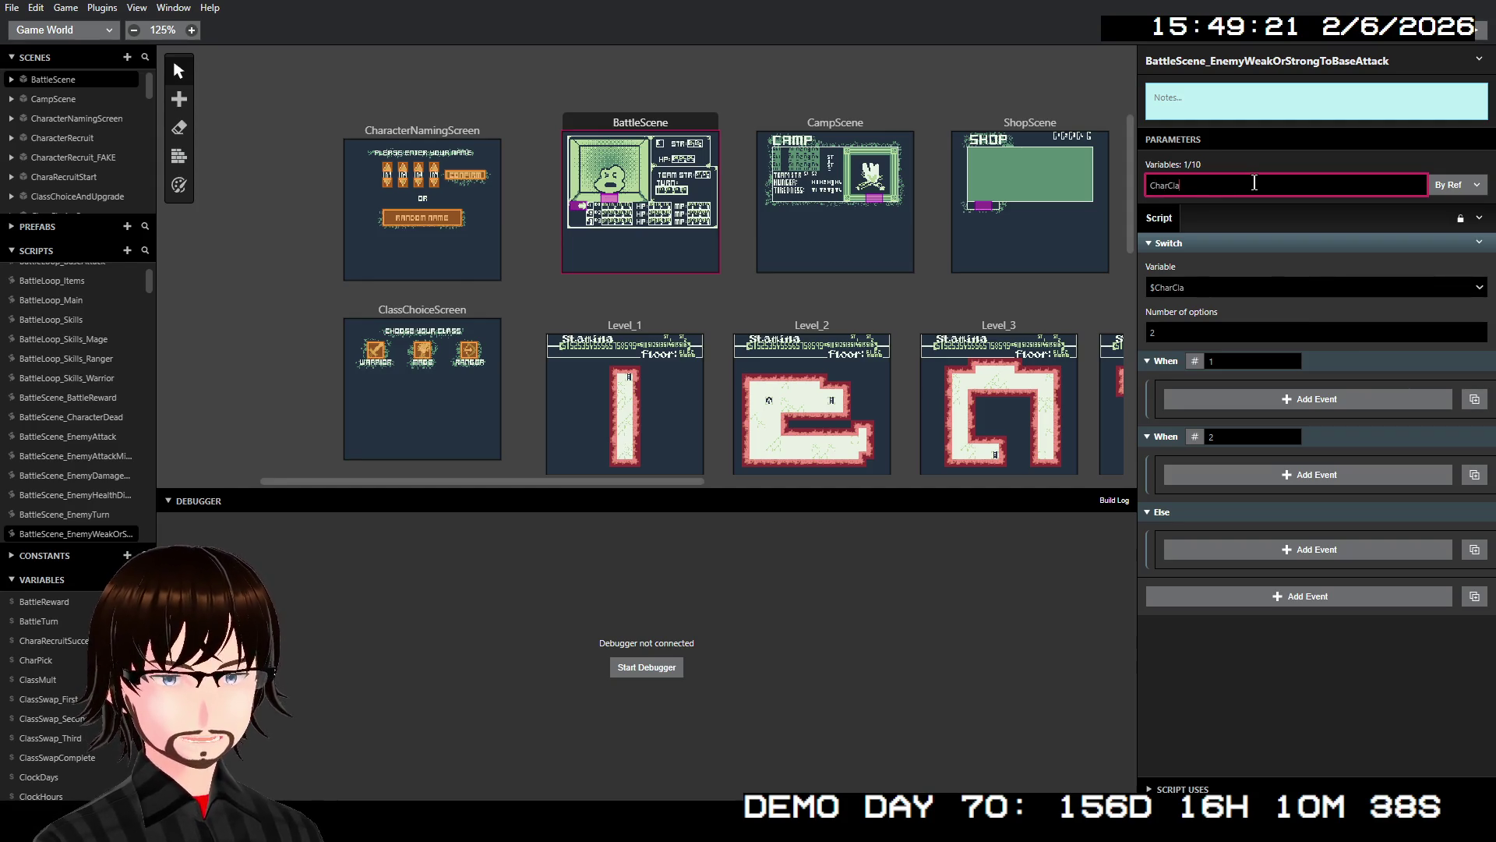
- Give the Switch 3 cases and remove its Else branch
{"action": "left_click", "coordinate": [1247, 361]}
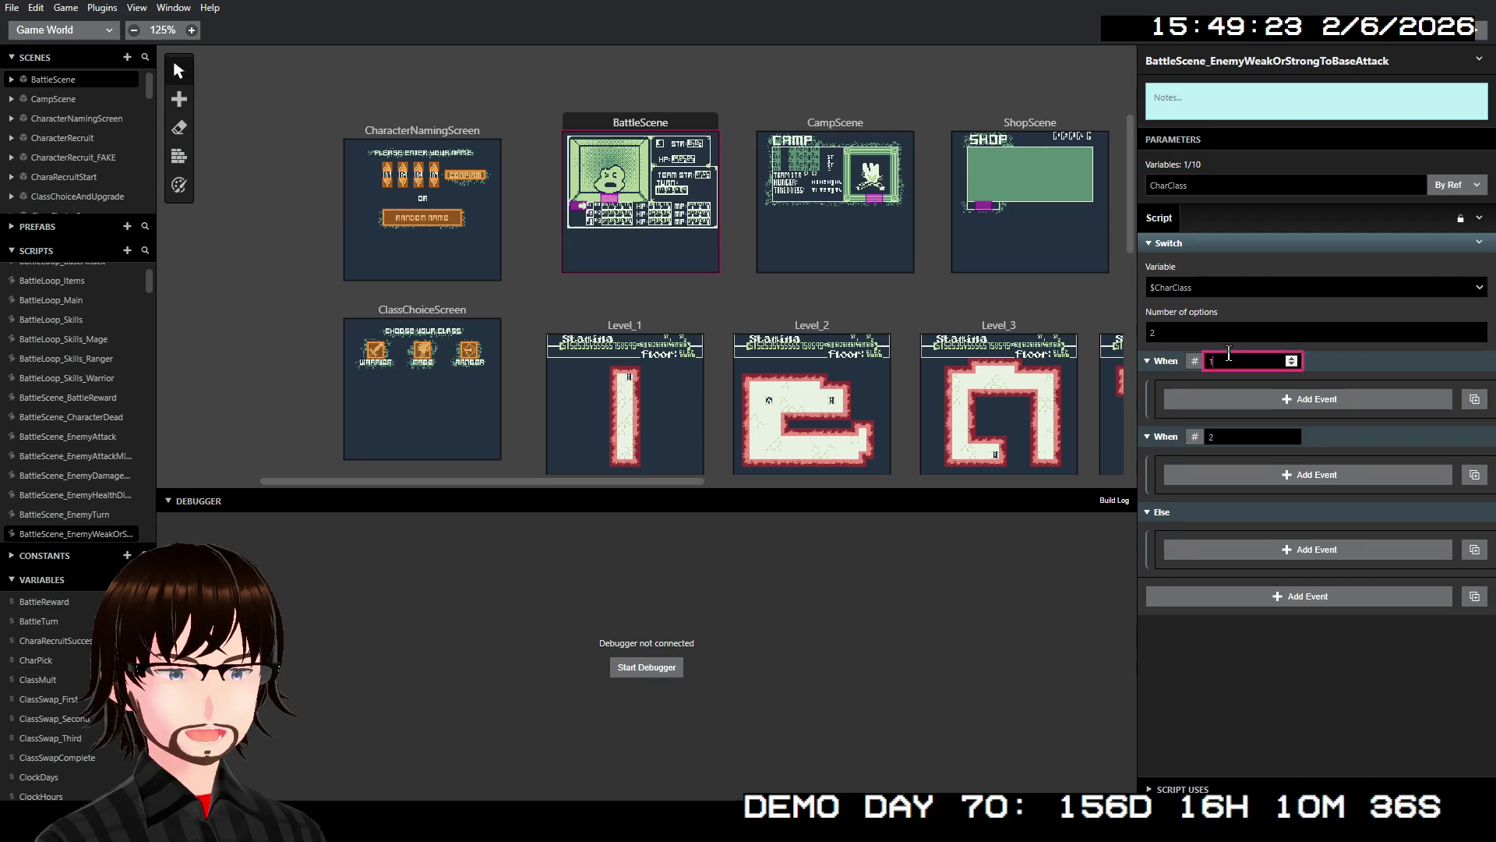
{"action": "left_click", "coordinate": [1246, 332]}
{"action": "type", "text": "3"}
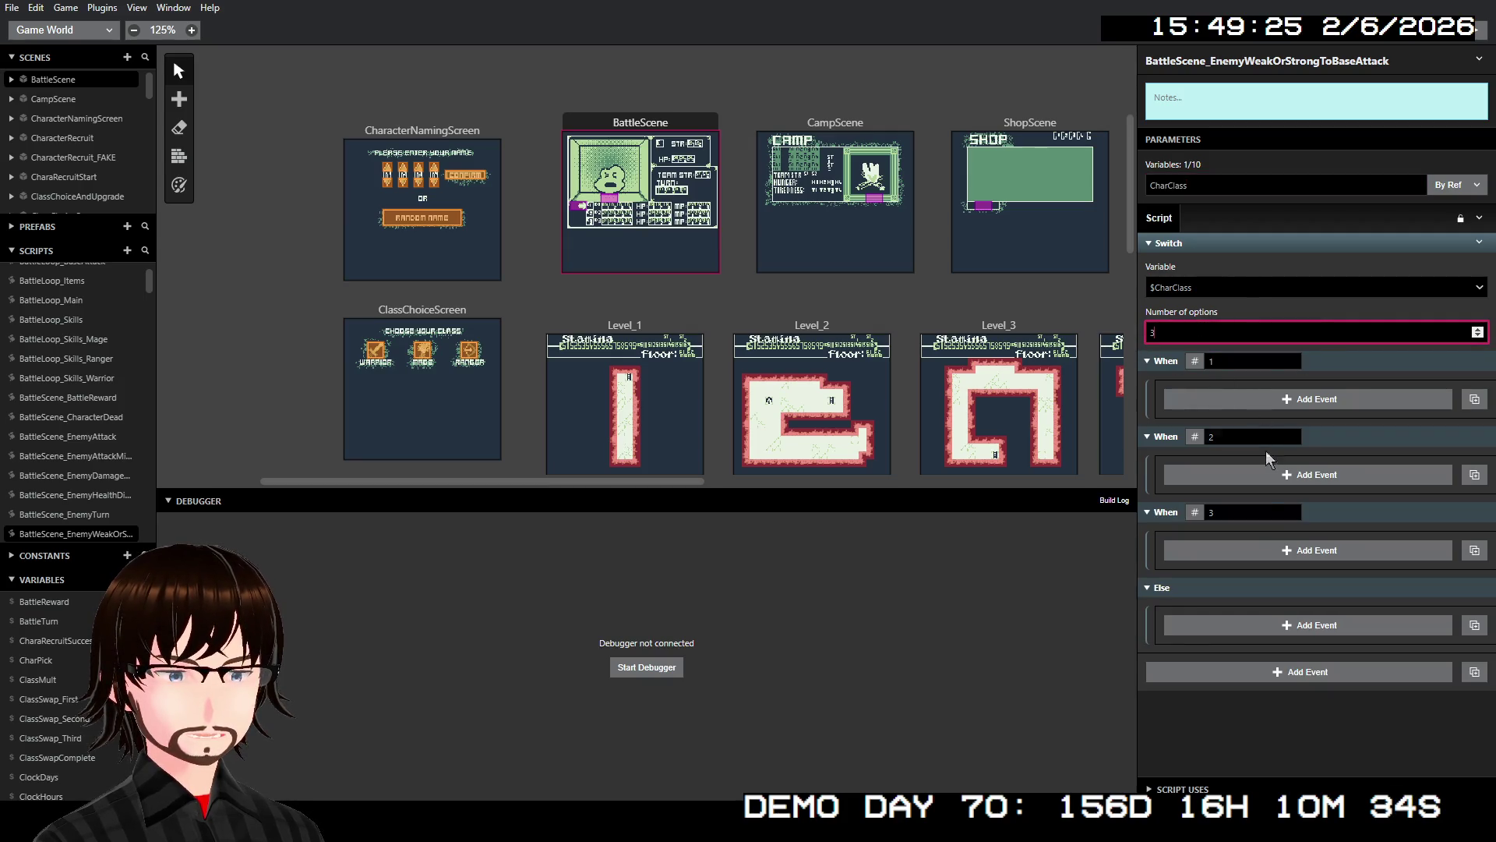
{"action": "right_click", "coordinate": [1369, 243]}
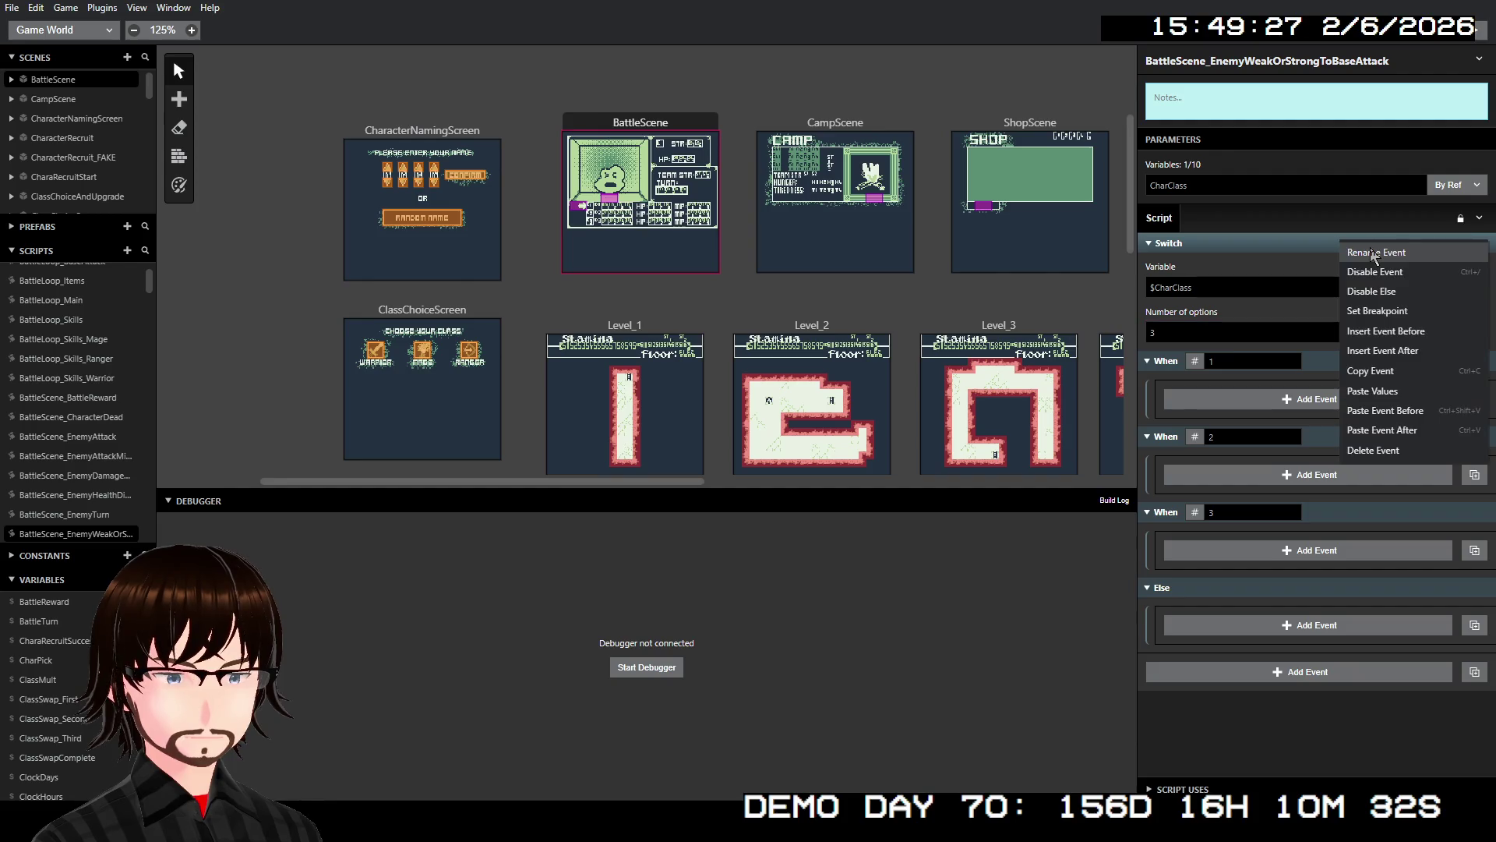
{"action": "left_click", "coordinate": [1381, 310]}
- Set the three case values to 140, 141 and 142
{"action": "left_click", "coordinate": [1266, 363]}
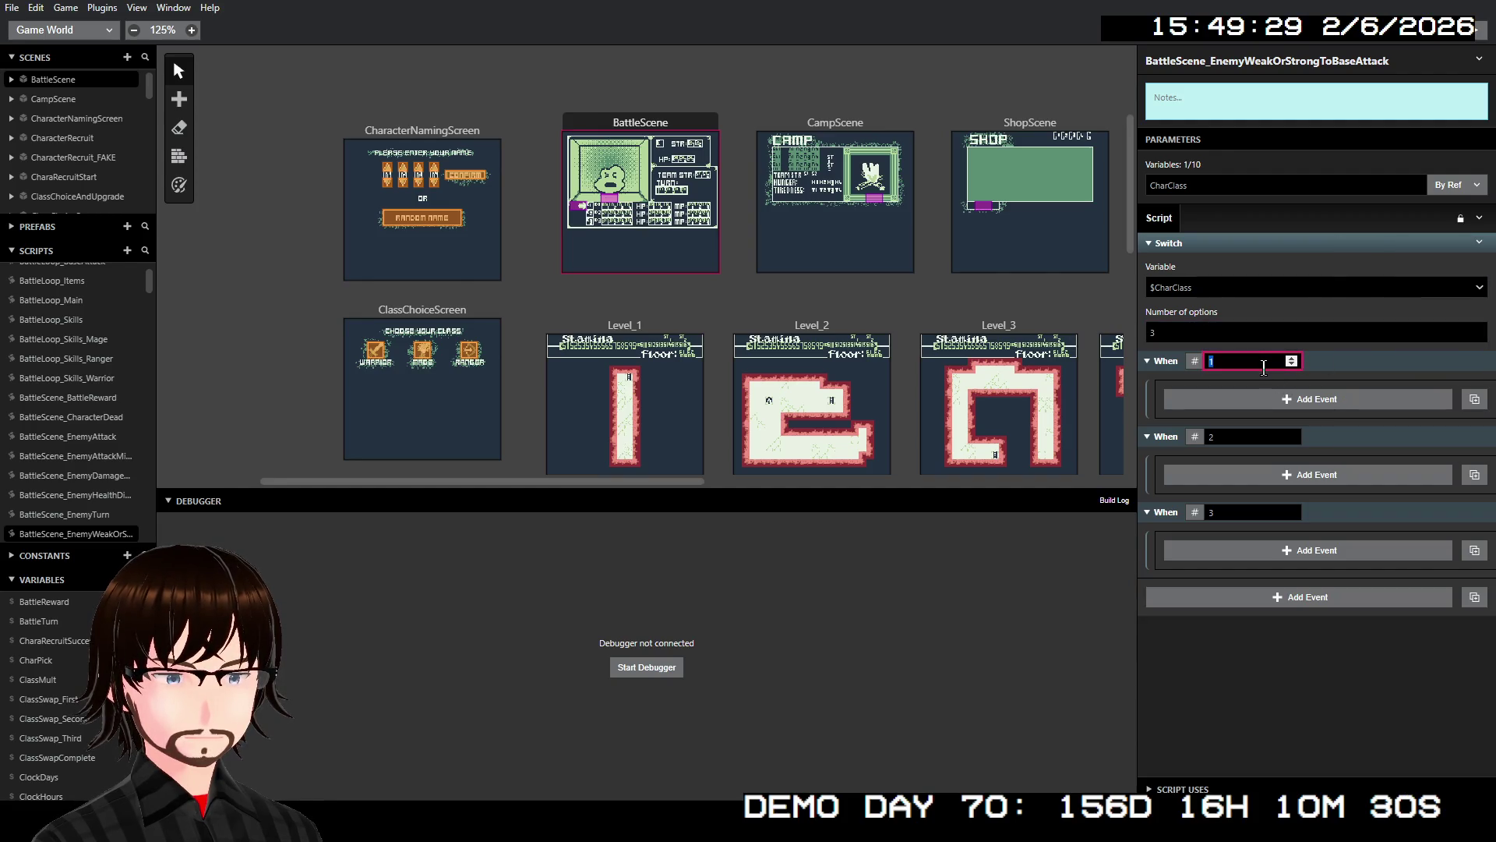
{"action": "type", "text": "140"}
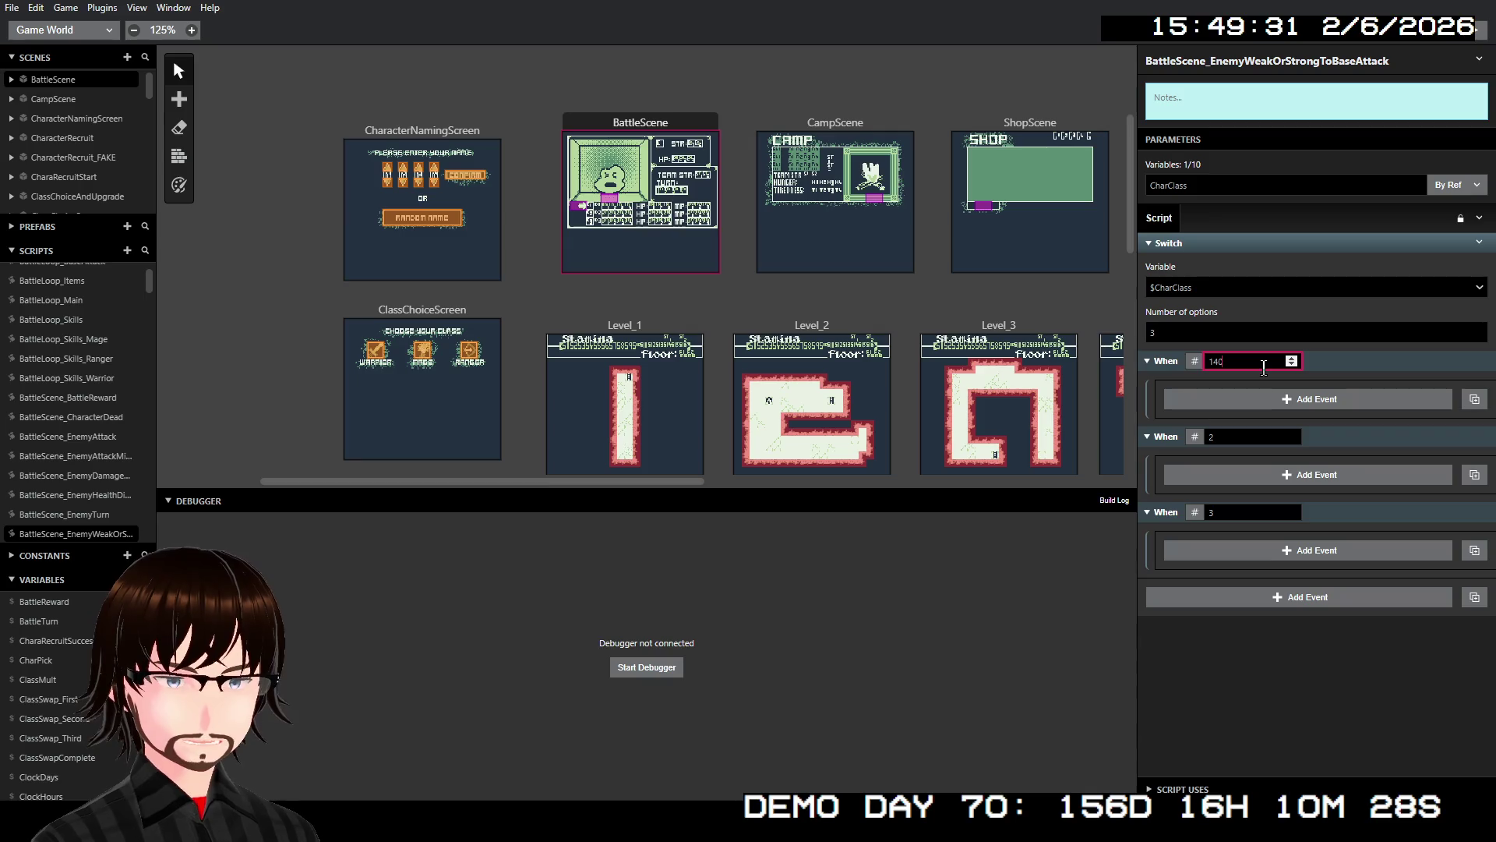
{"action": "left_click", "coordinate": [1228, 438]}
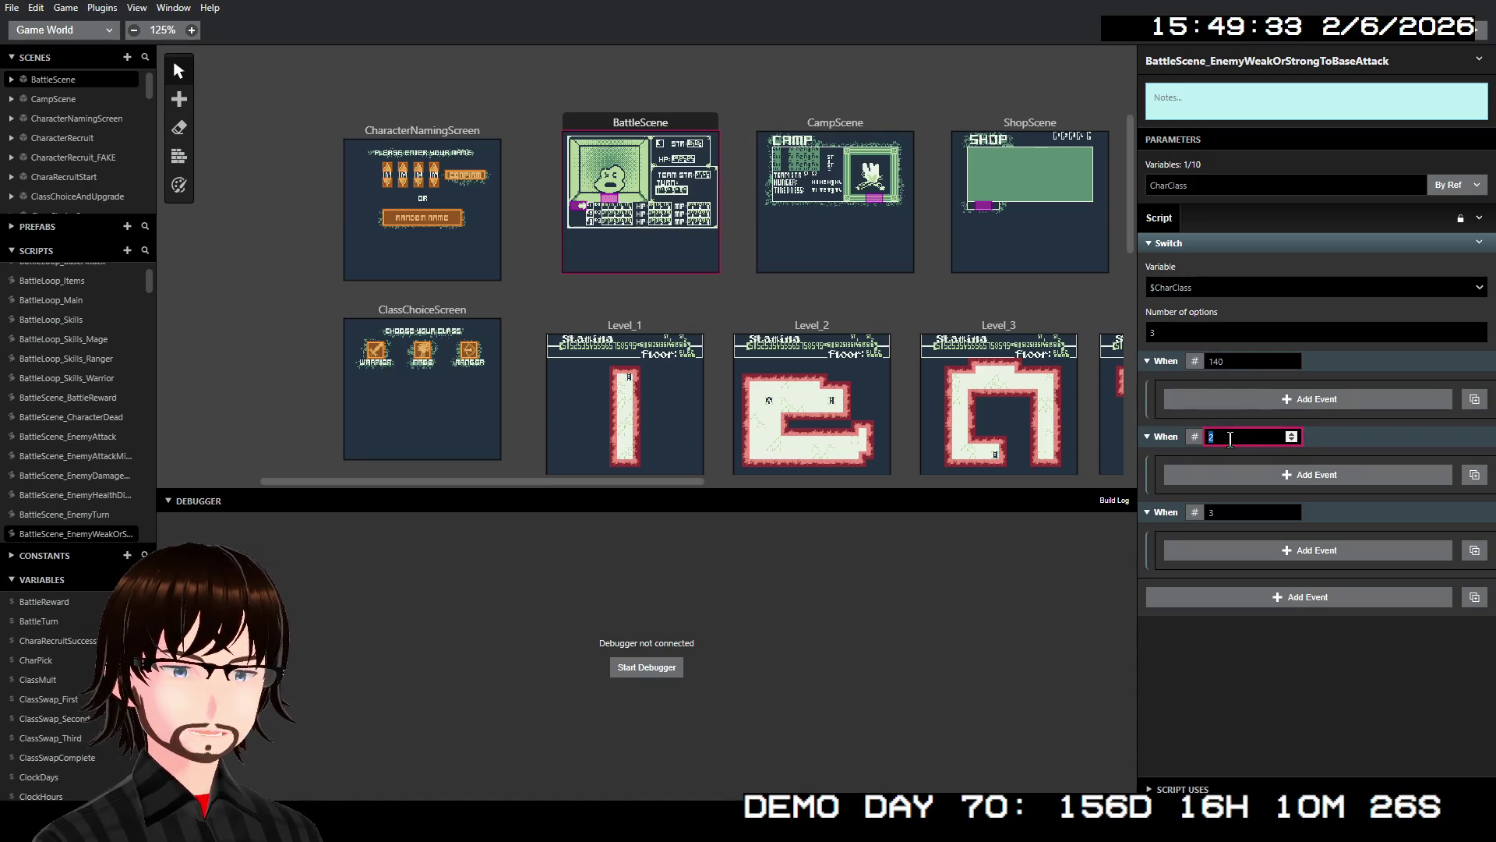
{"action": "type", "text": "141"}
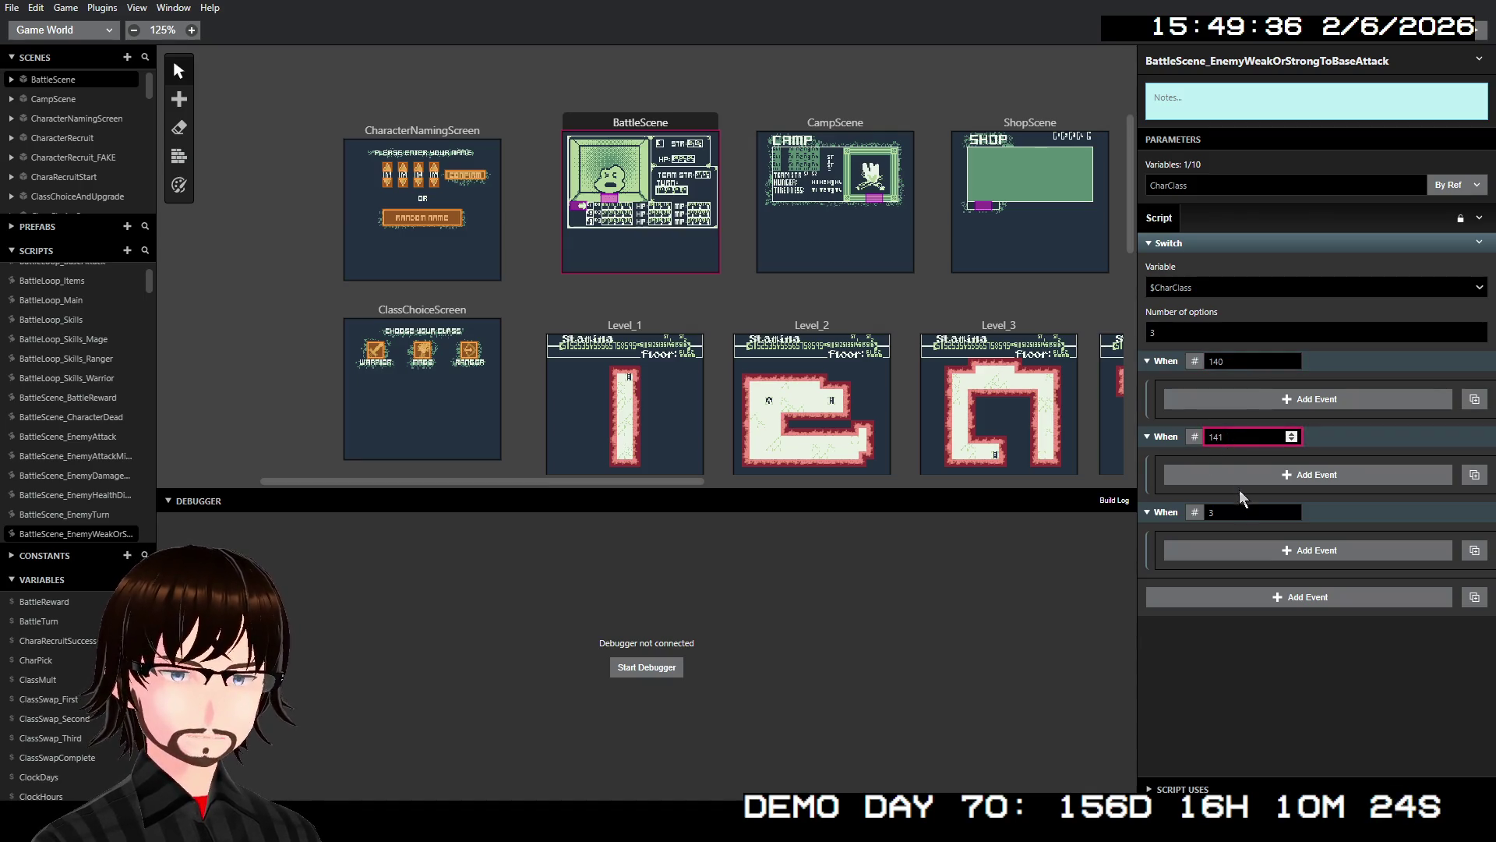
{"action": "left_click", "coordinate": [1240, 512]}
{"action": "type", "text": "142"}
{"action": "left_click", "coordinate": [1245, 675]}
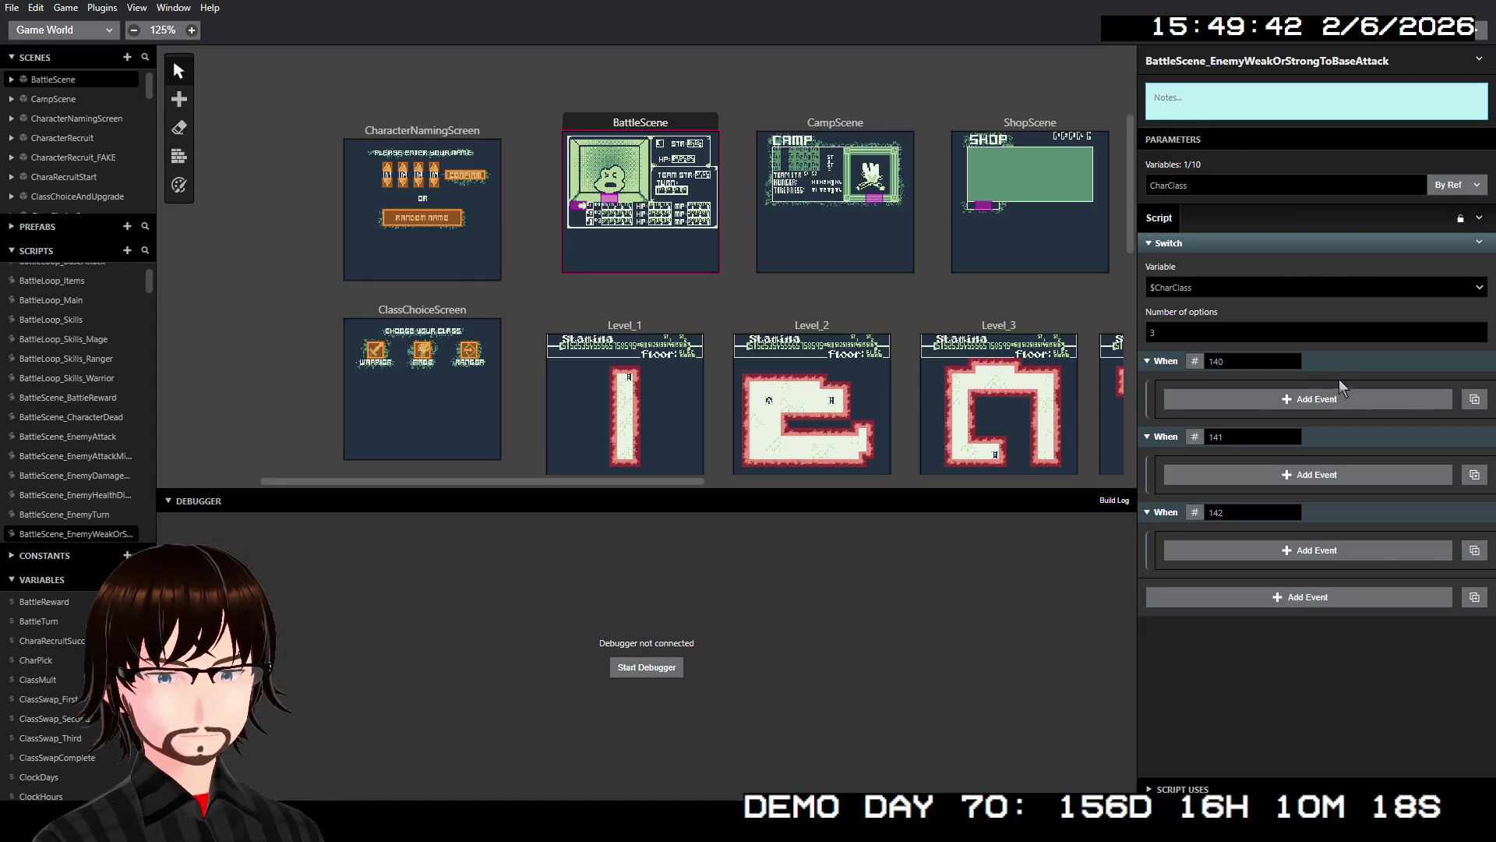
- Add an If math-expression event under case 140 with the condition started as '$EnemyID =='
{"action": "left_click", "coordinate": [1320, 400]}
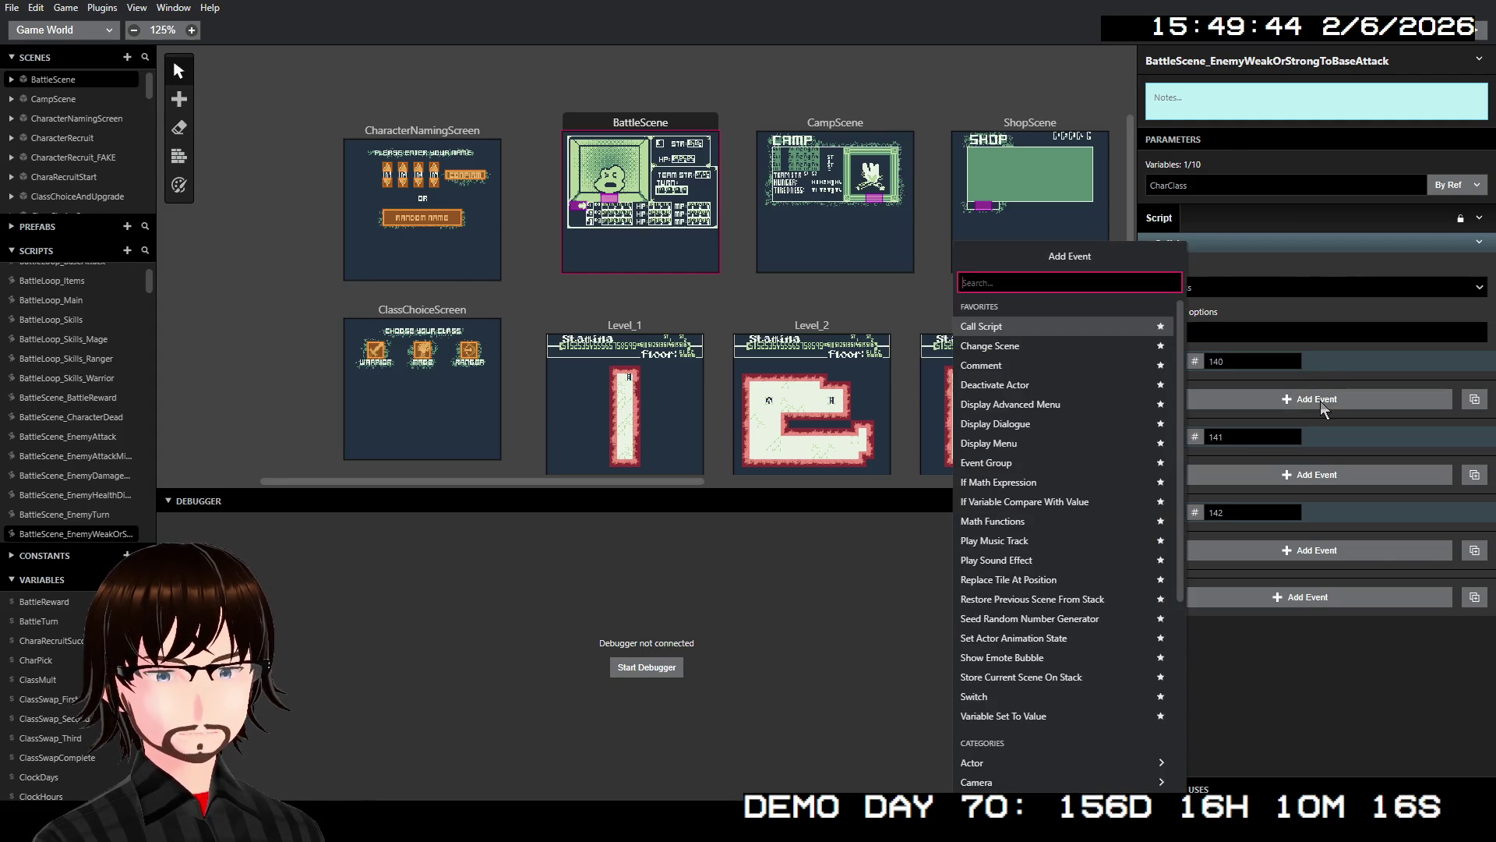
{"action": "type", "text": "if"}
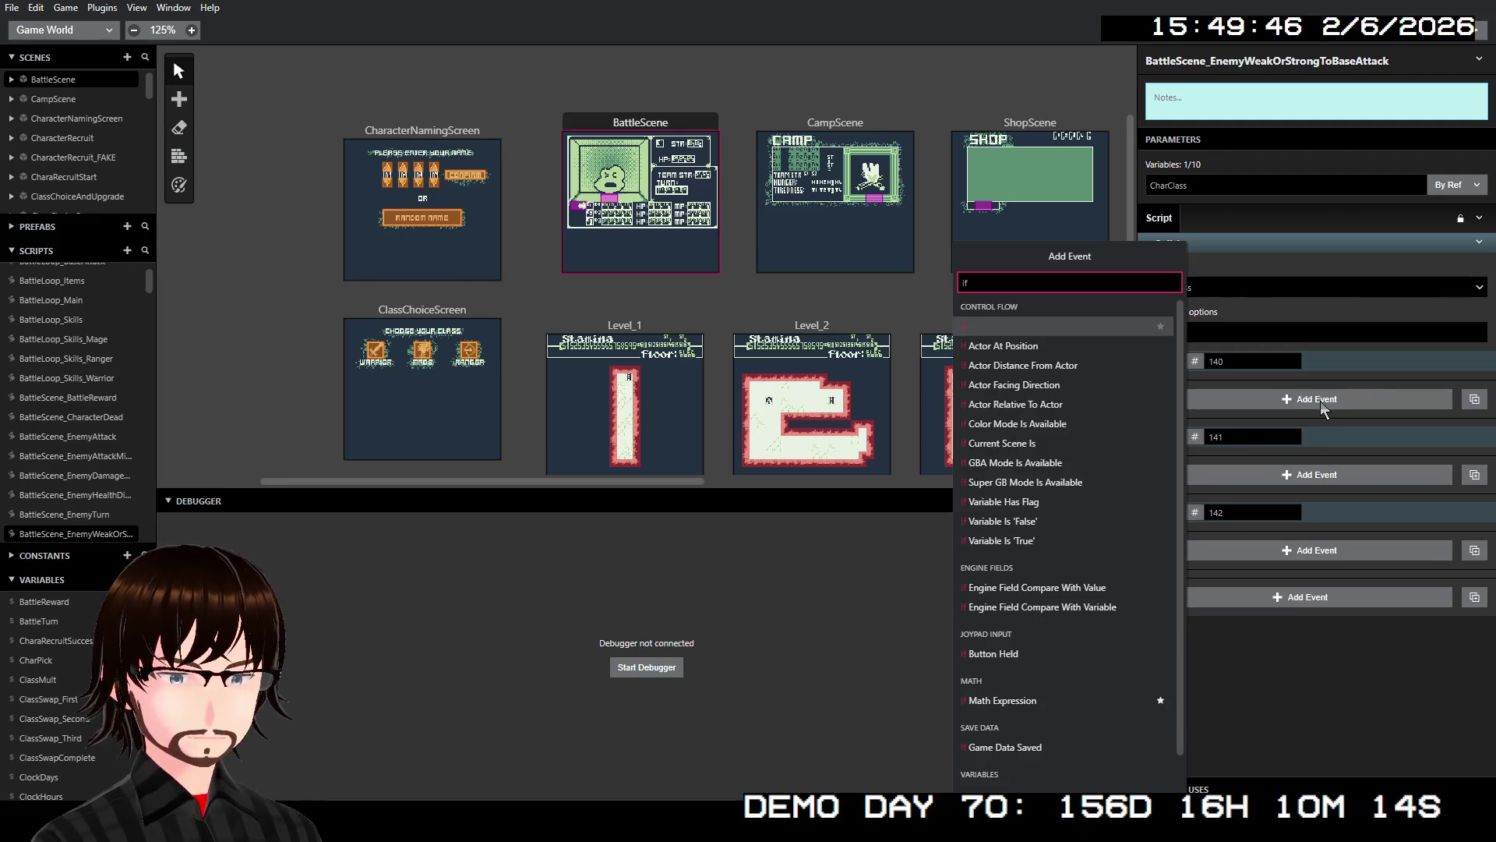
{"action": "type", "text": " exp"}
{"action": "key", "text": "Return"}
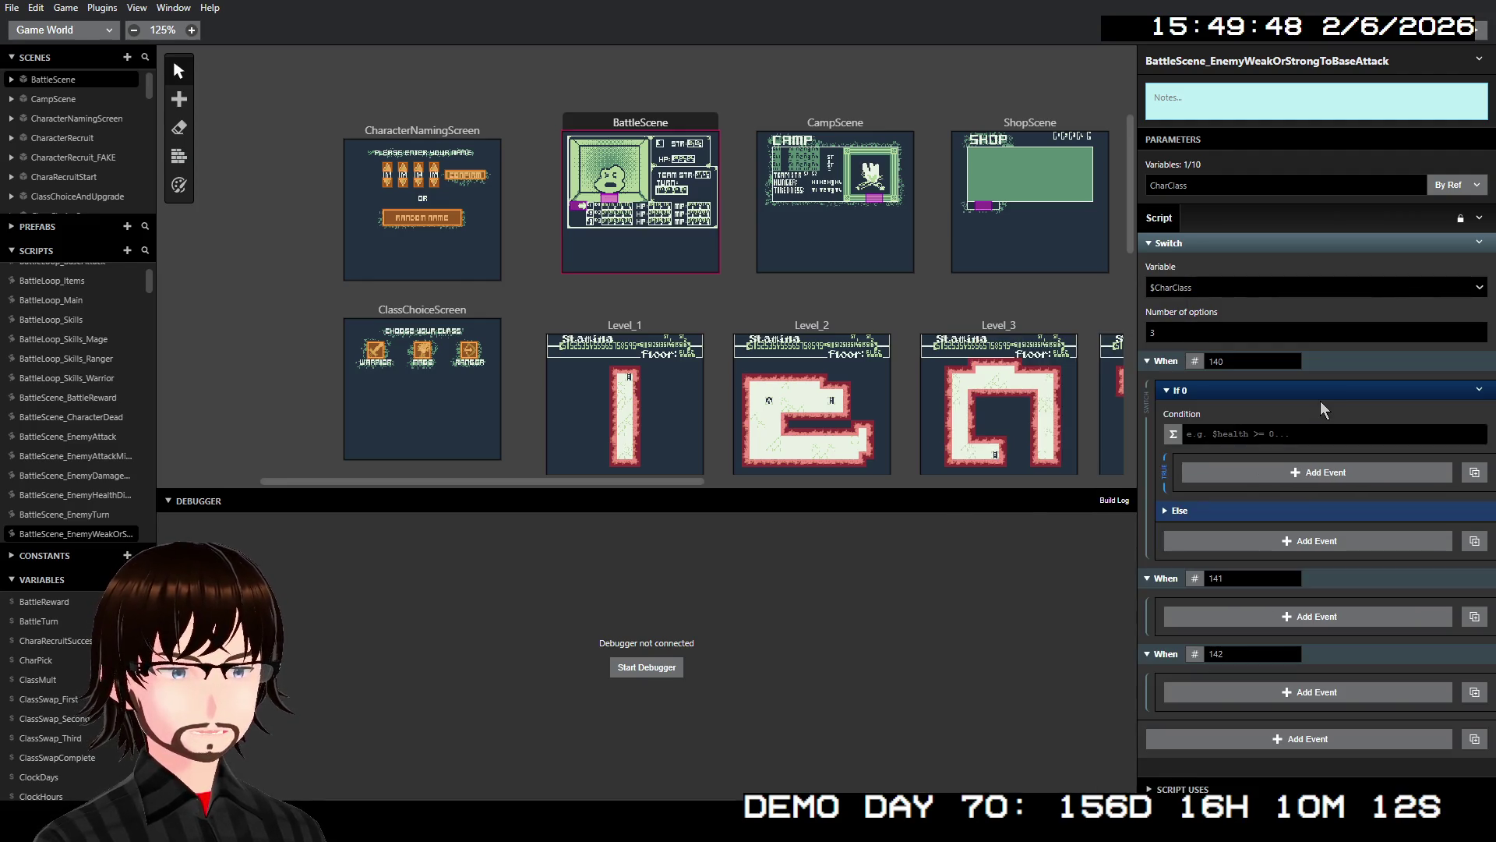
{"action": "left_click", "coordinate": [1271, 431]}
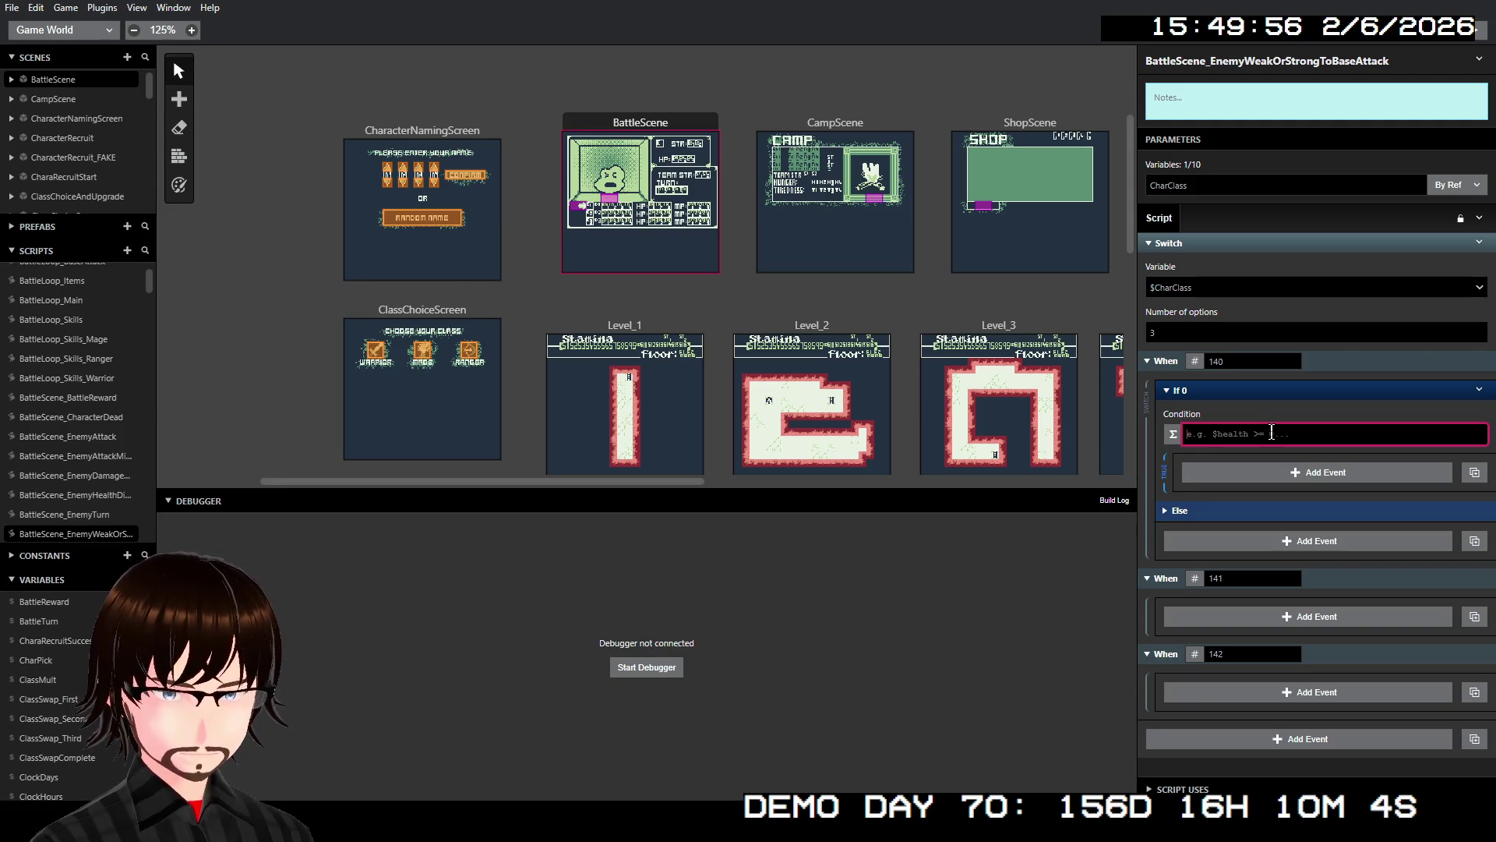
{"action": "type", "text": "$Ene"}
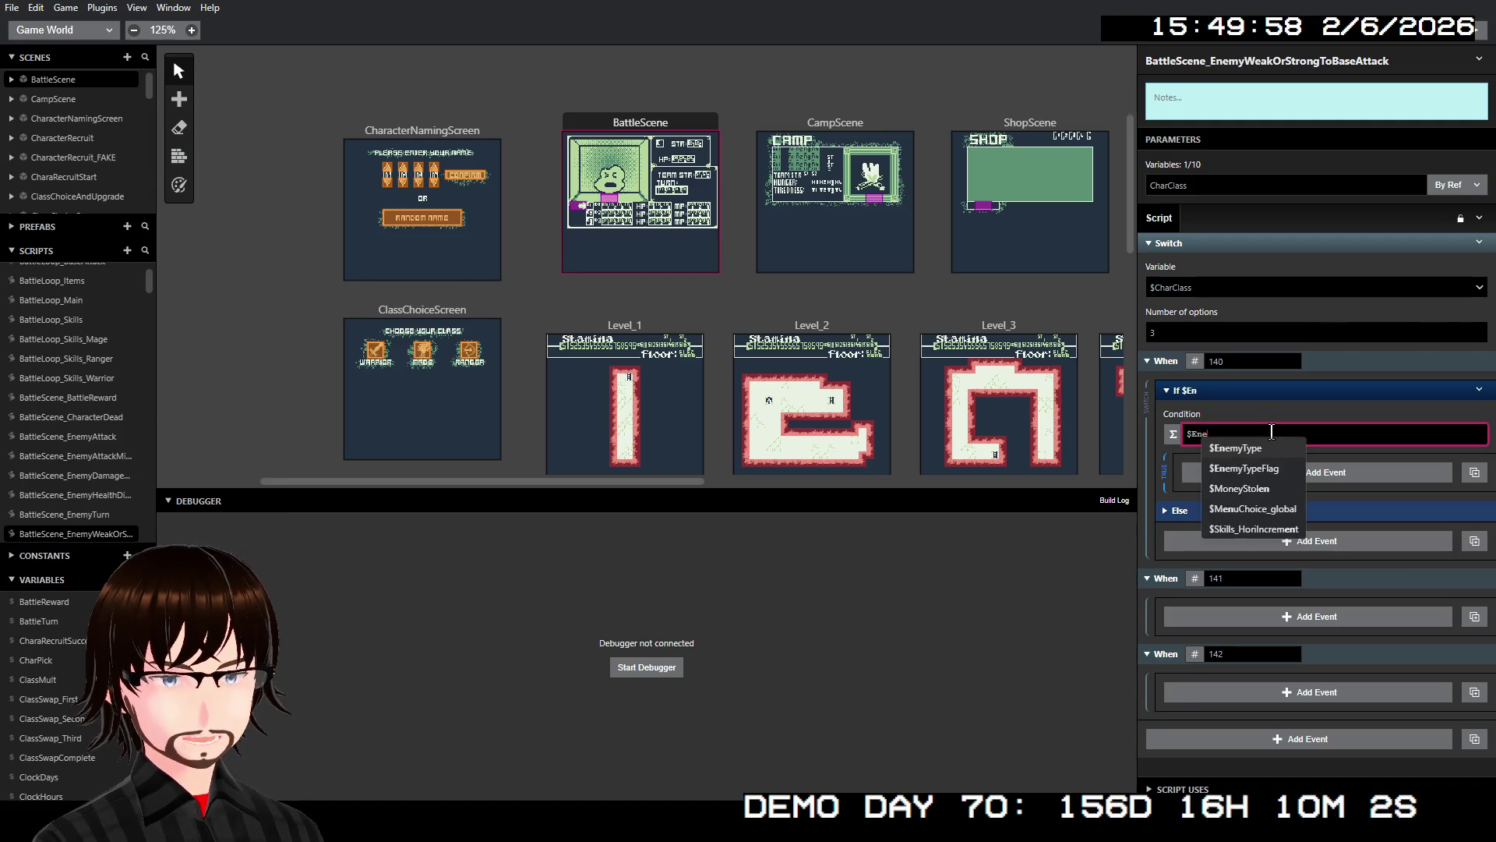
{"action": "key", "text": "Down"}
{"action": "key", "text": "Down"}
{"action": "key", "text": "Down"}
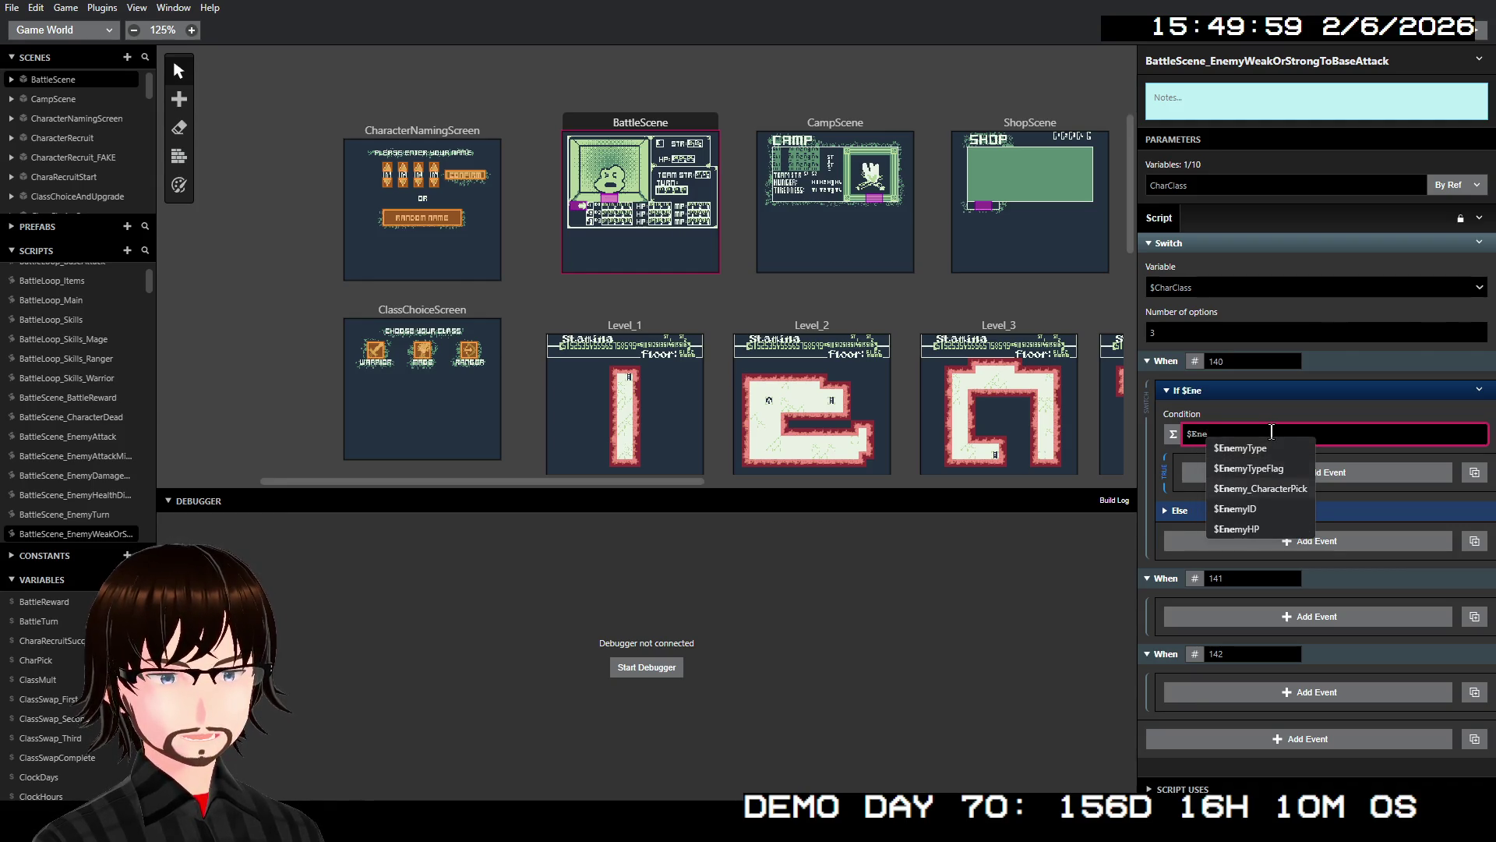
{"action": "key", "text": "Return"}
{"action": "type", "text": "=="}
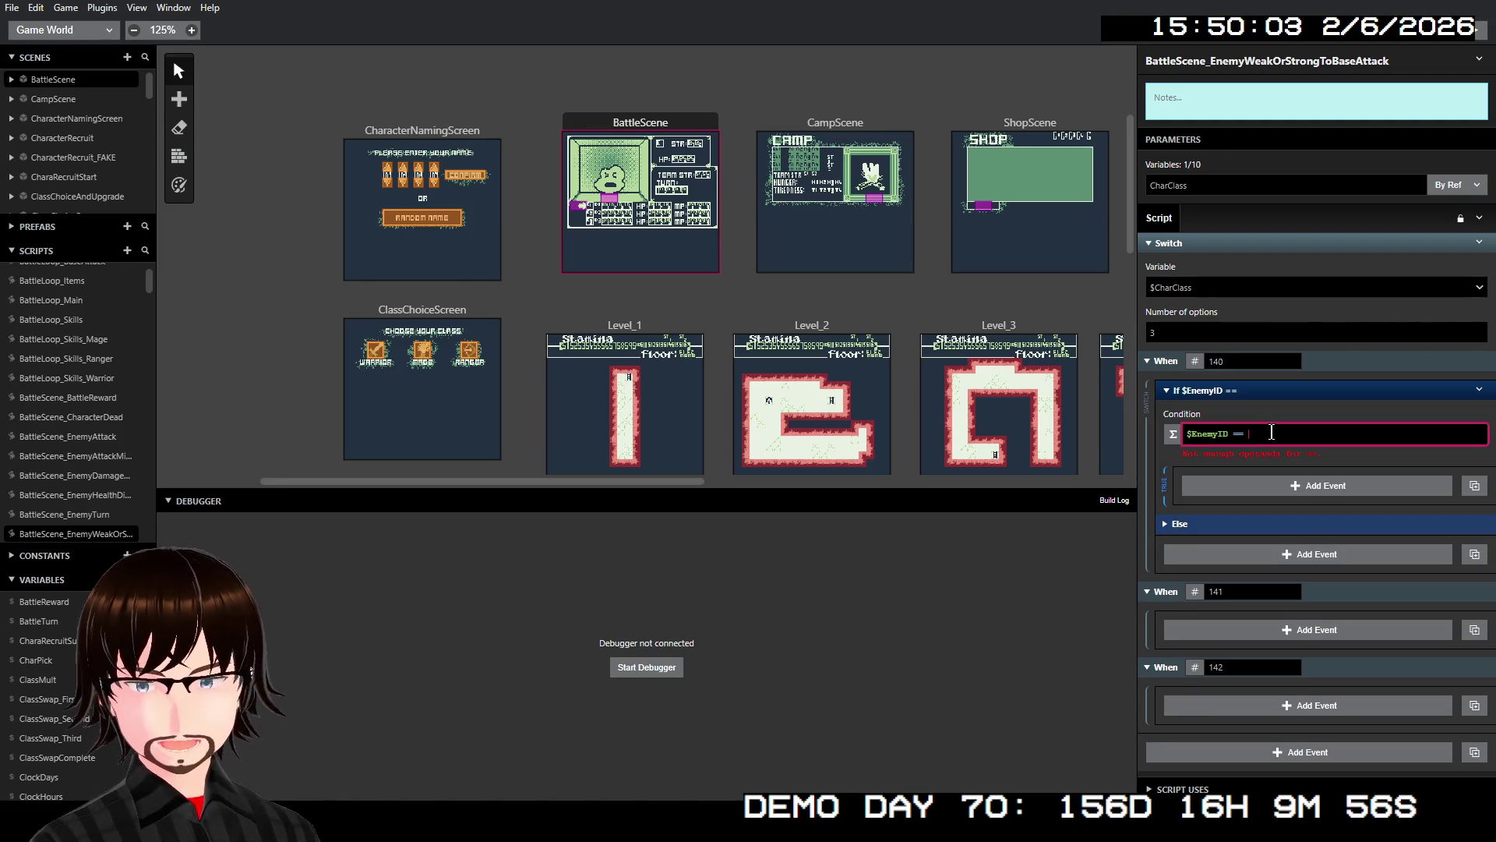
{"action": "left_click", "coordinate": [362, 713]}
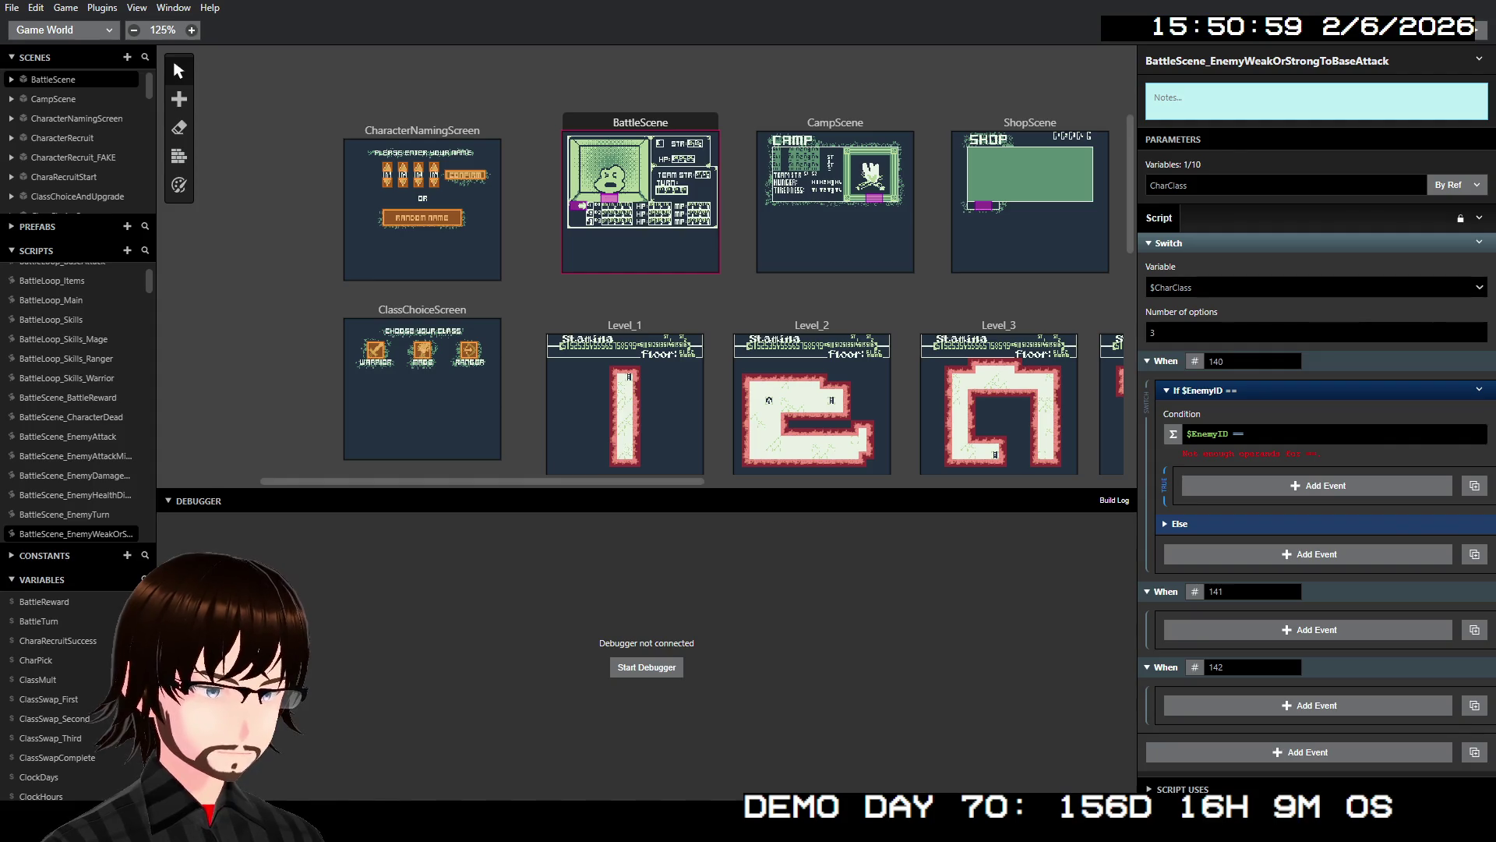
- Extend the case-140 condition to '$EnemyID == 8 || $EnemyID == 13'
{"action": "left_click", "coordinate": [1248, 433]}
{"action": "type", "text": "8 "}
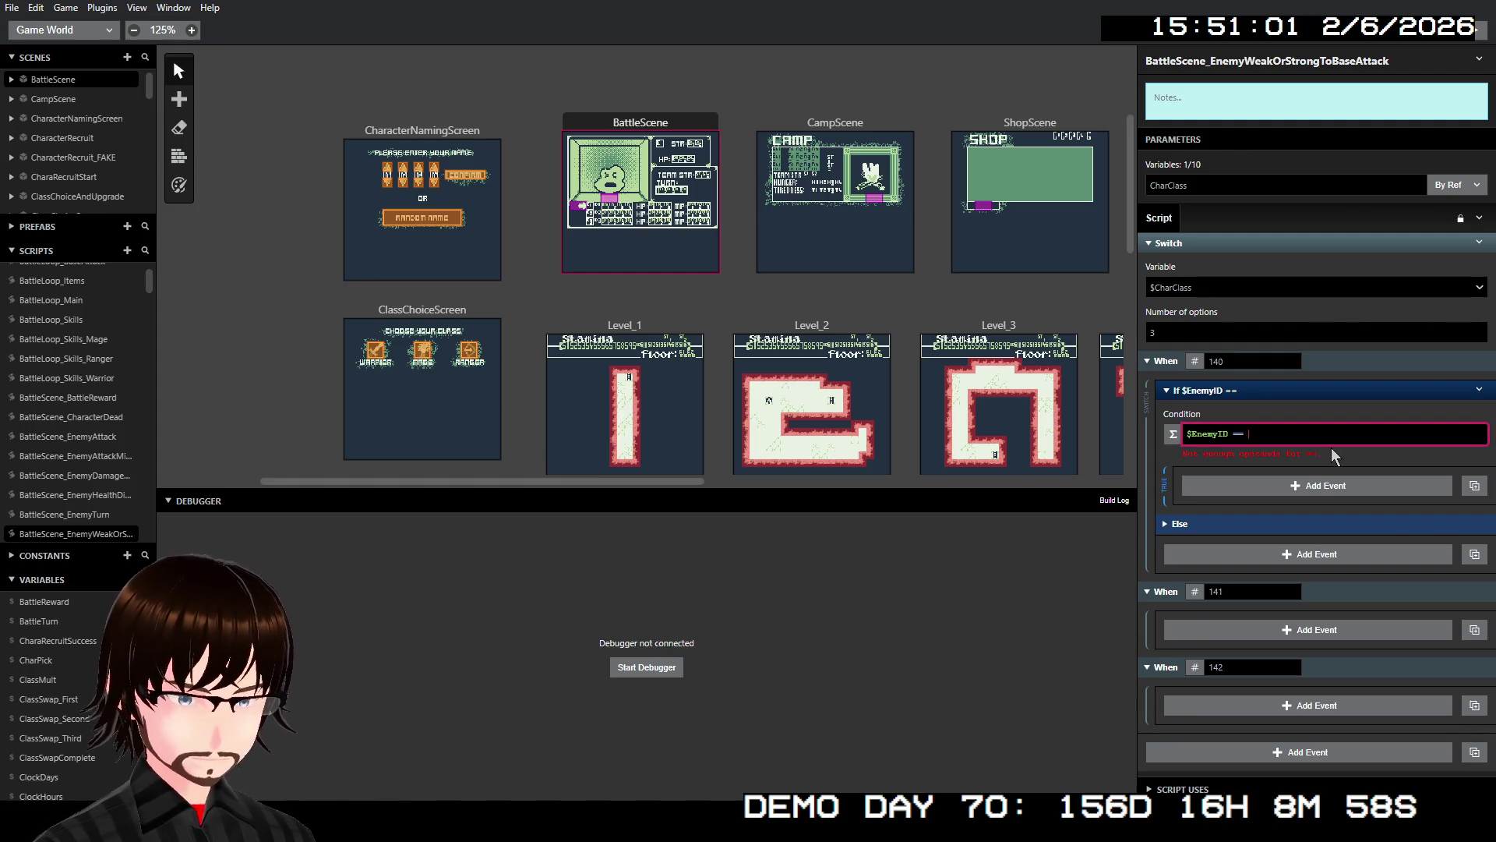
{"action": "type", "text": "|"}
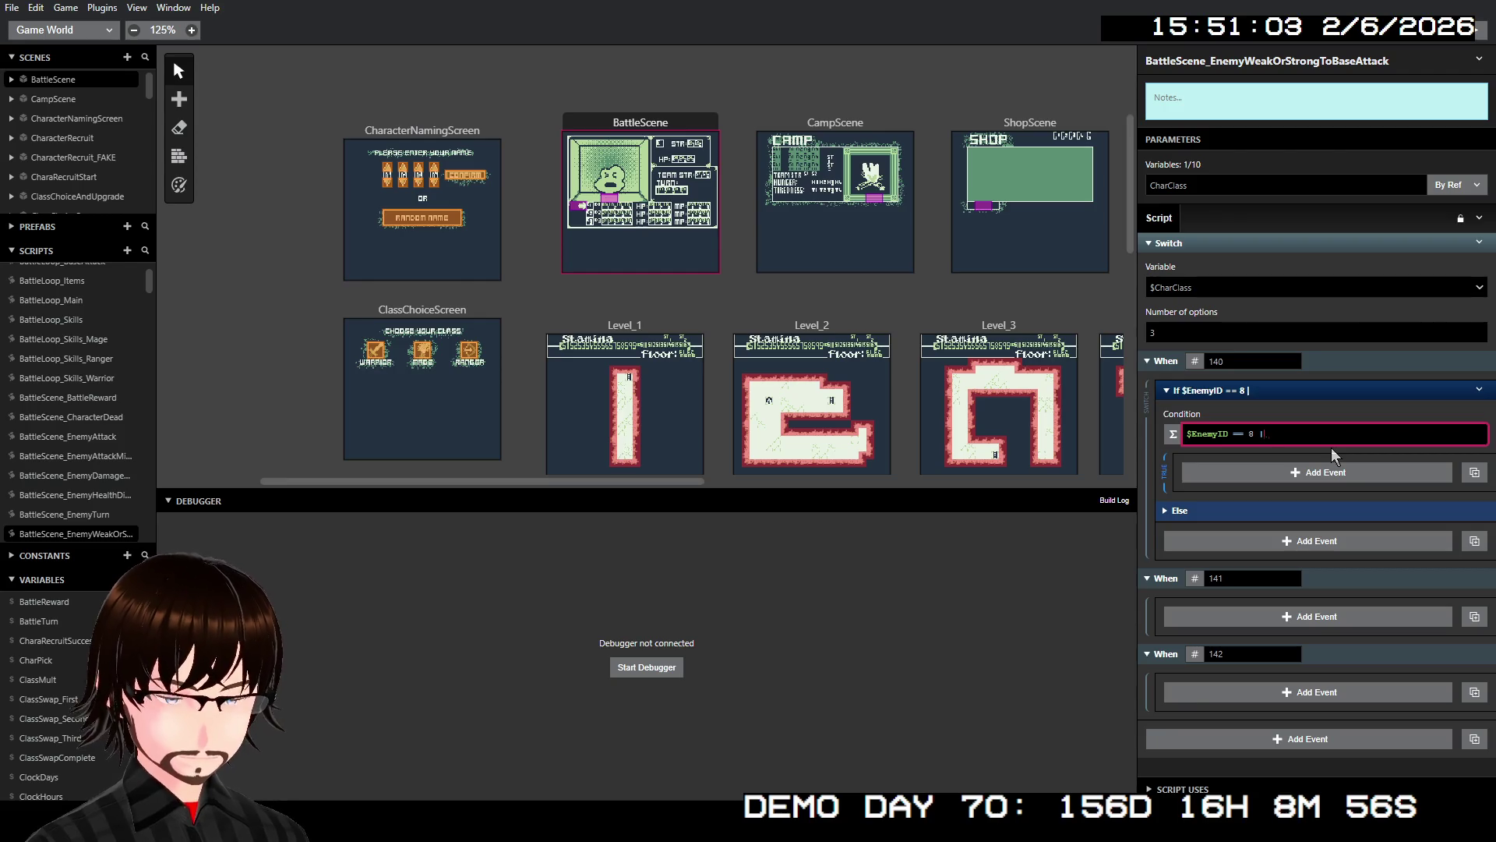
{"action": "type", "text": "| $"}
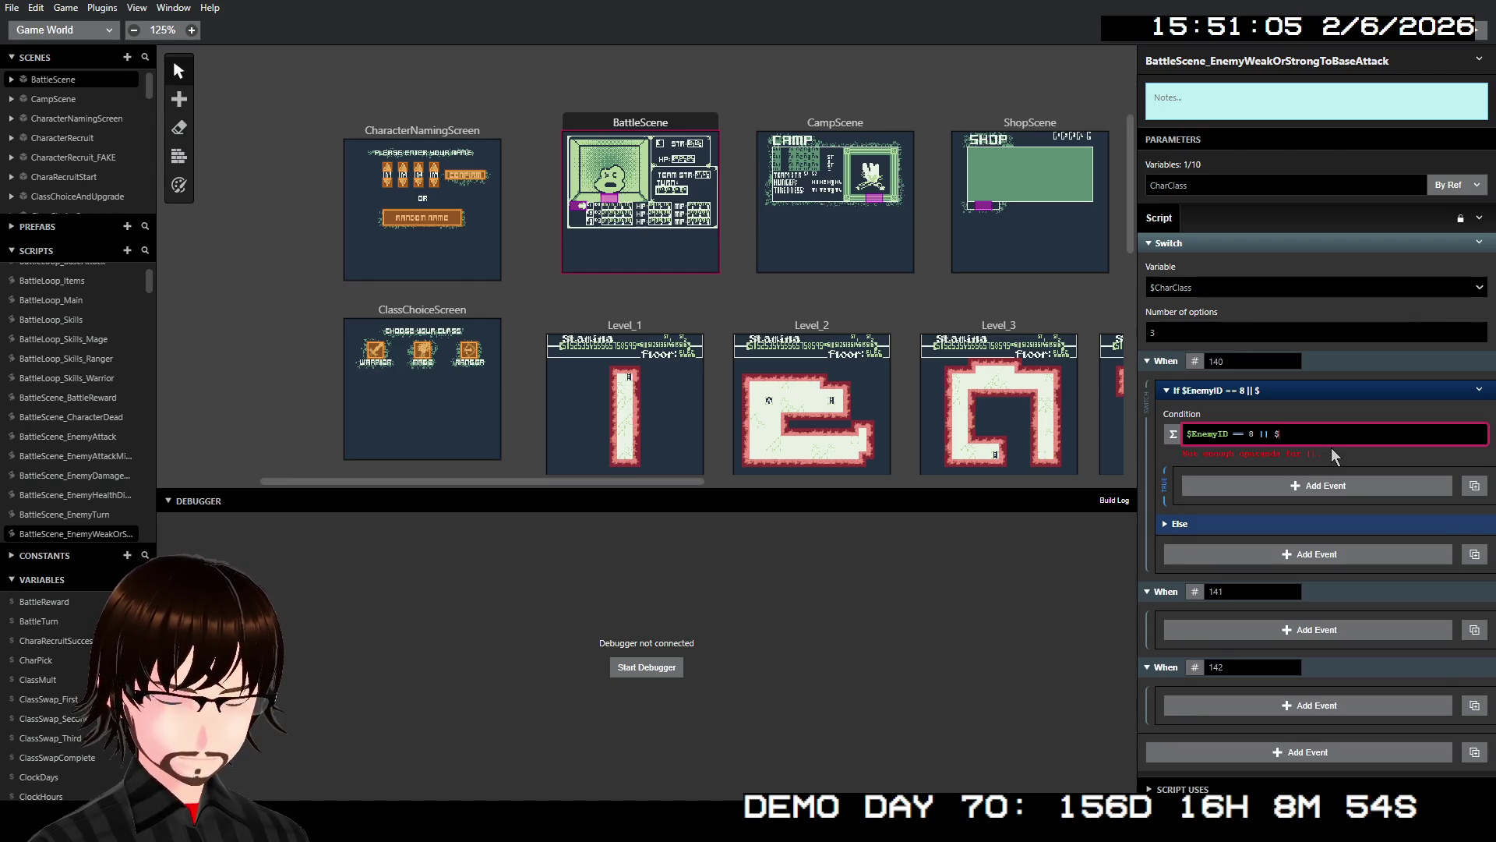
{"action": "type", "text": "EnemyID"}
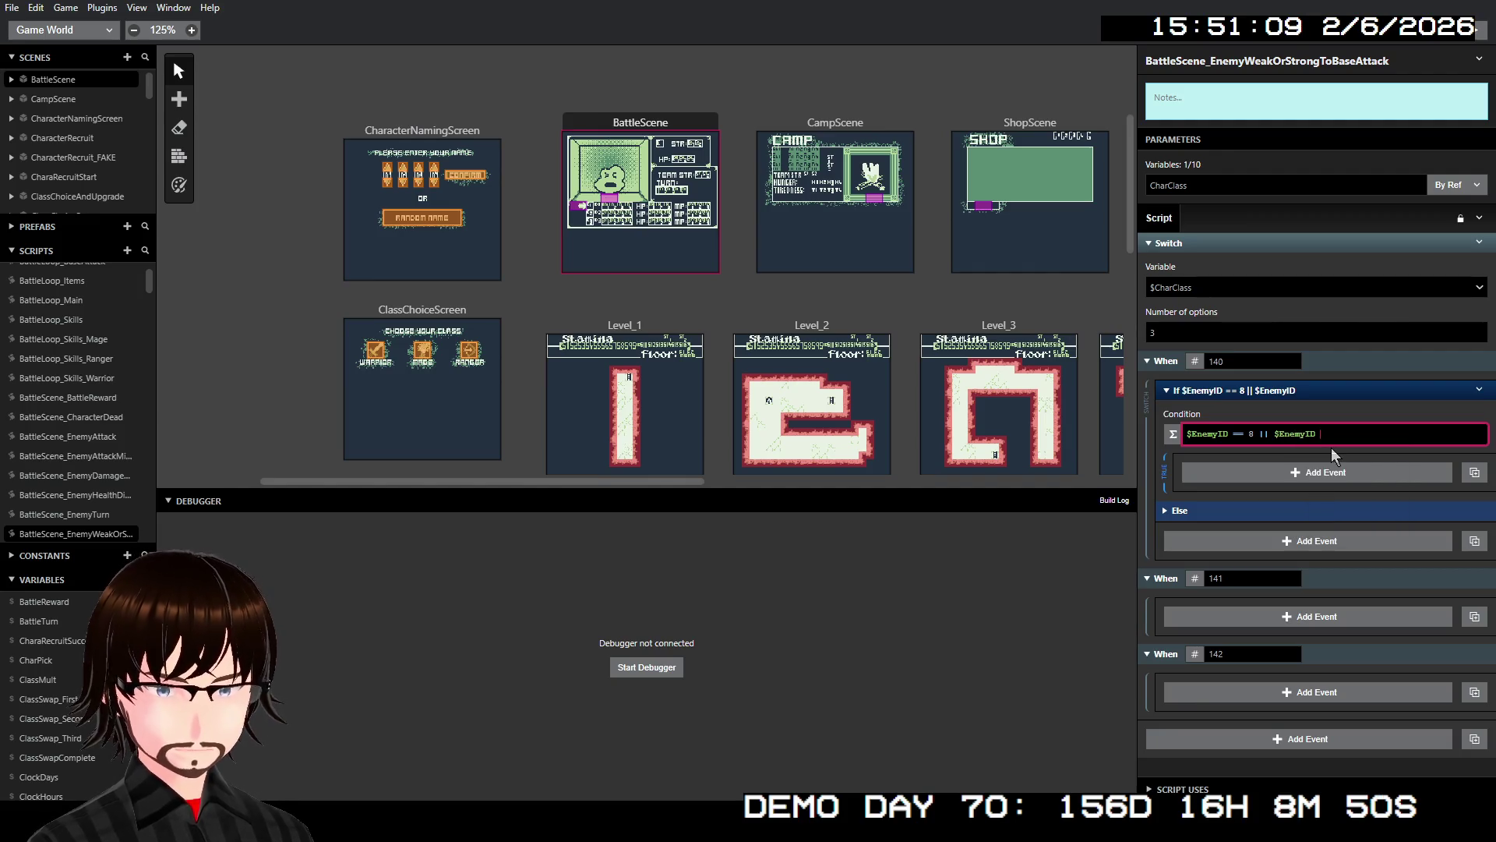
{"action": "type", "text": " == 13"}
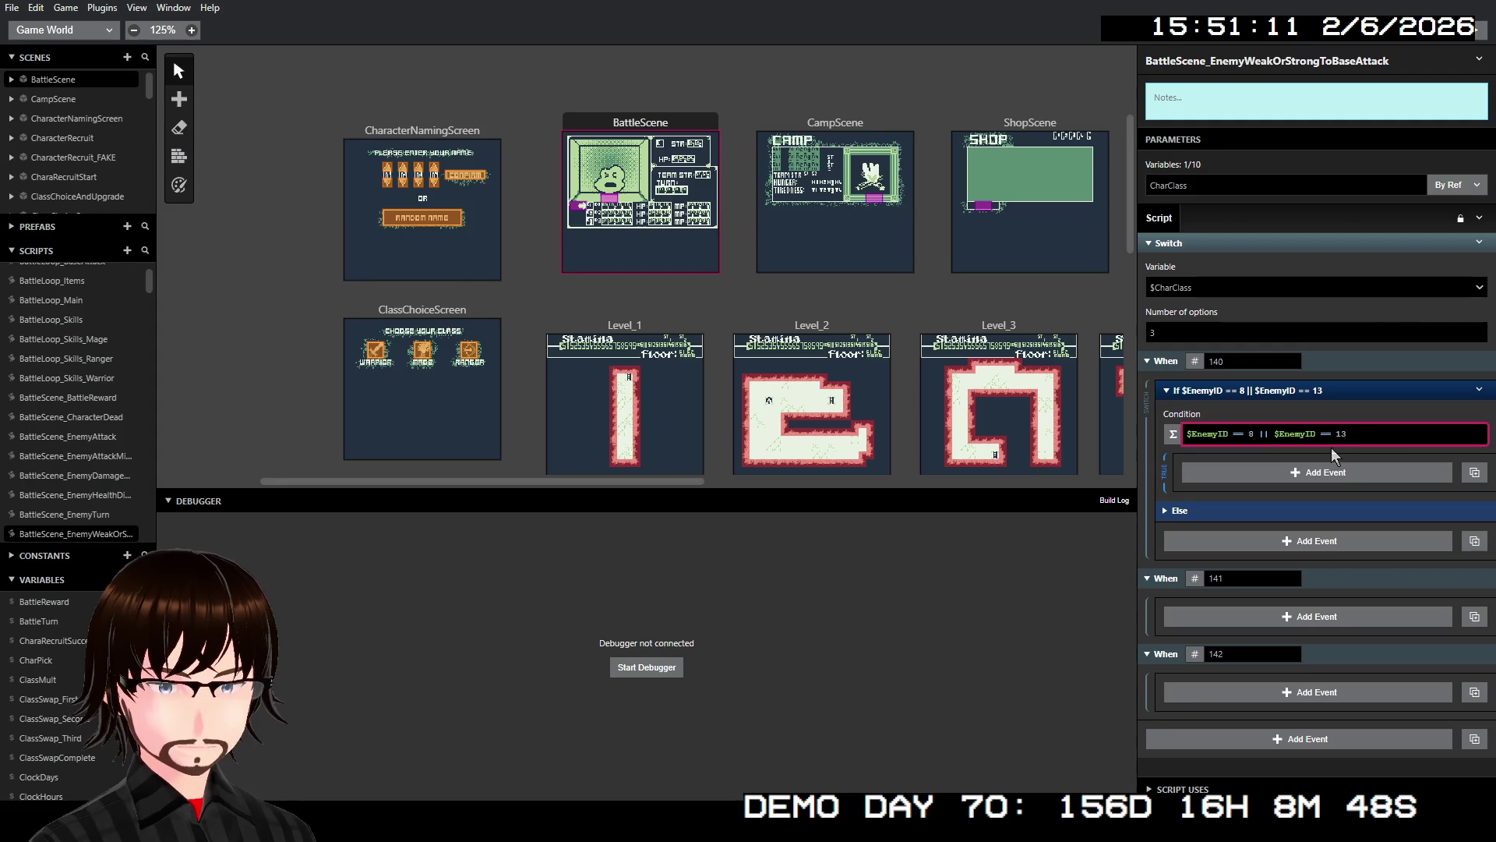
- Expand the Else branch and add a nested If Math Expression inside it
{"action": "left_click", "coordinate": [1189, 510]}
{"action": "left_click", "coordinate": [1236, 549]}
{"action": "type", "text": "if"}
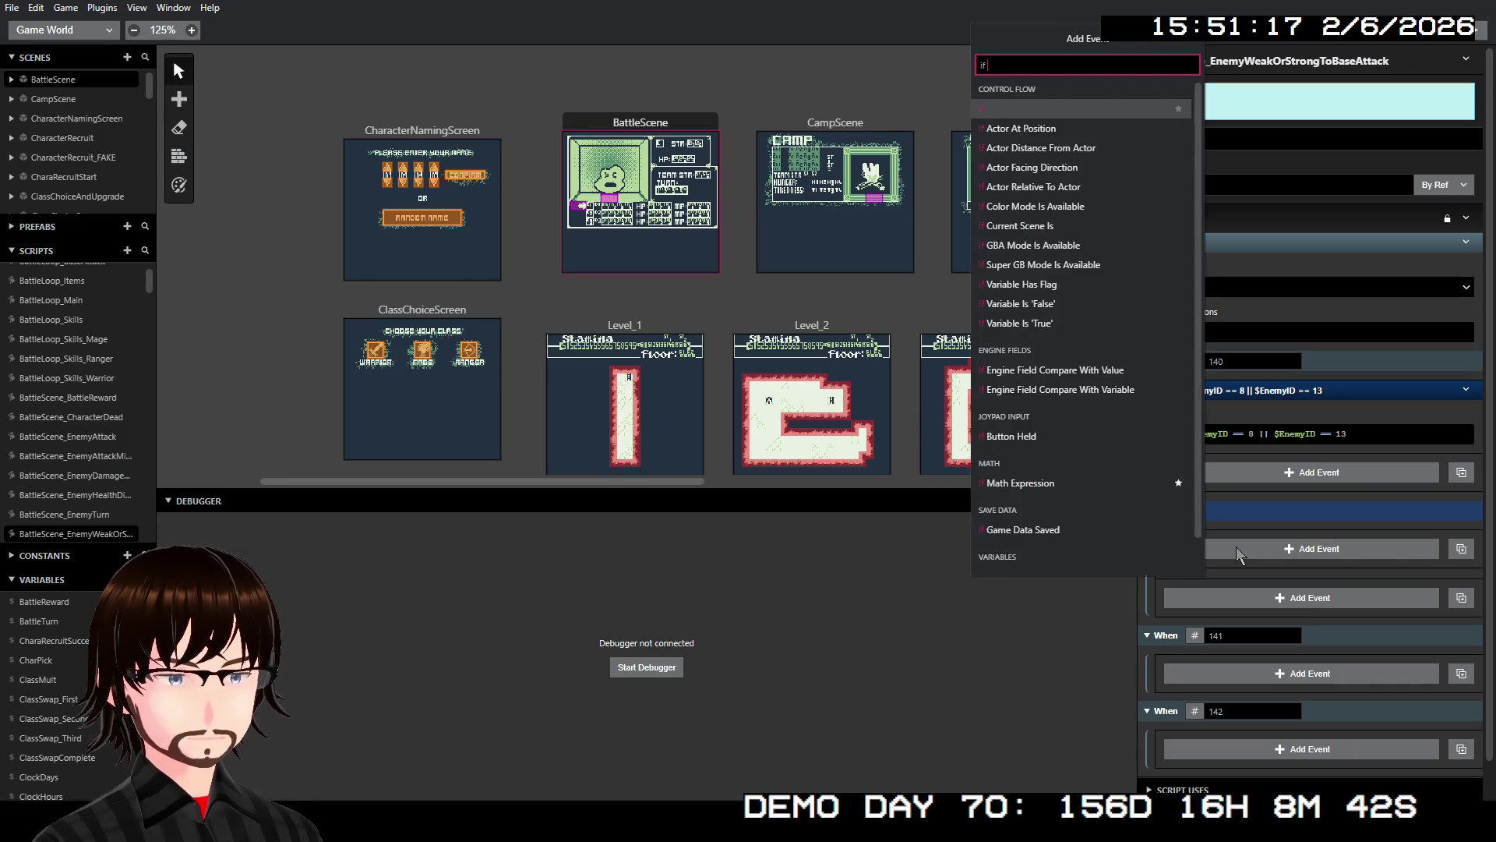
{"action": "type", "text": " ex"}
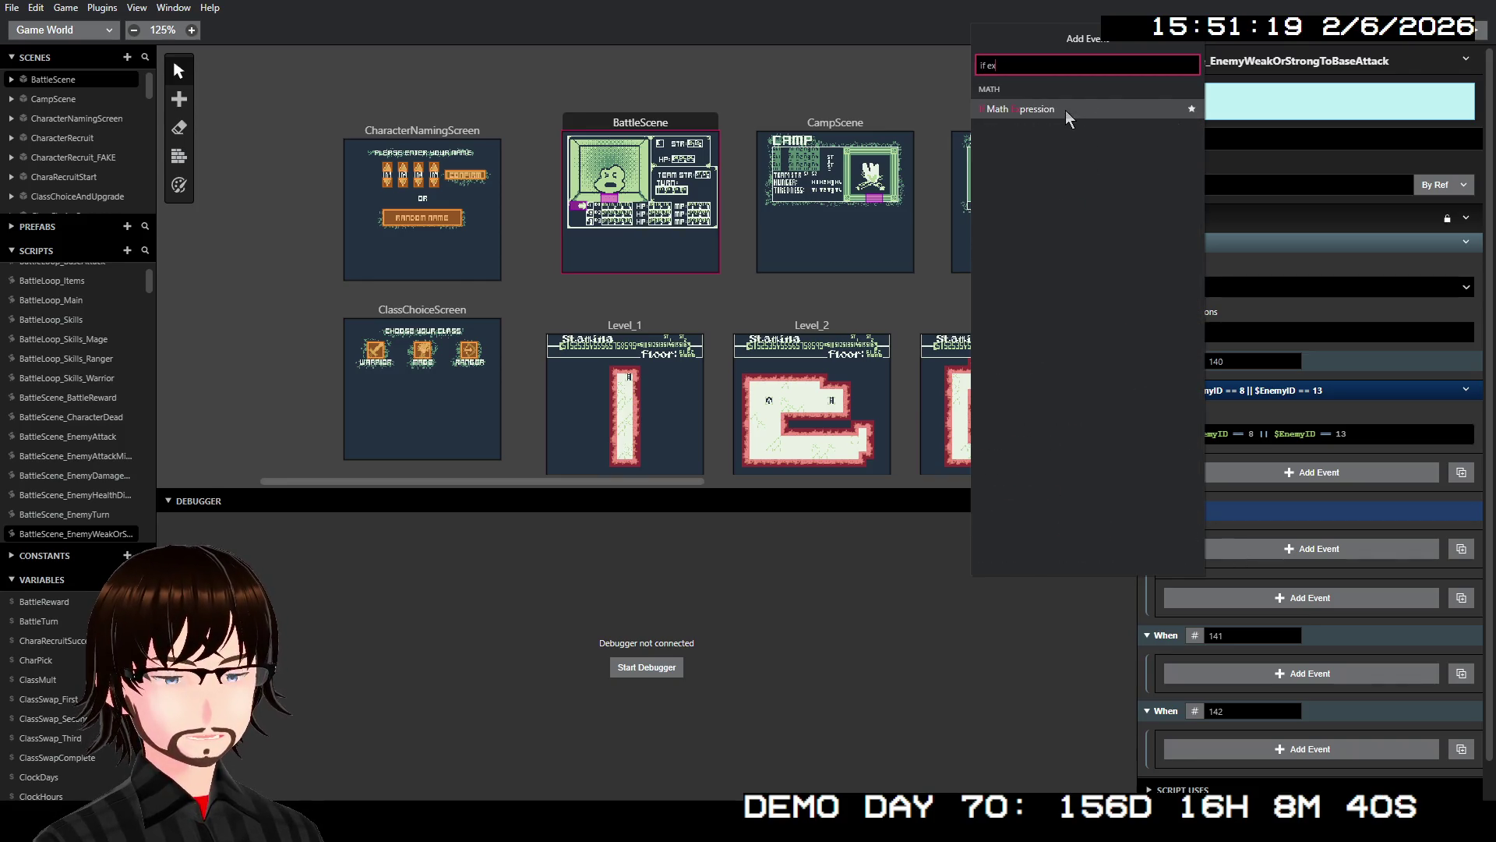
{"action": "left_click", "coordinate": [1061, 108]}
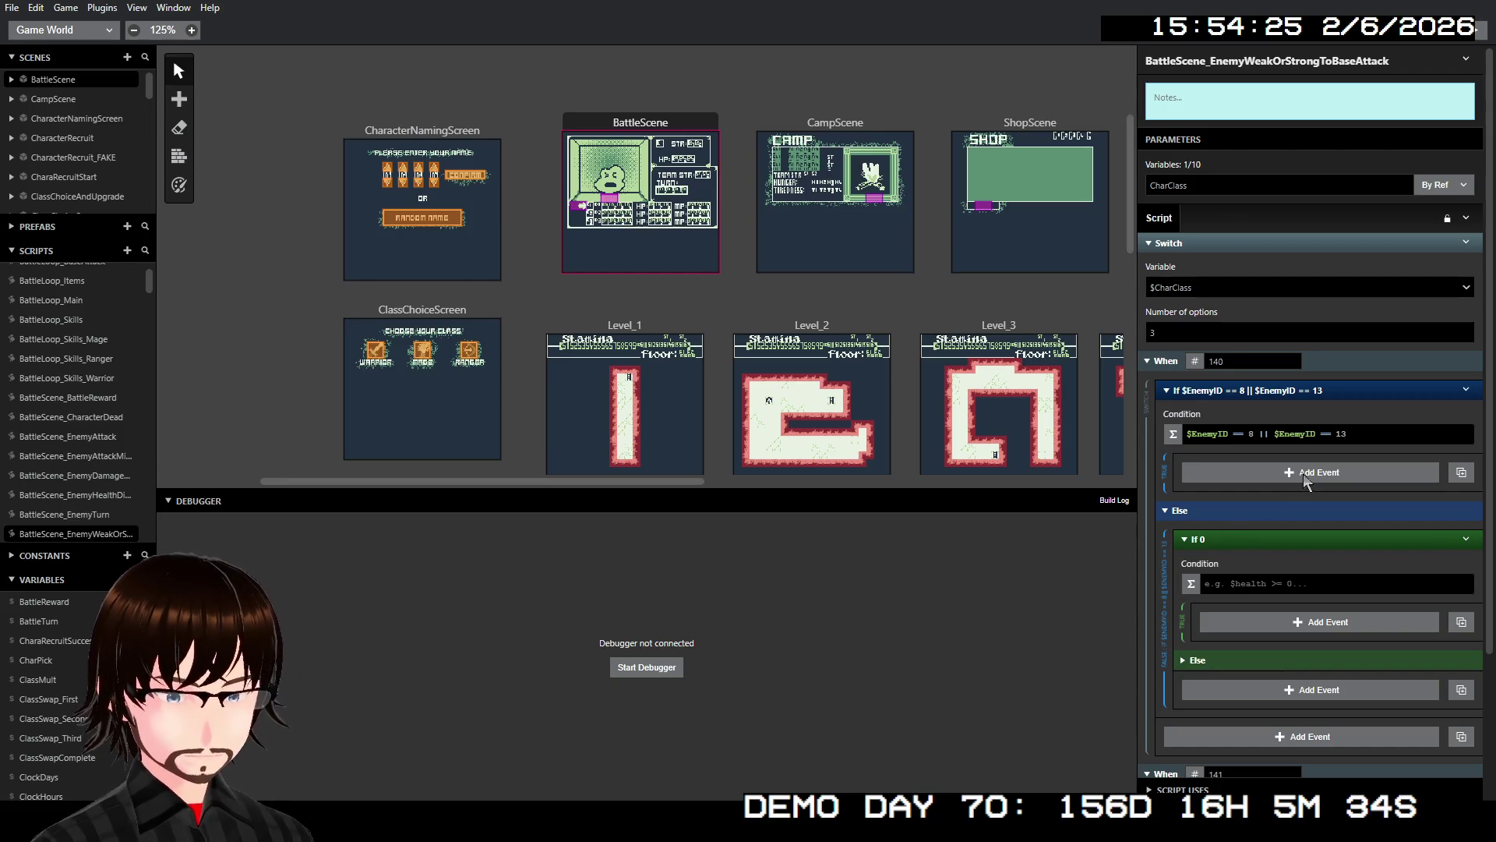
- Copy the 8-or-13 condition into the nested If and change its IDs to 14 and 17
{"action": "left_click_drag", "start_coordinate": [1348, 436], "coordinate": [1239, 438]}
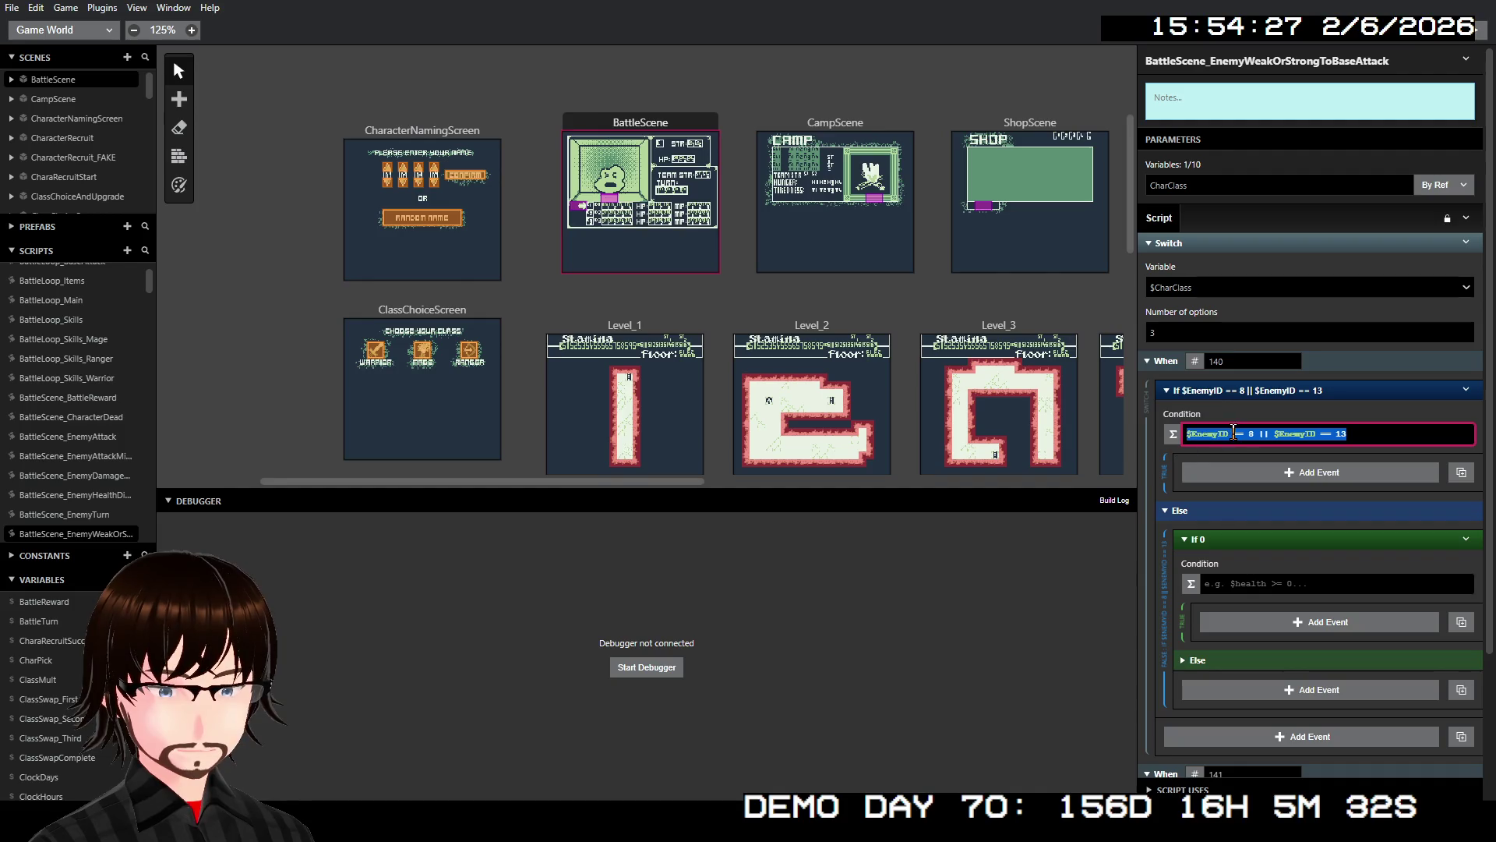
{"action": "left_click", "coordinate": [1247, 583]}
{"action": "type", "text": "$EnemyID == 8 || $EnemyID == 13"}
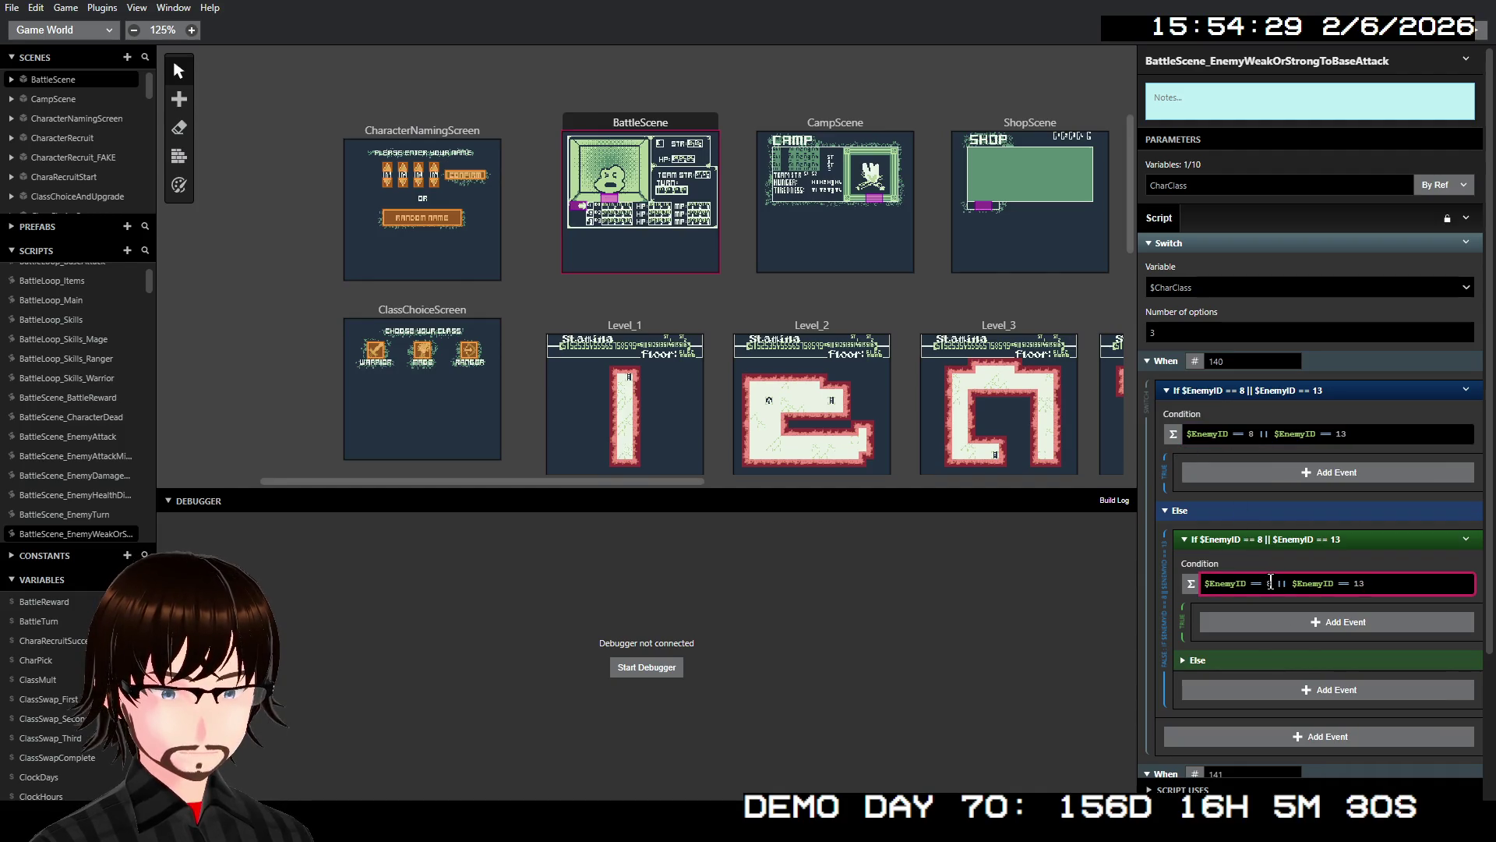
{"action": "type", "text": "14"}
{"action": "type", "text": "7"}
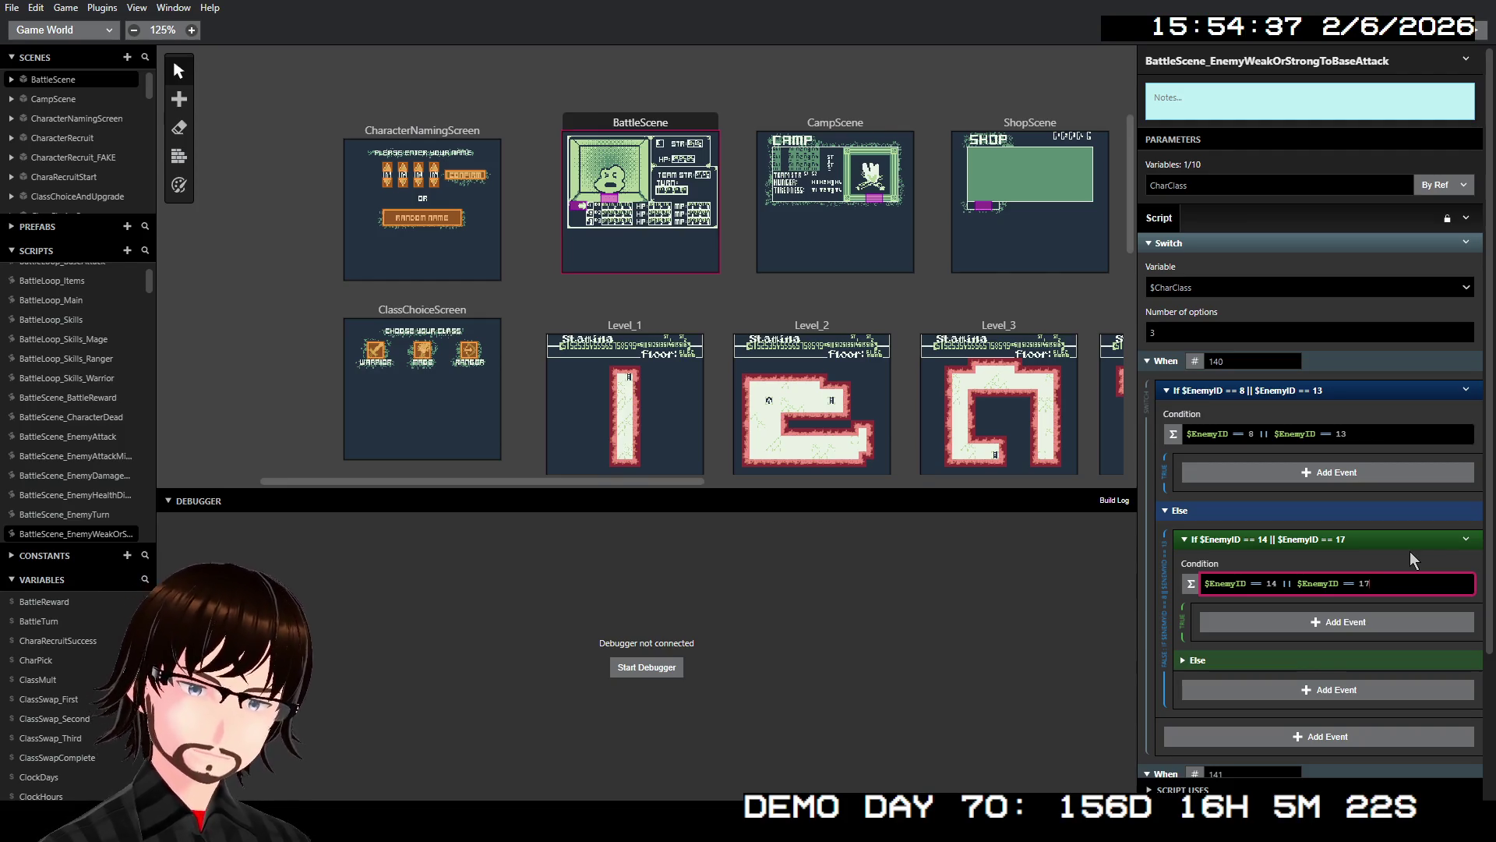
- Remove the nested If's Else branch and start adding an event to the 8-or-13 branch
{"action": "right_click", "coordinate": [1307, 539]}
{"action": "left_click", "coordinate": [1336, 584]}
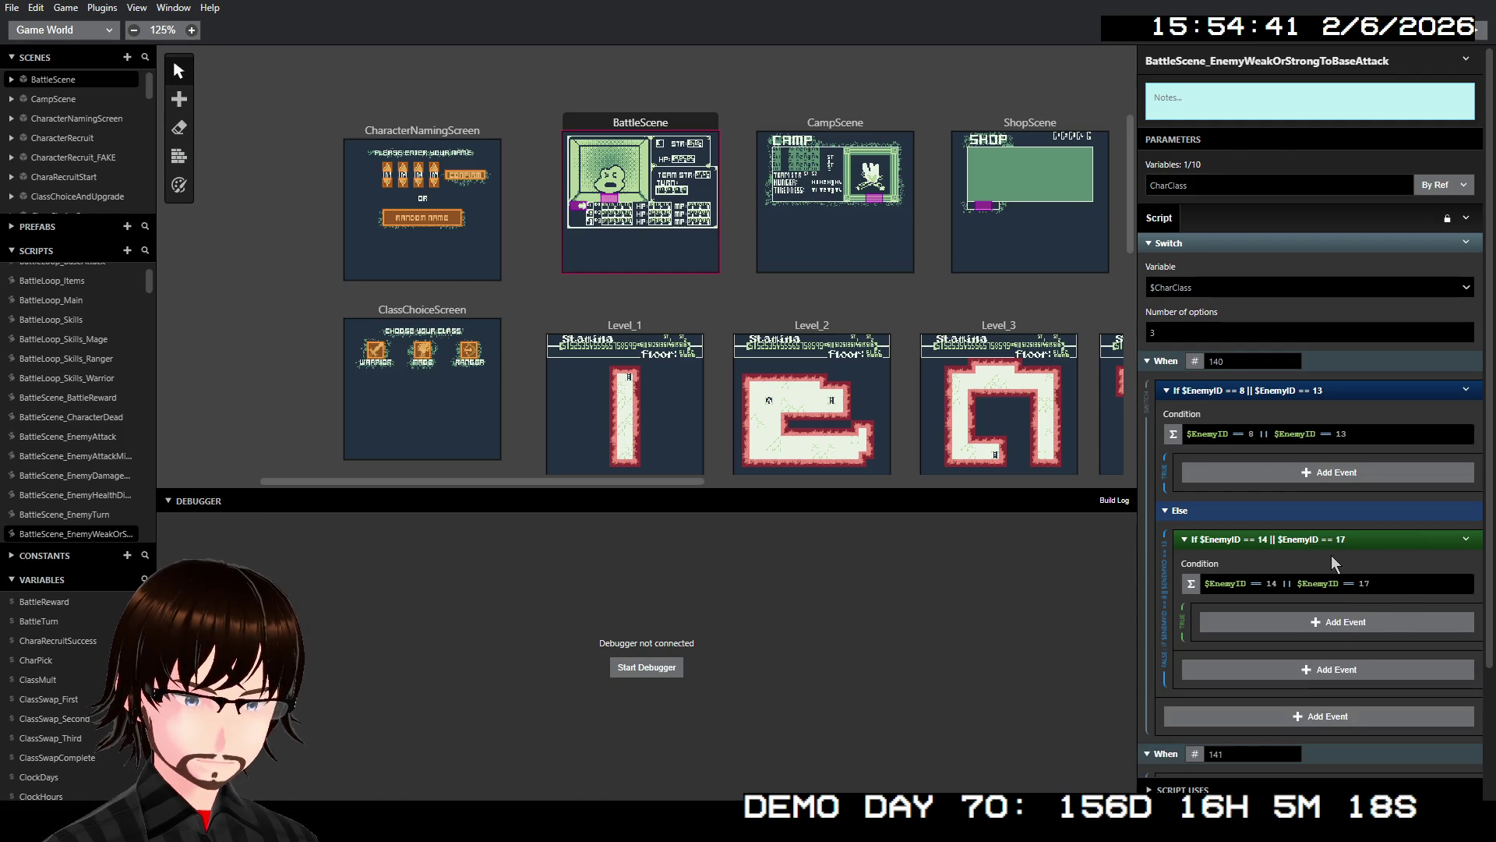
{"action": "left_click", "coordinate": [1307, 472]}
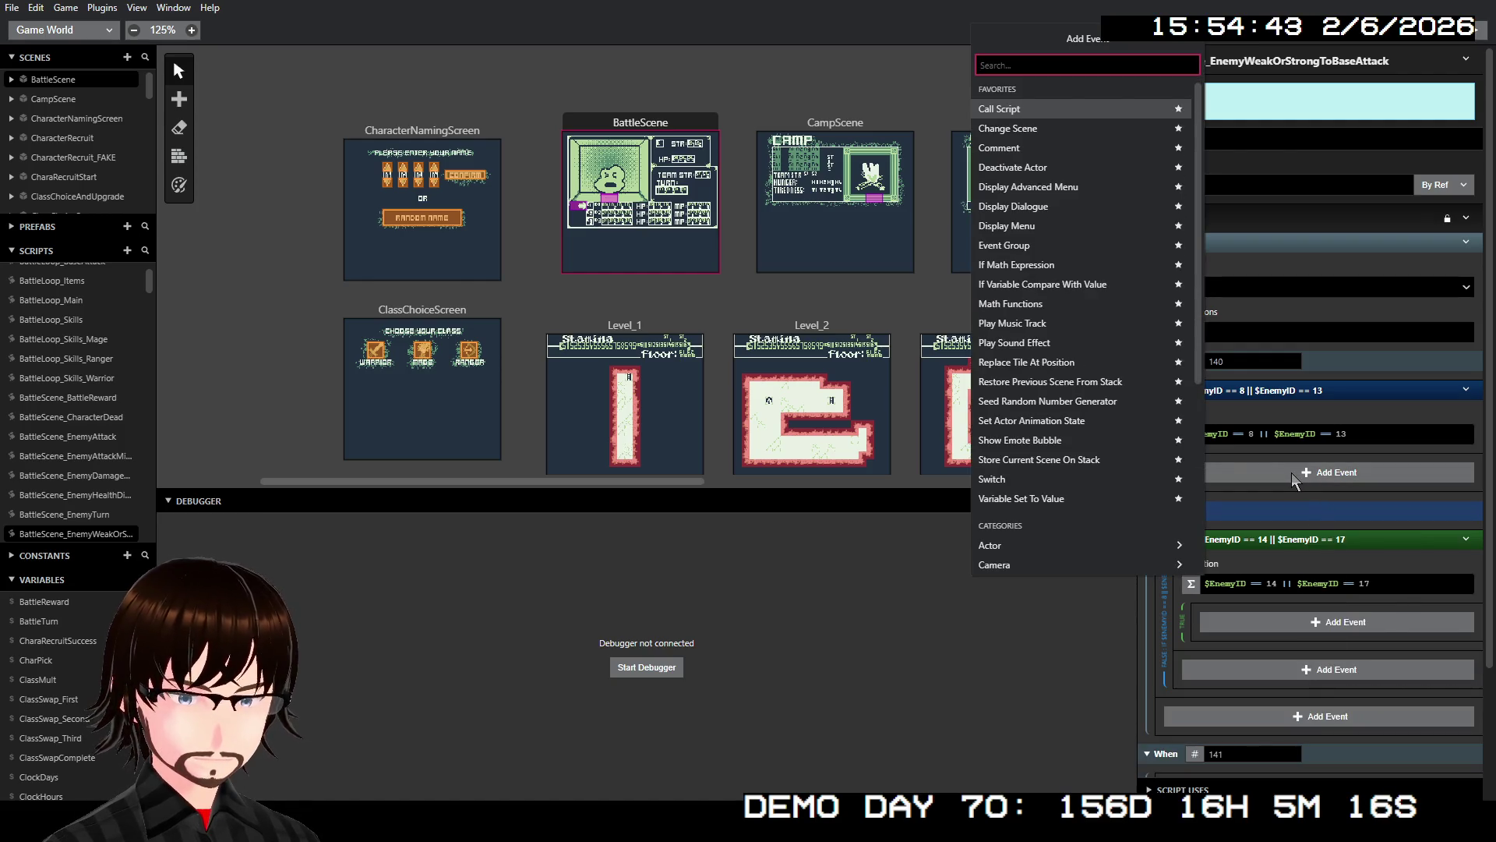
- Add a Variable Set To Value event setting $WeakOrStrong to -1 in the 8-or-13 branch
{"action": "type", "text": "set va"}
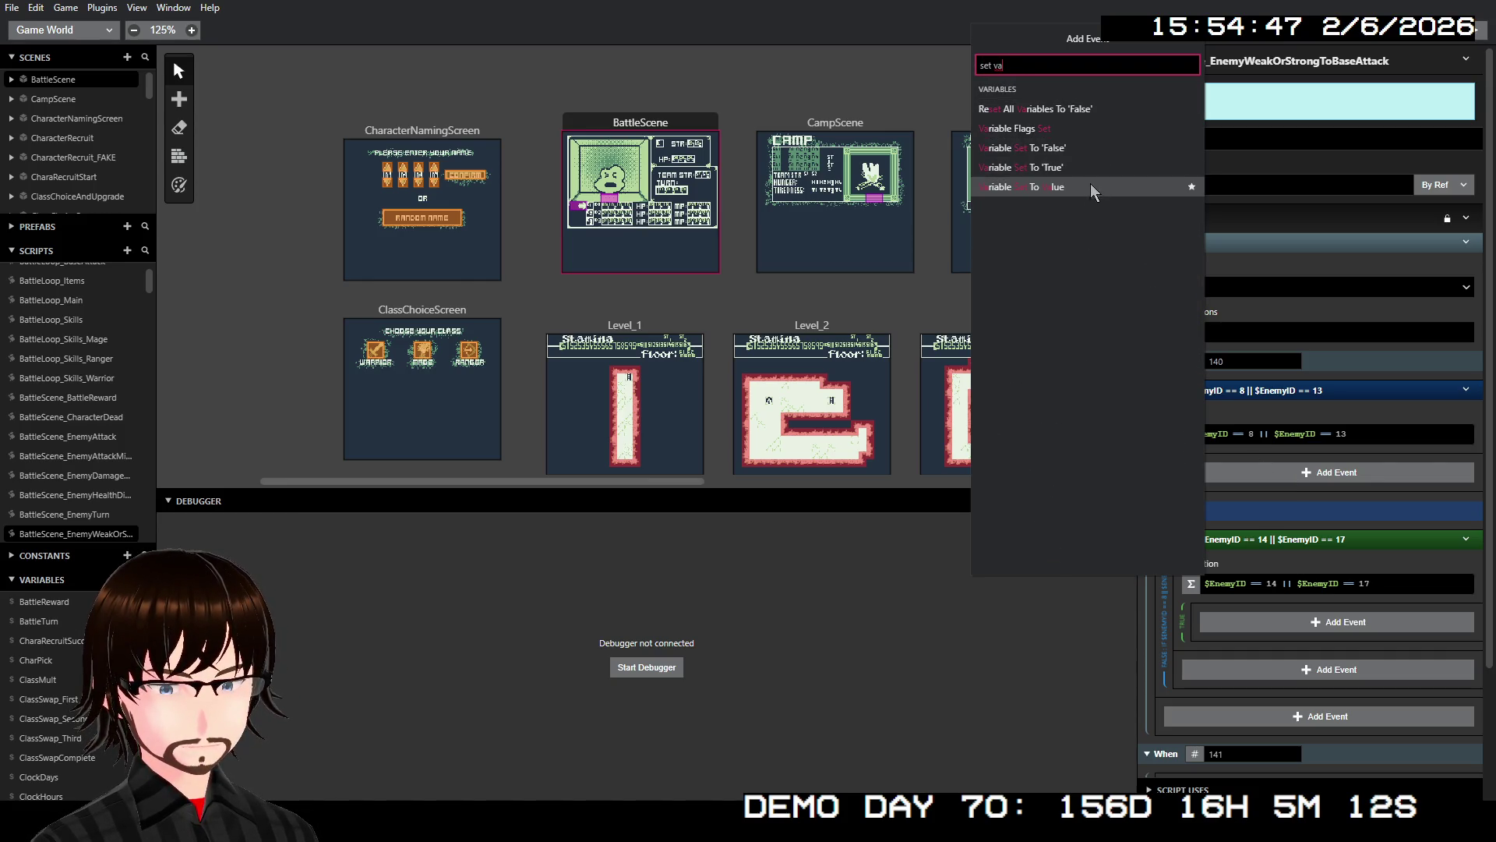
{"action": "left_click", "coordinate": [1088, 188]}
{"action": "left_click", "coordinate": [1268, 507]}
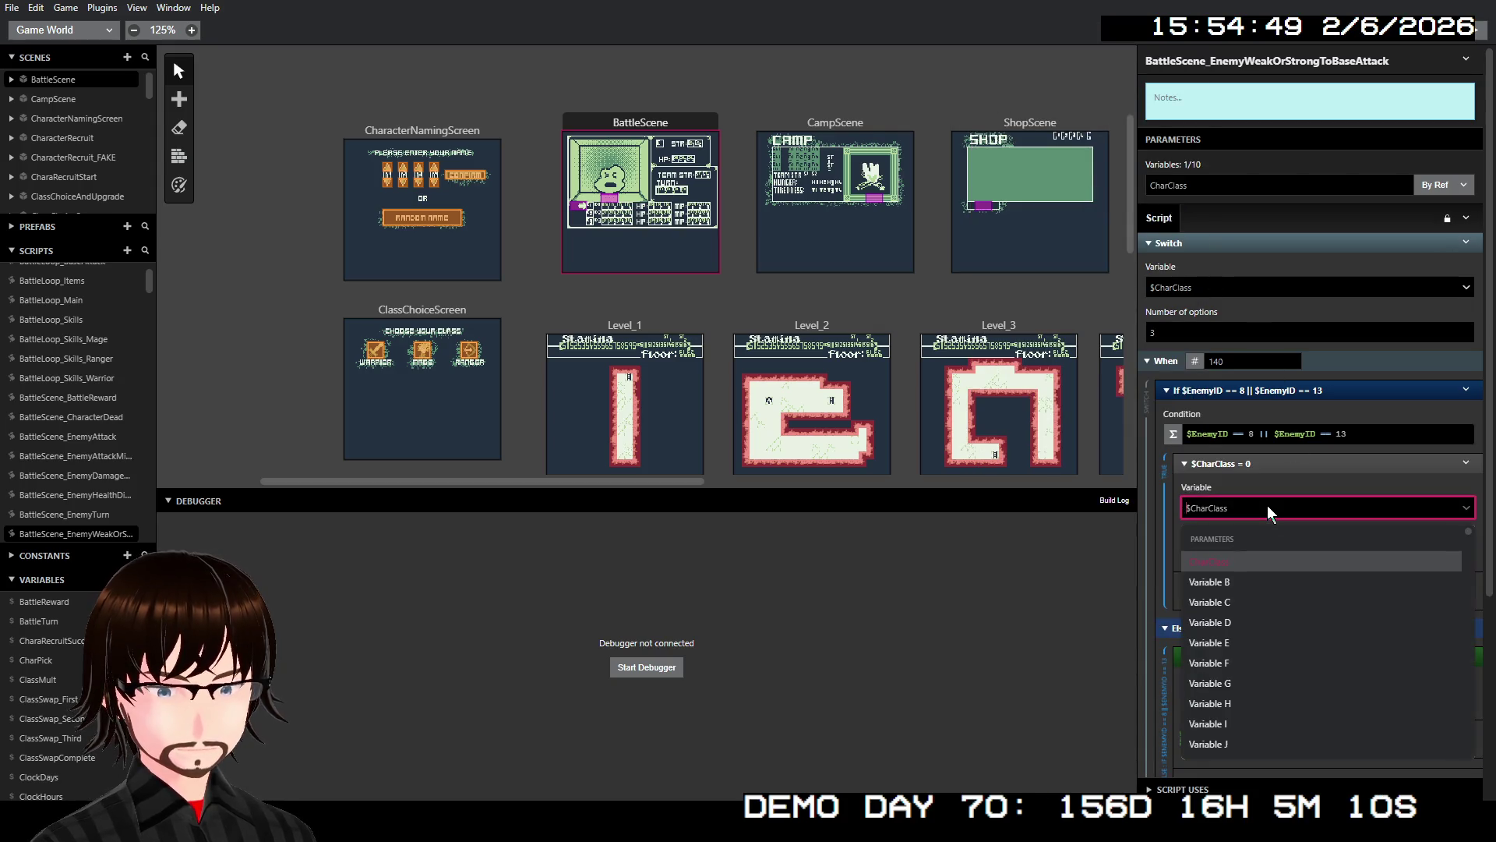
{"action": "type", "text": "w"}
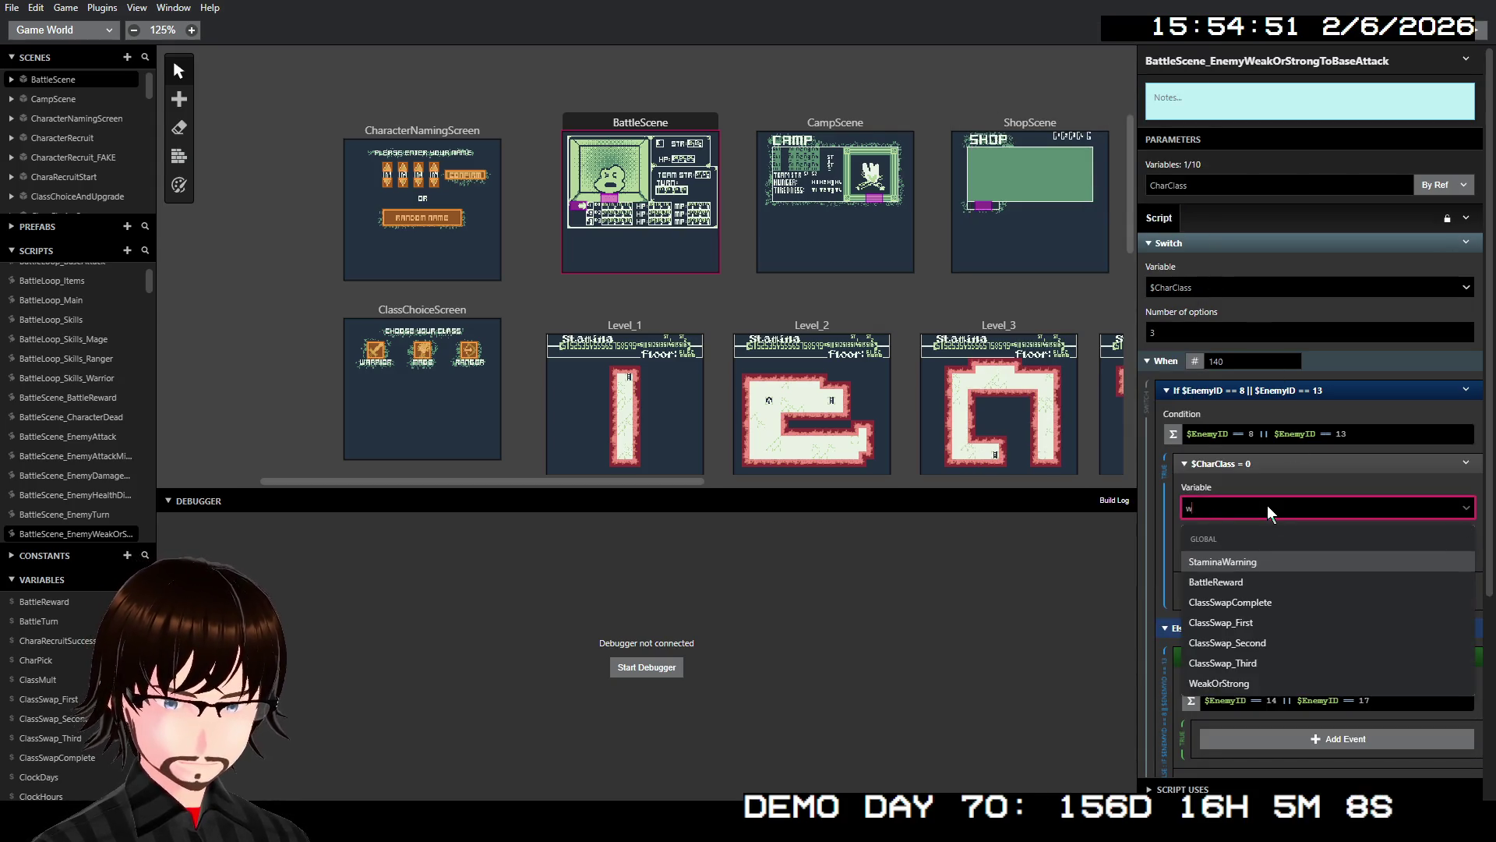
{"action": "type", "text": "eak"}
{"action": "left_click", "coordinate": [1238, 563]}
{"action": "left_click", "coordinate": [1244, 557]}
{"action": "key", "text": "BackSpace"}
{"action": "type", "text": "1"}
- Duplicate the assignment into the 14-or-17 branch and change its value to 1
{"action": "right_click", "coordinate": [1278, 466]}
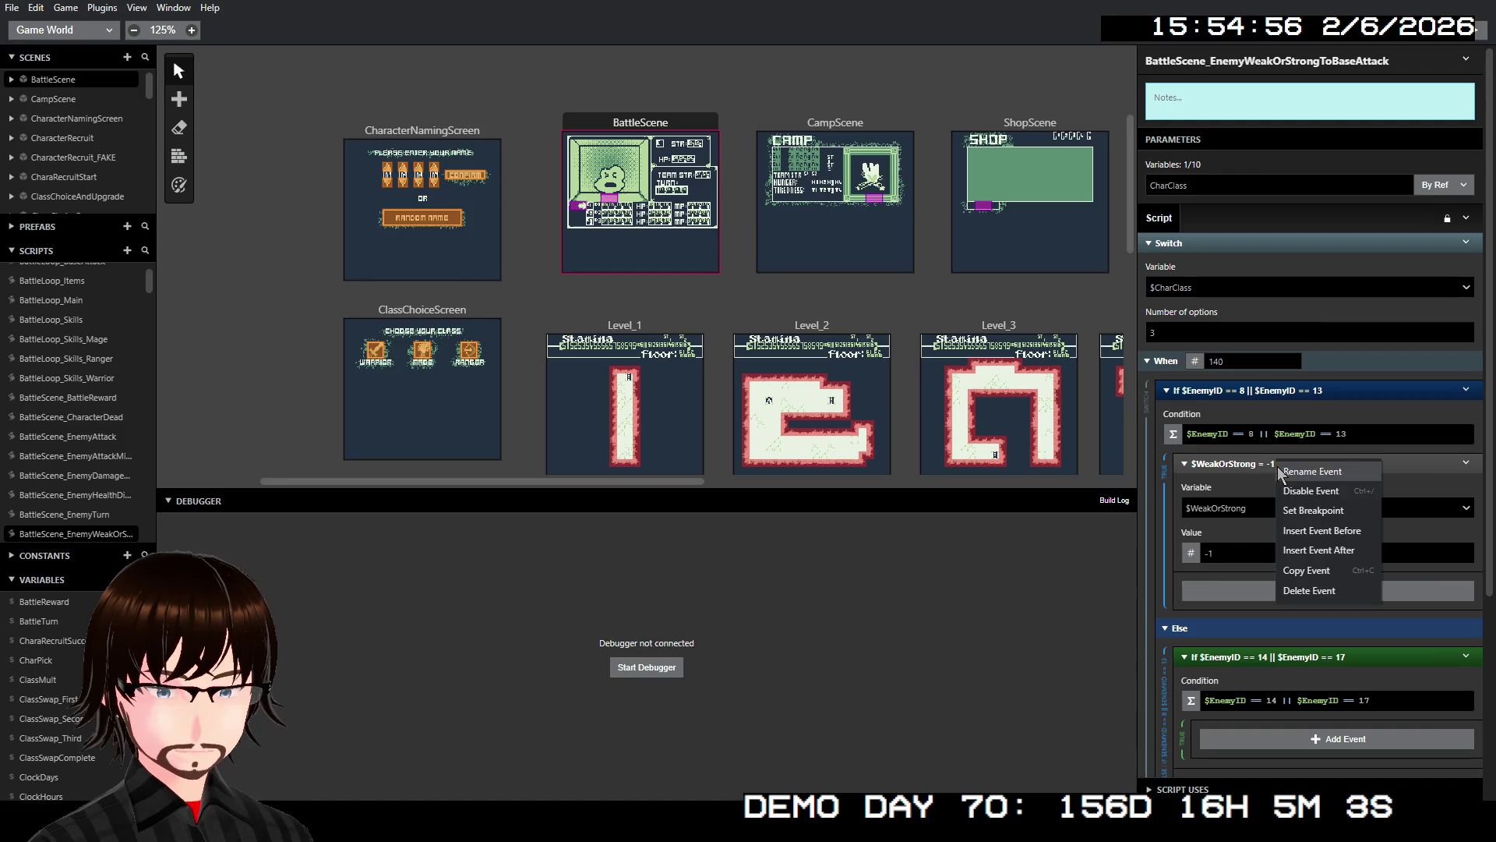
{"action": "left_click", "coordinate": [1327, 571]}
{"action": "right_click", "coordinate": [1317, 464]}
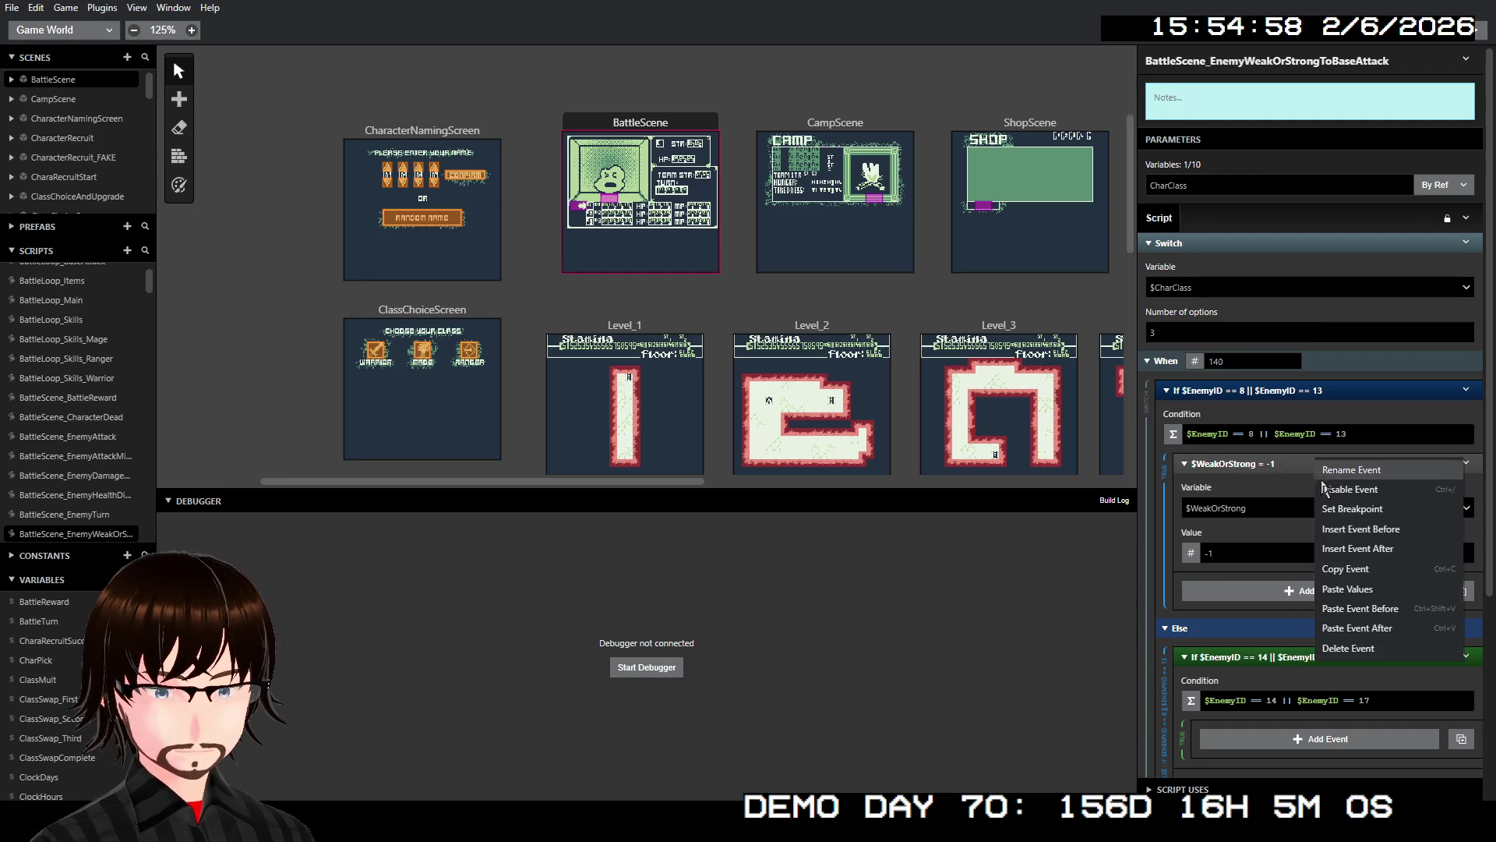
{"action": "left_click", "coordinate": [1365, 628]}
{"action": "scroll", "coordinate": [1344, 531], "scroll_direction": "down", "scroll_amount": 3}
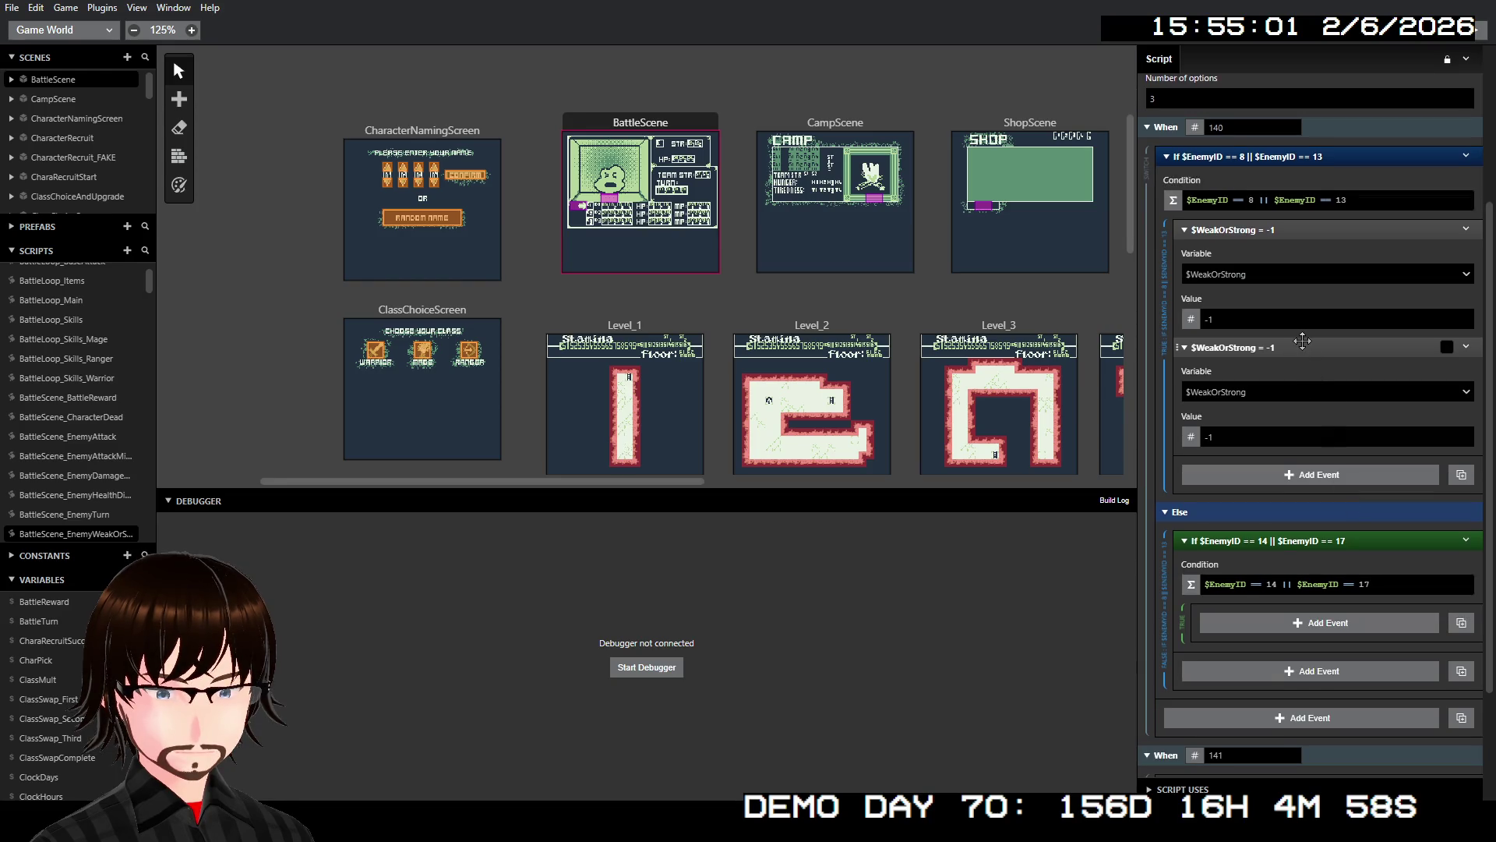
{"action": "mouse_move", "coordinate": [1302, 341]}
{"action": "left_mouse_down"}
{"action": "mouse_move", "coordinate": [1345, 540]}
{"action": "mouse_move", "coordinate": [1340, 511]}
{"action": "left_mouse_up"}
{"action": "left_click", "coordinate": [1282, 586]}
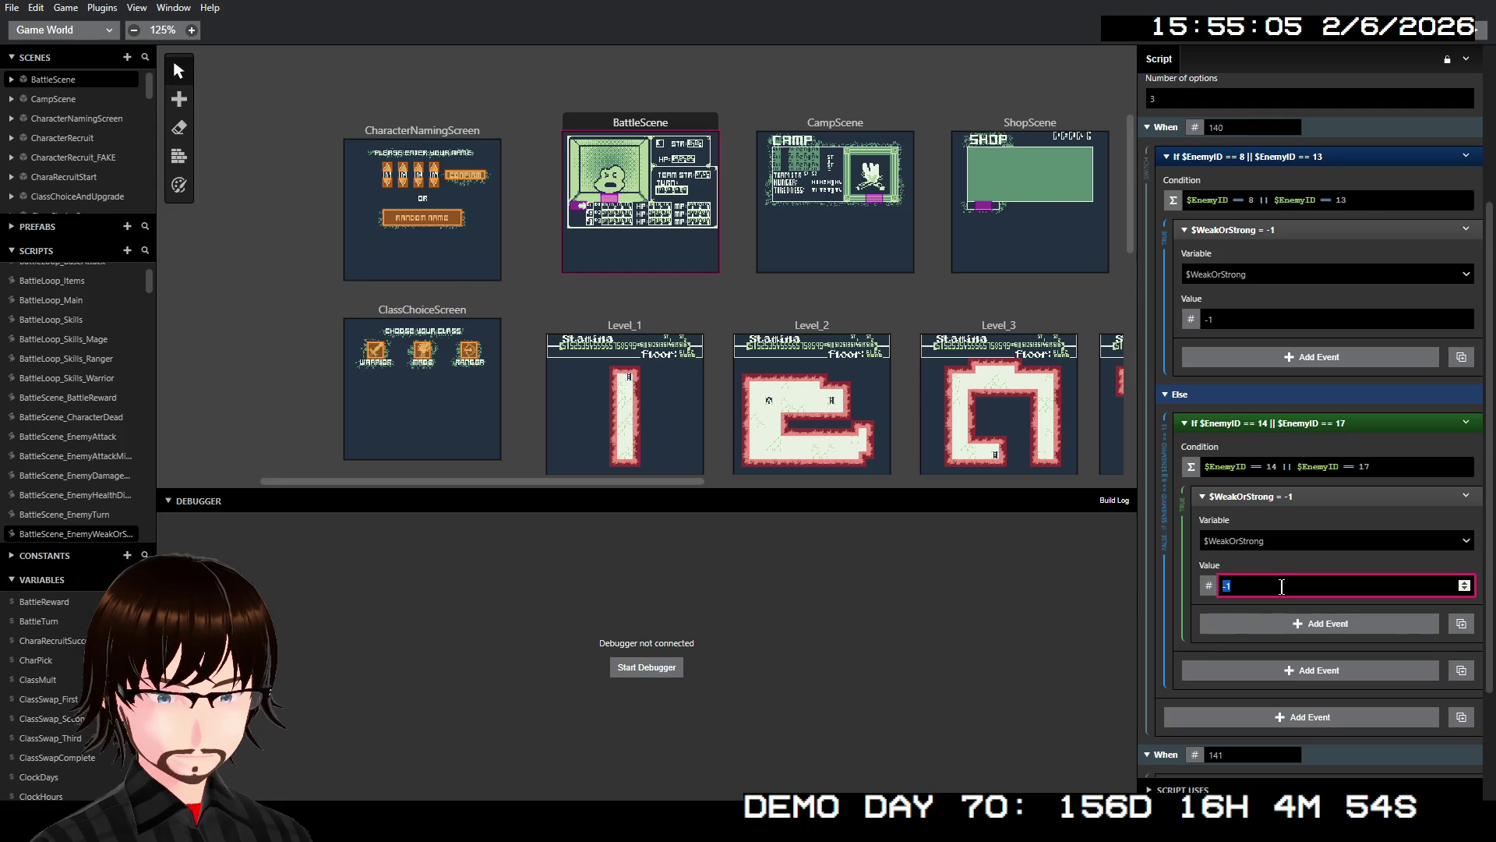
{"action": "type", "text": "1"}
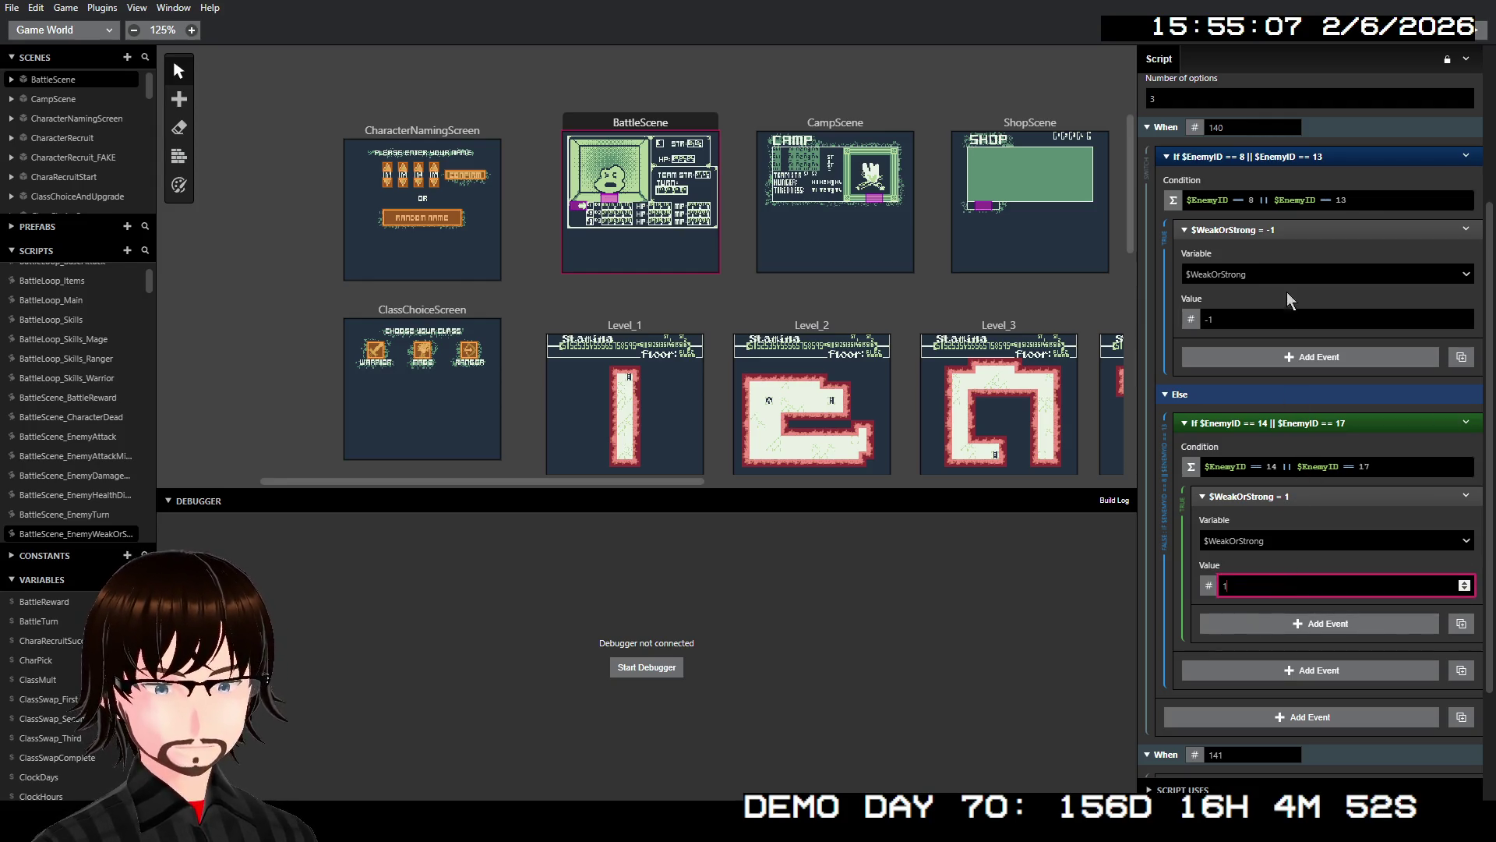
- Collapse both $WeakOrStrong assignments and copy the enemy If event
{"action": "left_click", "coordinate": [1305, 230]}
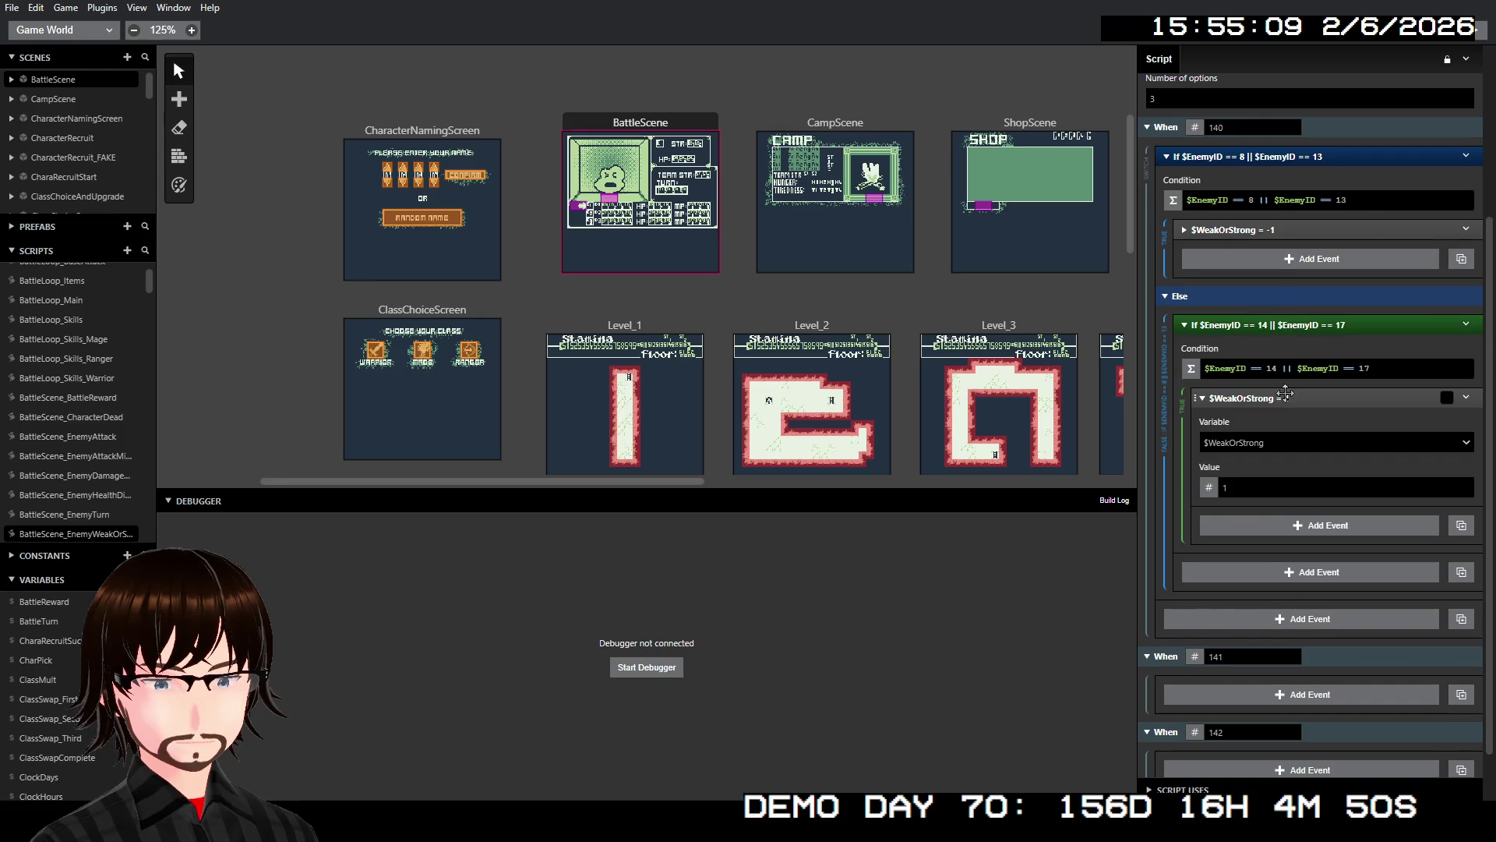
{"action": "left_click", "coordinate": [1285, 396]}
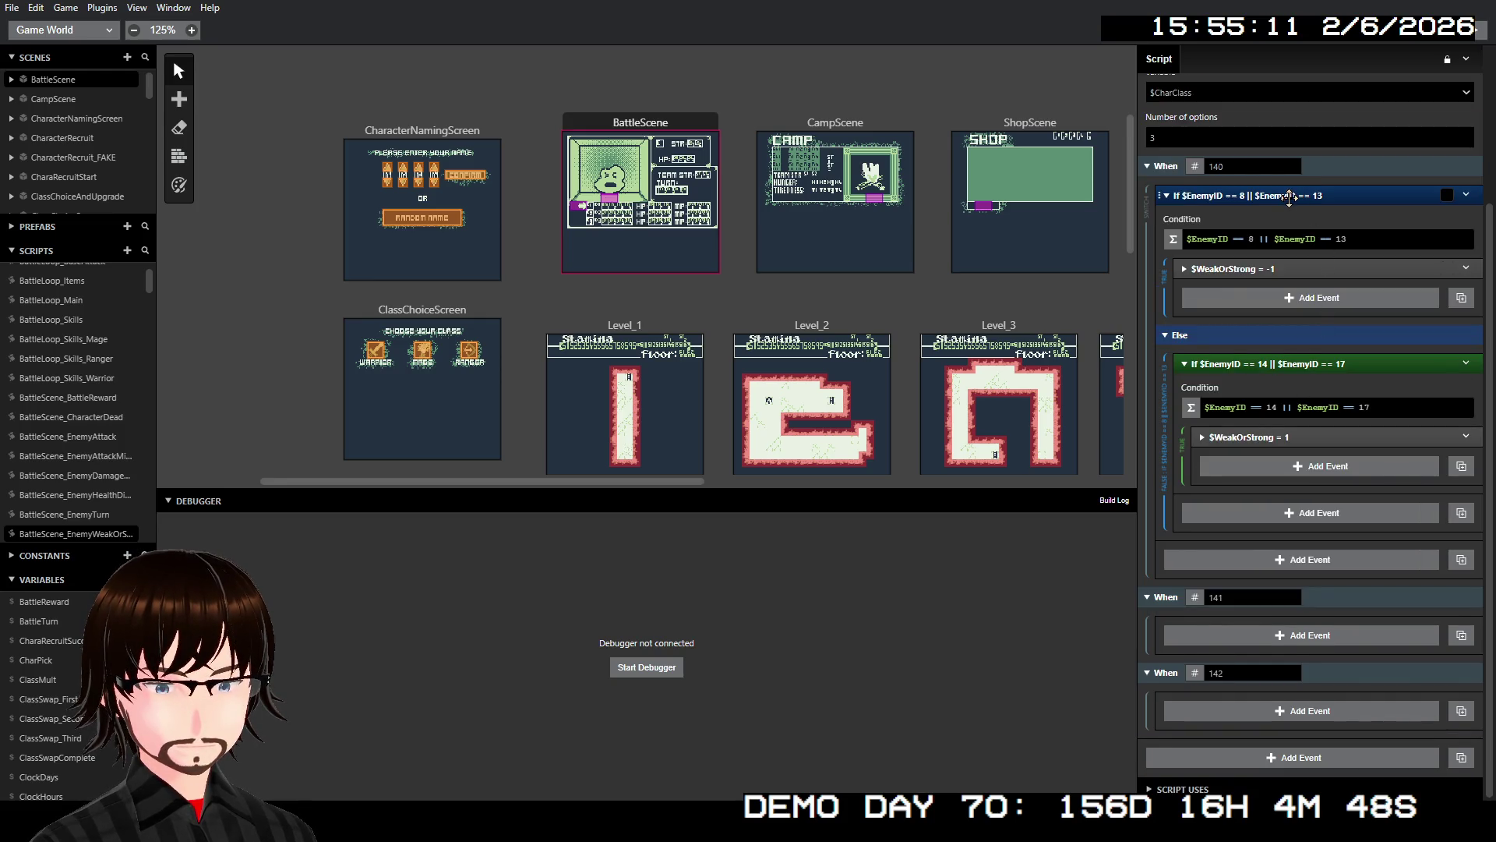
{"action": "right_click", "coordinate": [1290, 196]}
{"action": "left_click", "coordinate": [1298, 182]}
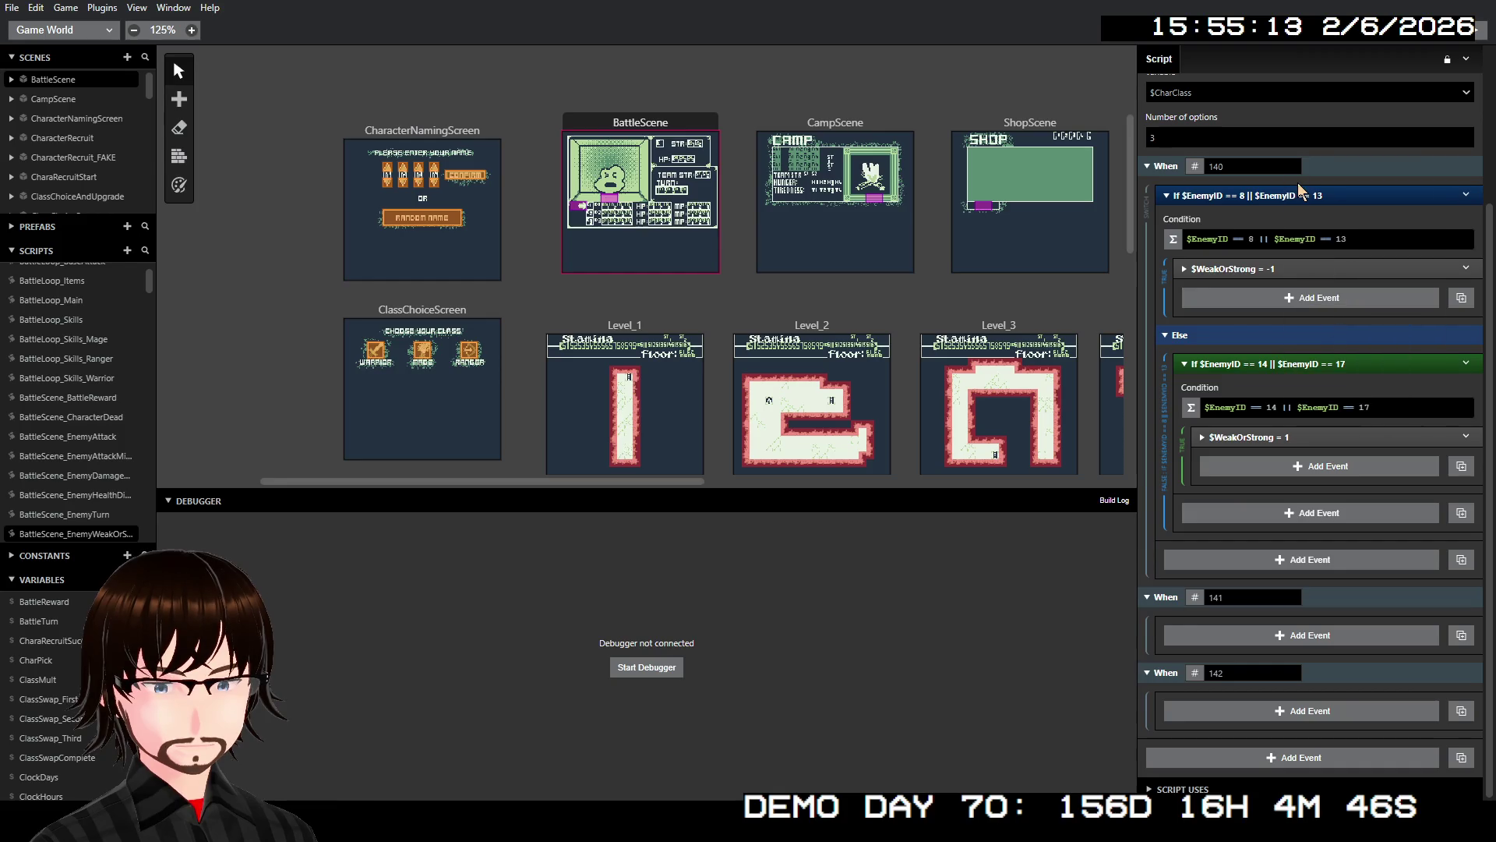
- Paste a copy of the enemy If check and drag it into the When 142 case
{"action": "right_click", "coordinate": [1299, 187]}
{"action": "left_click", "coordinate": [1351, 374]}
{"action": "left_click_drag", "start_coordinate": [1316, 198], "coordinate": [1306, 705]}
{"action": "scroll", "coordinate": [1306, 706], "scroll_direction": "down", "scroll_amount": 5}
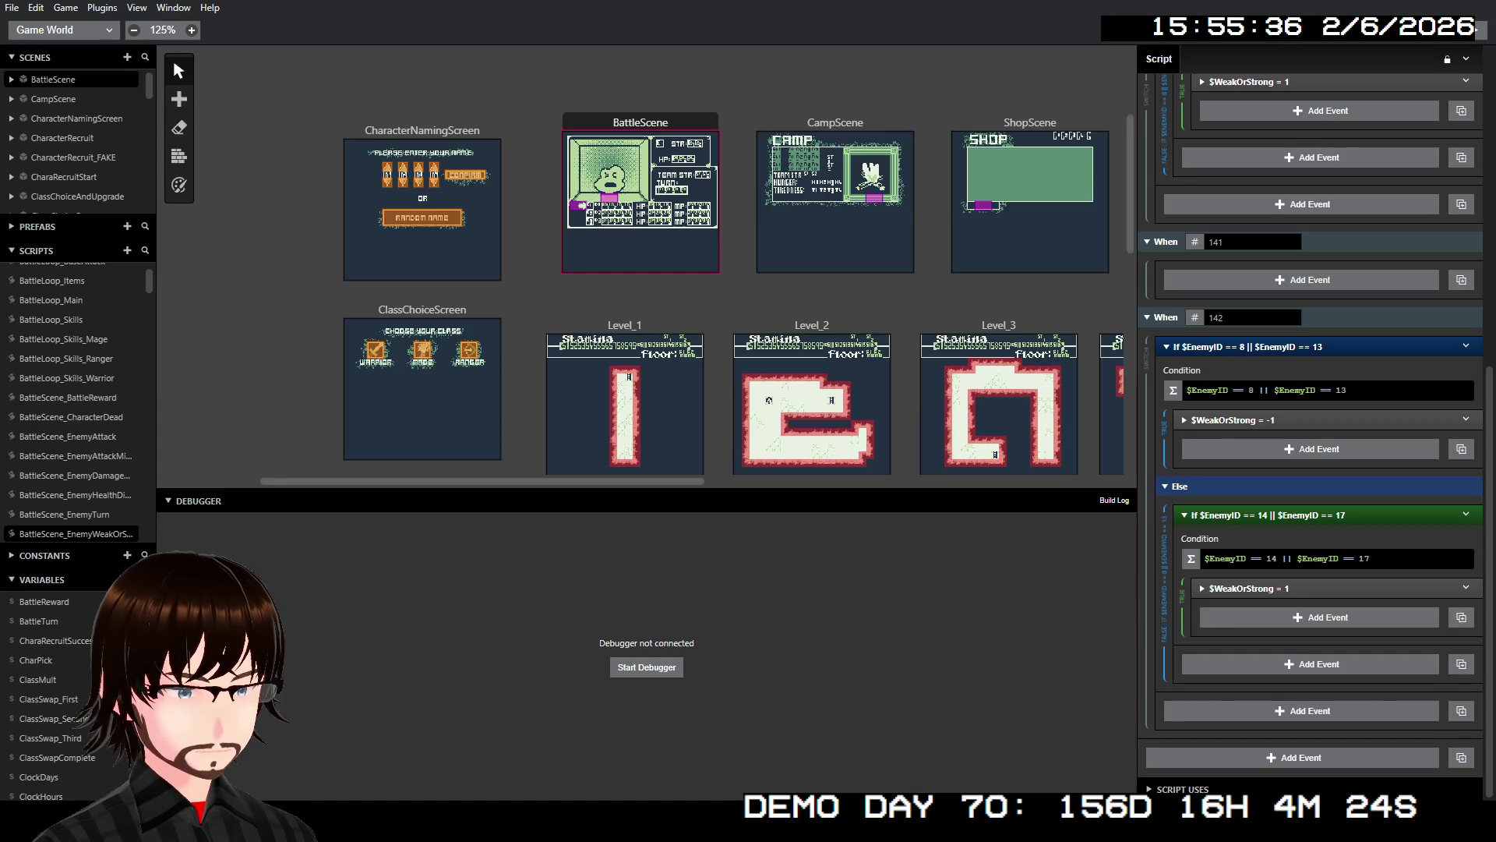
- Change the copied condition's IDs from 8 and 13 to 2 and 4
{"action": "double_click", "coordinate": [1251, 389]}
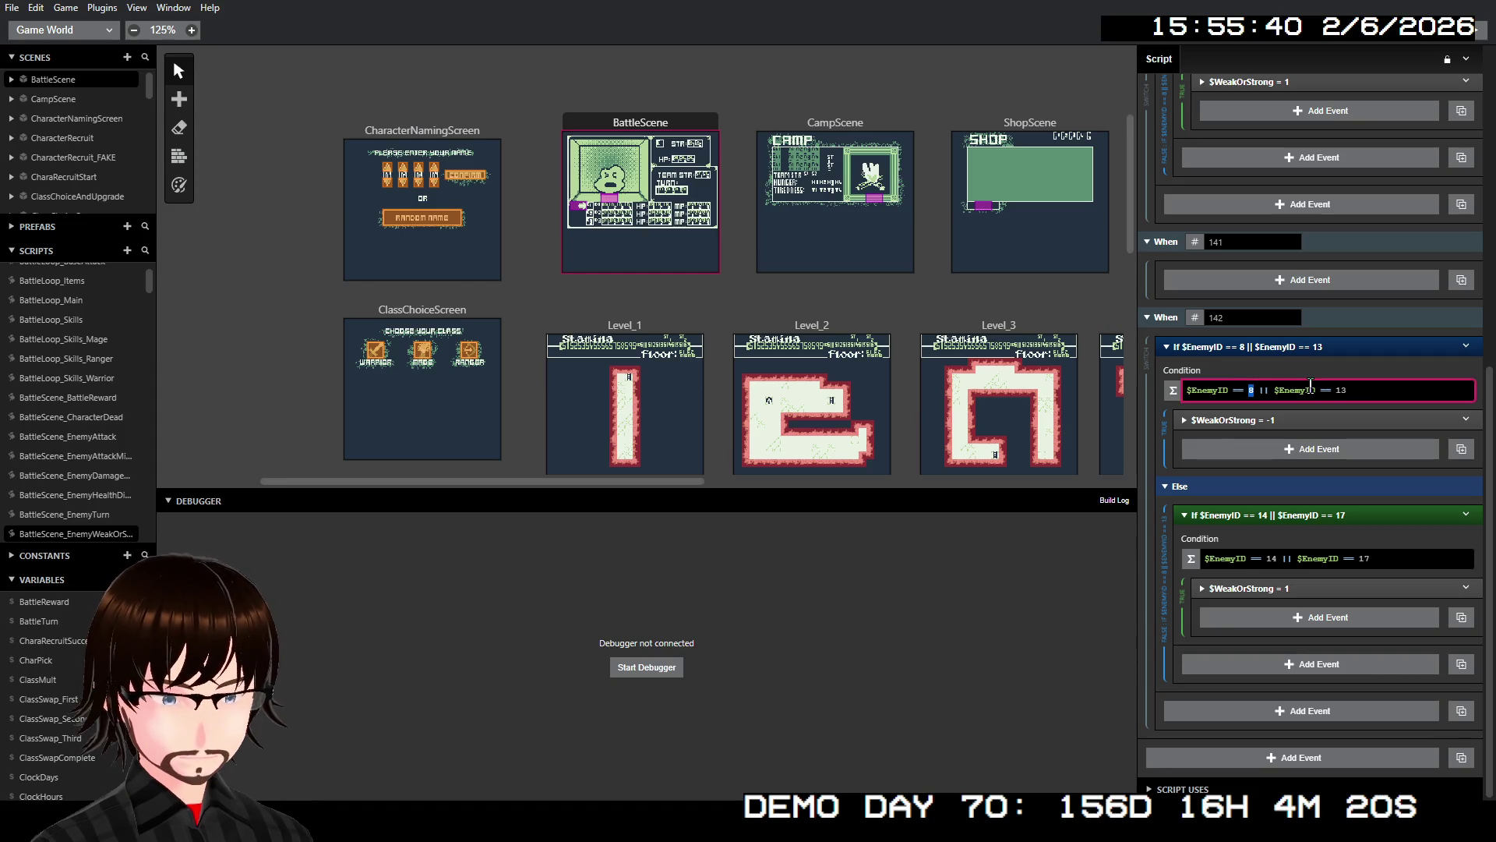
{"action": "type", "text": "2"}
{"action": "double_click", "coordinate": [1340, 390]}
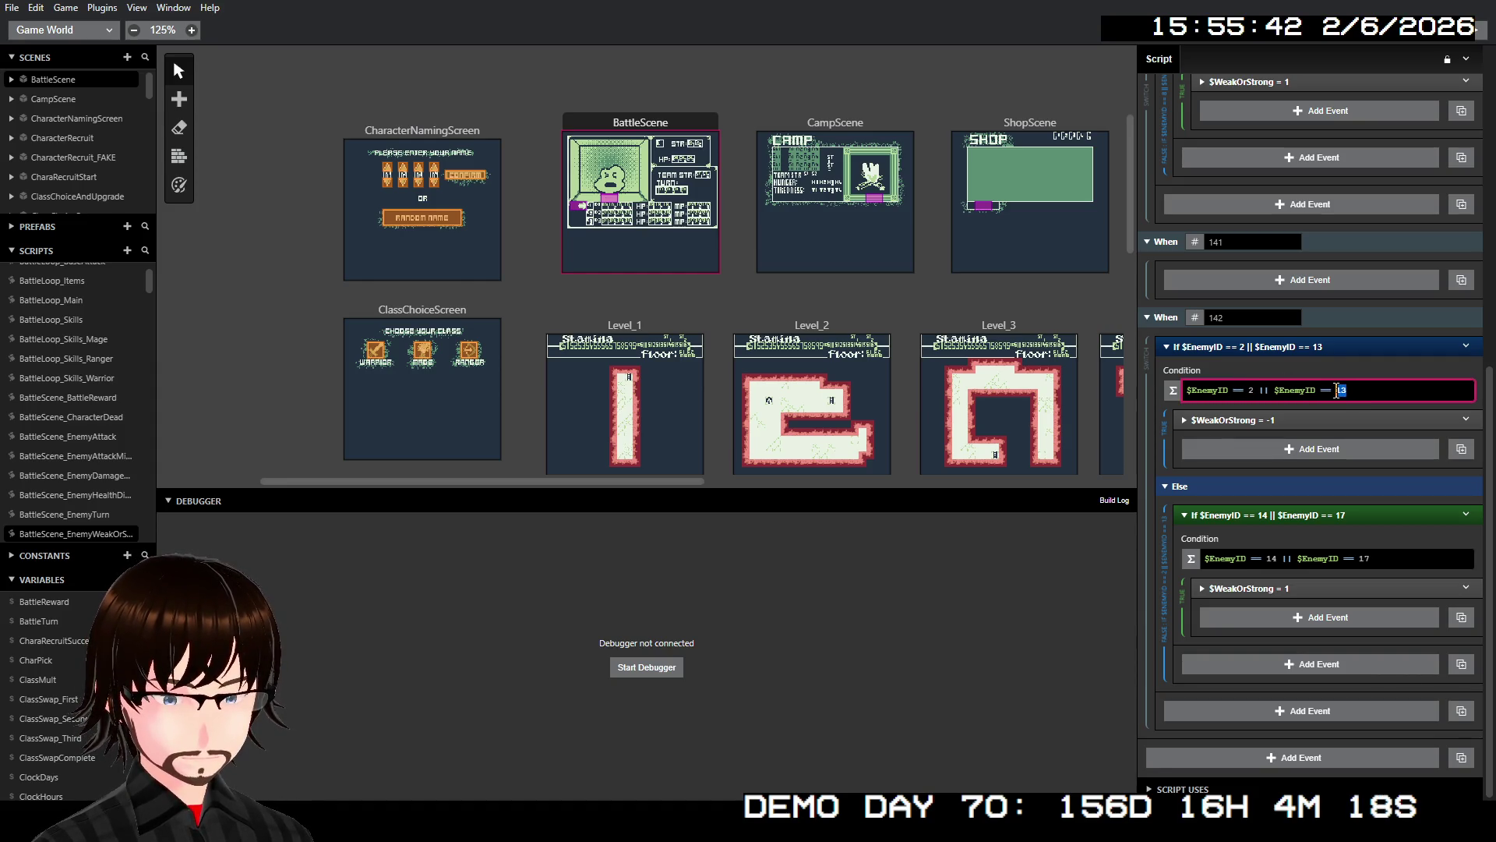
{"action": "type", "text": "4"}
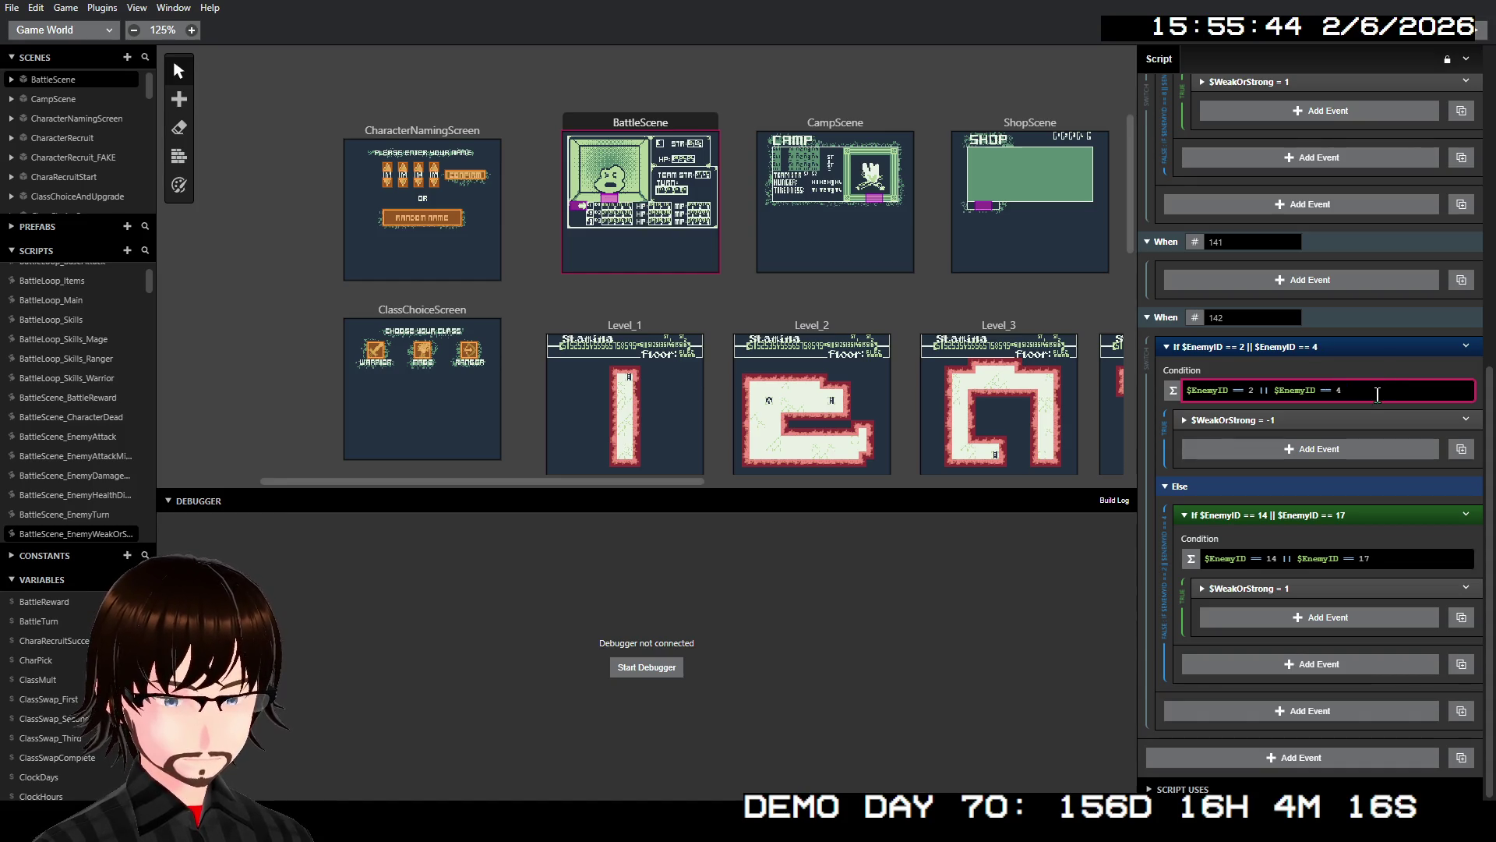
{"action": "key", "text": "Return"}
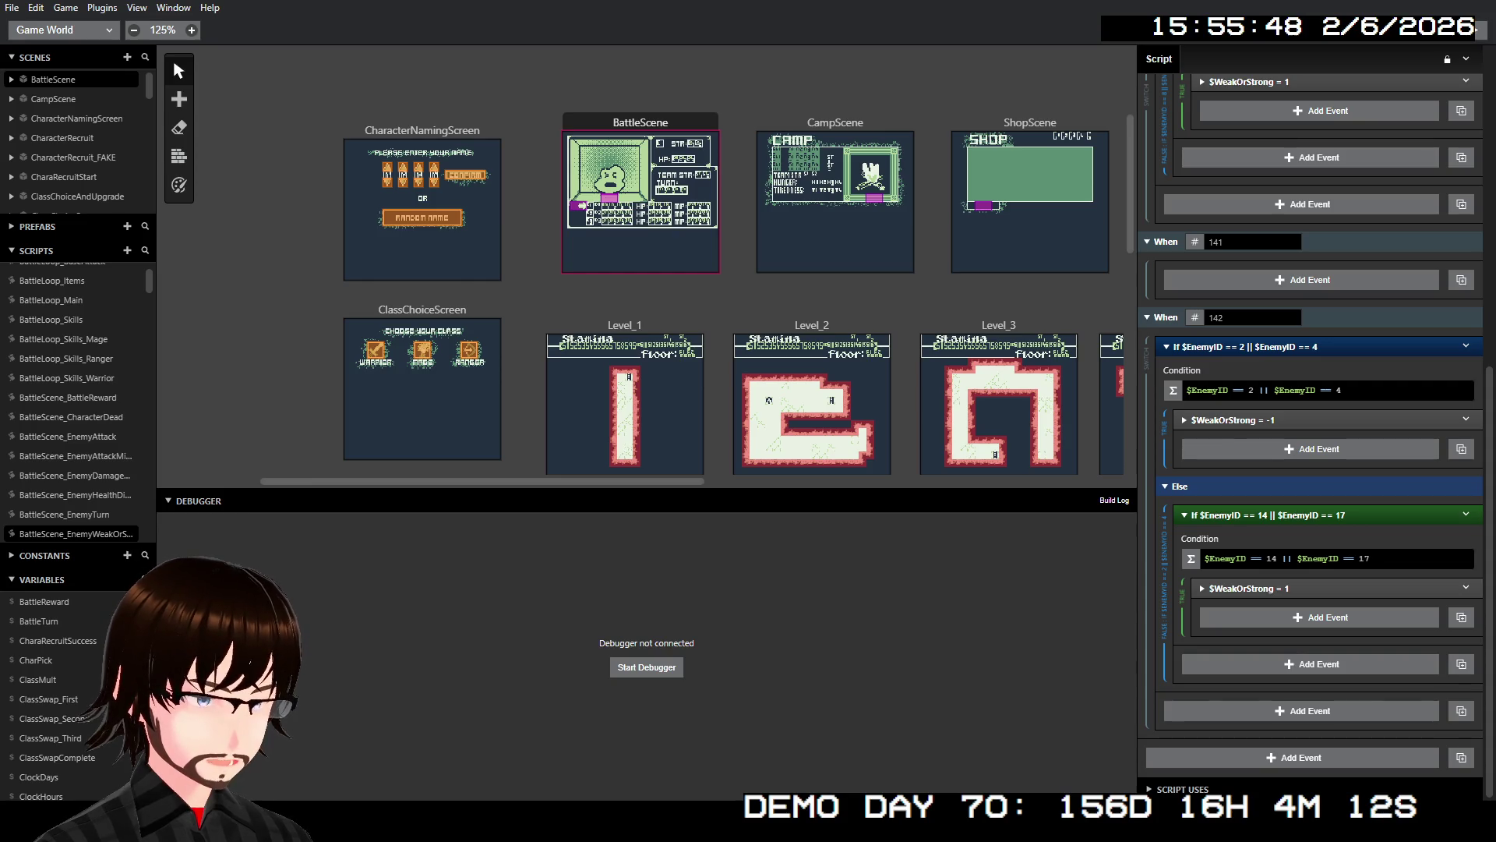
- Append more '|| $EnemyID ==' clauses to the first When 142 condition
{"action": "left_click", "coordinate": [1325, 390]}
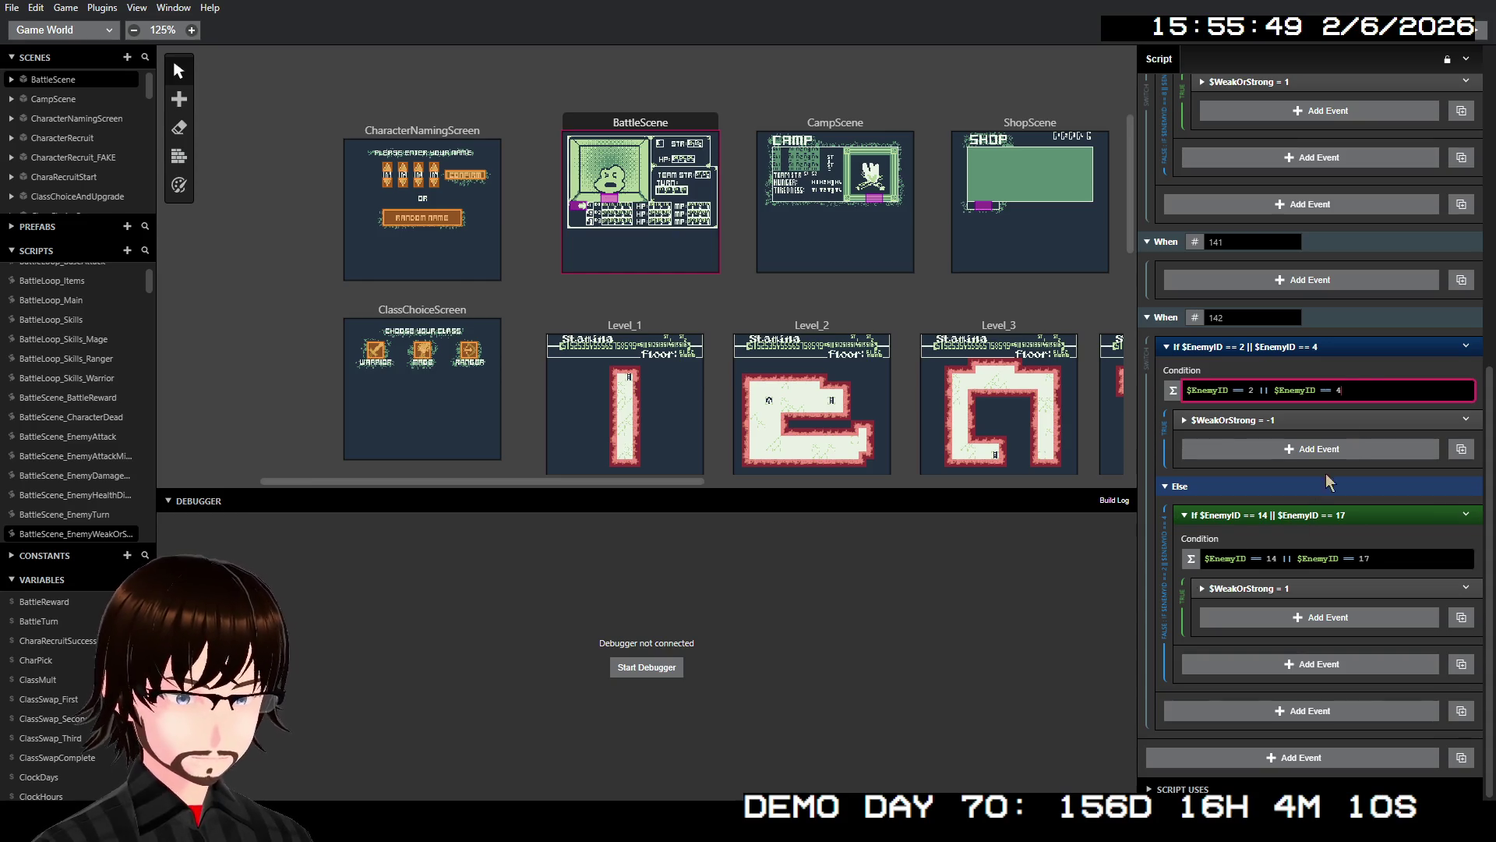
{"action": "mouse_move", "coordinate": [1342, 389]}
{"action": "left_mouse_down"}
{"action": "mouse_move", "coordinate": [1286, 395]}
{"action": "mouse_move", "coordinate": [1338, 390]}
{"action": "left_mouse_up"}
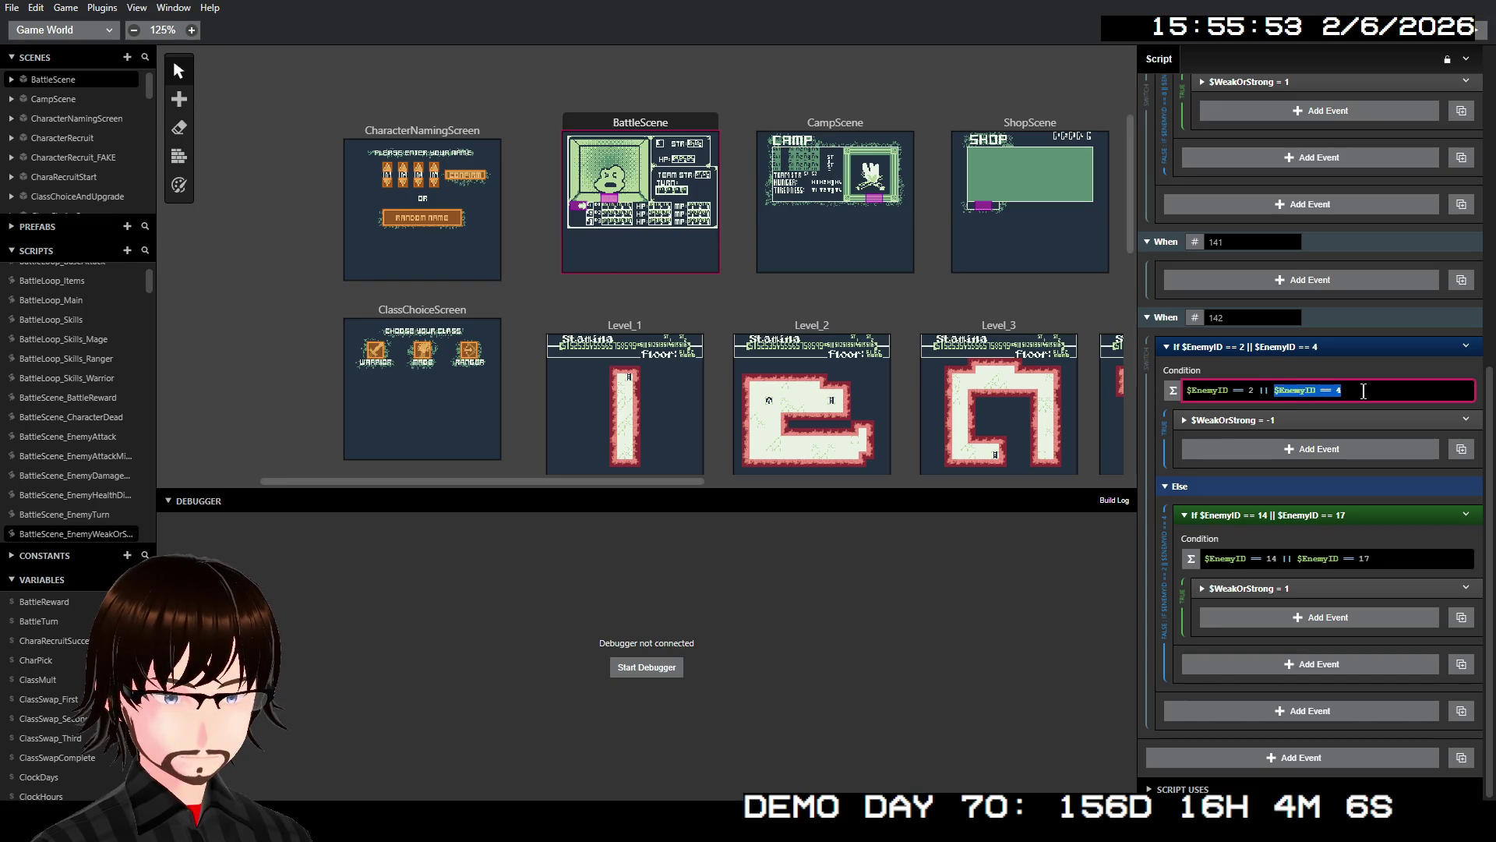
{"action": "key", "text": "ctrl+c"}
{"action": "left_click", "coordinate": [1358, 390]}
{"action": "type", "text": "||"}
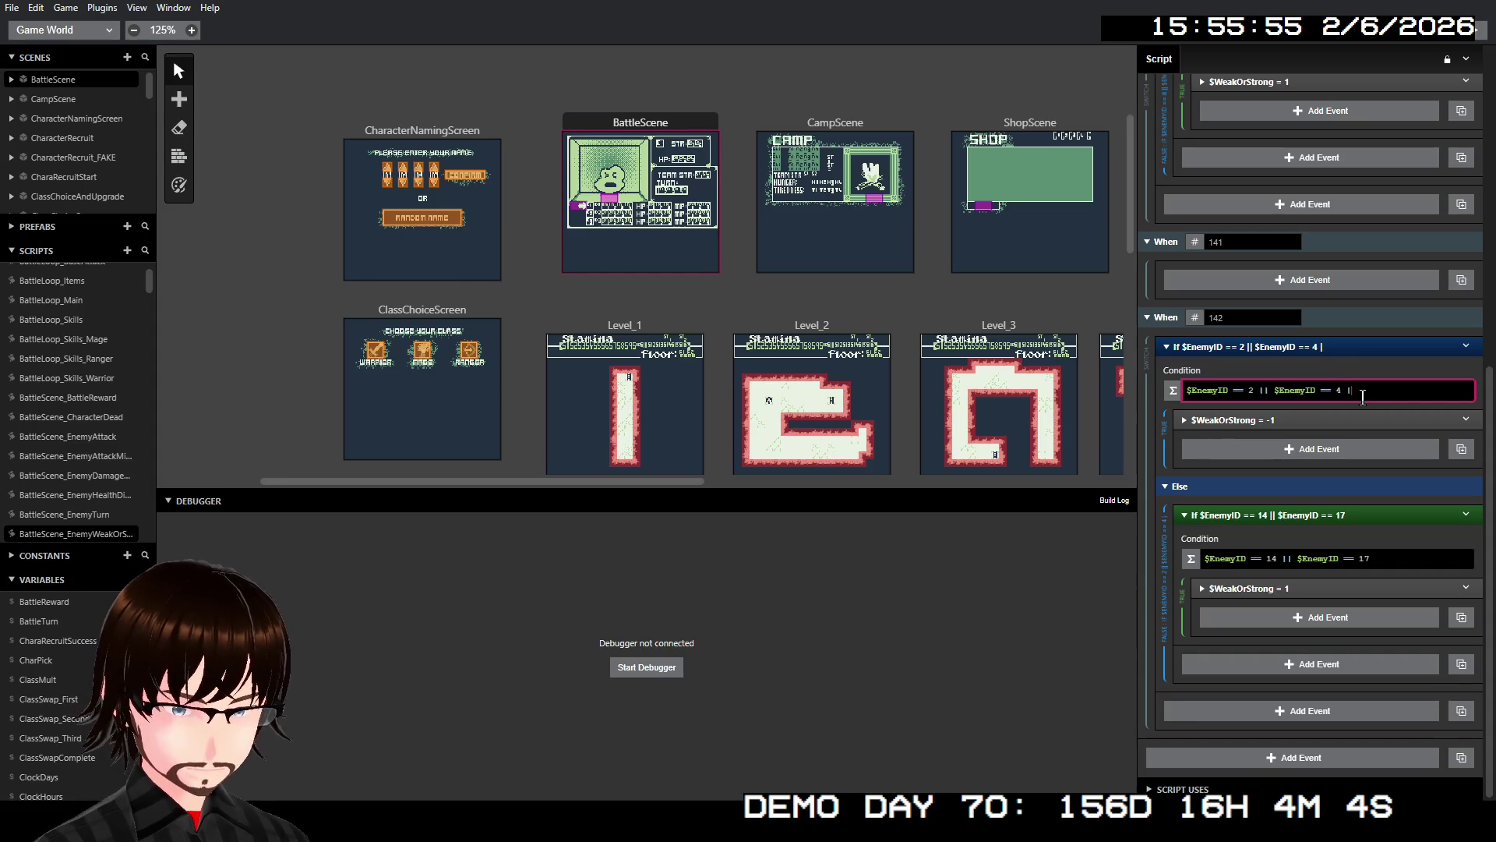
{"action": "key", "text": "ctrl+v"}
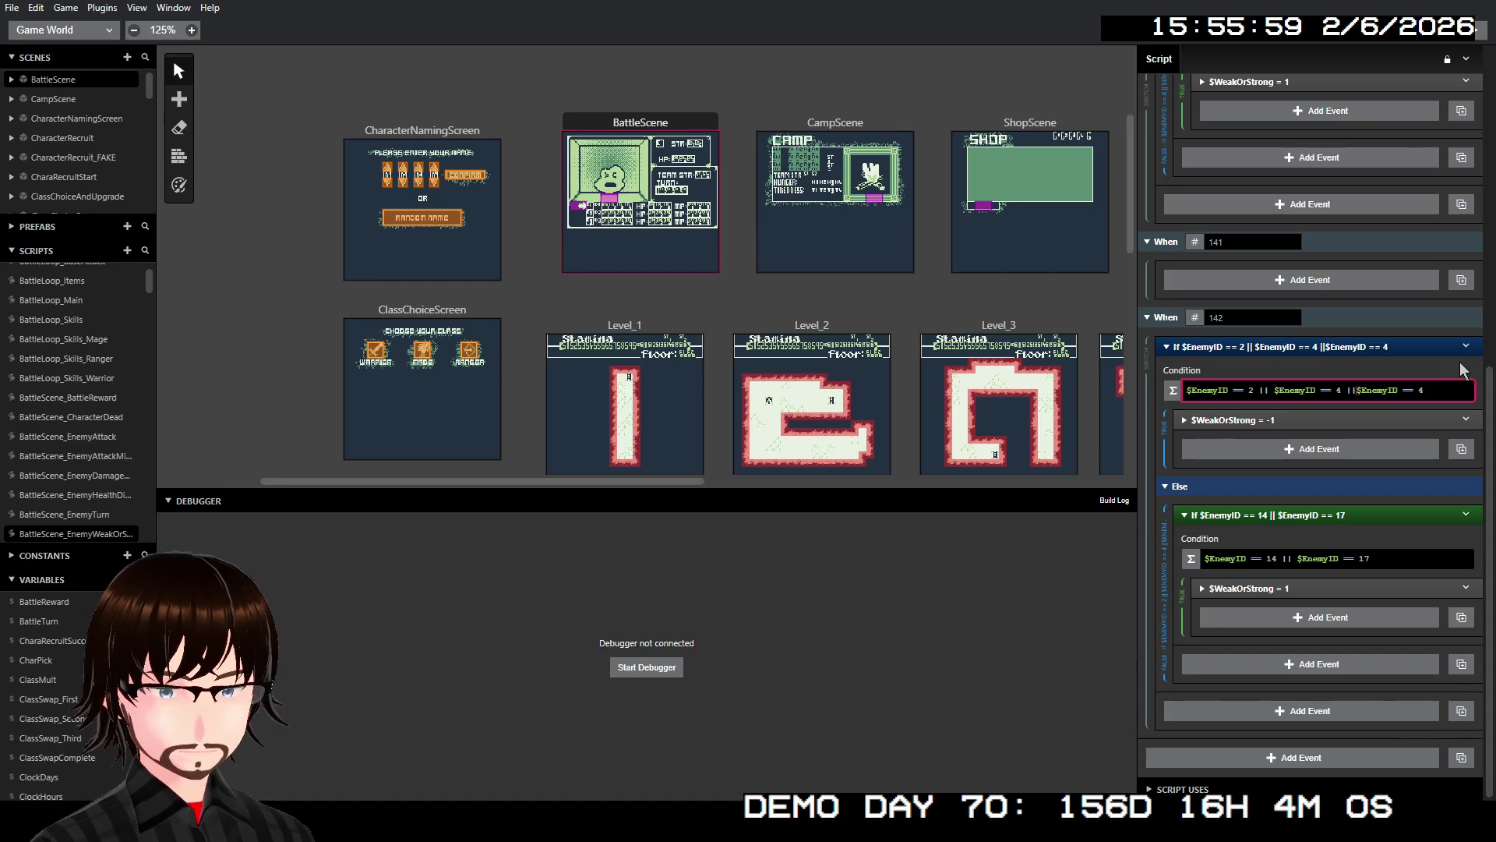
{"action": "key", "text": "Left"}
{"action": "key", "text": "Left"}
{"action": "key", "text": "Left"}
{"action": "type", "text": "||"}
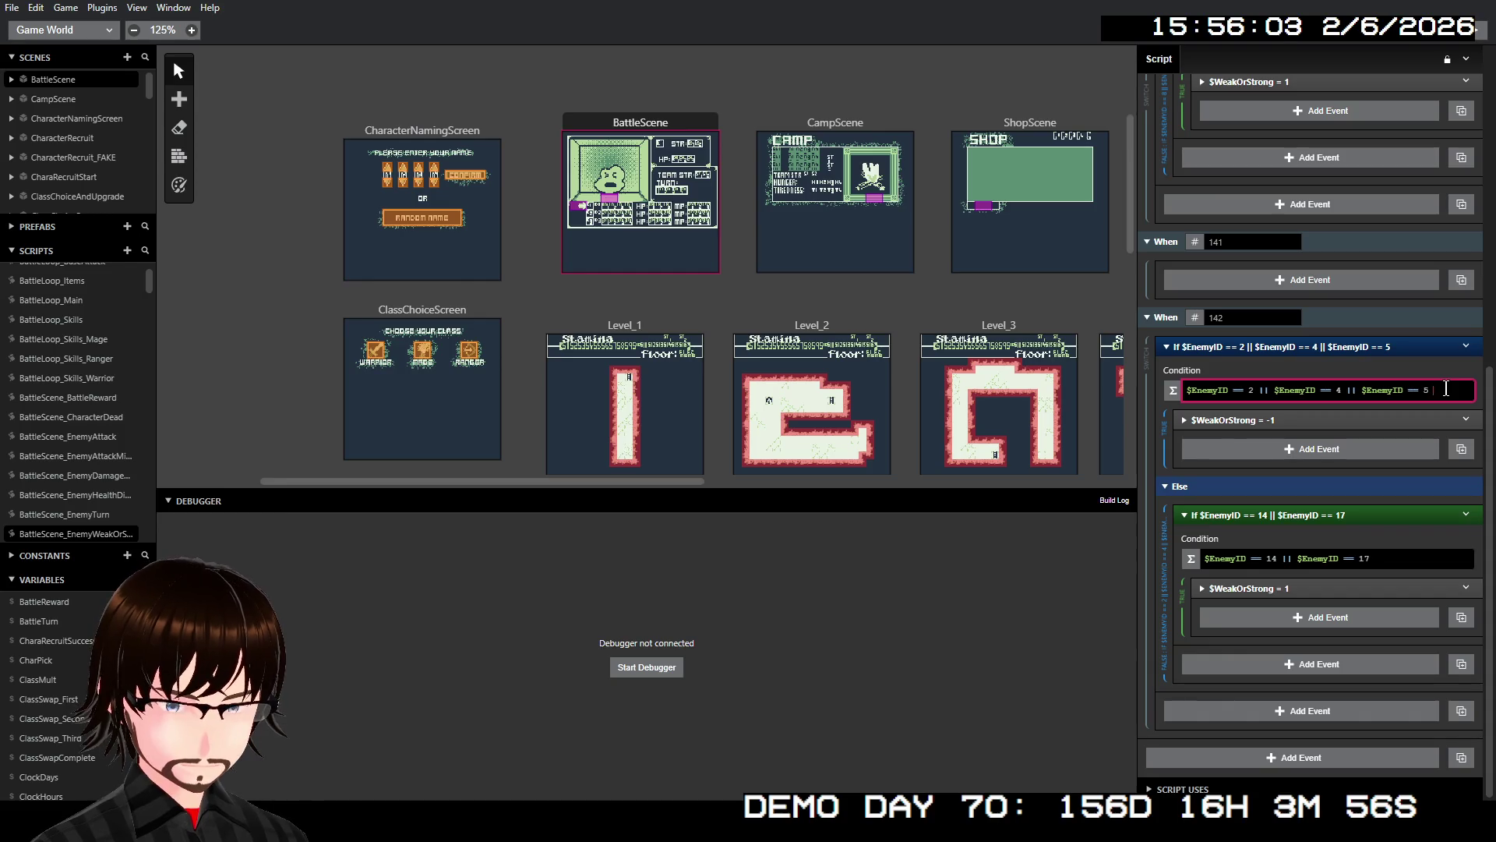
{"action": "type", "text": " $EnemyID == 4"}
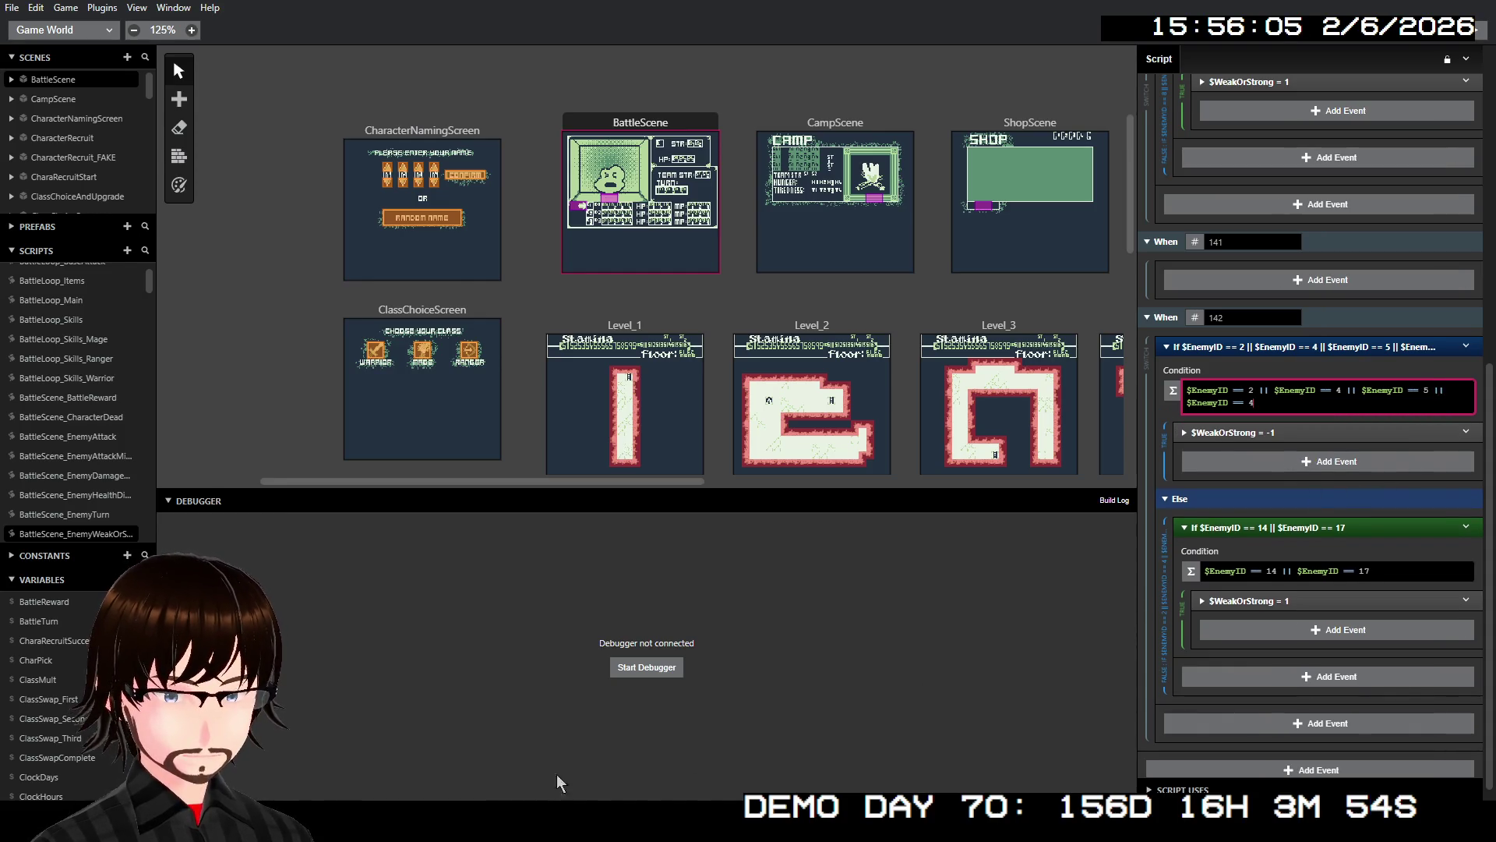
{"action": "left_click", "coordinate": [558, 782]}
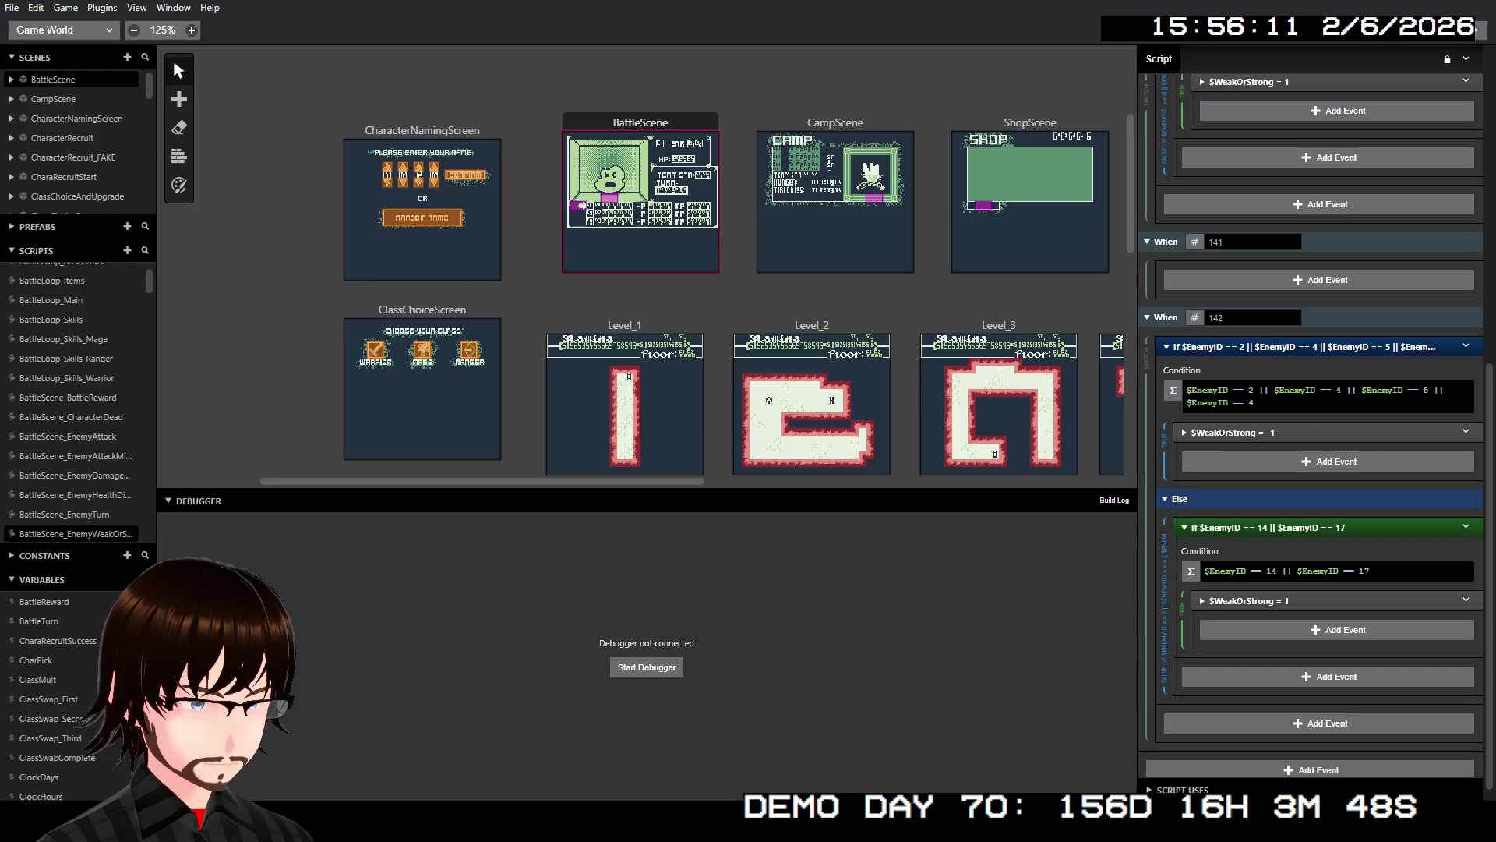
- Fill the clauses so the first condition tests IDs 2, 4, 5, 10, 12 and 14
{"action": "left_click", "coordinate": [1325, 396]}
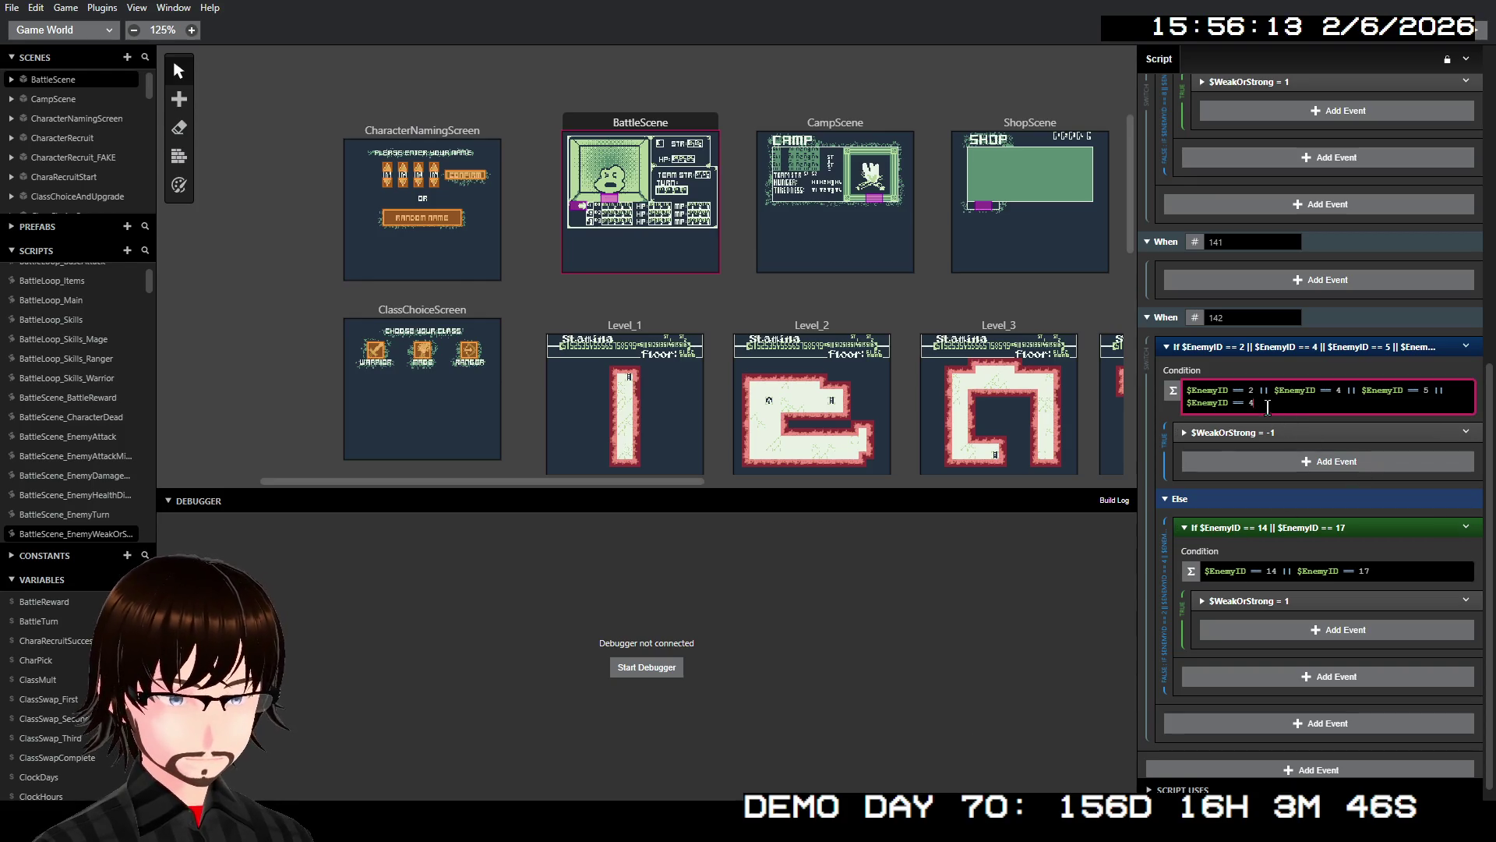
{"action": "type", "text": "2"}
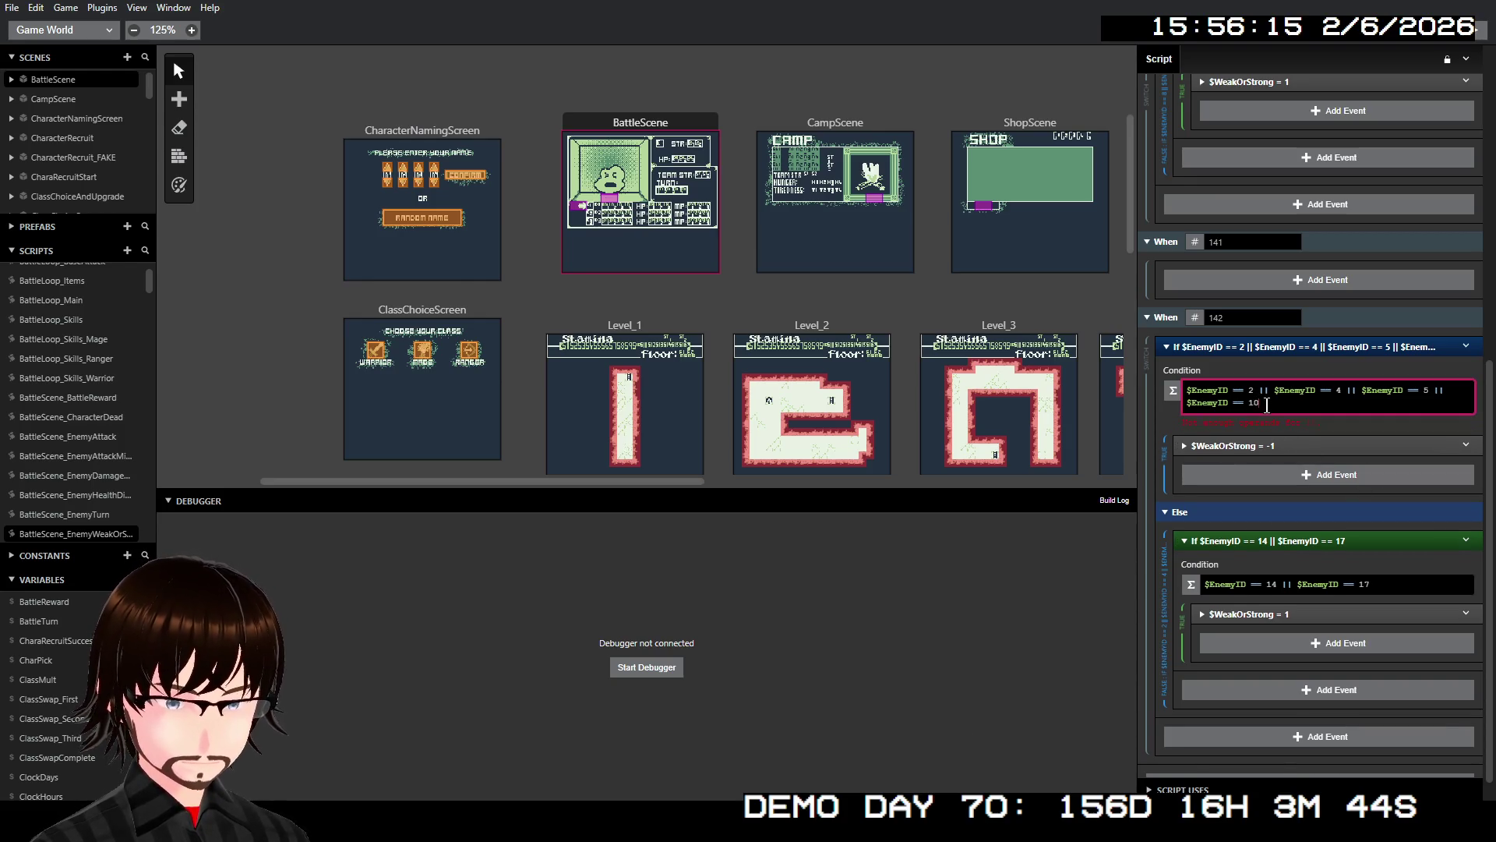
{"action": "type", "text": " || $EnemyID == 4"}
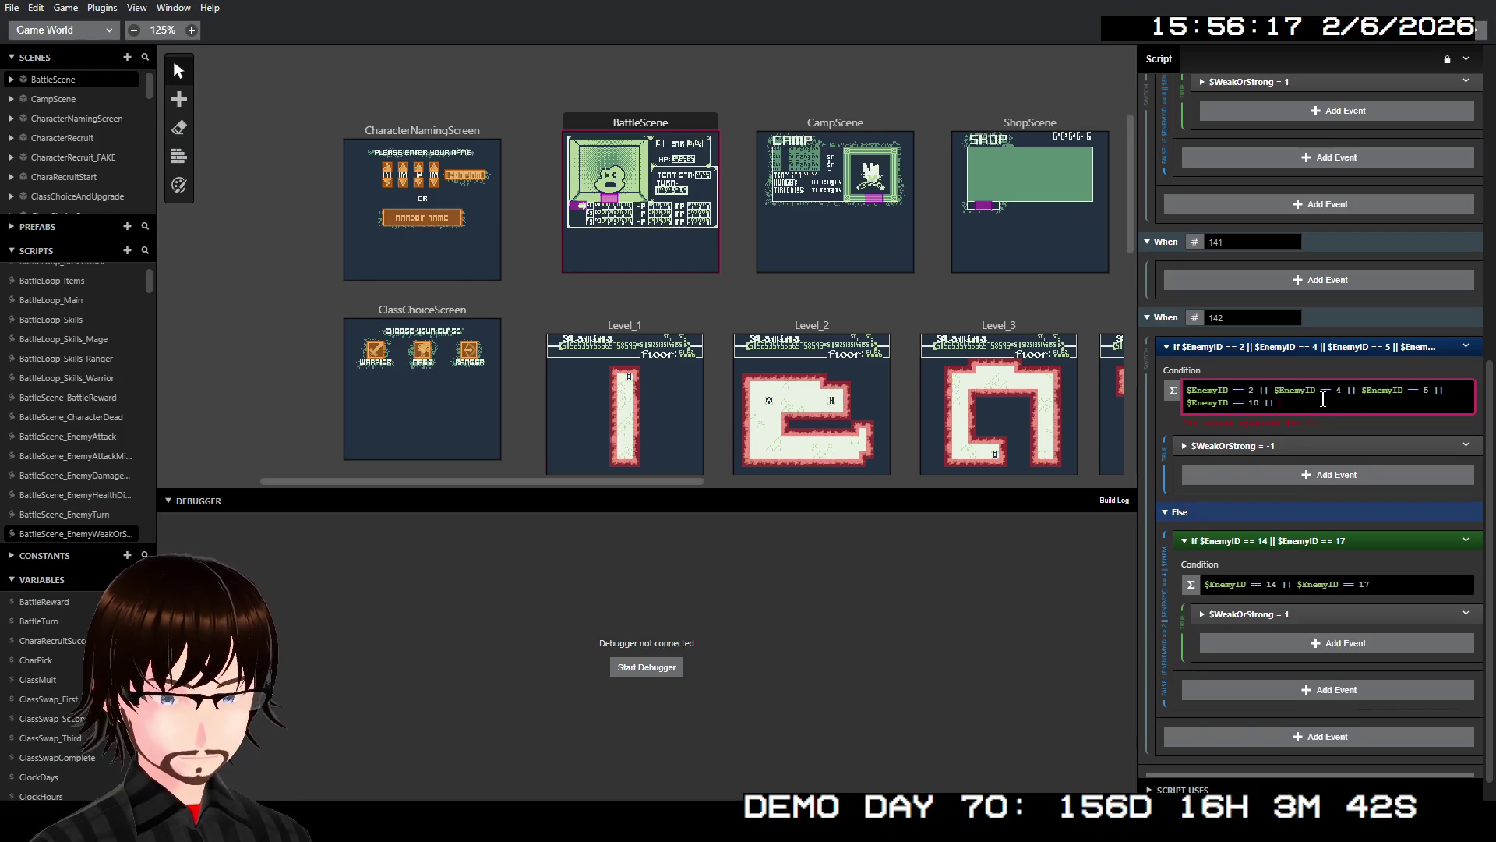
{"action": "key", "text": "BackSpace"}
{"action": "type", "text": "12"}
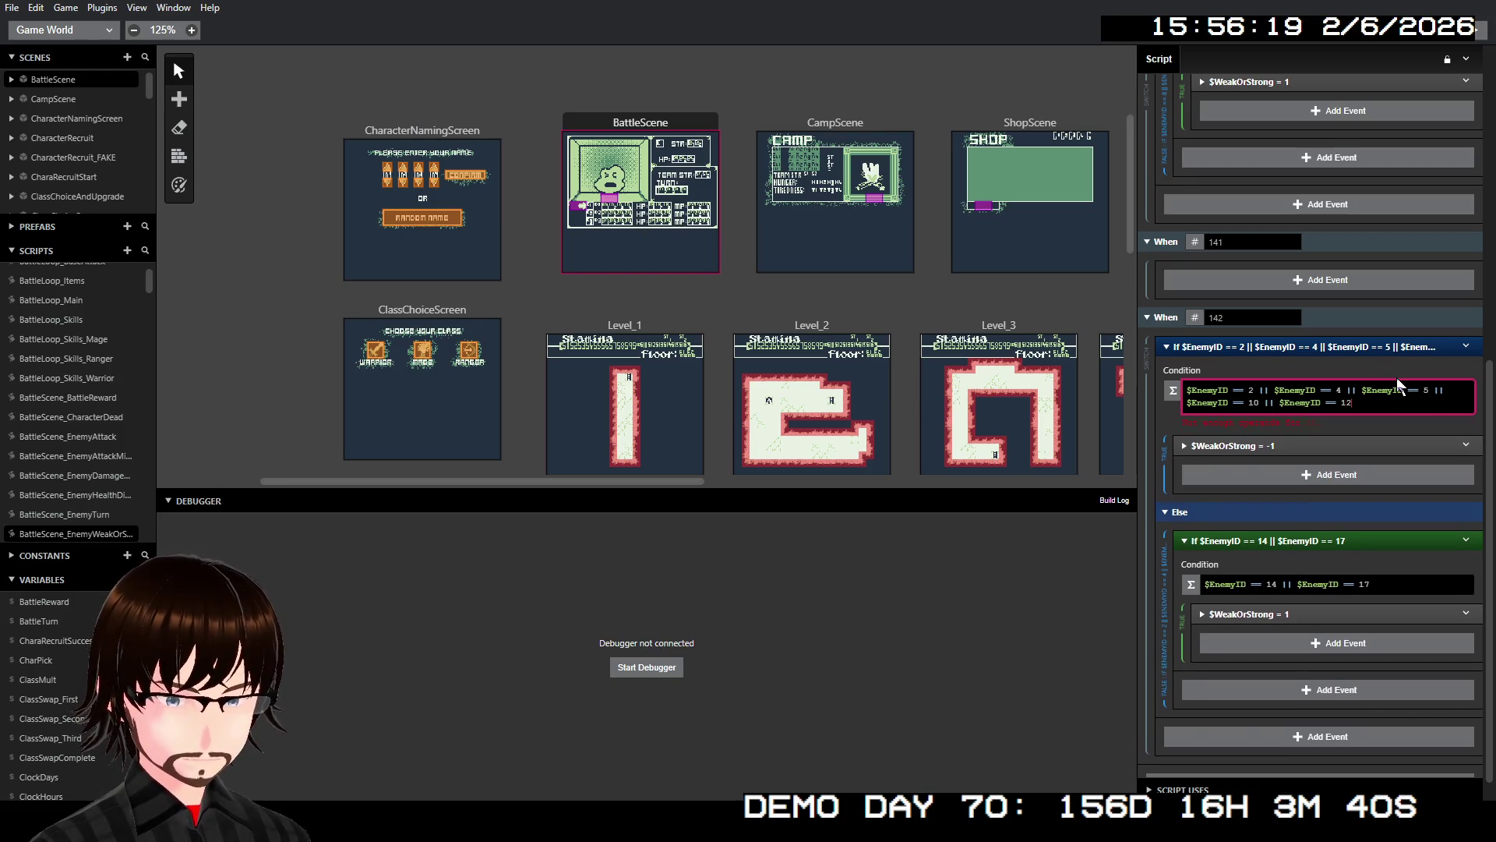
{"action": "type", "text": " || $EnemyID == 4"}
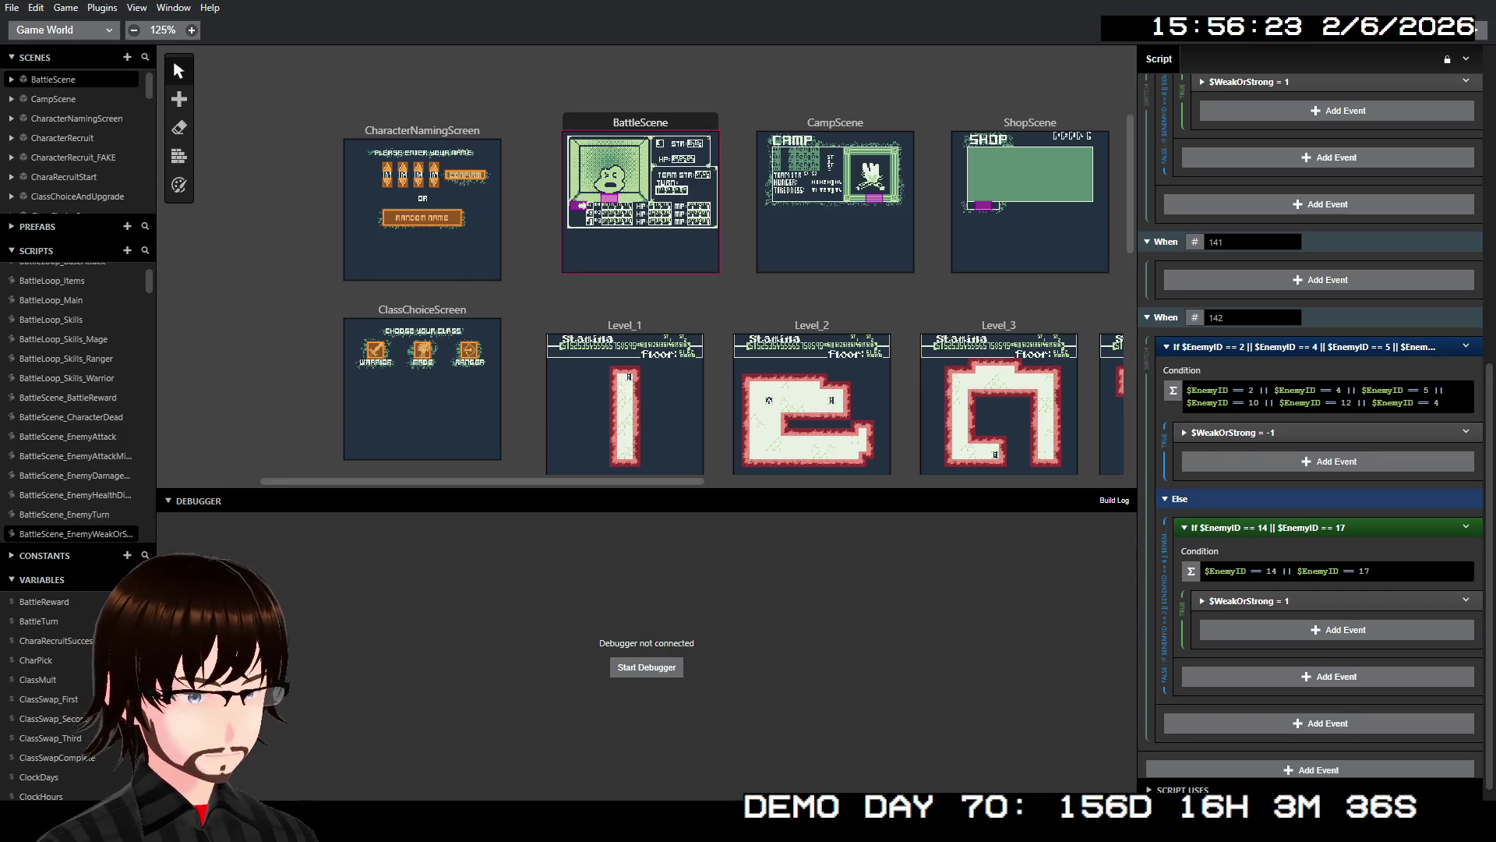
{"action": "left_click", "coordinate": [1449, 402]}
{"action": "type", "text": "1"}
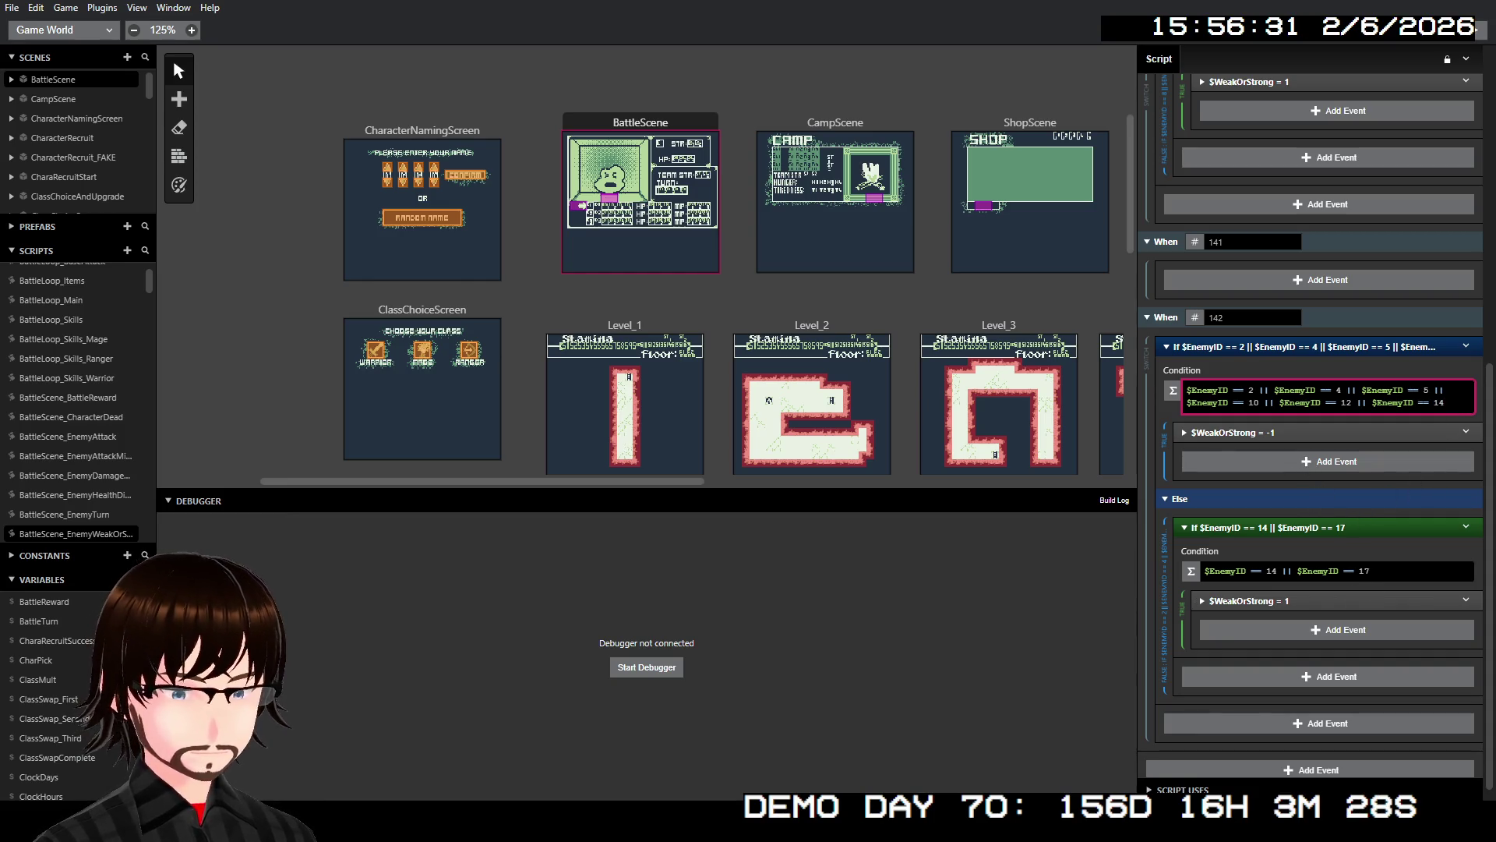
{"action": "key", "text": "Escape"}
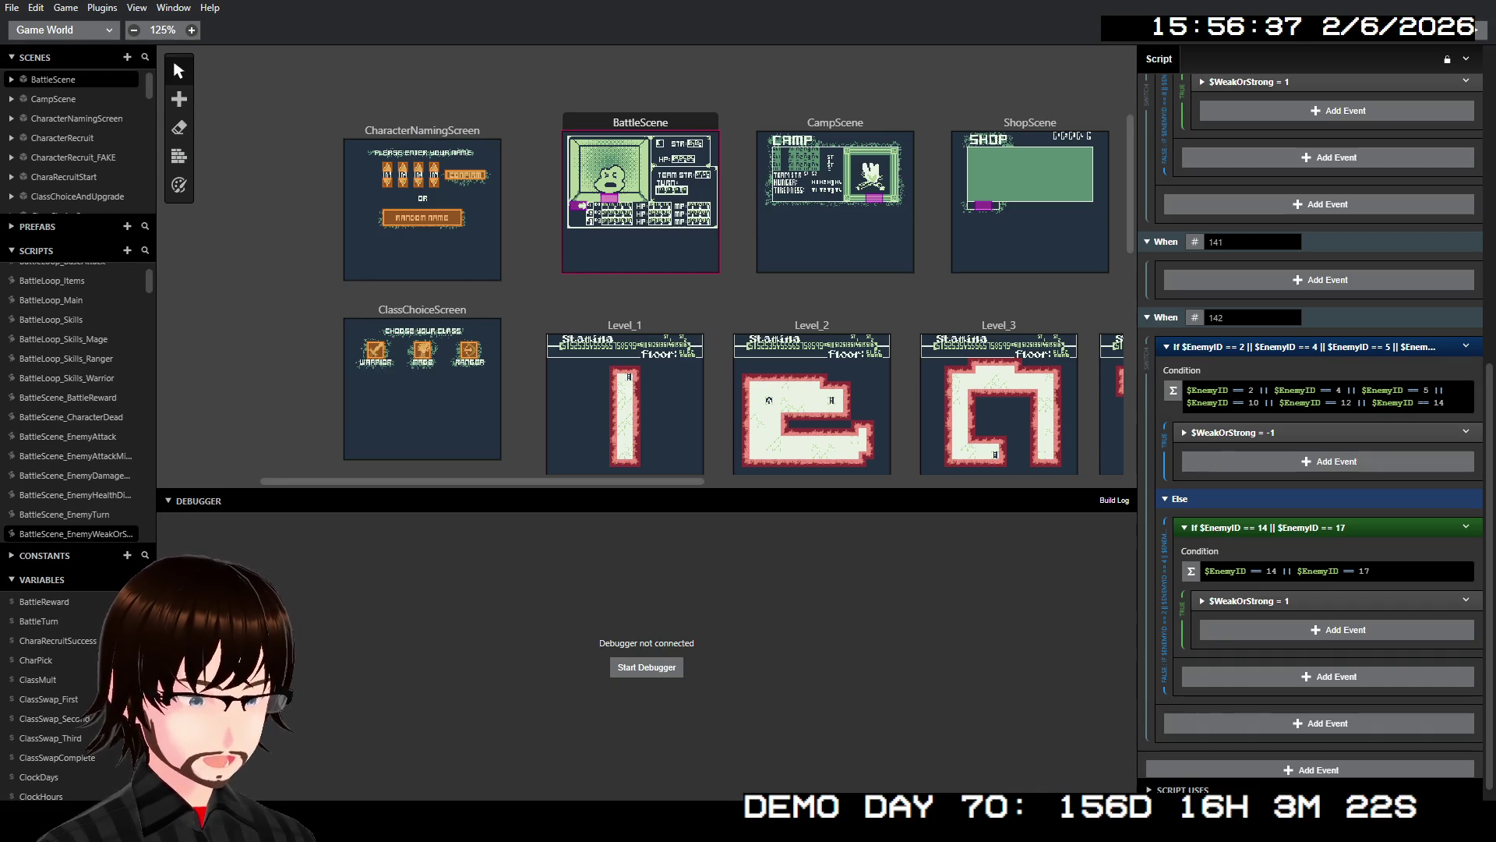
- Change the nested condition to test enemy IDs 3 or 11
{"action": "left_click", "coordinate": [1273, 571]}
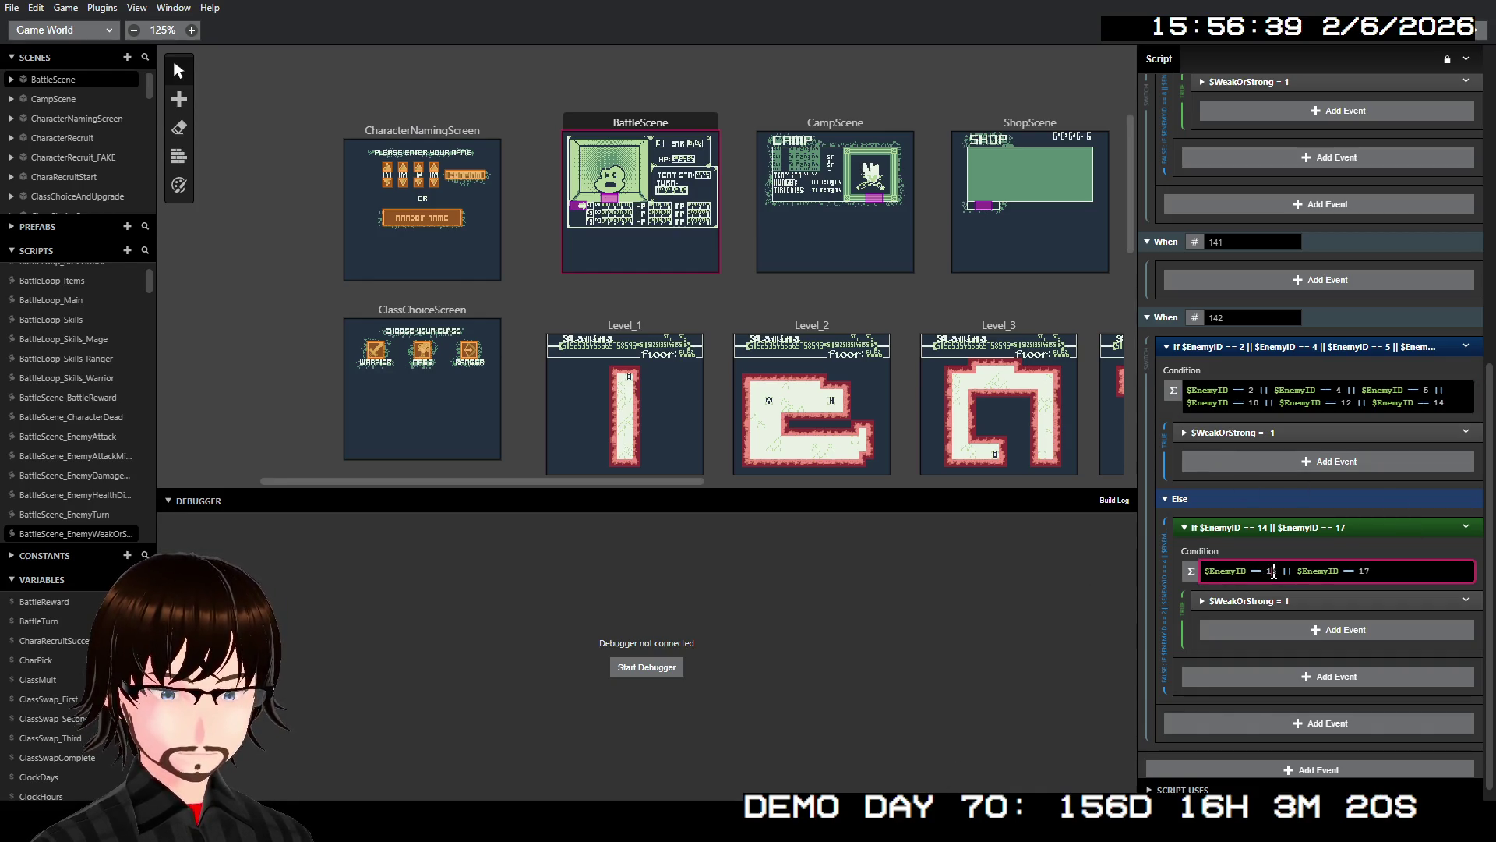
{"action": "key", "text": "BackSpace"}
{"action": "key", "text": "BackSpace"}
{"action": "type", "text": "3"}
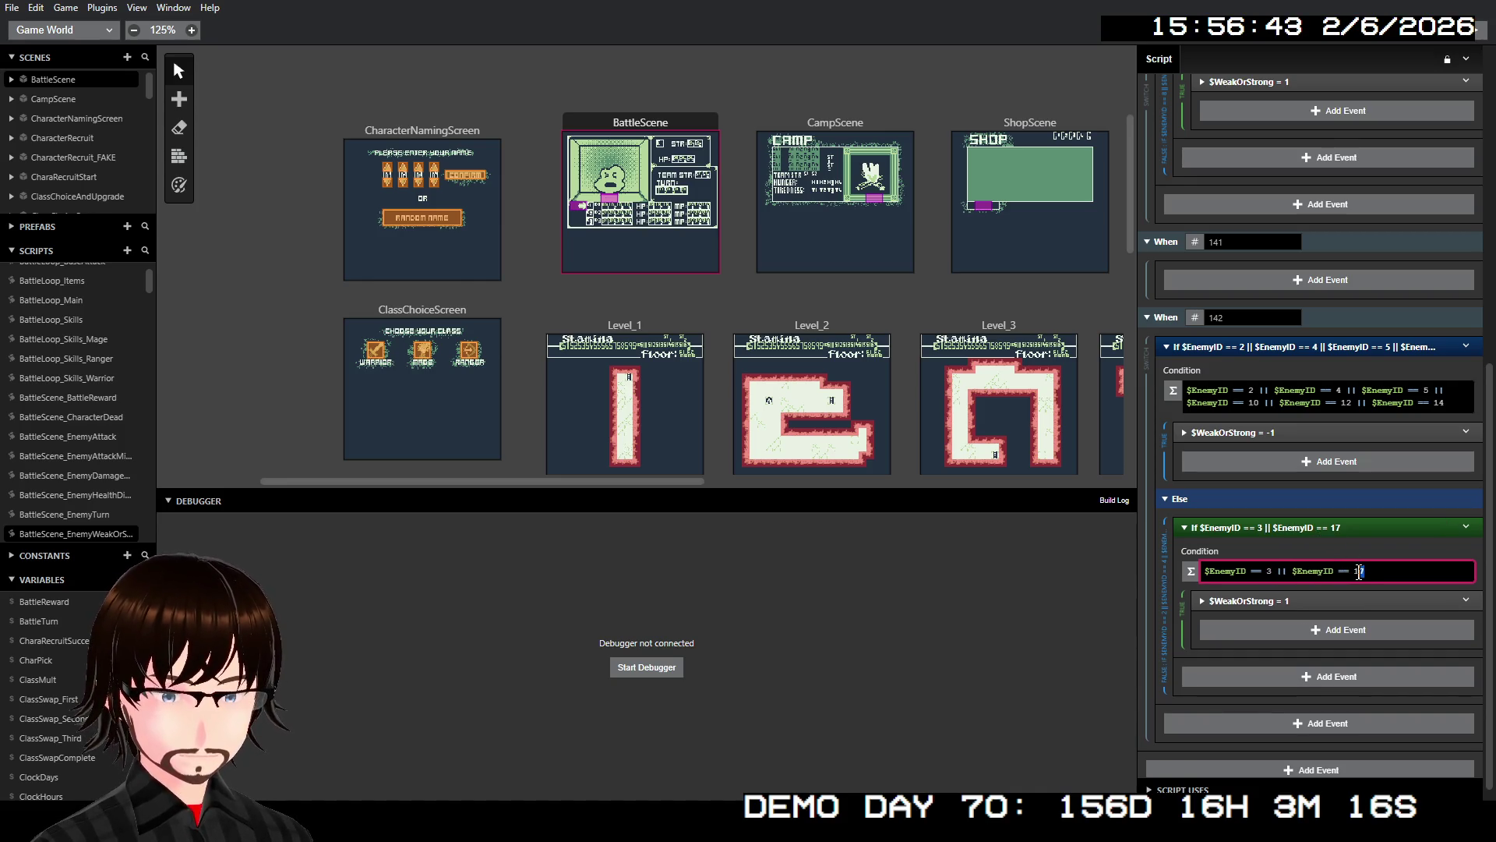
{"action": "type", "text": "11"}
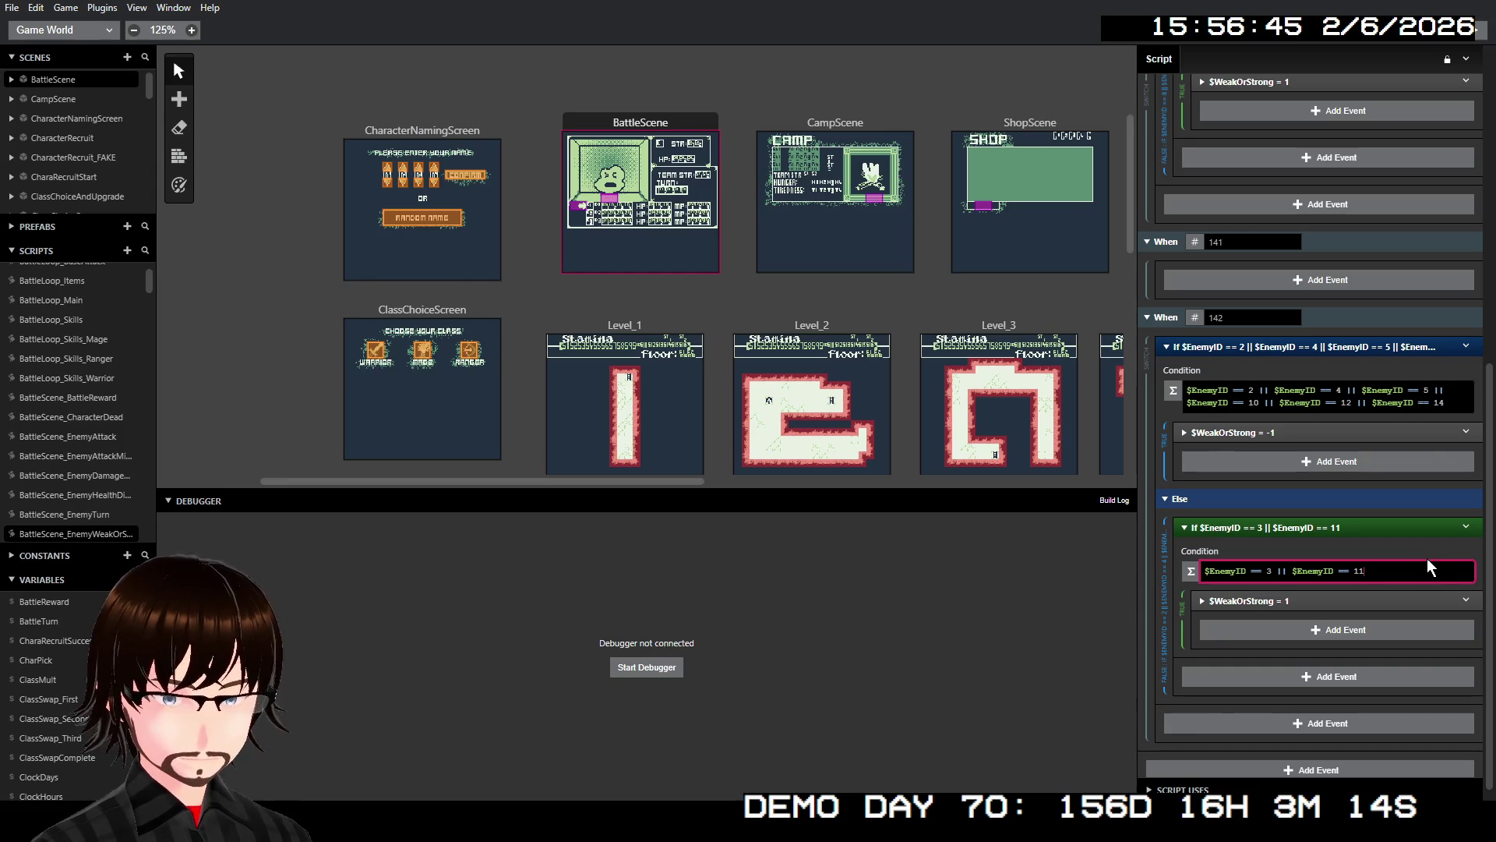
- Scroll the Scripts list and reopen BattleLoop_BaseAttack
{"action": "scroll", "coordinate": [1335, 502], "scroll_direction": "up", "scroll_amount": 1}
{"action": "scroll", "coordinate": [1335, 502], "scroll_direction": "up", "scroll_amount": 10}
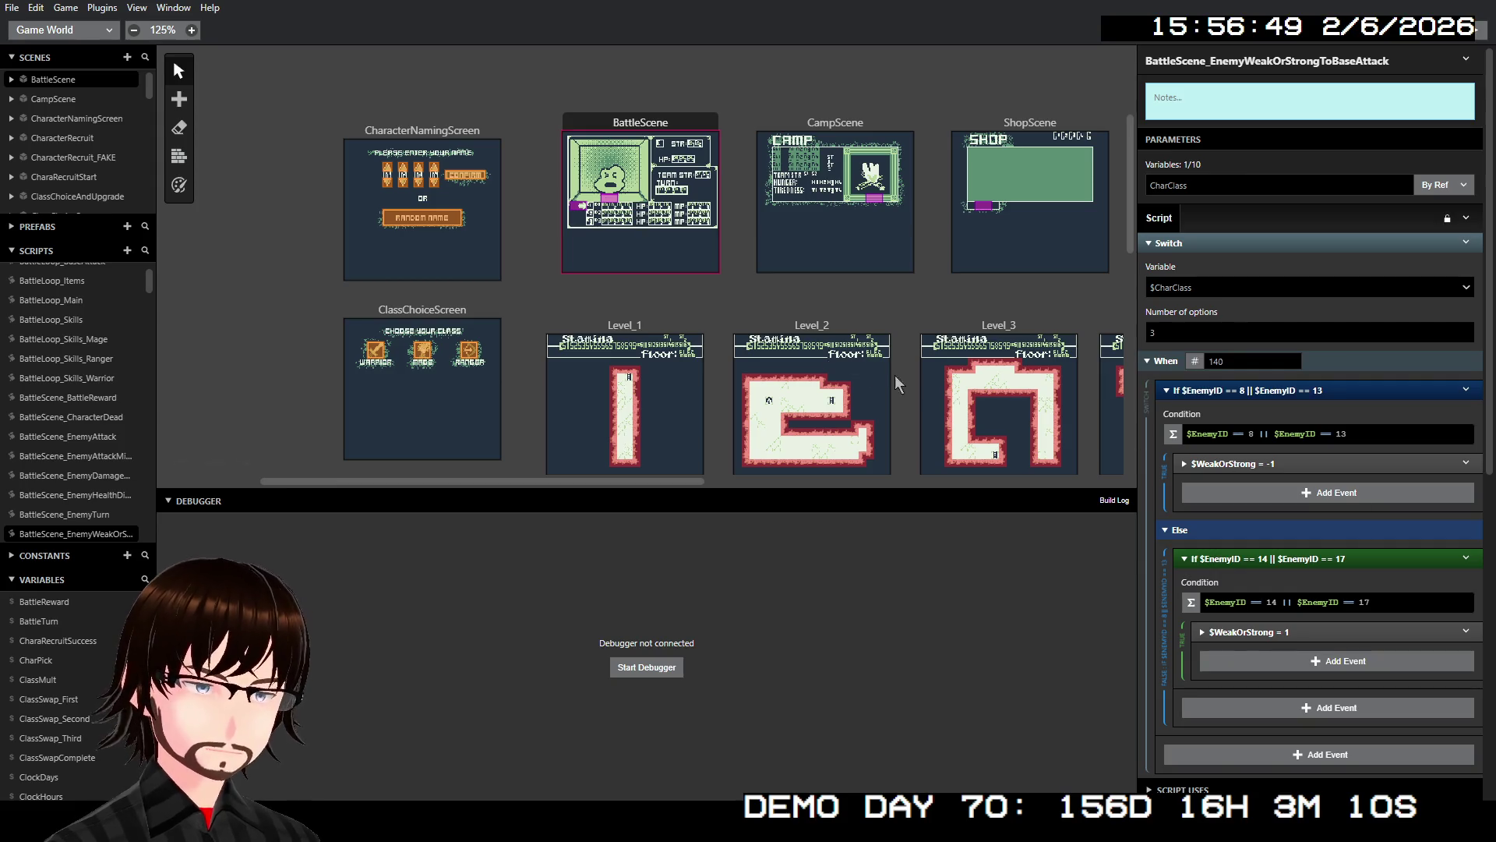
{"action": "scroll", "coordinate": [51, 312], "scroll_direction": "up", "scroll_amount": 1}
{"action": "scroll", "coordinate": [51, 312], "scroll_direction": "up", "scroll_amount": 1}
{"action": "left_click", "coordinate": [86, 294]}
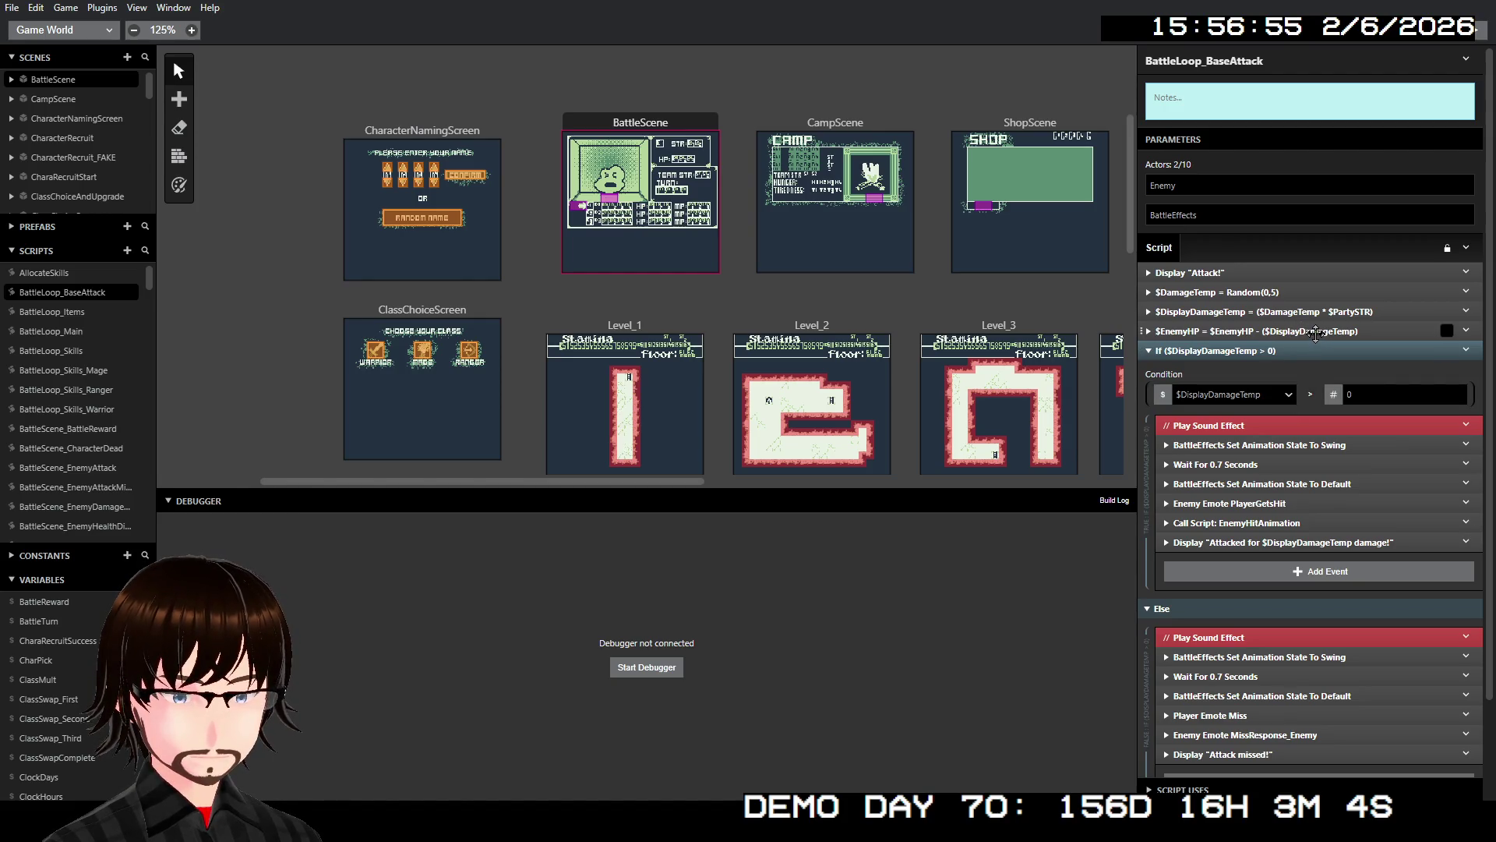
- Insert a Call Script event calling BattleScene_EnemyWeakOrStrongToBaseAttack before the $EnemyHP update
{"action": "right_click", "coordinate": [1312, 332]}
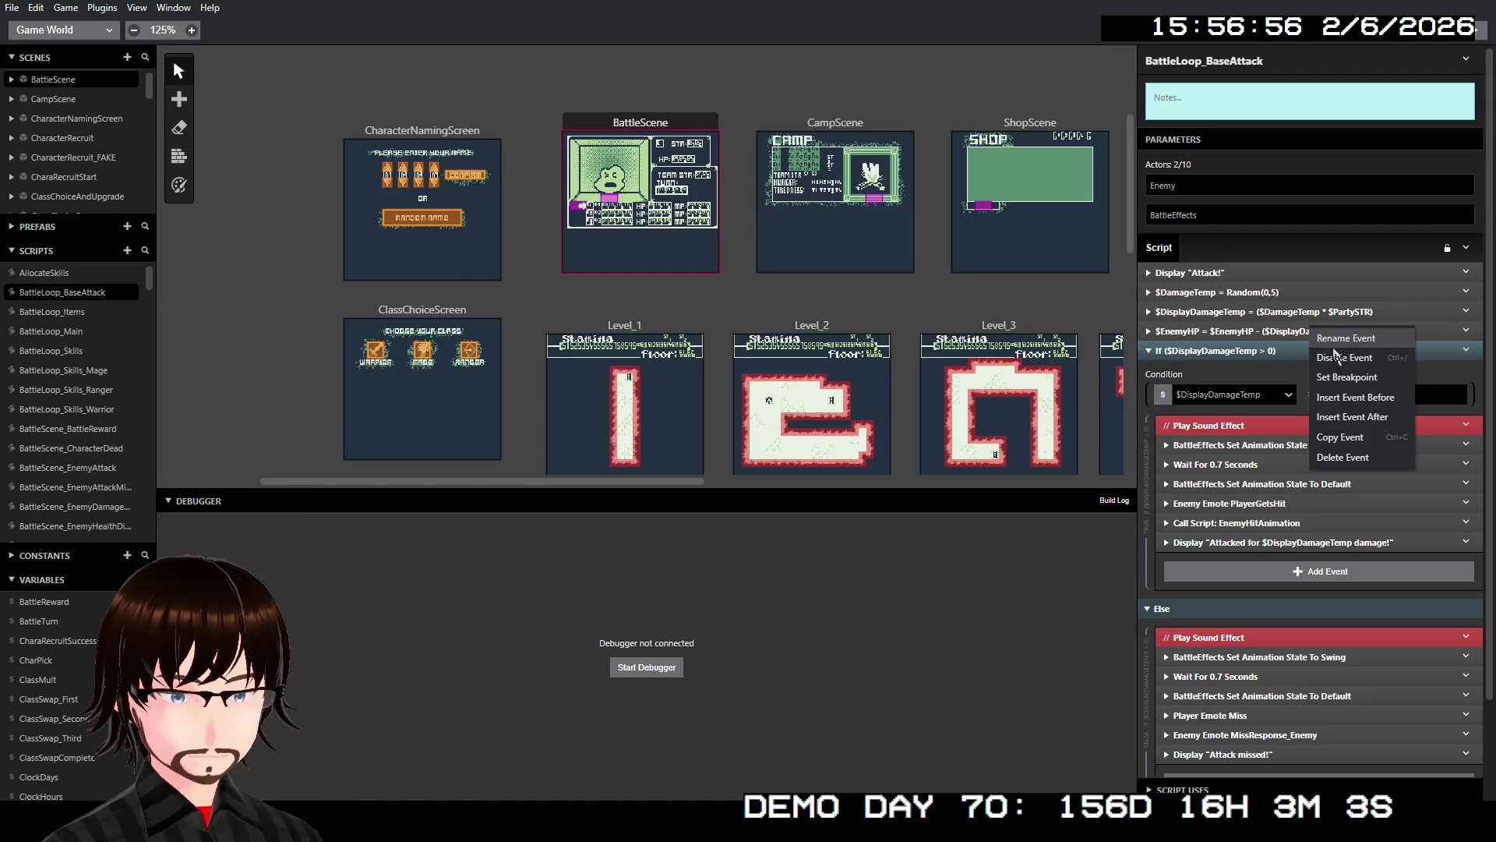
{"action": "left_click", "coordinate": [1371, 402]}
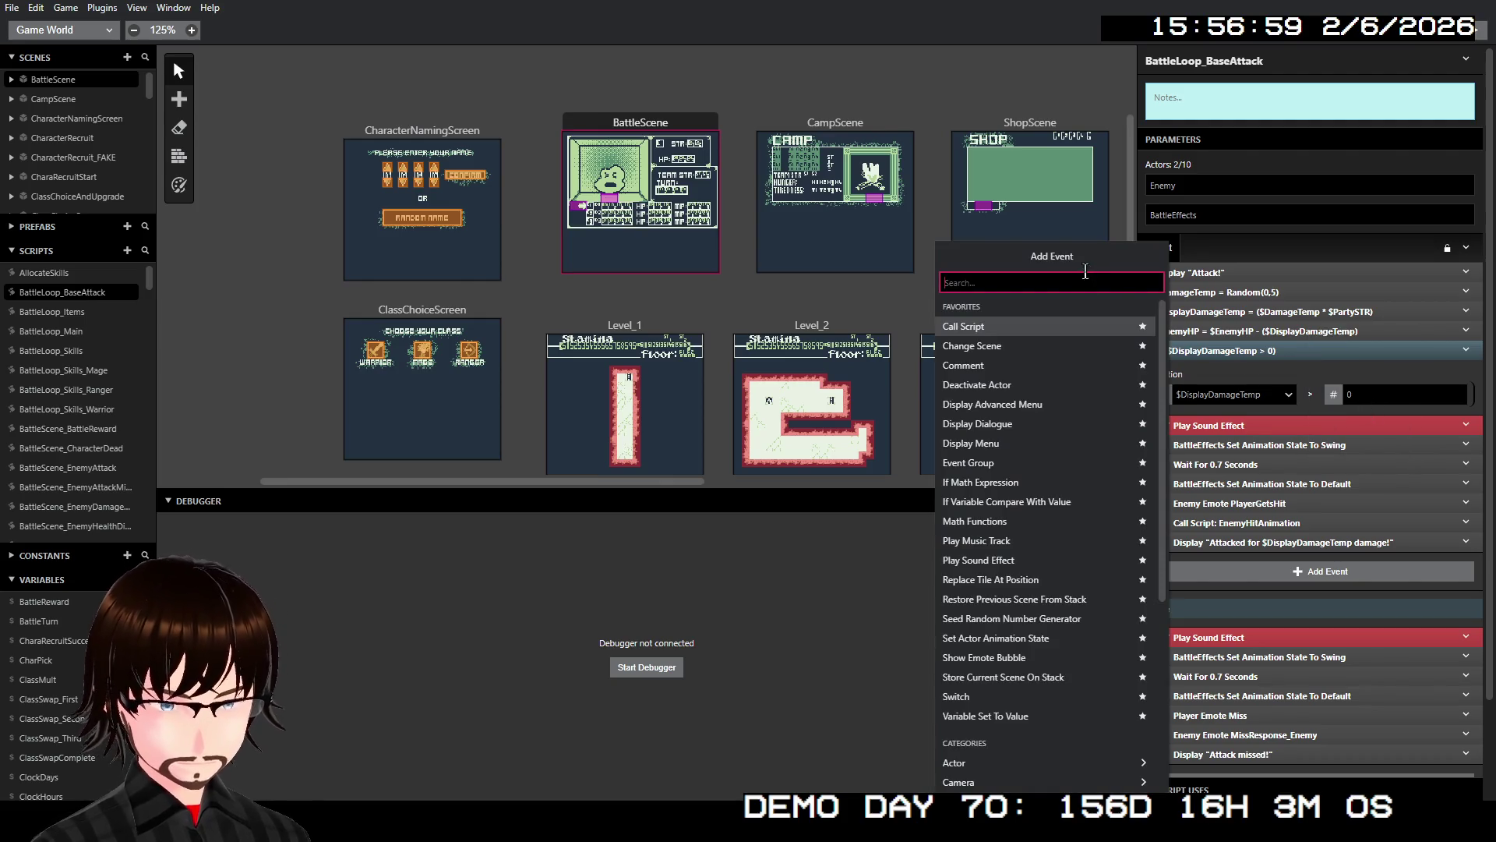
{"action": "left_click", "coordinate": [1007, 327]}
{"action": "left_click", "coordinate": [1194, 372]}
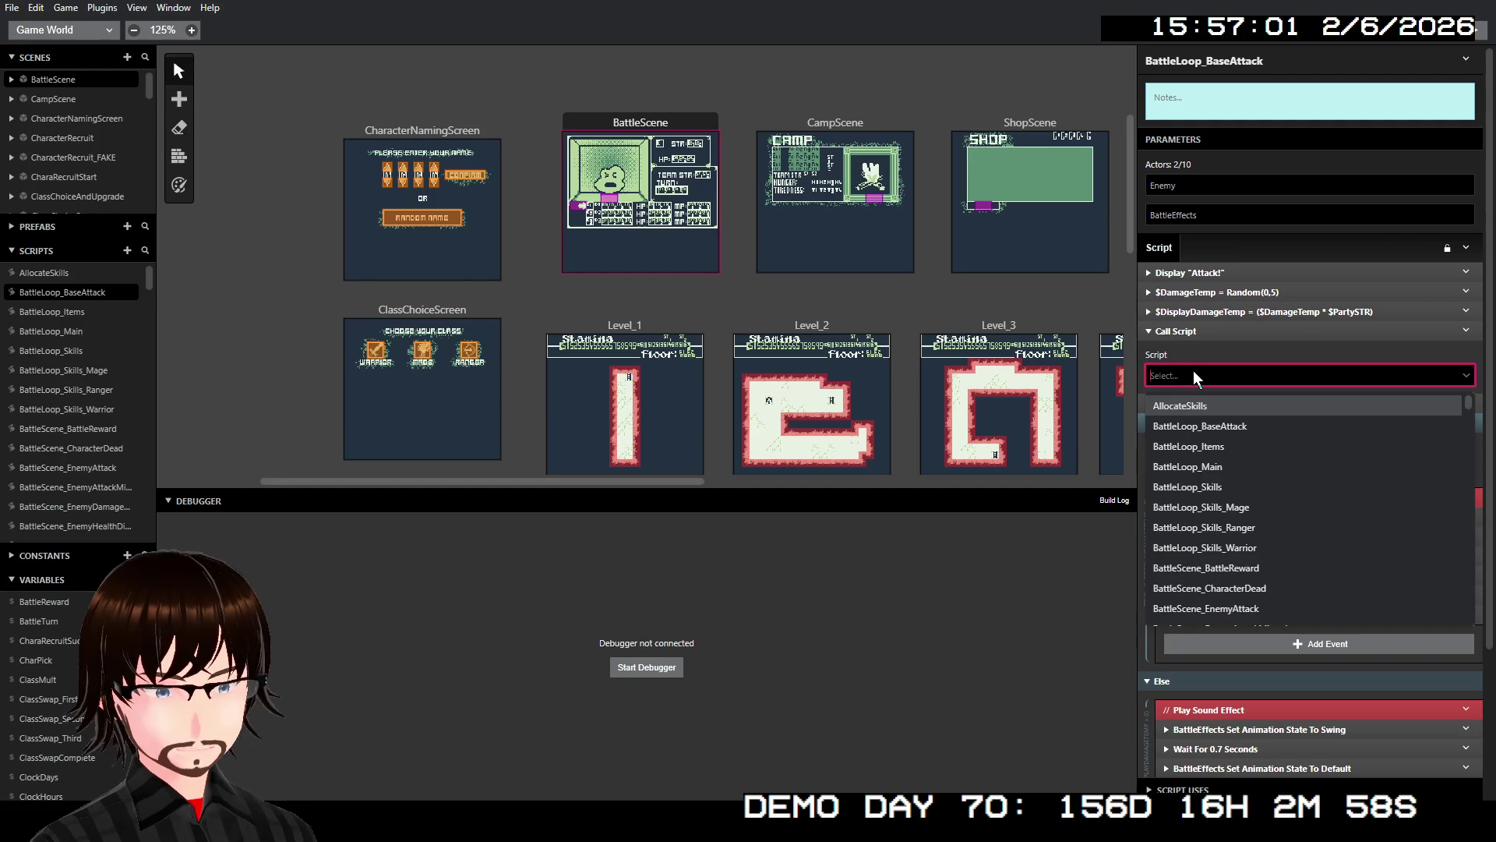
{"action": "type", "text": "wea"}
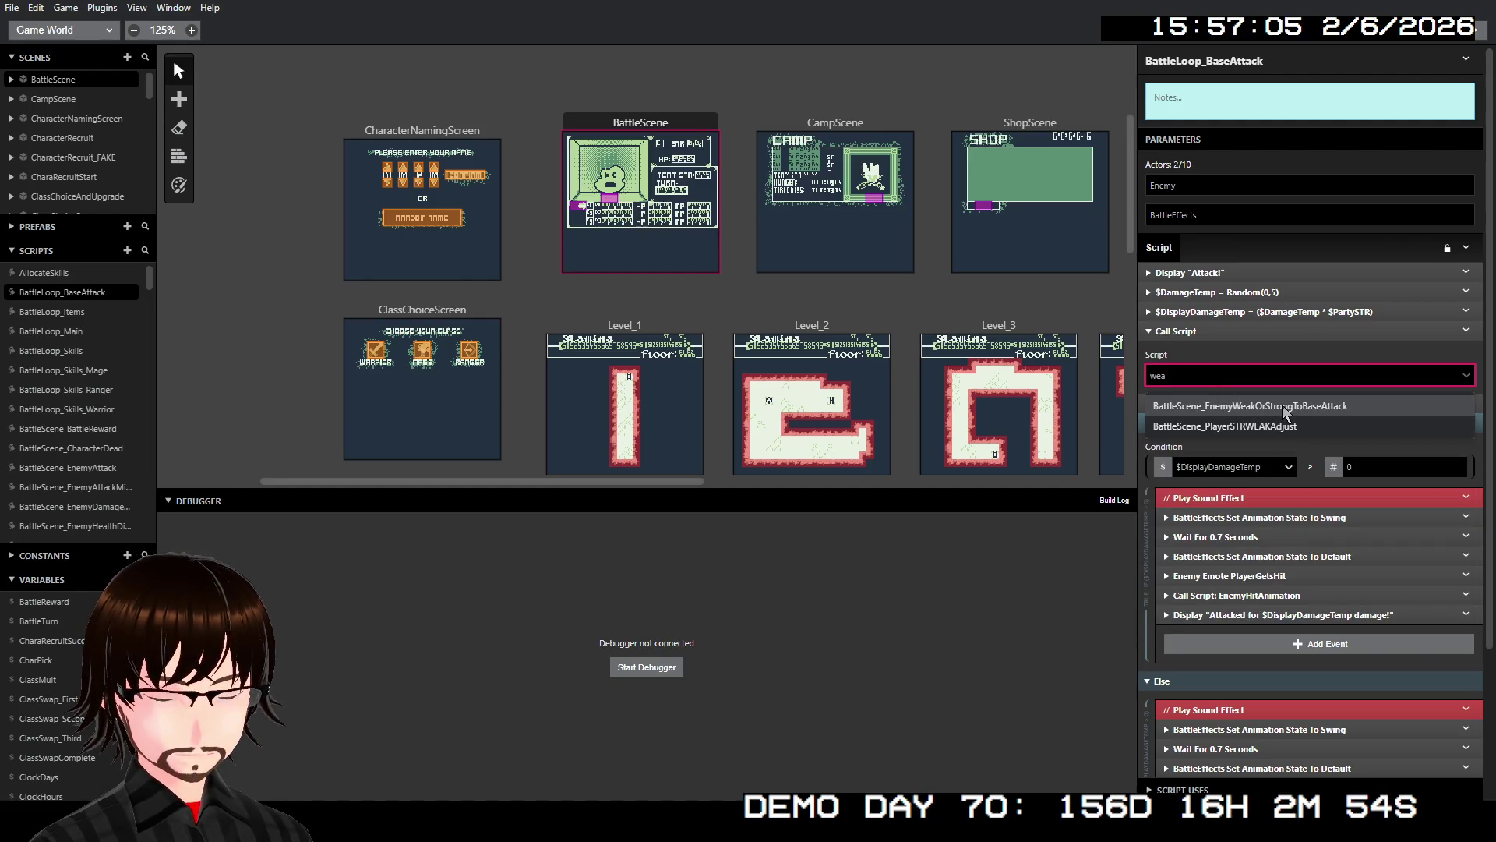
{"action": "left_click", "coordinate": [1283, 406]}
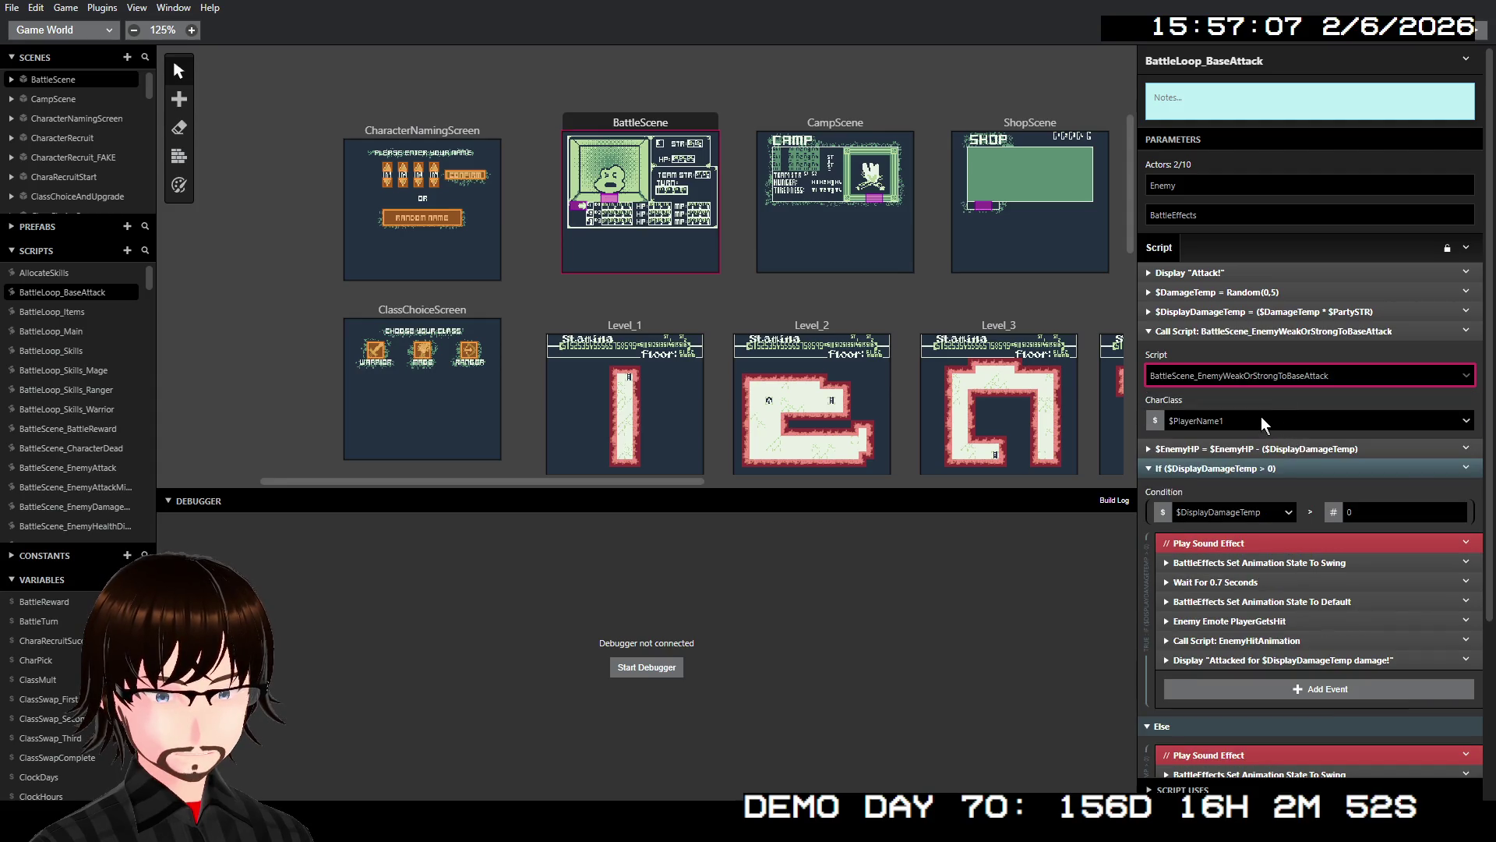
- Bind the call's CharClass argument to a new script parameter named CharClass
{"action": "left_click", "coordinate": [1262, 420]}
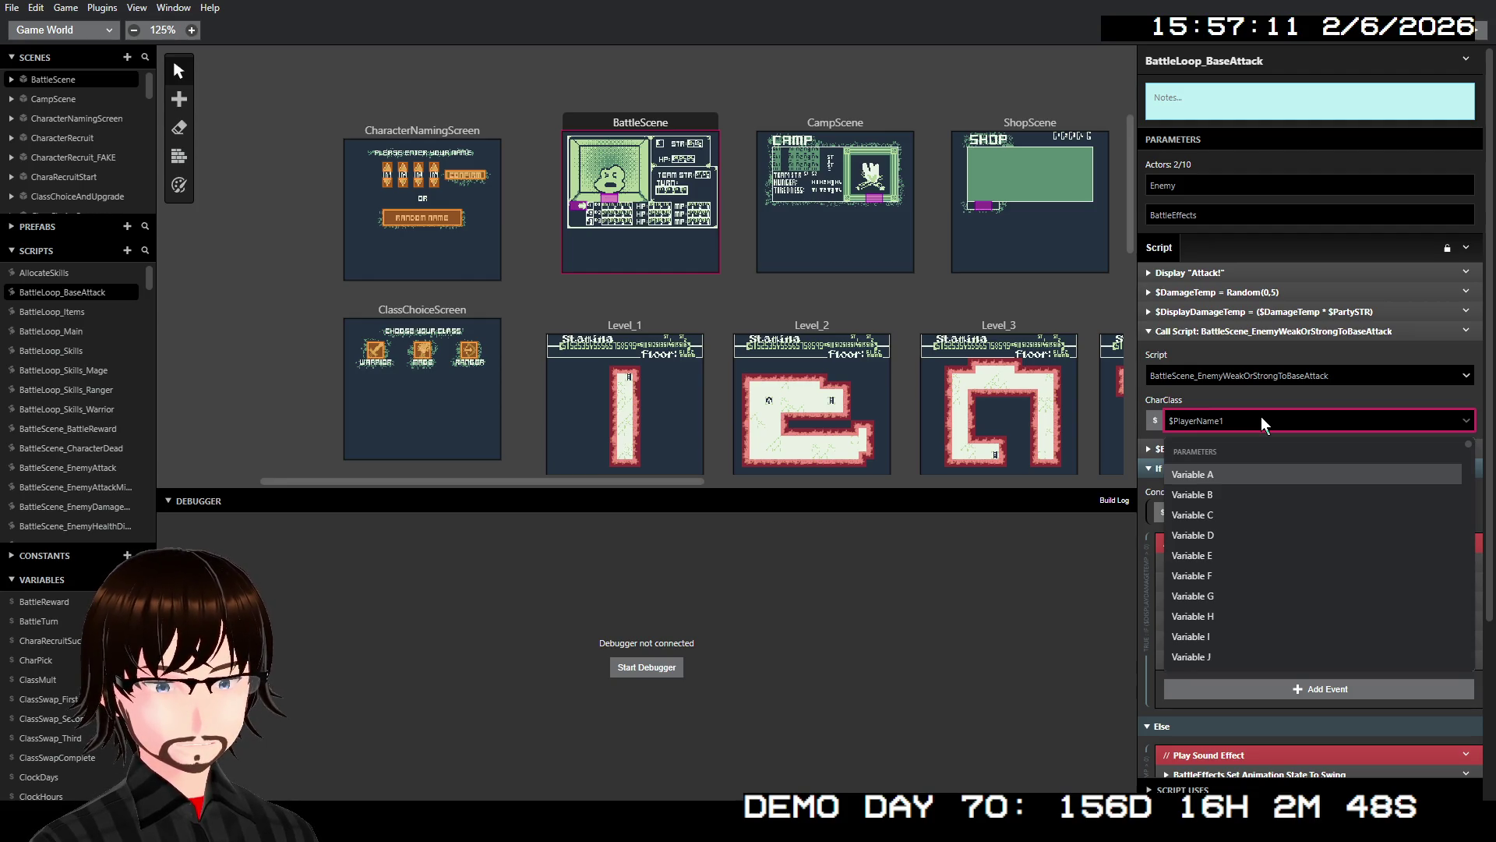
{"action": "left_click", "coordinate": [1222, 474]}
{"action": "left_click", "coordinate": [1216, 179]}
{"action": "type", "text": "CharClass"}
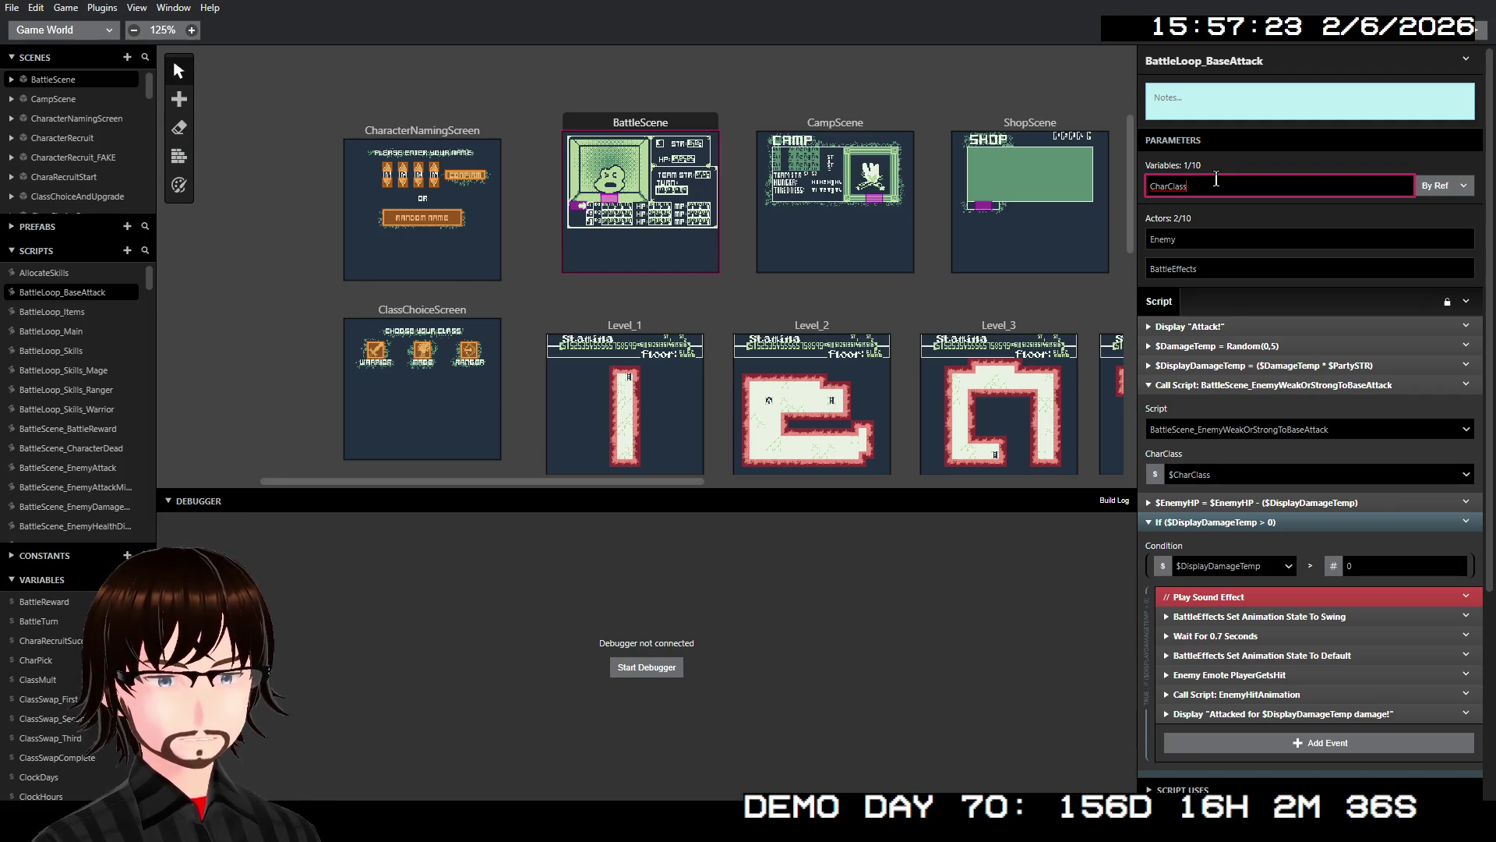
{"action": "left_click", "coordinate": [1264, 162]}
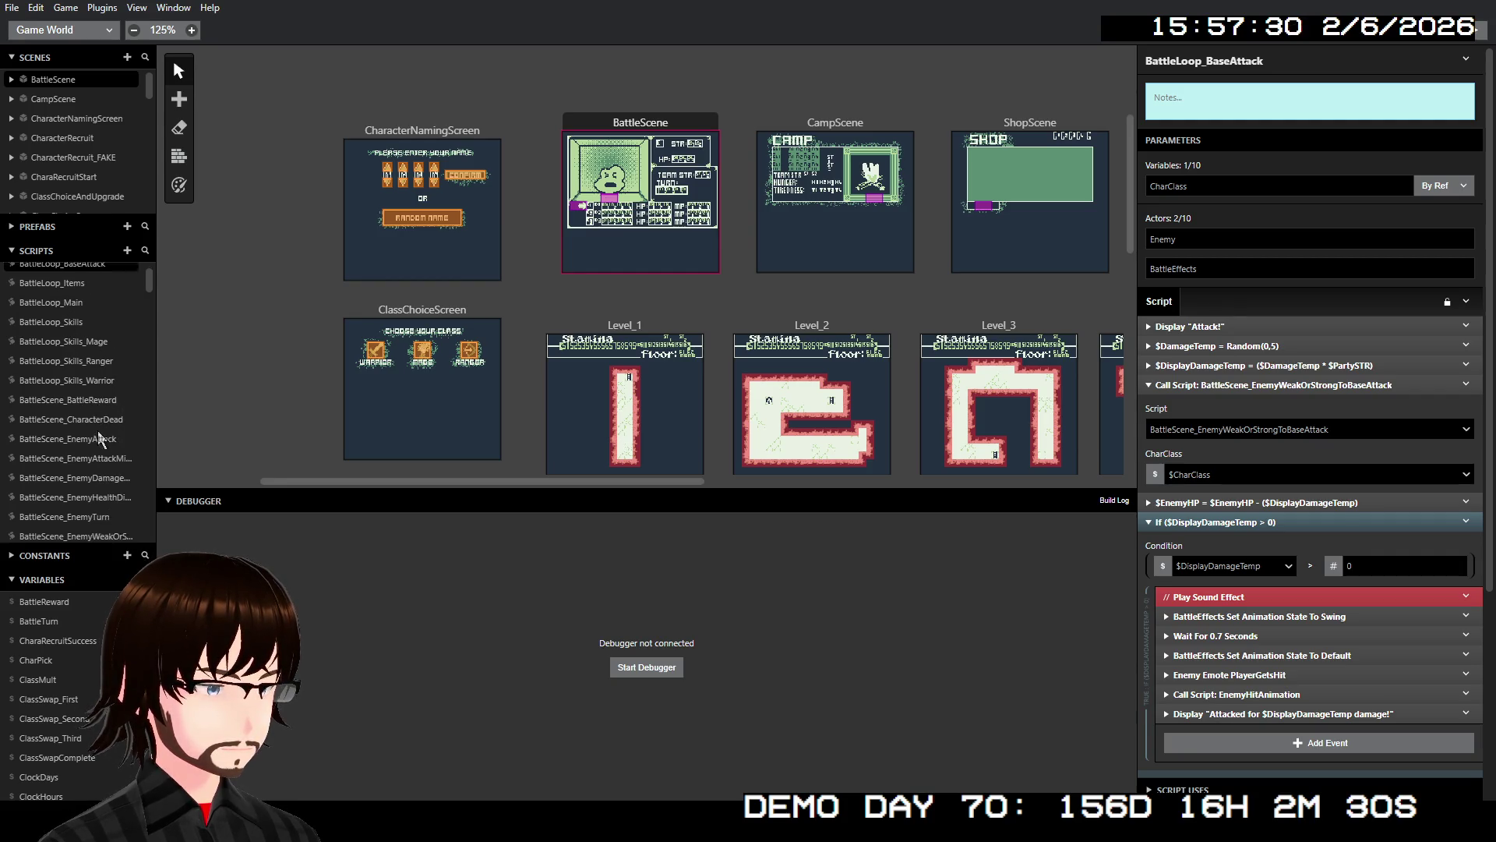
- In BattleLoop_Main, pass $CharacterClass as CharClass to BattleLoop_BaseAttack, then reopen BattleLoop_BaseAttack
{"action": "left_click", "coordinate": [71, 333]}
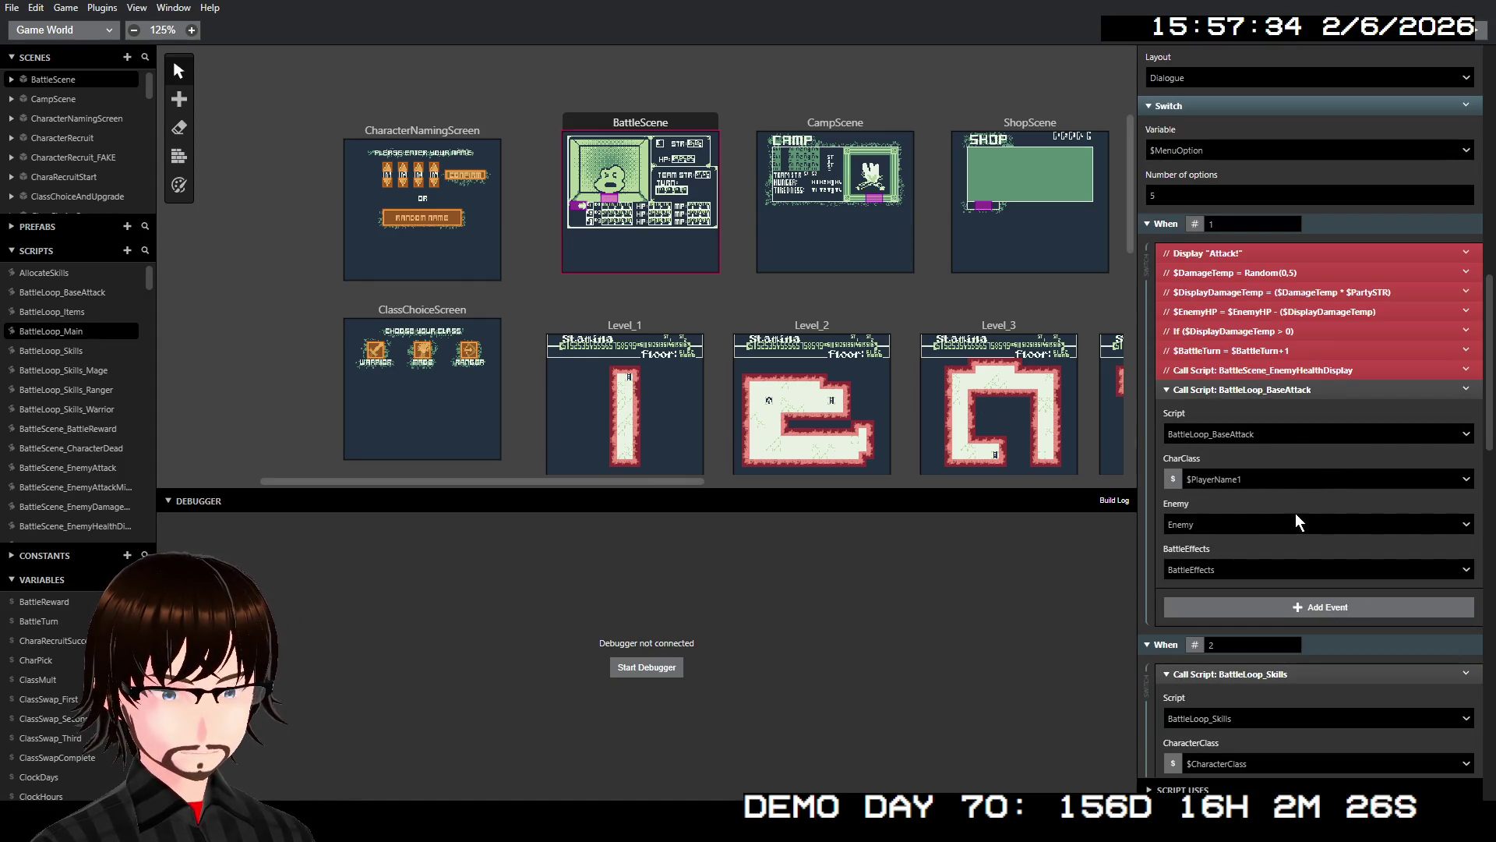
{"action": "left_click", "coordinate": [1262, 480]}
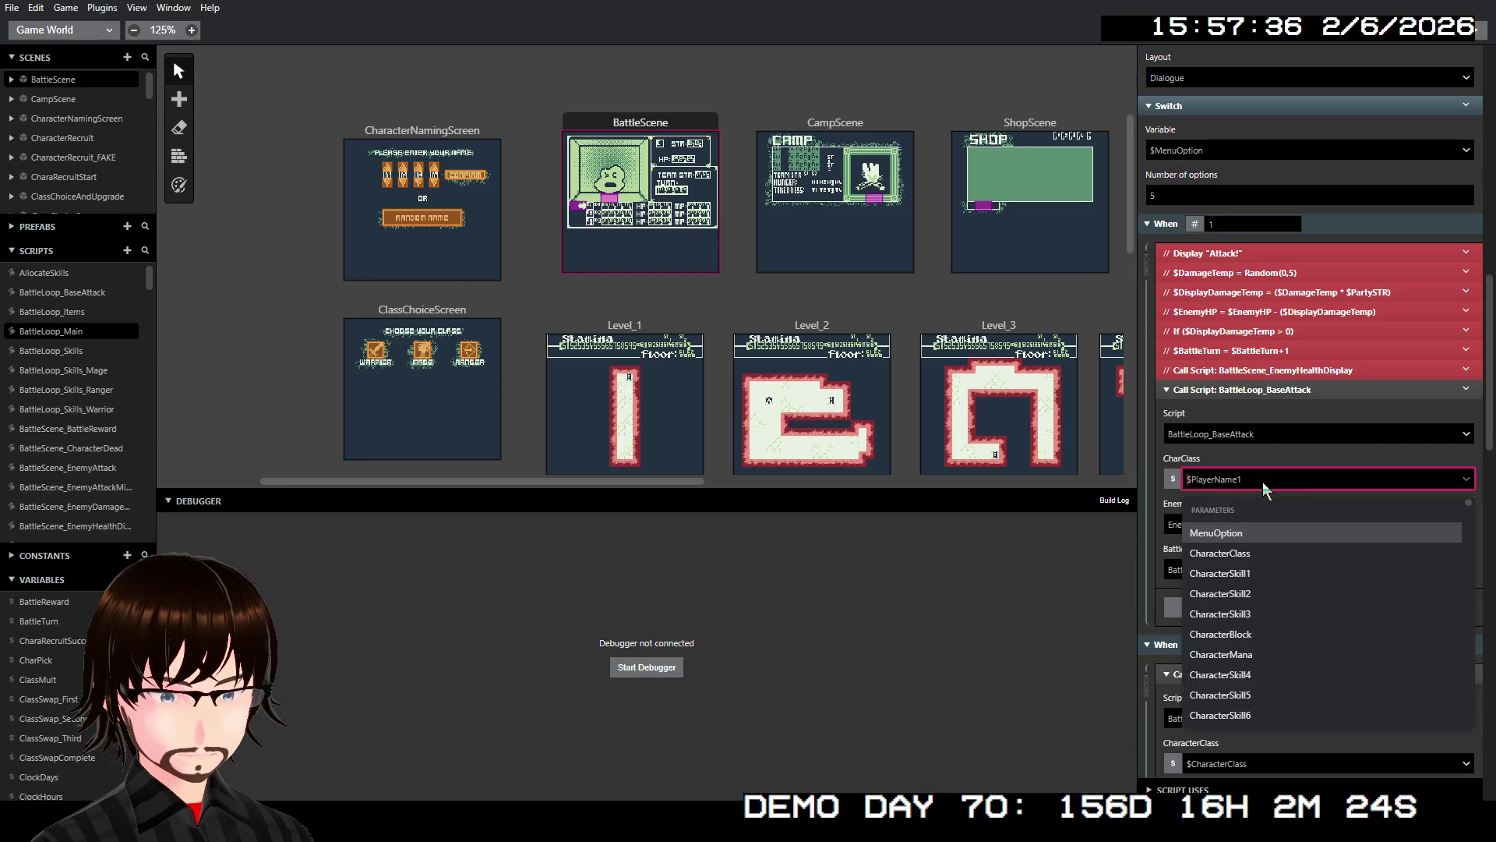
{"action": "left_click", "coordinate": [1245, 552]}
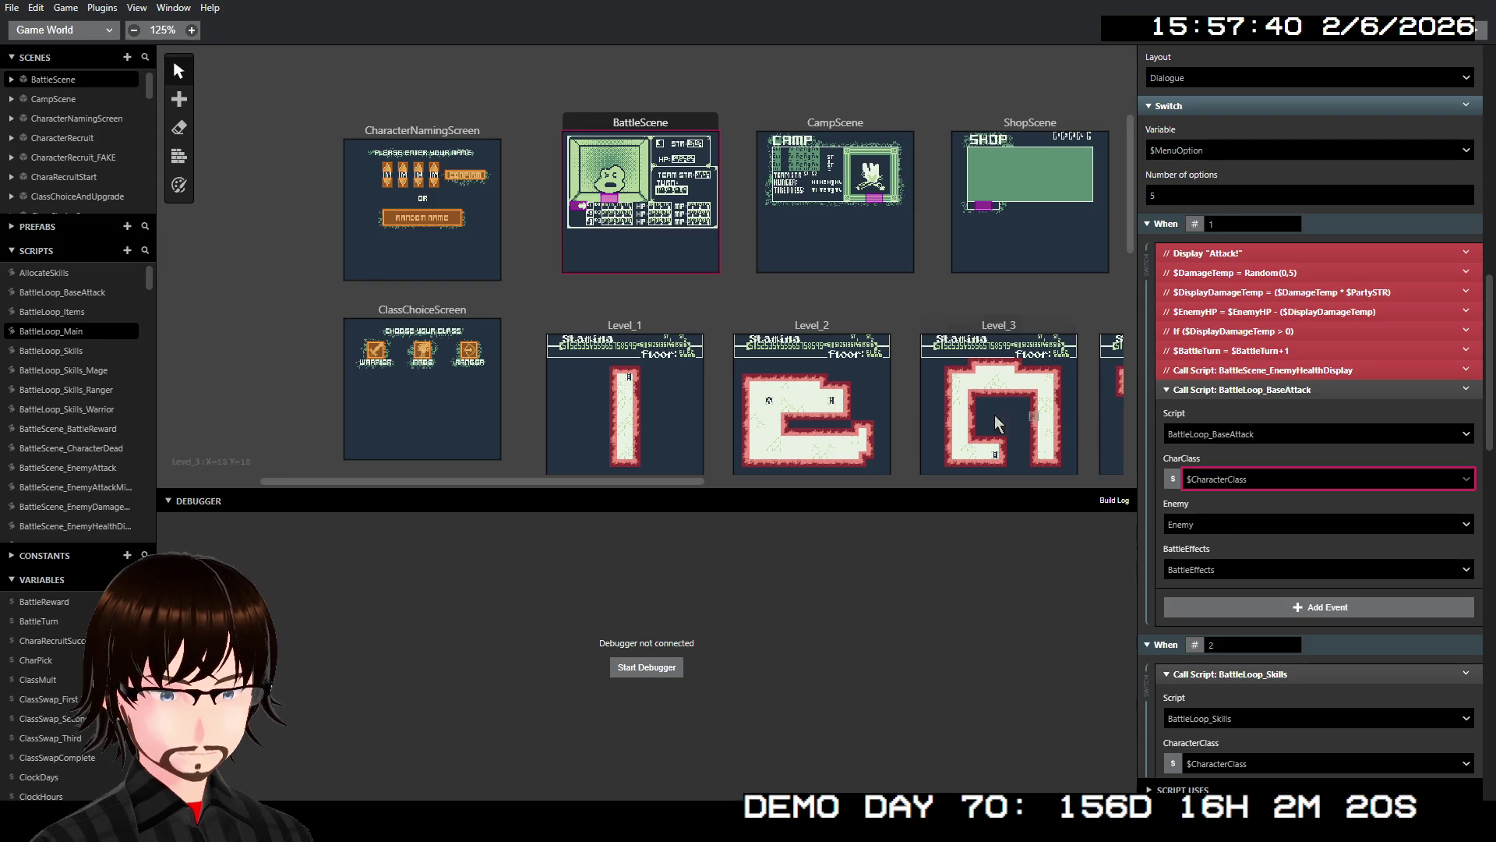
{"action": "left_click", "coordinate": [91, 295]}
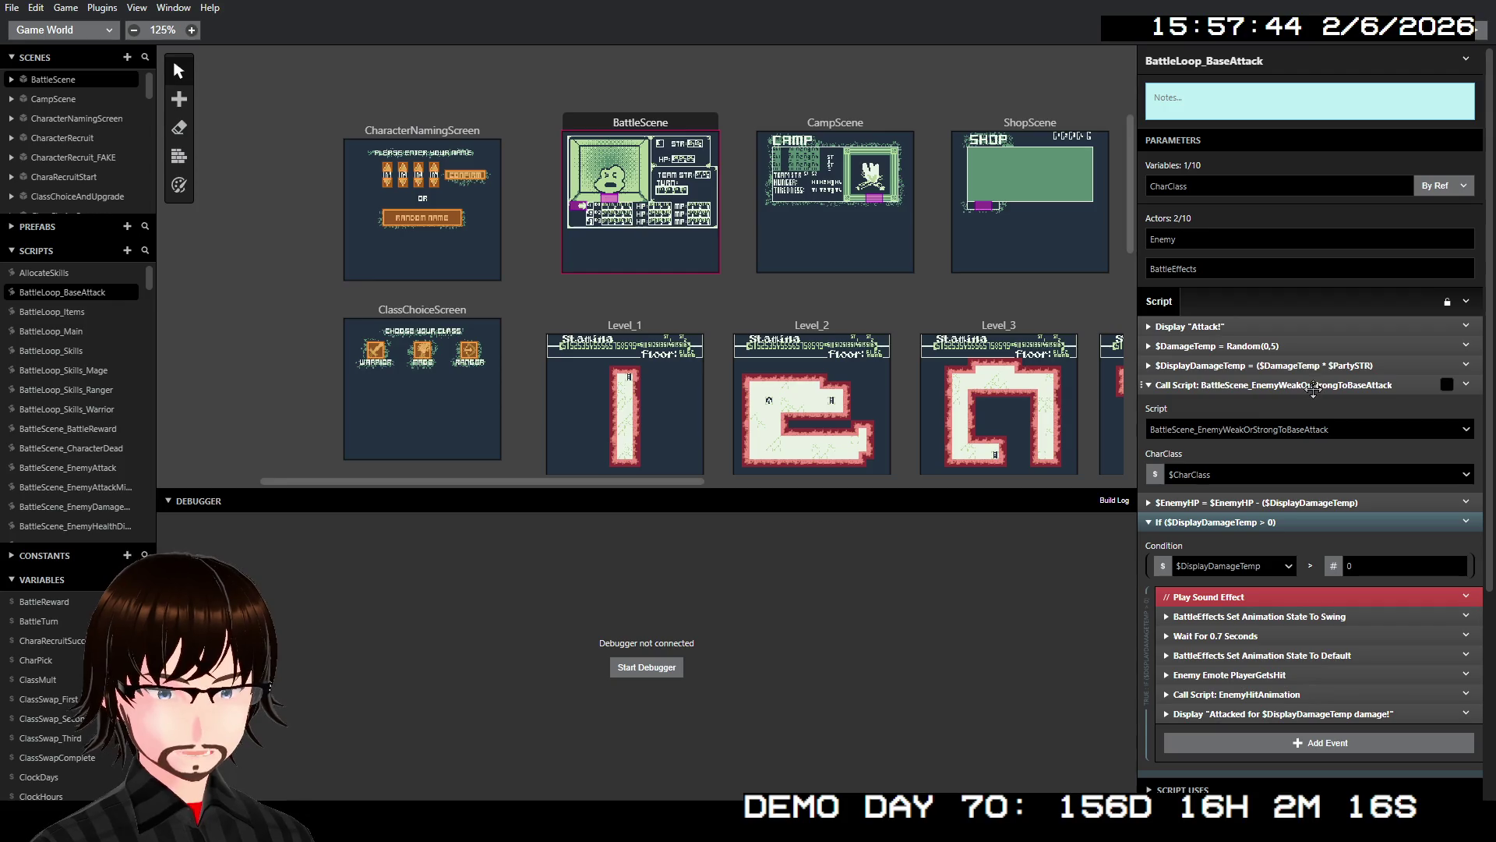
- Insert a Switch on $WeakOrStrong after the weak-or-strong Call Script event
{"action": "left_click", "coordinate": [1303, 385]}
{"action": "right_click", "coordinate": [1303, 385]}
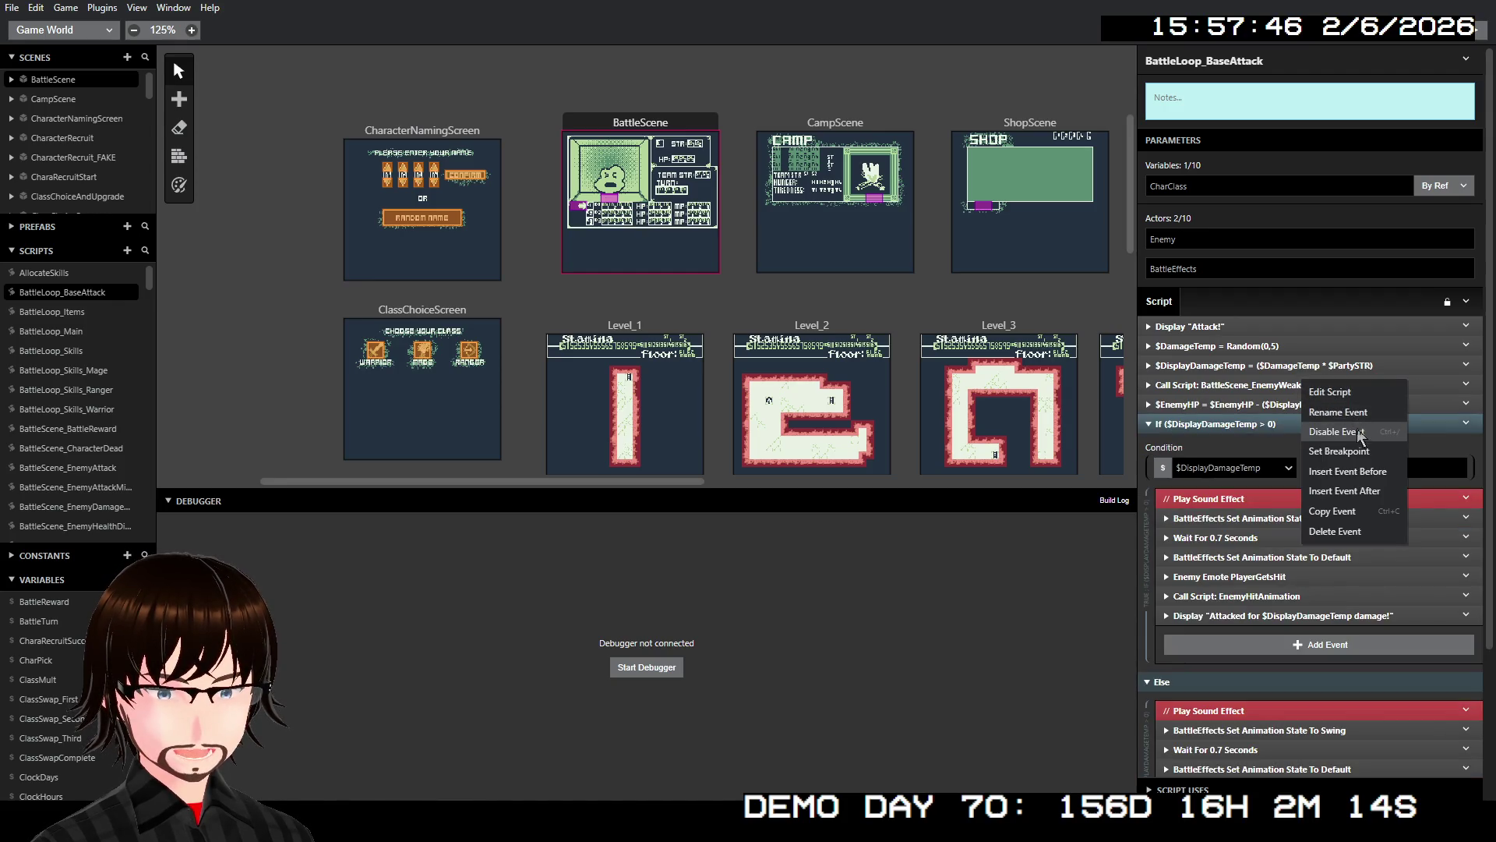
{"action": "left_click", "coordinate": [1369, 492]}
{"action": "type", "text": "s"}
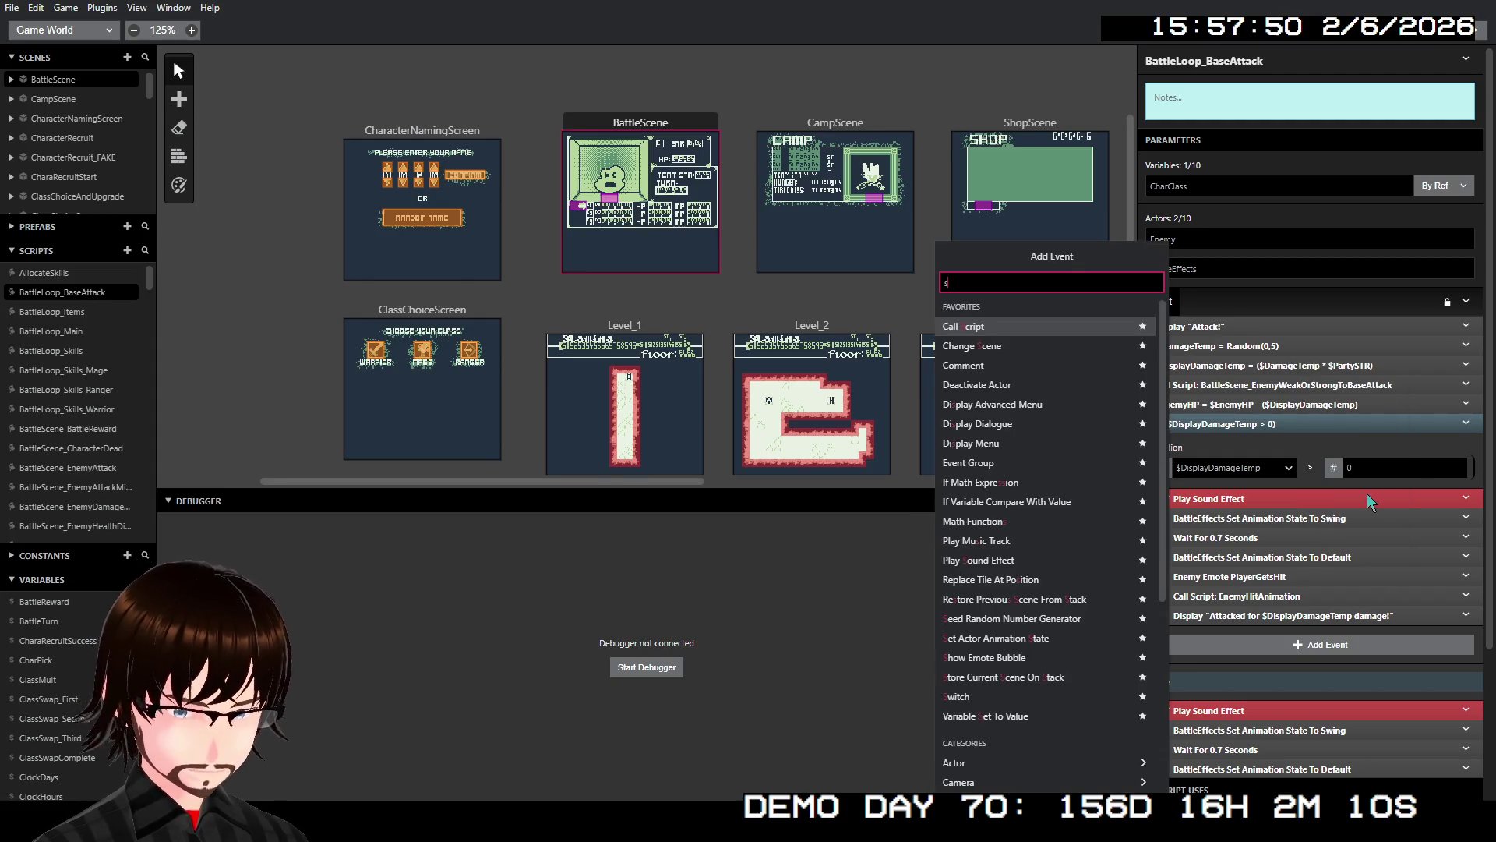
{"action": "type", "text": "w"}
{"action": "key", "text": "Return"}
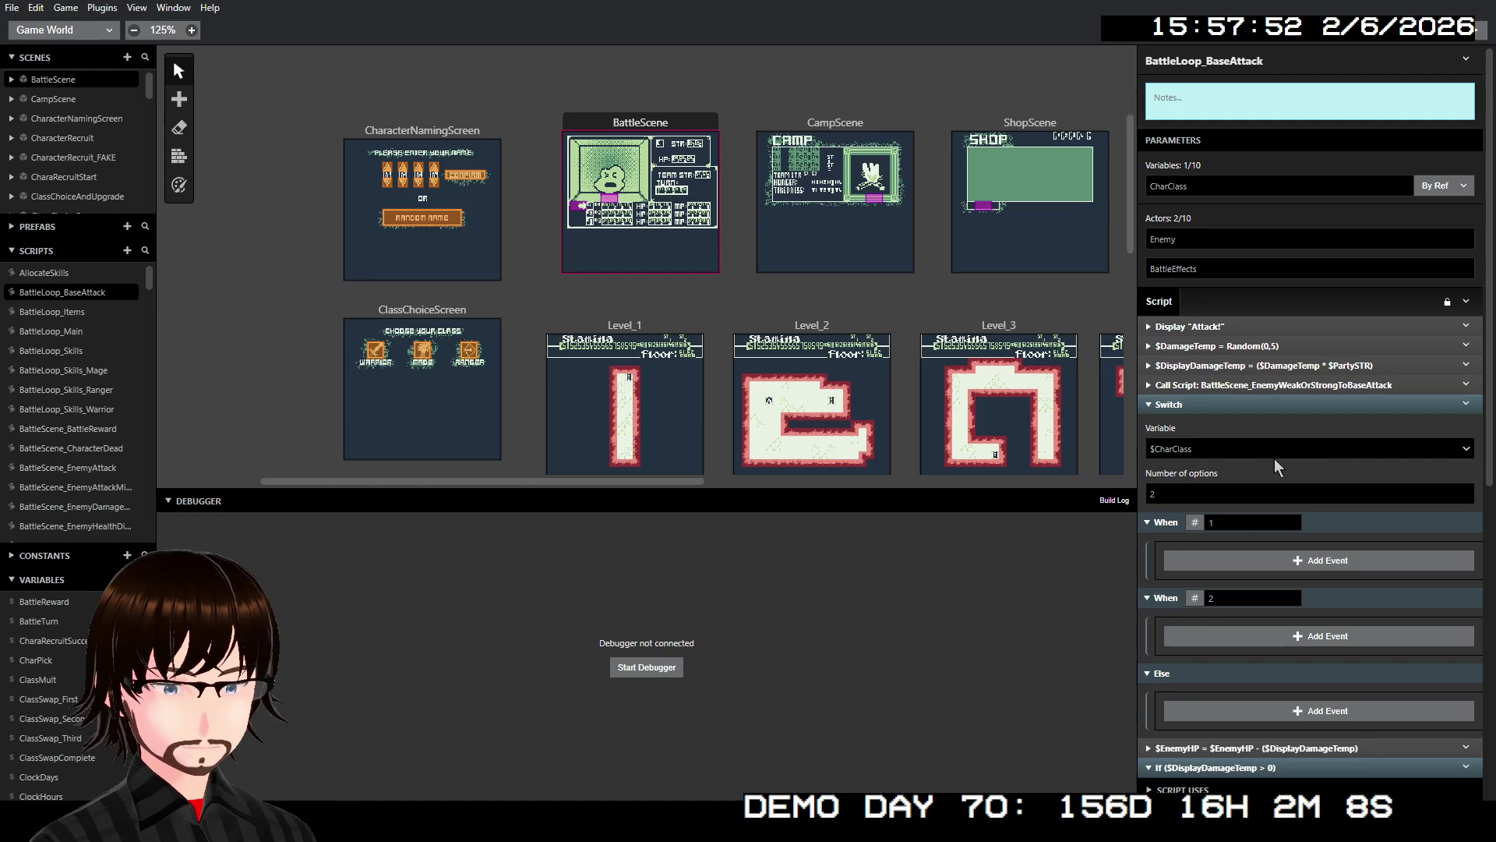
{"action": "left_click", "coordinate": [1268, 450]}
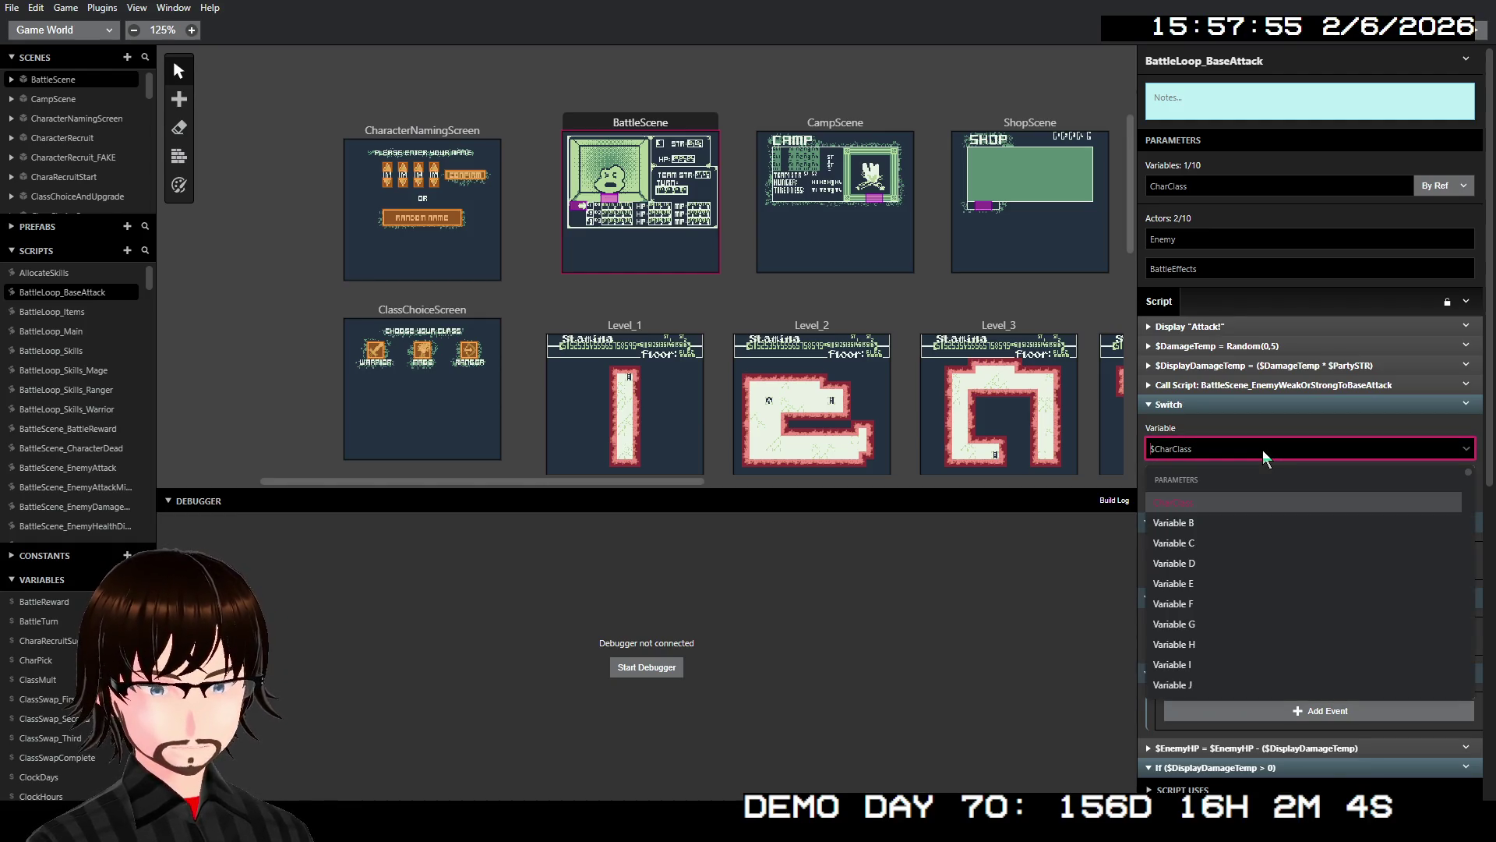
{"action": "type", "text": "weak"}
{"action": "key", "text": "Return"}
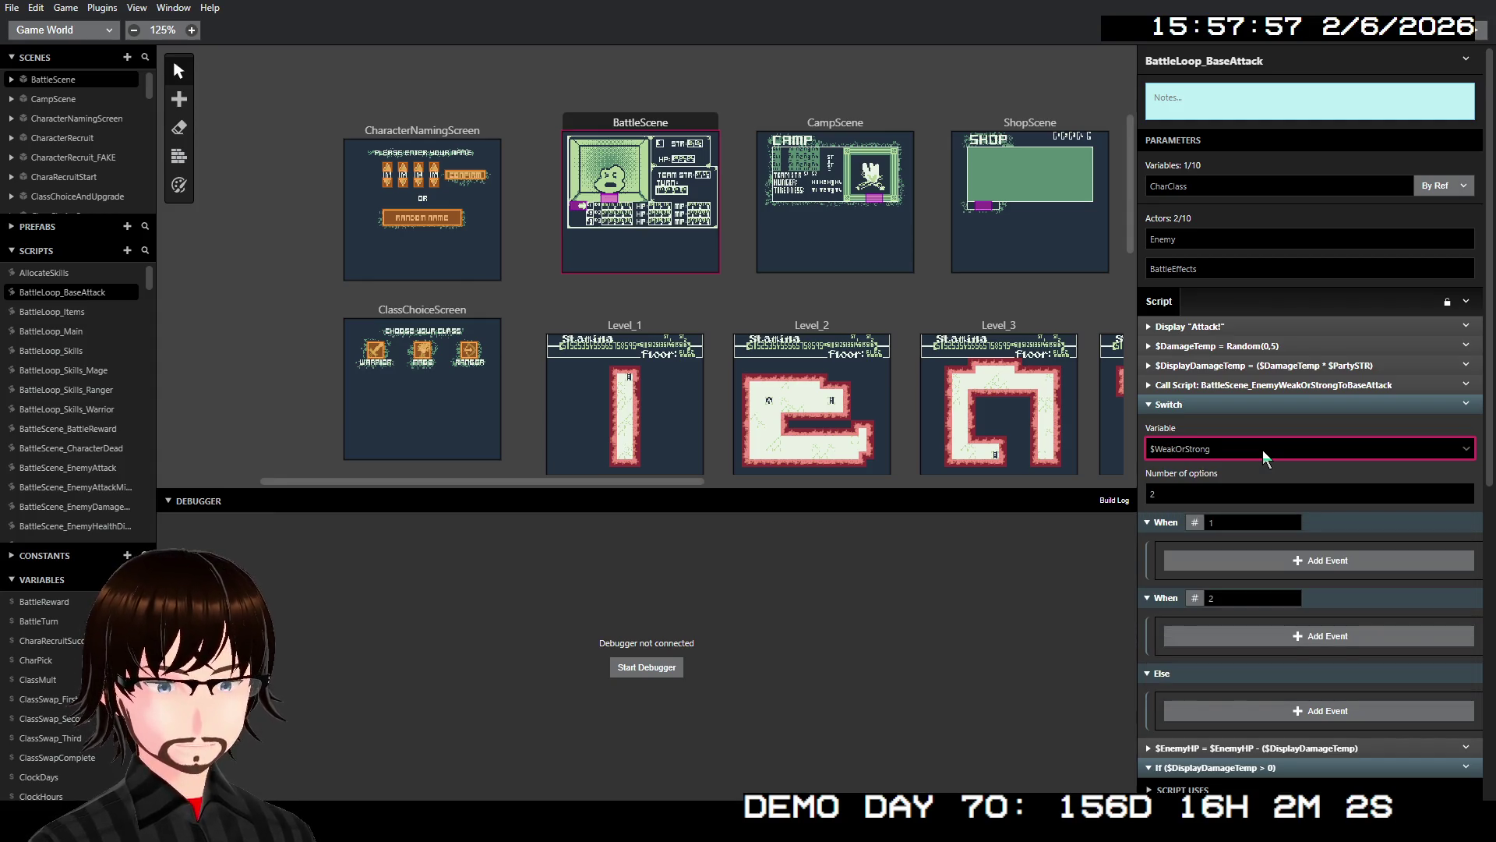
- Remove the Switch's Else branch and set its case values to -1 and 1
{"action": "right_click", "coordinate": [1247, 404]}
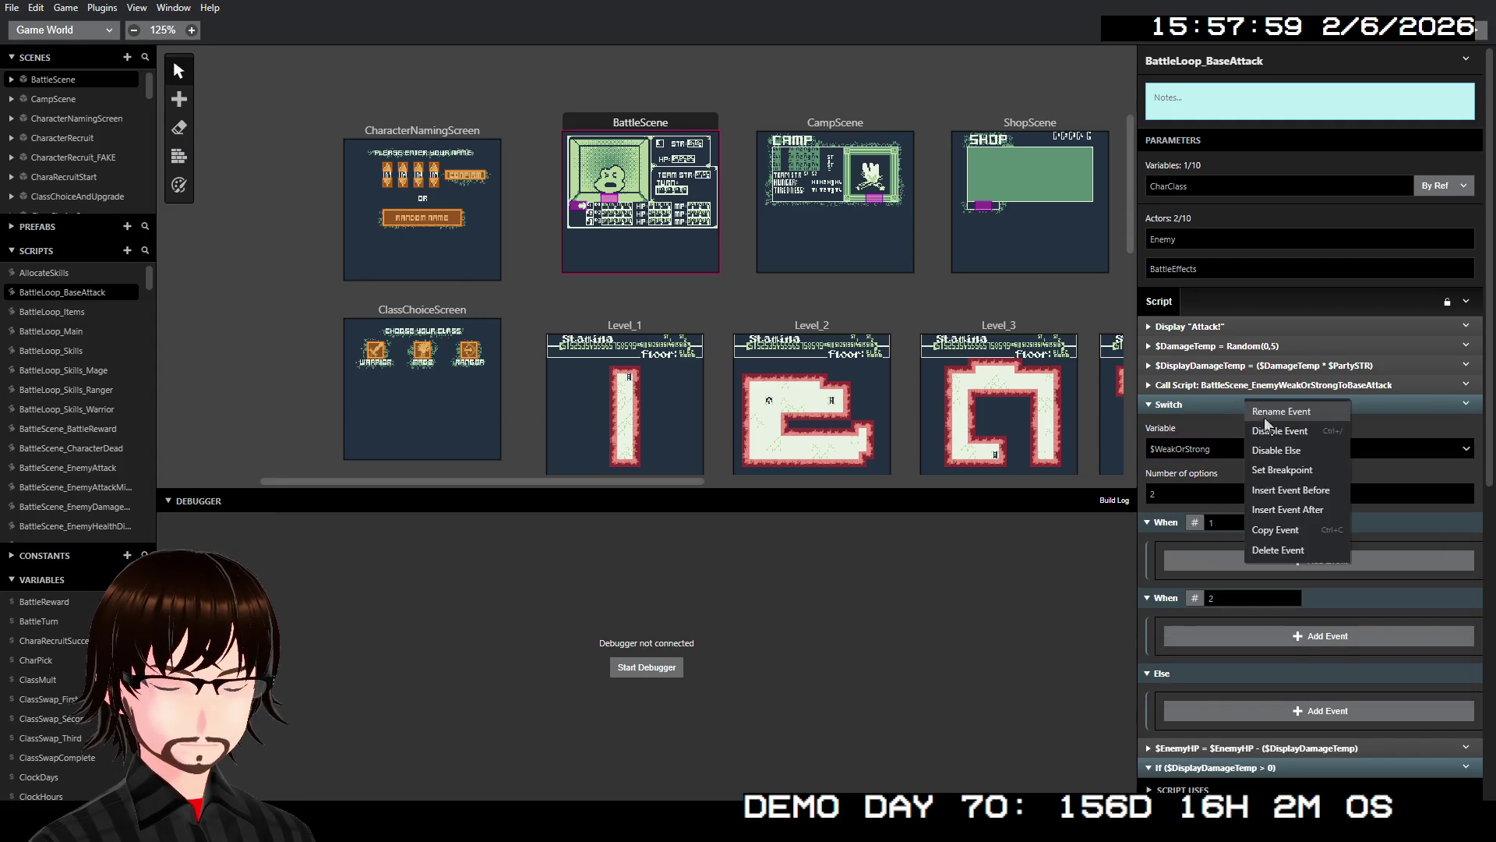
{"action": "left_click", "coordinate": [1276, 451]}
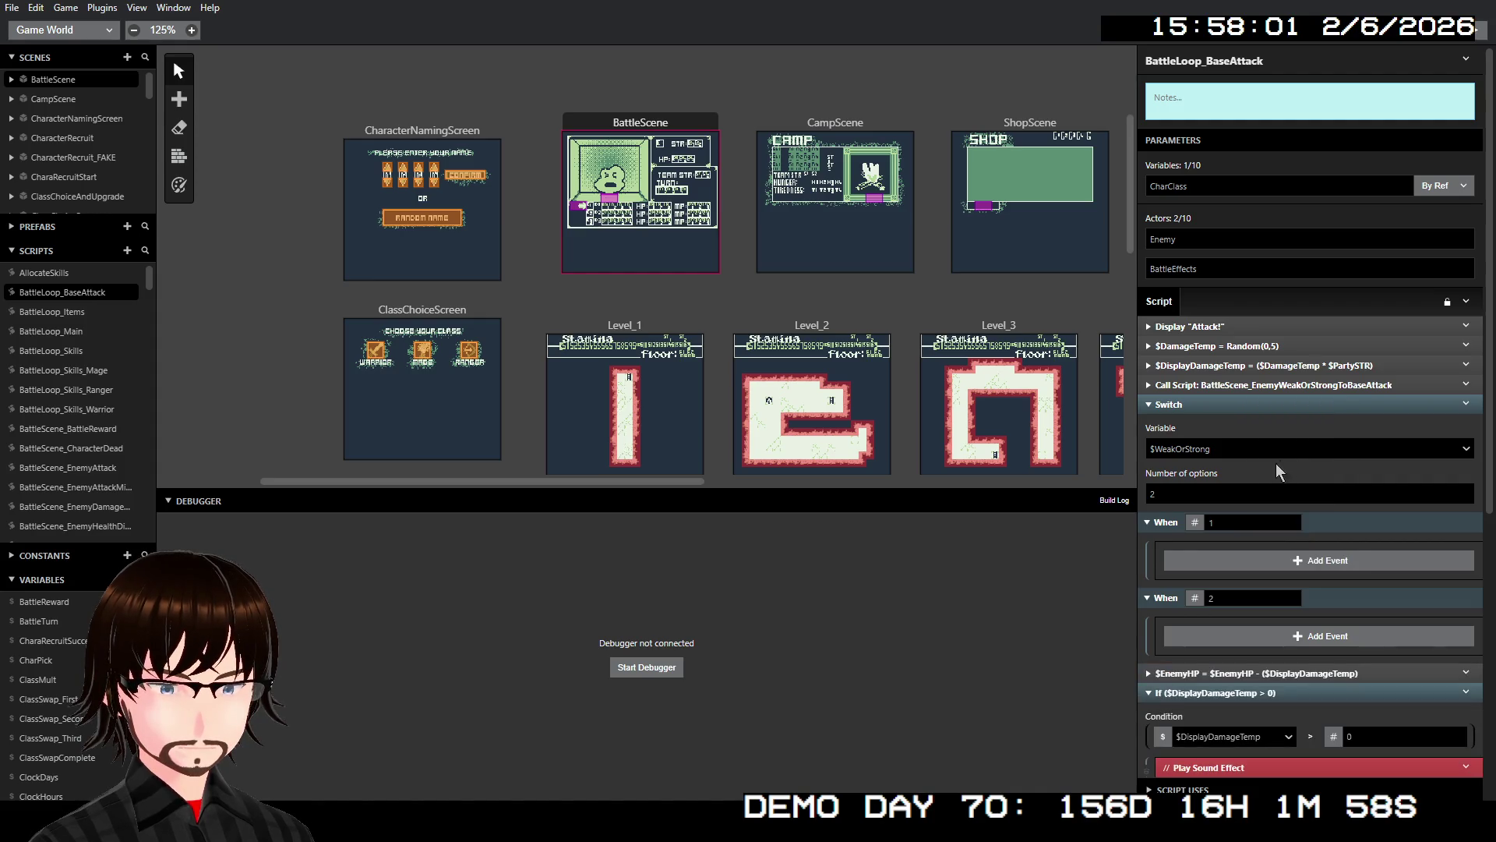
{"action": "double_click", "coordinate": [1241, 521]}
{"action": "type", "text": "1"}
{"action": "double_click", "coordinate": [1242, 597]}
{"action": "type", "text": "1"}
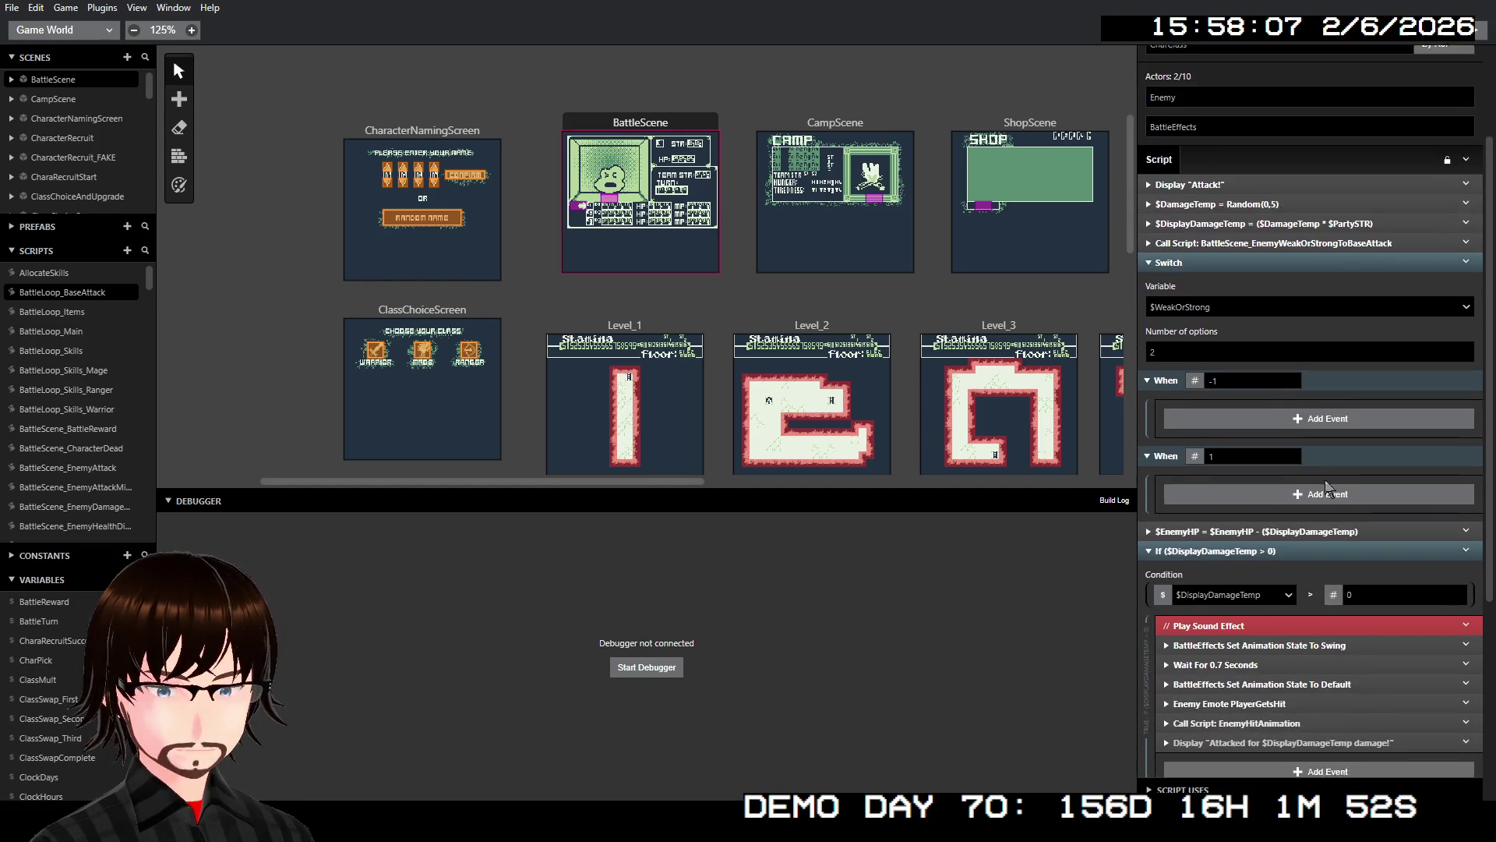
{"action": "scroll", "coordinate": [1336, 550], "scroll_direction": "down", "scroll_amount": 2}
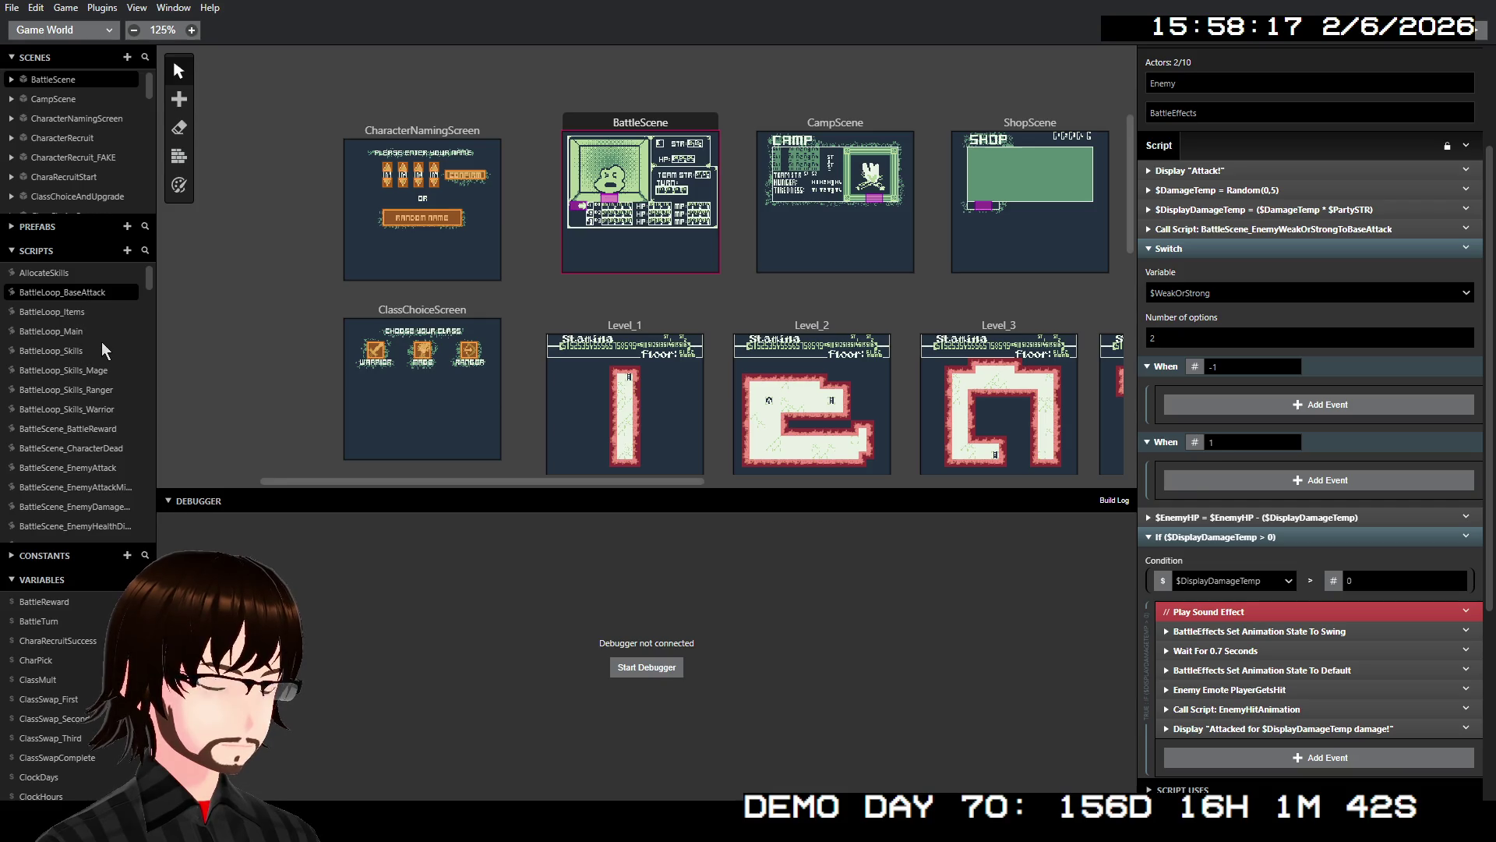
{"action": "scroll", "coordinate": [124, 484], "scroll_direction": "down", "scroll_amount": 1}
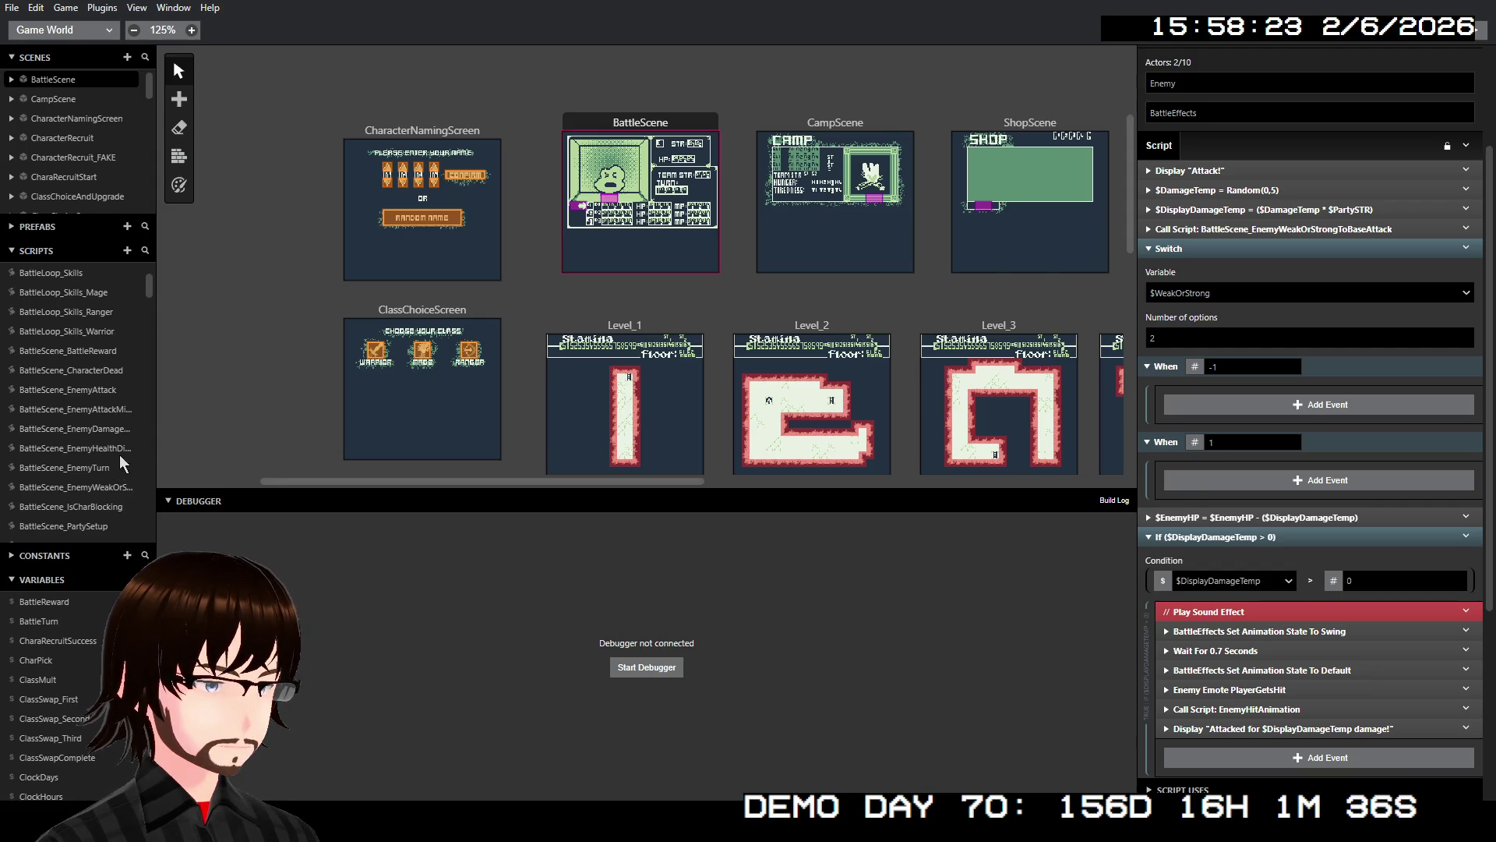
- In BattleScene_EnemyWeakOrStrongToBaseAttack, give When 142's inner If an Else branch
{"action": "left_click", "coordinate": [123, 487]}
{"action": "scroll", "coordinate": [1278, 449], "scroll_direction": "down", "scroll_amount": 5}
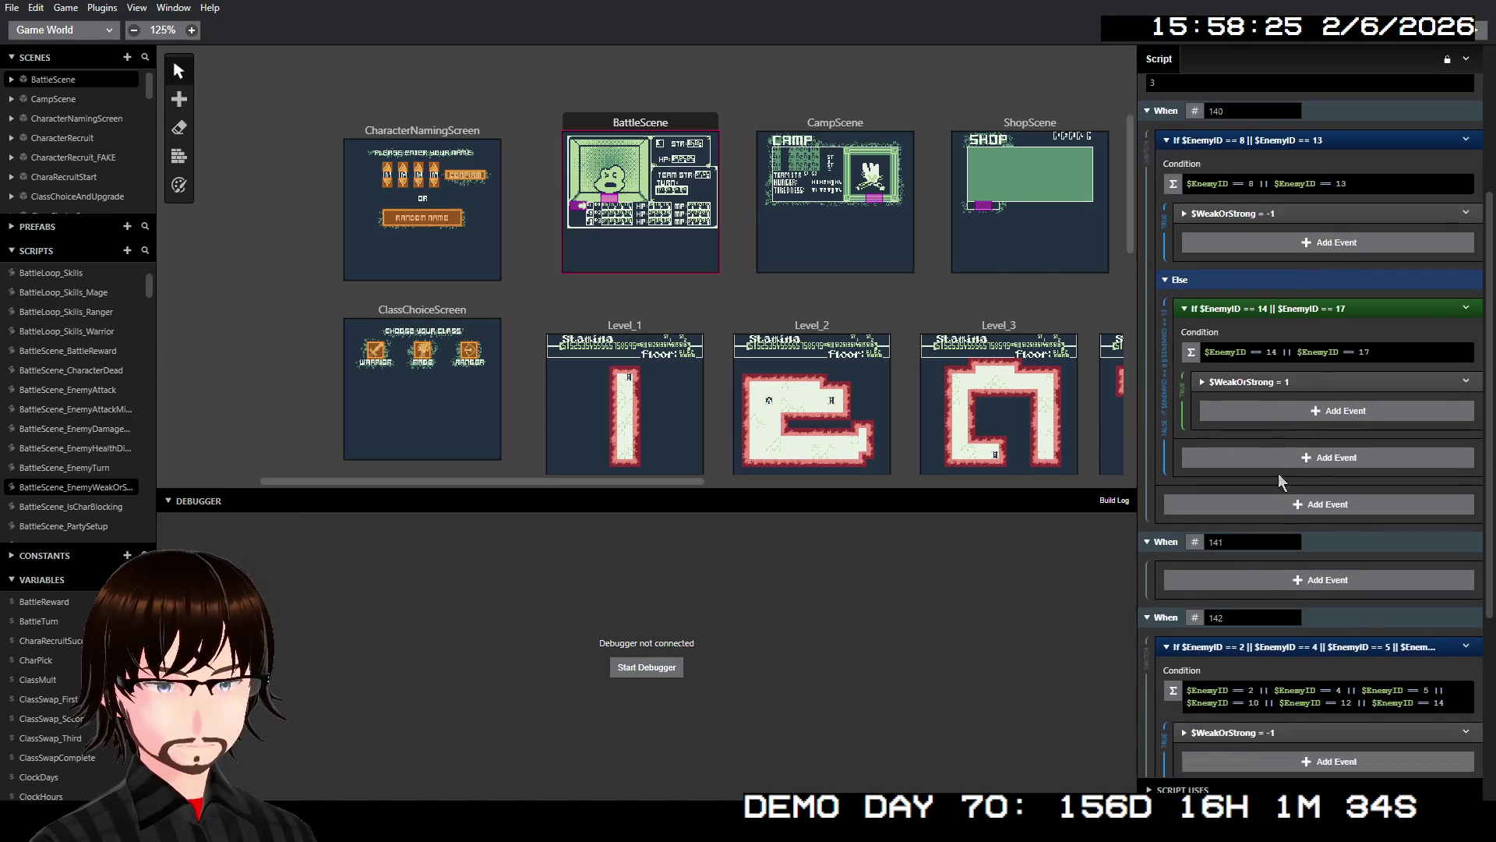
{"action": "scroll", "coordinate": [1278, 474], "scroll_direction": "down", "scroll_amount": 5}
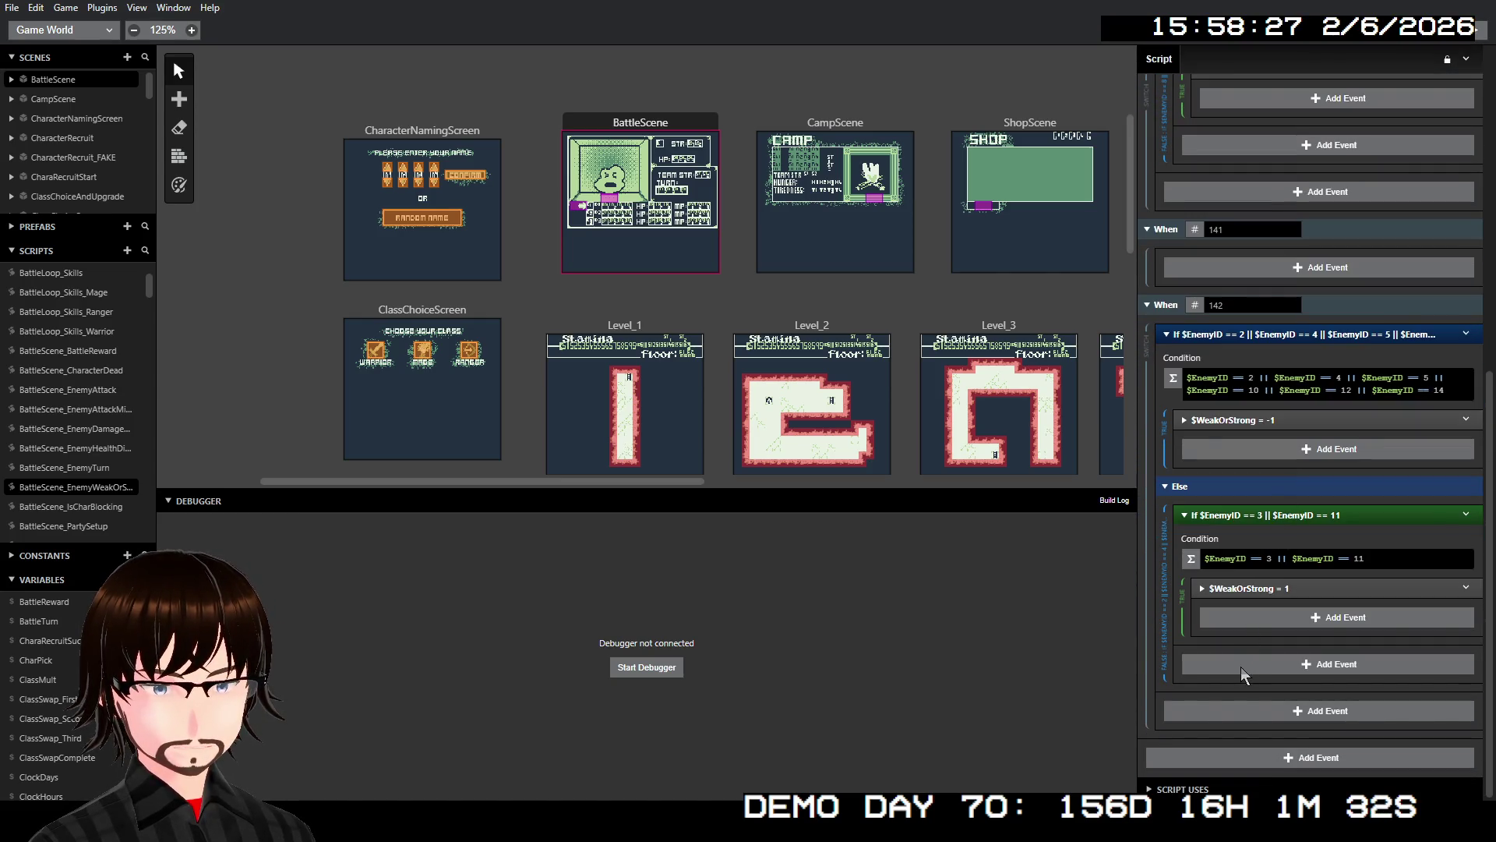
{"action": "right_click", "coordinate": [1336, 516]}
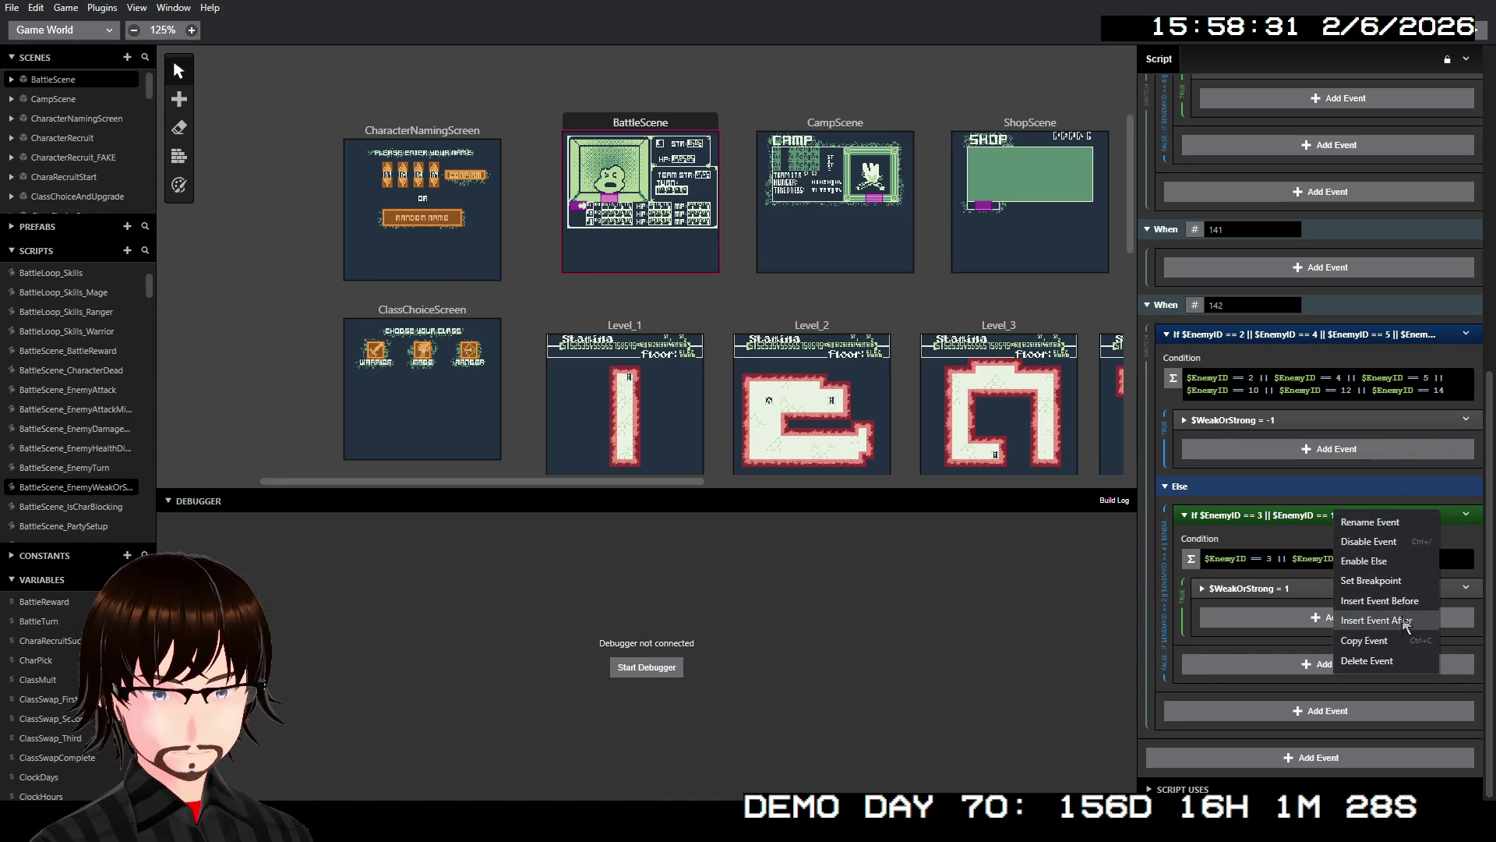
{"action": "left_click", "coordinate": [1376, 561]}
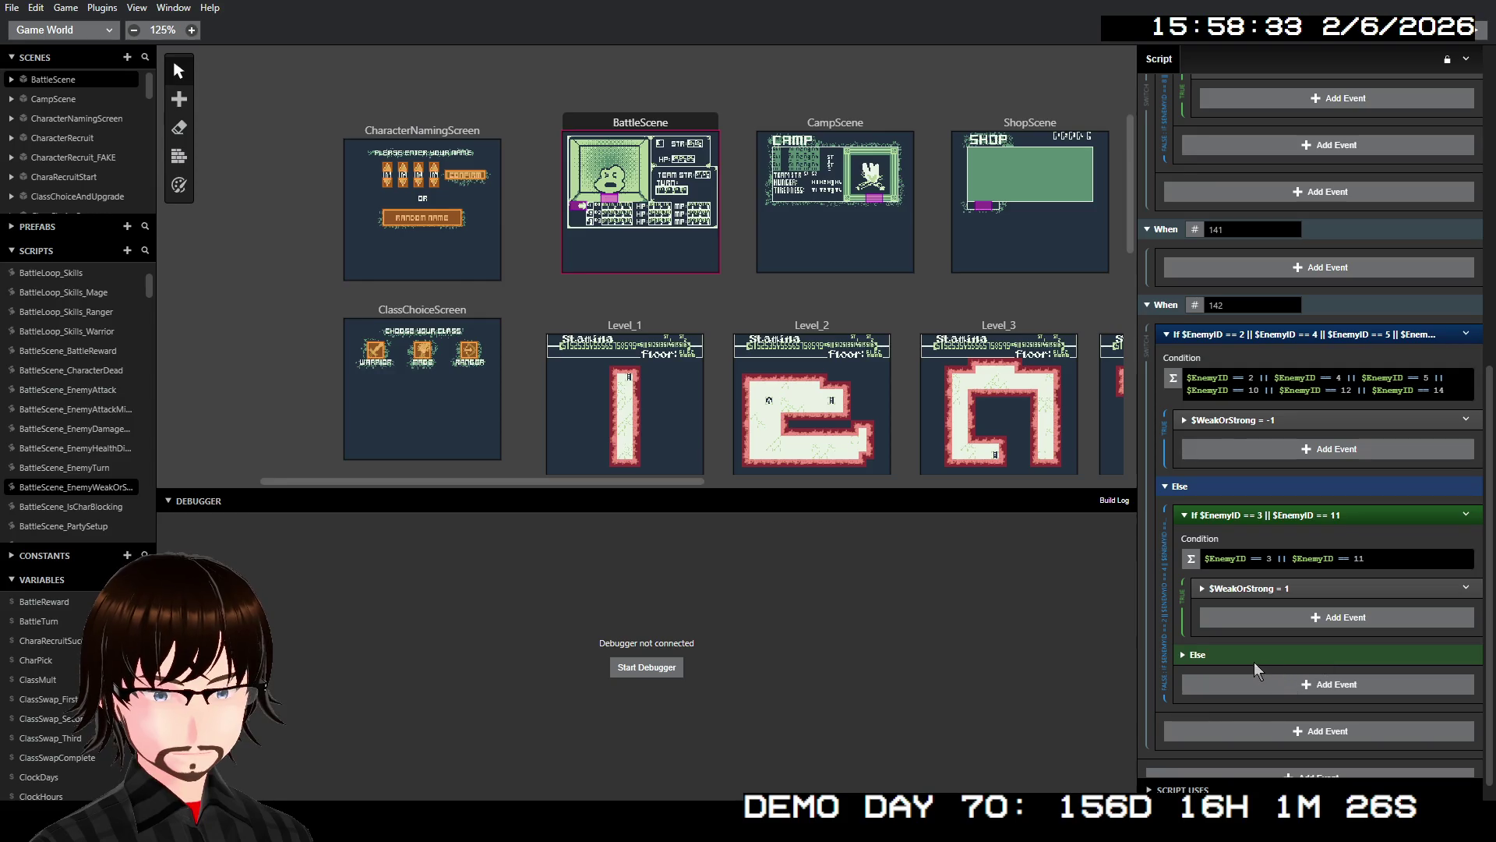
{"action": "left_click", "coordinate": [1198, 658]}
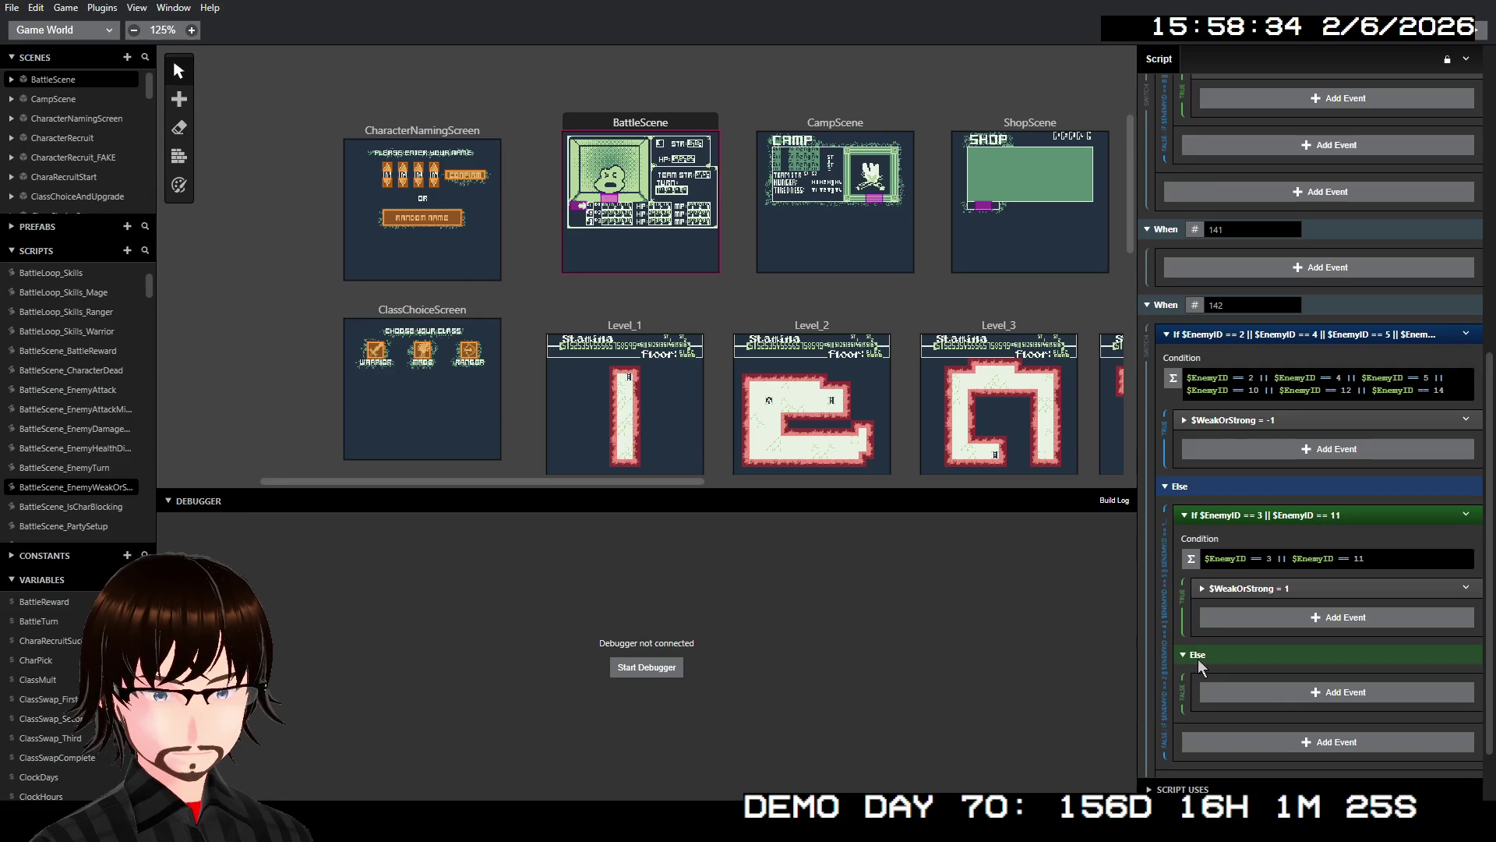
{"action": "left_click", "coordinate": [1272, 690]}
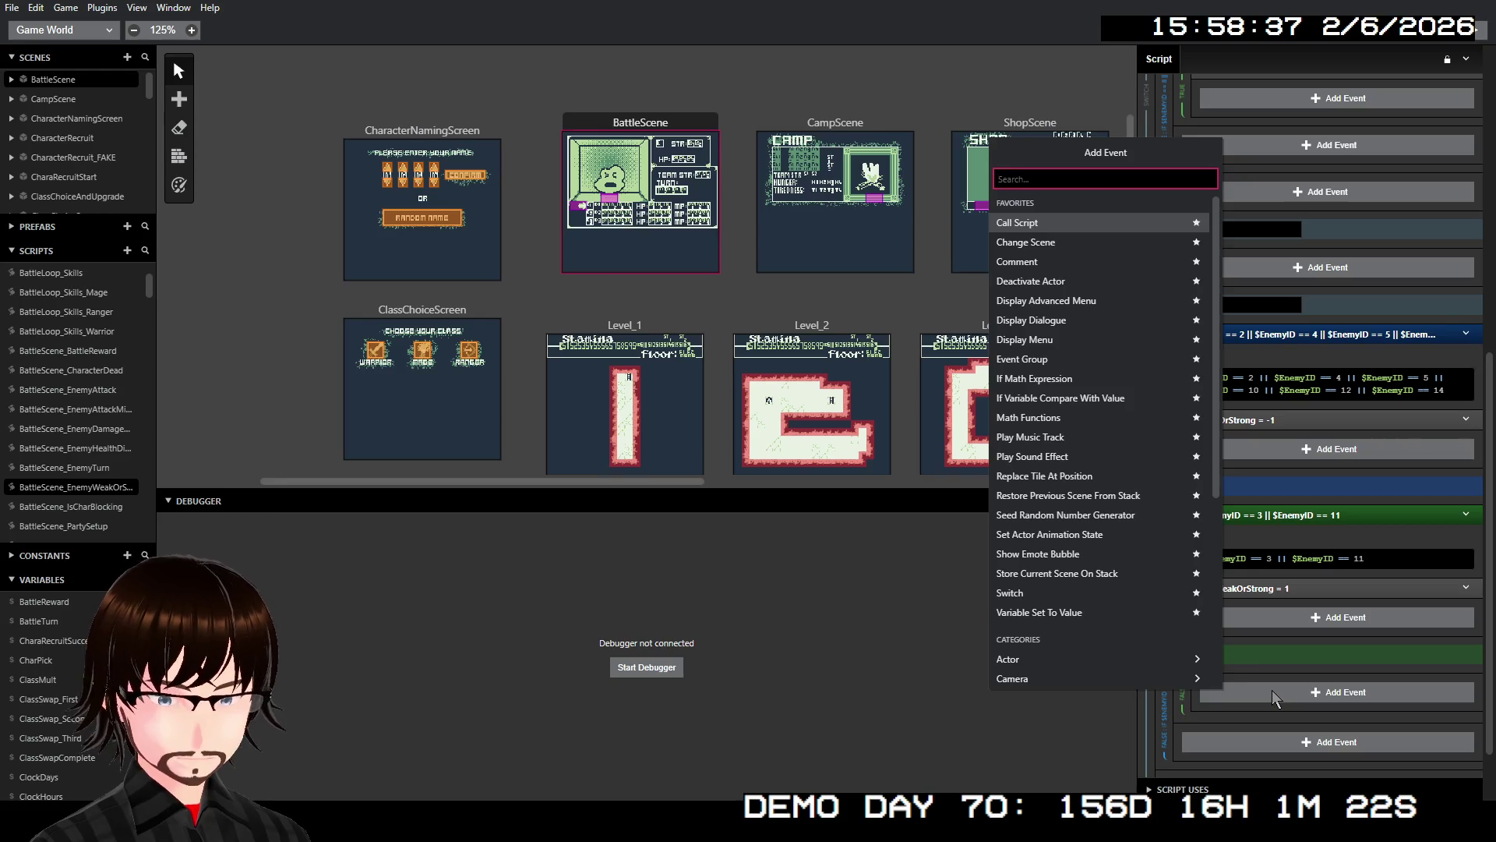
{"action": "left_click", "coordinate": [1298, 592]}
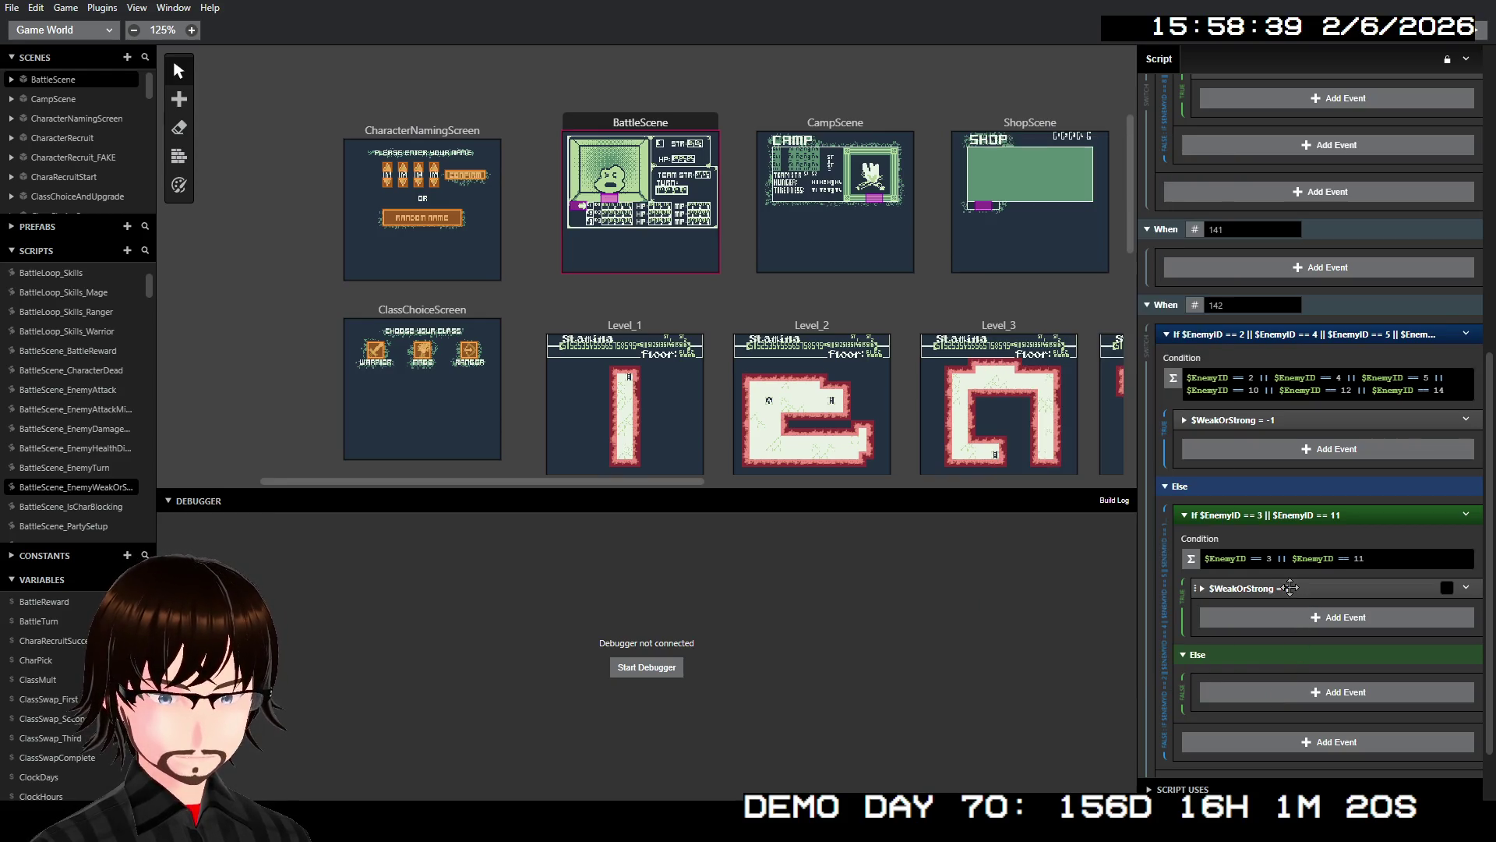
- Duplicate the $WeakOrStrong = 1 event into that Else branch with value 0
{"action": "right_click", "coordinate": [1289, 587]}
{"action": "left_click", "coordinate": [1330, 689]}
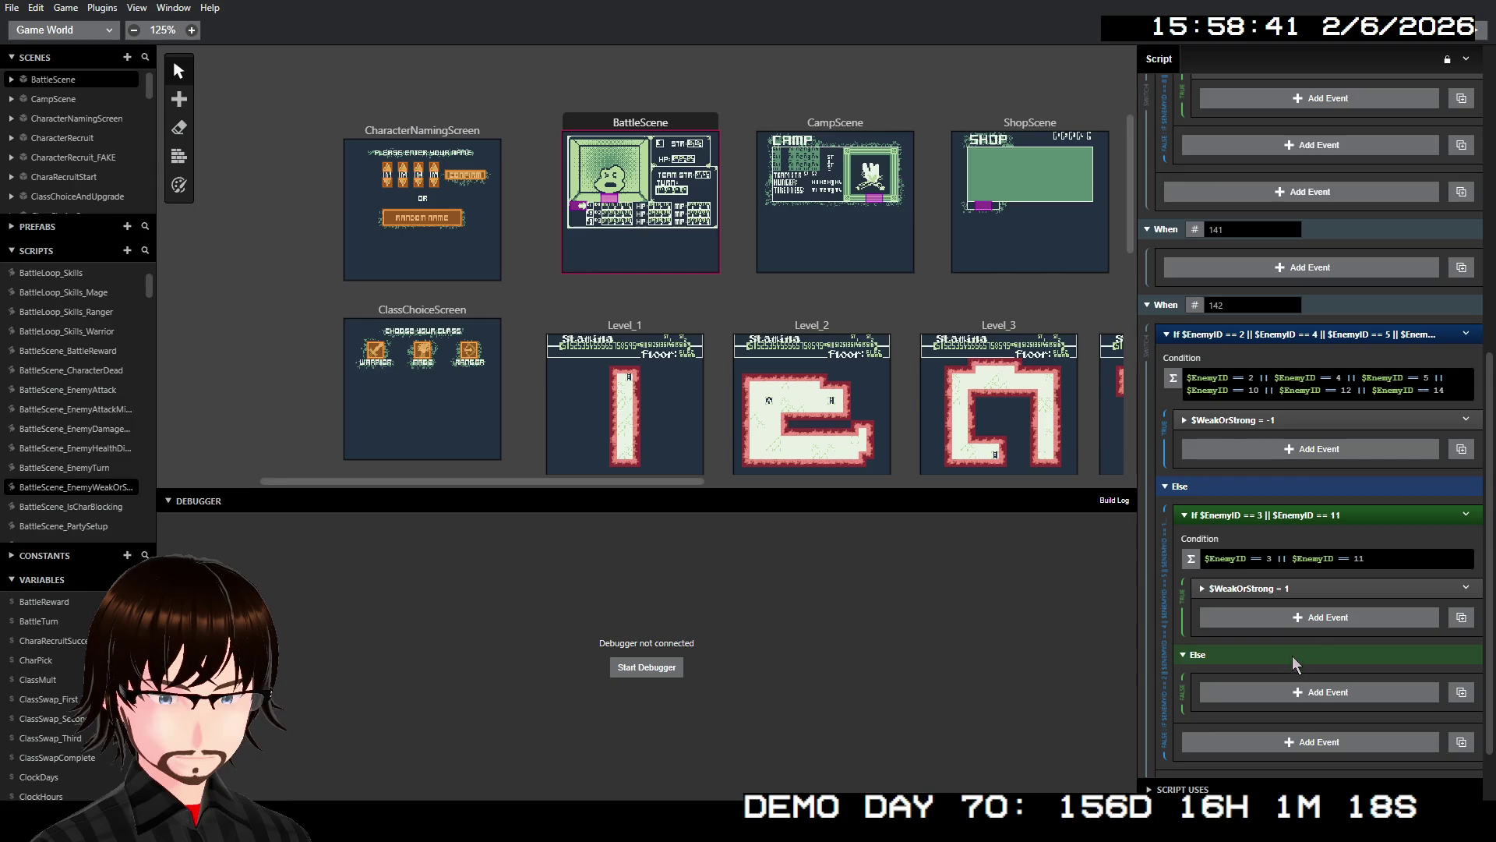
{"action": "right_click", "coordinate": [1287, 597]}
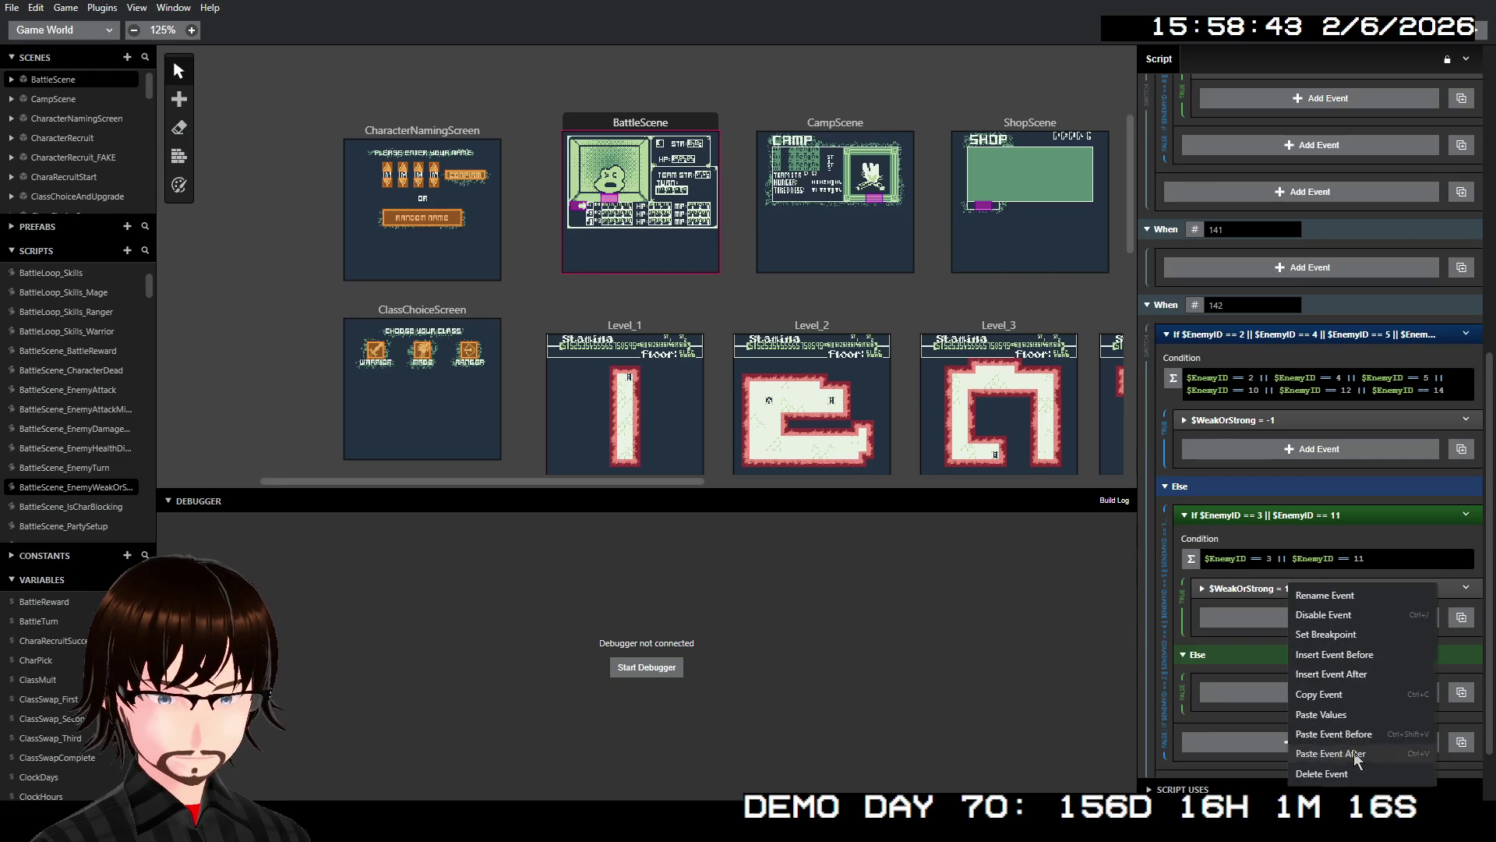
{"action": "left_click", "coordinate": [1325, 749]}
{"action": "left_click_drag", "start_coordinate": [1284, 610], "coordinate": [1292, 695]}
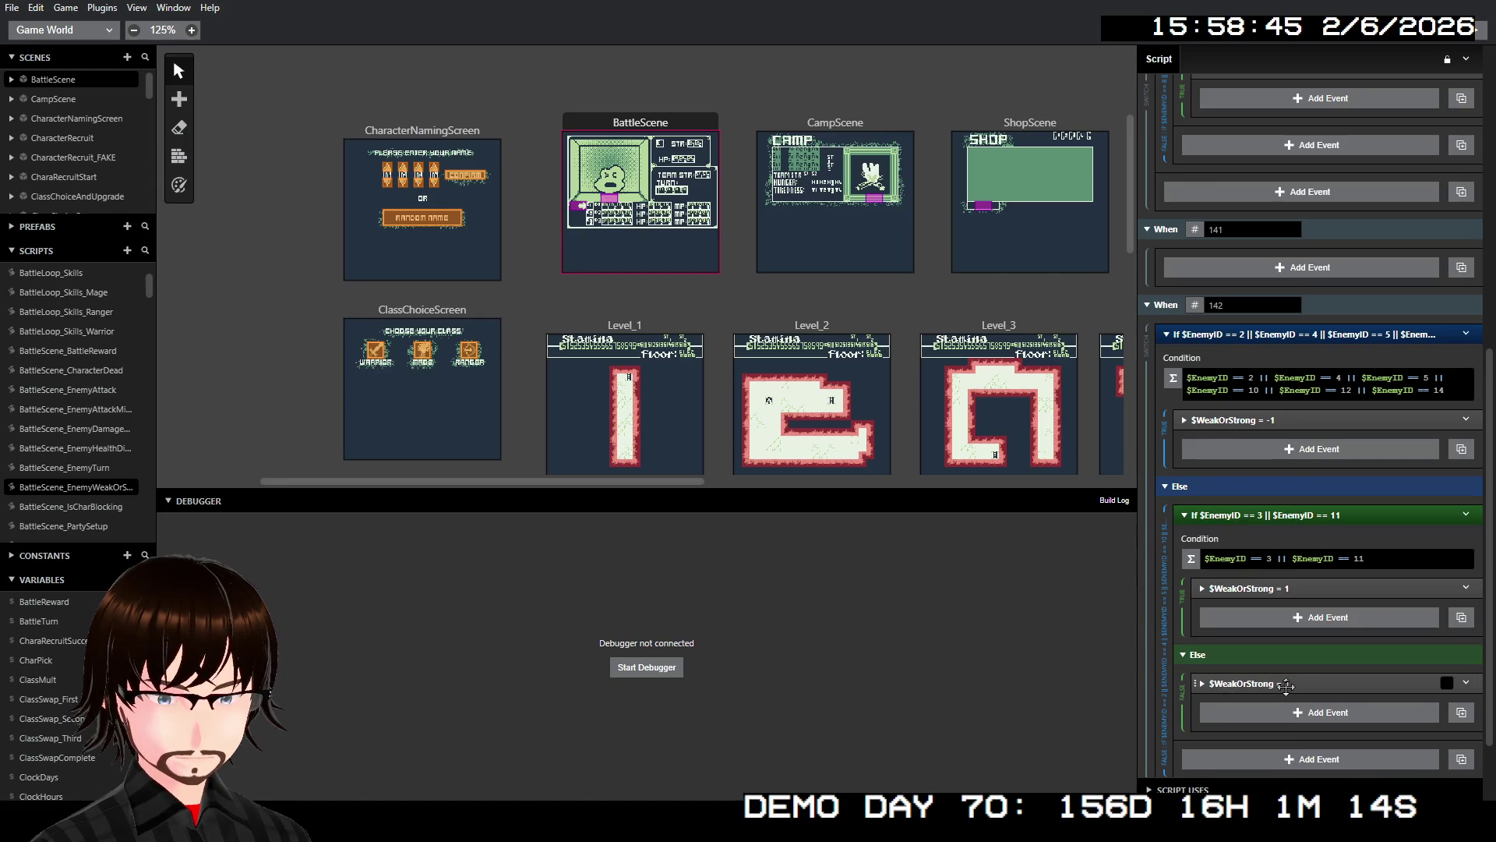
{"action": "left_click", "coordinate": [1293, 685]}
{"action": "left_click", "coordinate": [1244, 696]}
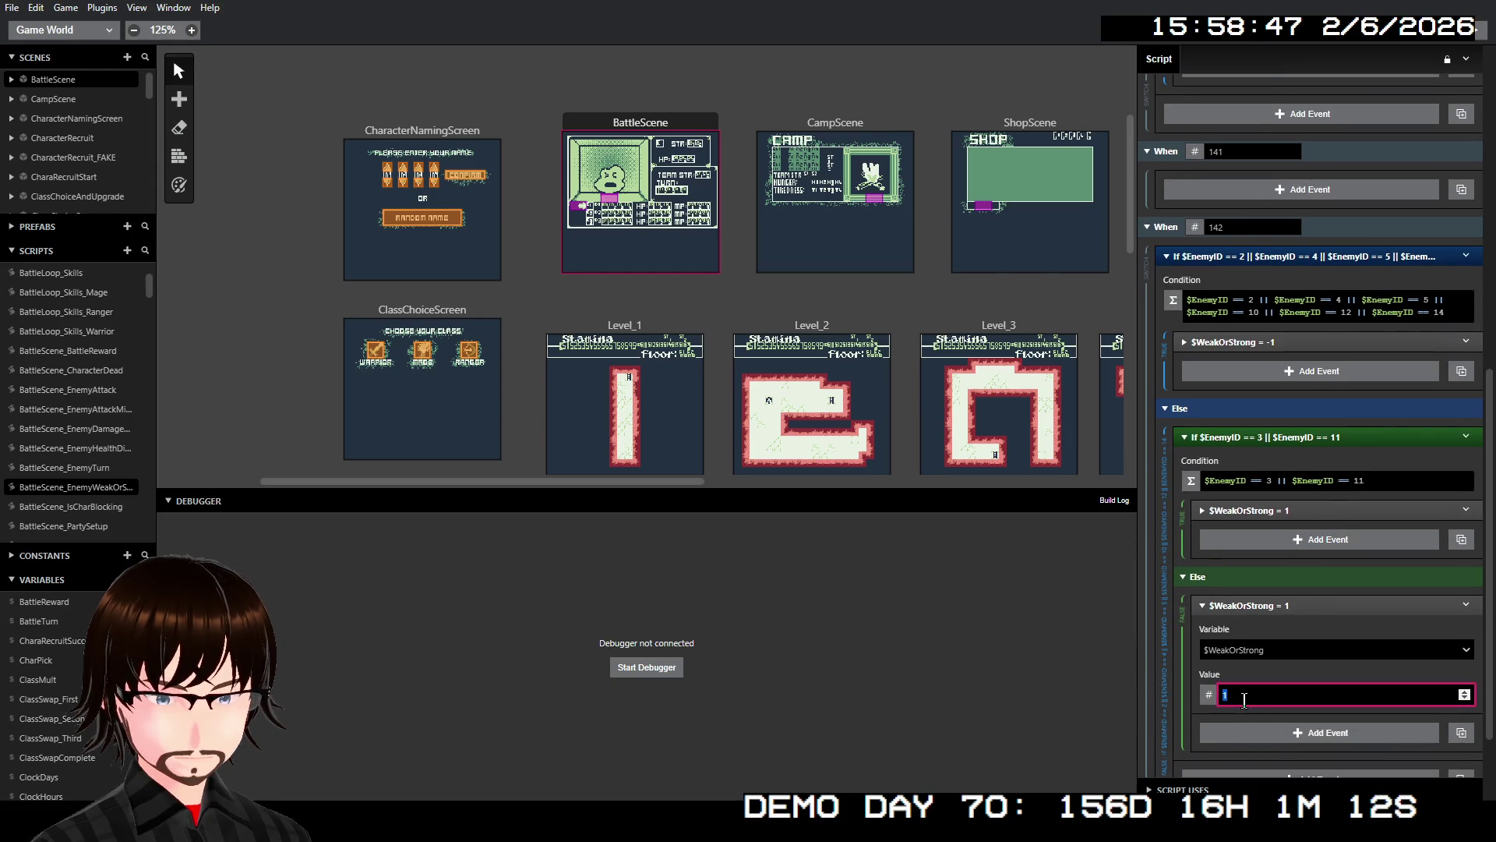
{"action": "left_click", "coordinate": [1284, 606]}
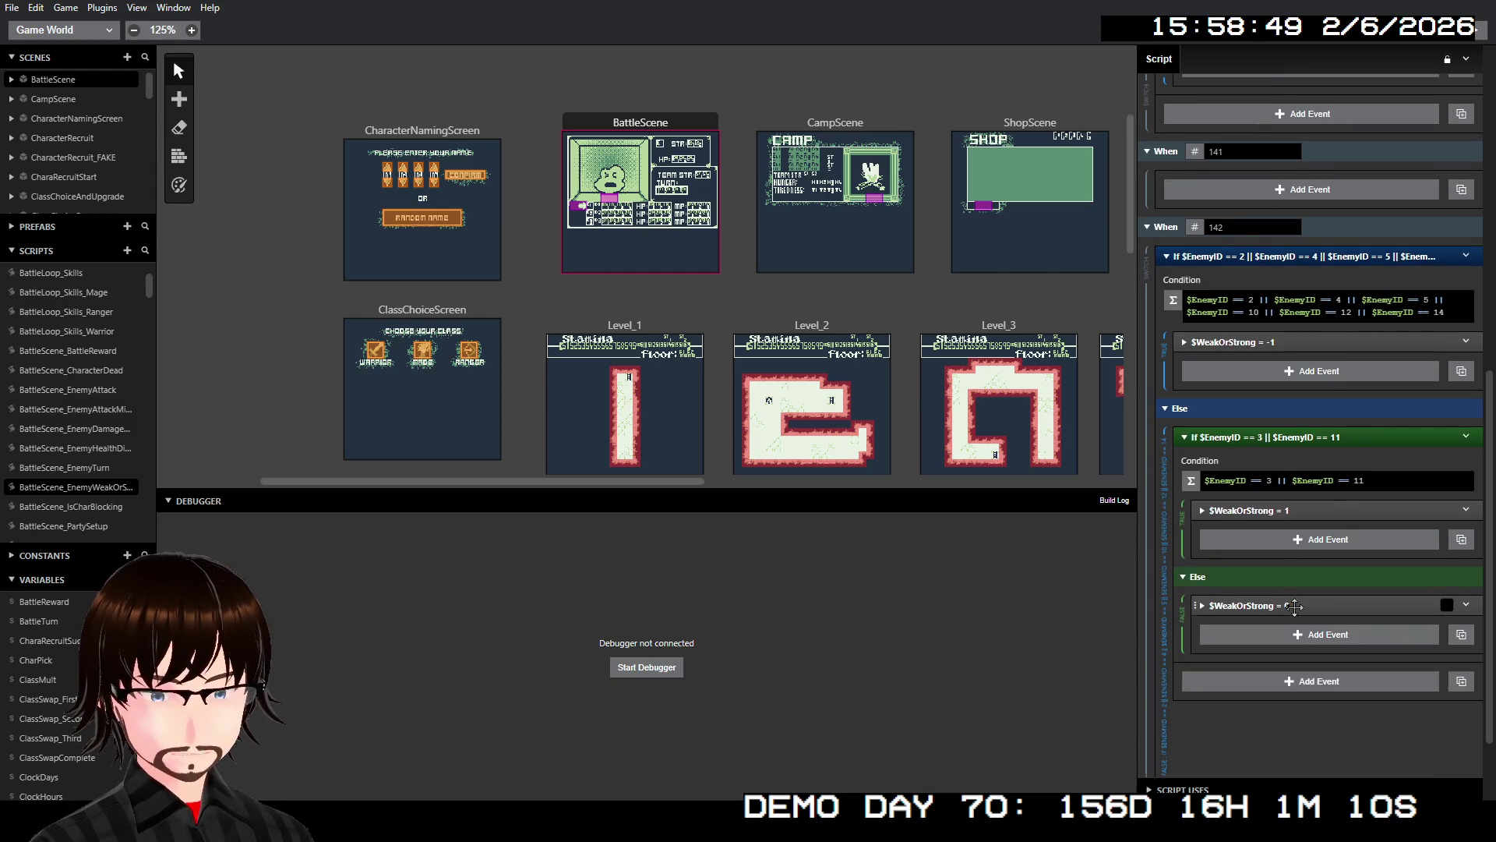
{"action": "scroll", "coordinate": [1332, 542], "scroll_direction": "up", "scroll_amount": 3}
{"action": "scroll", "coordinate": [1330, 537], "scroll_direction": "up", "scroll_amount": 5}
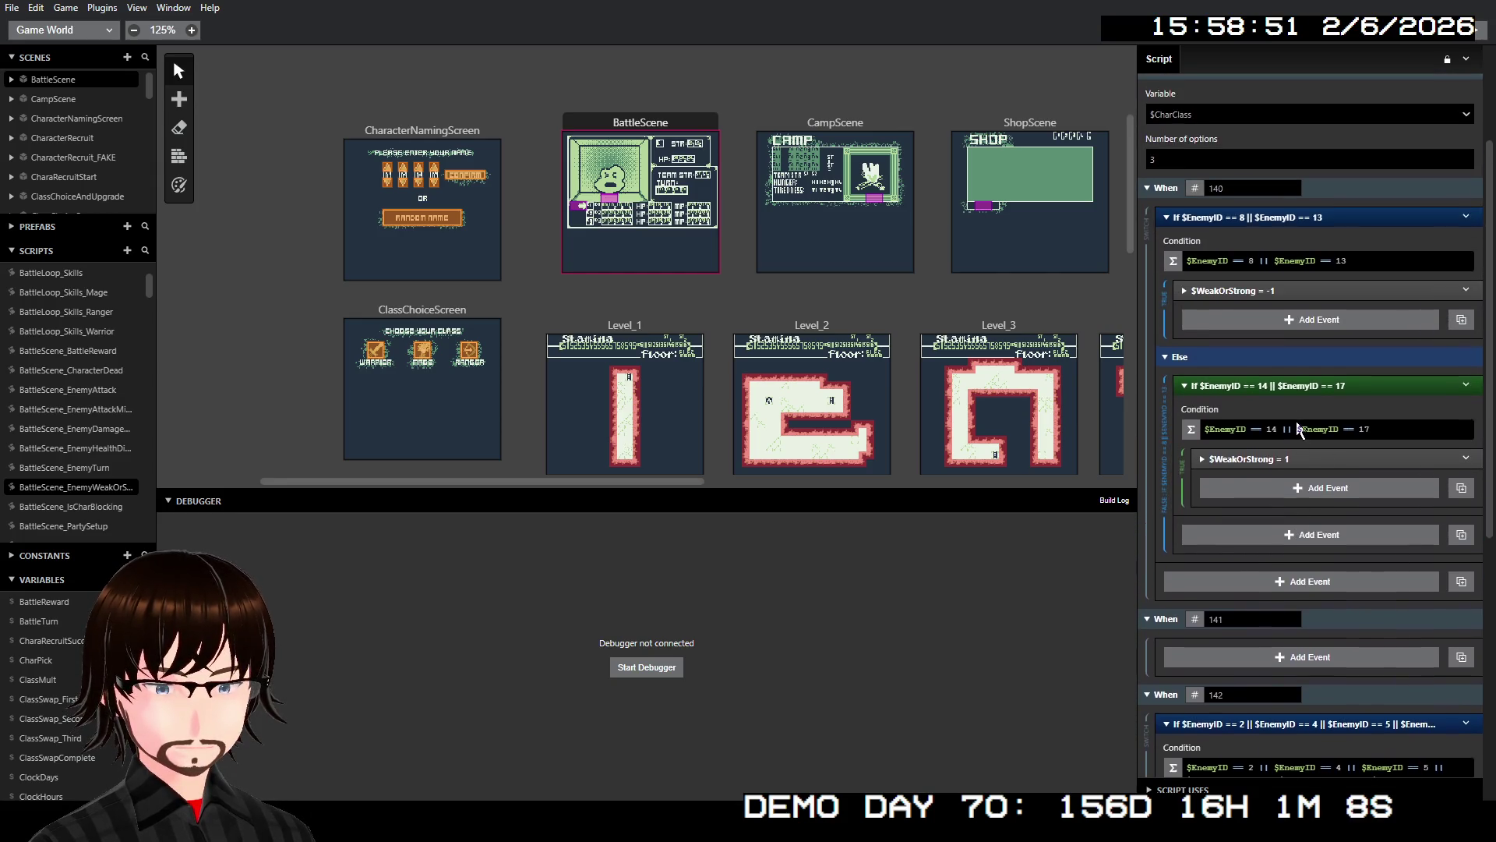
- Add an Else to When 140's EnemyID 14/17 check containing a copied $WeakOrStrong event set to 0
{"action": "right_click", "coordinate": [1296, 459]}
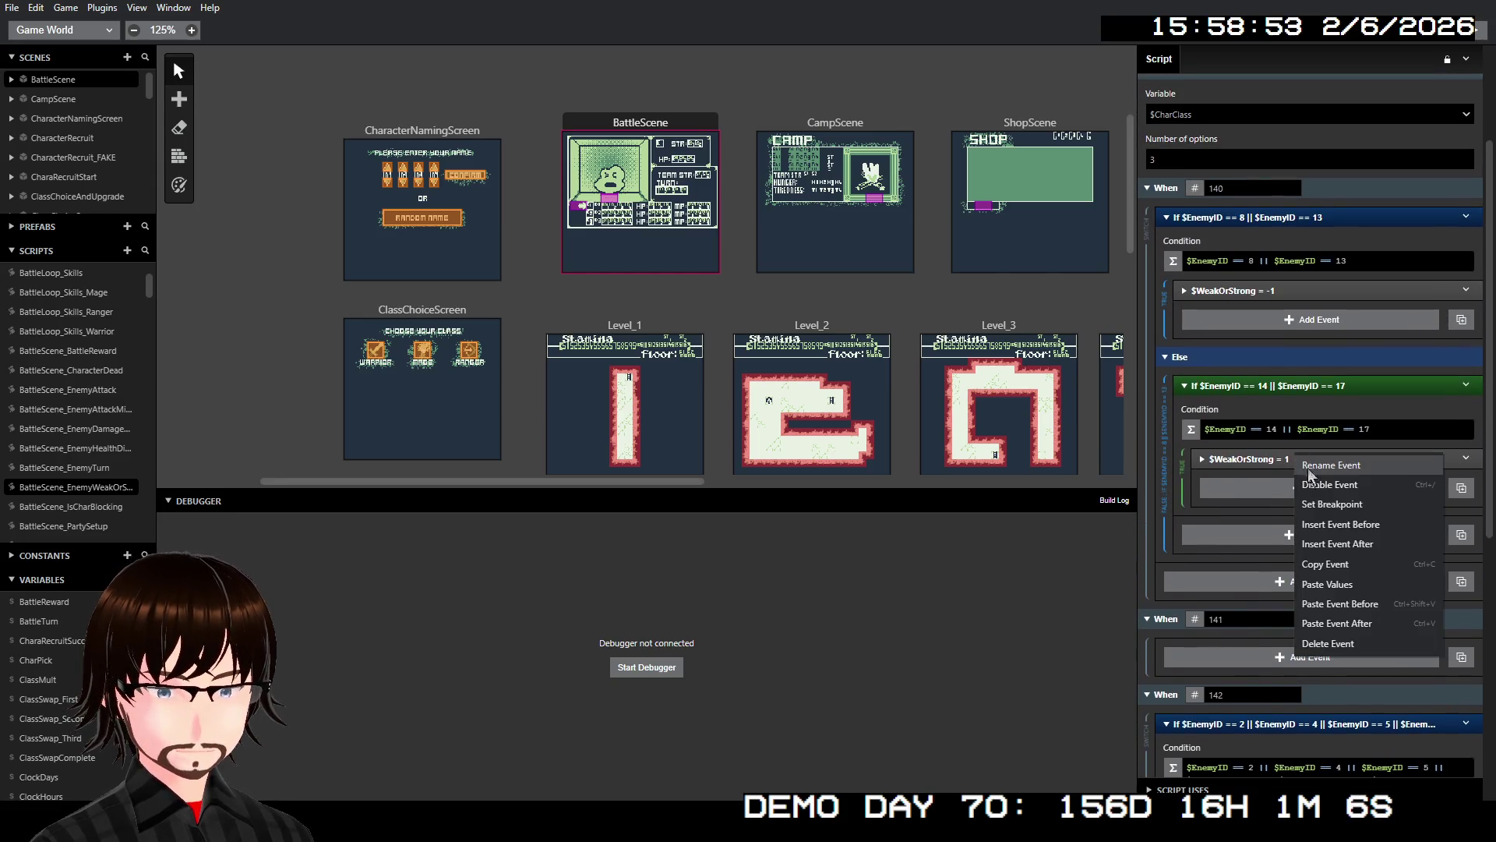
{"action": "left_click", "coordinate": [1370, 621]}
{"action": "right_click", "coordinate": [1342, 383]}
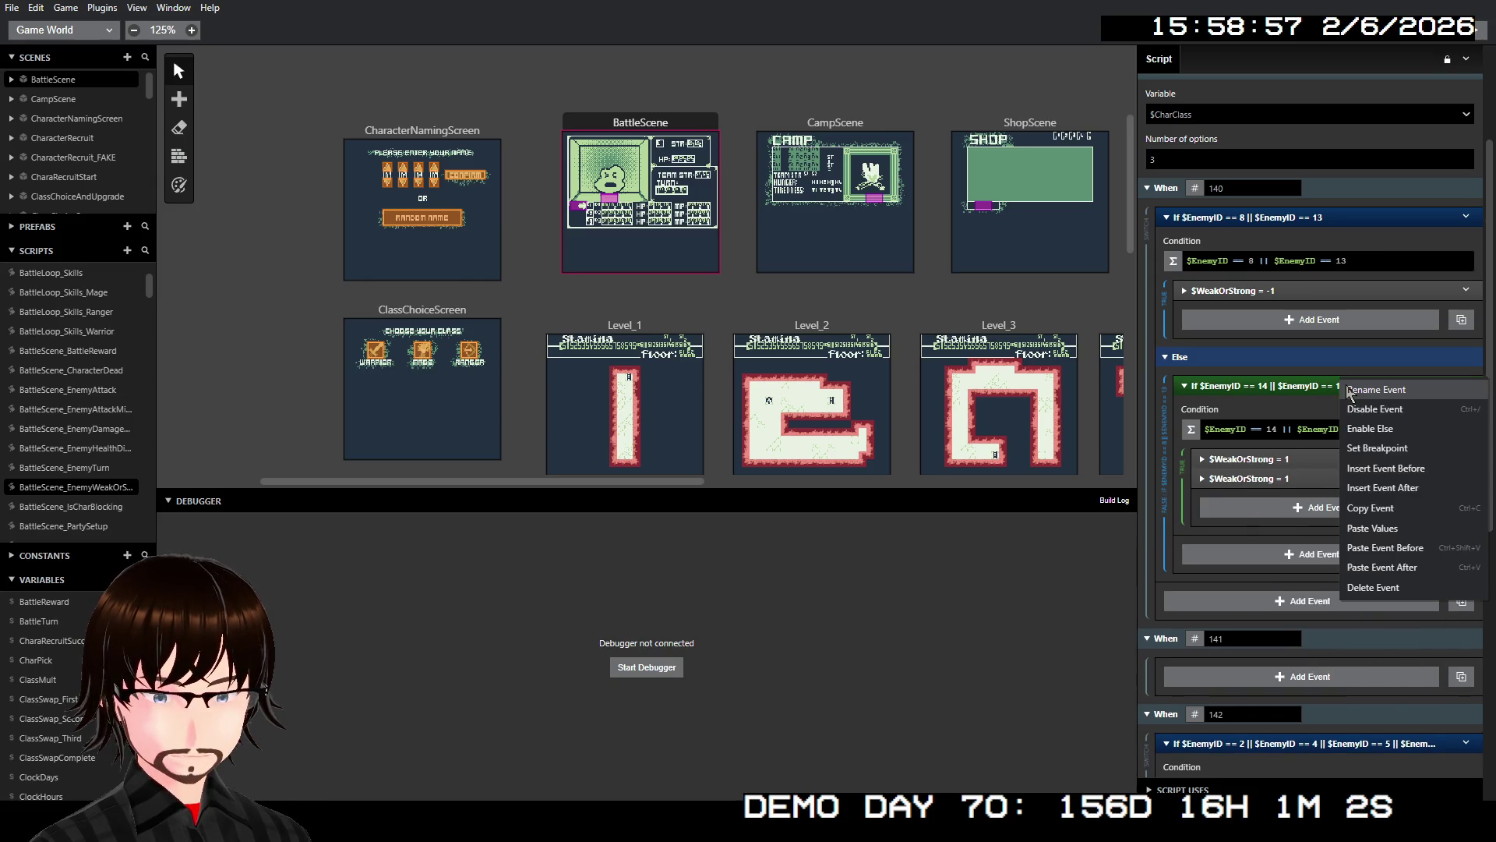
{"action": "left_click", "coordinate": [1371, 427]}
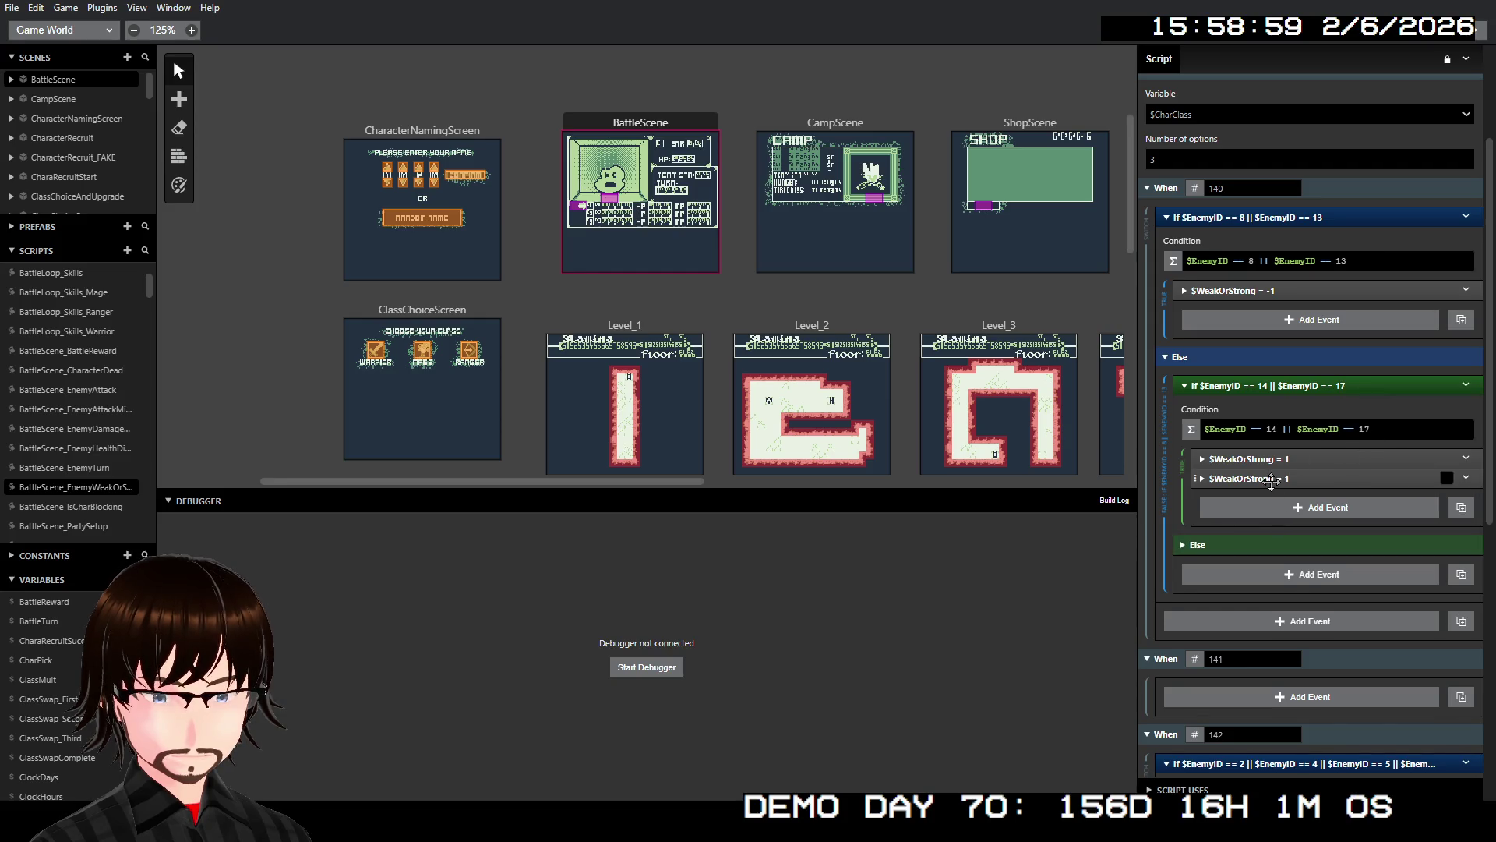
{"action": "left_click_drag", "start_coordinate": [1270, 477], "coordinate": [1325, 385]}
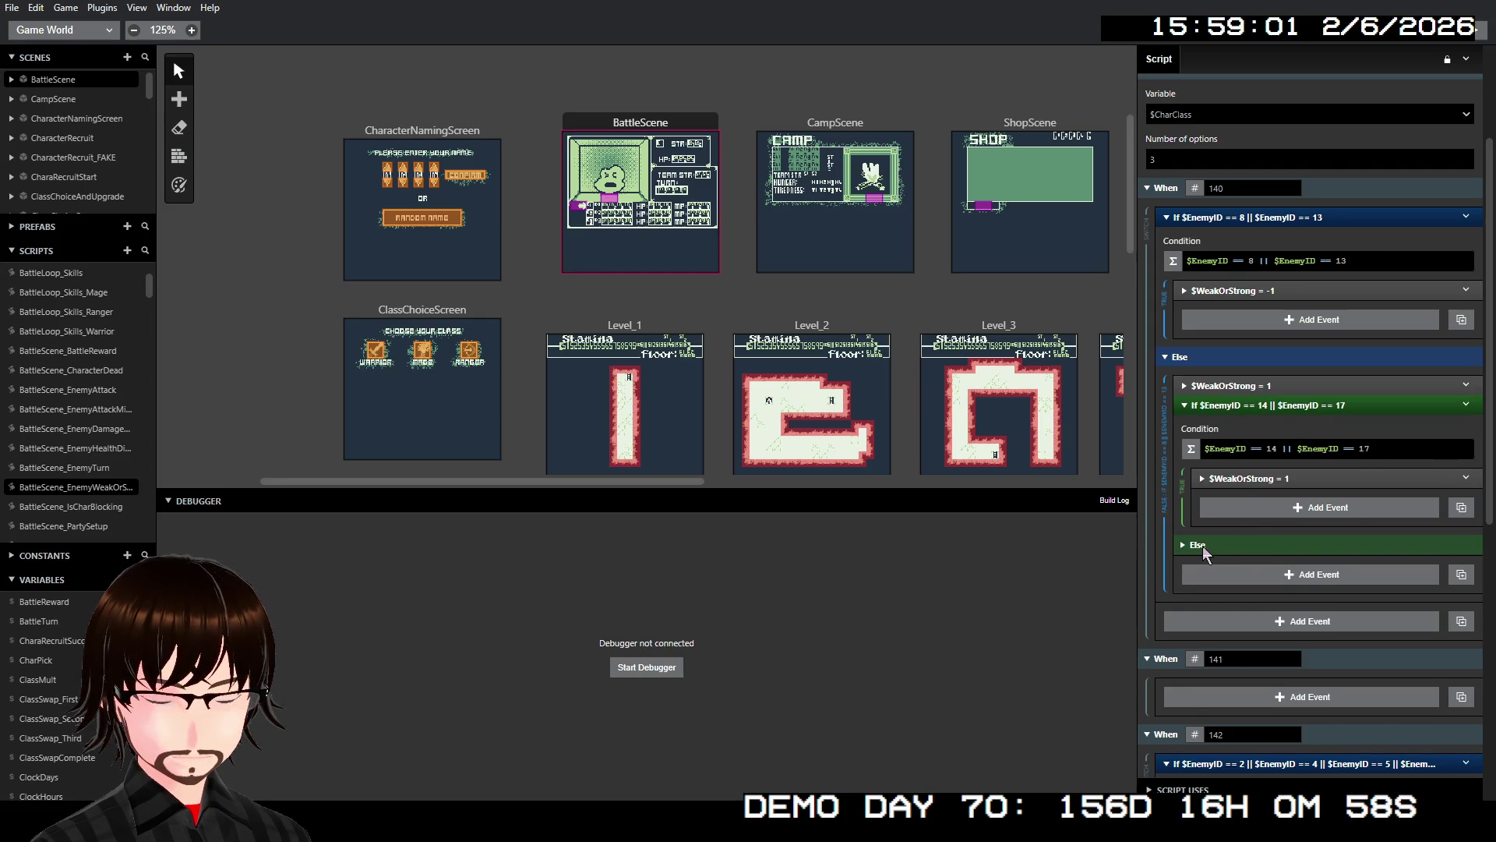
{"action": "left_click", "coordinate": [1208, 545]}
{"action": "left_click_drag", "start_coordinate": [1278, 385], "coordinate": [1279, 575]}
{"action": "left_click", "coordinate": [1279, 555]}
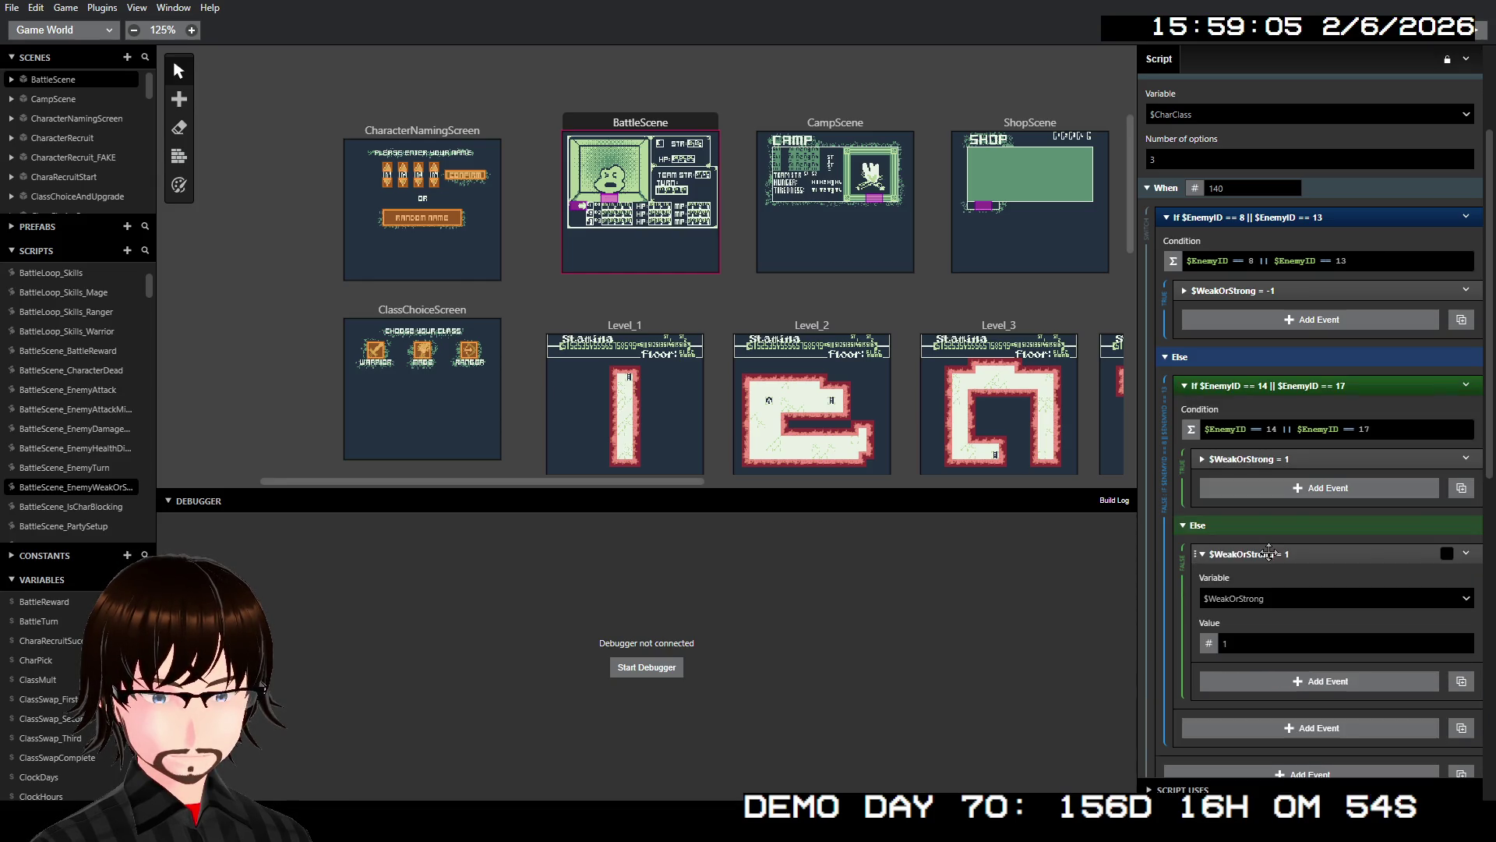
{"action": "left_click", "coordinate": [1266, 644]}
{"action": "type", "text": "0"}
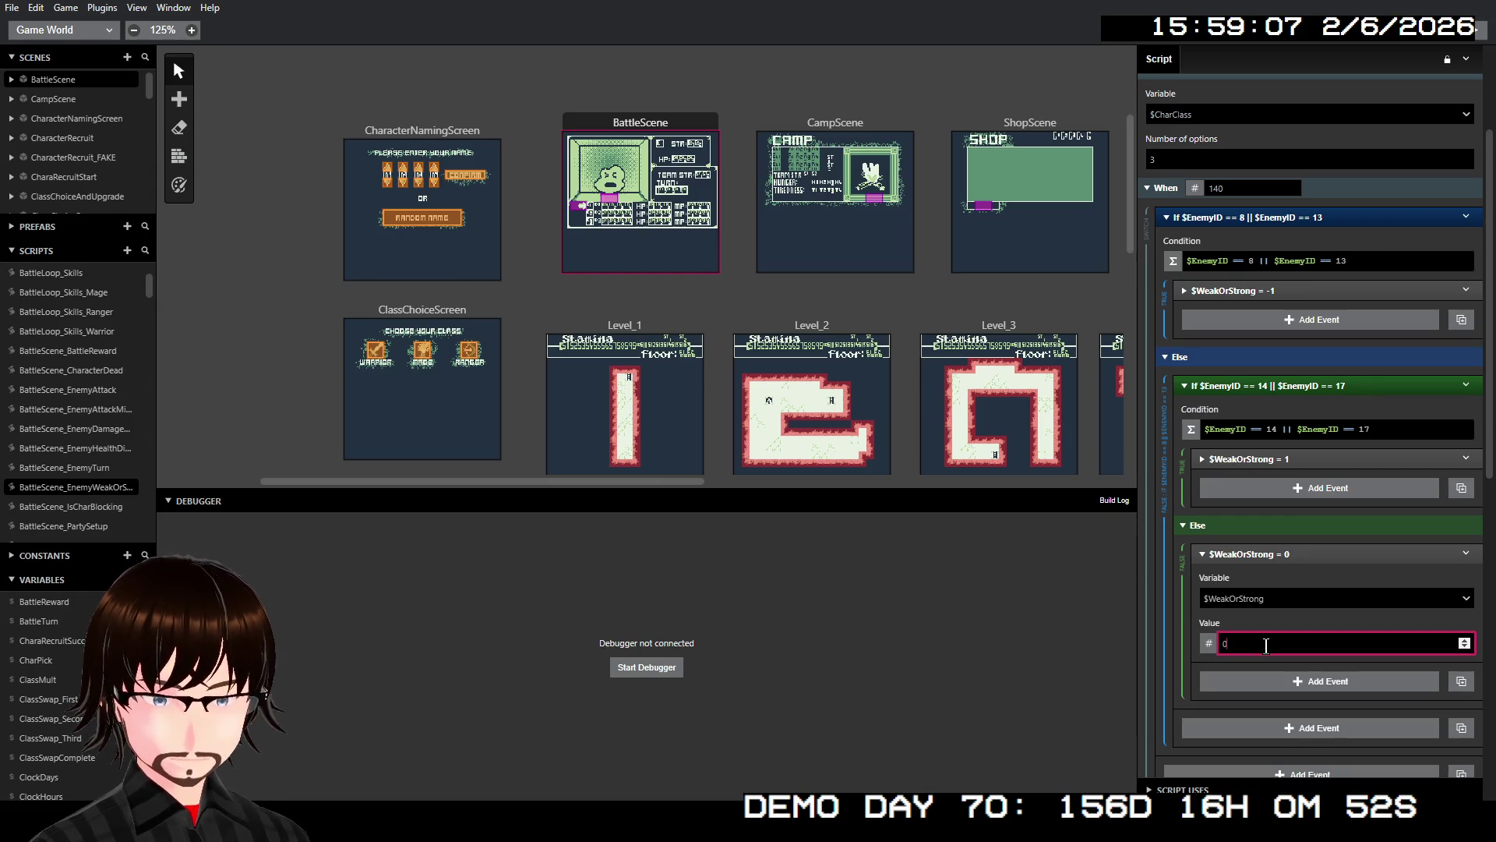
{"action": "left_click", "coordinate": [1269, 554]}
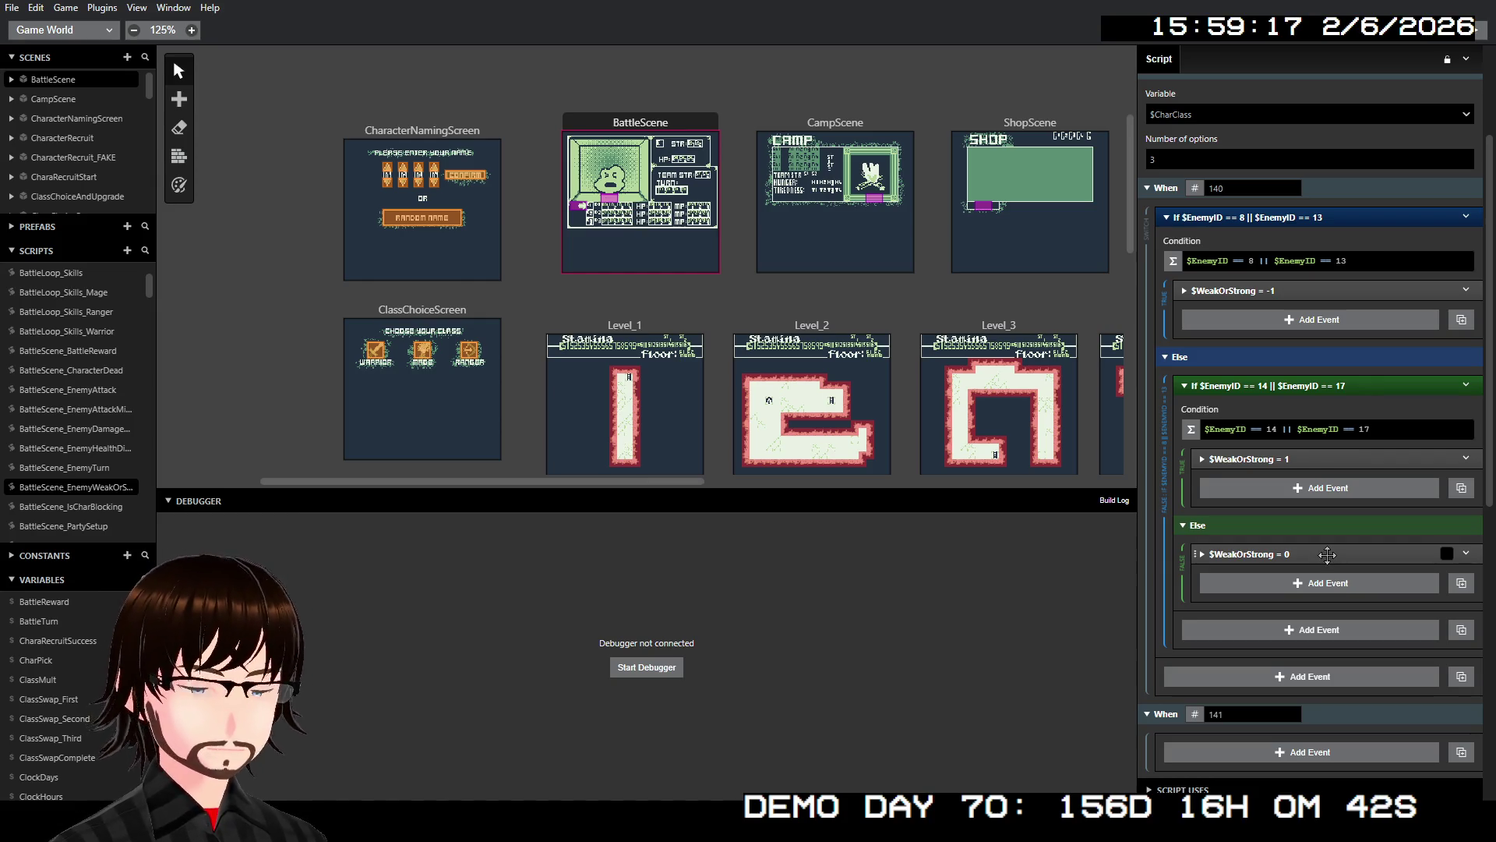
- Paste a $WeakOrStrong = 0 event into When 141, then return to BattleLoop_BaseAttack
{"action": "scroll", "coordinate": [1287, 515], "scroll_direction": "down", "scroll_amount": 4}
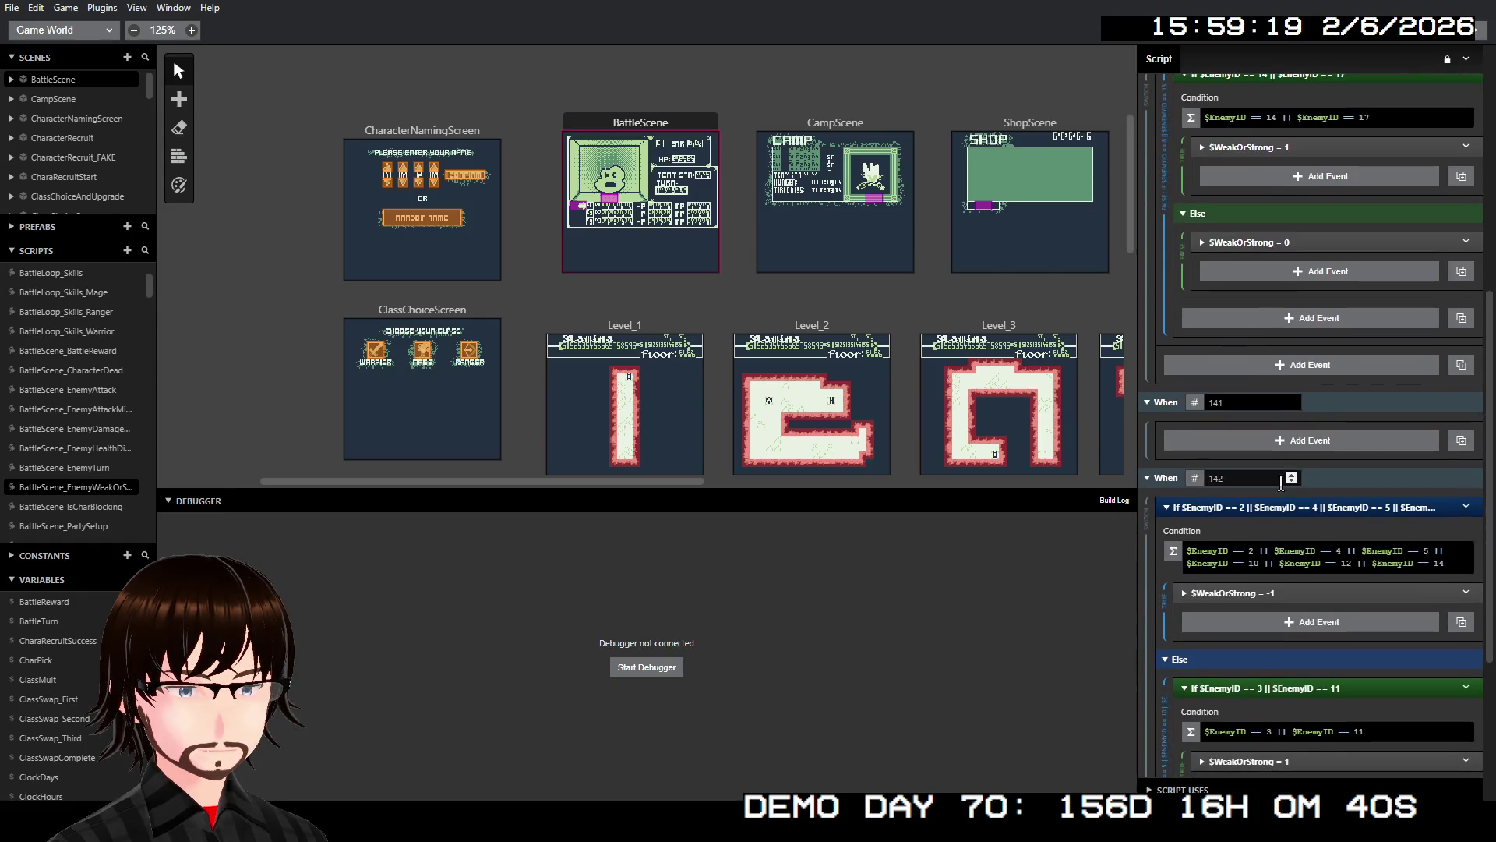
{"action": "right_click", "coordinate": [1282, 240]}
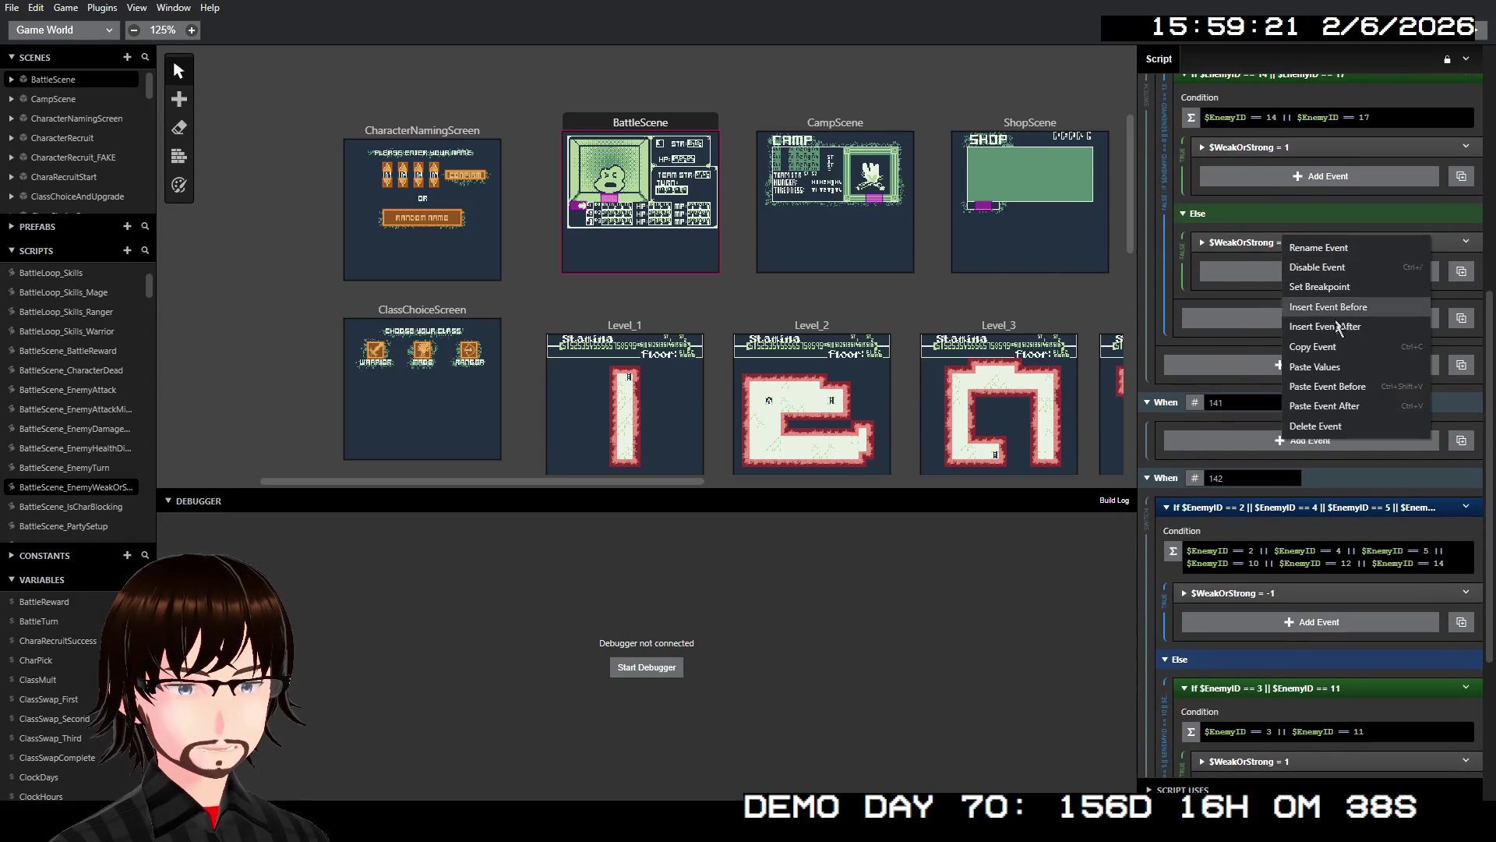
{"action": "left_click", "coordinate": [1351, 407]}
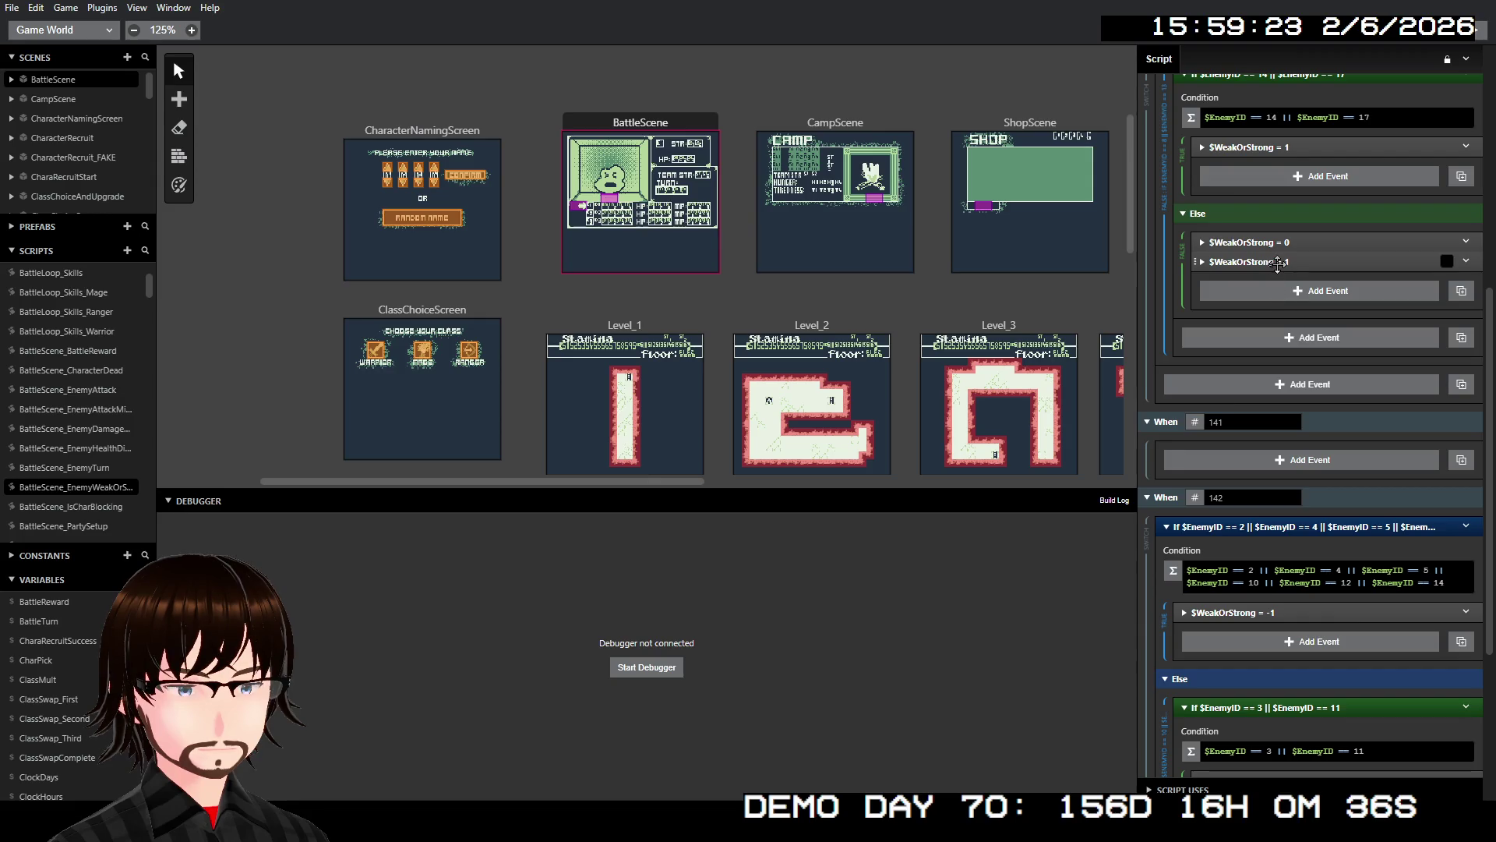
{"action": "left_click_drag", "start_coordinate": [1278, 265], "coordinate": [1280, 434]}
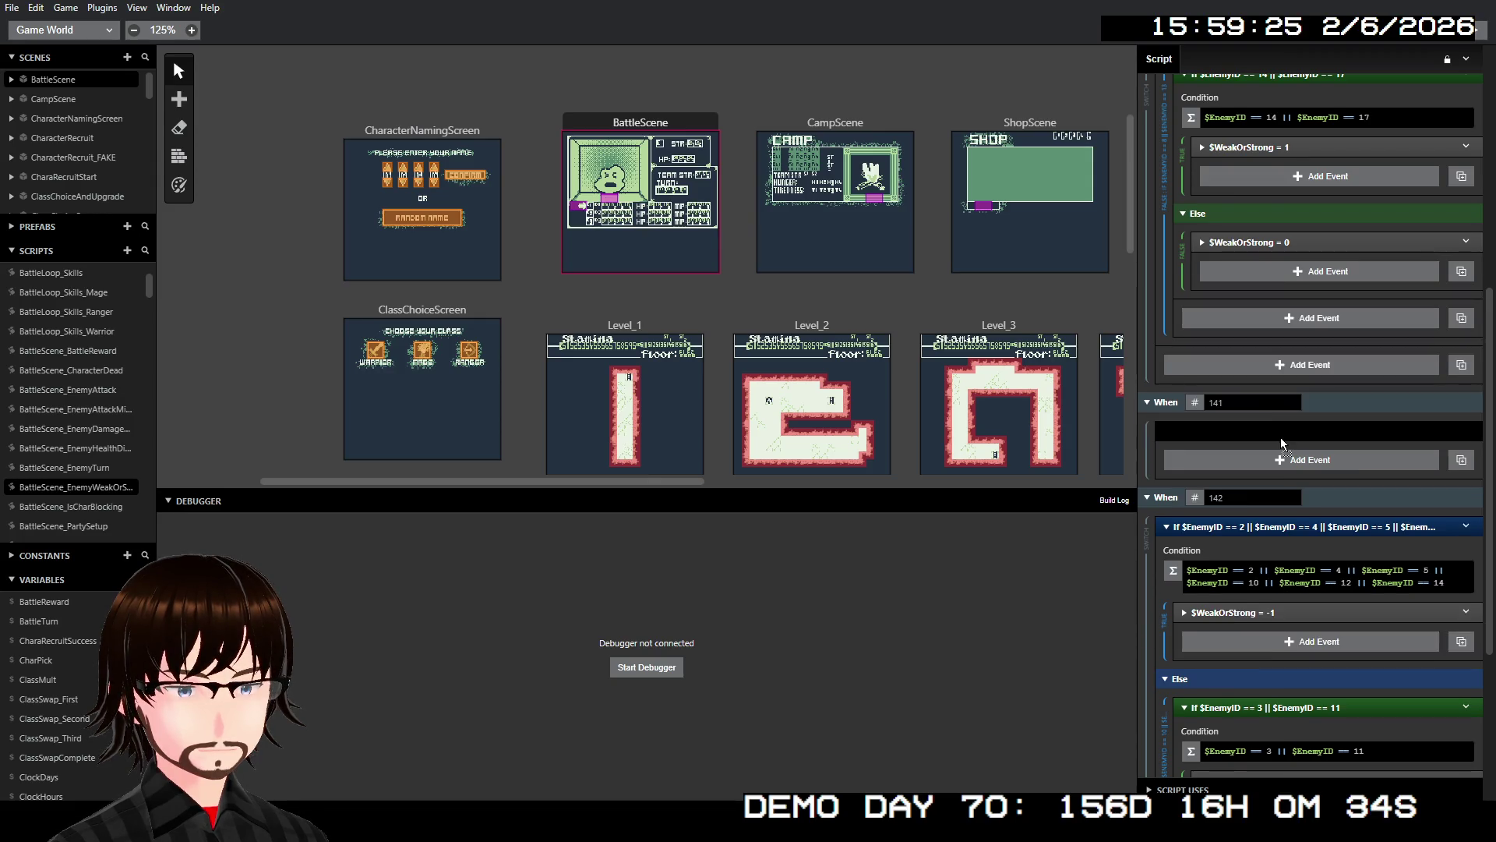
{"action": "left_click", "coordinate": [1260, 431]}
{"action": "left_click", "coordinate": [1223, 518]}
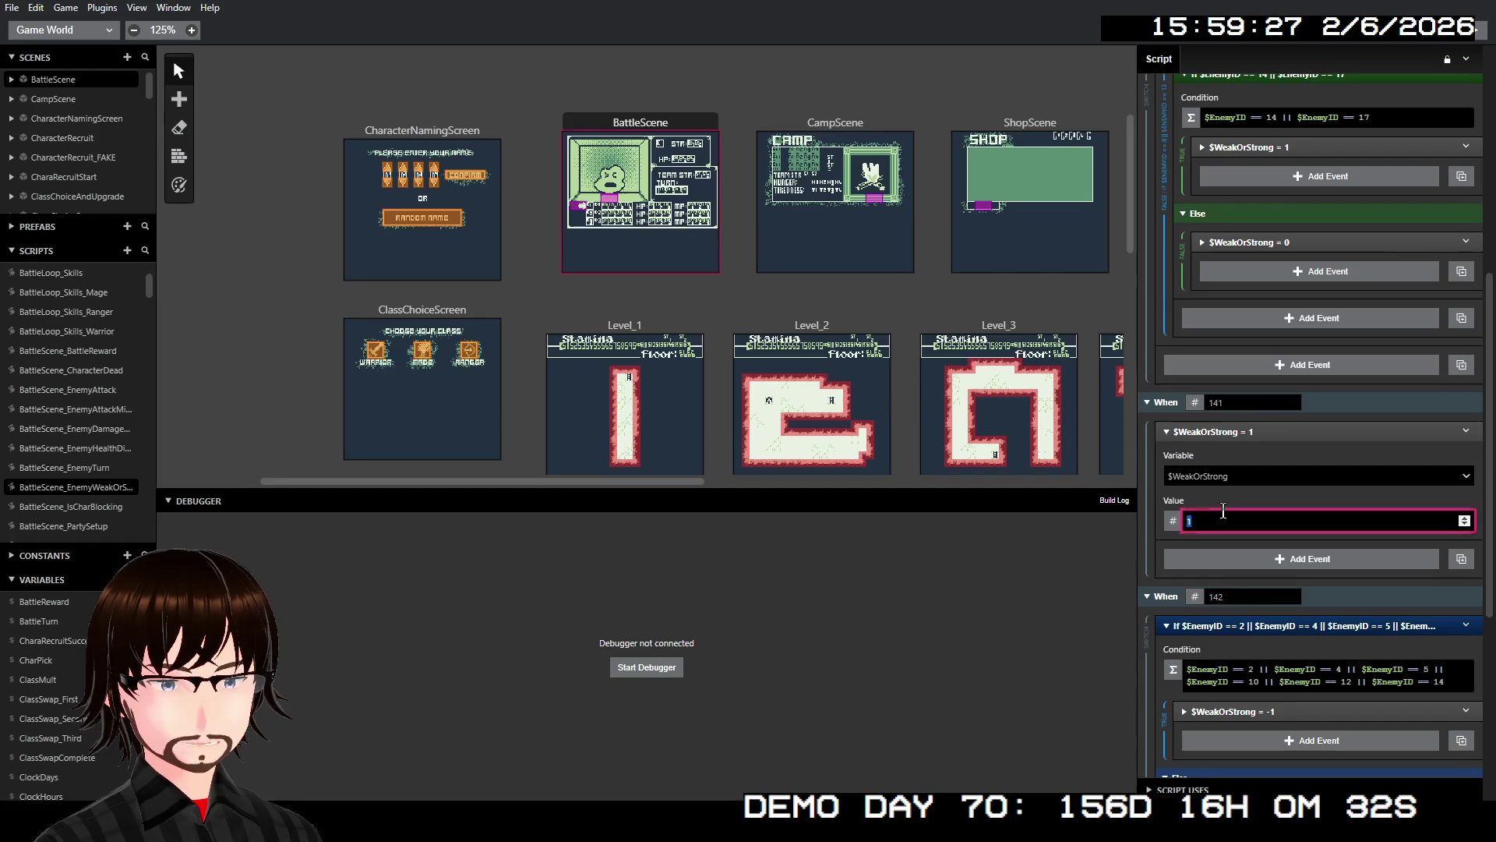
{"action": "type", "text": "0"}
{"action": "left_click", "coordinate": [1219, 432]}
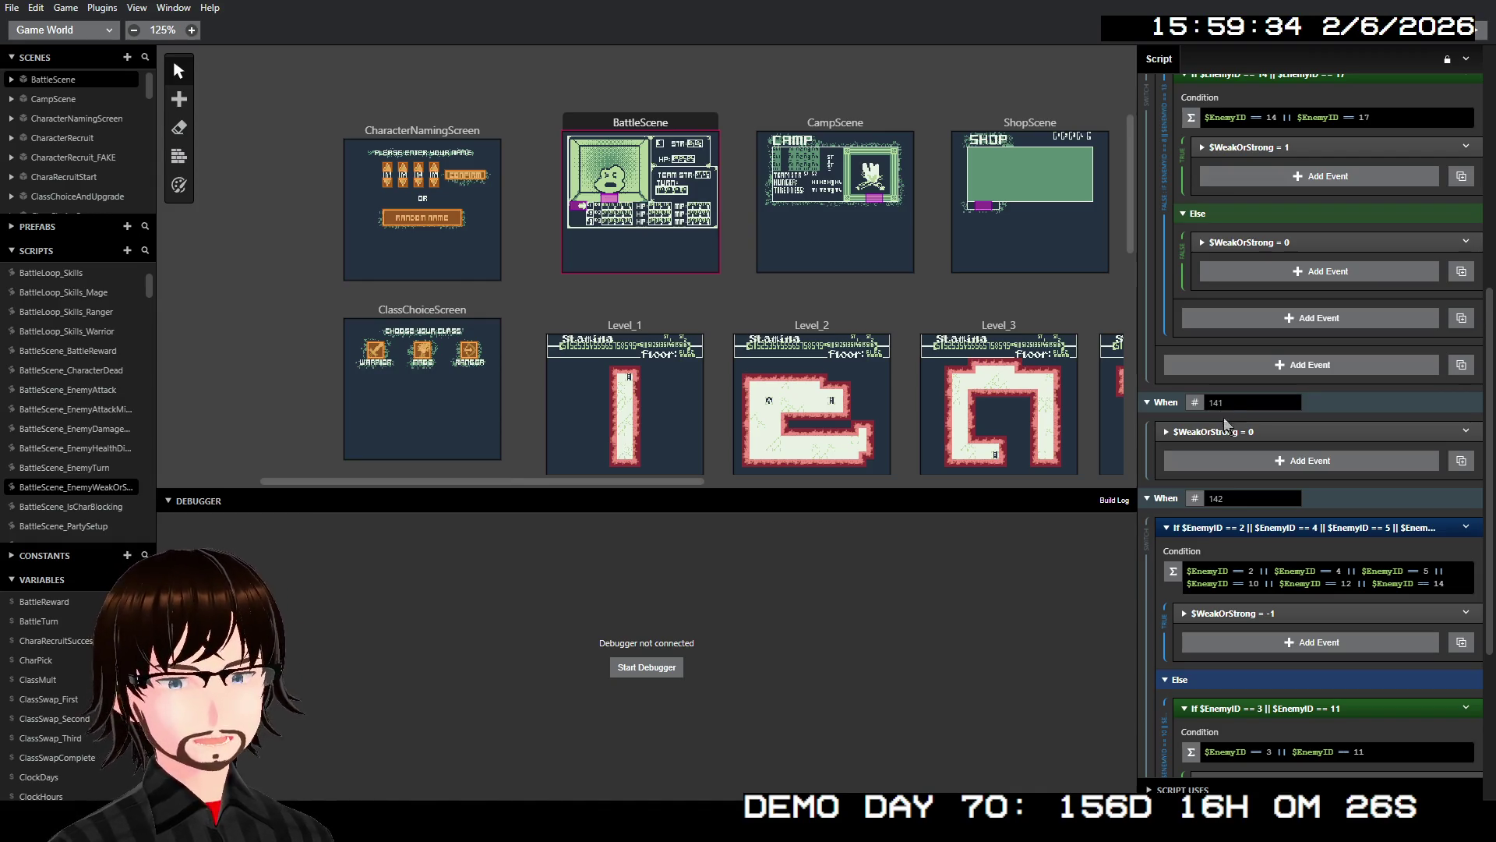
{"action": "scroll", "coordinate": [57, 358], "scroll_direction": "up", "scroll_amount": 2}
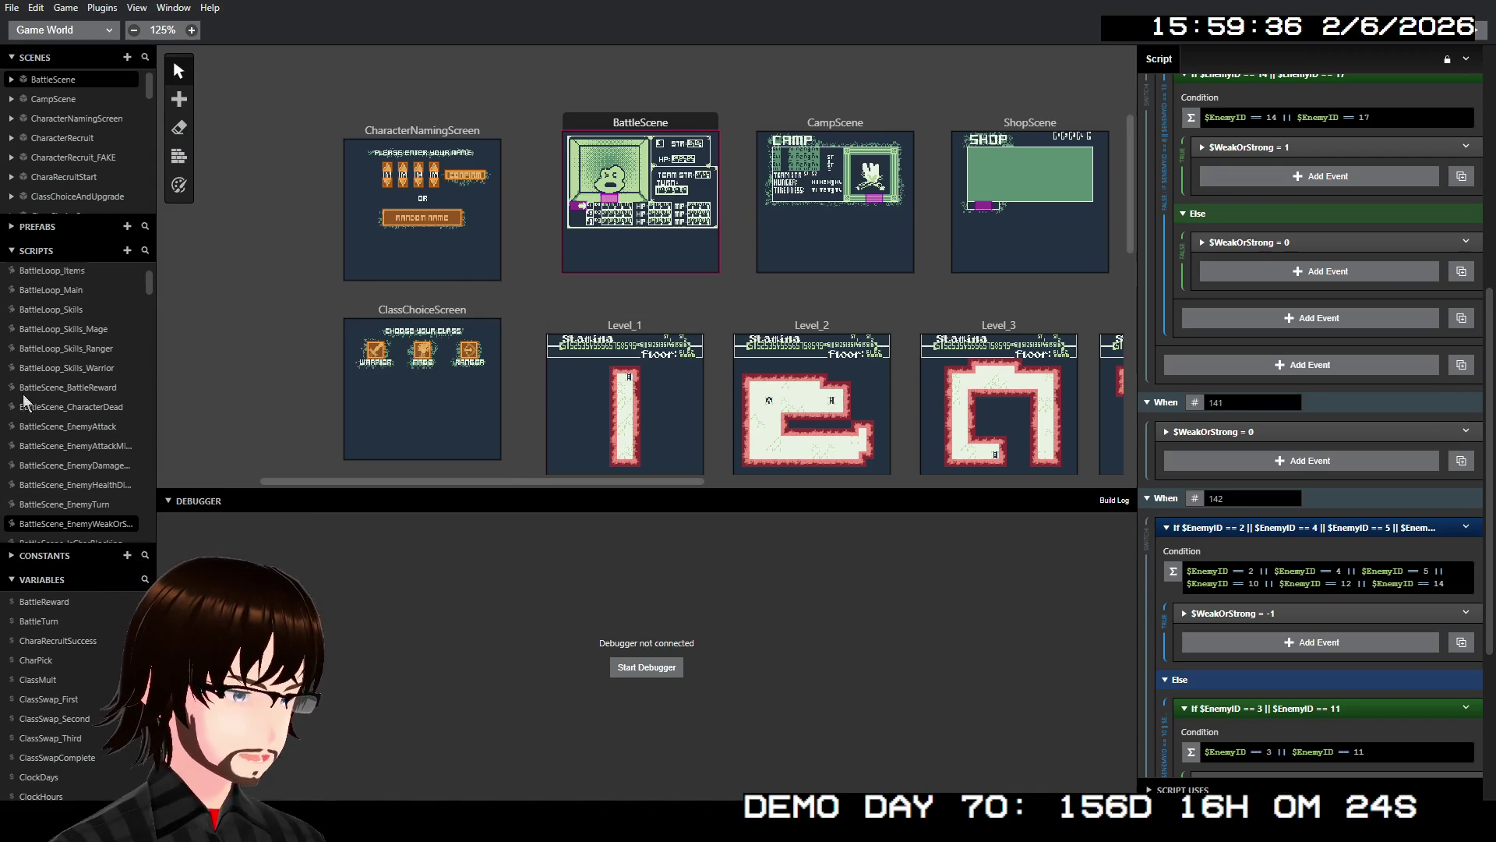
{"action": "left_click", "coordinate": [89, 292]}
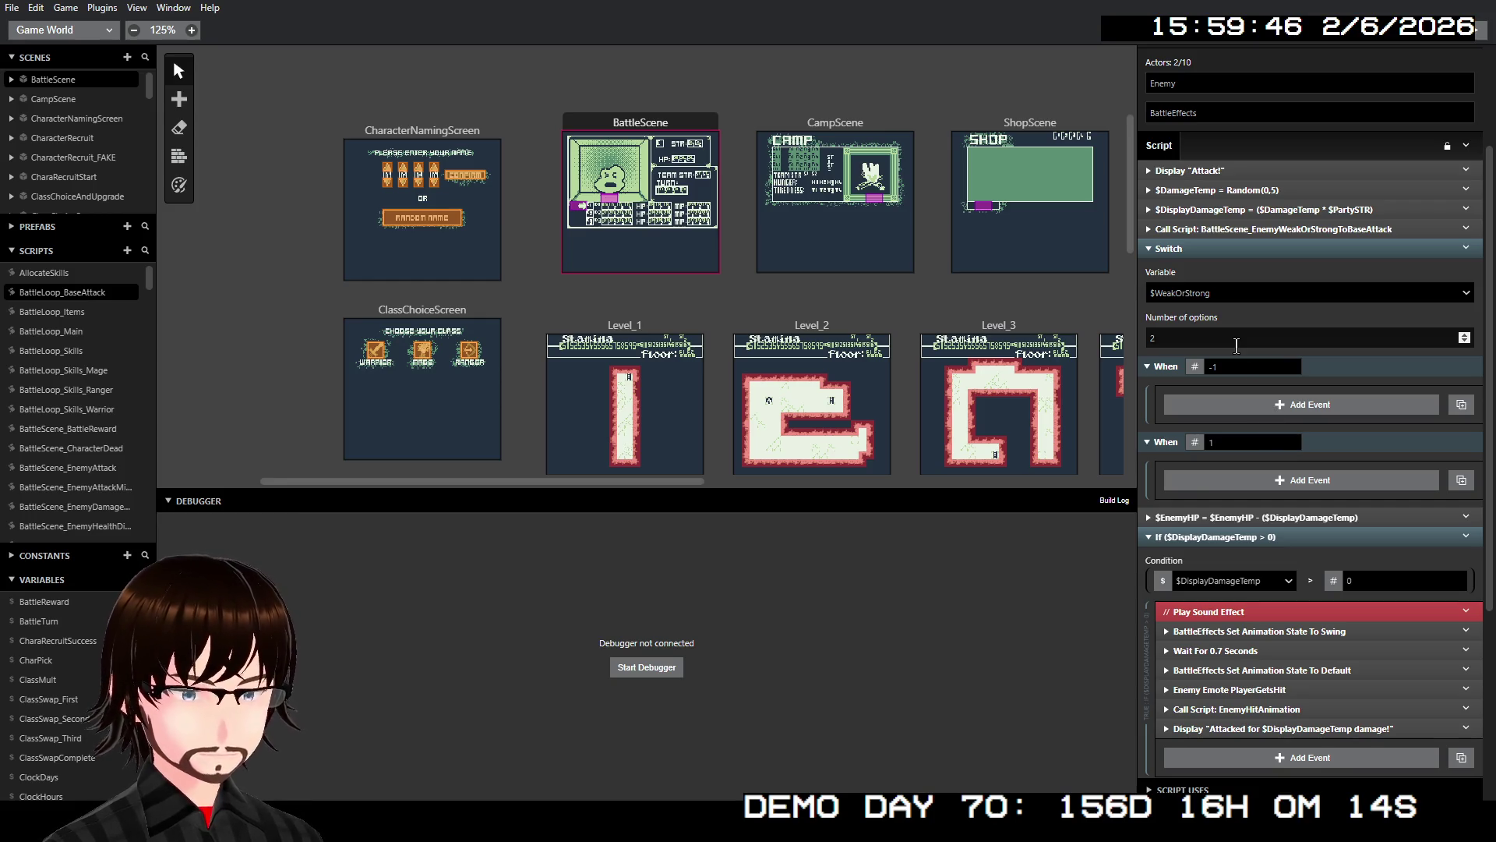
- Add a Math Functions event in When -1 multiplying $DisplayDamageTemp by 2
{"action": "left_click", "coordinate": [1251, 413]}
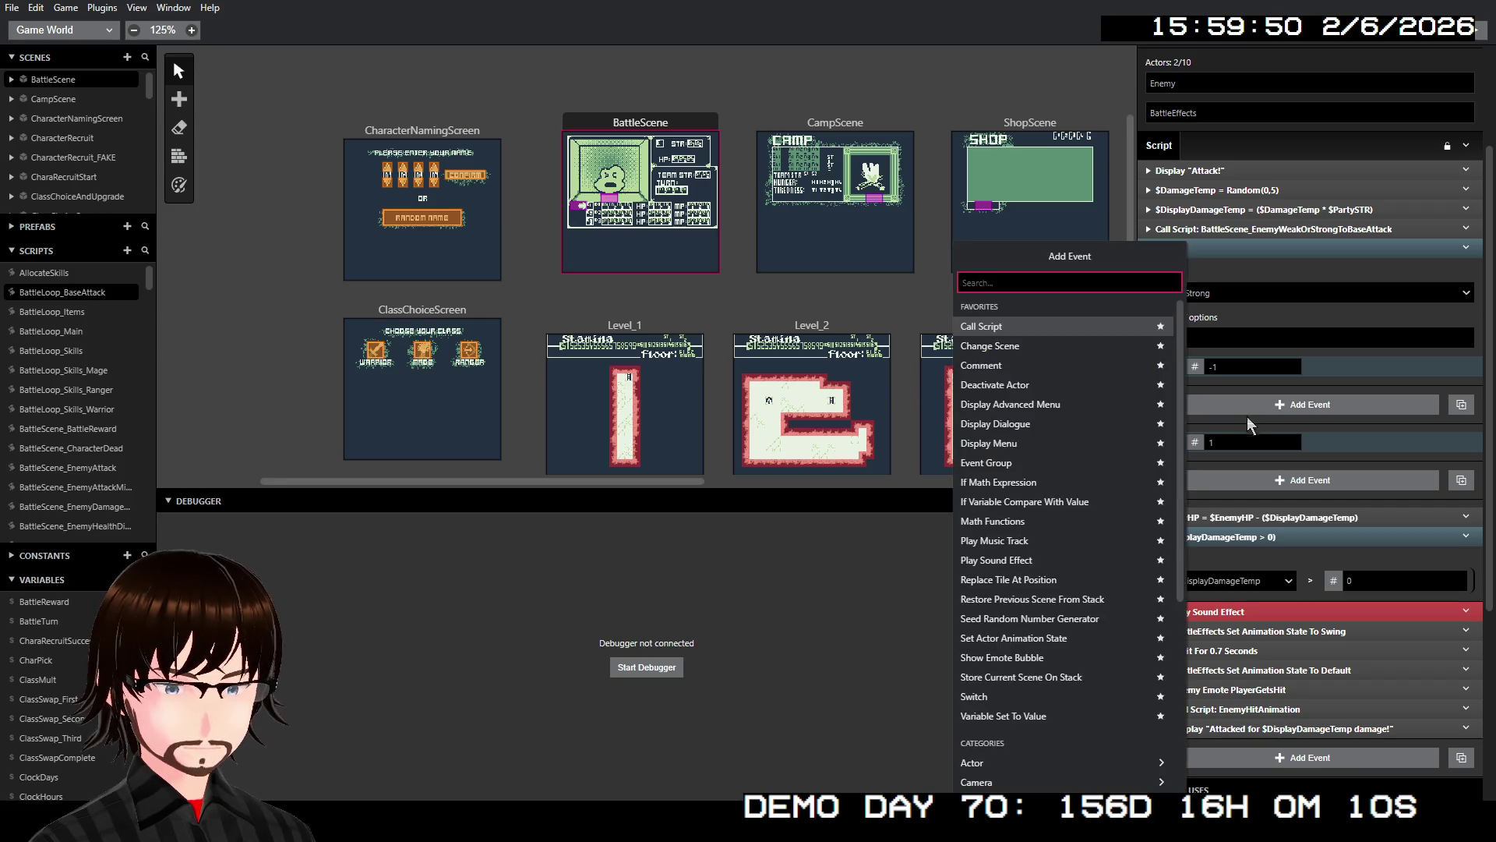
{"action": "type", "text": "math"}
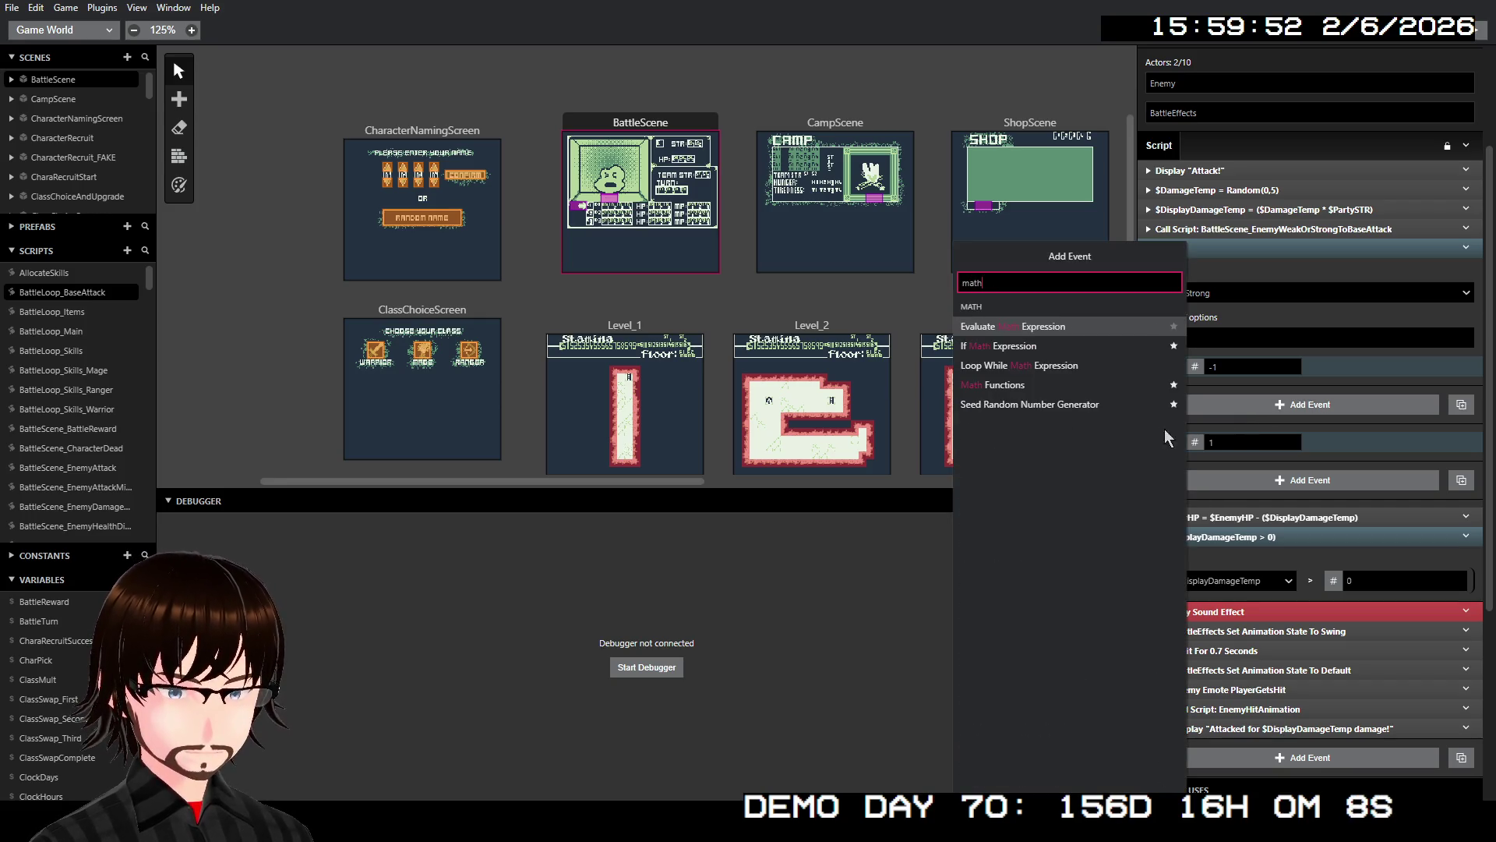
{"action": "left_click", "coordinate": [1035, 385]}
{"action": "left_click", "coordinate": [1260, 441]}
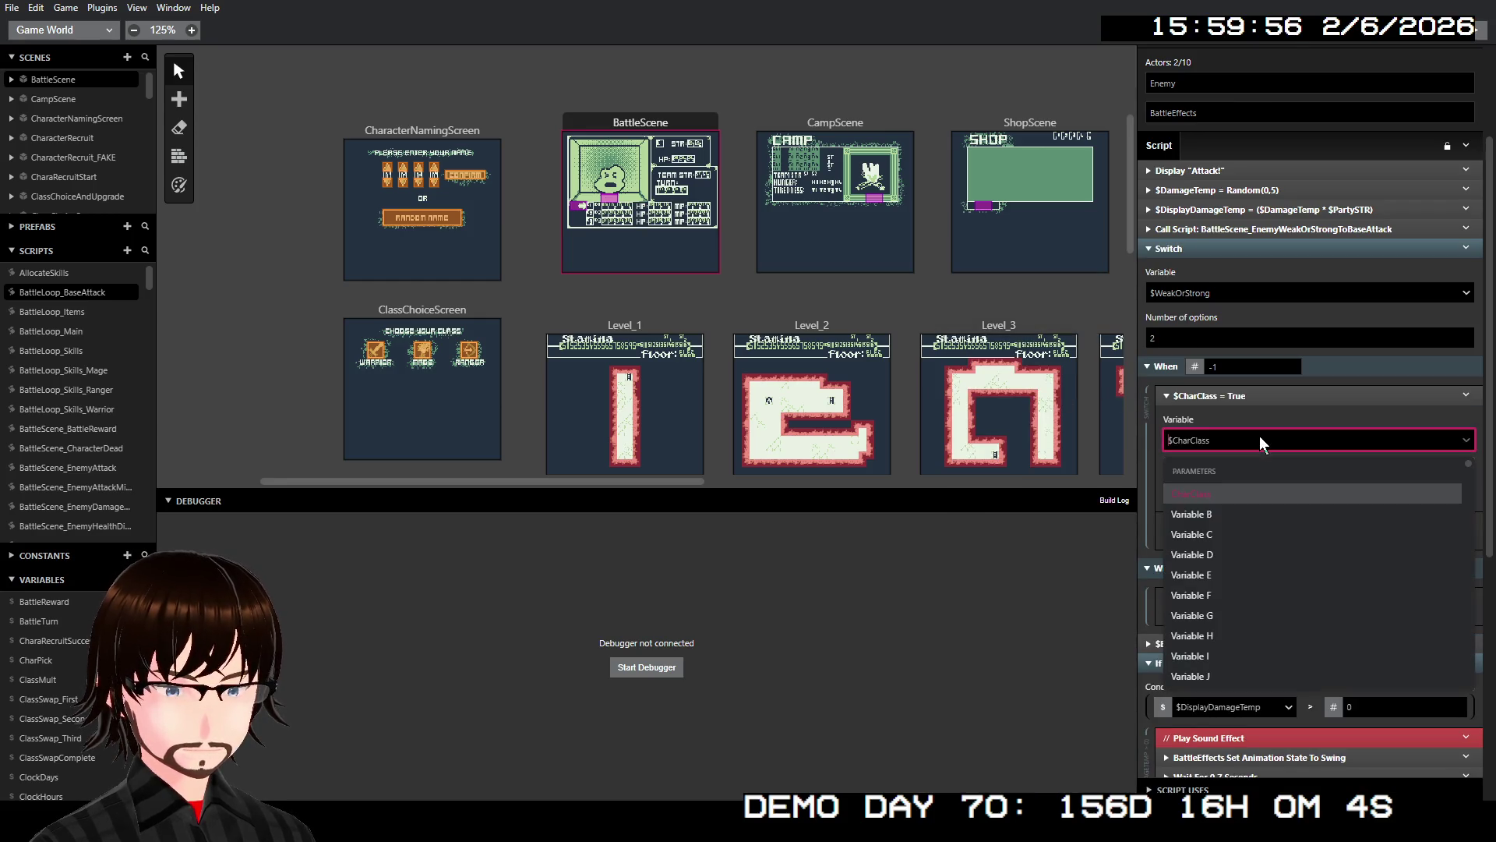
{"action": "type", "text": "displ"}
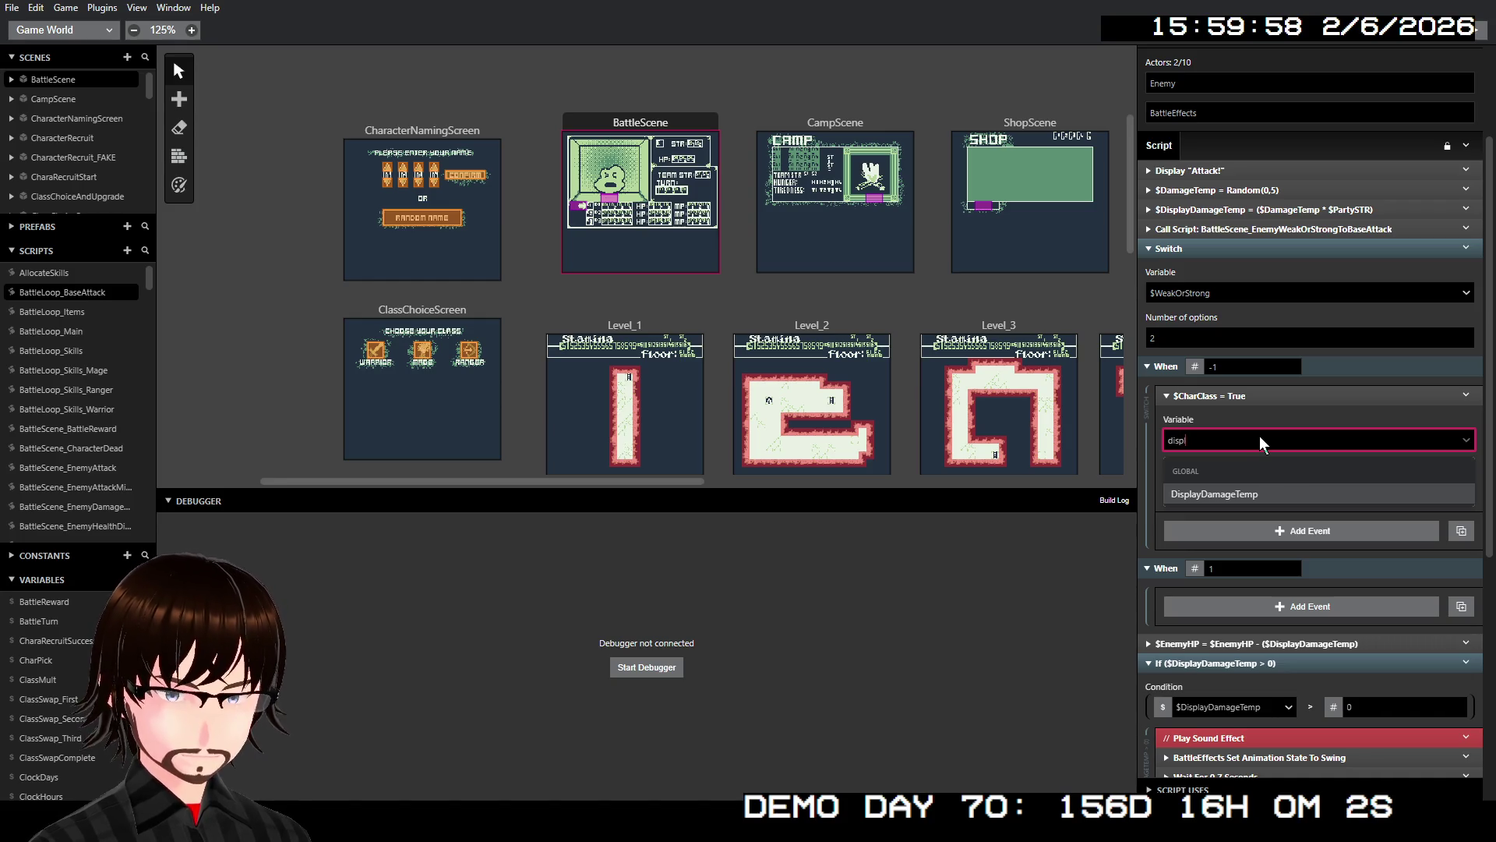
{"action": "left_click", "coordinate": [1260, 494]}
{"action": "left_click", "coordinate": [1245, 491]}
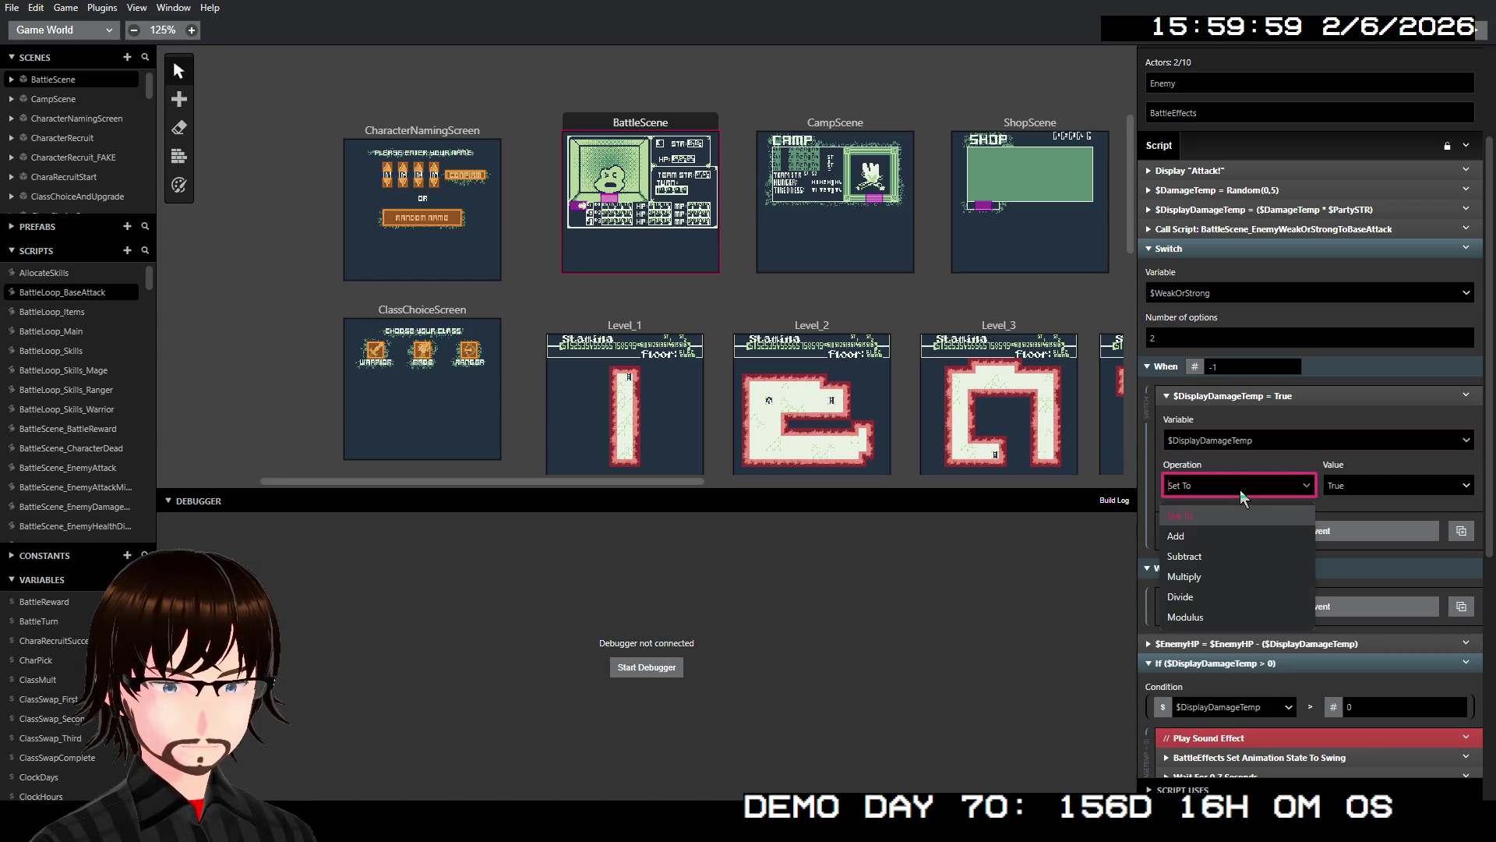
{"action": "left_click", "coordinate": [1224, 577]}
{"action": "left_click", "coordinate": [1385, 491]}
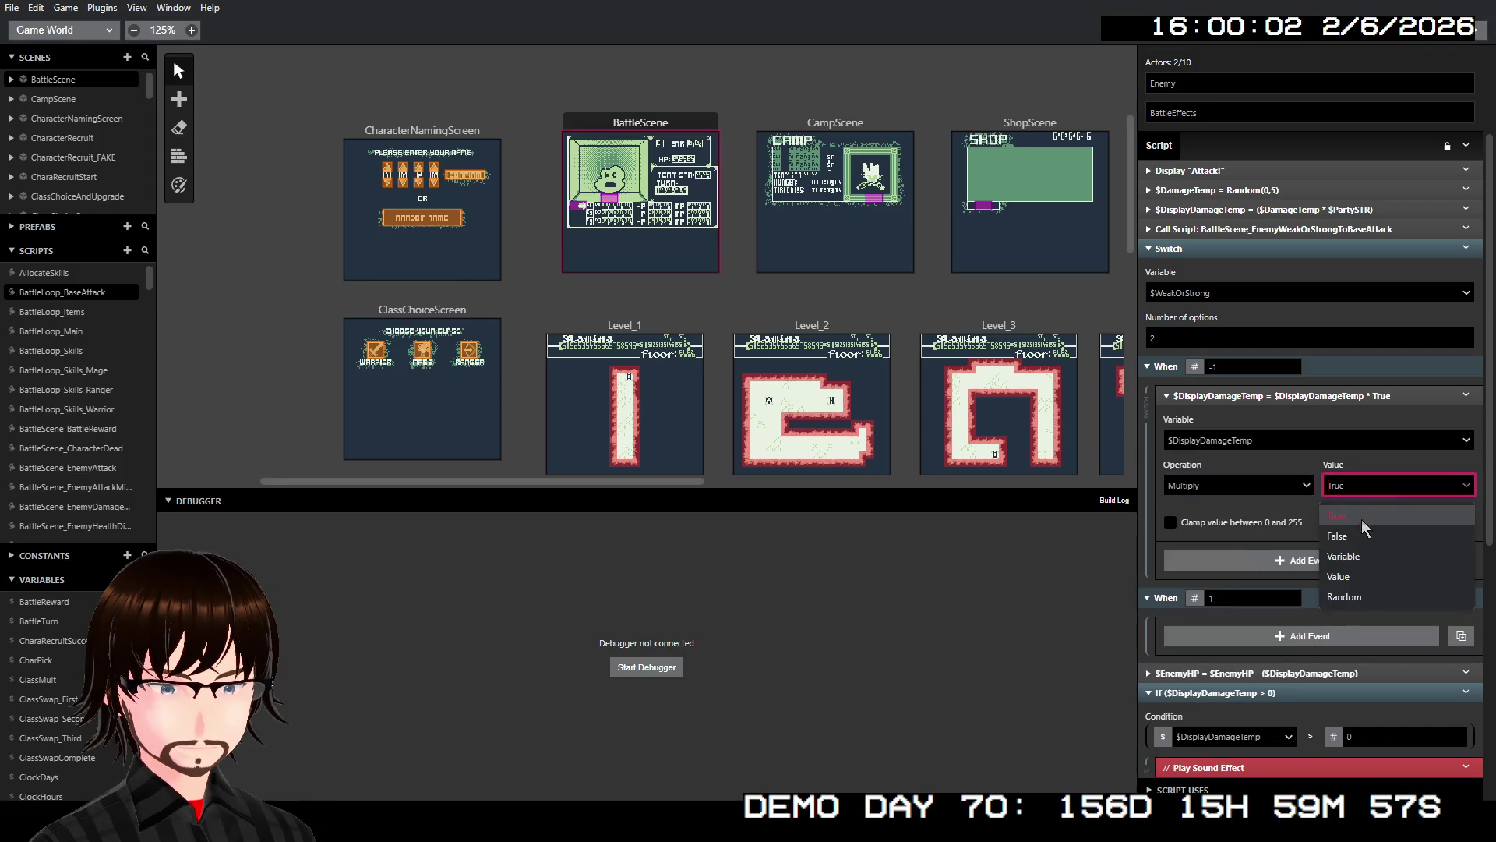
{"action": "left_click", "coordinate": [1338, 576]}
{"action": "left_click", "coordinate": [1335, 516]}
{"action": "type", "text": "2"}
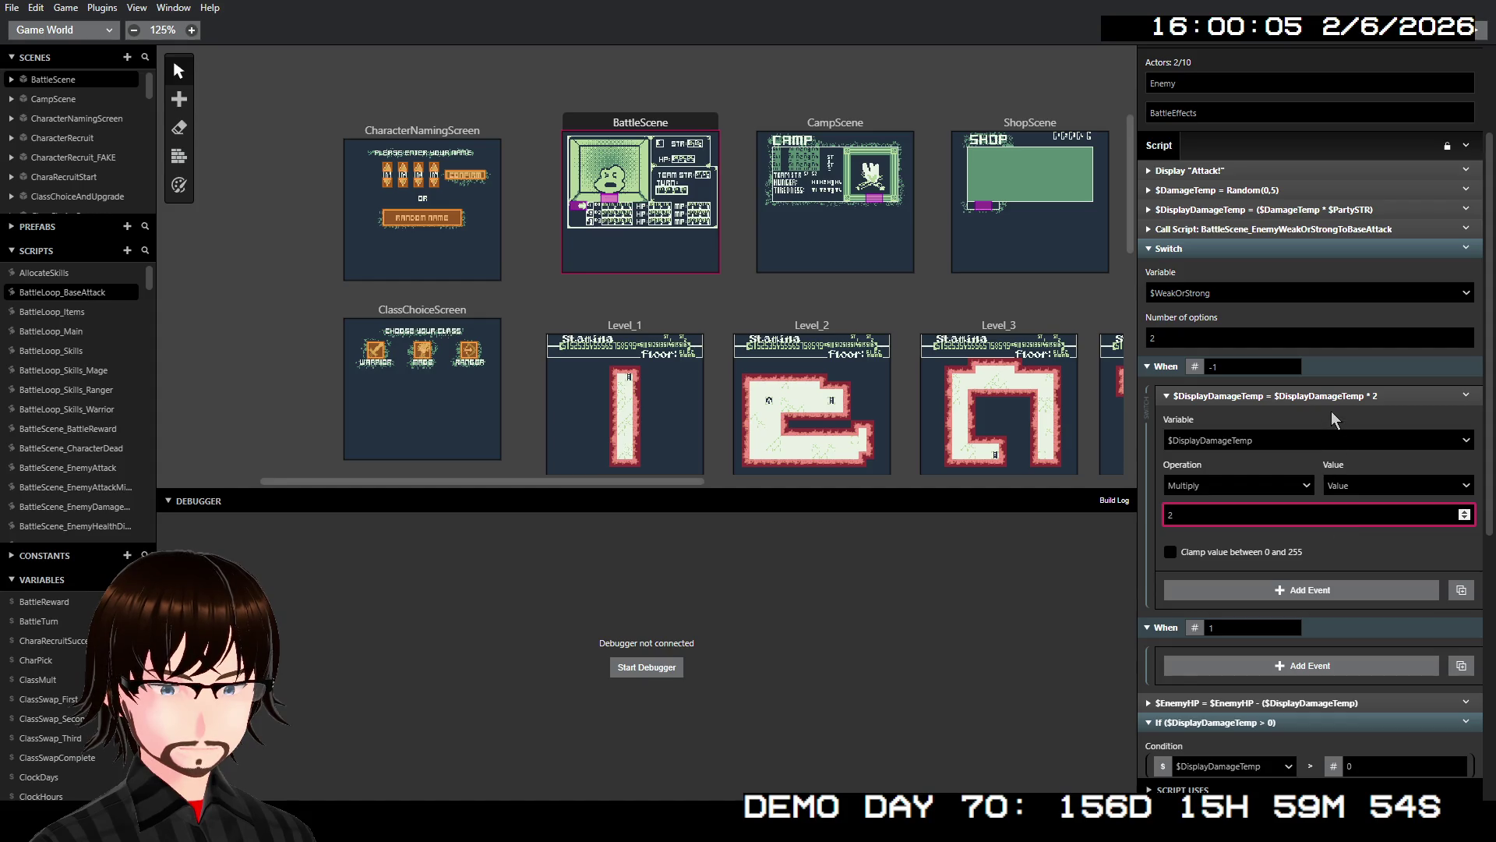
{"action": "left_click", "coordinate": [1466, 395]}
{"action": "left_click", "coordinate": [1364, 510]}
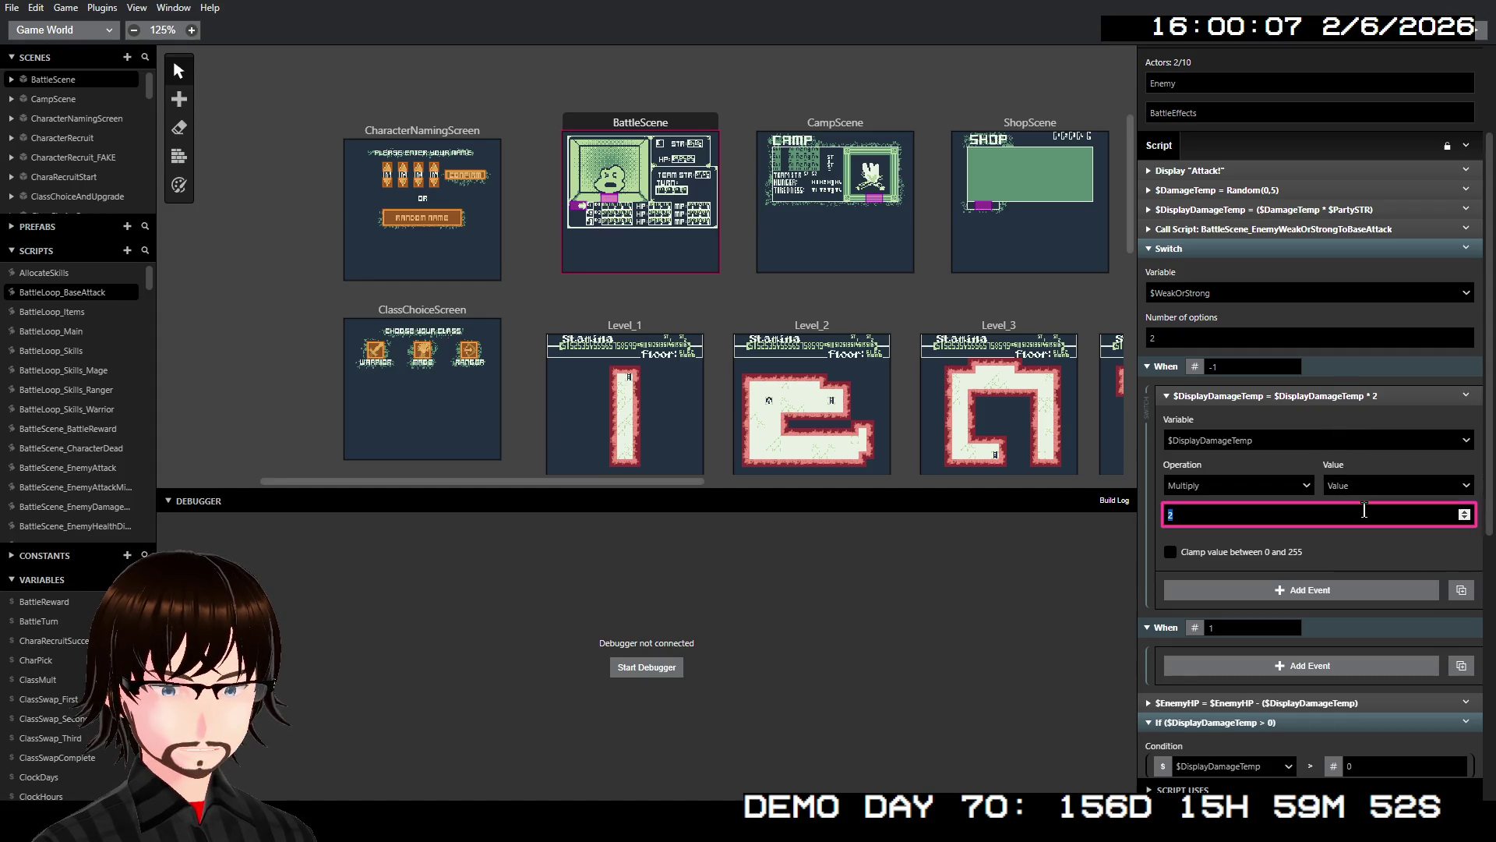
{"action": "left_click", "coordinate": [1336, 398]}
- Duplicate the multiply event into When 1 and change its operation to Divide
{"action": "right_click", "coordinate": [1336, 397]}
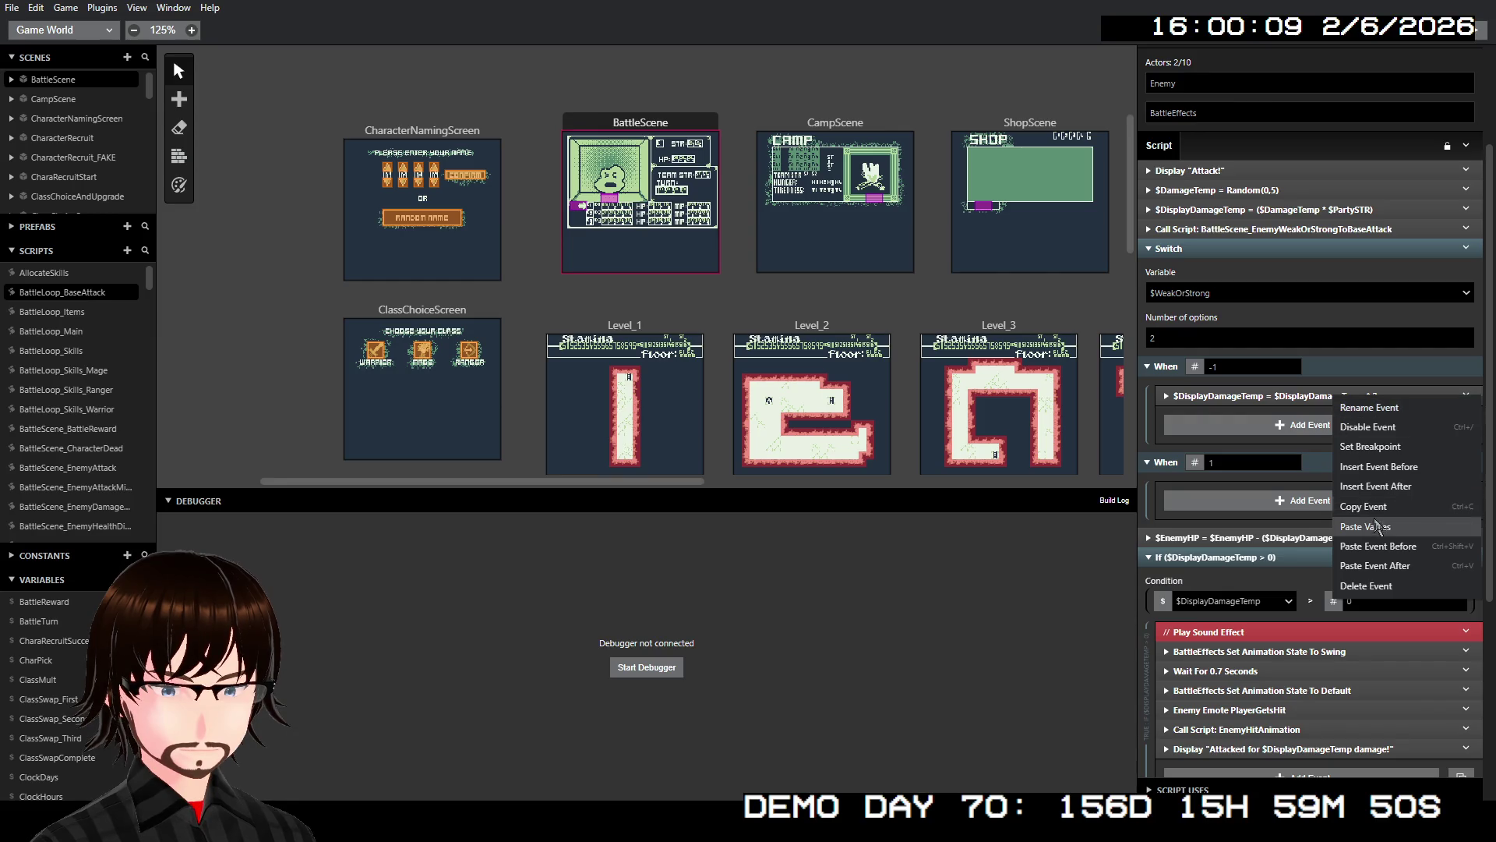
{"action": "left_click", "coordinate": [1376, 565]}
{"action": "mouse_move", "coordinate": [1294, 419]}
{"action": "left_mouse_down"}
{"action": "mouse_move", "coordinate": [1309, 514]}
{"action": "mouse_move", "coordinate": [1290, 493]}
{"action": "left_mouse_up"}
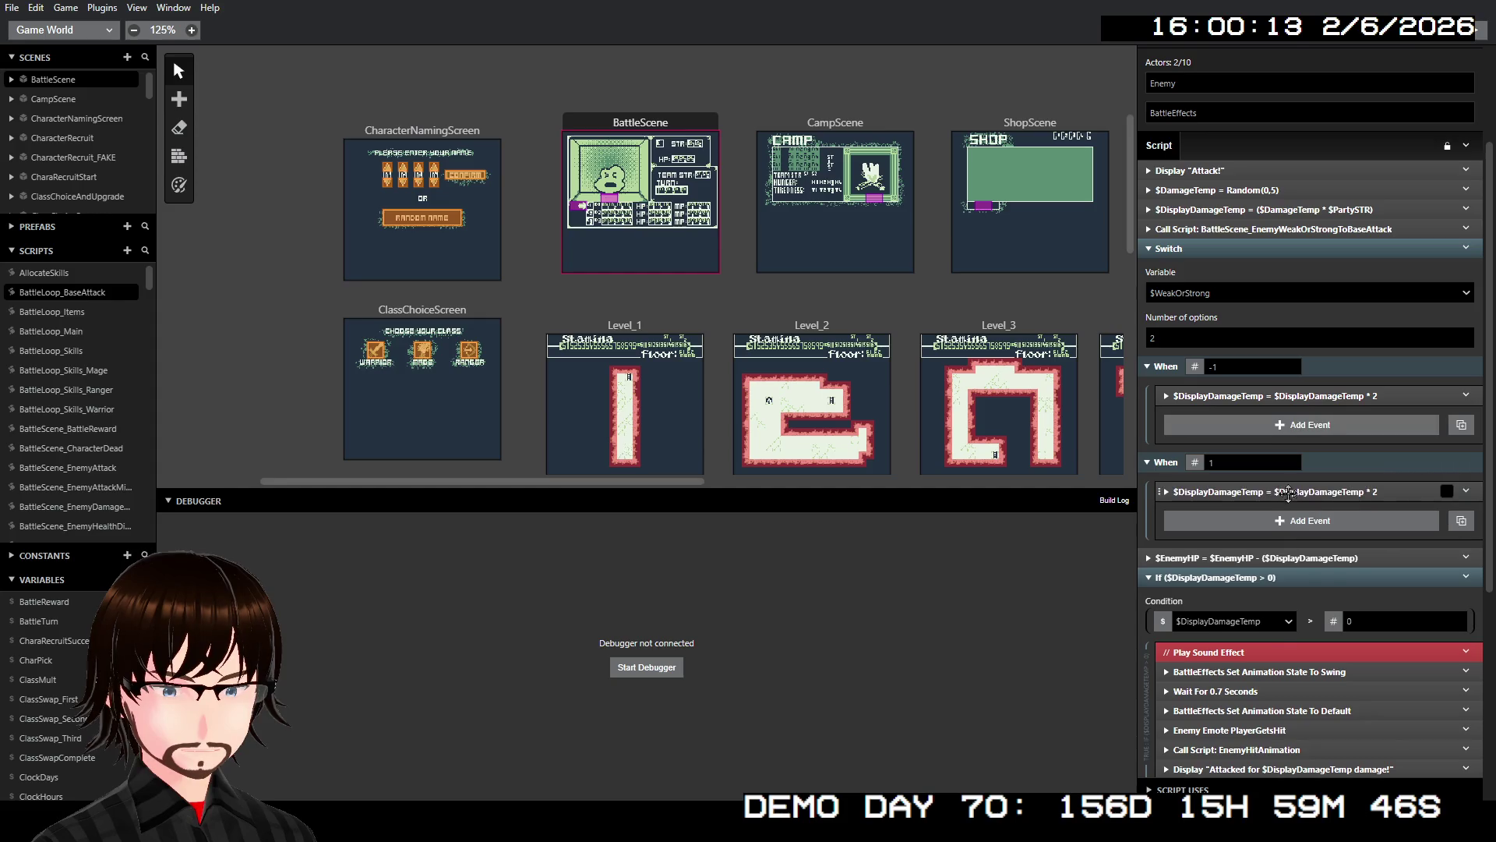
{"action": "left_click", "coordinate": [1294, 491]}
{"action": "left_click", "coordinate": [1250, 583]}
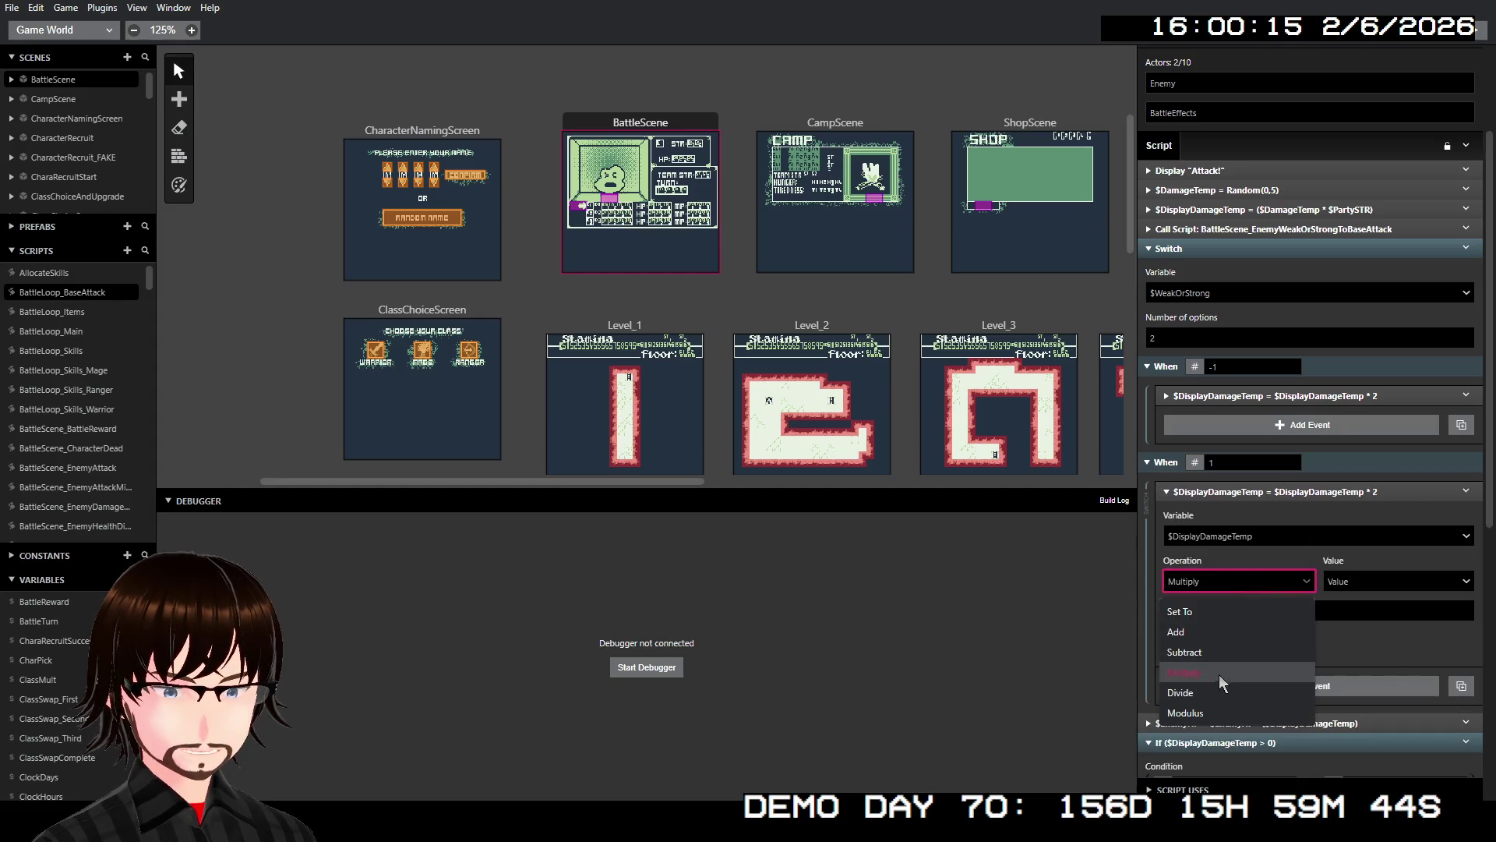
{"action": "left_click", "coordinate": [1212, 696]}
{"action": "left_click", "coordinate": [1295, 493]}
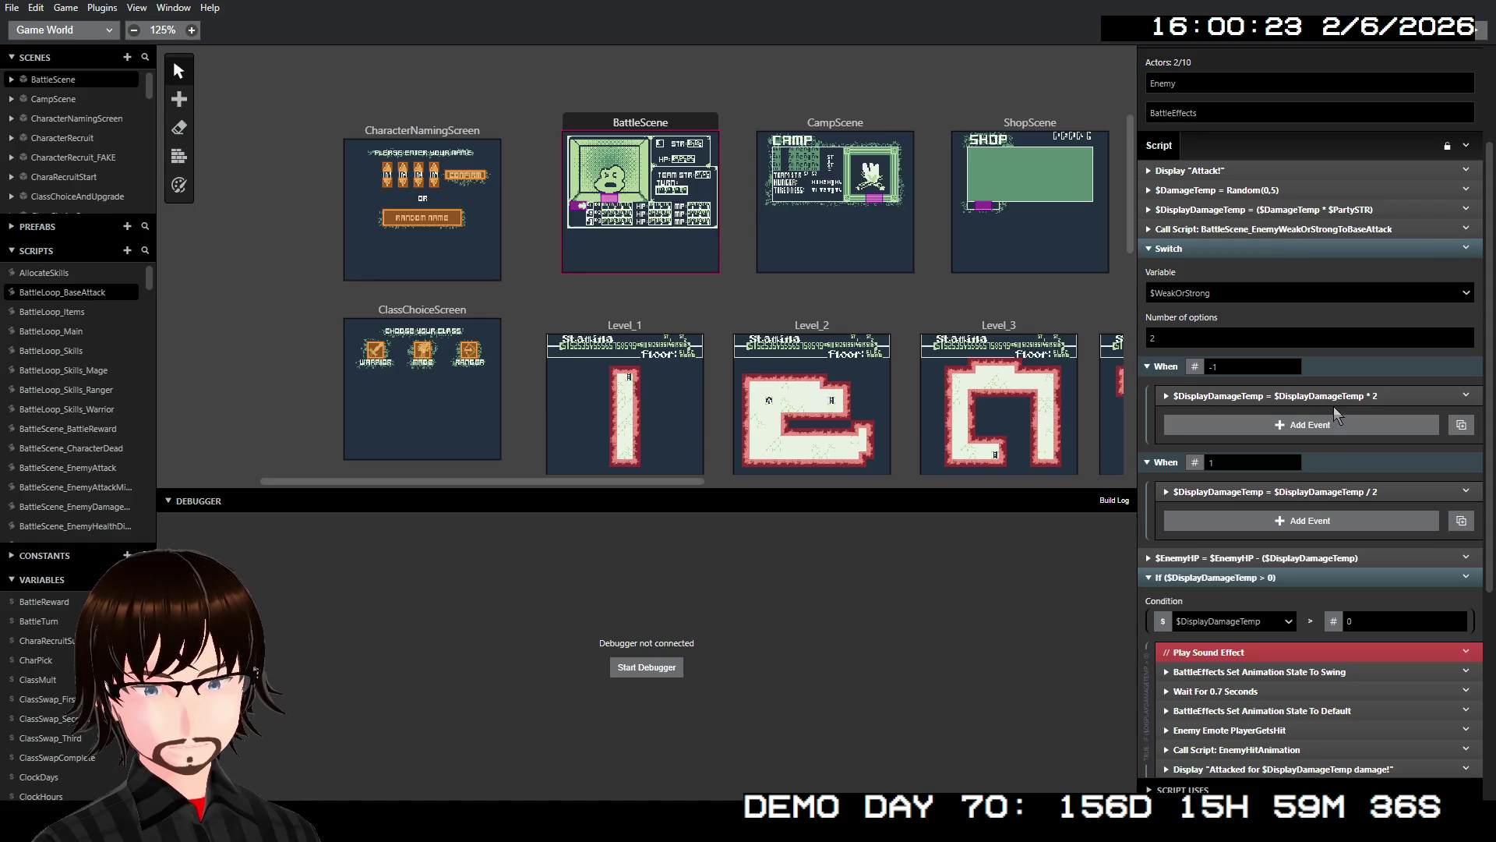
{"action": "left_click", "coordinate": [1232, 167]}
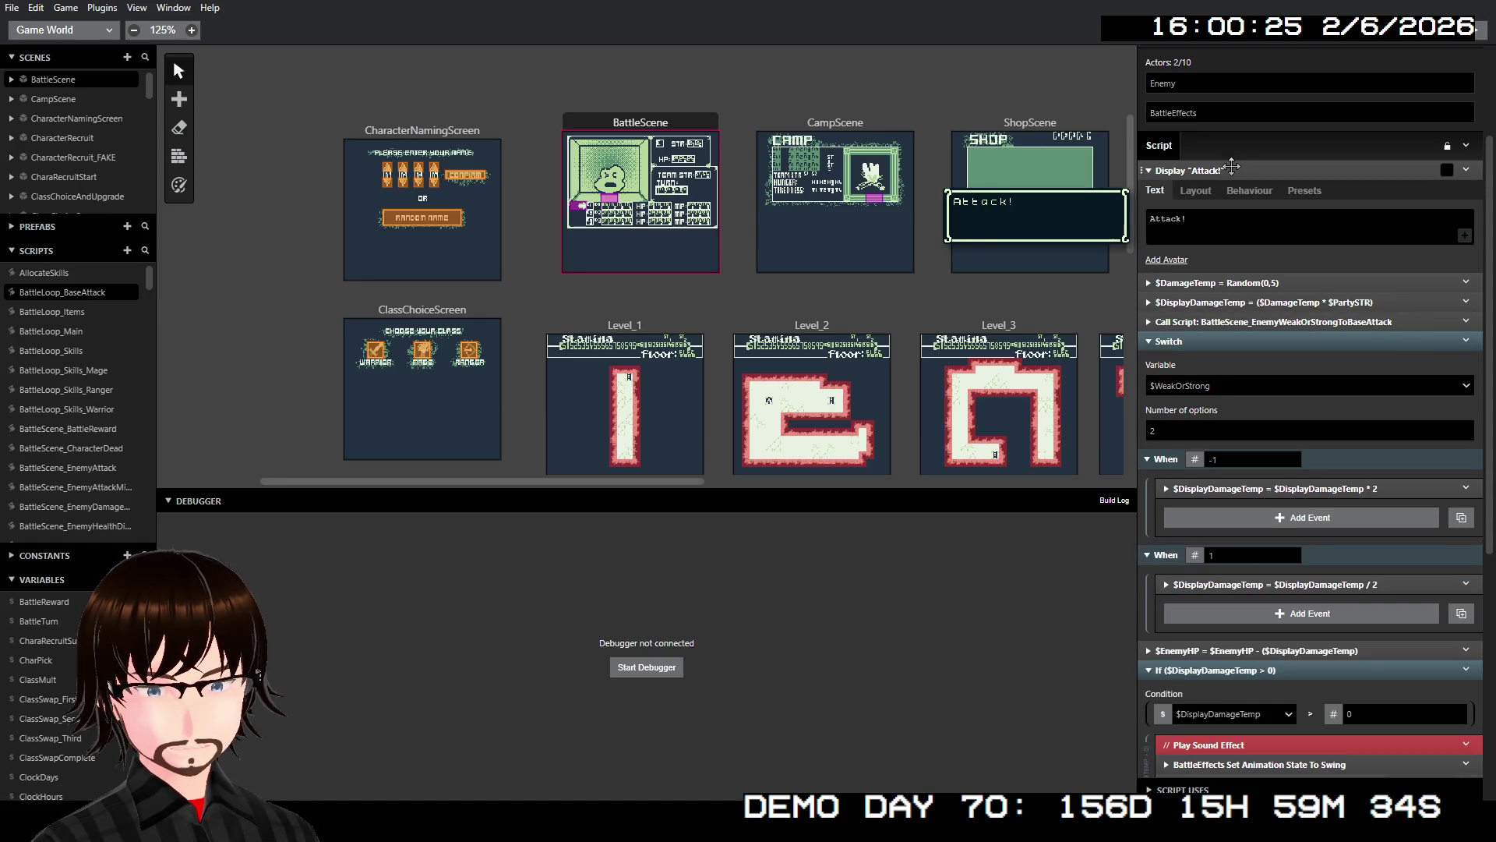
{"action": "left_click", "coordinate": [1232, 167]}
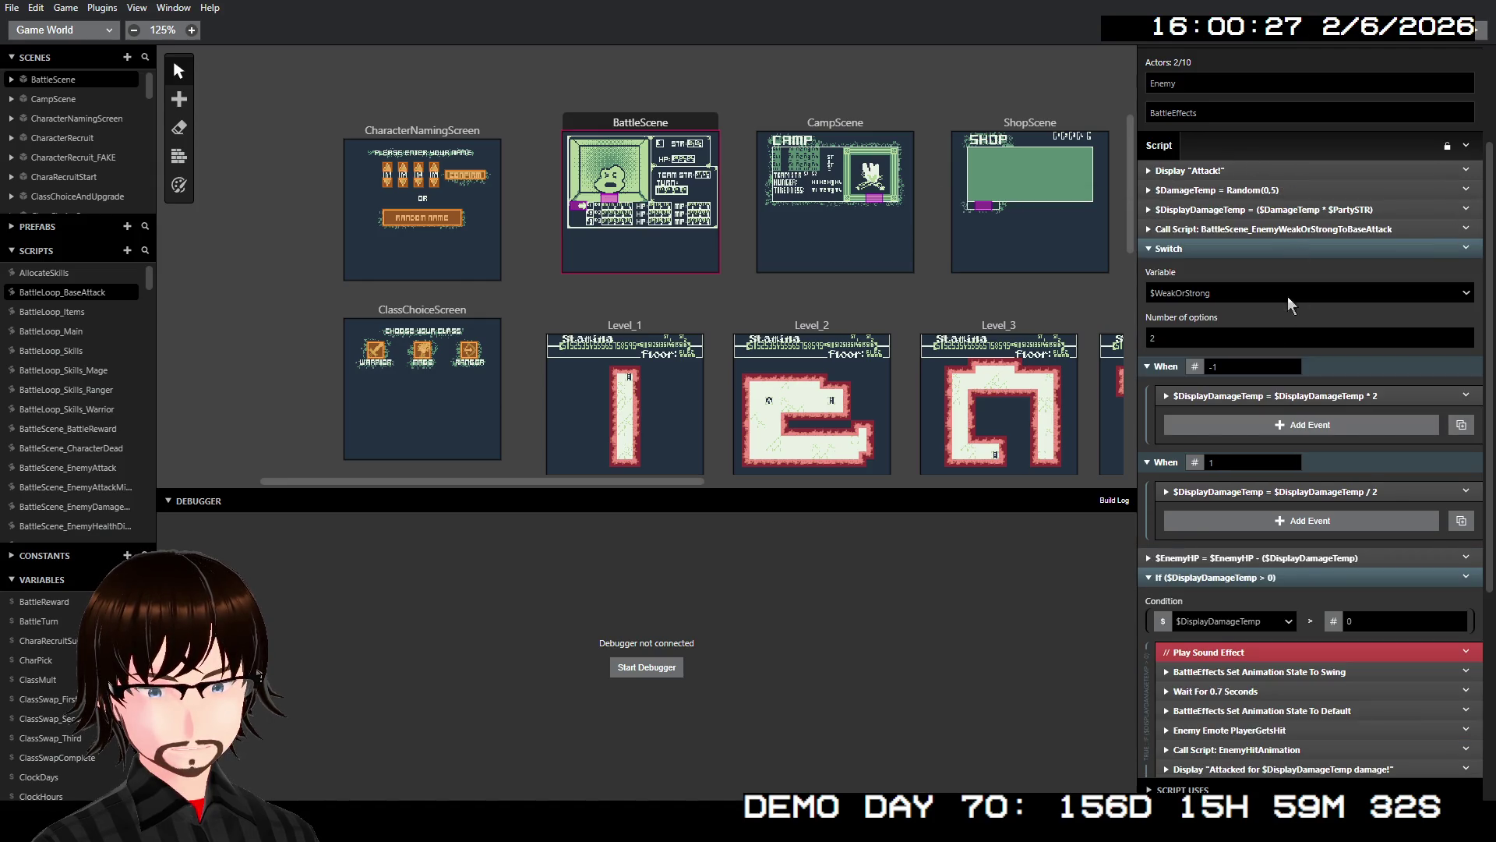
{"action": "scroll", "coordinate": [1293, 306], "scroll_direction": "down", "scroll_amount": 4}
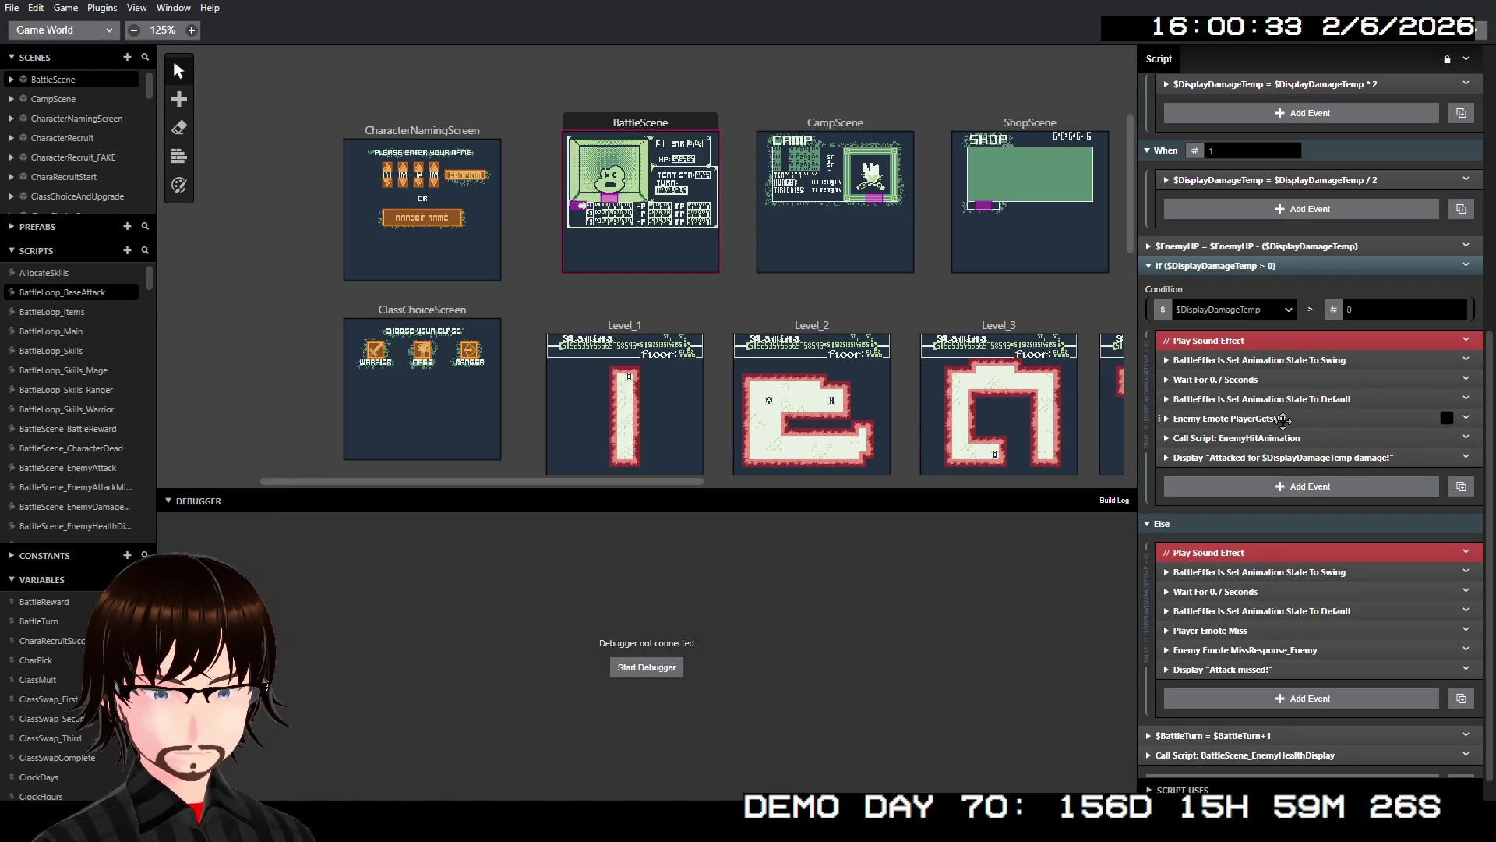
{"action": "left_click", "coordinate": [1282, 419]}
{"action": "left_click", "coordinate": [1282, 419]}
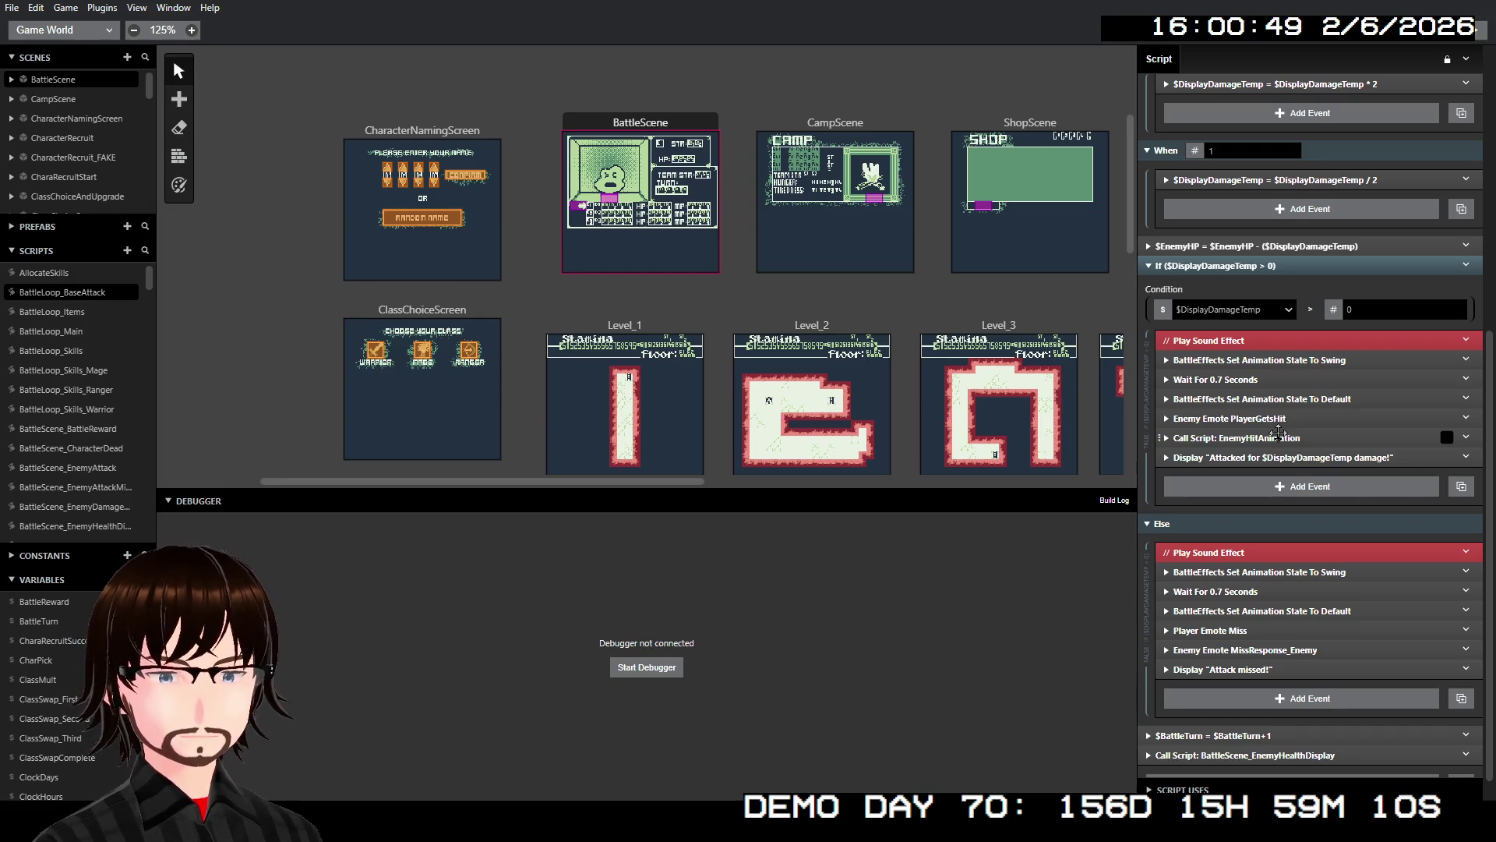
{"action": "scroll", "coordinate": [1292, 283], "scroll_direction": "up", "scroll_amount": 1}
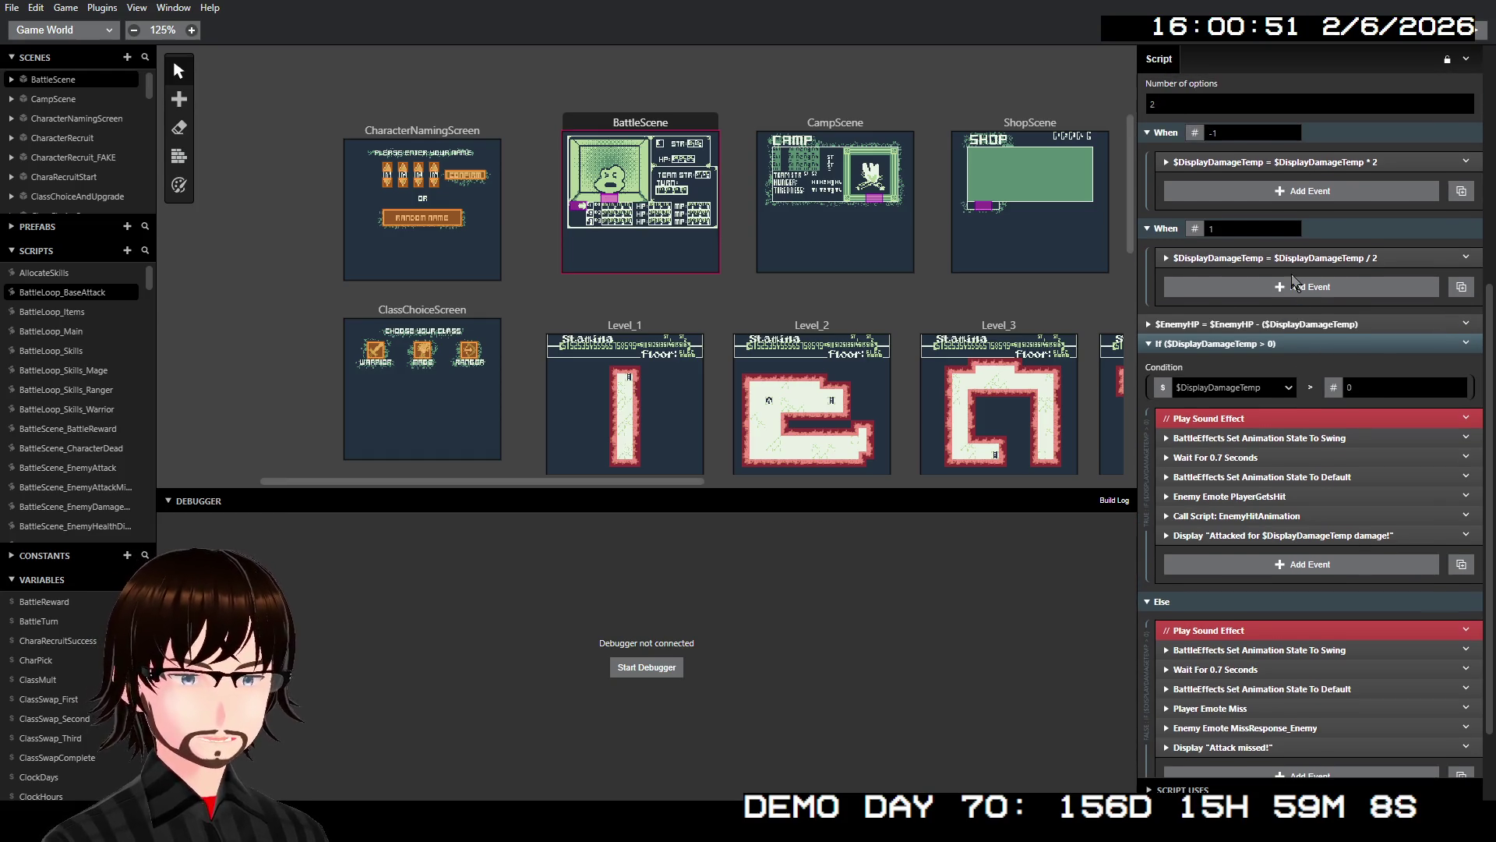
{"action": "scroll", "coordinate": [1274, 281], "scroll_direction": "up", "scroll_amount": 1}
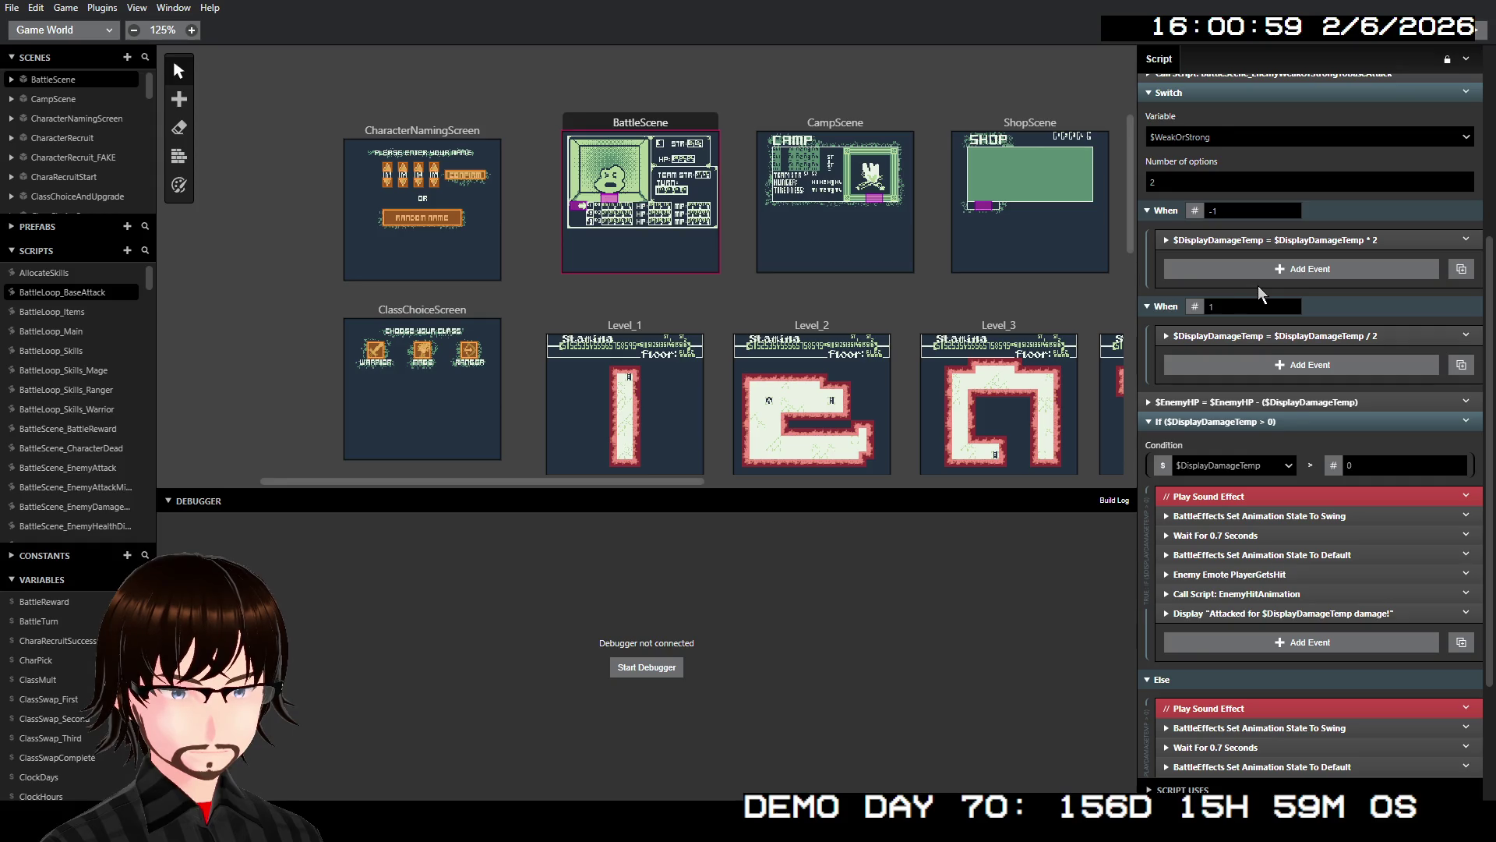
{"action": "scroll", "coordinate": [1259, 288], "scroll_direction": "up", "scroll_amount": 1}
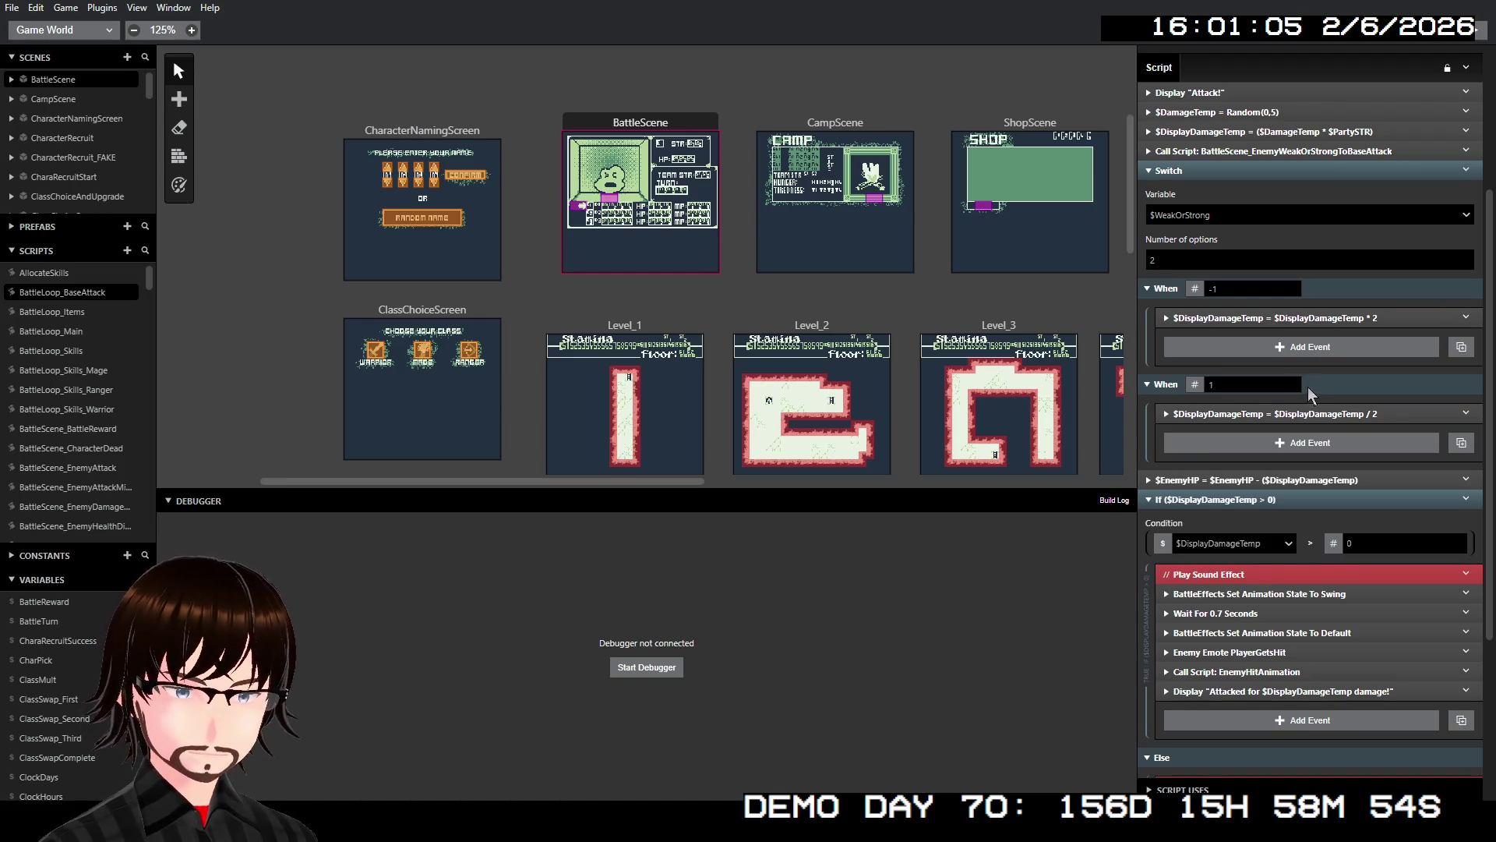
{"action": "scroll", "coordinate": [1309, 398], "scroll_direction": "down", "scroll_amount": 2}
{"action": "scroll", "coordinate": [1296, 510], "scroll_direction": "down", "scroll_amount": 2}
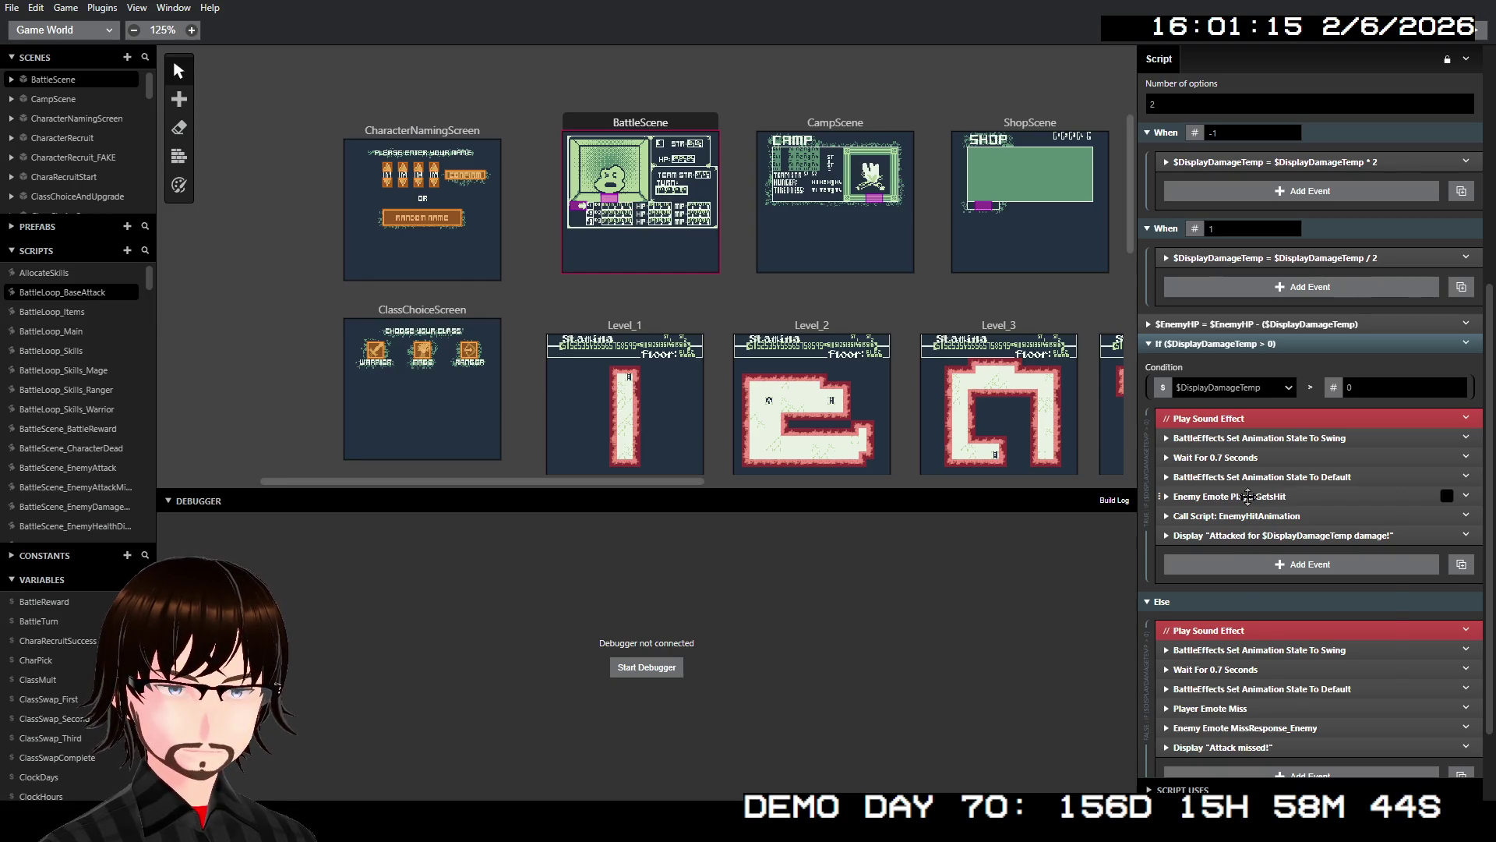
- Copy the $WeakOrStrong Switch and paste it after 'BattleEffects Set Animation State To Default'
{"action": "right_click", "coordinate": [1248, 497]}
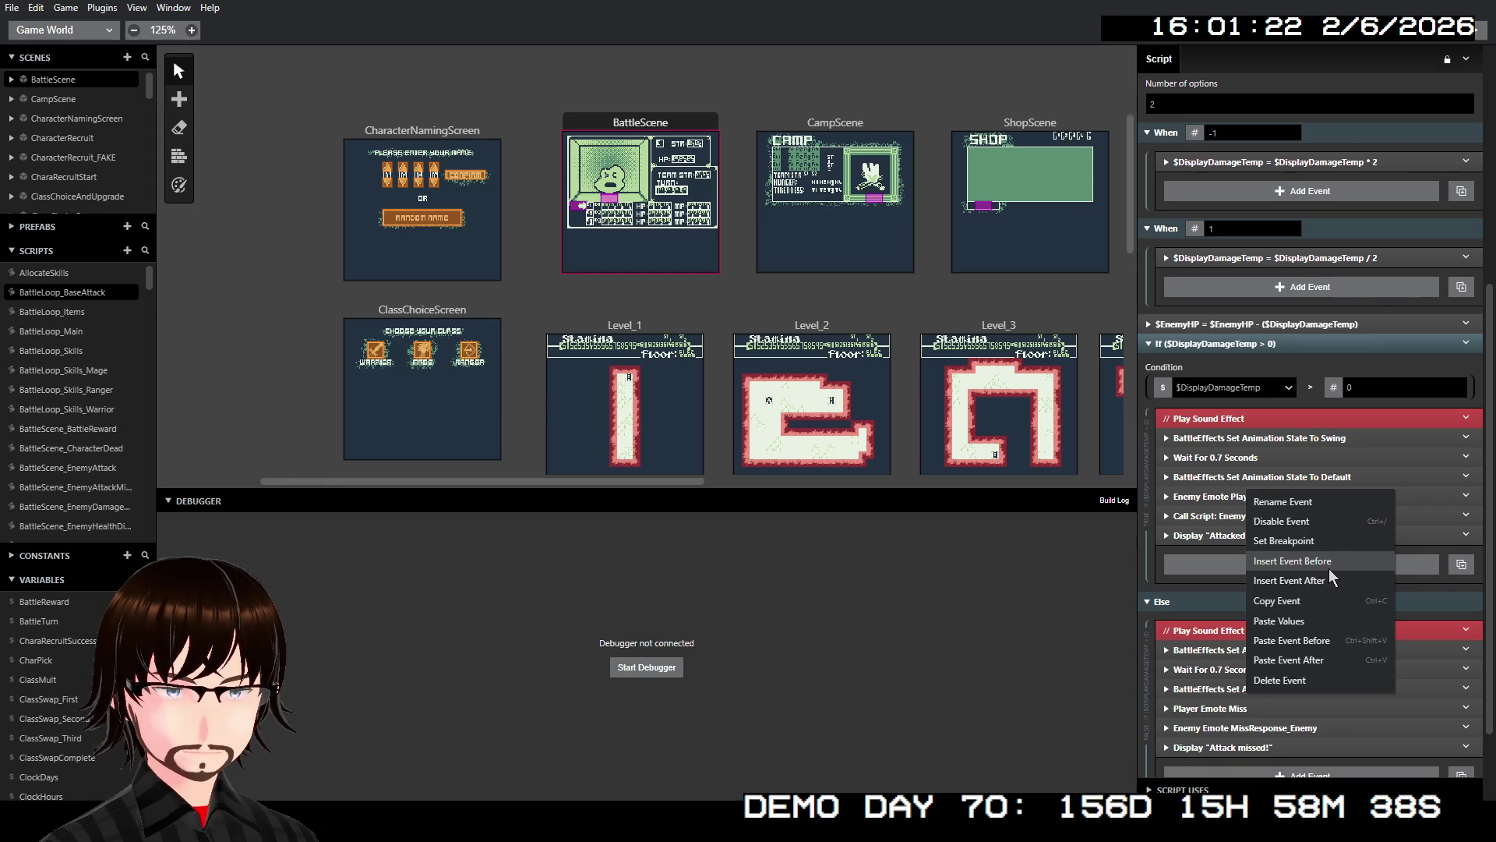
{"action": "scroll", "coordinate": [1309, 312], "scroll_direction": "up", "scroll_amount": 3}
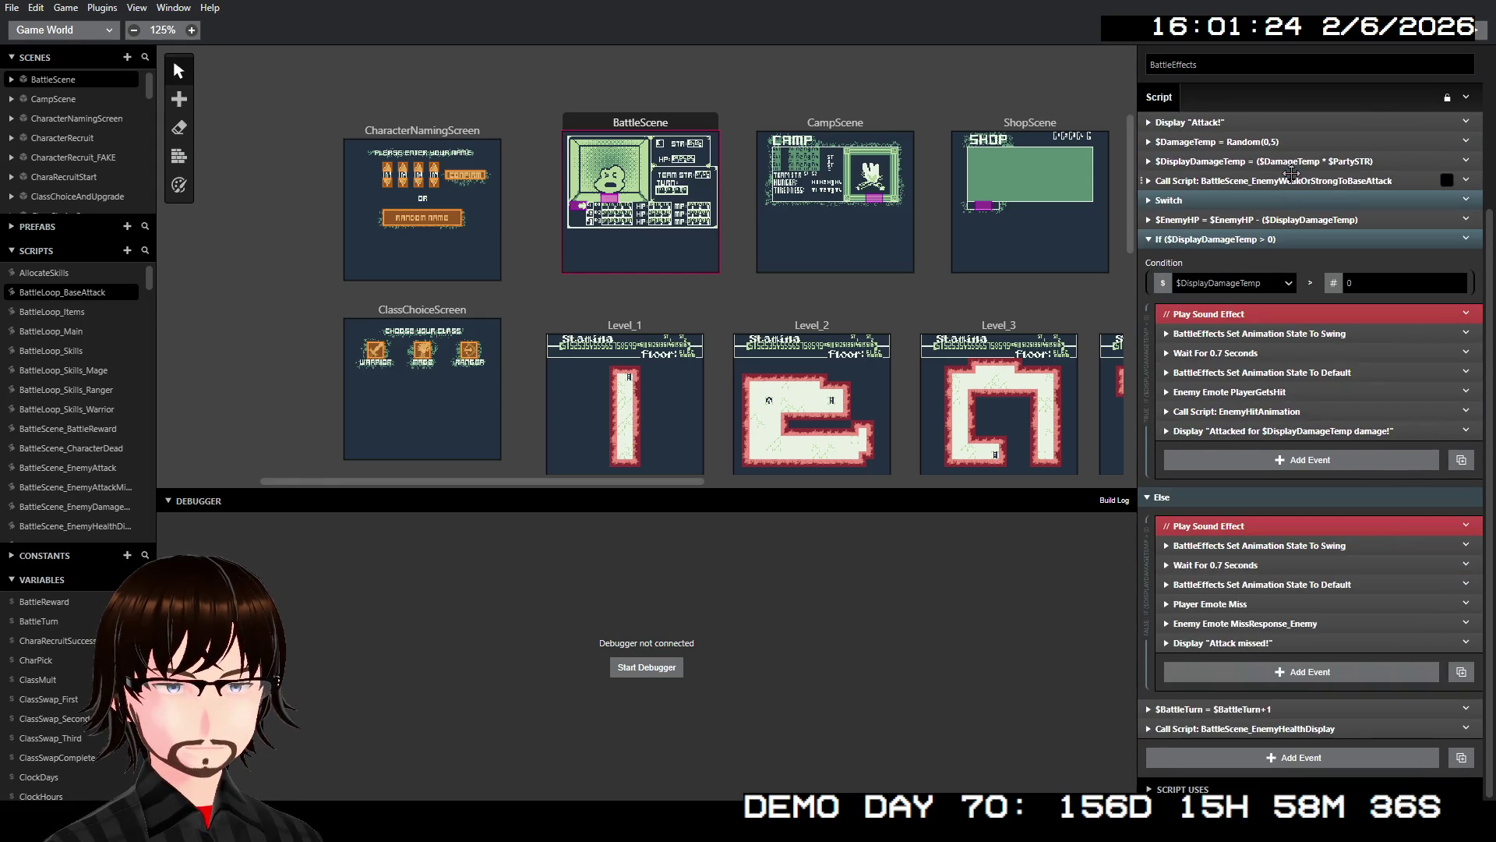
{"action": "left_click", "coordinate": [1286, 200]}
{"action": "right_click", "coordinate": [1278, 170]}
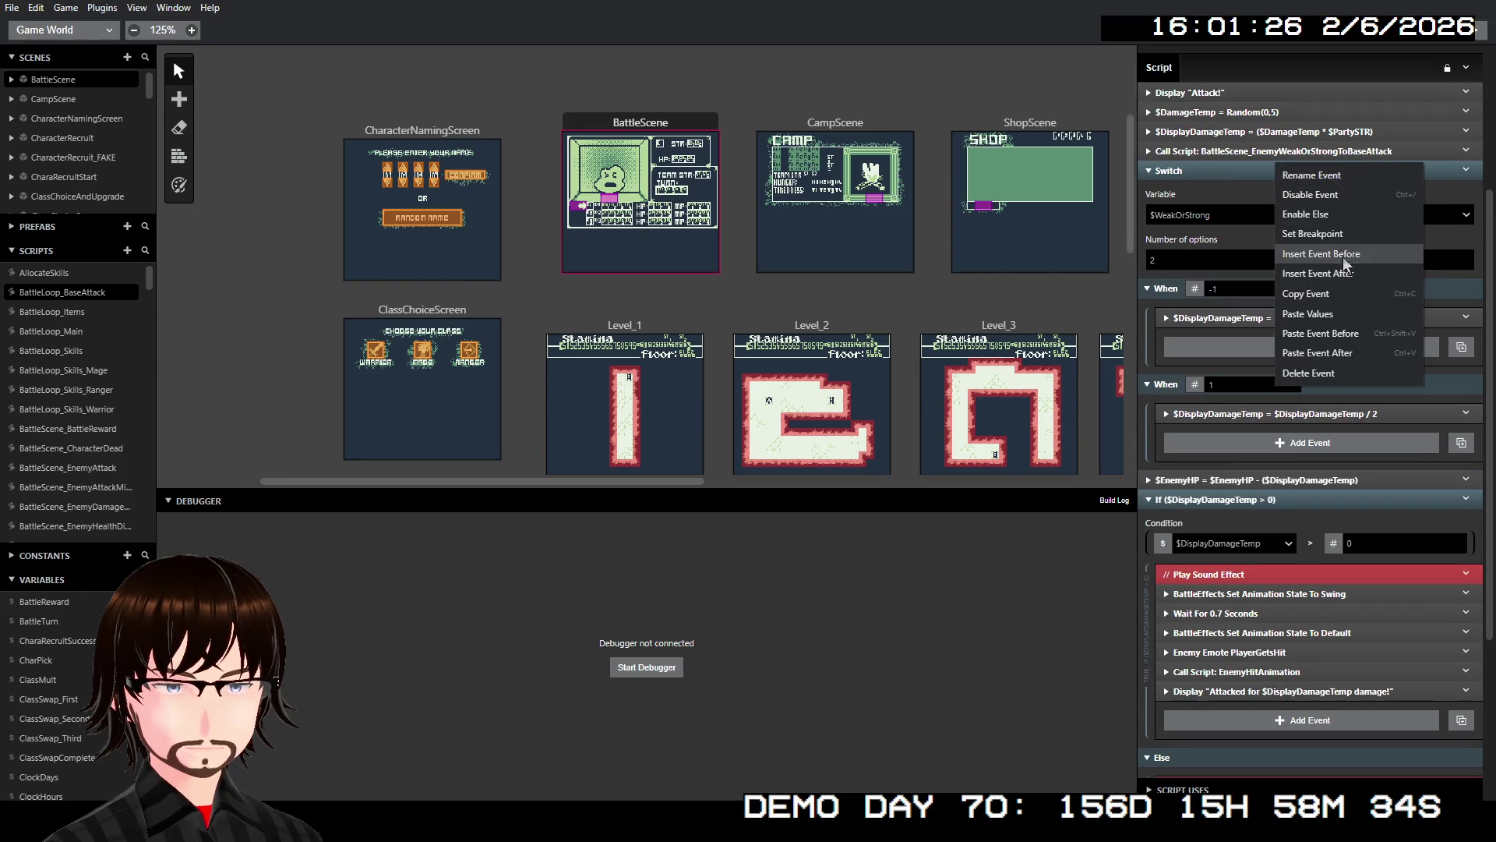
{"action": "left_click", "coordinate": [1317, 293]}
{"action": "scroll", "coordinate": [1307, 545], "scroll_direction": "down", "scroll_amount": 3}
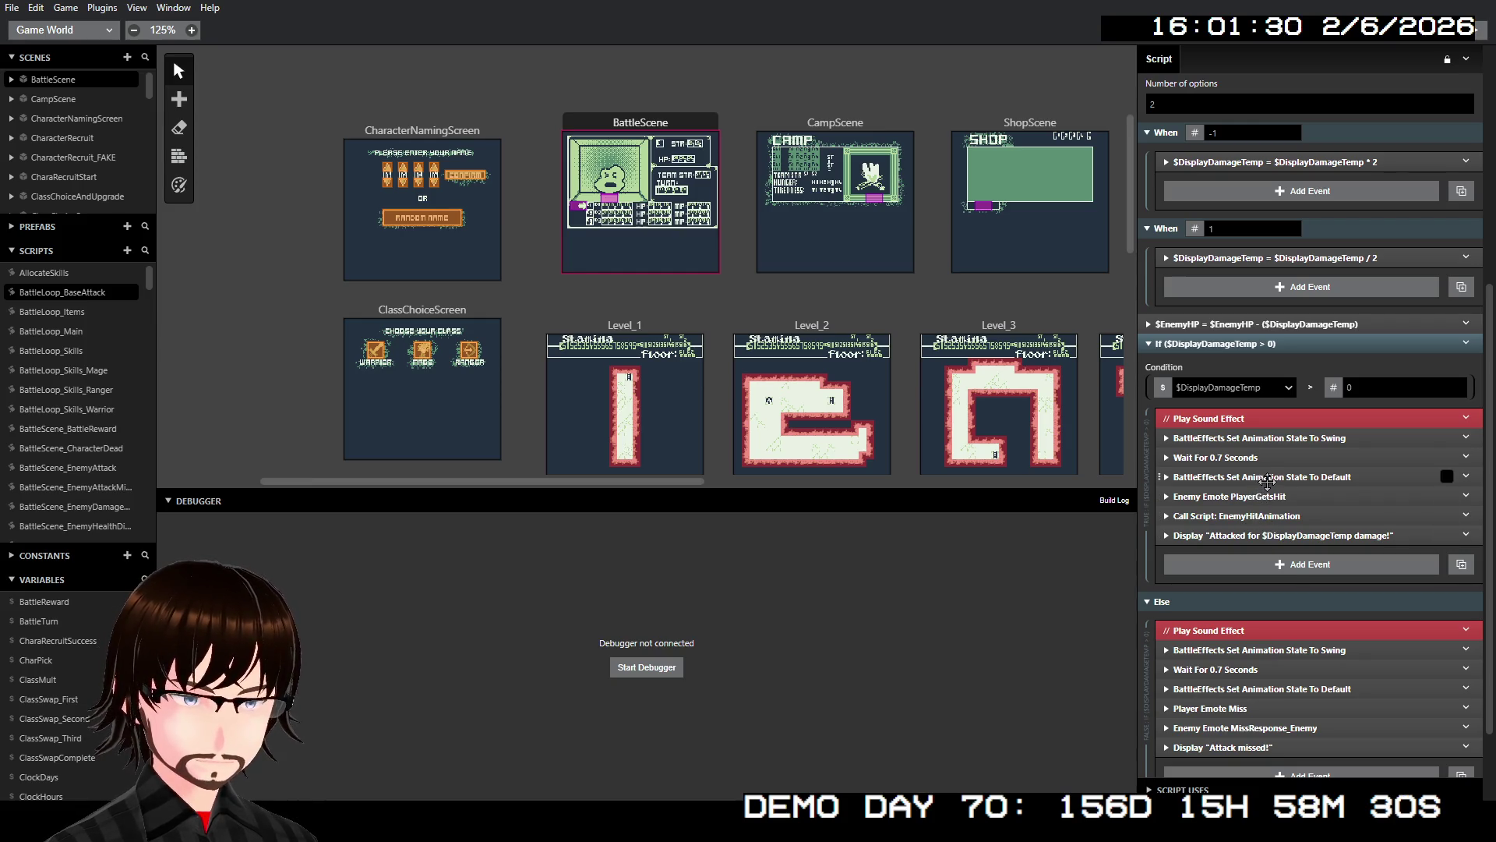
{"action": "right_click", "coordinate": [1271, 473]}
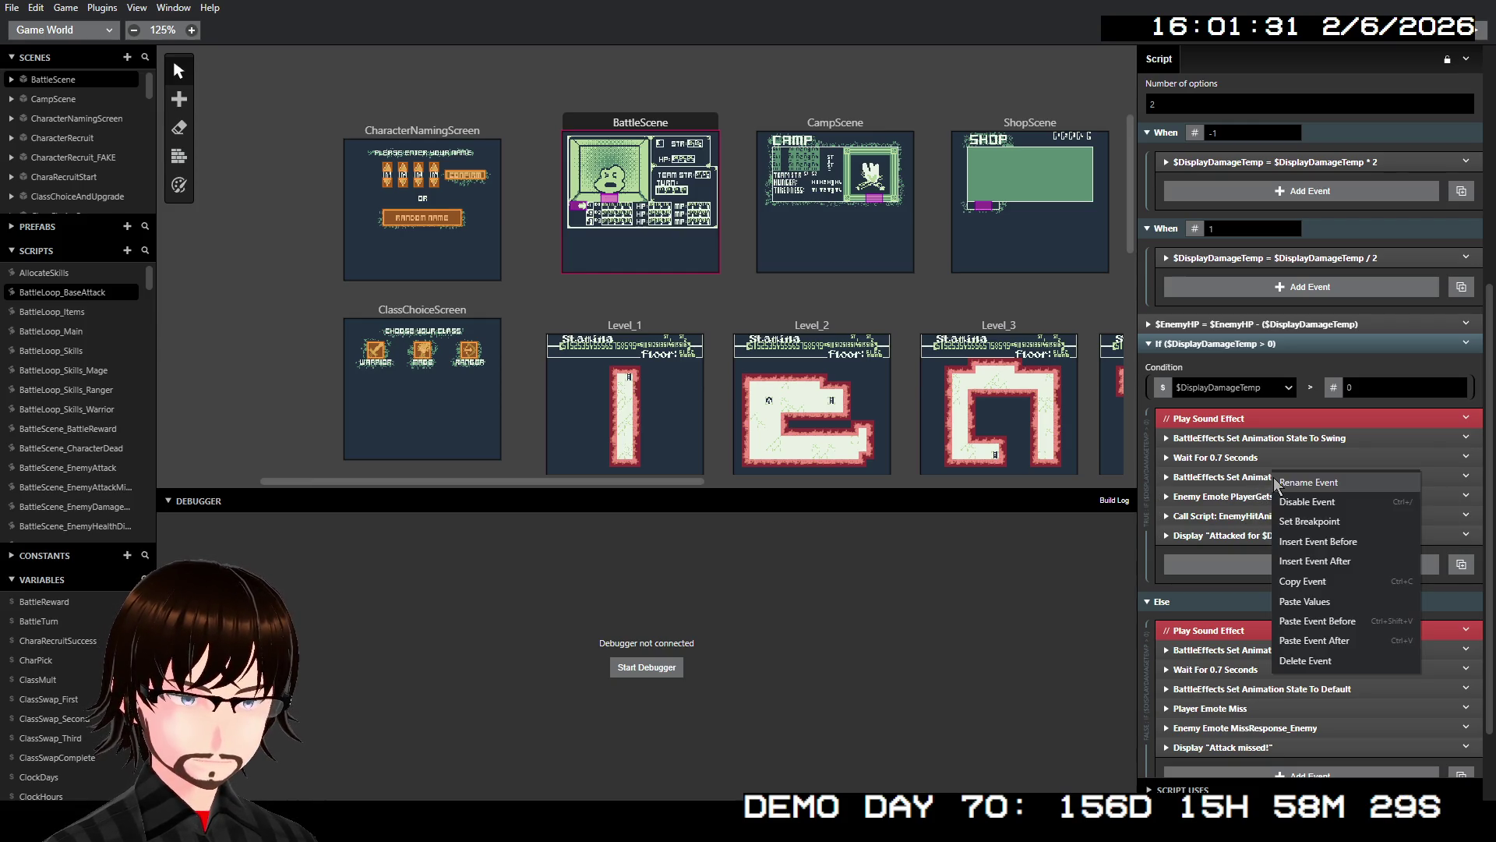
{"action": "left_click", "coordinate": [1348, 640]}
{"action": "scroll", "coordinate": [1296, 408], "scroll_direction": "down", "scroll_amount": 4}
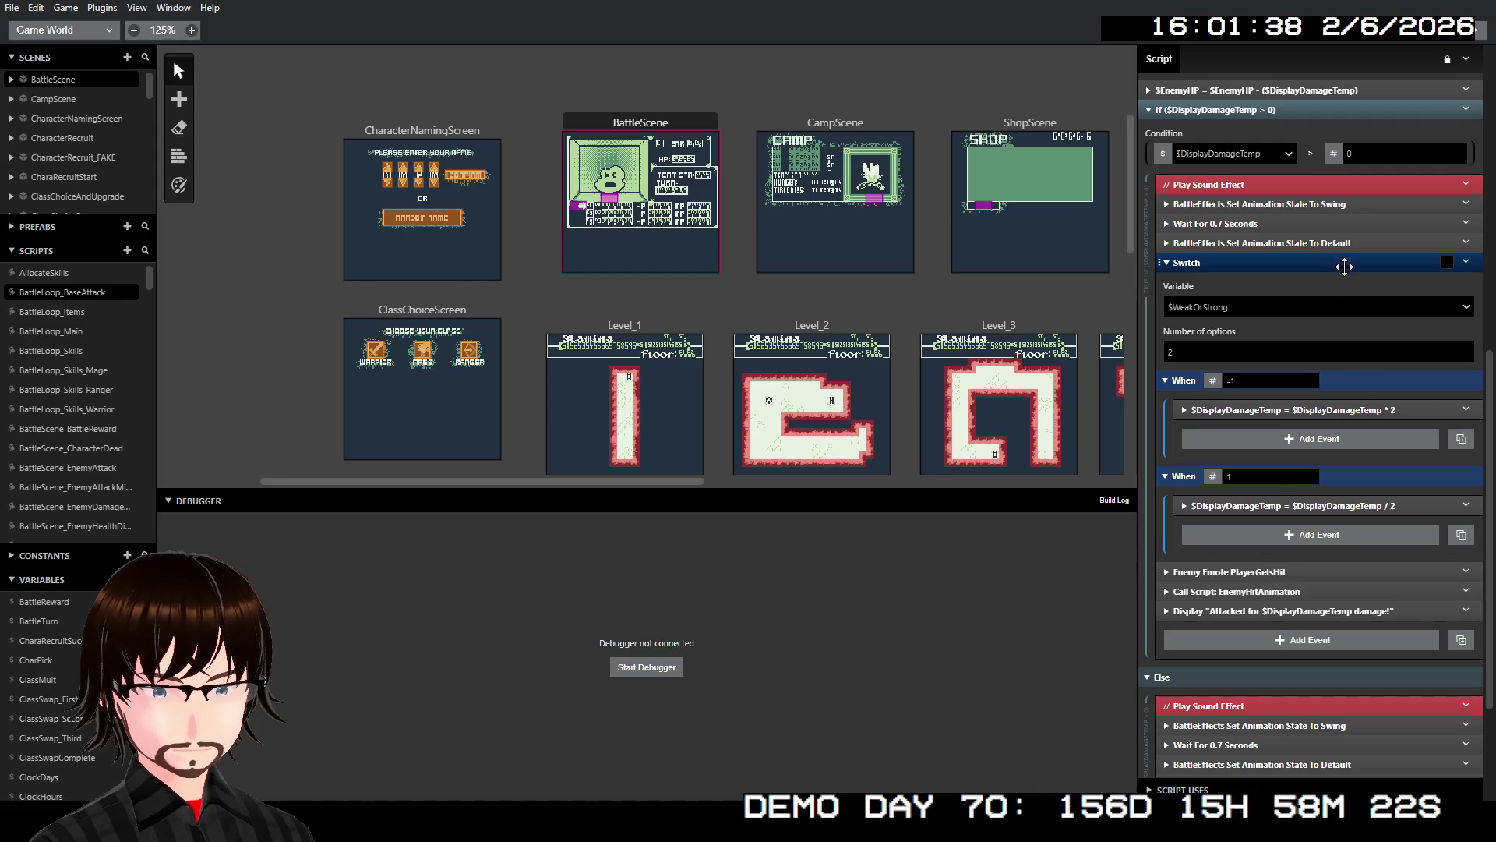
{"action": "right_click", "coordinate": [1344, 267]}
- Give the copied Switch an Else holding the PlayerGetsHit emote and delete both $DisplayDamageTemp events
{"action": "left_click", "coordinate": [1384, 319]}
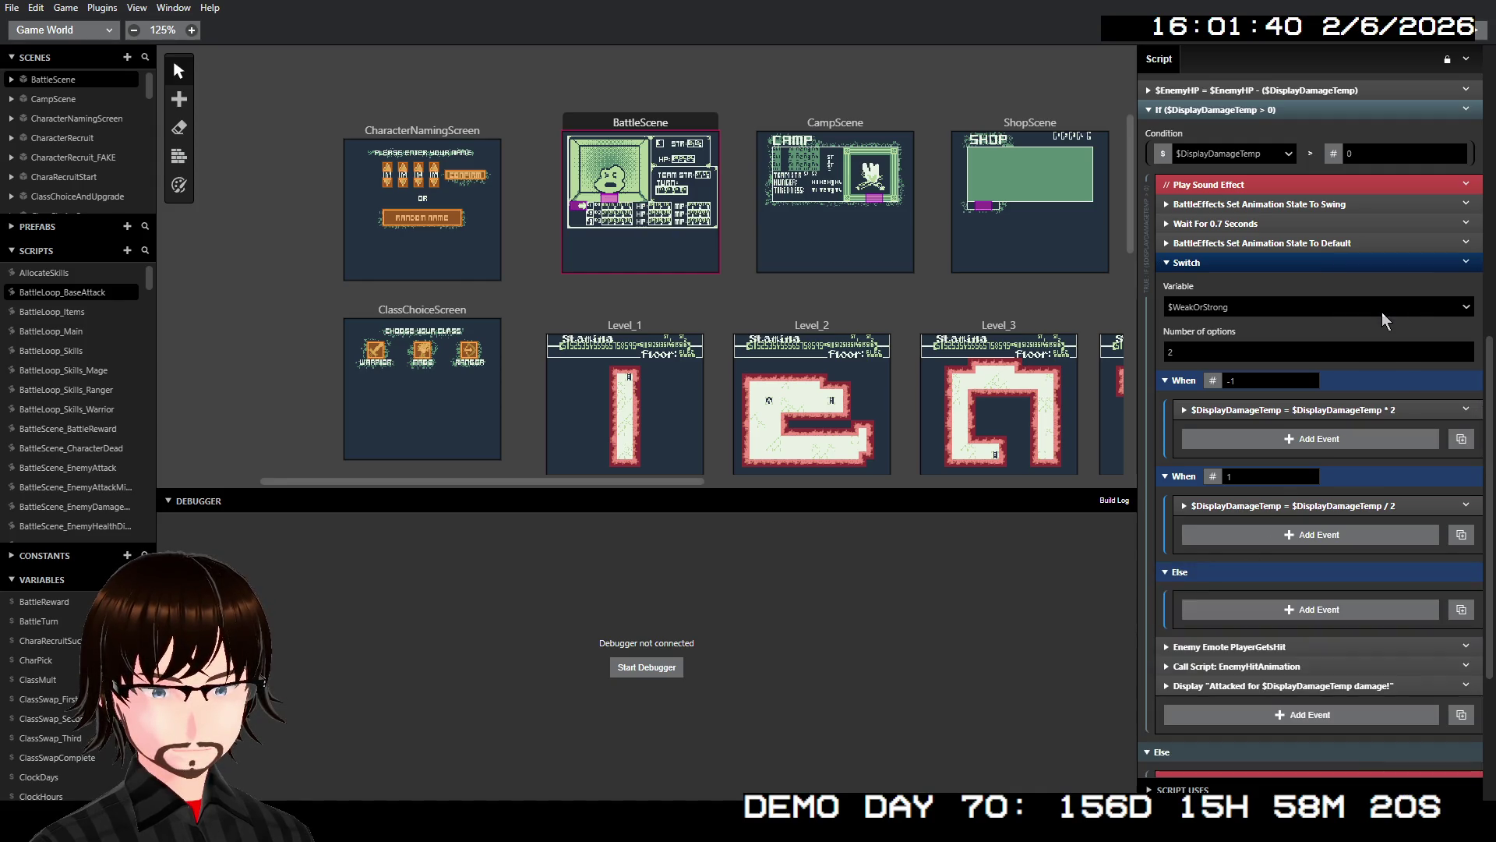
{"action": "left_click_drag", "start_coordinate": [1256, 644], "coordinate": [1278, 616]}
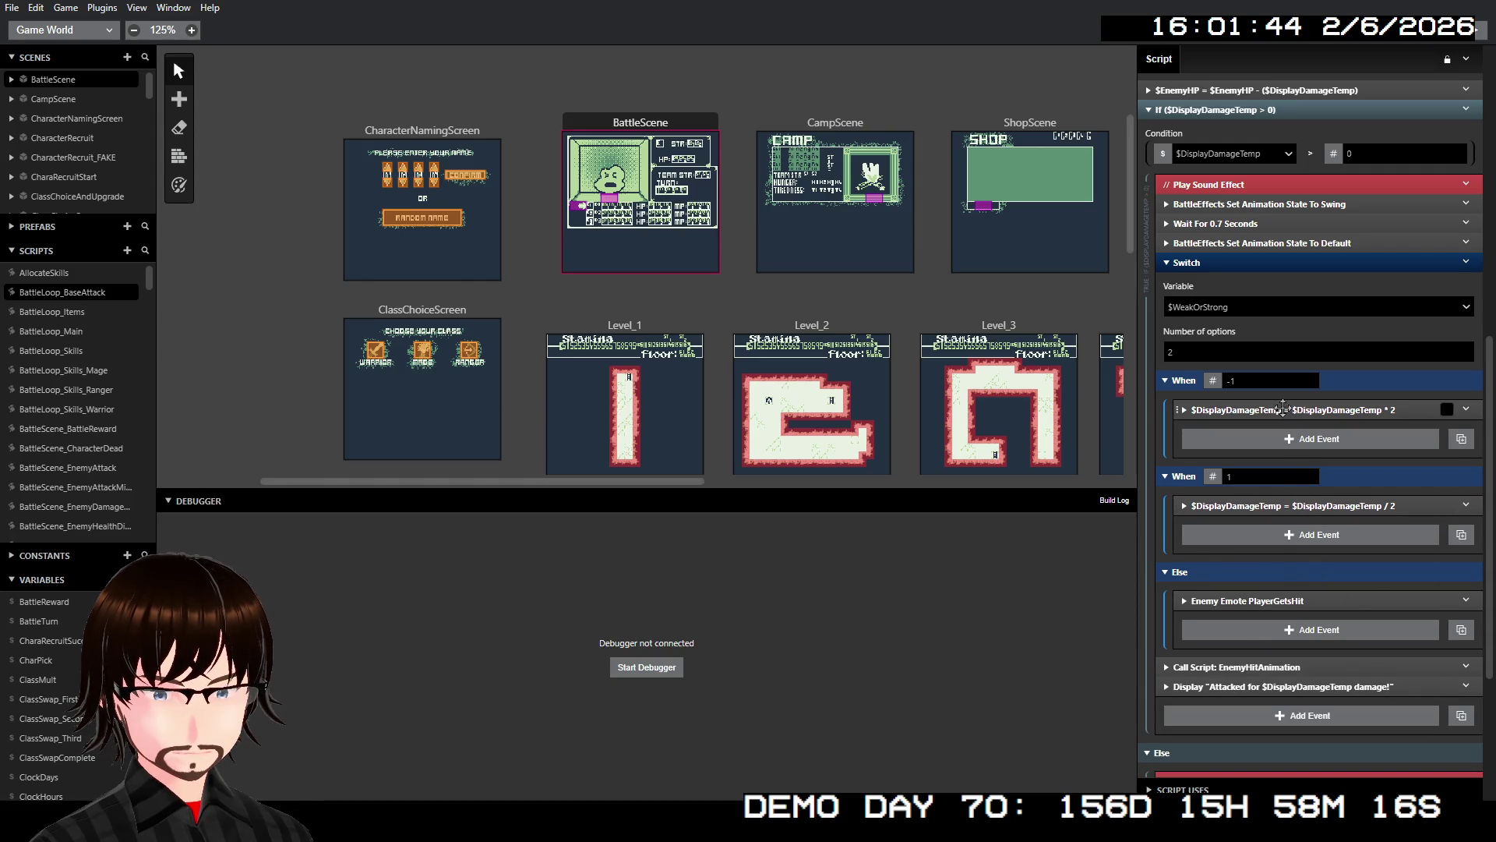
{"action": "right_click", "coordinate": [1282, 409]}
{"action": "left_click", "coordinate": [1336, 597]}
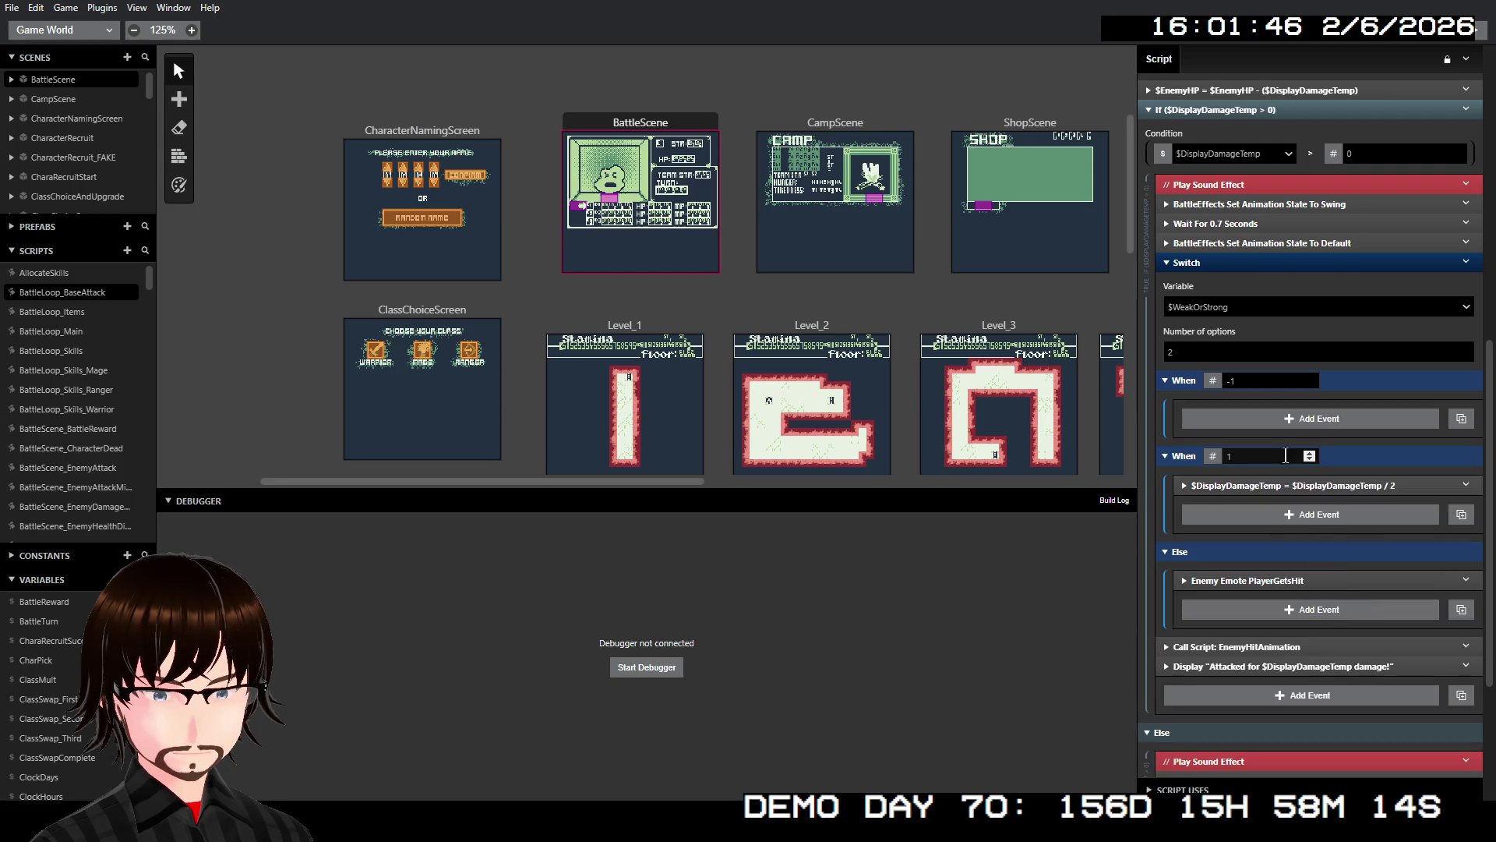
{"action": "right_click", "coordinate": [1282, 490]}
{"action": "left_click", "coordinate": [1342, 675]}
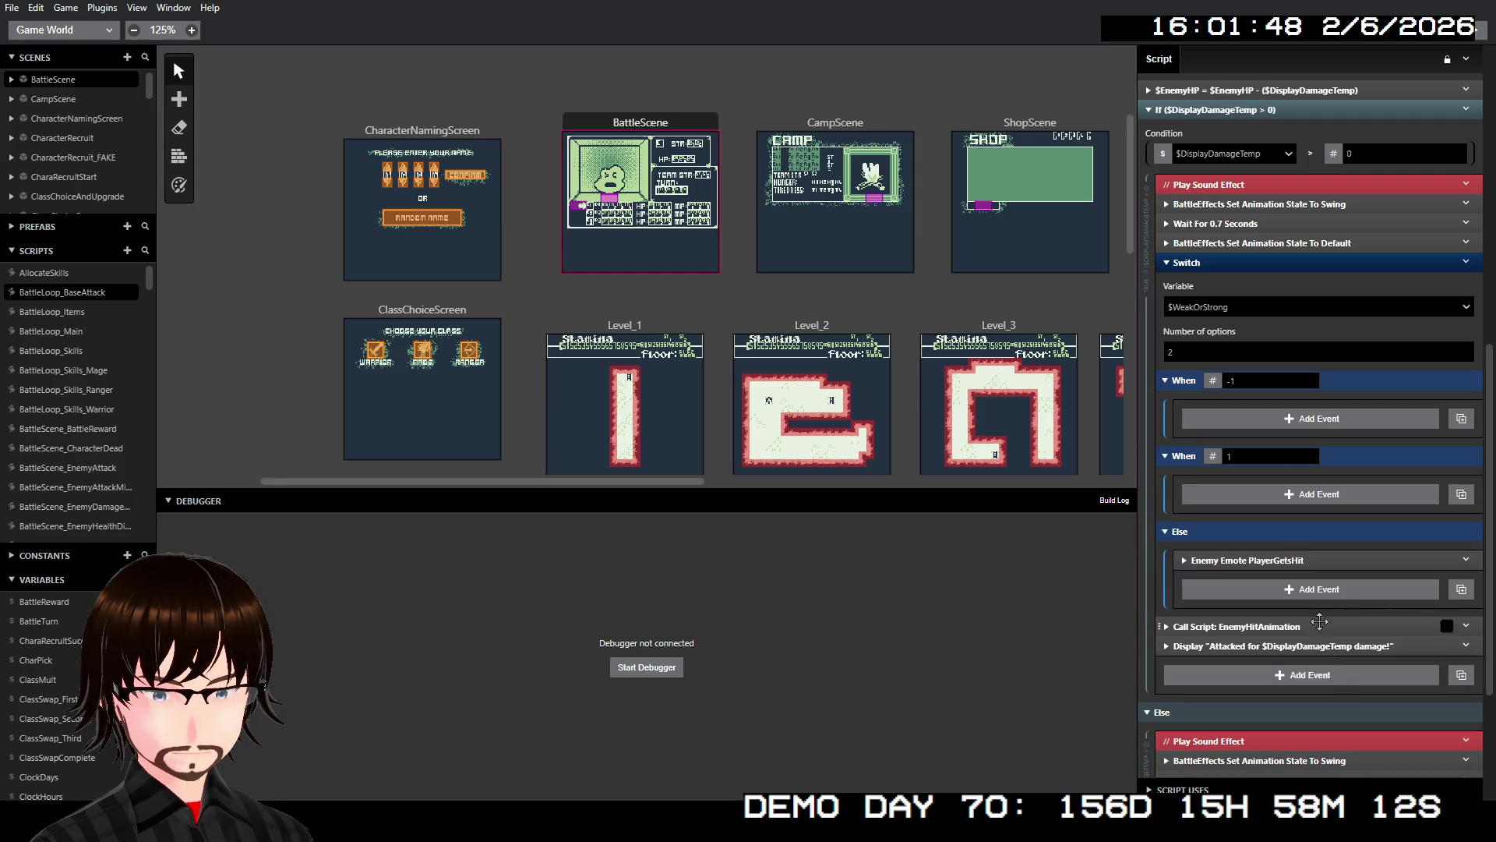
- Copy the PlayerGetsHit emote into the When 1 and When -1 branches
{"action": "right_click", "coordinate": [1284, 562]}
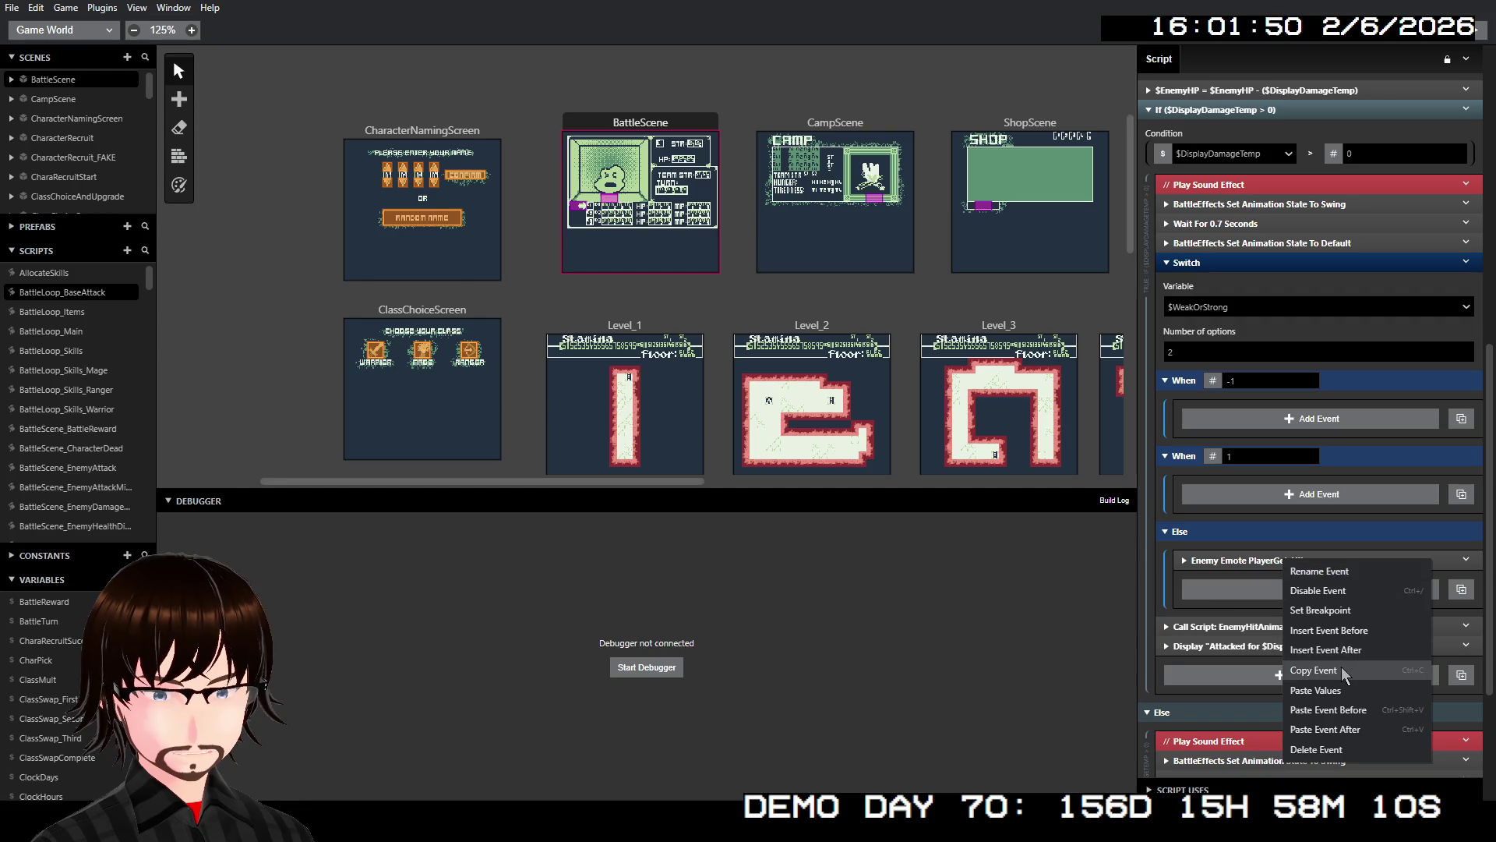
{"action": "left_click", "coordinate": [1309, 669]}
{"action": "right_click", "coordinate": [1298, 566]}
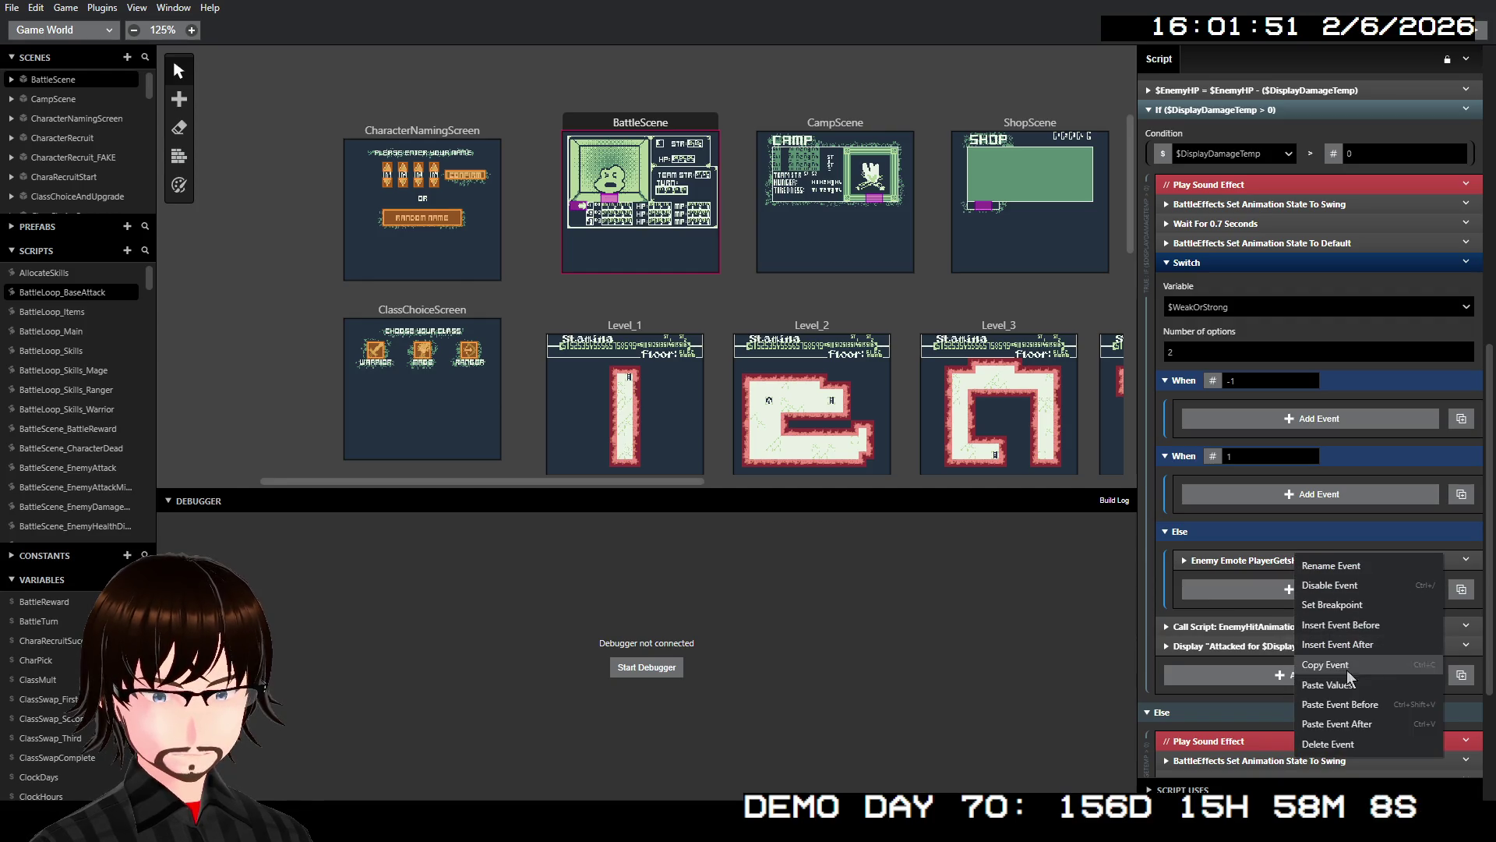
{"action": "left_click", "coordinate": [1358, 709]}
{"action": "left_click_drag", "start_coordinate": [1306, 562], "coordinate": [1302, 491]}
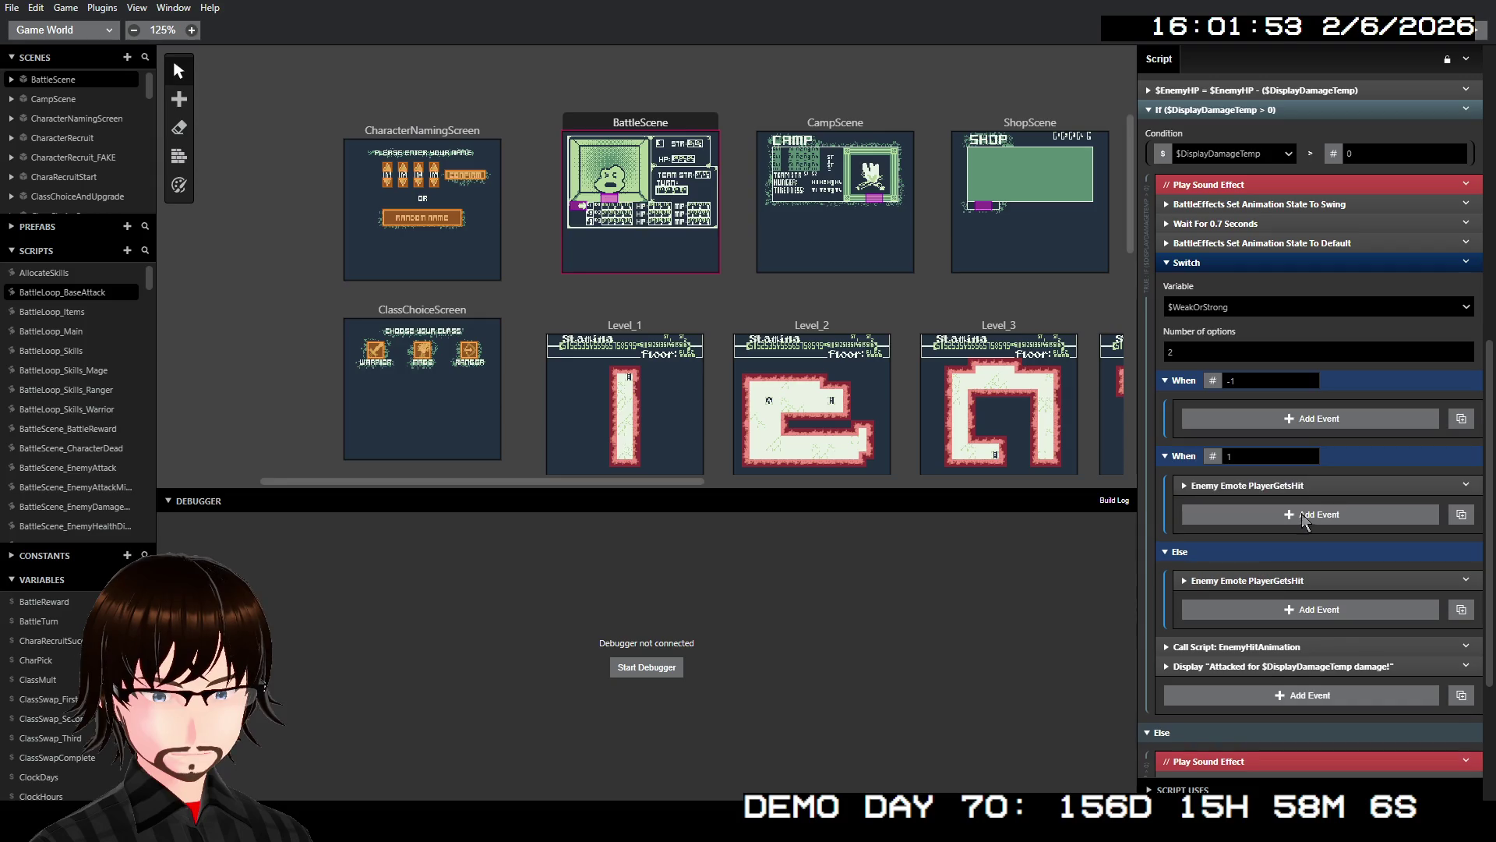
{"action": "right_click", "coordinate": [1288, 487]}
{"action": "left_click", "coordinate": [1331, 632]}
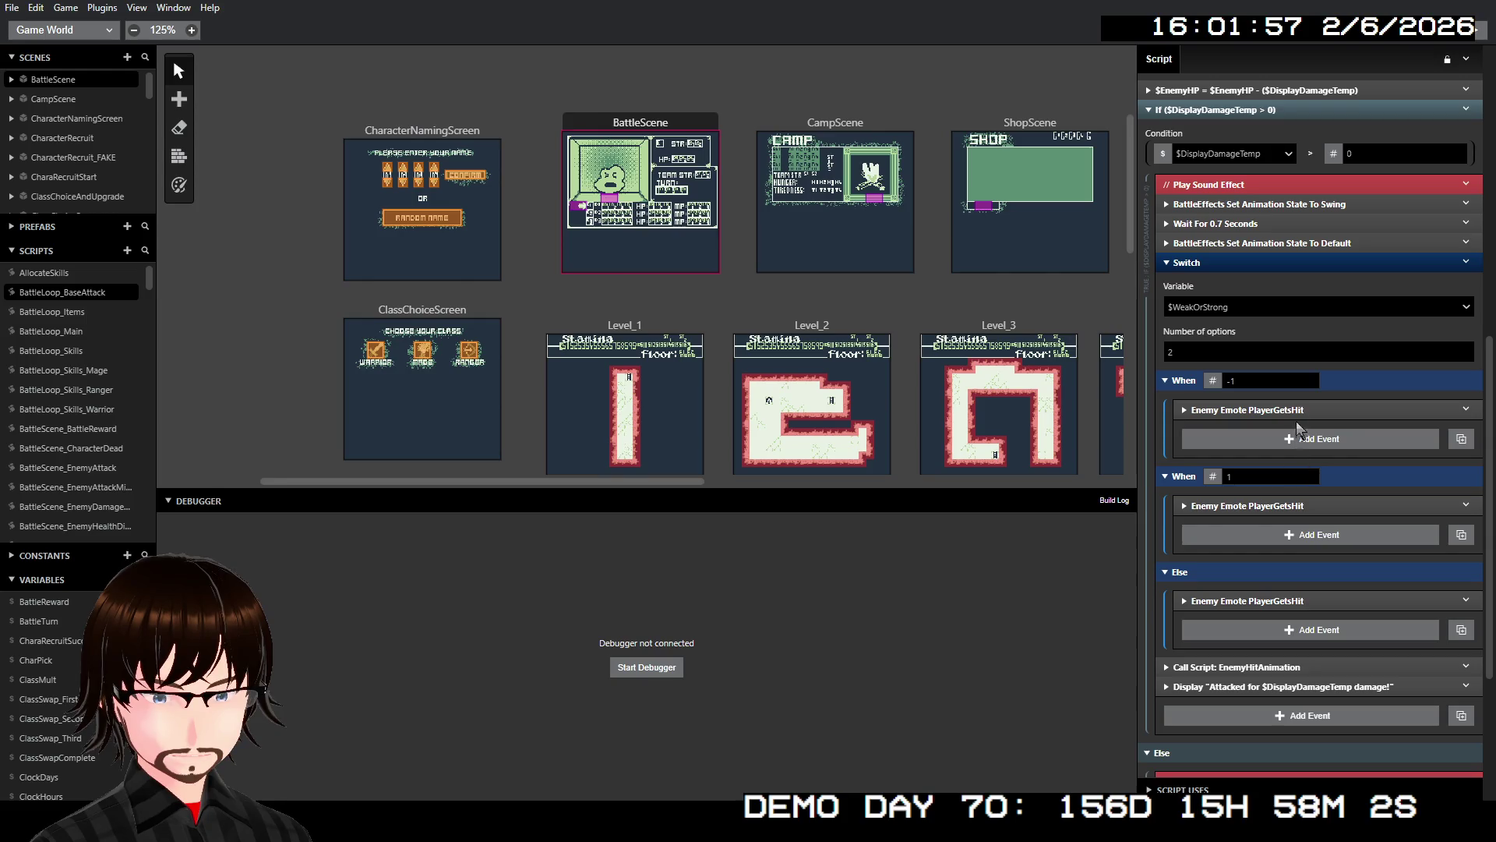
{"action": "left_click", "coordinate": [1297, 411]}
- Change the When -1 emote to CriticalHit and the When 1 emote to StrongTo
{"action": "left_click", "coordinate": [1271, 500]}
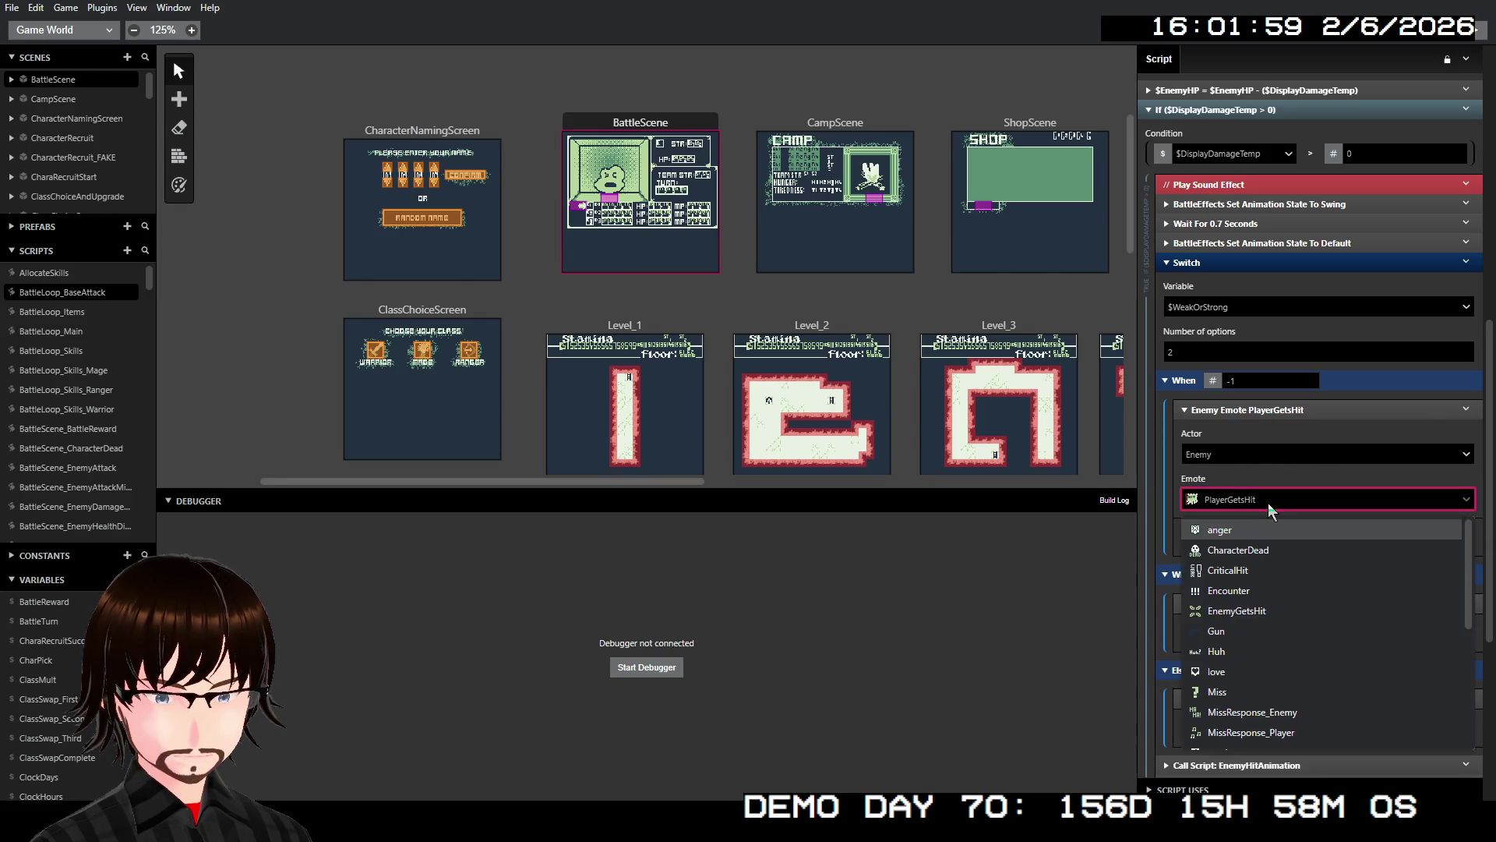
{"action": "type", "text": "cri"}
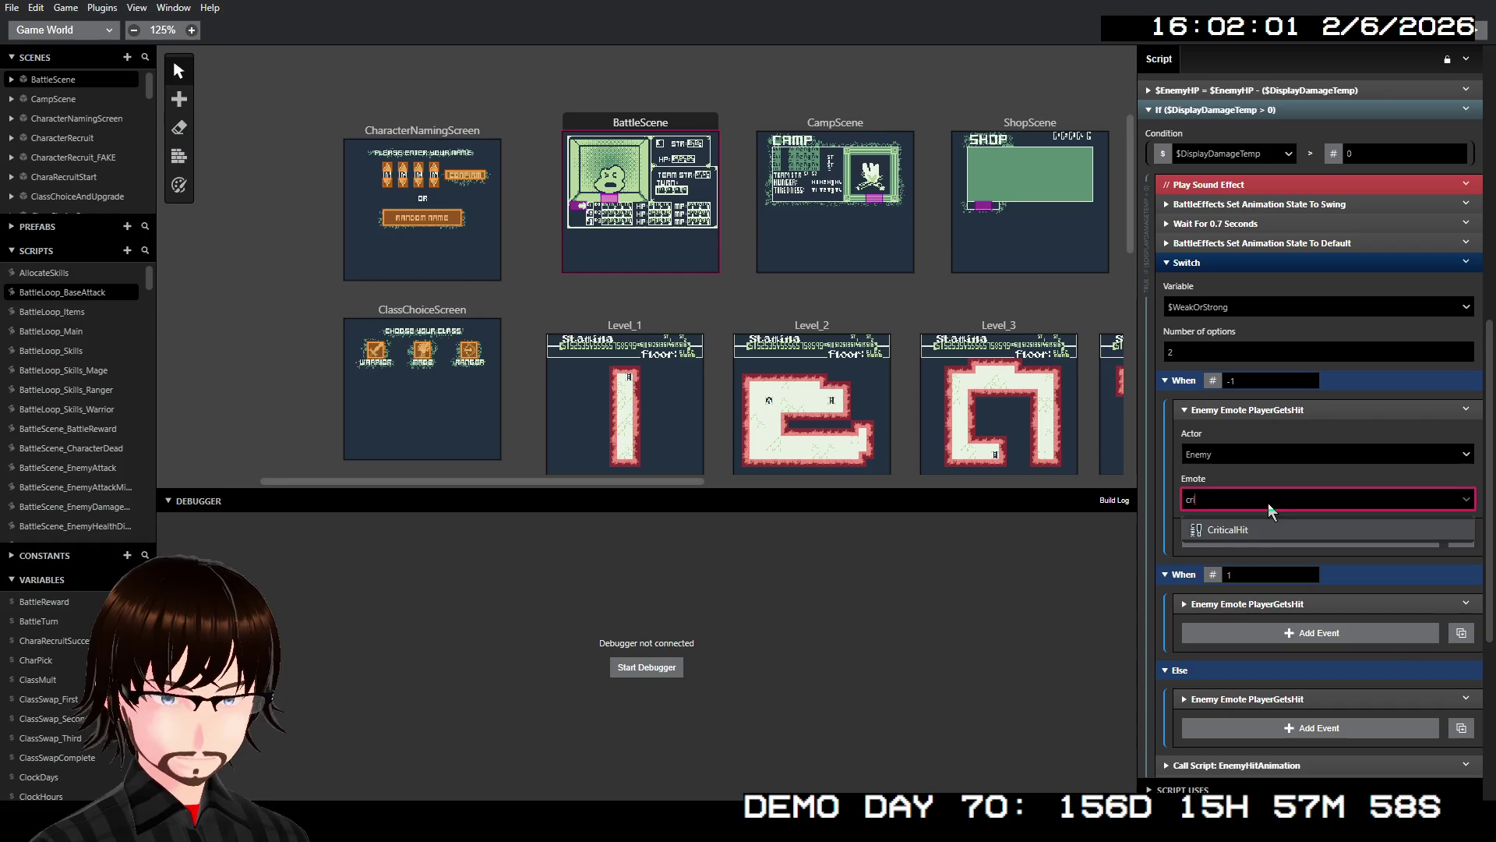
{"action": "key", "text": "Return"}
{"action": "left_click", "coordinate": [1290, 411]}
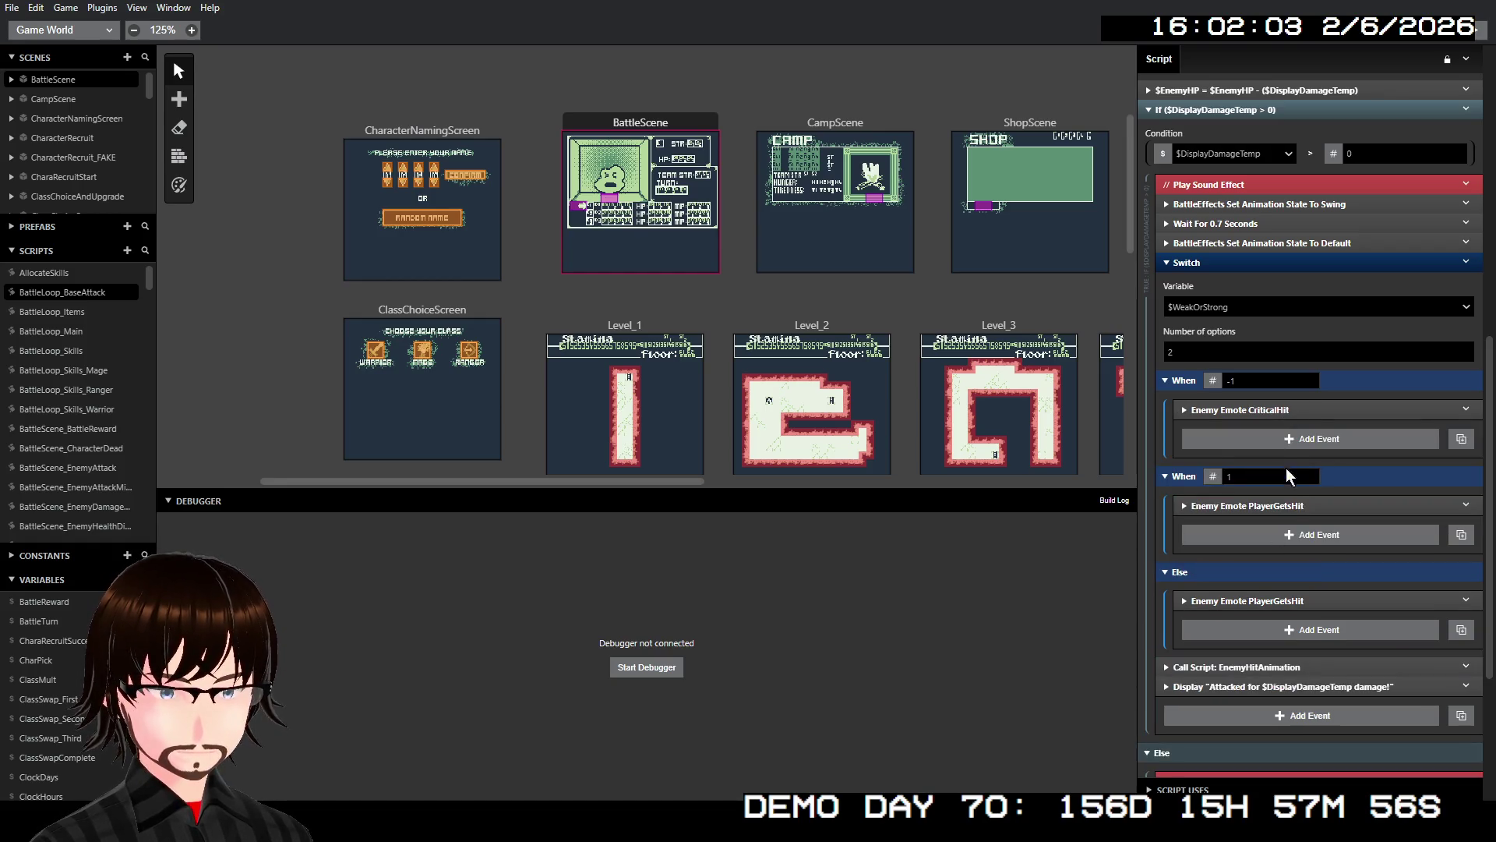
{"action": "left_click", "coordinate": [1286, 505]}
{"action": "left_click", "coordinate": [1268, 596]}
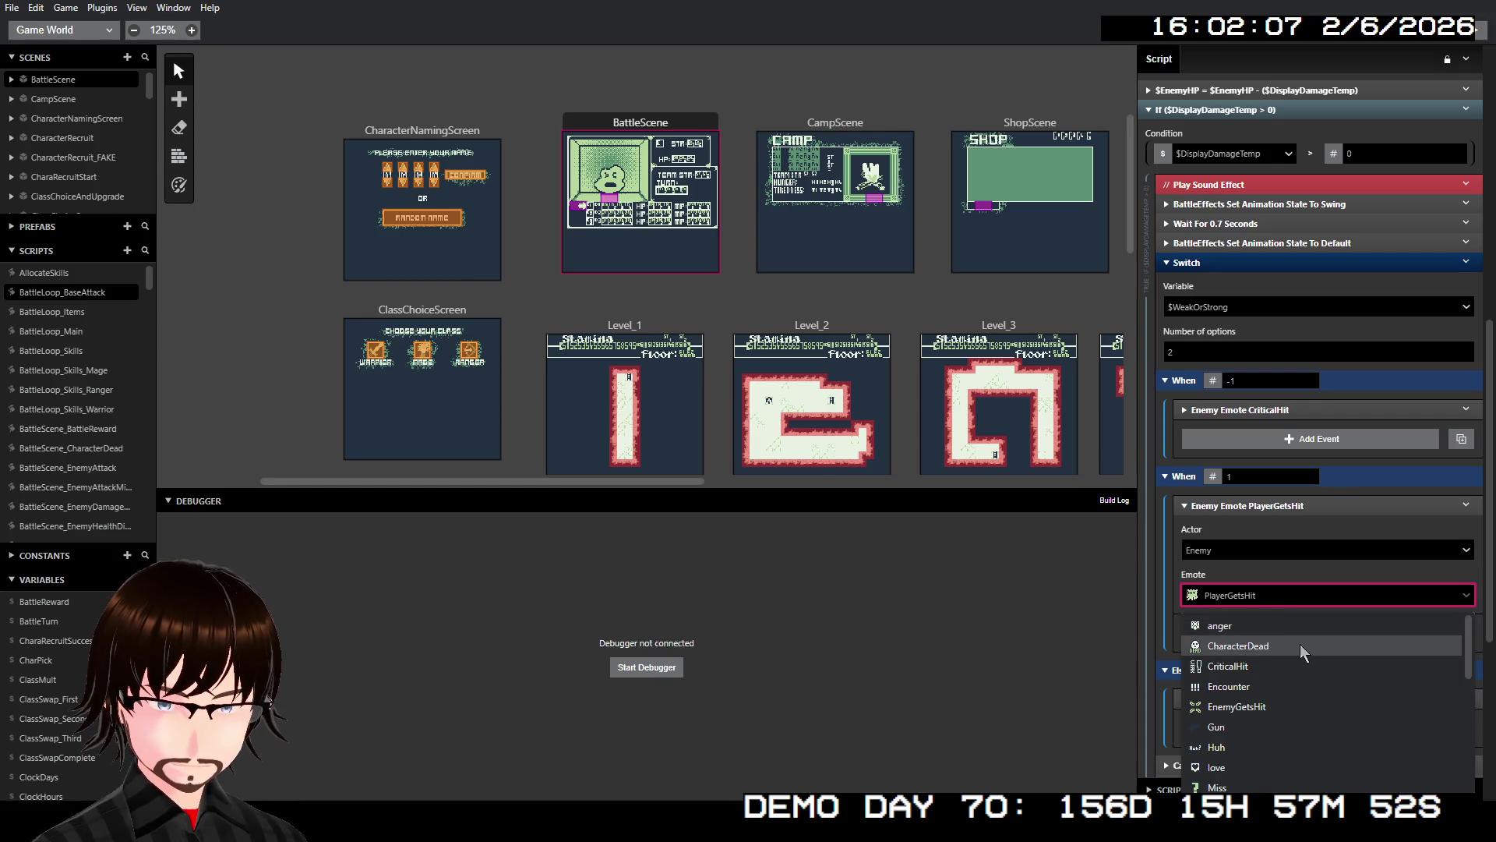
{"action": "scroll", "coordinate": [1317, 662], "scroll_direction": "down", "scroll_amount": 3}
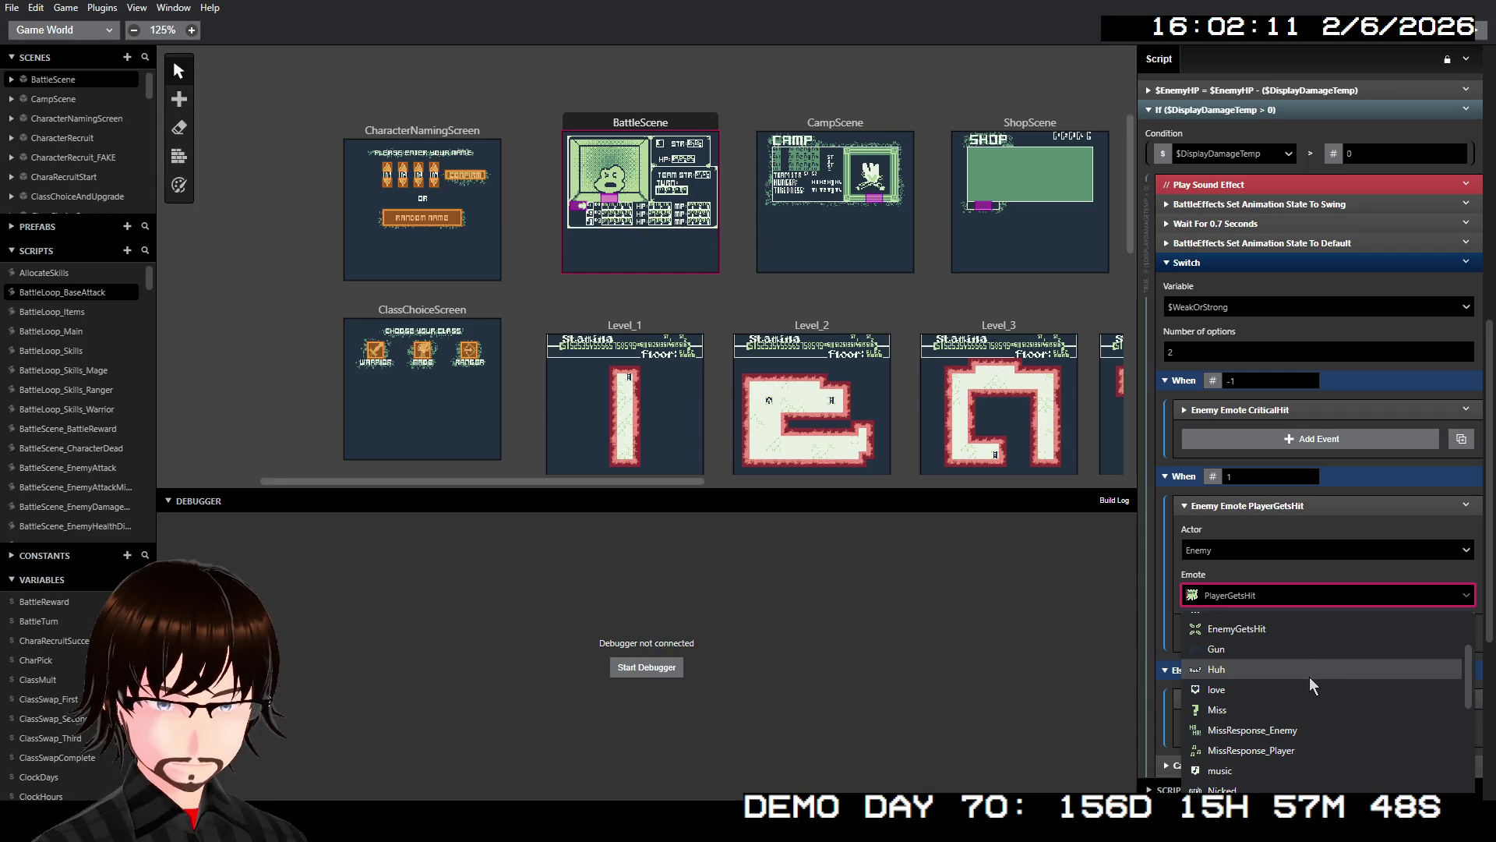
{"action": "scroll", "coordinate": [1311, 684], "scroll_direction": "down", "scroll_amount": 5}
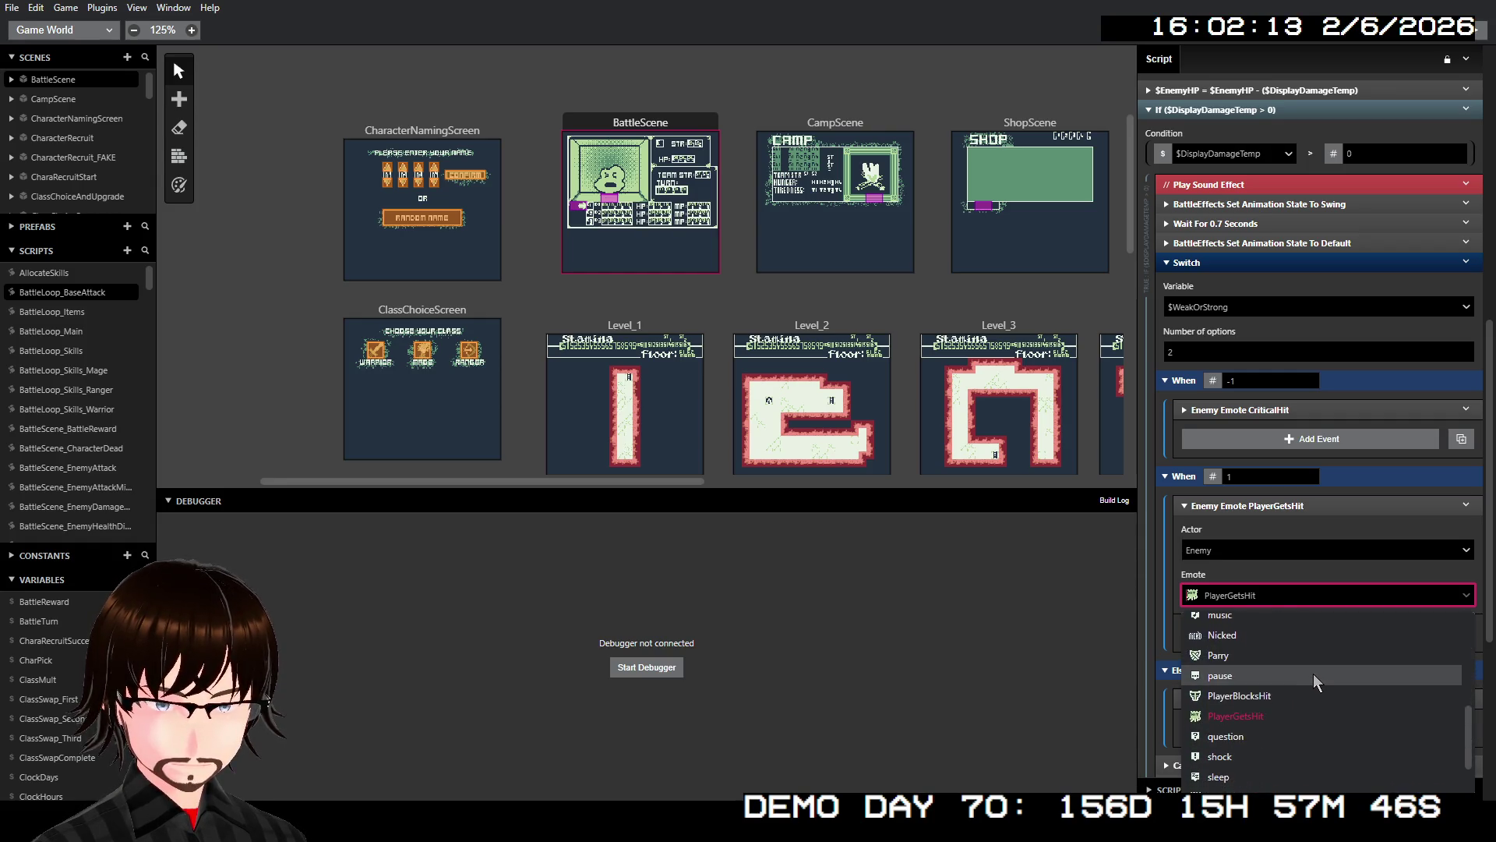
{"action": "scroll", "coordinate": [1307, 684], "scroll_direction": "down", "scroll_amount": 3}
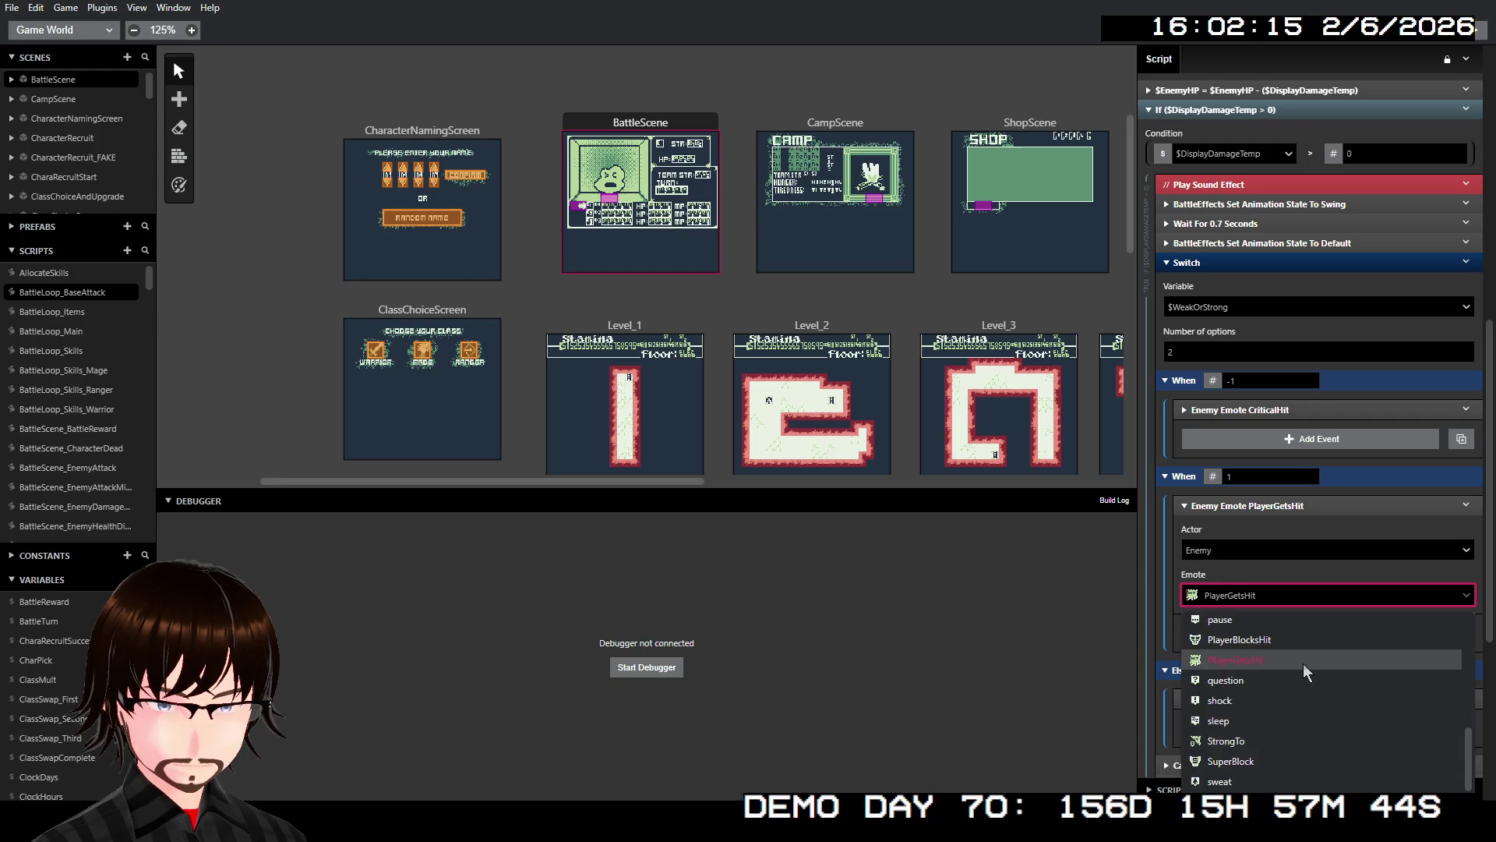
{"action": "left_click", "coordinate": [1278, 740]}
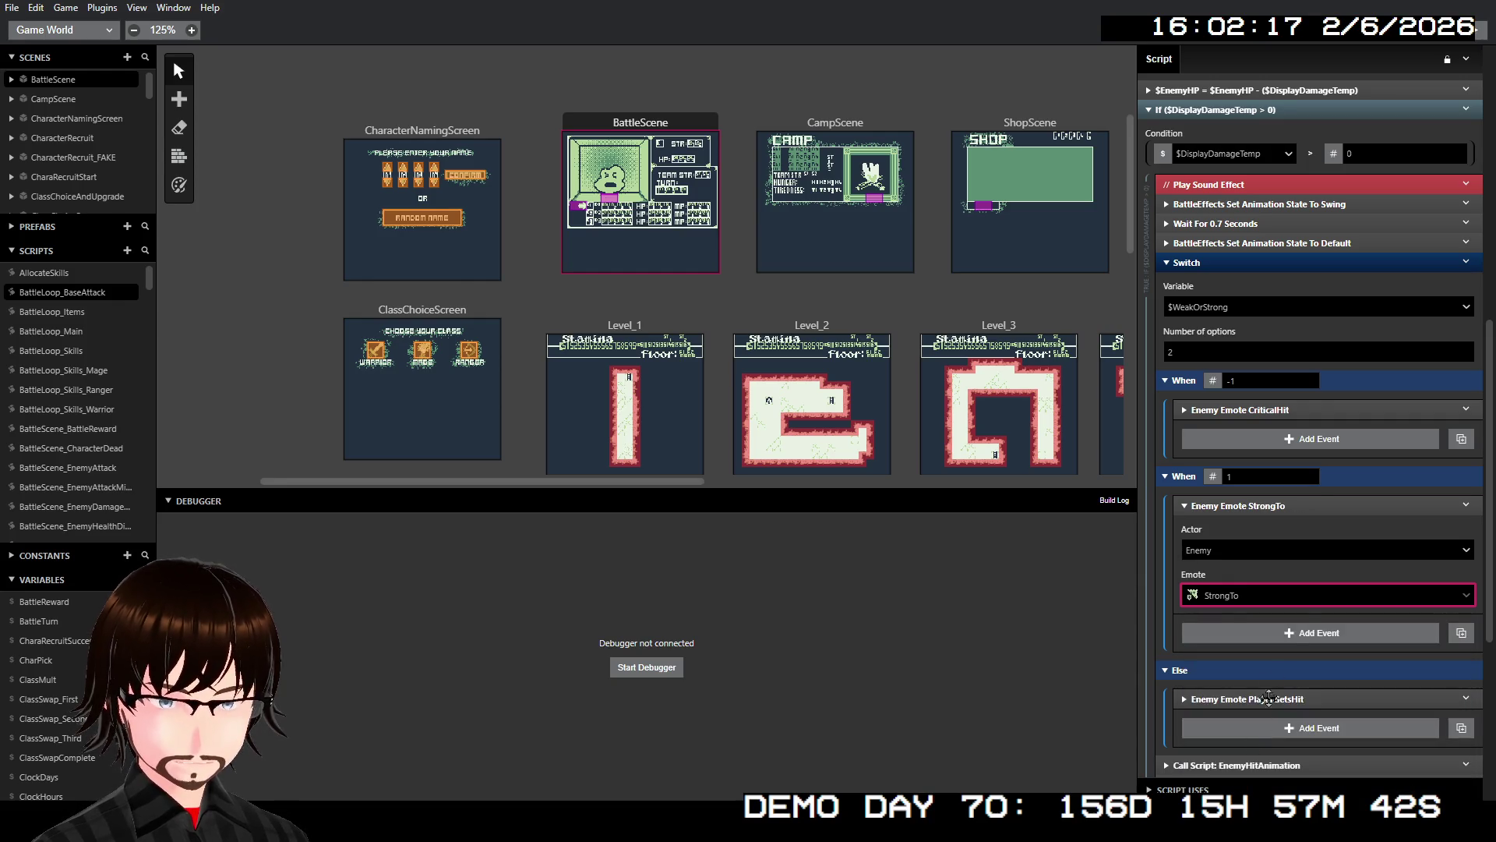
{"action": "left_click", "coordinate": [1320, 502]}
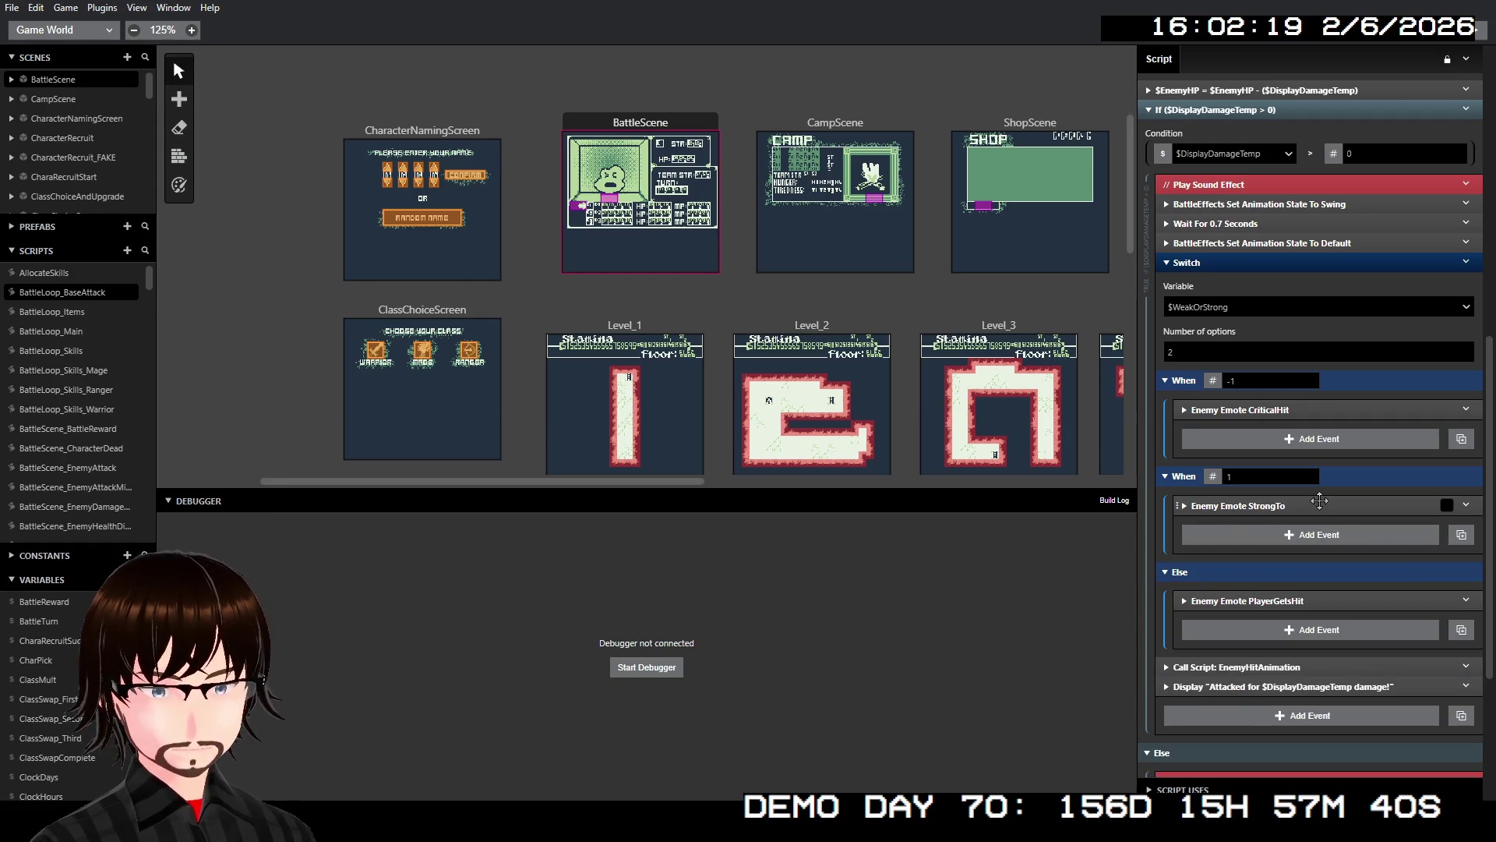
- Collapse both $WeakOrStrong Switch events and scroll back to the top of the script
{"action": "left_click", "coordinate": [1262, 263]}
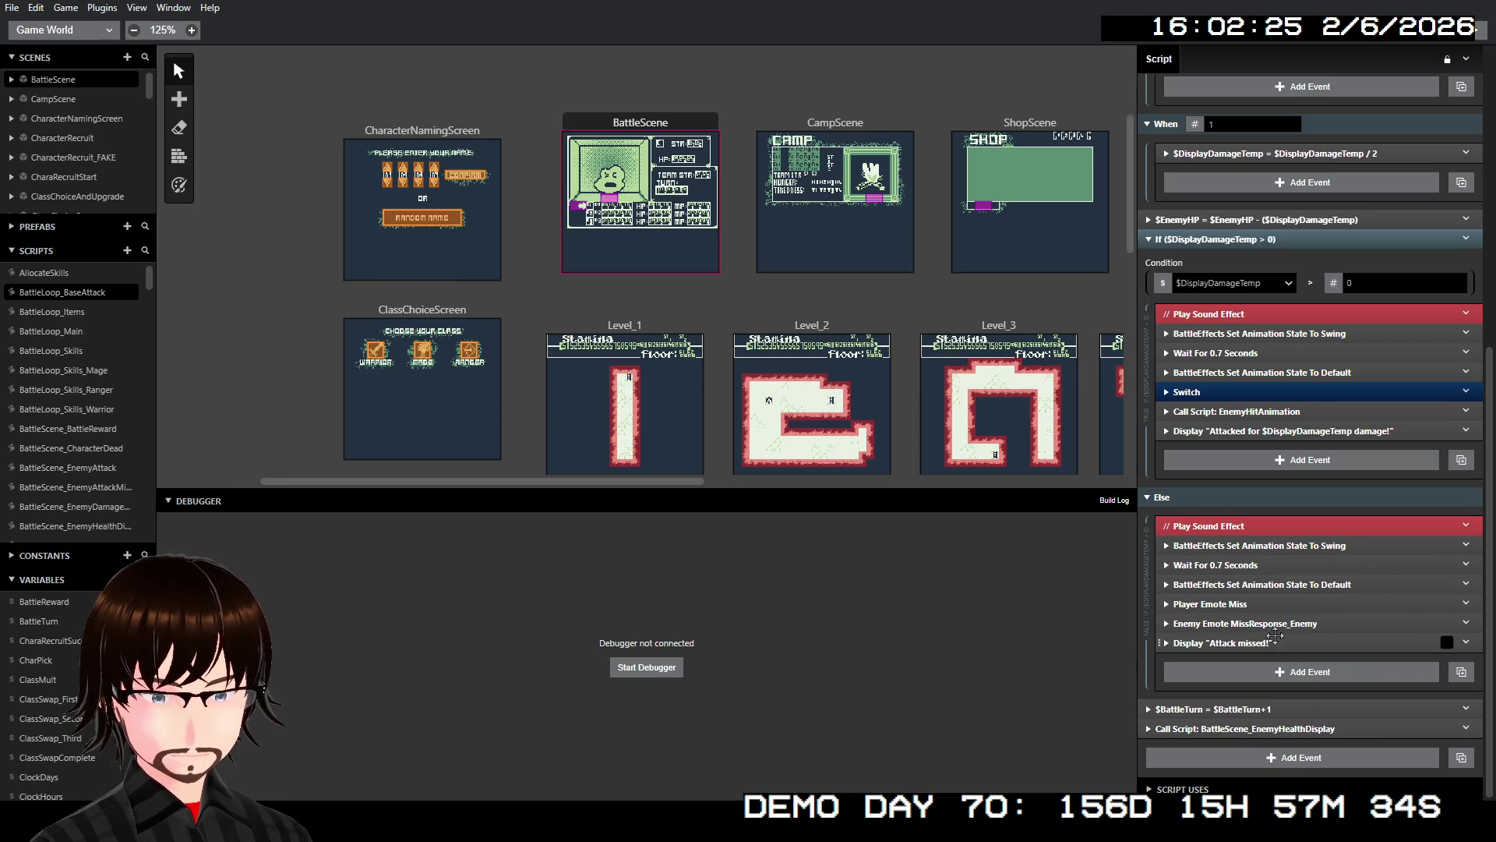
{"action": "scroll", "coordinate": [1283, 265], "scroll_direction": "down", "scroll_amount": 2}
{"action": "left_click", "coordinate": [1283, 265]}
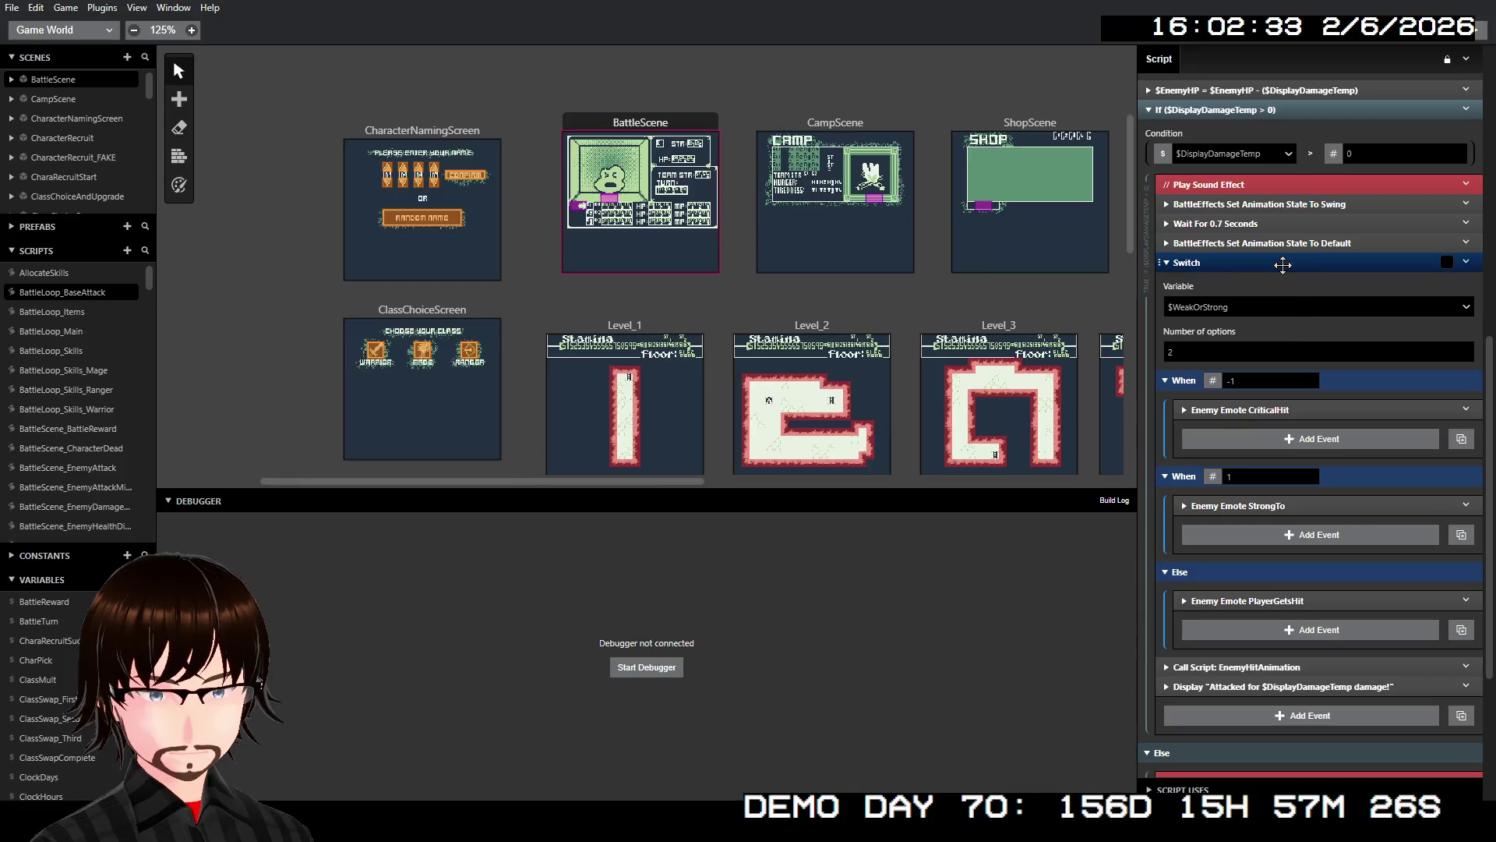
{"action": "left_click", "coordinate": [1283, 265]}
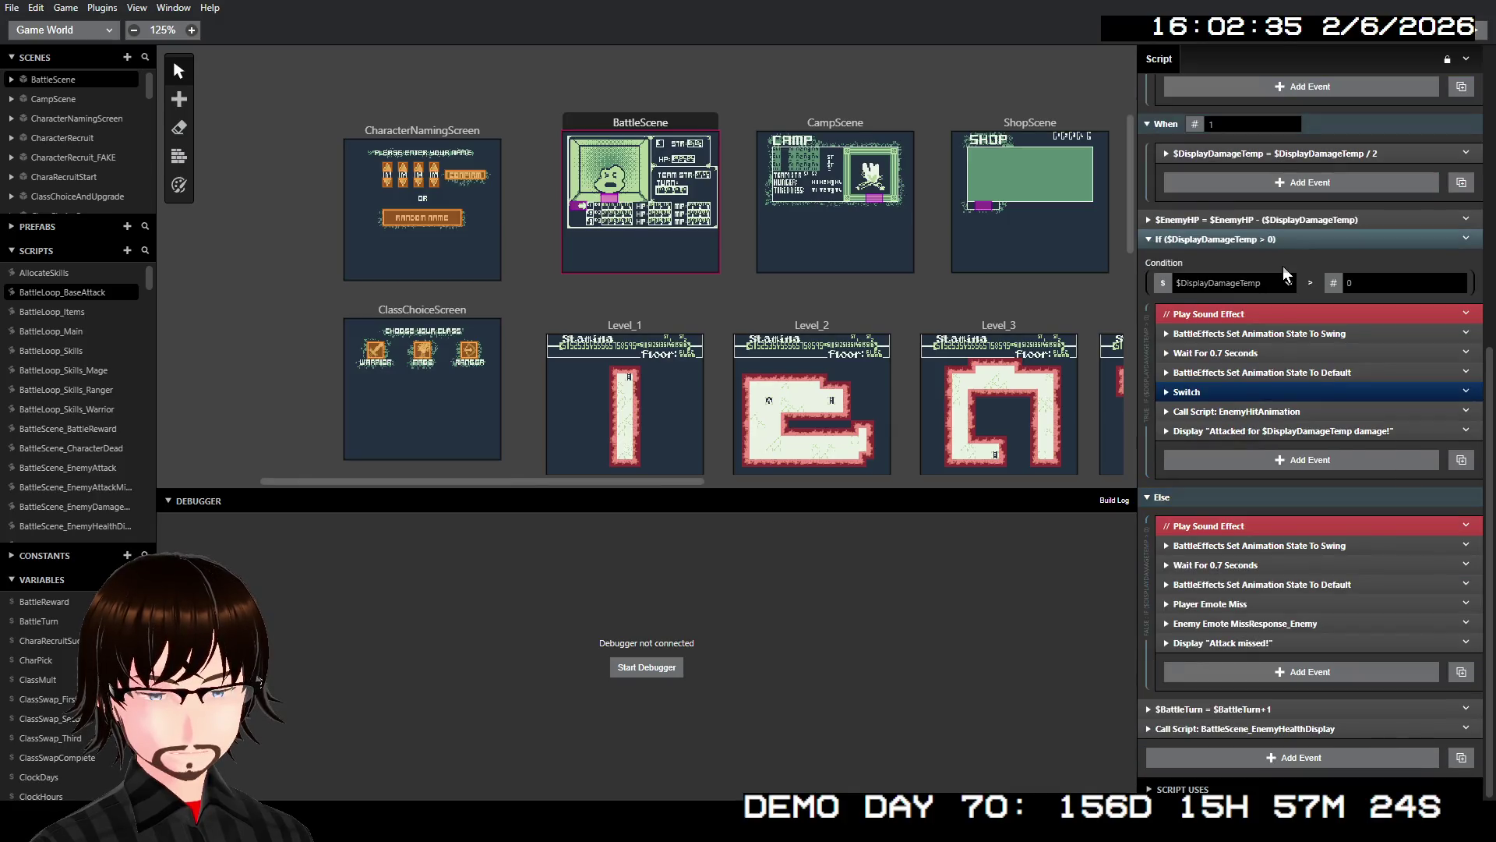
{"action": "scroll", "coordinate": [1286, 437], "scroll_direction": "up", "scroll_amount": 5}
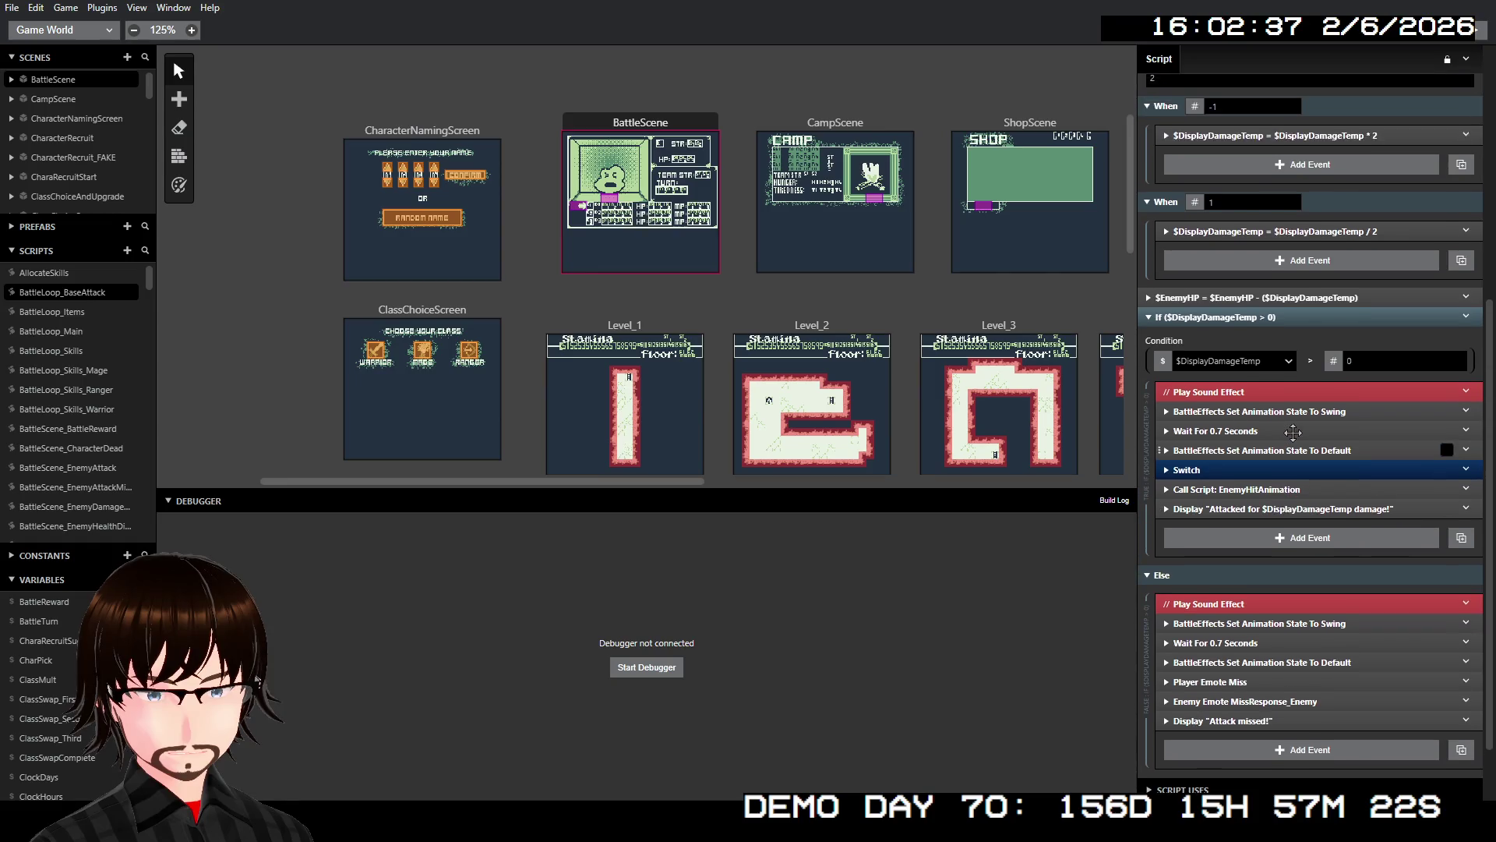
{"action": "scroll", "coordinate": [1311, 442], "scroll_direction": "up", "scroll_amount": 2}
{"action": "left_click", "coordinate": [1299, 377]}
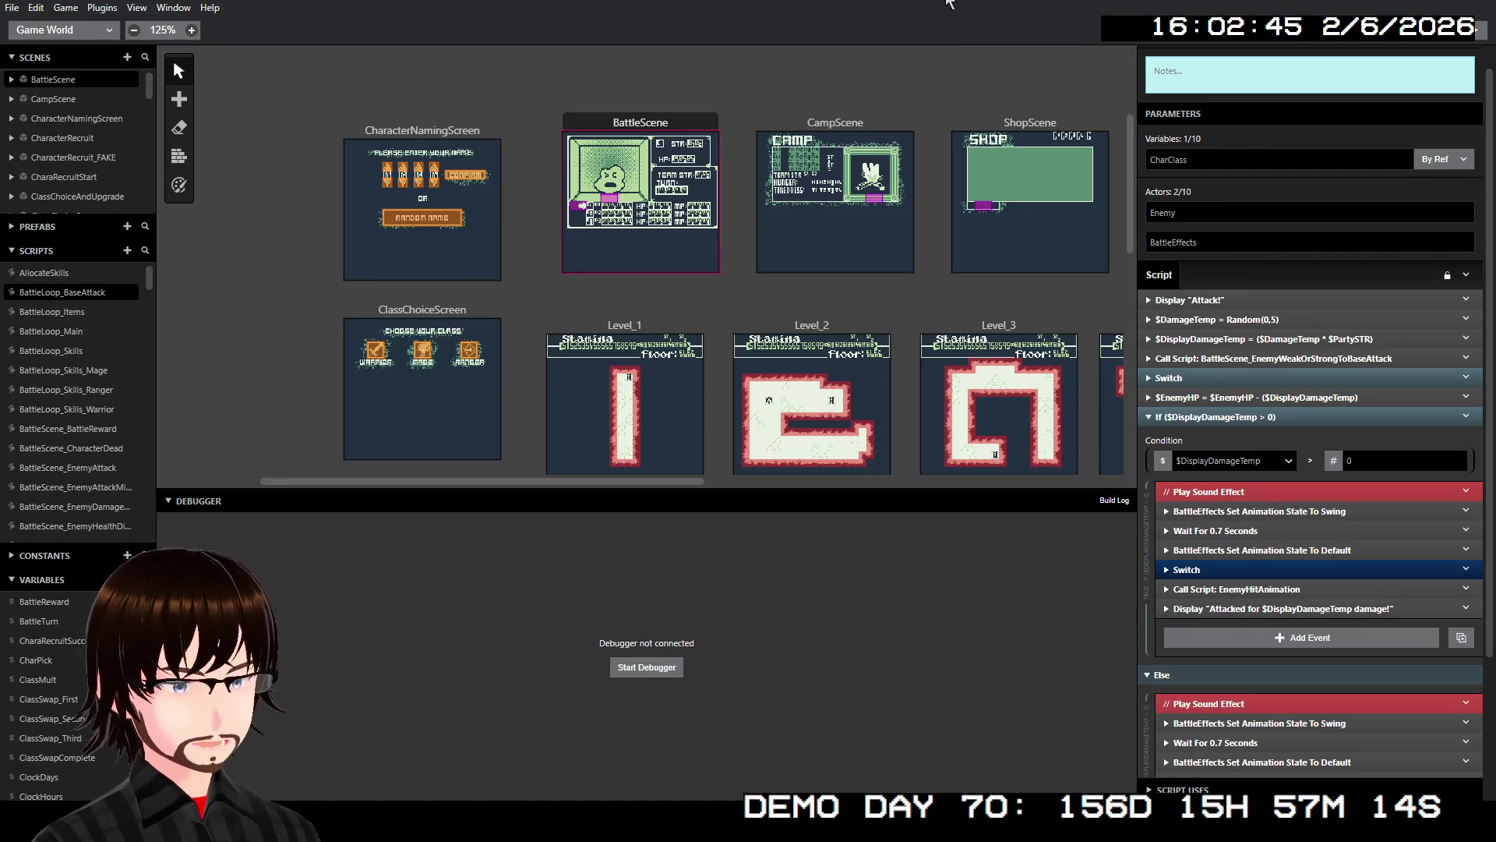
- Build the game into the debugger, start a New Game and confirm the character name
{"action": "key", "text": "ctrl+b"}
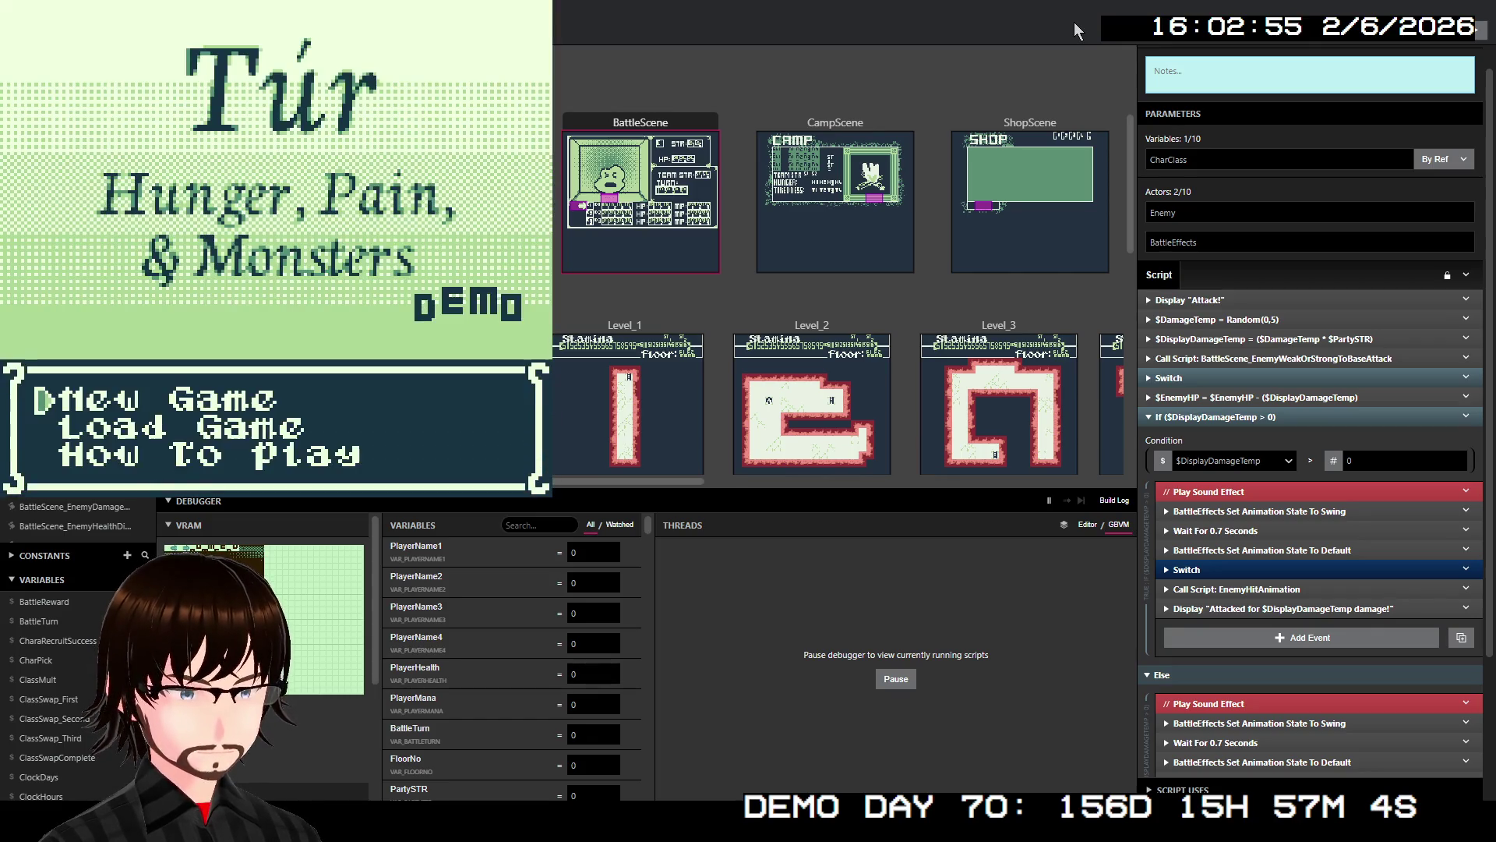
{"action": "key", "text": "z"}
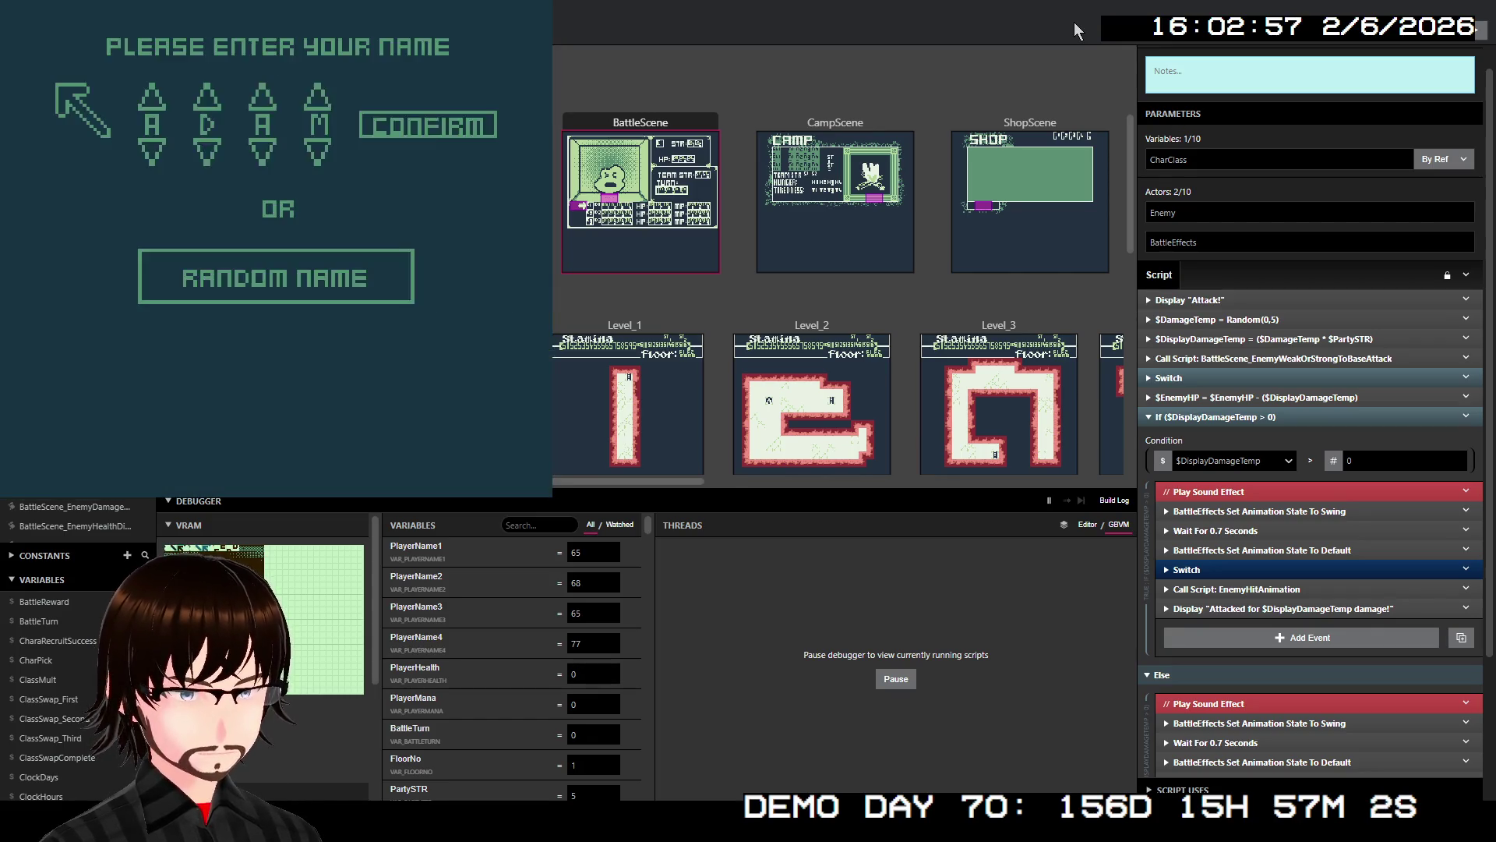
{"action": "key", "text": "Right"}
{"action": "key", "text": "Right"}
{"action": "key", "text": "Right"}
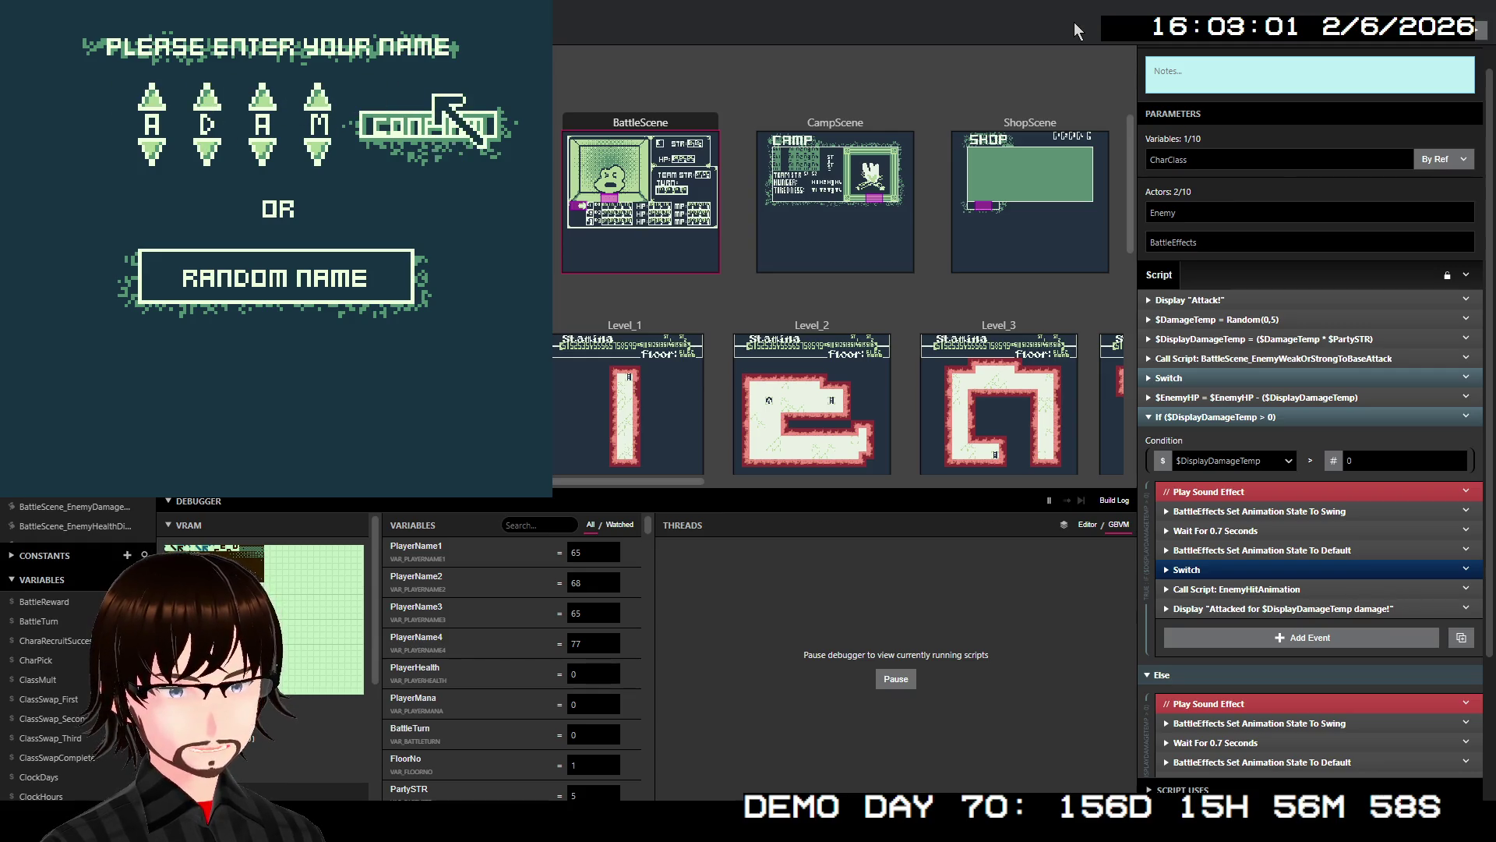
{"action": "key", "text": "z"}
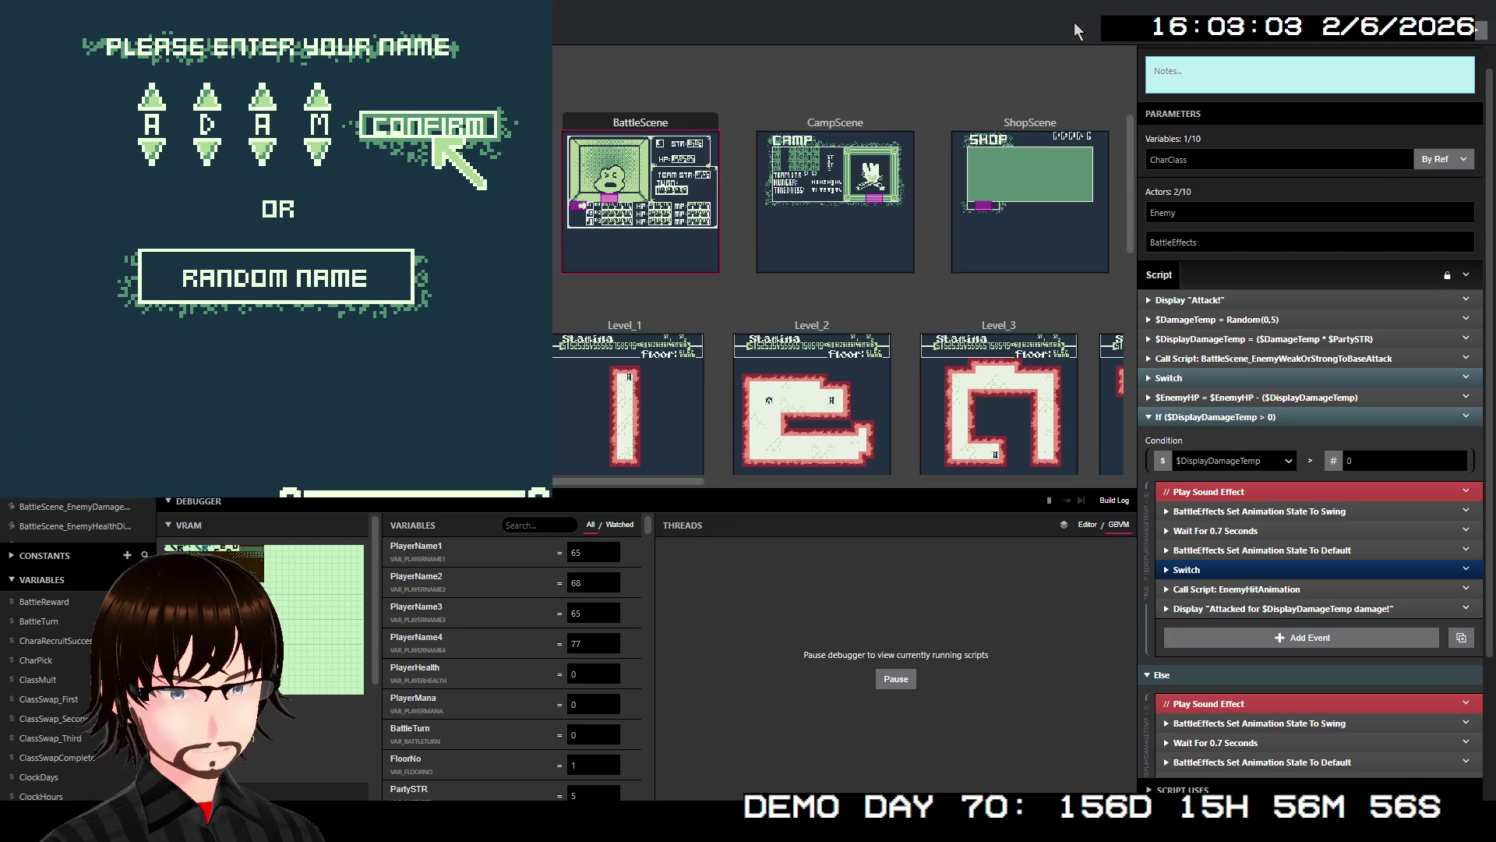
{"action": "key", "text": "z"}
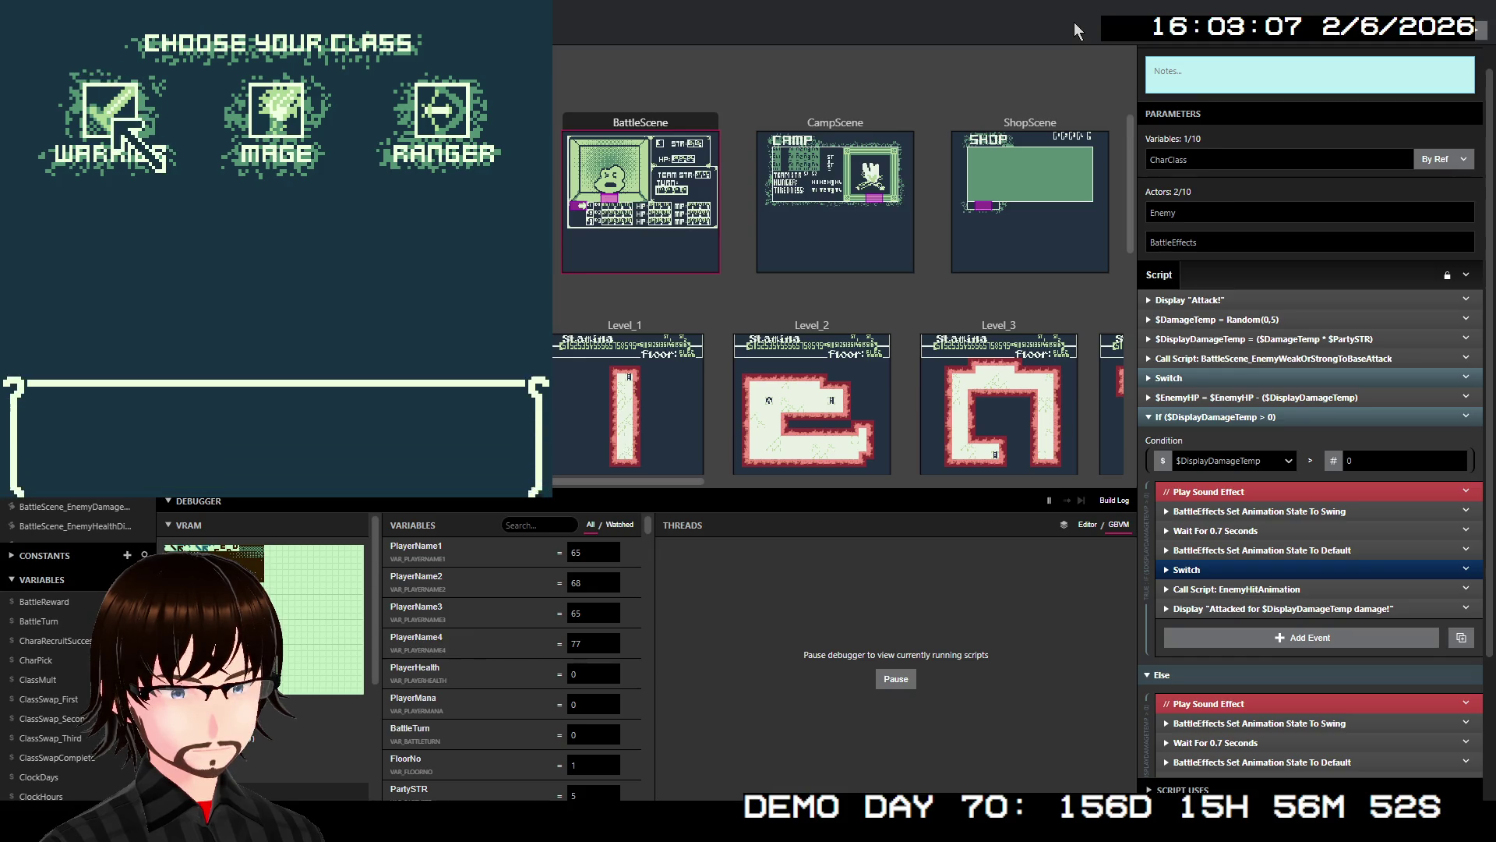
- Choose the Warrior class with Frenzy as its starting skill
{"action": "key", "text": "z"}
{"action": "key", "text": "Down"}
{"action": "key", "text": "z"}
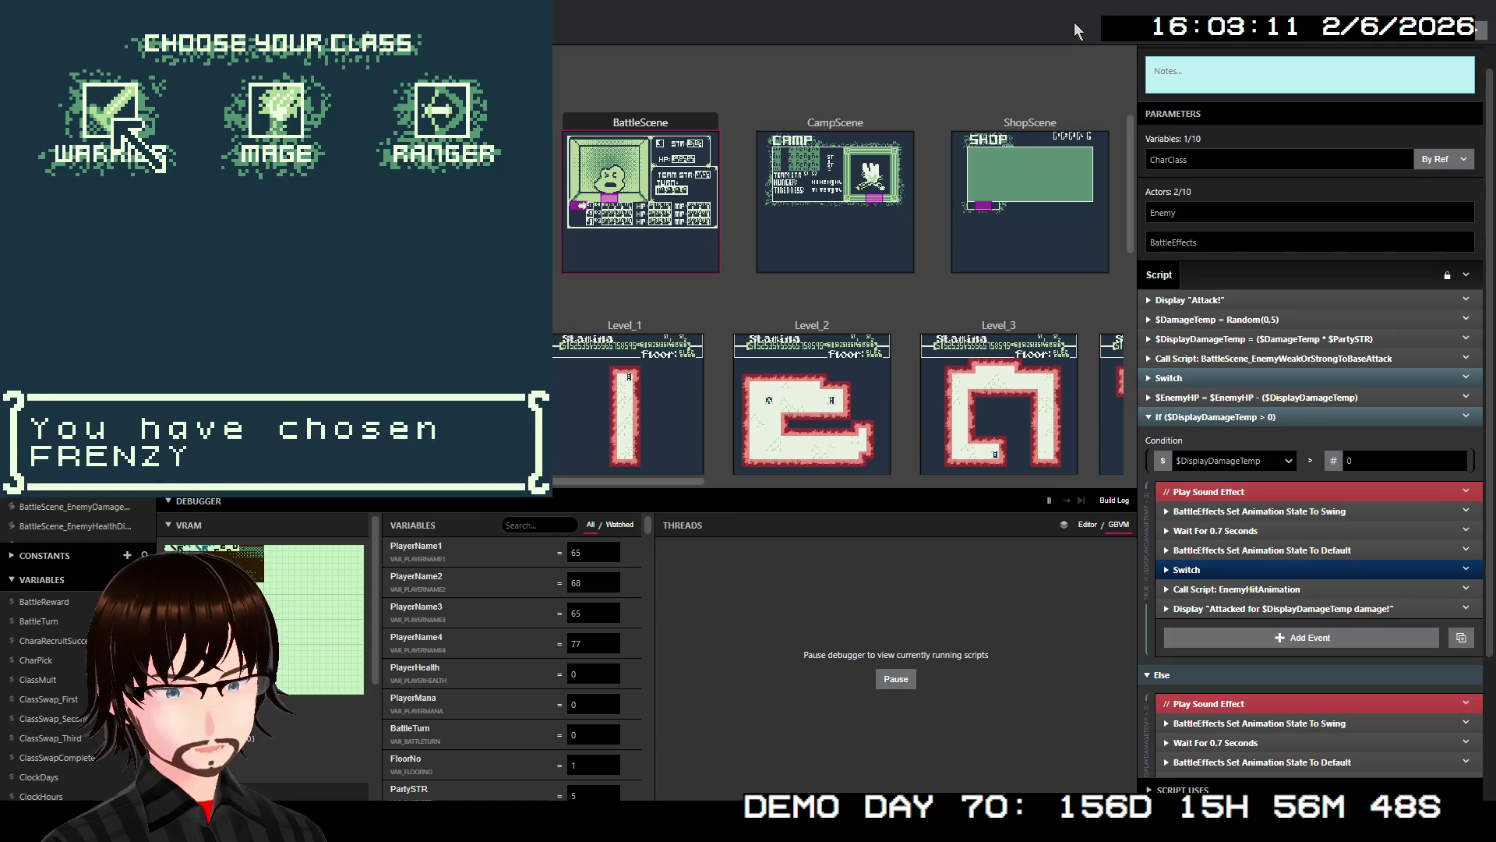
{"action": "key", "text": "z"}
{"action": "key", "text": "z"}
- Walk the hero up the corridor to the stairs and move on to floor 02
{"action": "key", "text": "Up"}
{"action": "key", "text": "Up"}
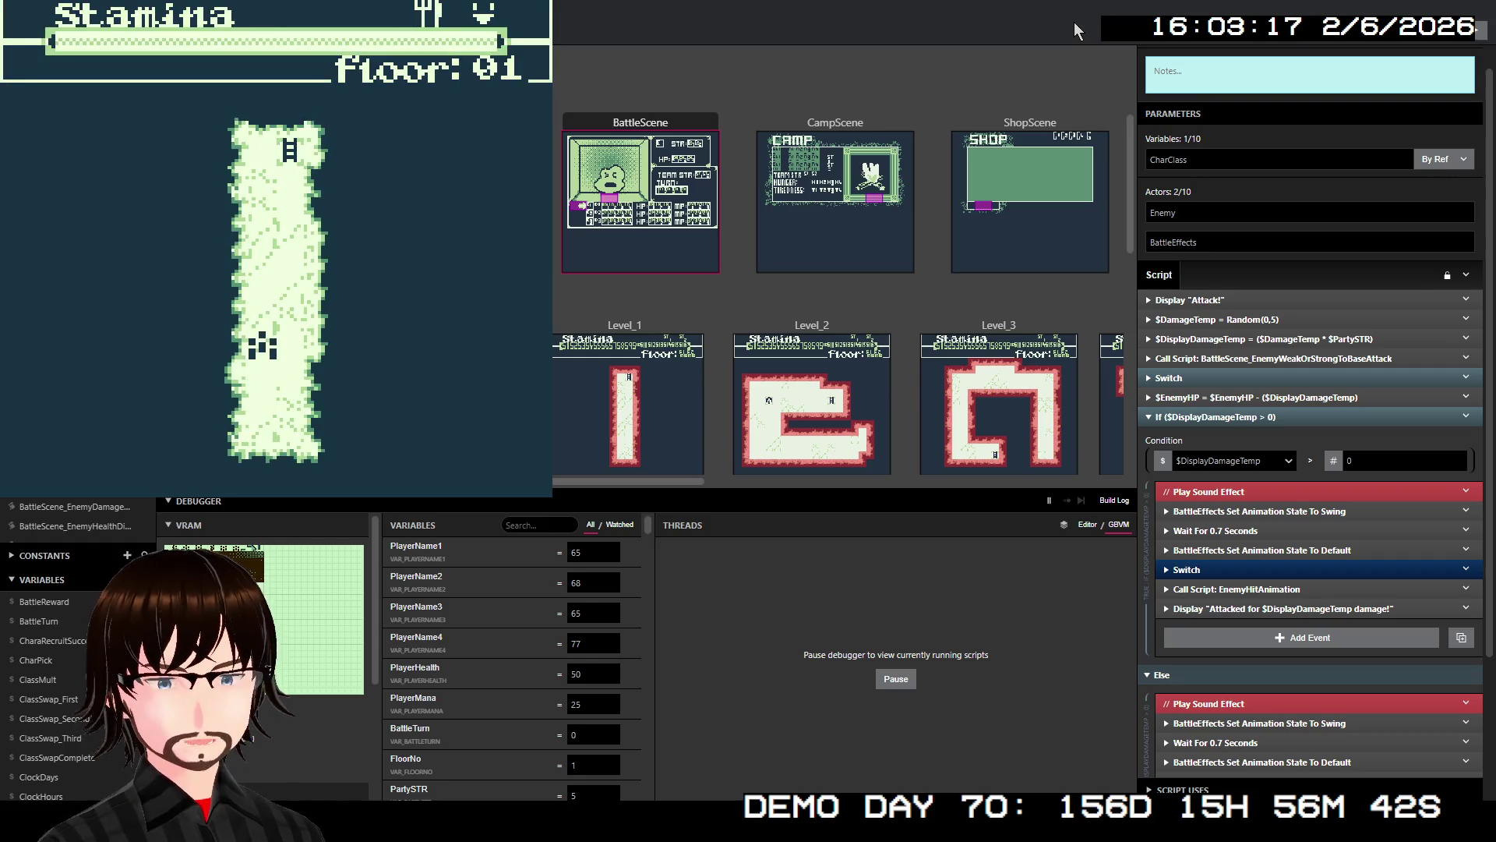
{"action": "key", "text": "Up"}
{"action": "key", "text": "Up"}
{"action": "key", "text": "Up"}
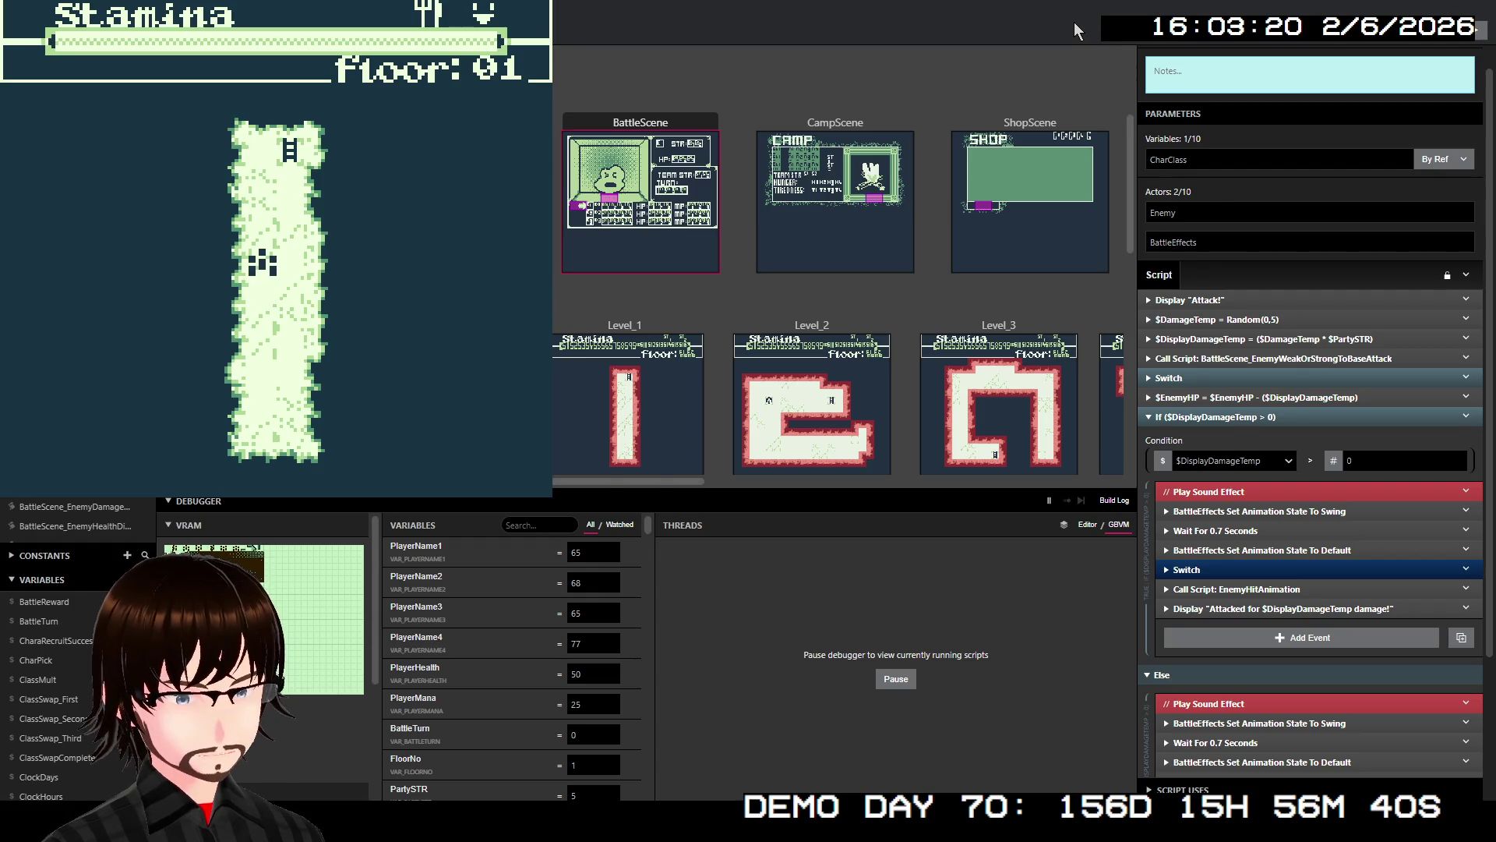
{"action": "key", "text": "Up"}
{"action": "key", "text": "Up"}
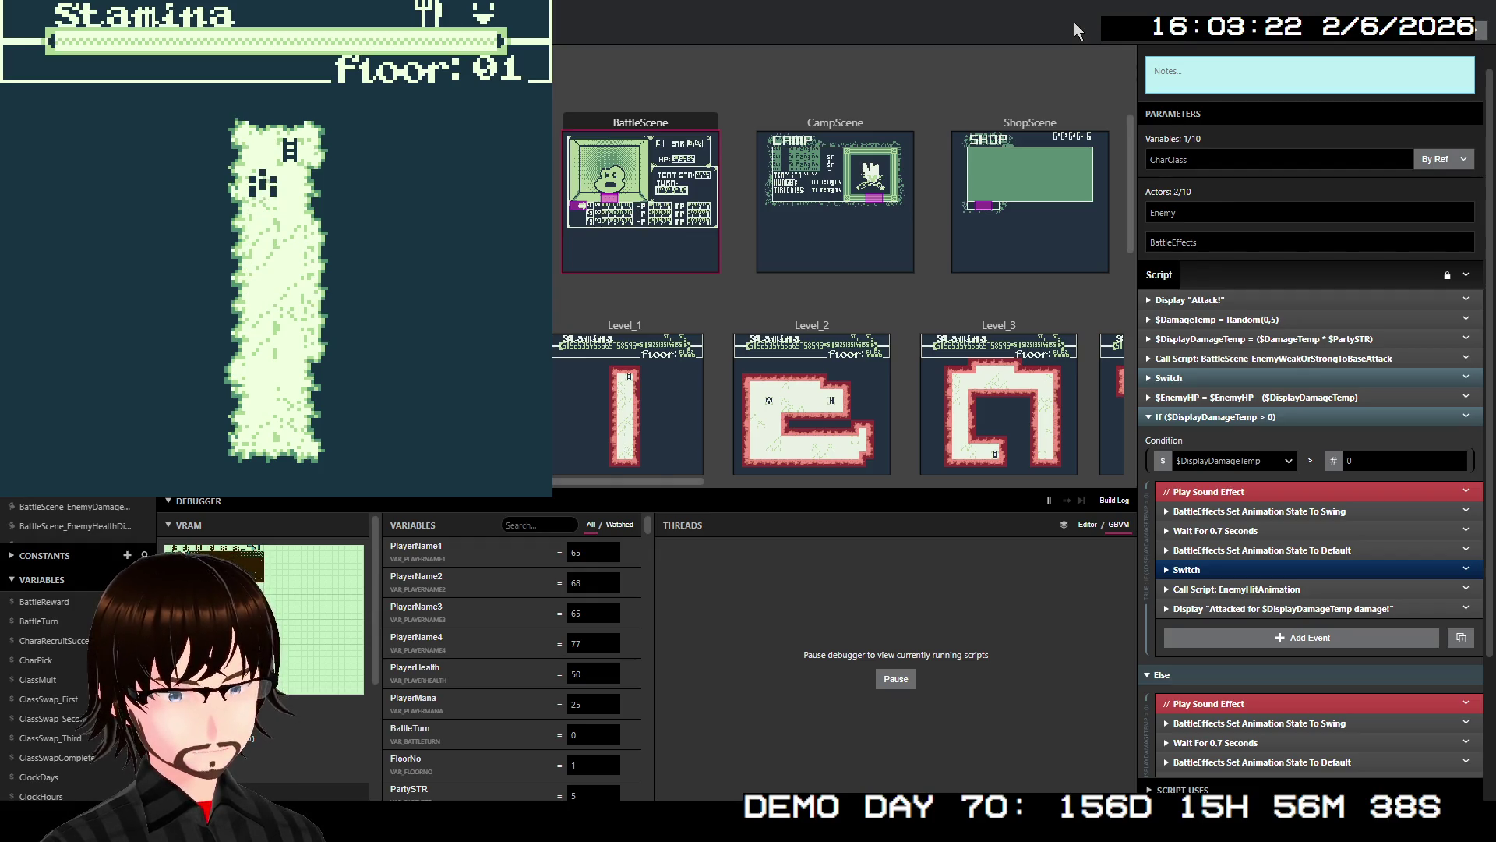
{"action": "key", "text": "Right"}
{"action": "key", "text": "Up"}
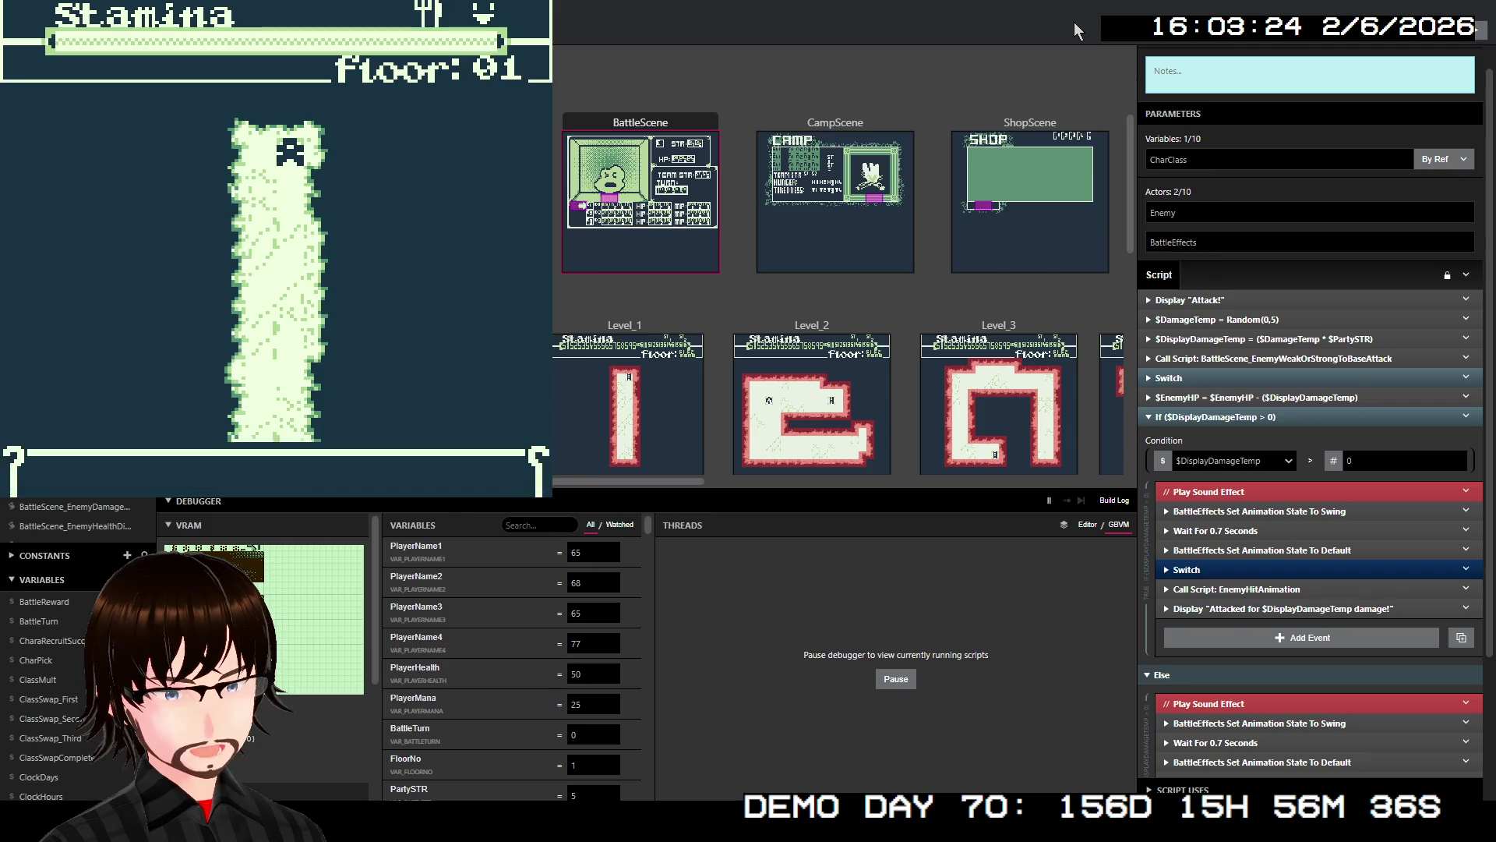
{"action": "key", "text": "z"}
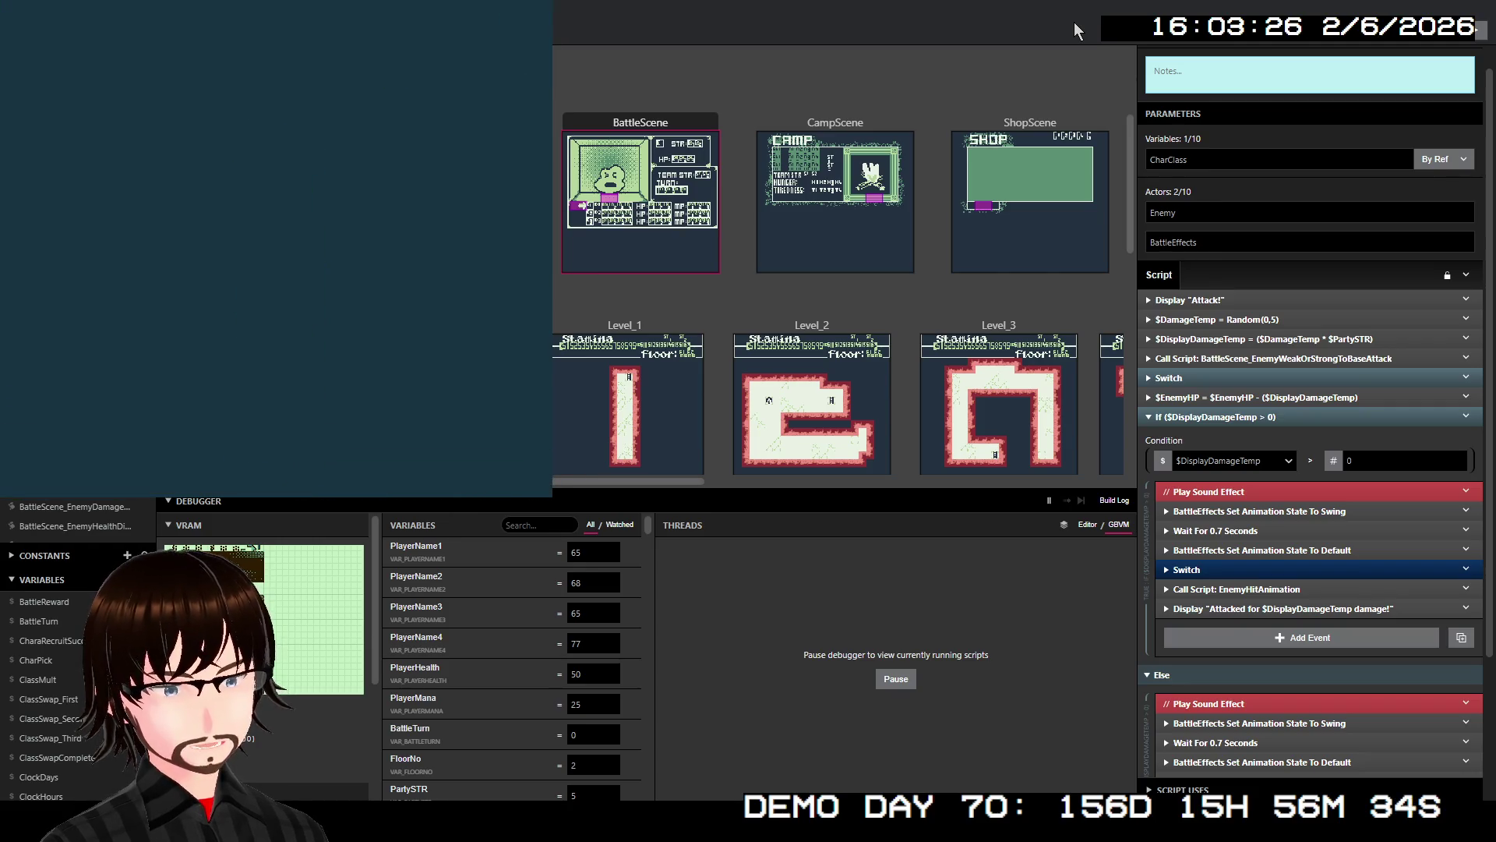
- Walk left across floor 02 until a Zombie battle starts
{"action": "key", "text": "Left"}
{"action": "key", "text": "Left"}
{"action": "key", "text": "Left"}
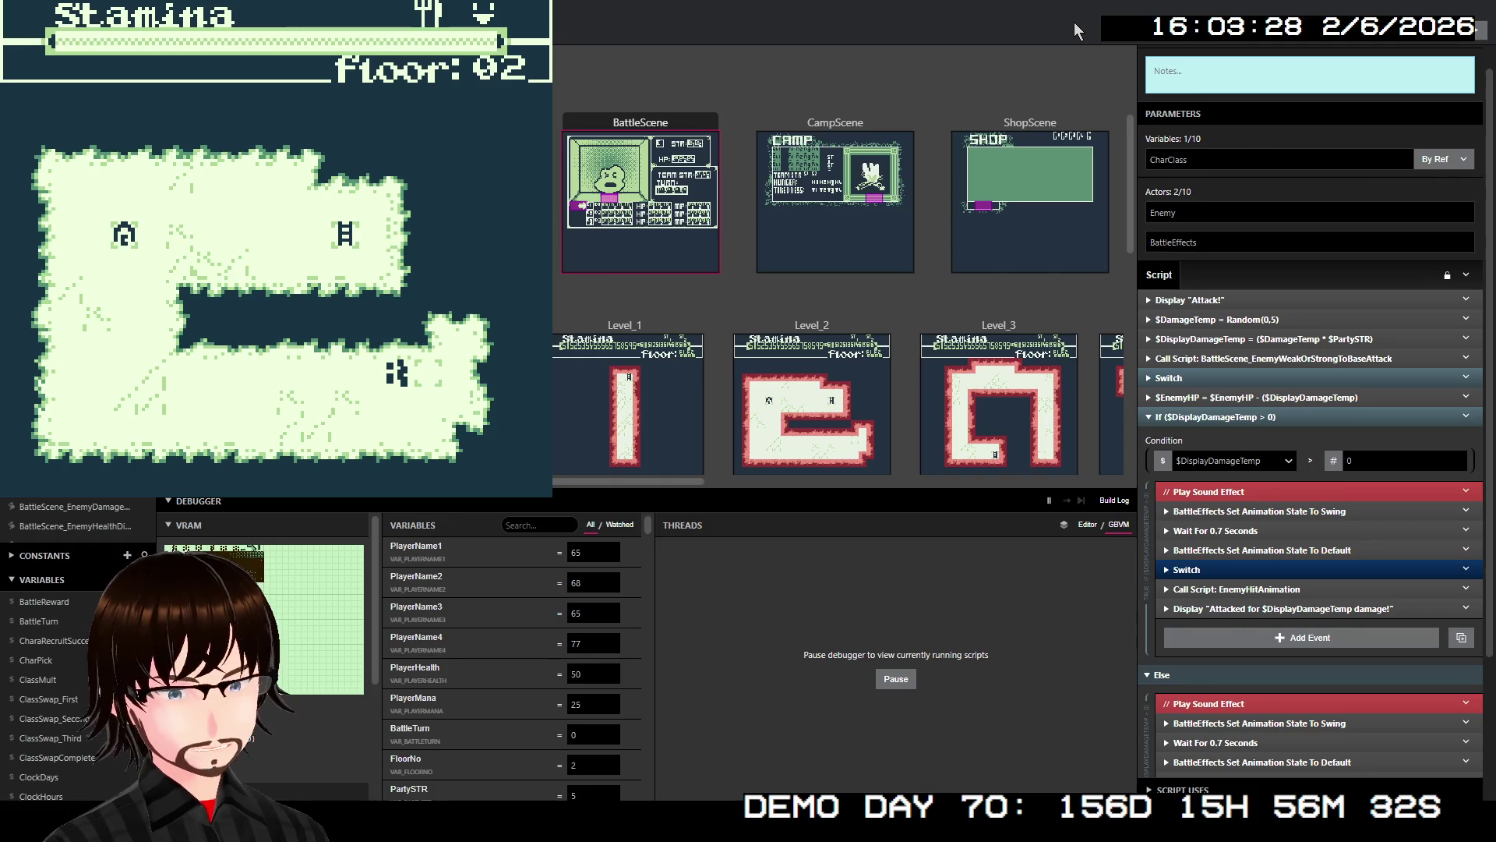
{"action": "key", "text": "Left"}
{"action": "key", "text": "Left"}
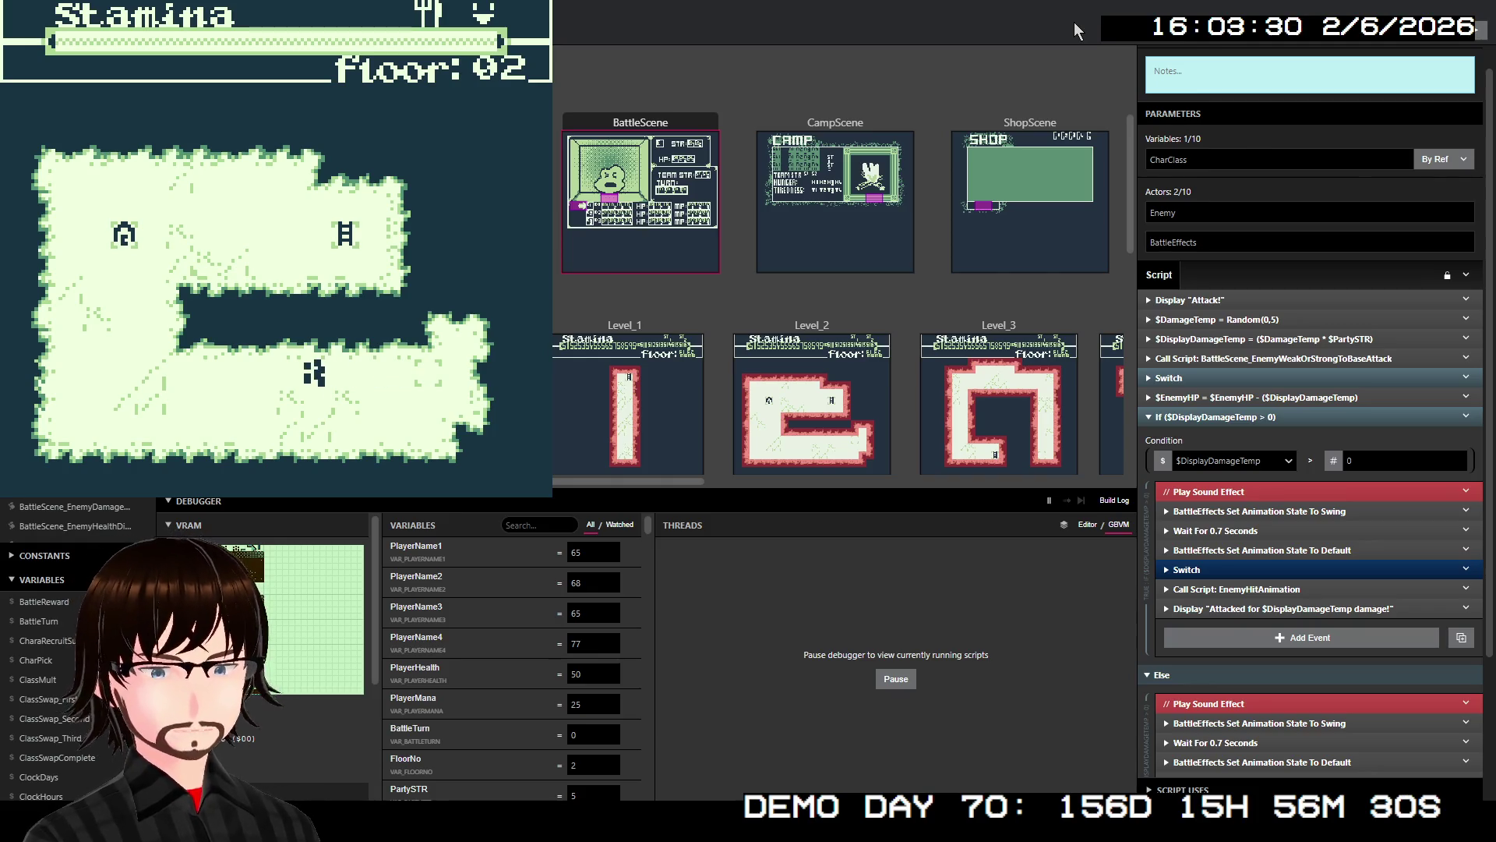
{"action": "key", "text": "Left"}
{"action": "key", "text": "Left"}
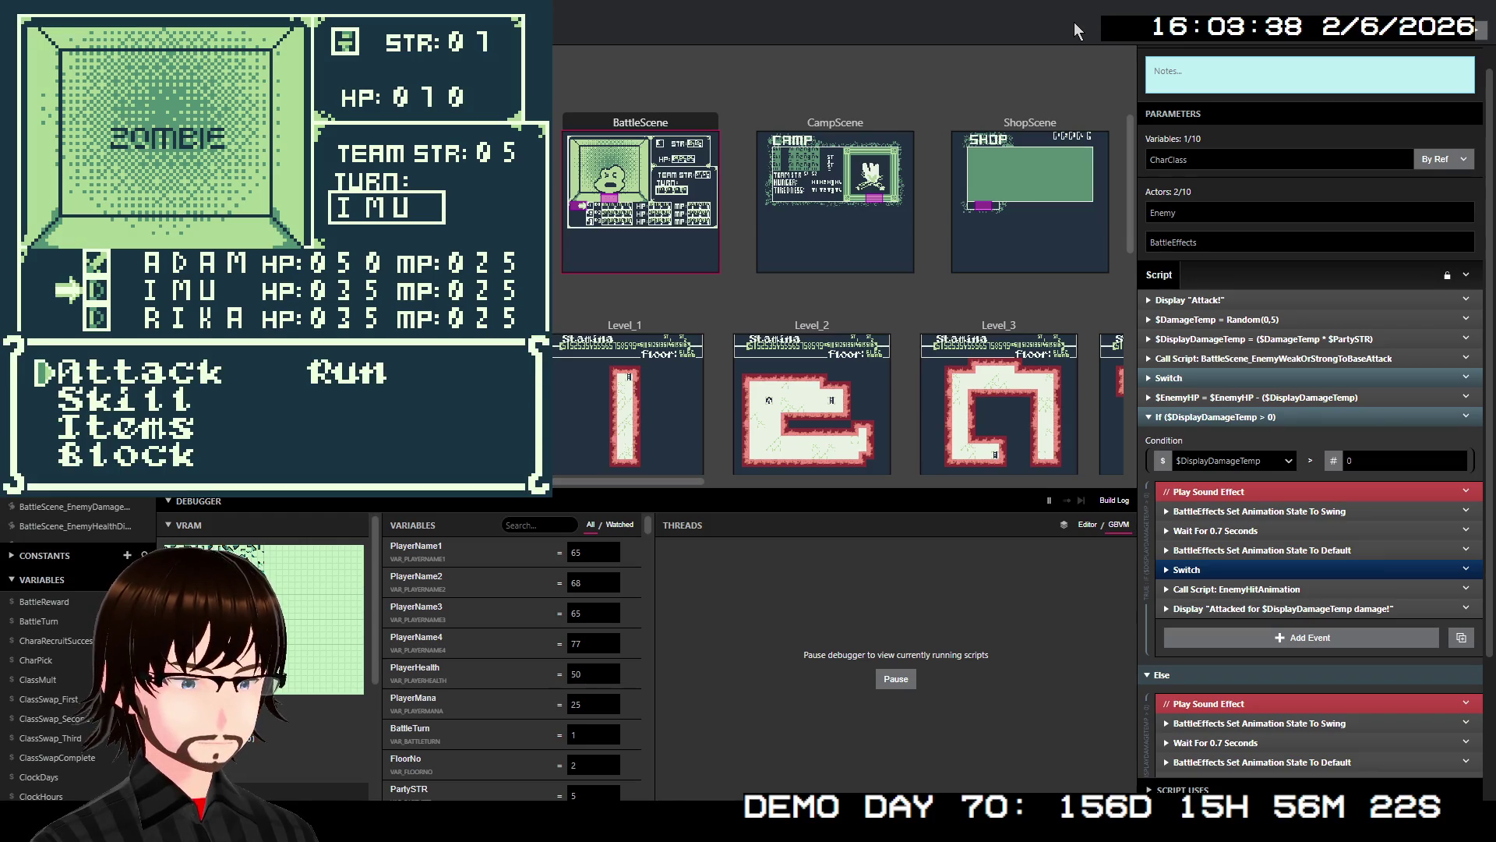
- Attack with both characters for 40 damage each, bringing the Zombie to 000 HP and 'You won!'
{"action": "key", "text": "Down"}
{"action": "key", "text": "Up"}
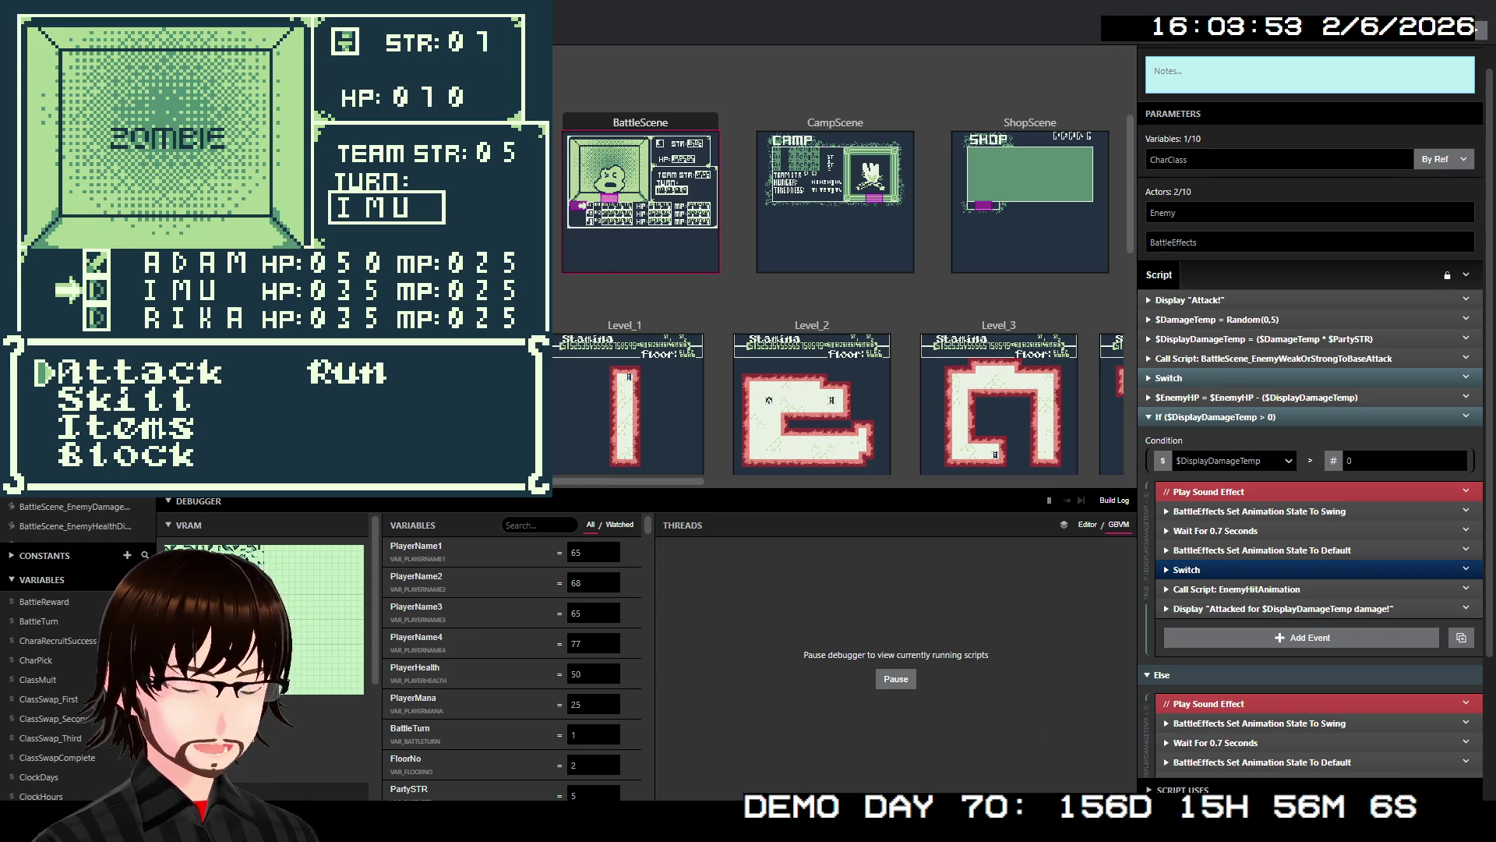
{"action": "key", "text": "Down"}
{"action": "key", "text": "Up"}
{"action": "key", "text": "z"}
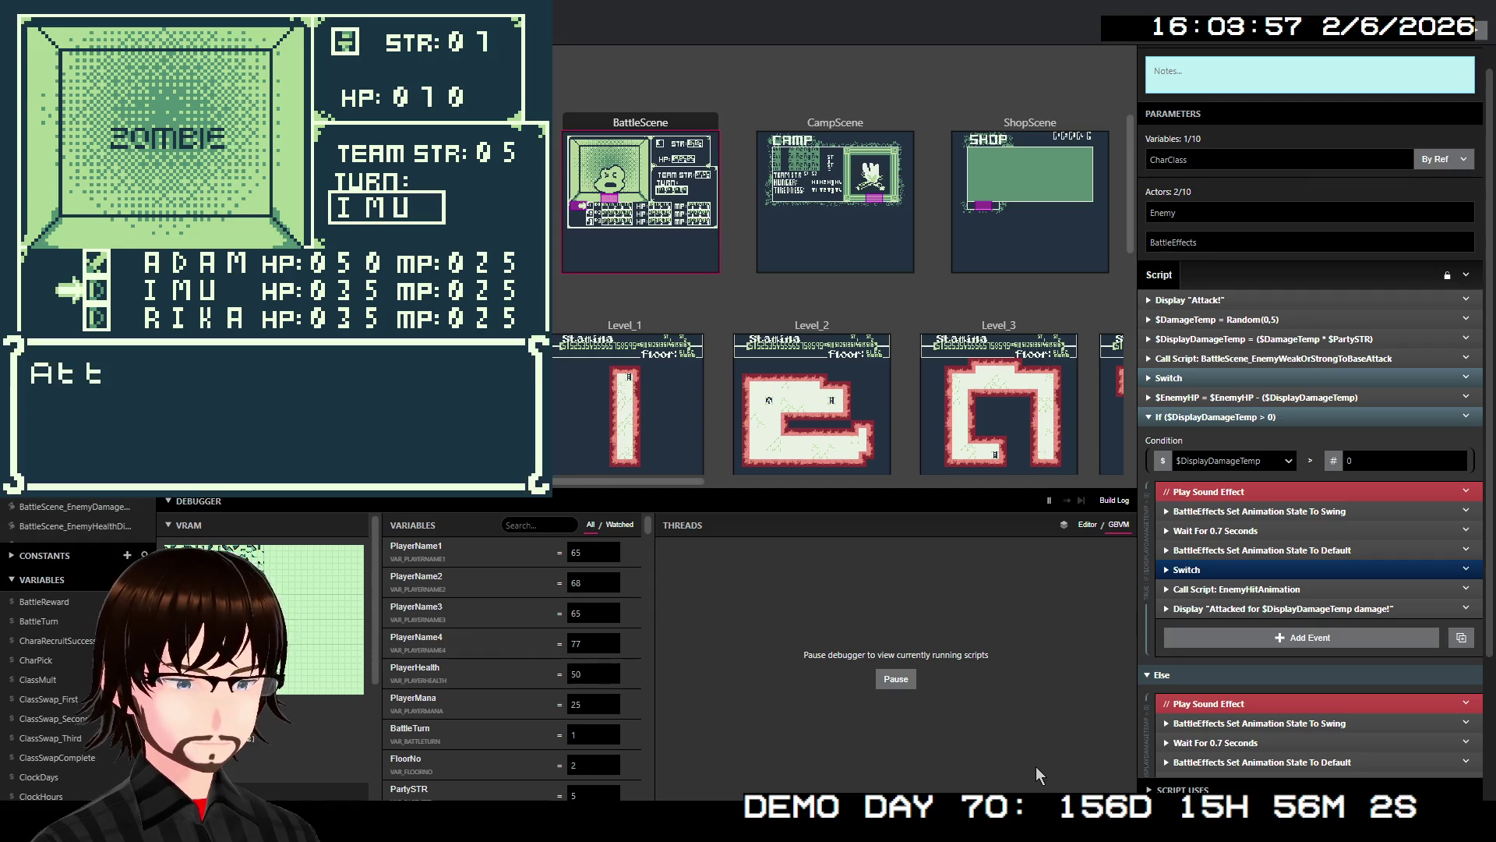
{"action": "key", "text": "z"}
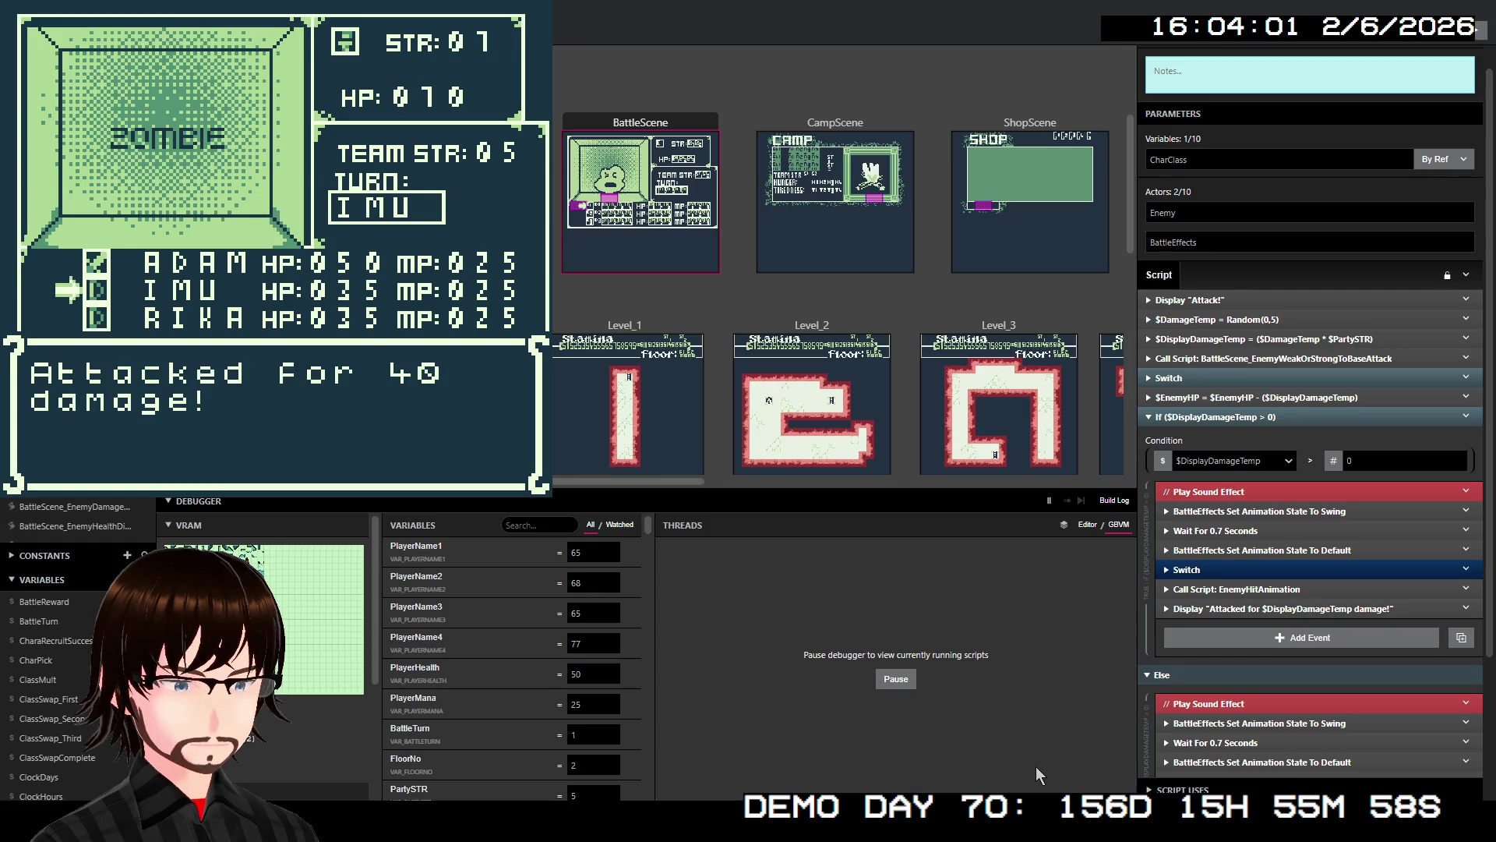
{"action": "key", "text": "z"}
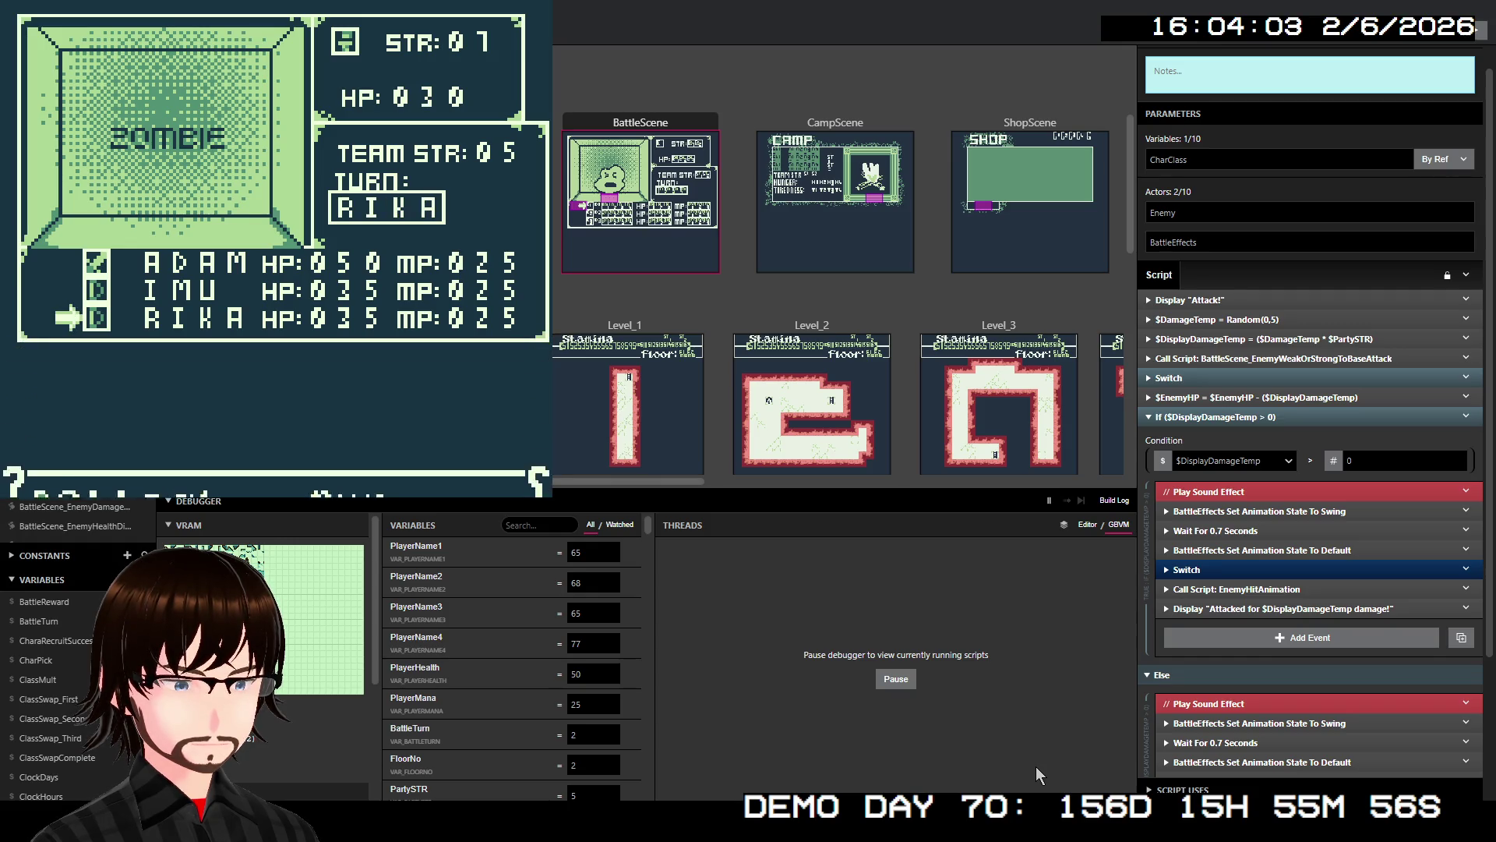
{"action": "key", "text": "z"}
{"action": "key", "text": "z"}
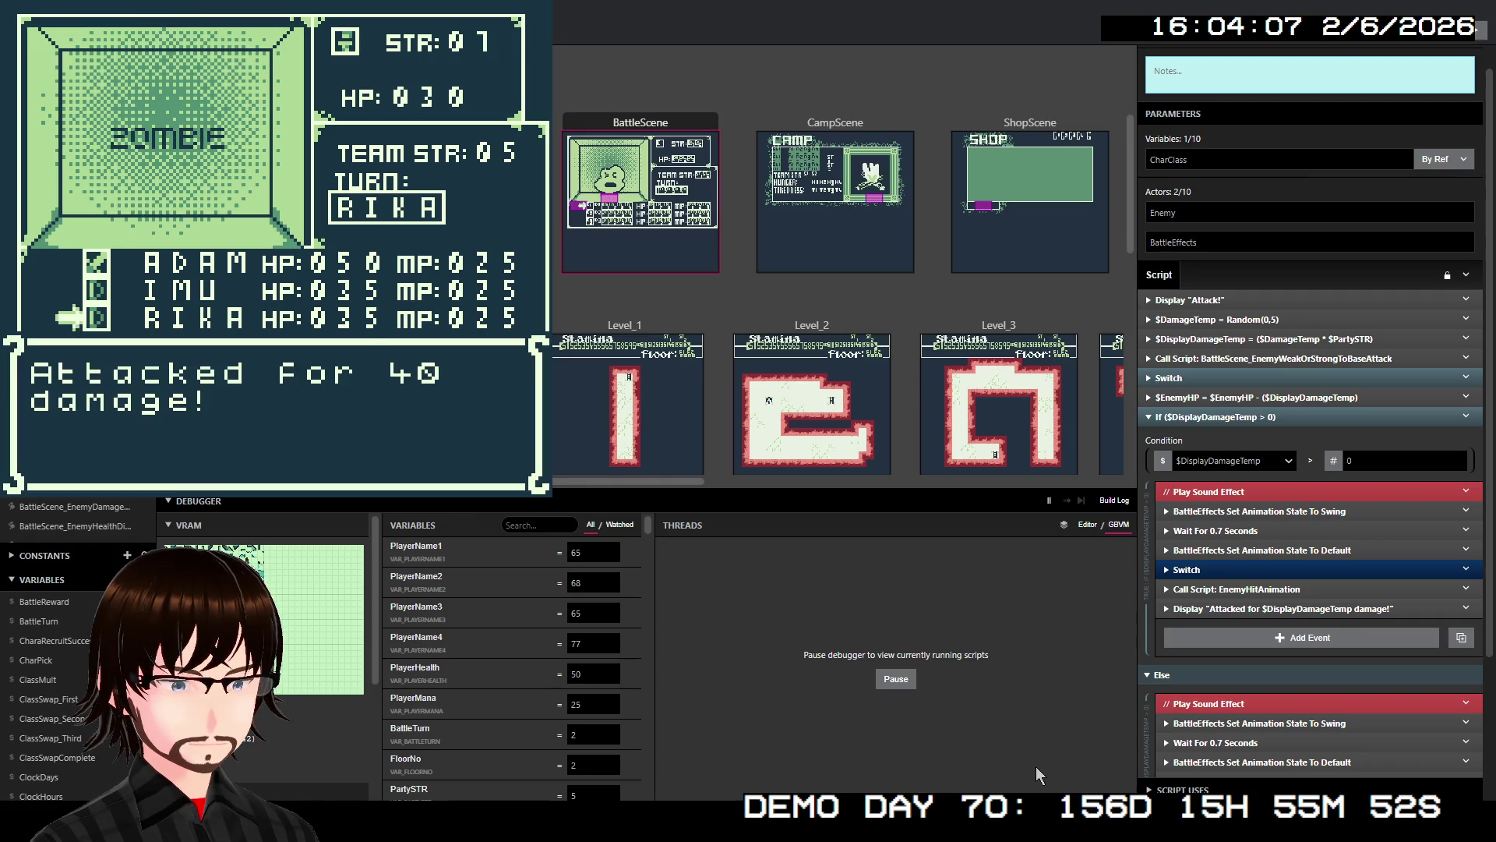
{"action": "key", "text": "z"}
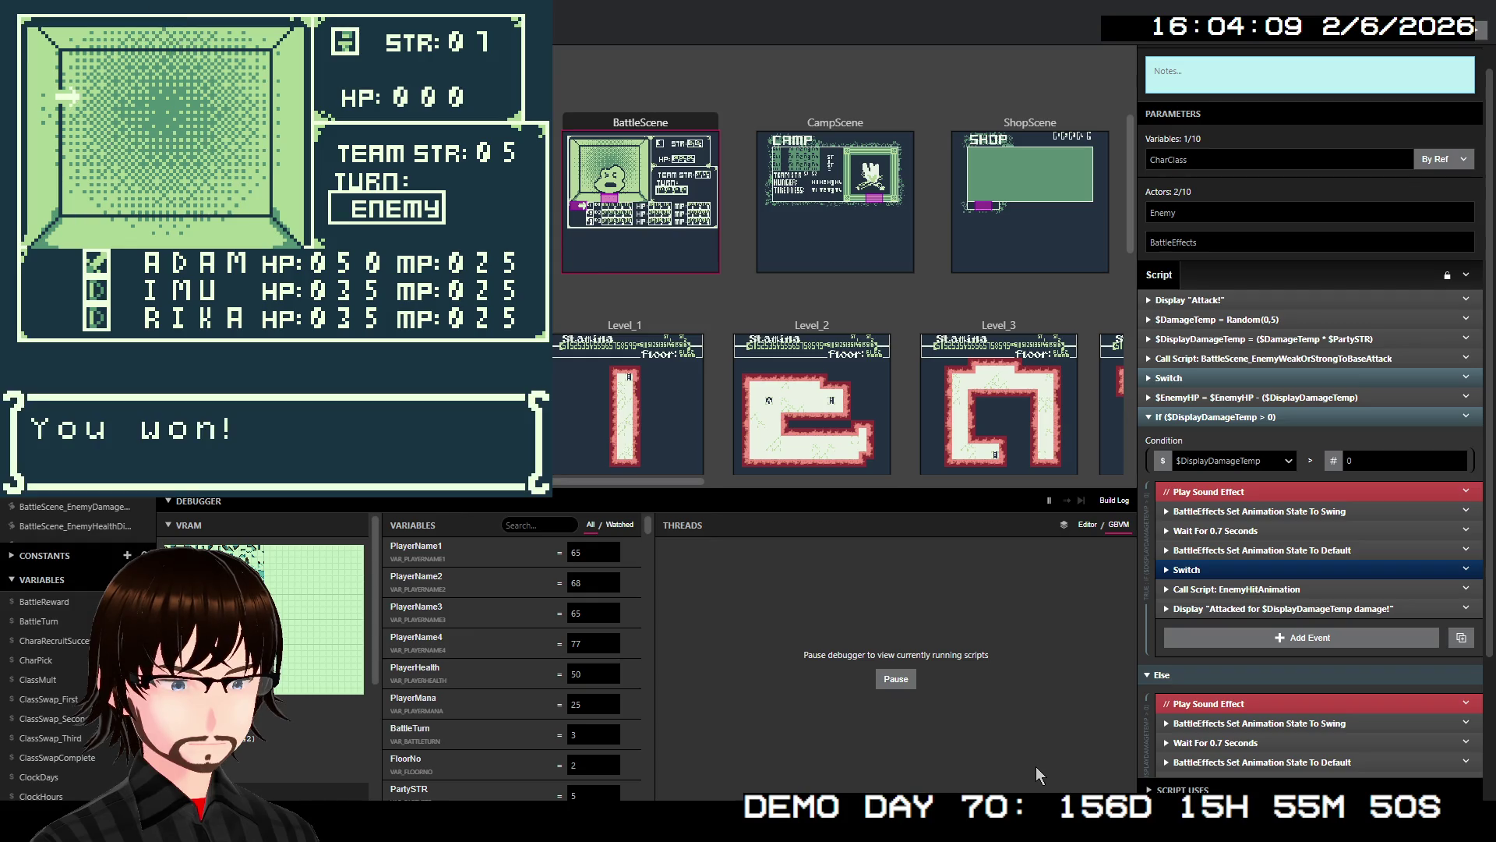
{"action": "key", "text": "z"}
{"action": "key", "text": "z"}
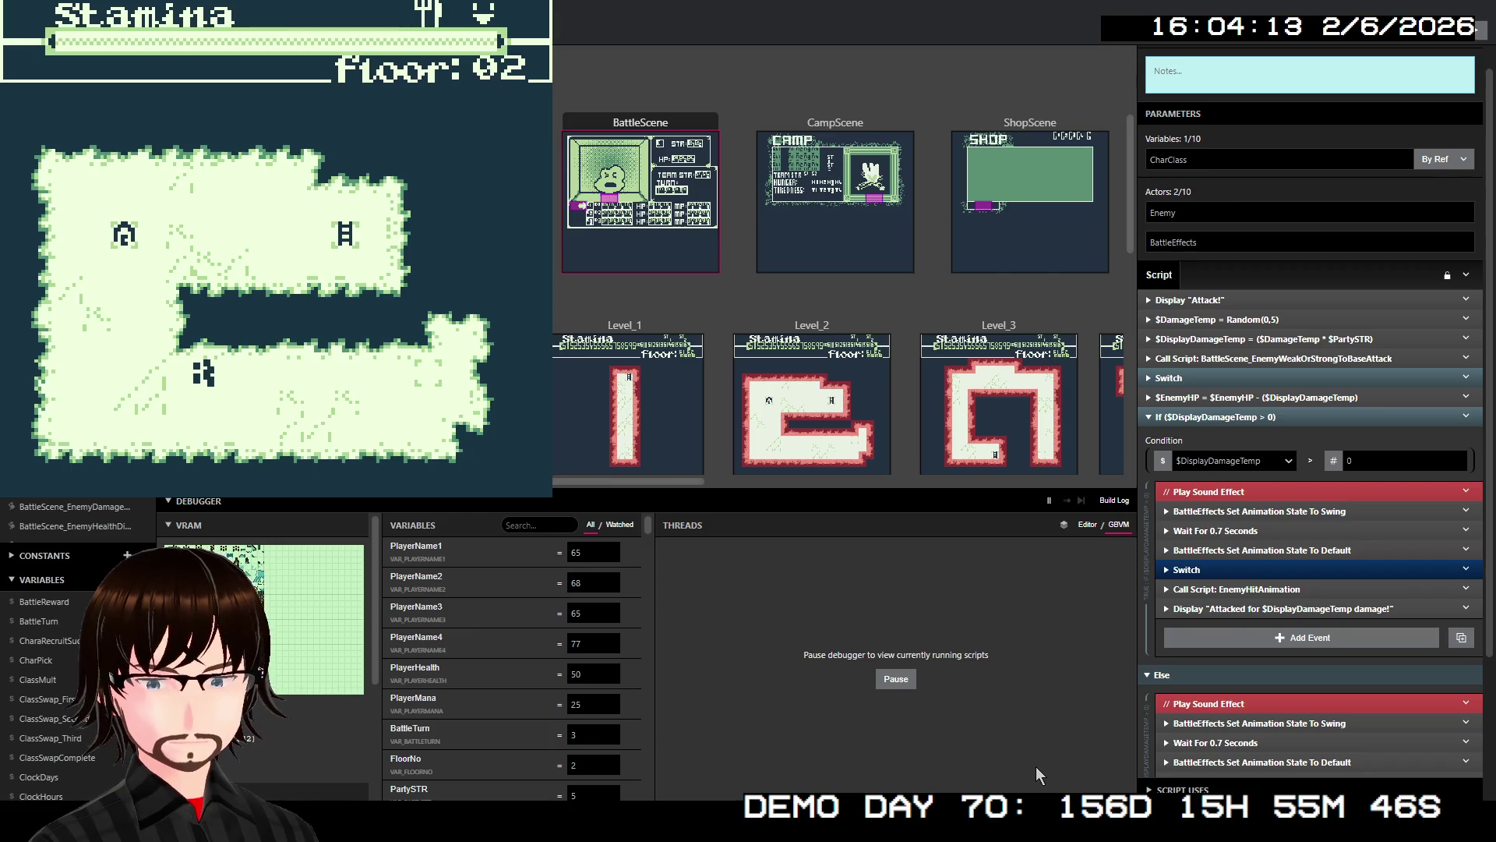
- Wander left and up across floor 02 until a 10-HP Succubus encounter begins
{"action": "key", "text": "Left"}
{"action": "key", "text": "Left"}
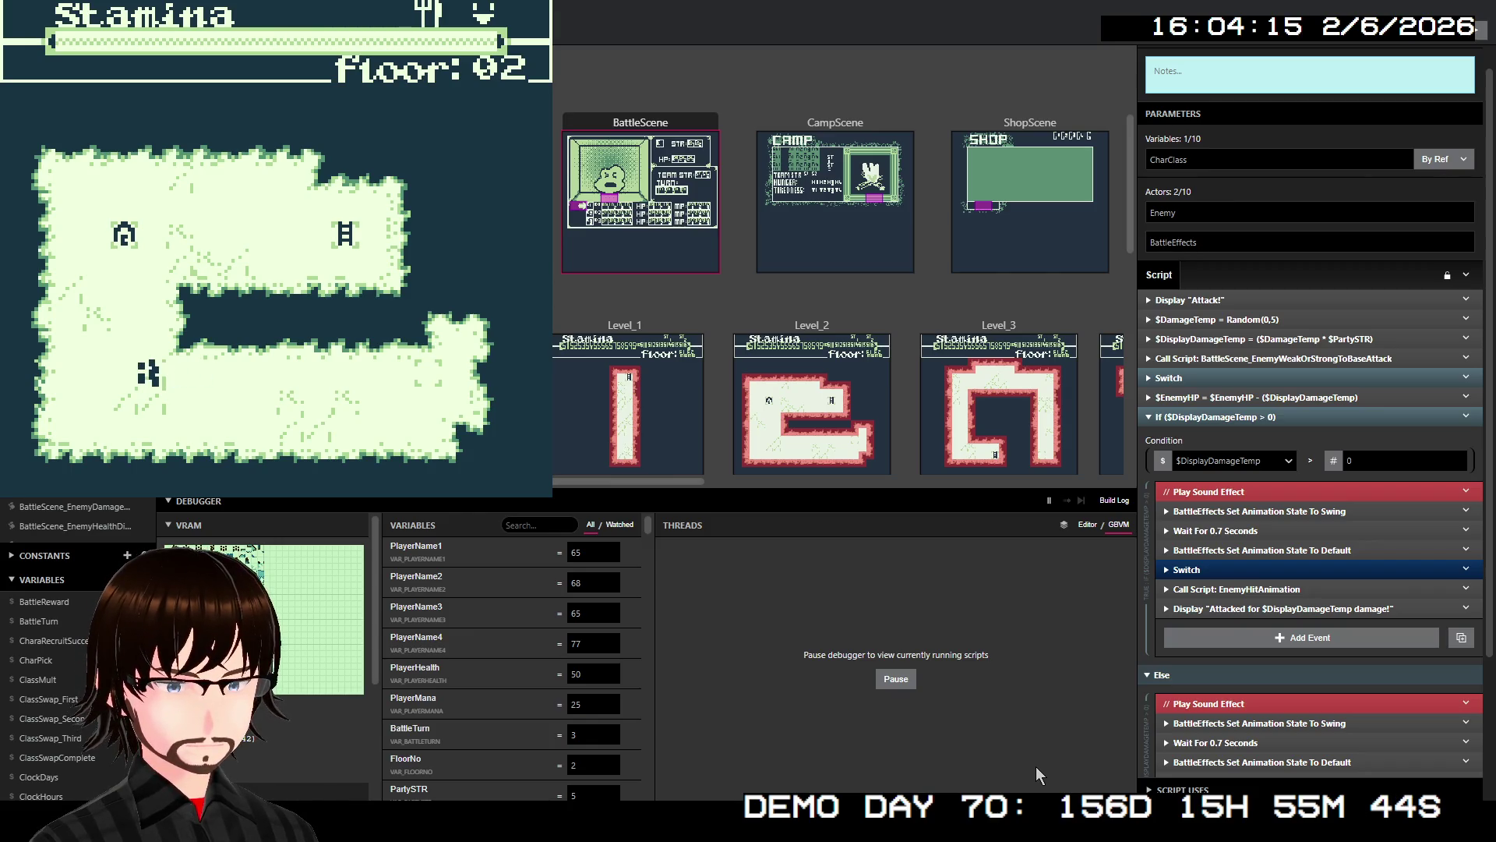
{"action": "key", "text": "Up"}
{"action": "key", "text": "Left"}
{"action": "key", "text": "Up"}
{"action": "key", "text": "Up"}
{"action": "key", "text": "Up"}
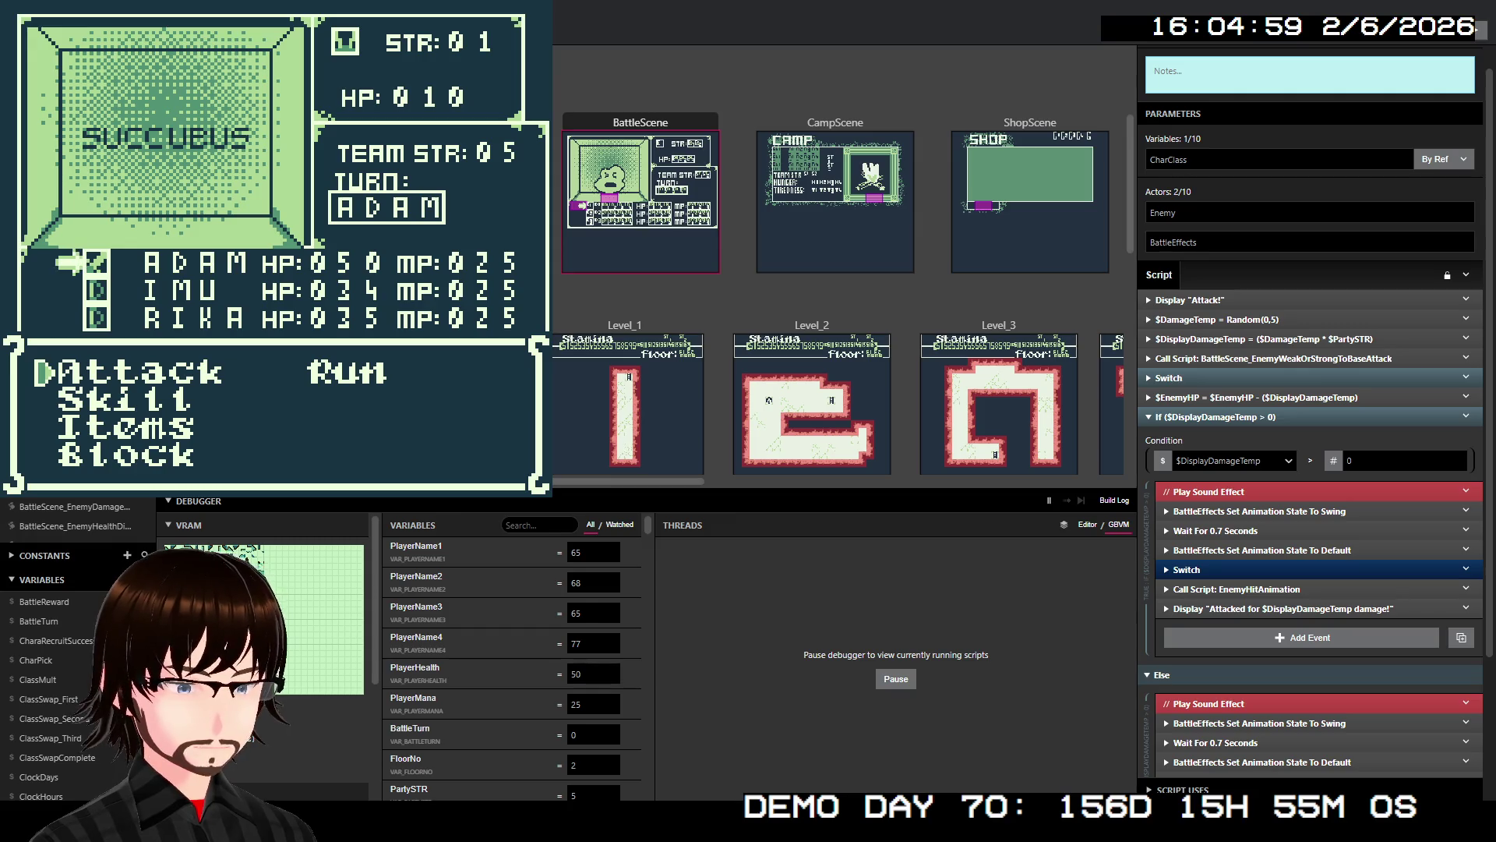
- View the EnemyWeakOrStrongToBaseAttack script in the editor, then return to the base attack battle script
{"action": "scroll", "coordinate": [74, 516], "scroll_direction": "down", "scroll_amount": 1}
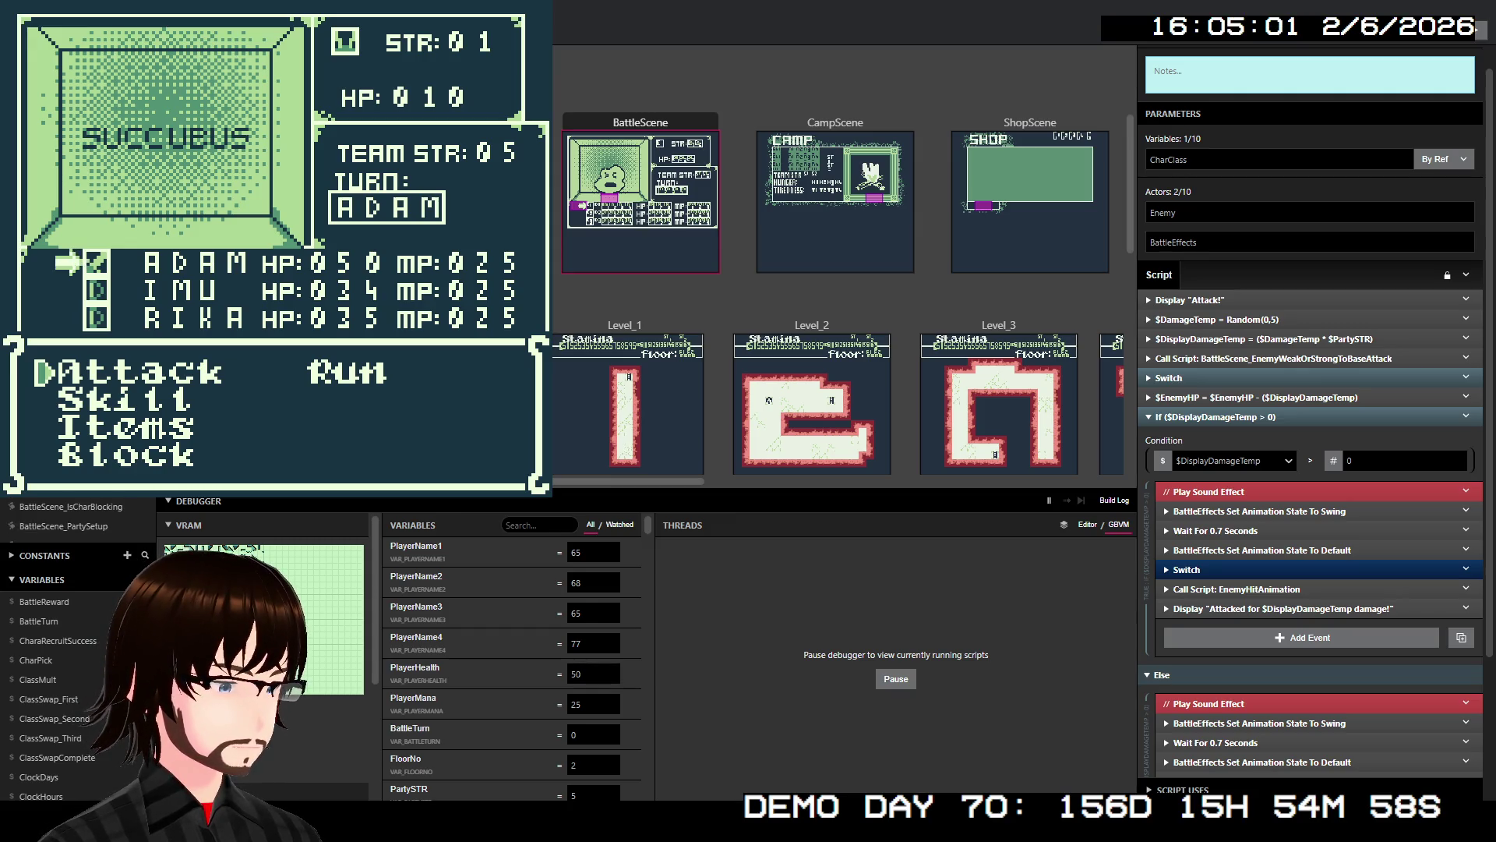
{"action": "left_click", "coordinate": [107, 499]}
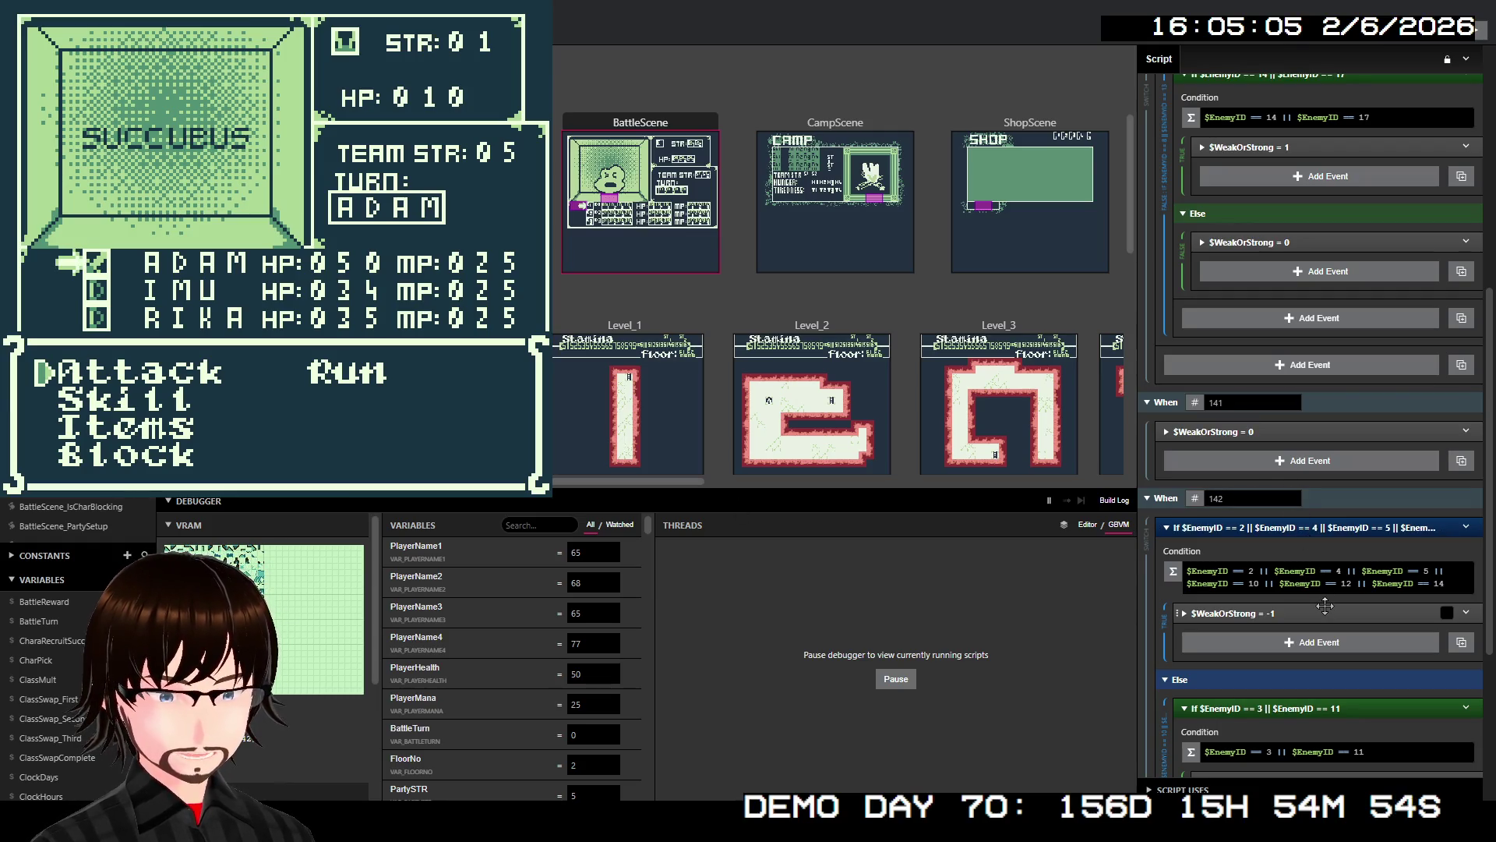
{"action": "scroll", "coordinate": [1317, 600], "scroll_direction": "up", "scroll_amount": 2}
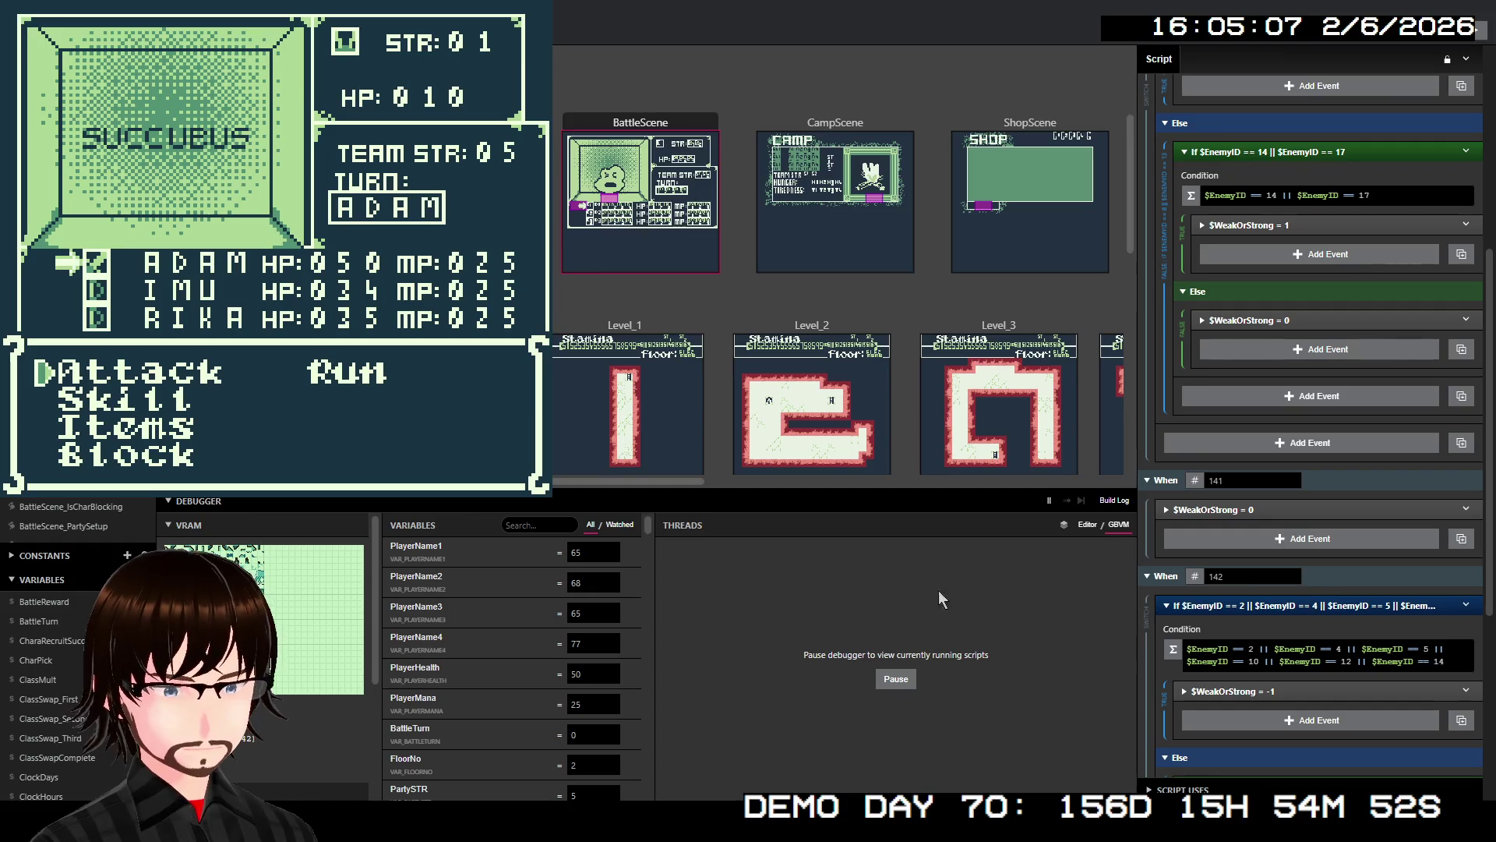
{"action": "scroll", "coordinate": [78, 515], "scroll_direction": "up", "scroll_amount": 2}
{"action": "left_click", "coordinate": [71, 467]}
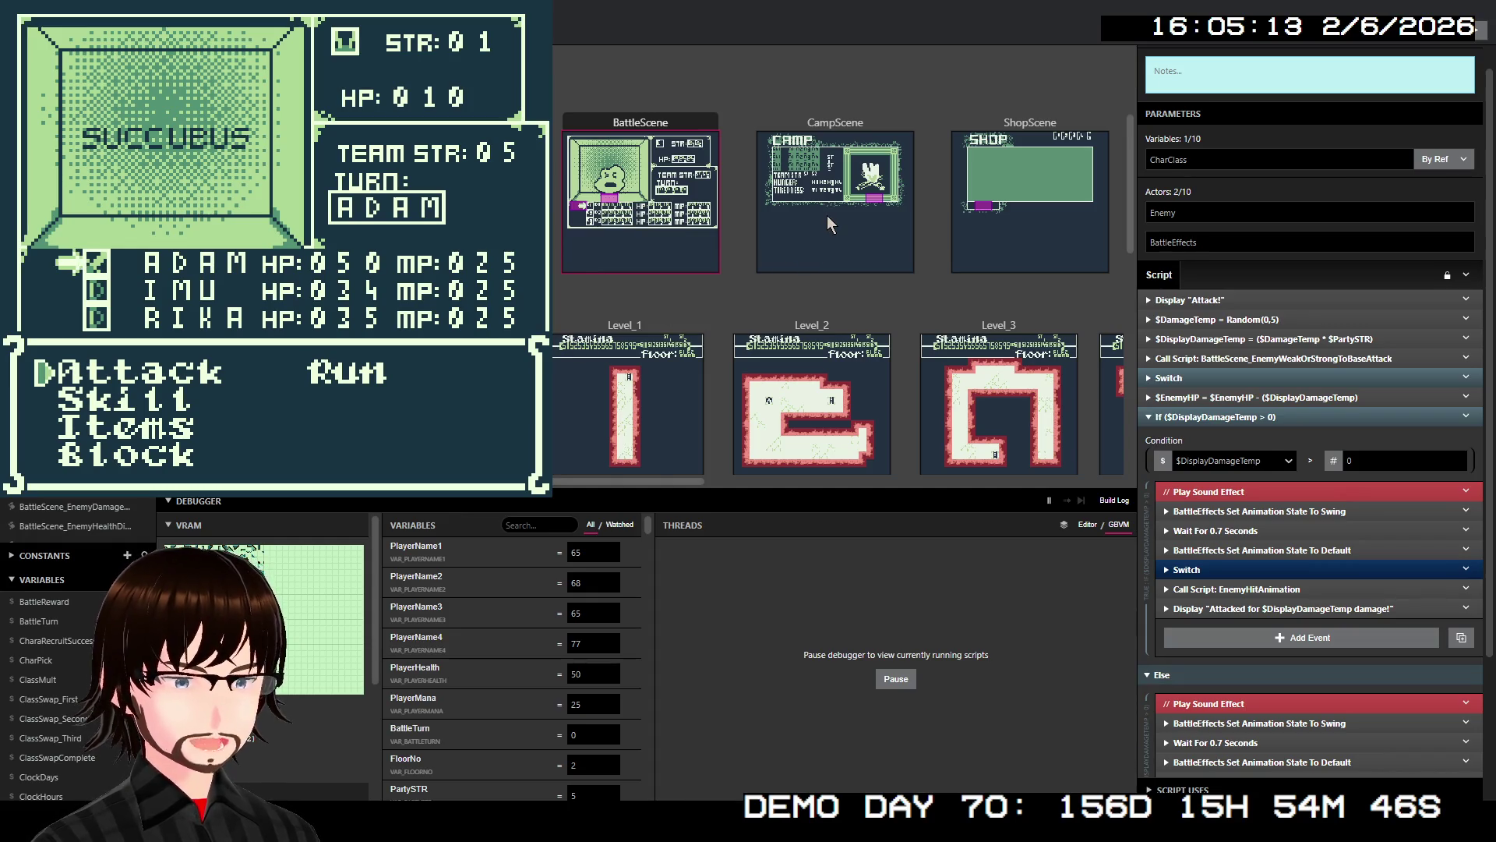
- Have ADAM Block and IMU Attack, defeating the Succubus and collecting the 6G reward
{"action": "key", "text": "Down"}
{"action": "key", "text": "Down"}
{"action": "key", "text": "Down"}
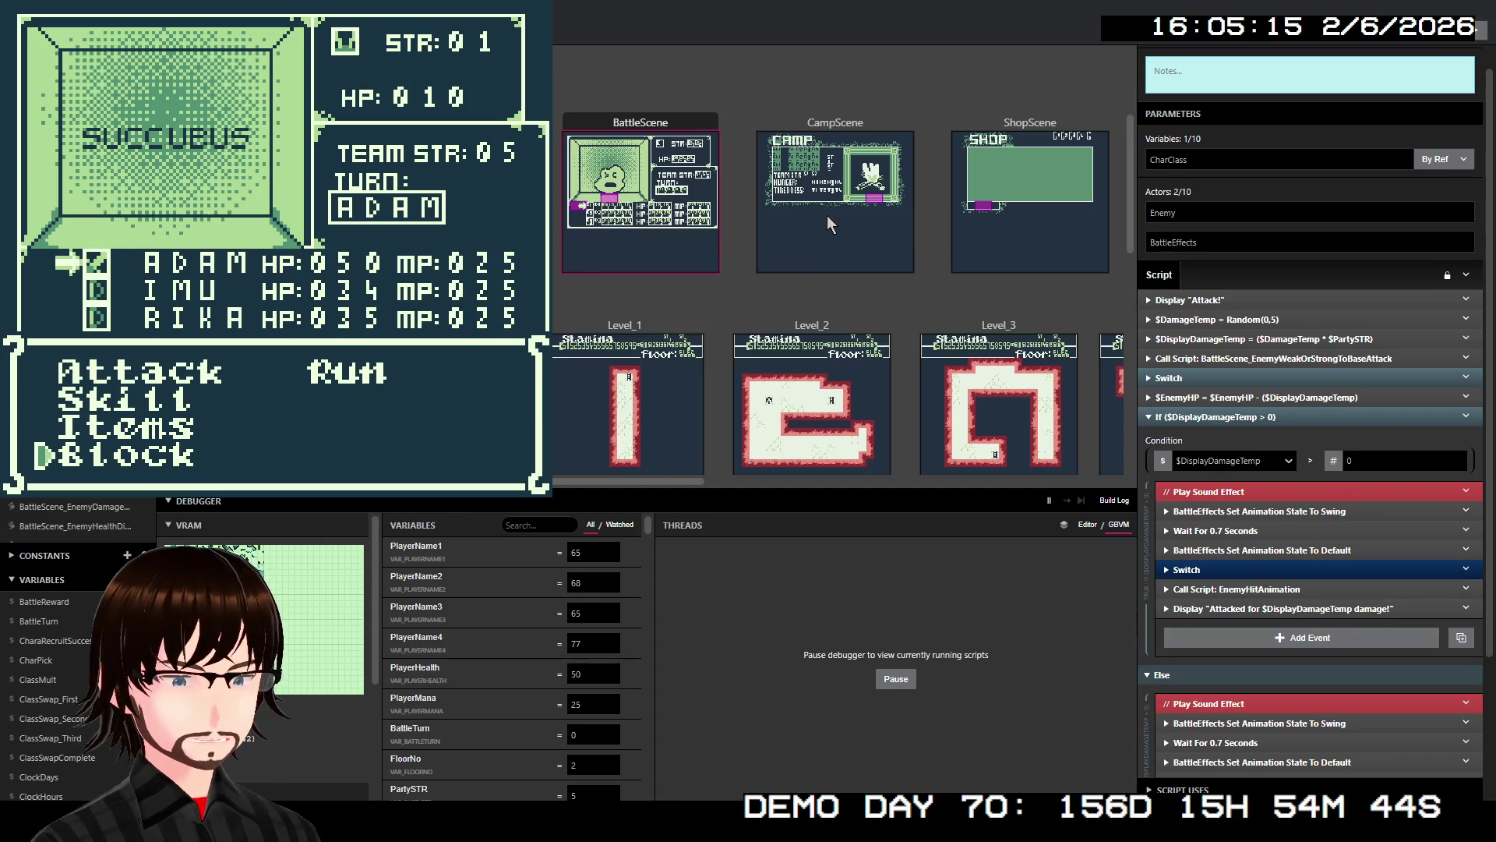
{"action": "key", "text": "z"}
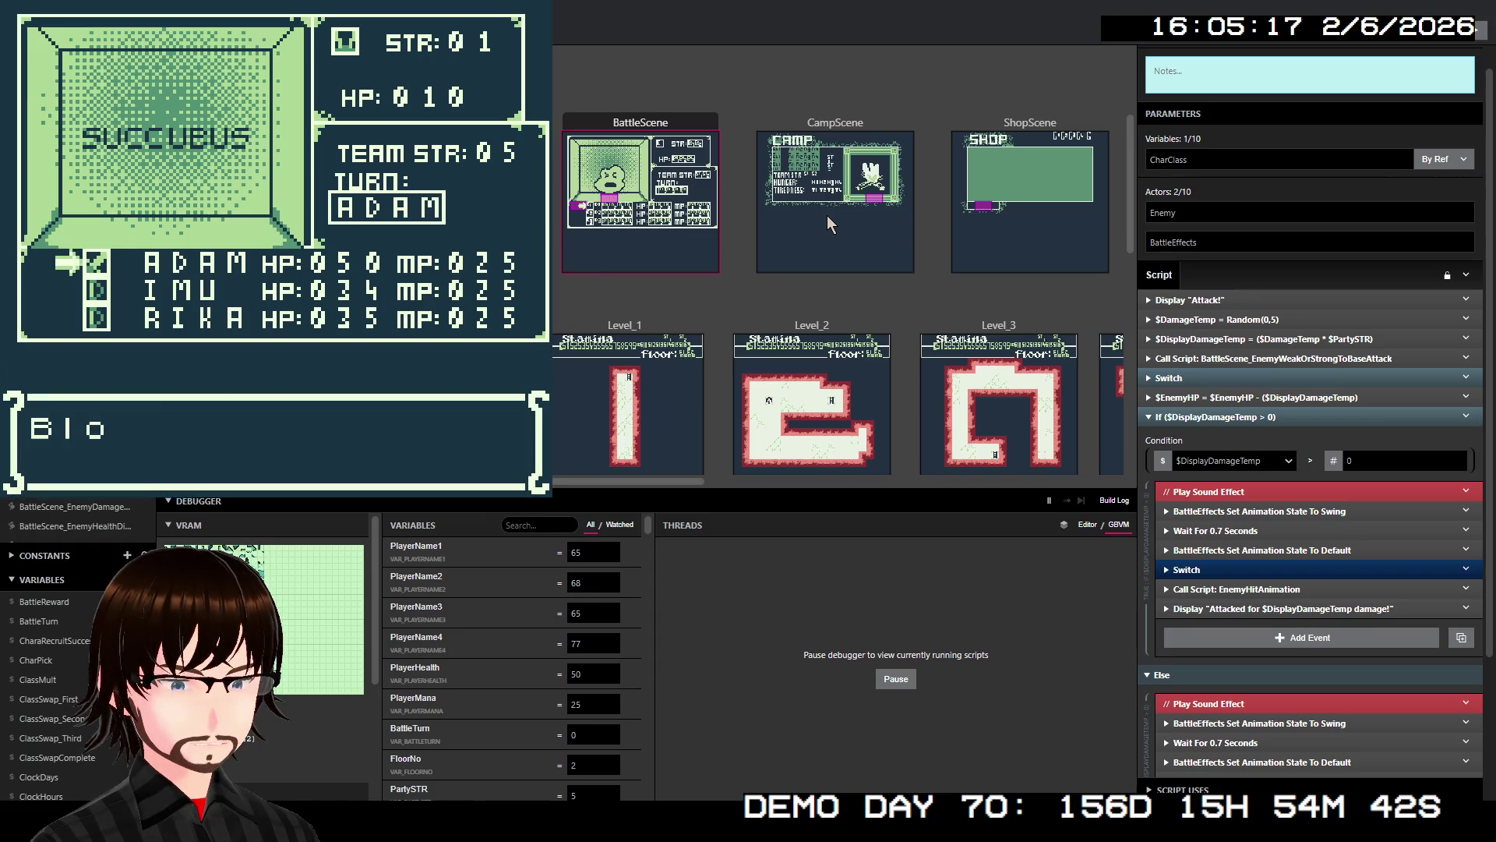
{"action": "key", "text": "z"}
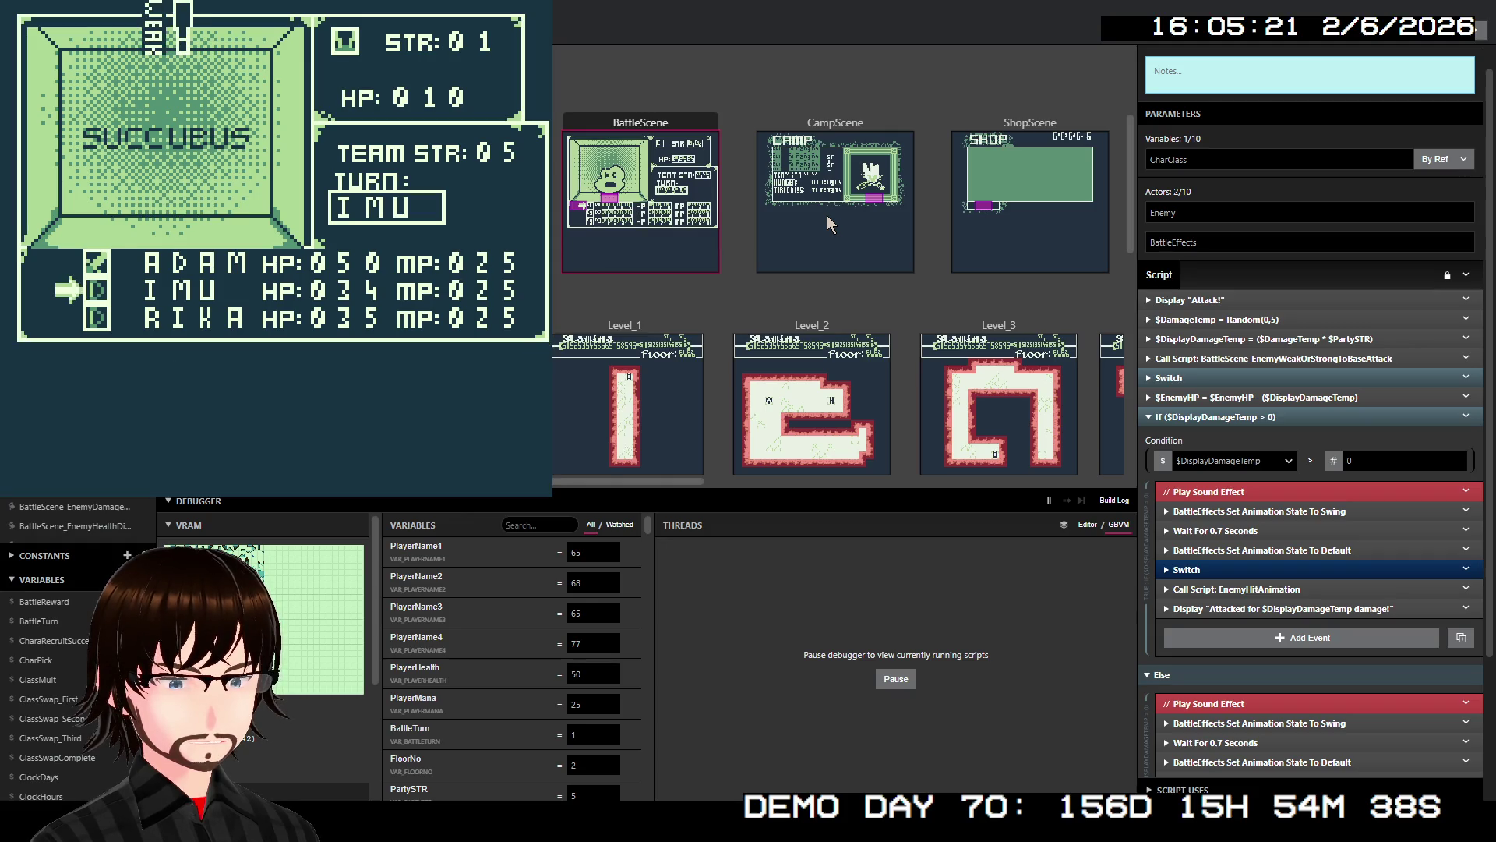
{"action": "key", "text": "z"}
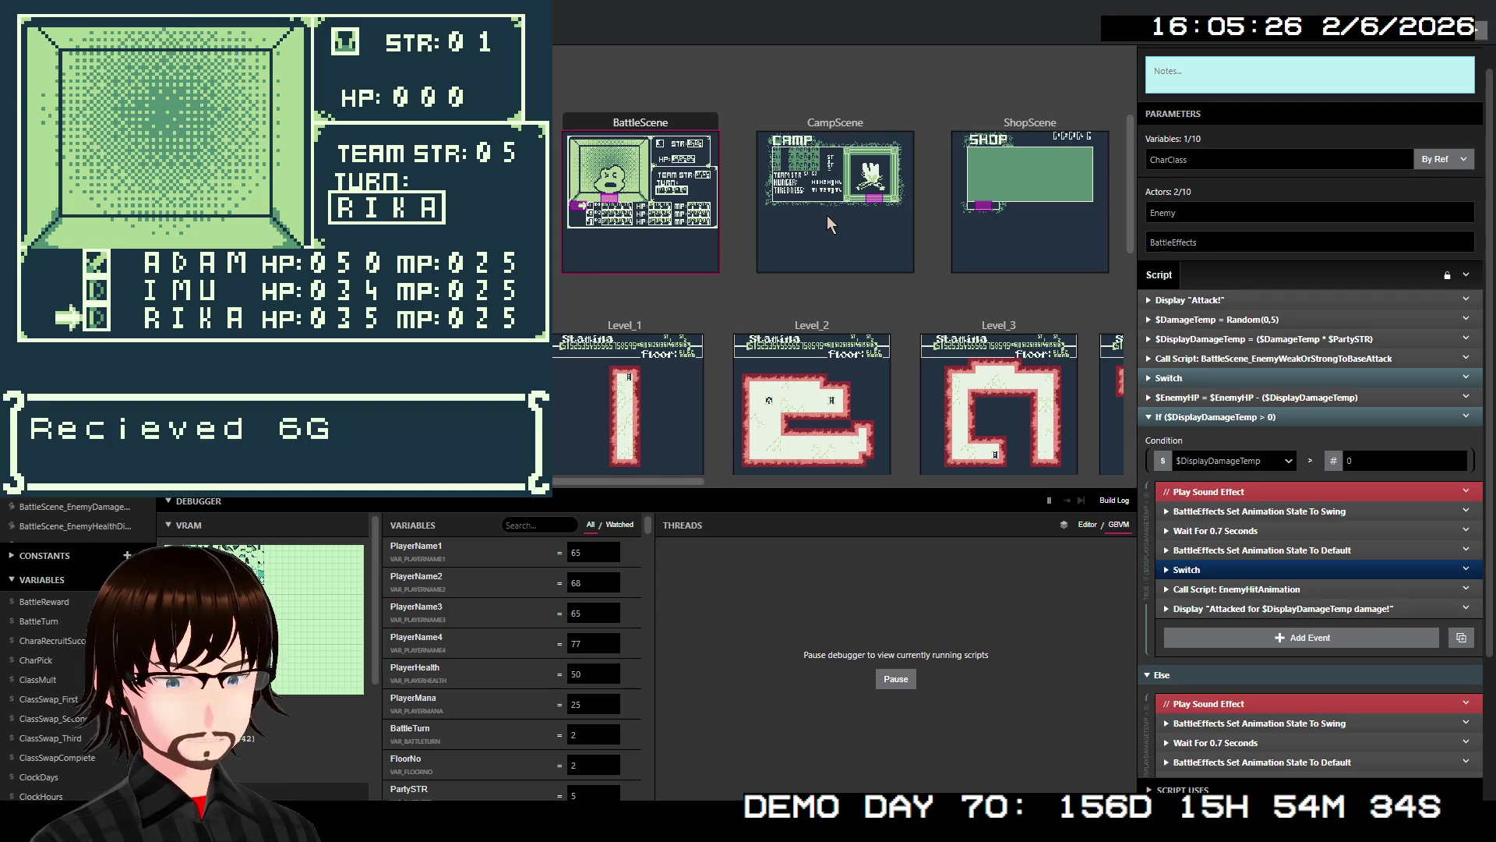
{"action": "key", "text": "z"}
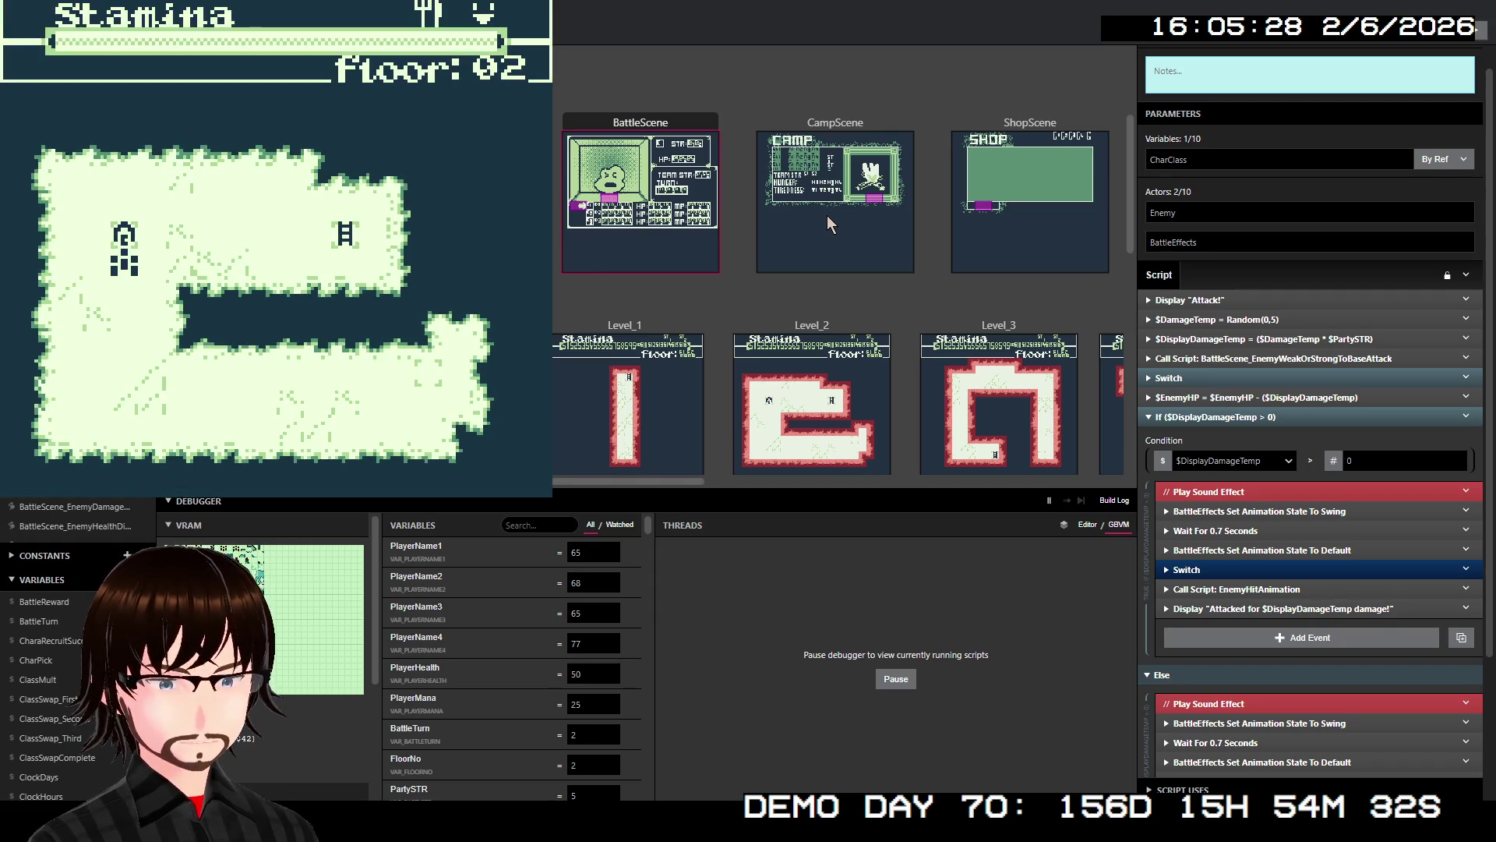
- Rest the party at the camp tent, then choose Not Now to leave
{"action": "key", "text": "Up"}
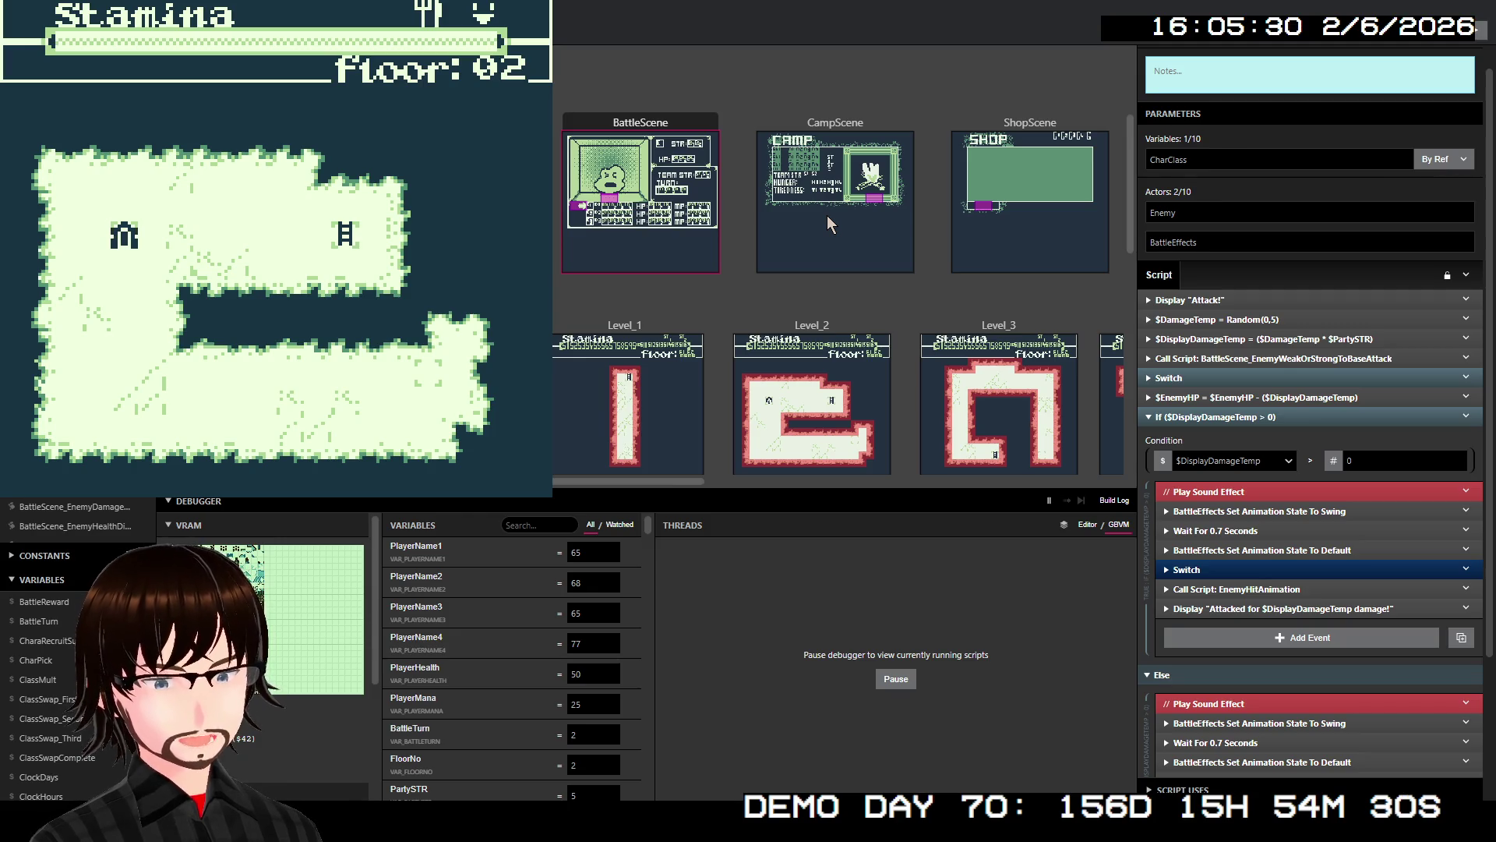
{"action": "key", "text": "z"}
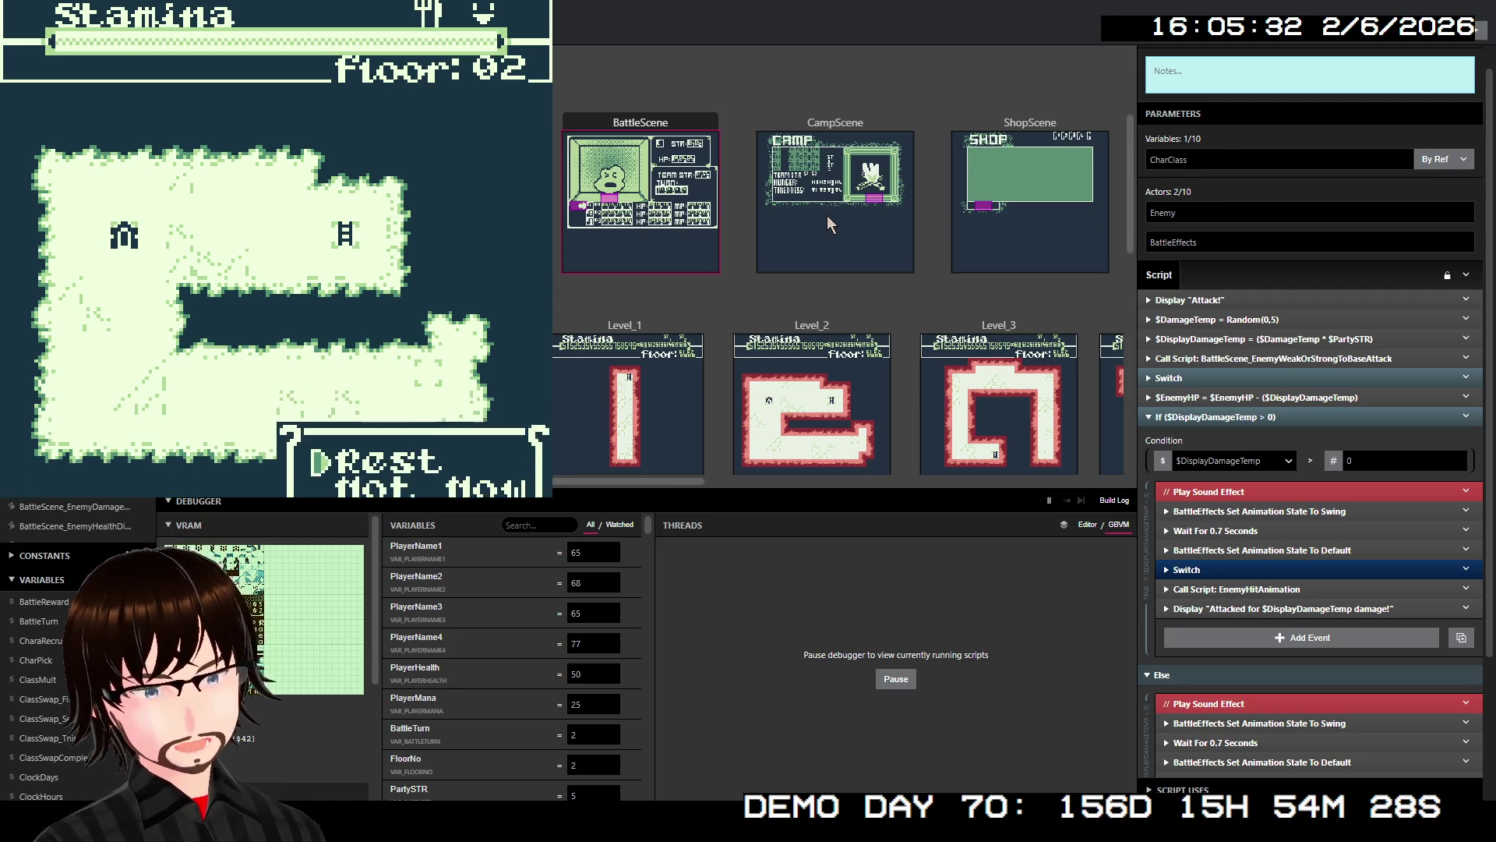
{"action": "key", "text": "z"}
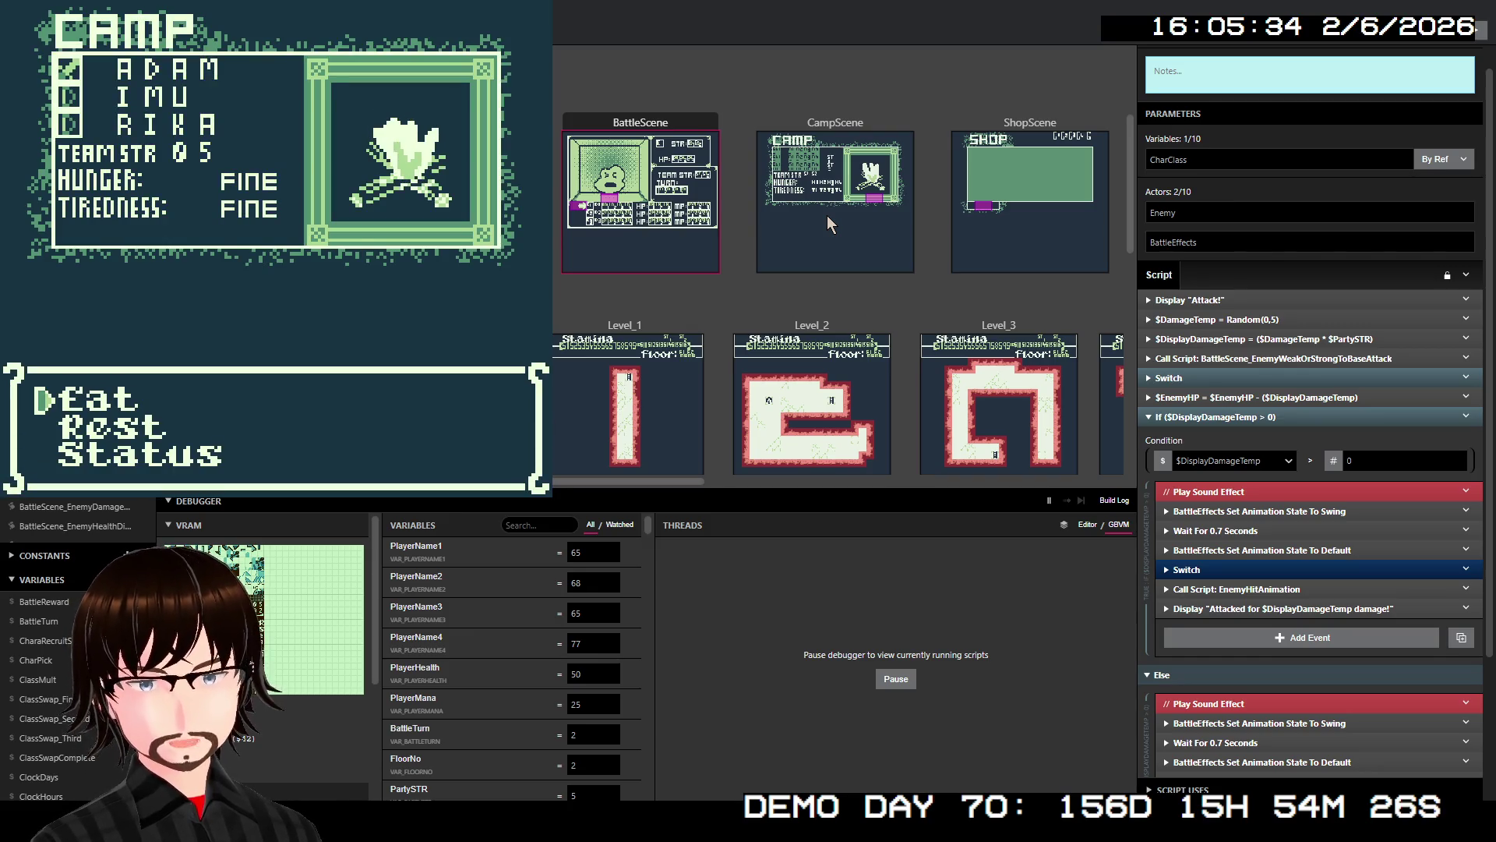
{"action": "key", "text": "Down"}
{"action": "key", "text": "z"}
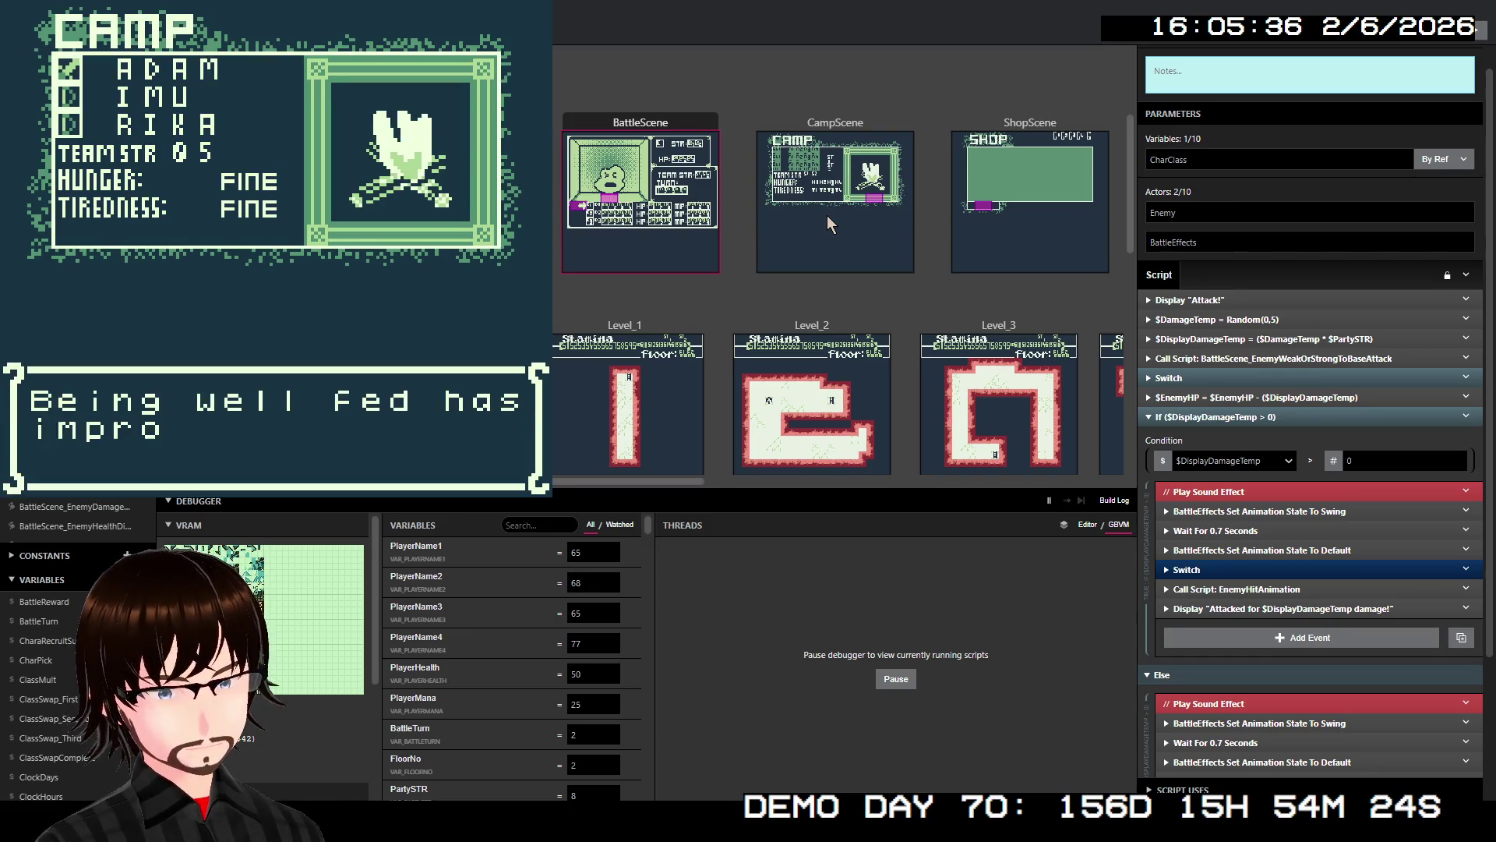
{"action": "key", "text": "z"}
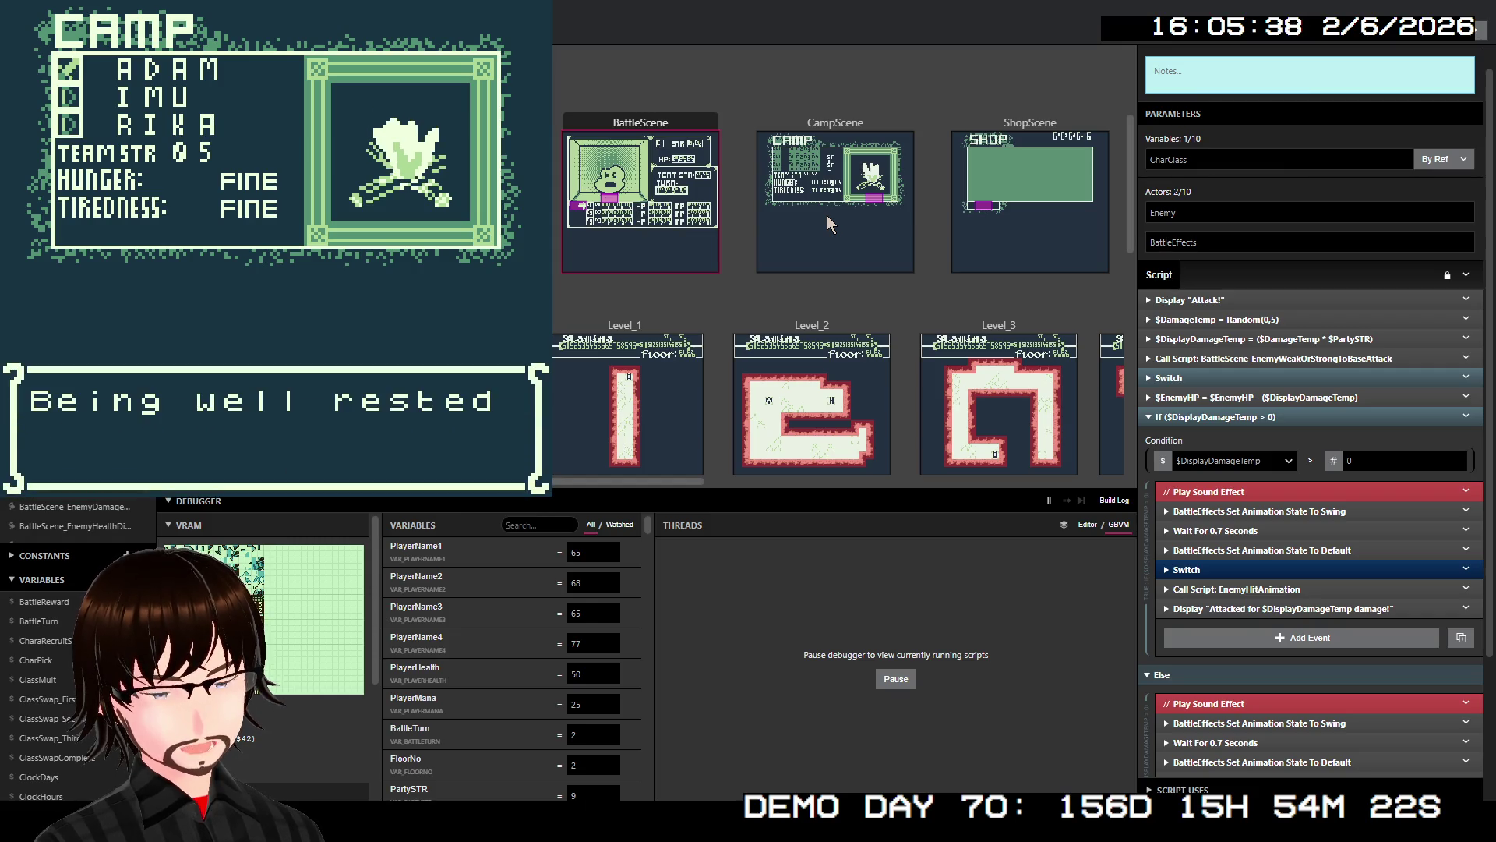
{"action": "key", "text": "z"}
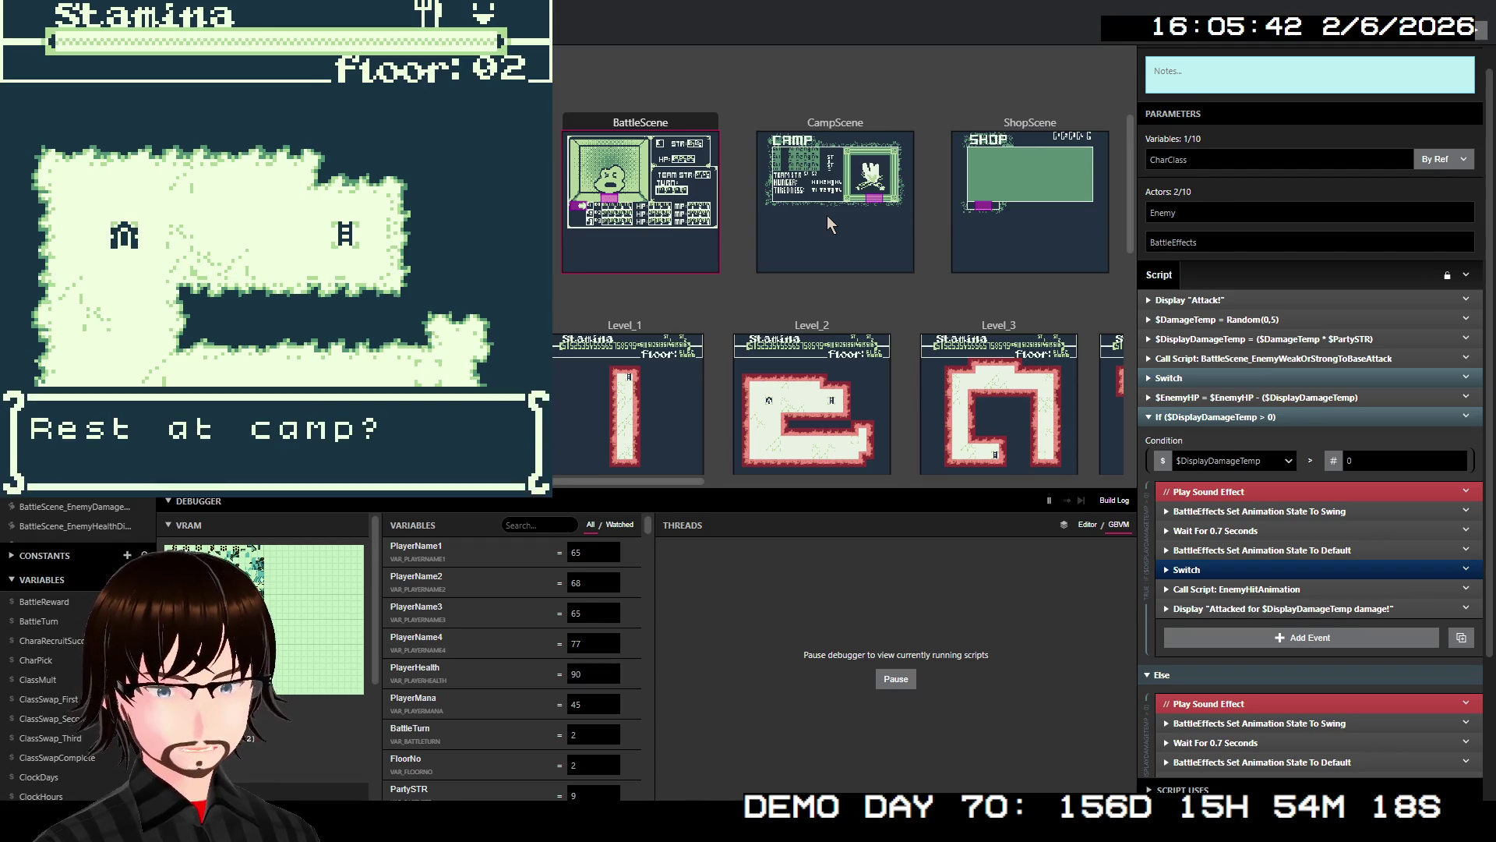
{"action": "key", "text": "z"}
{"action": "key", "text": "Down"}
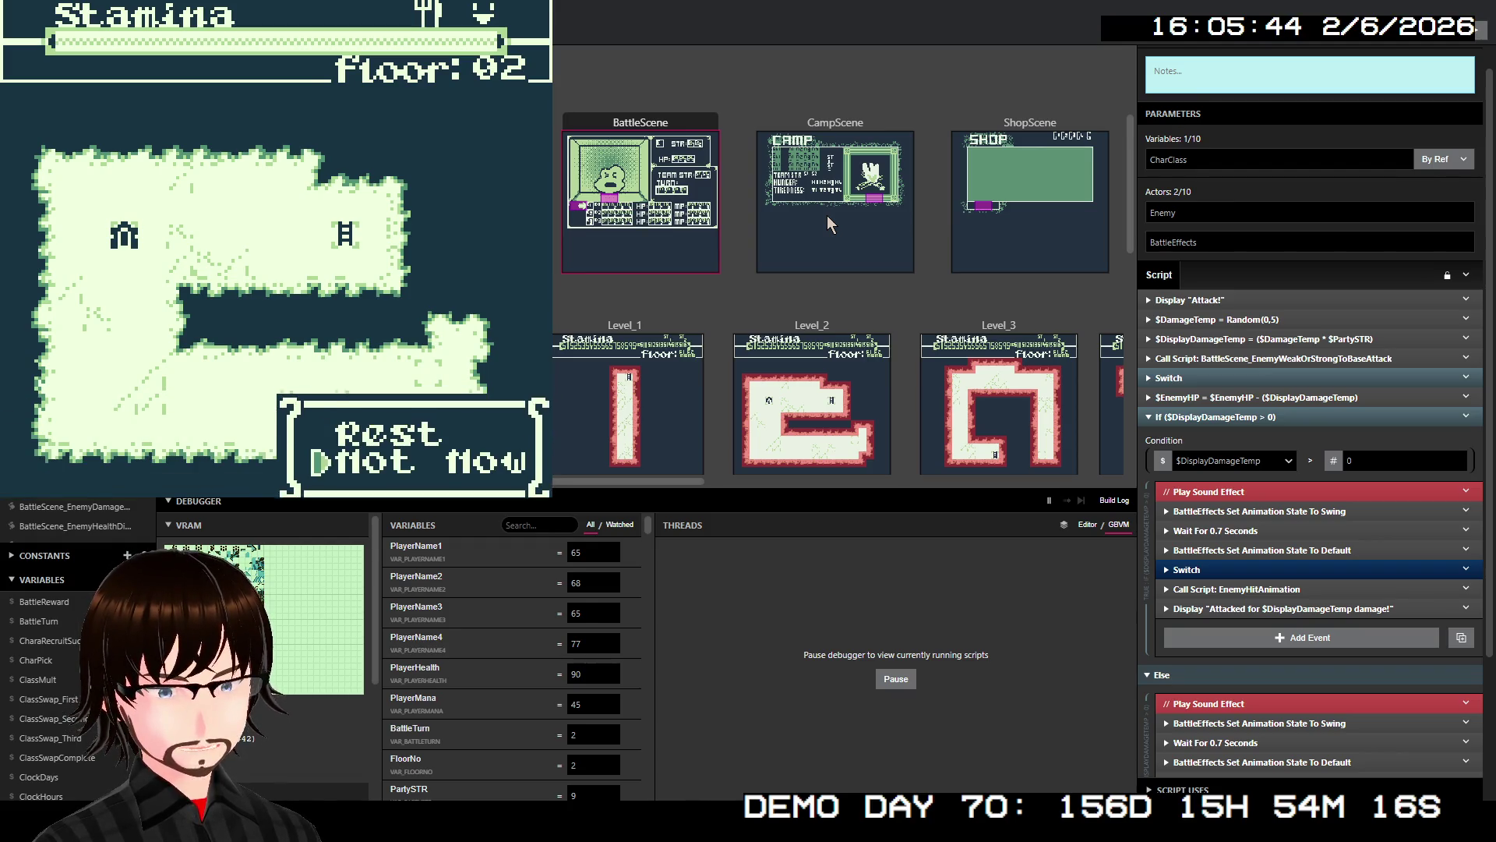
{"action": "key", "text": "z"}
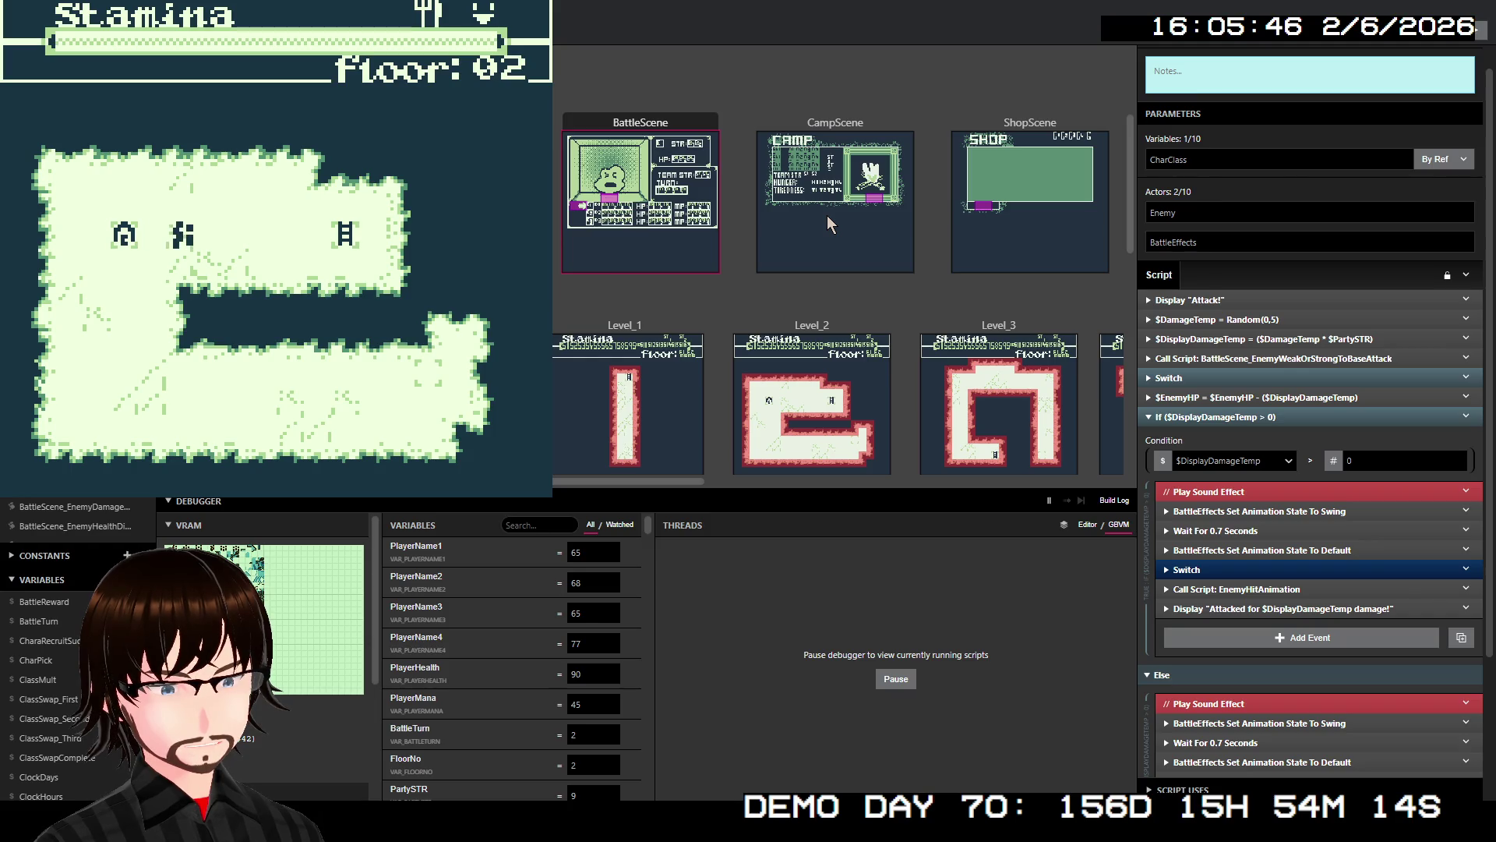
- Roam the dungeon until a 20-HP Succubus spots the party and a battle begins
{"action": "key", "text": "Right"}
{"action": "key", "text": "Up"}
{"action": "key", "text": "Left"}
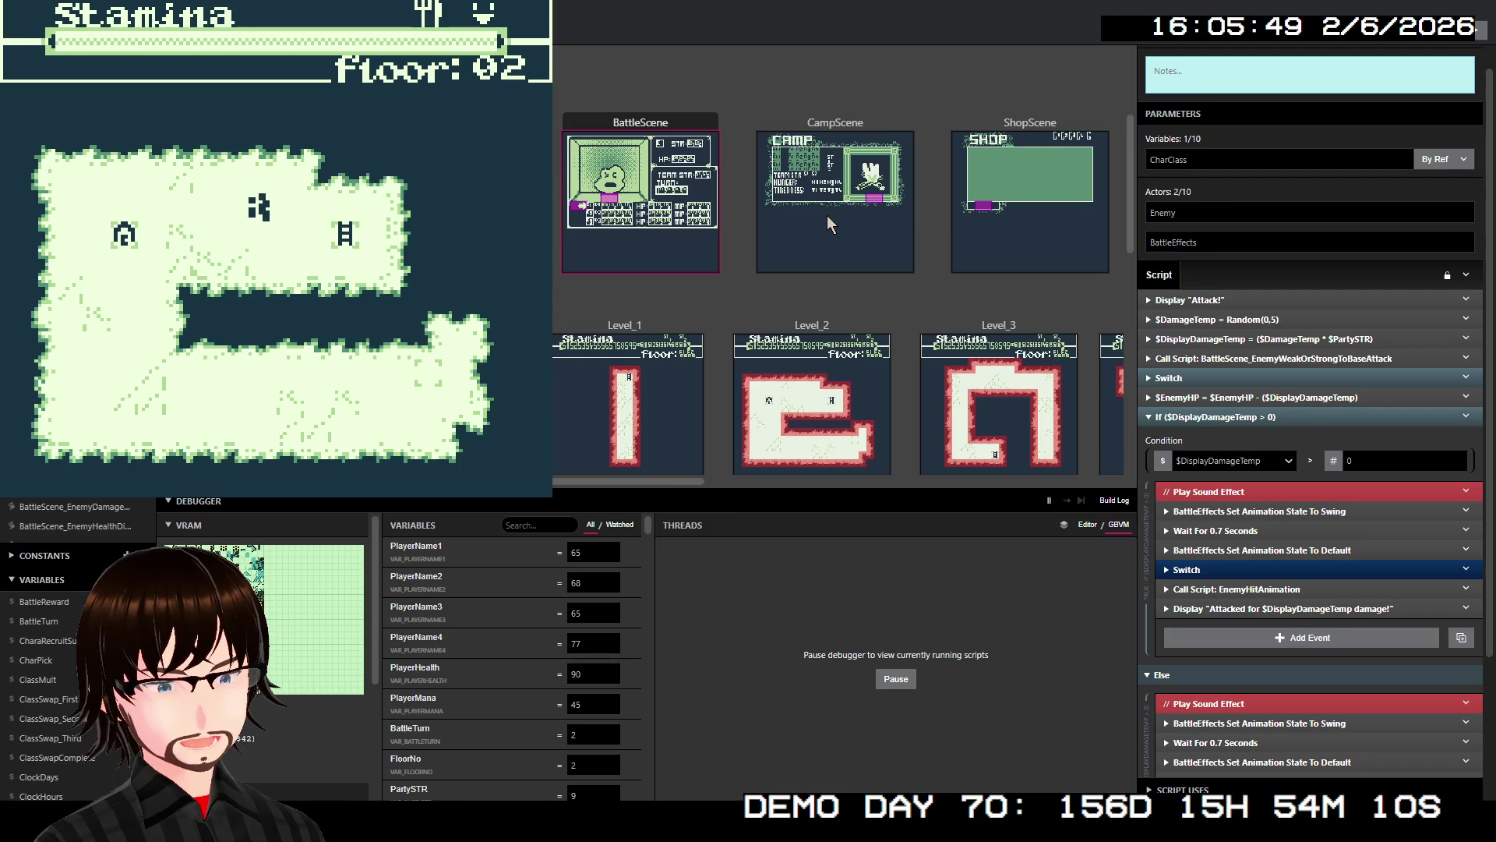
{"action": "key", "text": "Left"}
{"action": "key", "text": "Down"}
{"action": "key", "text": "Right"}
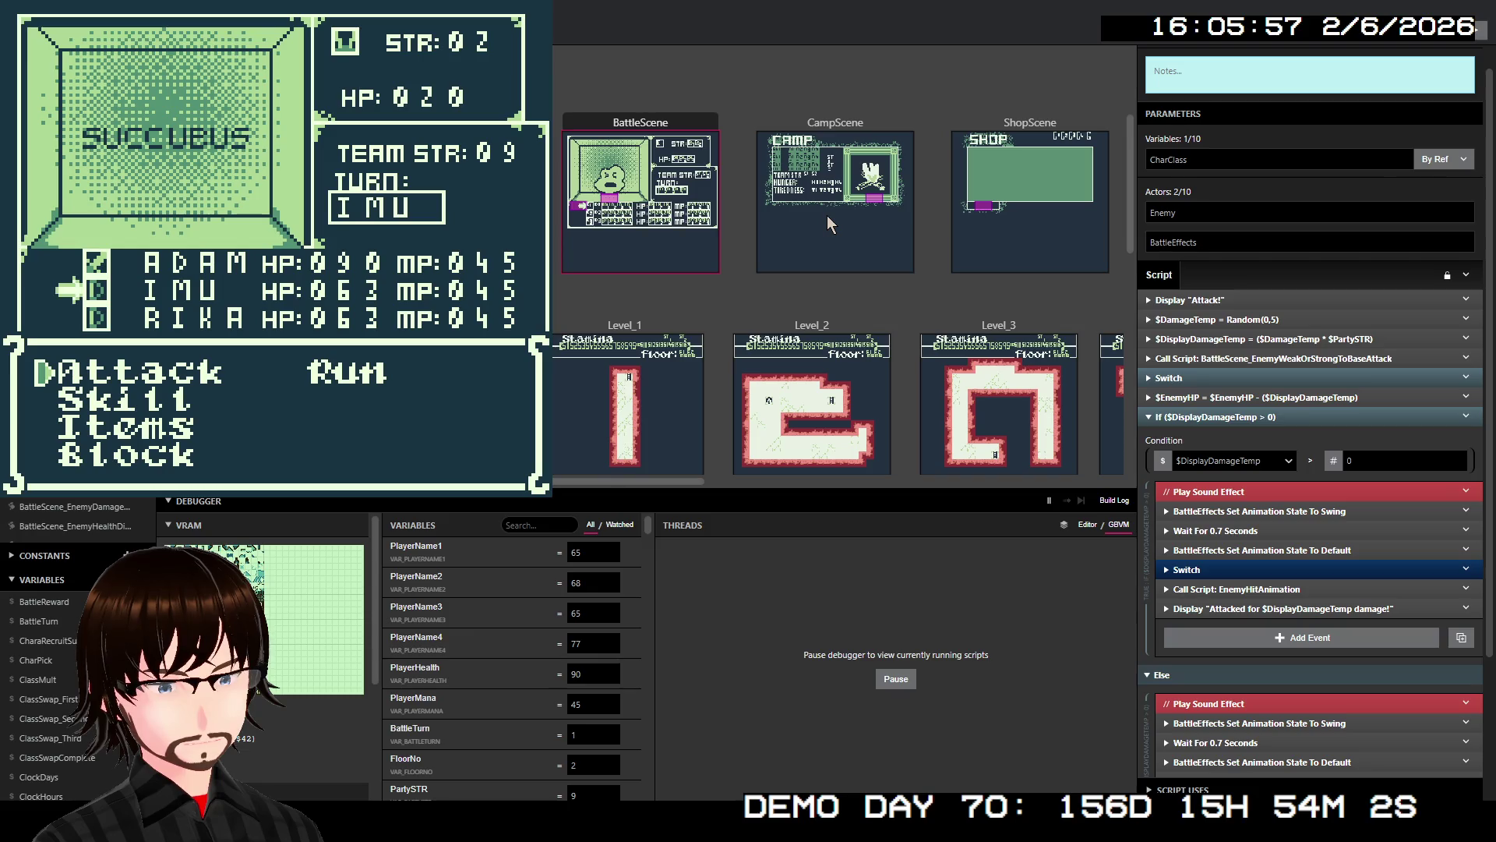
- Attack the Succubus, then close the Play window with Alt+F4
{"action": "key", "text": "z"}
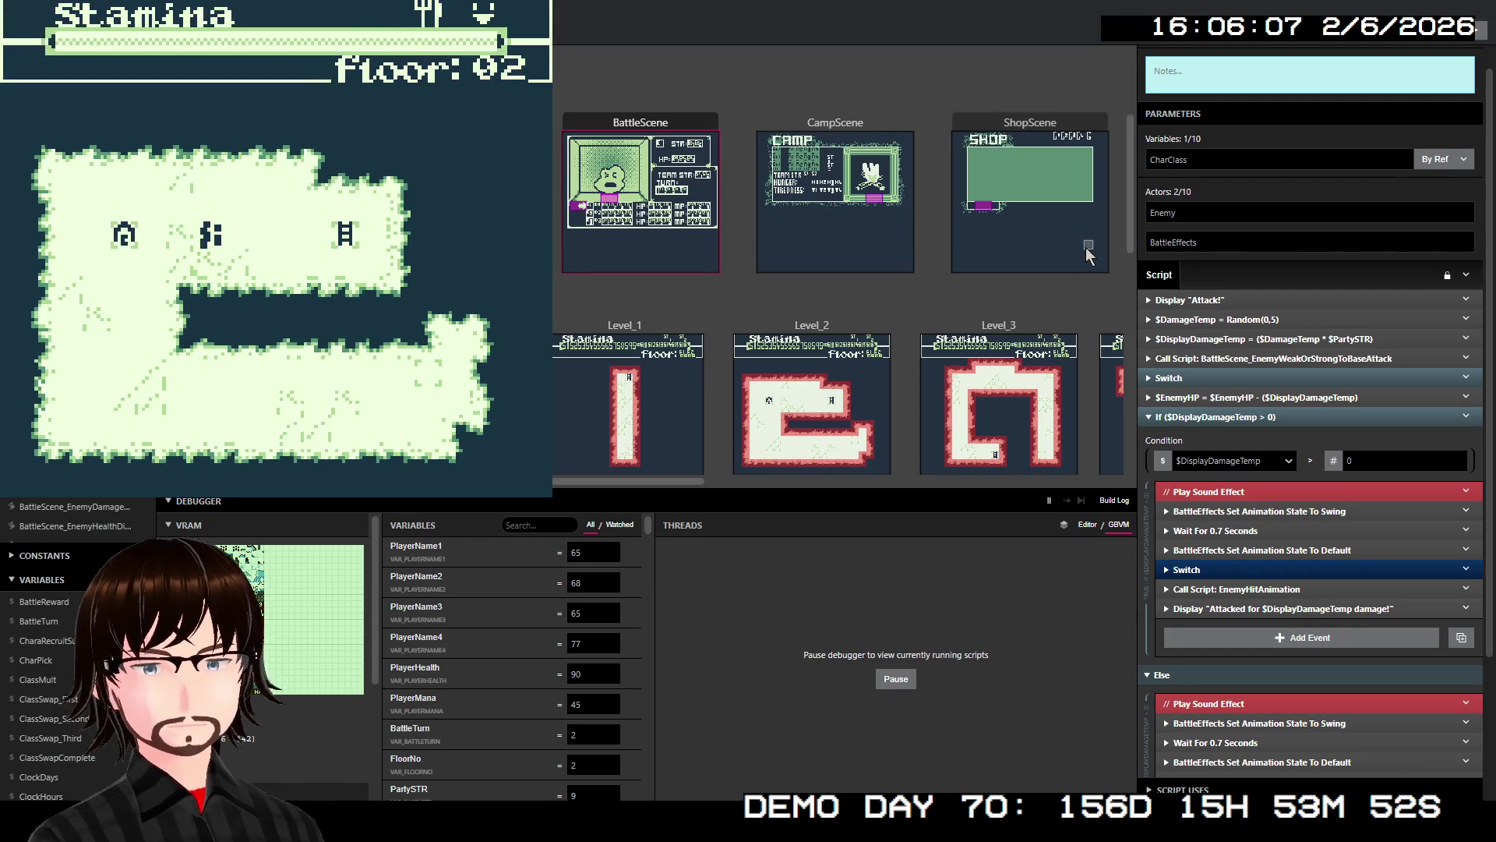
{"action": "key", "text": "alt+F4"}
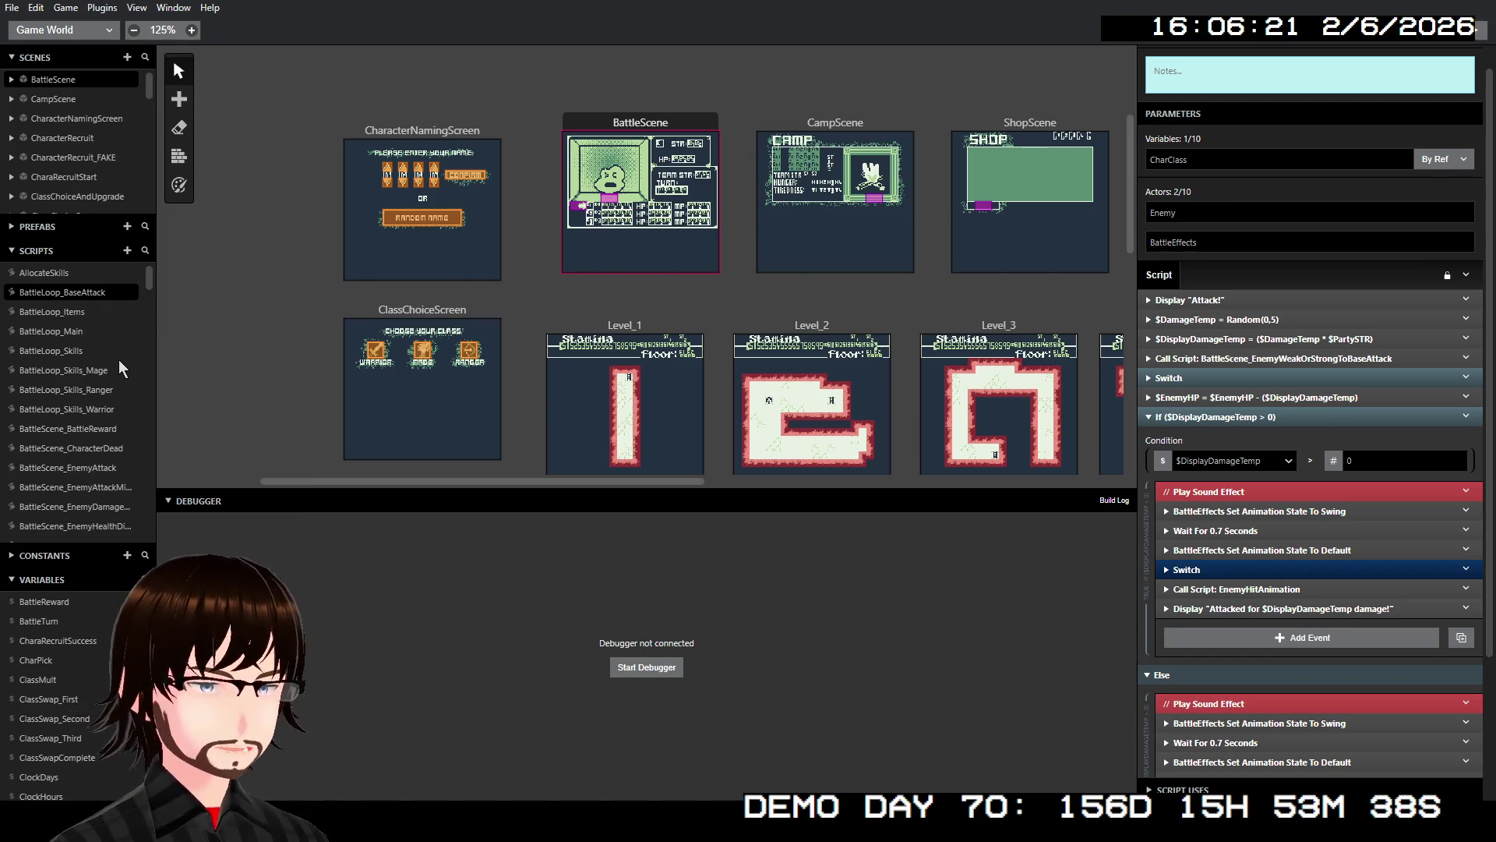
- In WarriorSkill_Frenzy, change the Call Script BaseDamage from 50 to 15
{"action": "scroll", "coordinate": [119, 358], "scroll_direction": "down", "scroll_amount": 10}
{"action": "scroll", "coordinate": [99, 371], "scroll_direction": "down", "scroll_amount": 15}
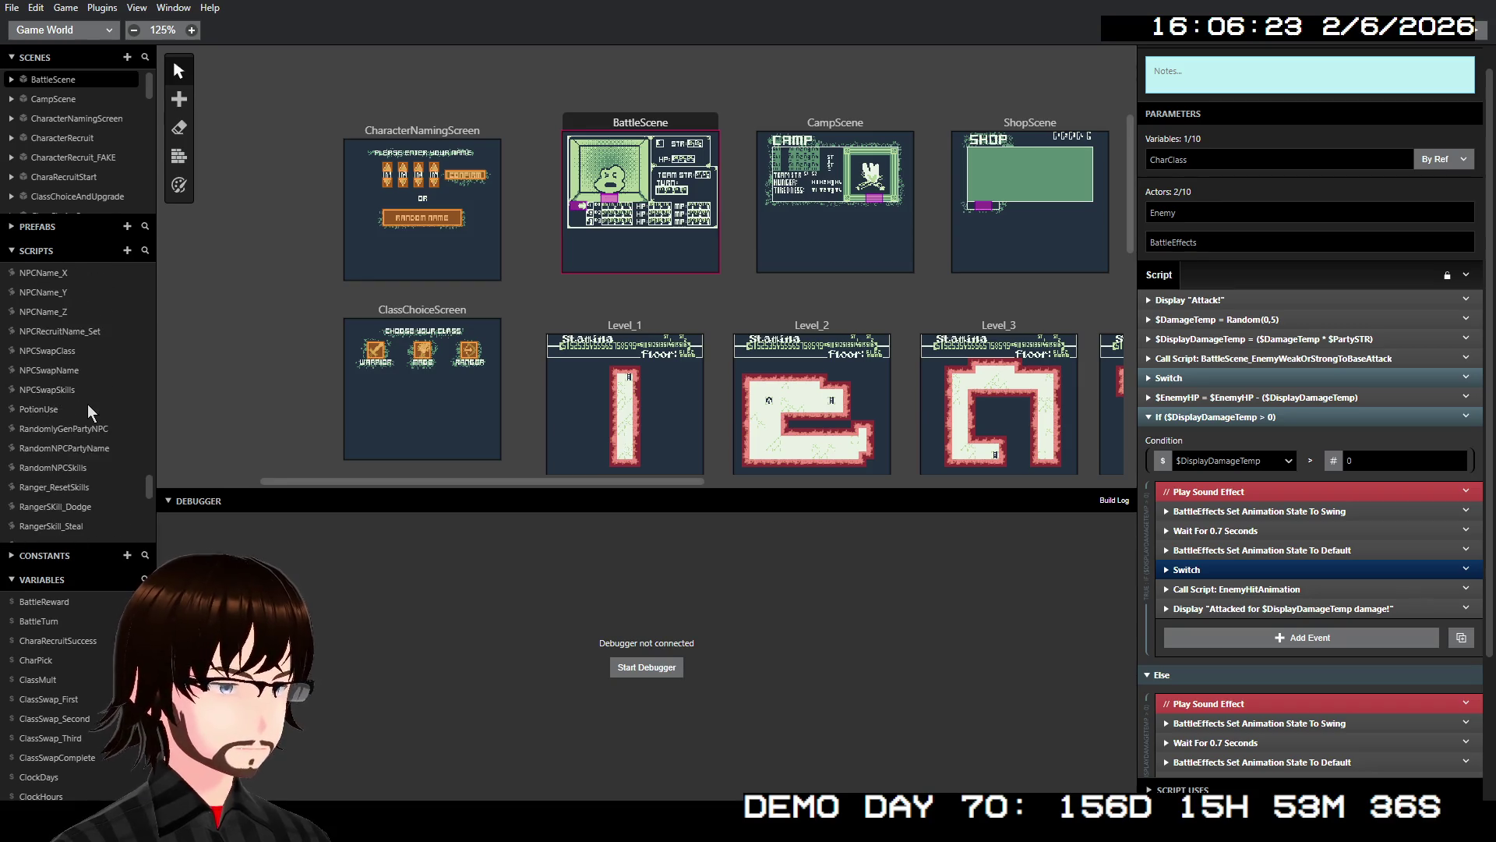
{"action": "scroll", "coordinate": [87, 404], "scroll_direction": "down", "scroll_amount": 3}
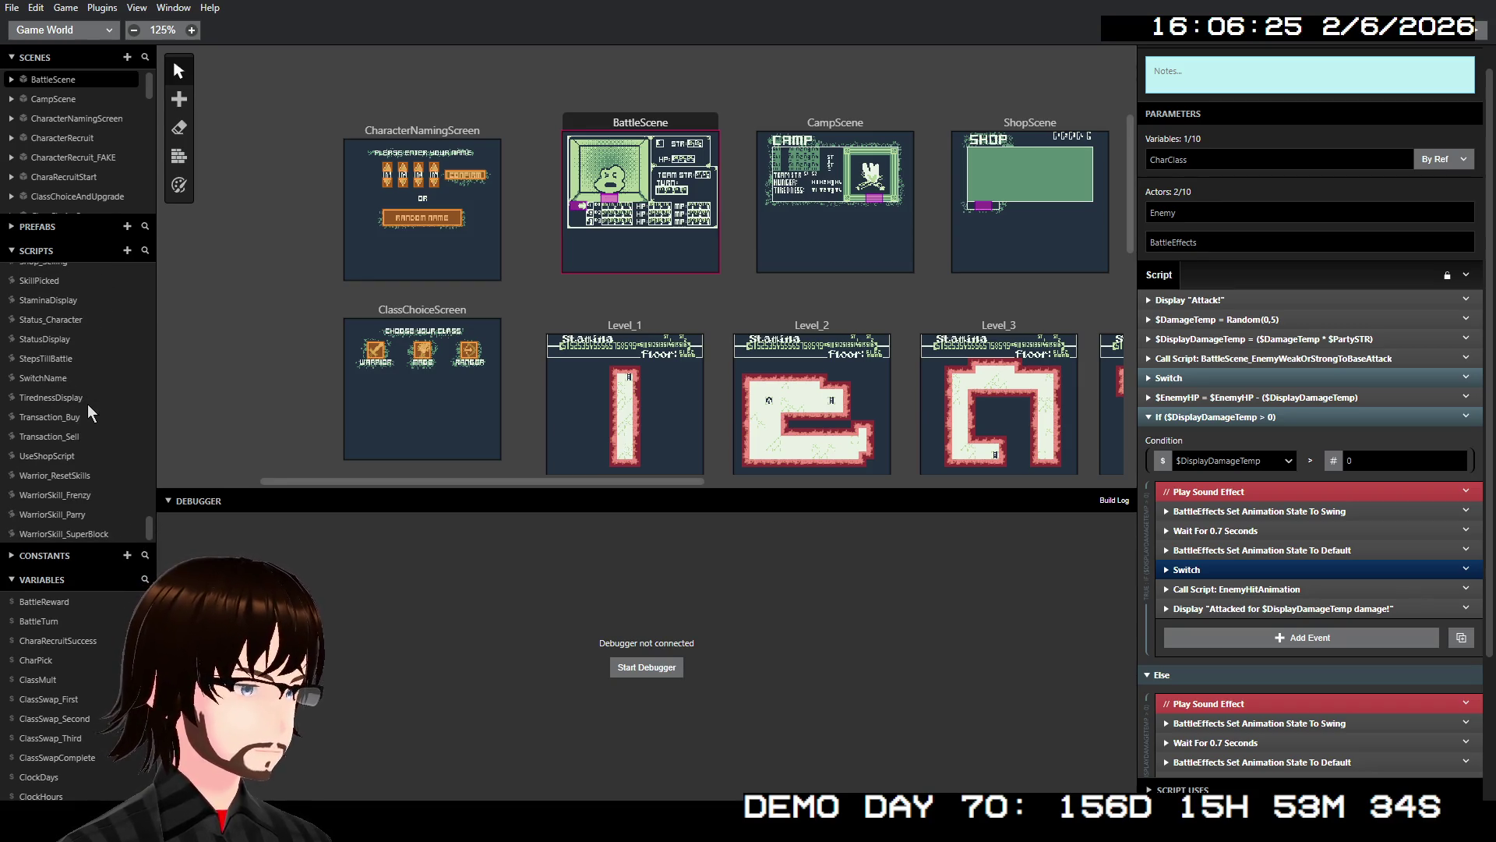
{"action": "left_click", "coordinate": [77, 494]}
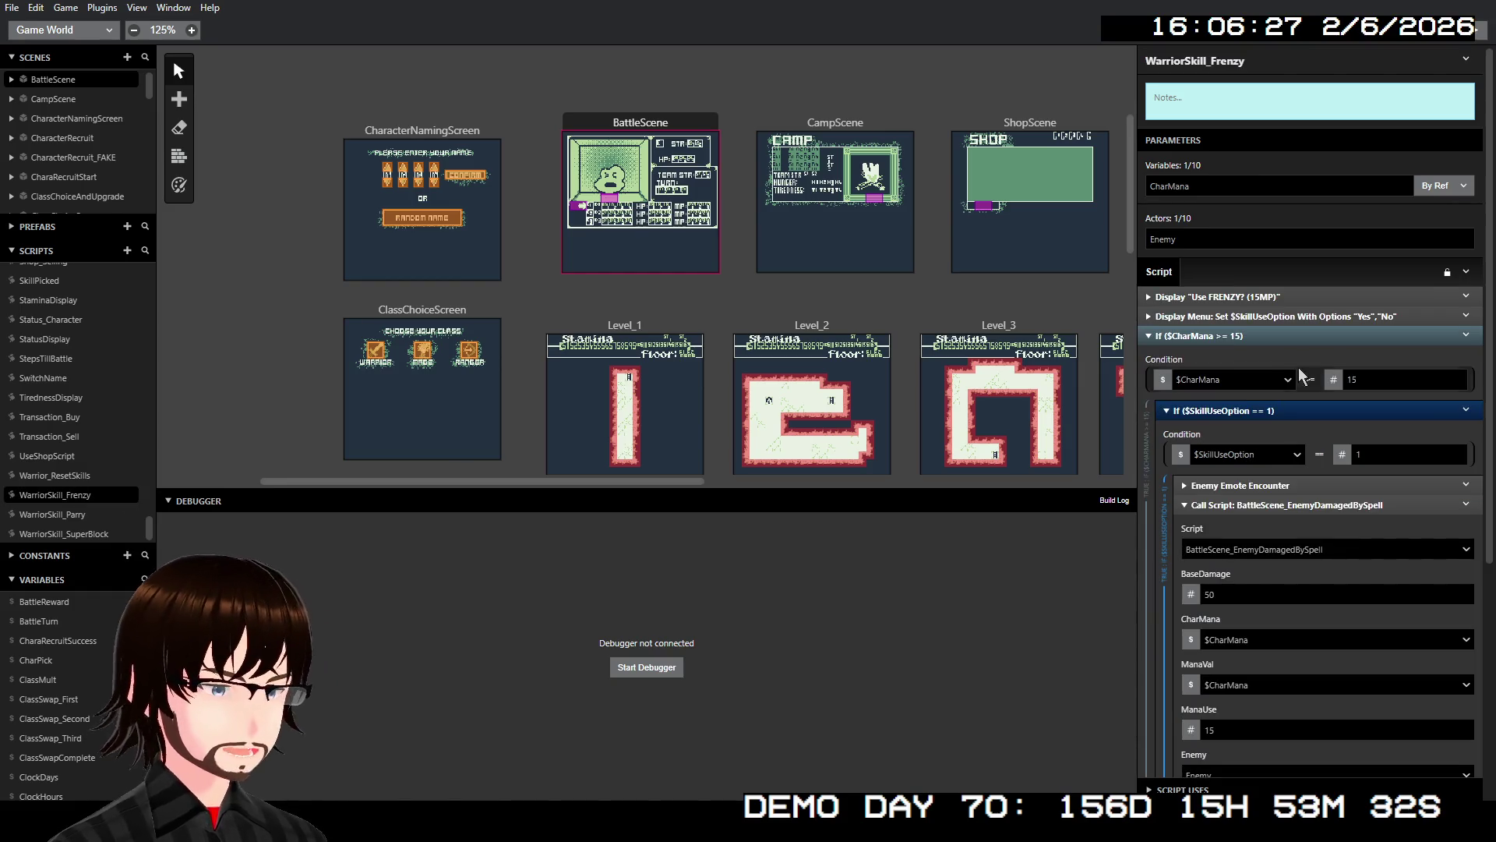
{"action": "scroll", "coordinate": [1298, 363], "scroll_direction": "down", "scroll_amount": 3}
{"action": "scroll", "coordinate": [1299, 363], "scroll_direction": "down", "scroll_amount": 2}
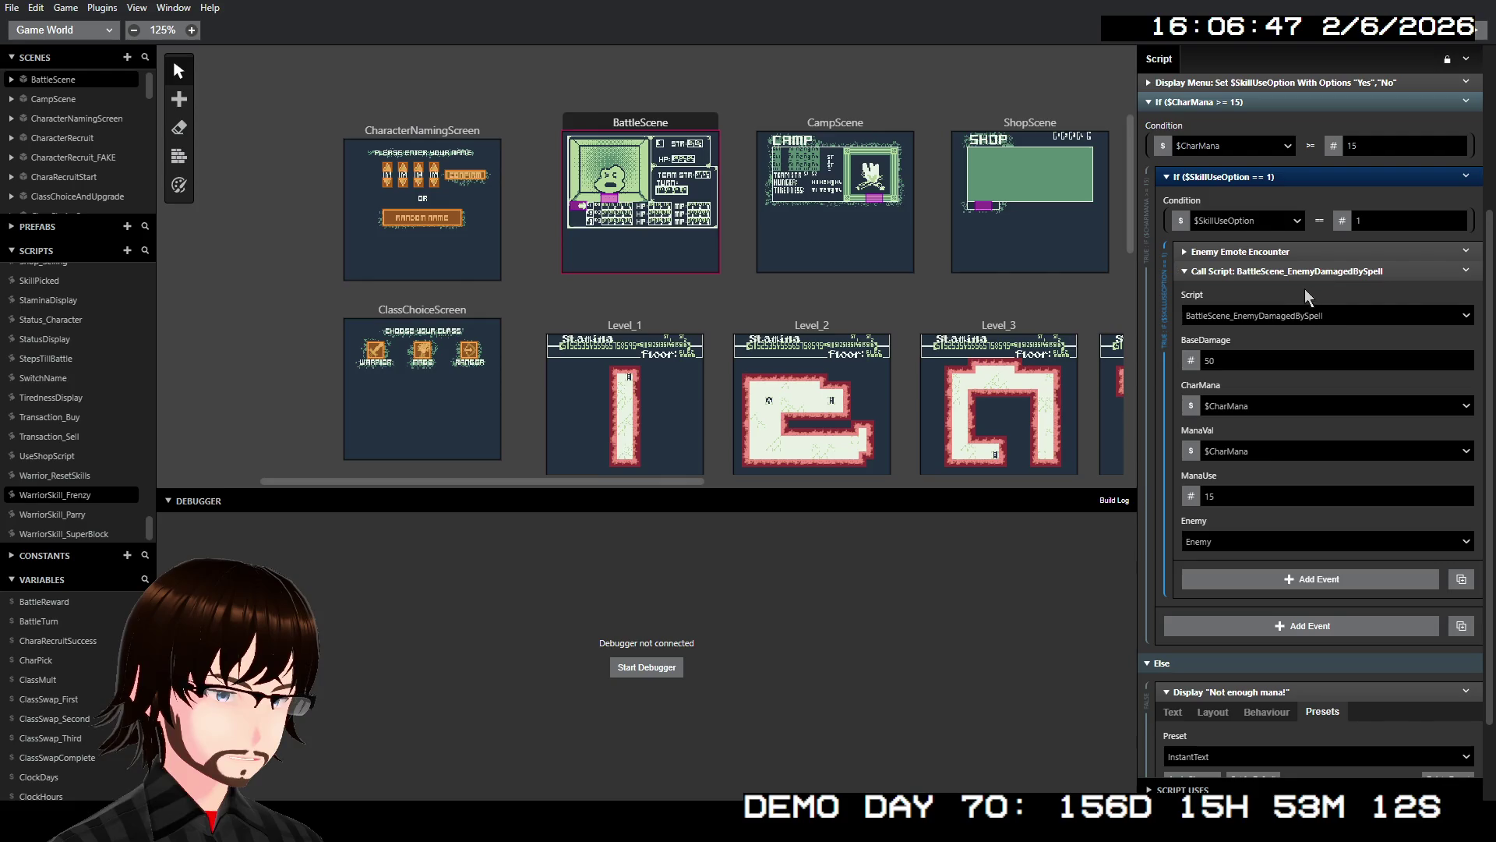
{"action": "left_click", "coordinate": [1232, 357]}
{"action": "type", "text": "15"}
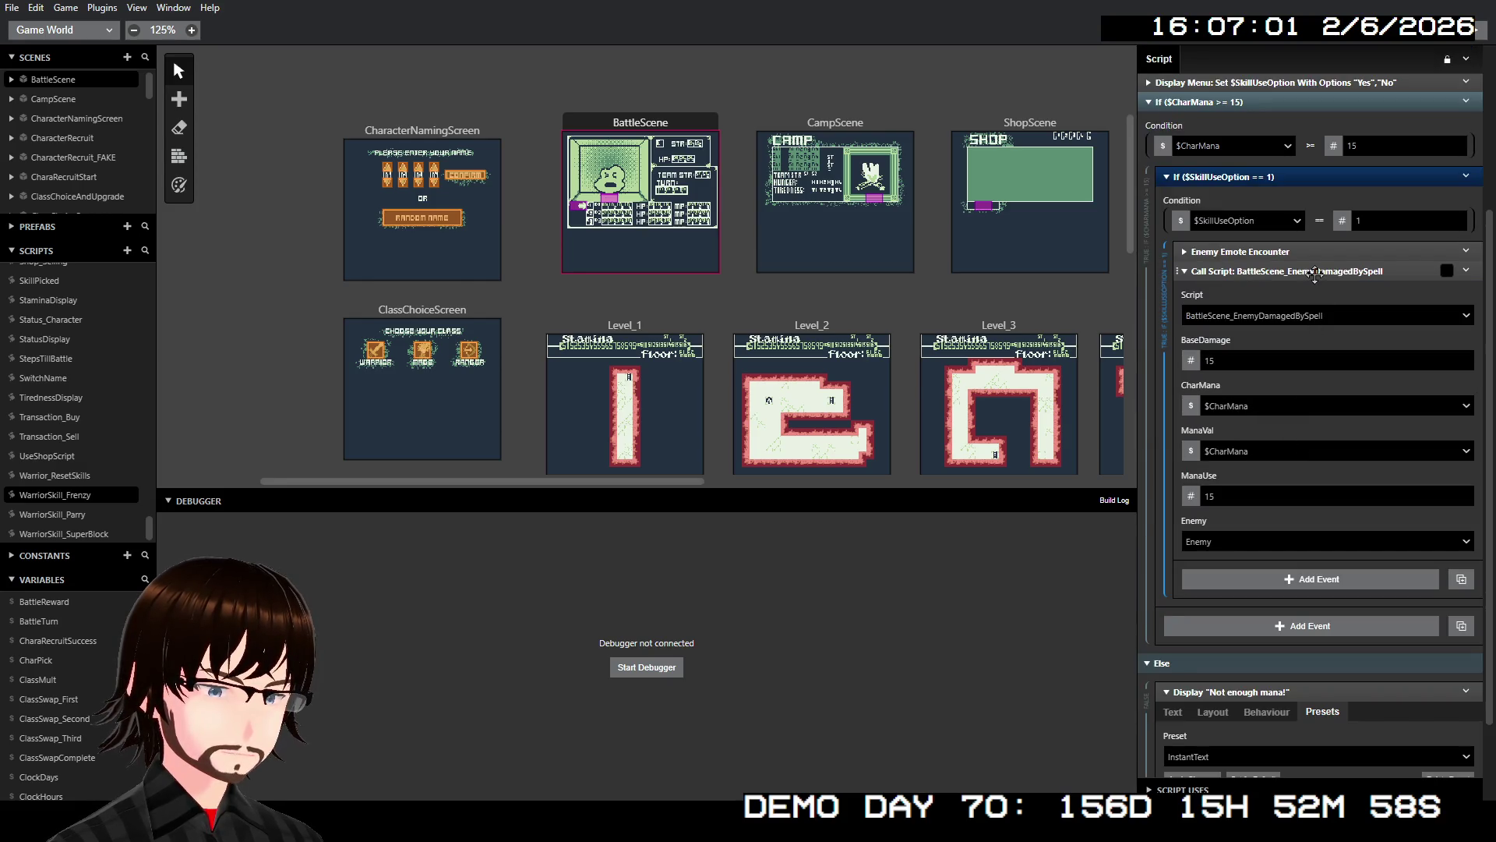
{"action": "left_click", "coordinate": [1309, 271]}
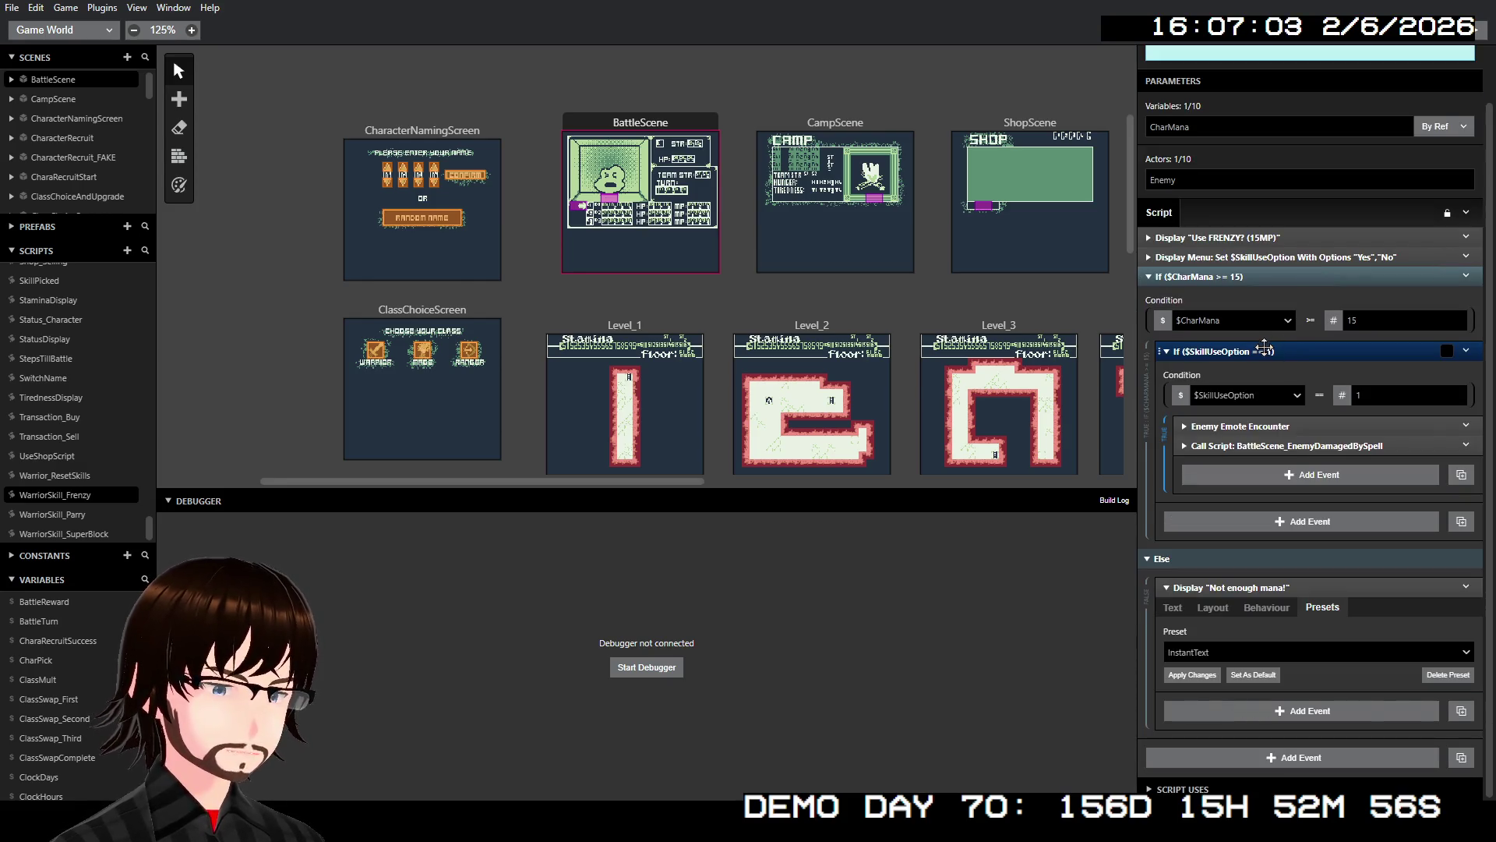
{"action": "left_click", "coordinate": [1251, 446]}
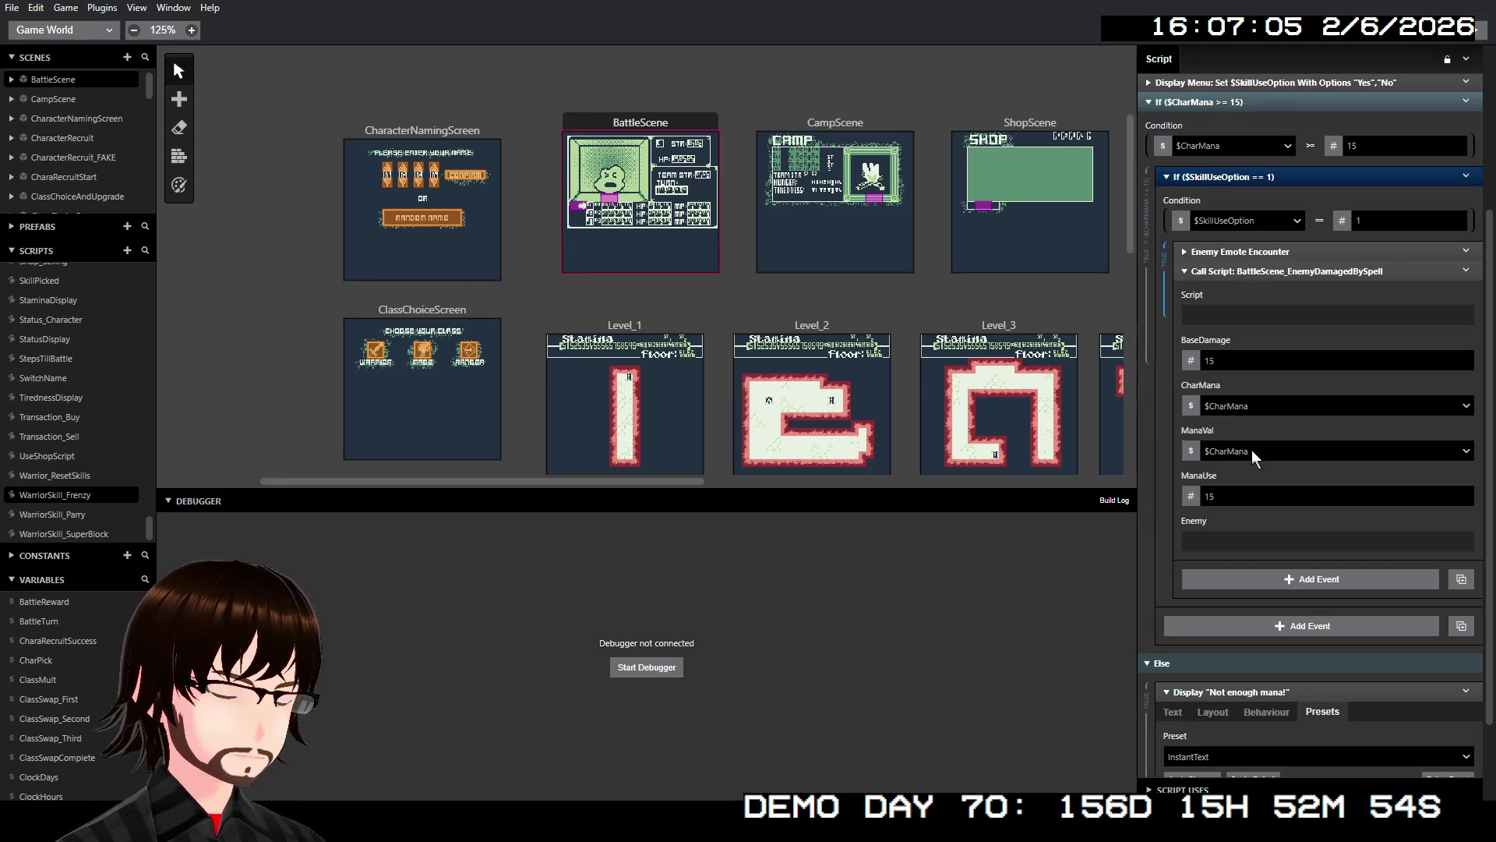
{"action": "left_click", "coordinate": [1292, 273]}
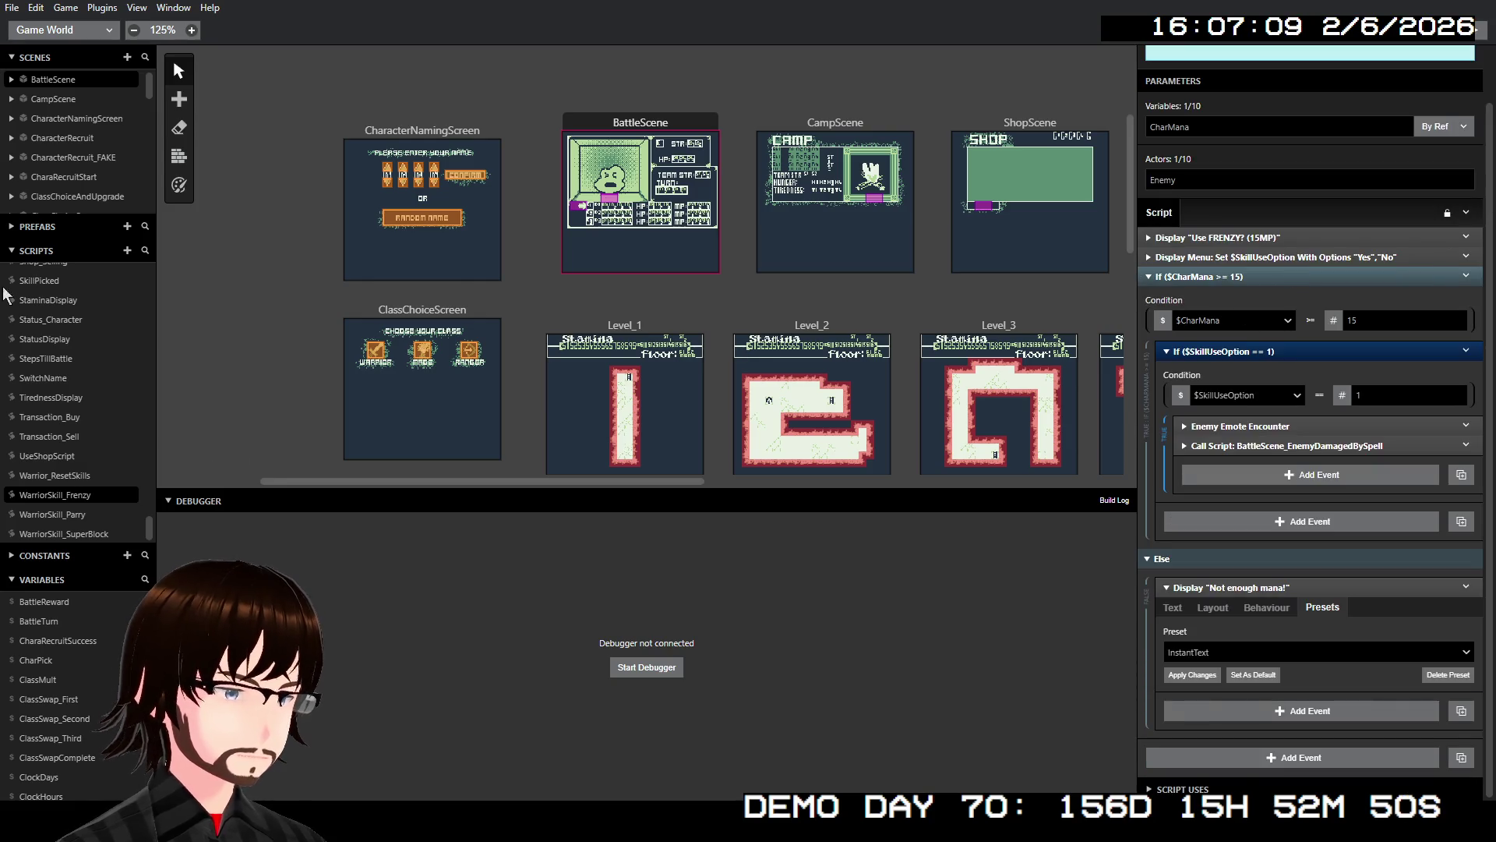
- Open the BattleScene_EnemyDamagedBySpell script from the Scripts list
{"action": "scroll", "coordinate": [97, 357], "scroll_direction": "up", "scroll_amount": 10}
{"action": "scroll", "coordinate": [101, 358], "scroll_direction": "up", "scroll_amount": 10}
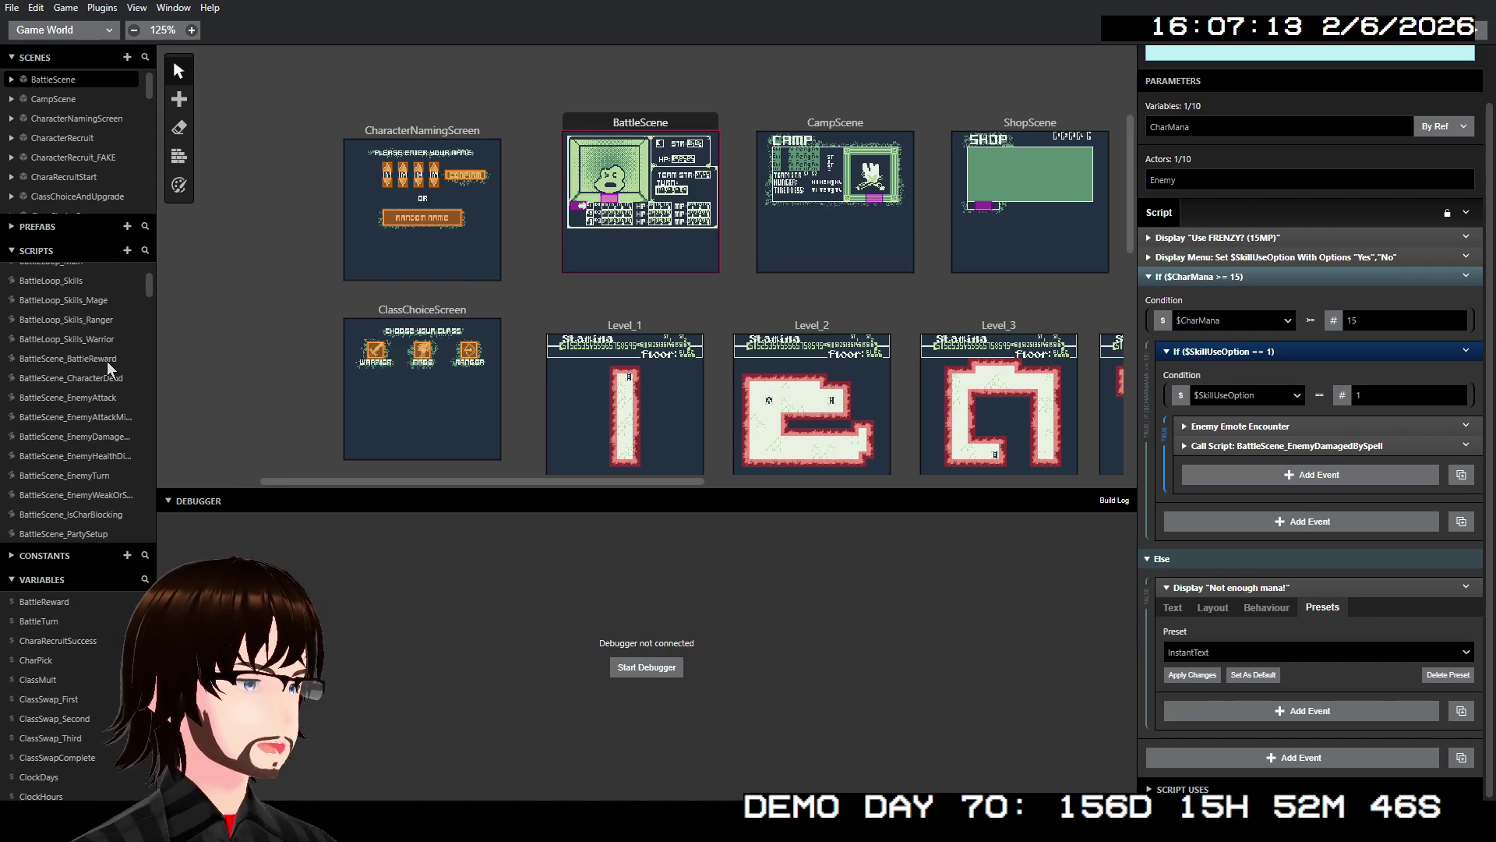
{"action": "scroll", "coordinate": [116, 382], "scroll_direction": "down", "scroll_amount": 1}
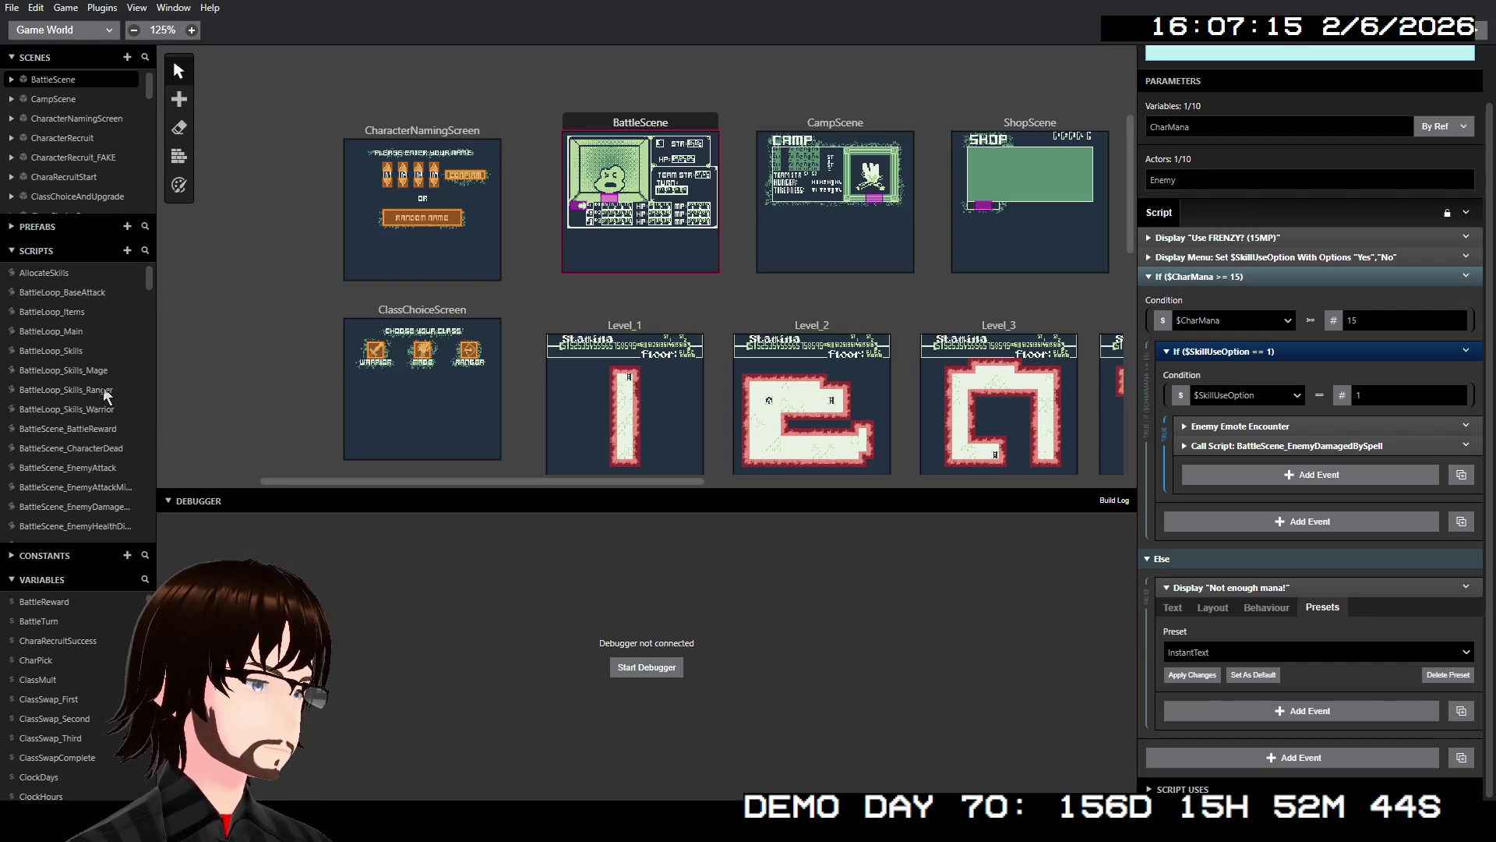
{"action": "left_click", "coordinate": [109, 427]}
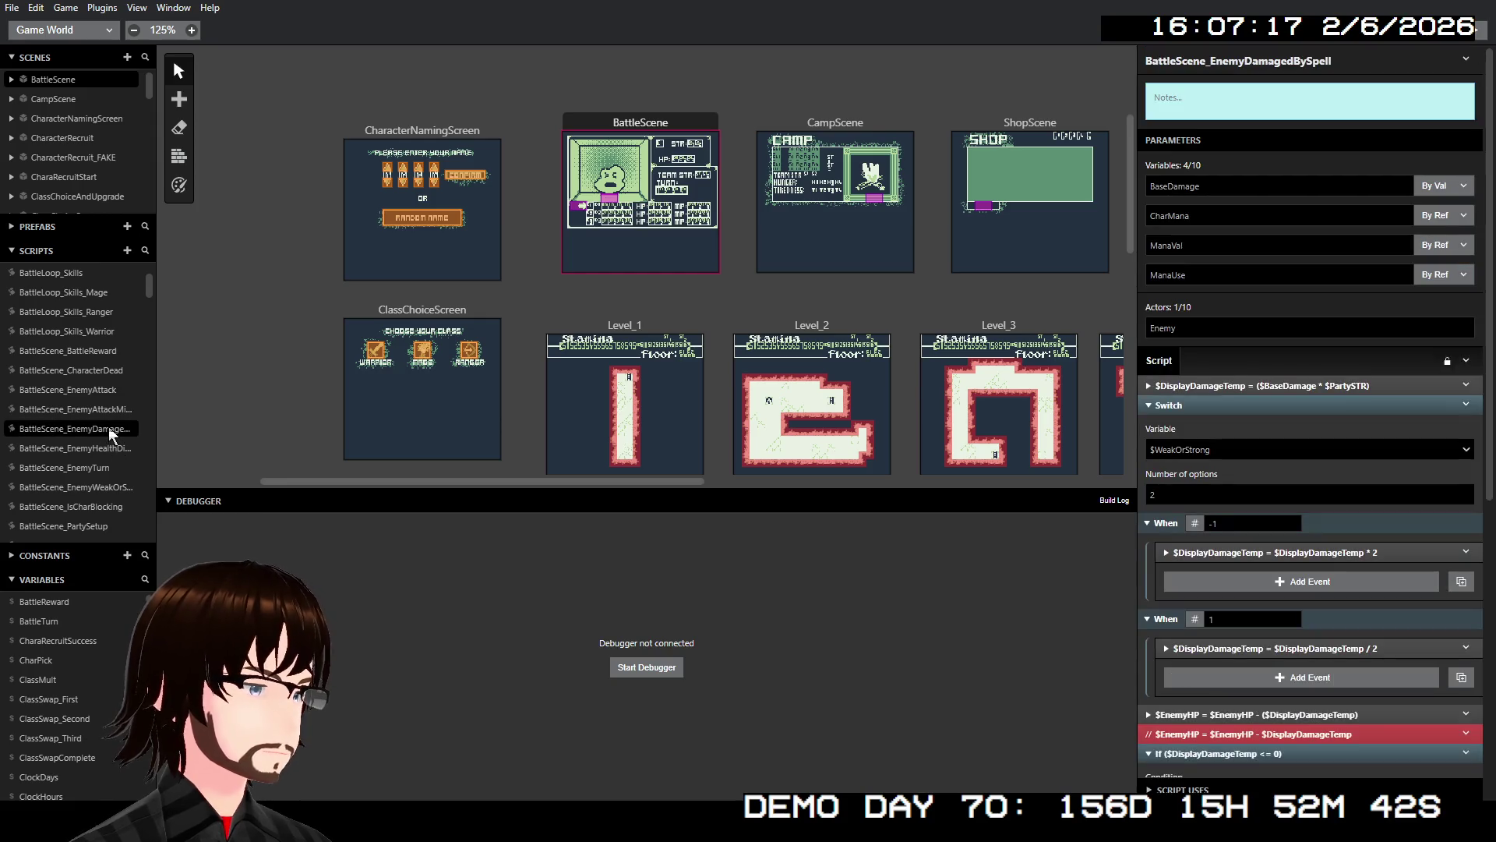
- Scroll through the spell damage Switch on $WeakOrStrong, then open BattleLoop_BaseAttack
{"action": "scroll", "coordinate": [1373, 446], "scroll_direction": "down", "scroll_amount": 3}
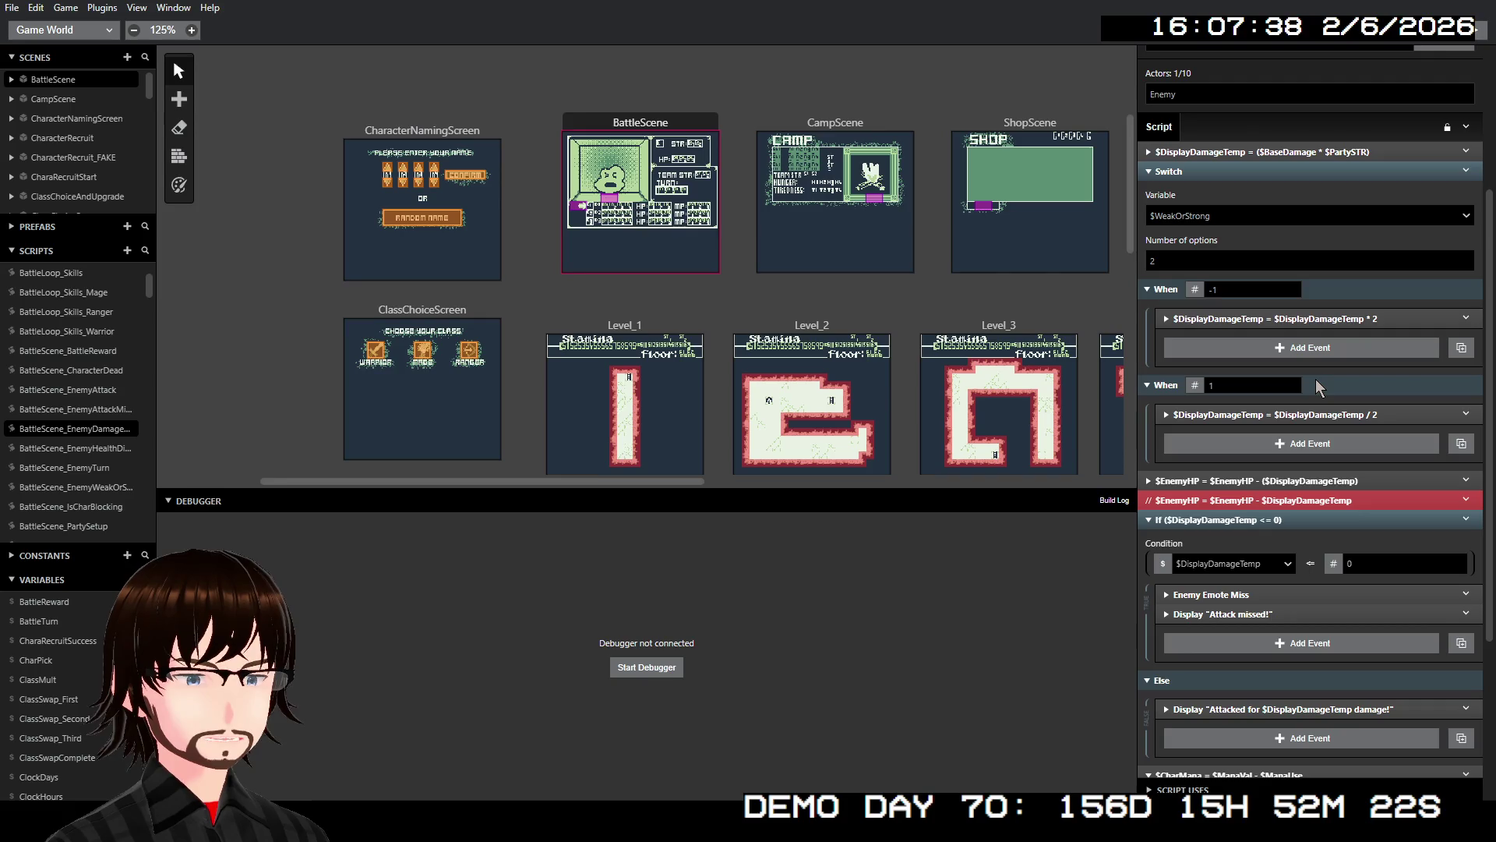
{"action": "scroll", "coordinate": [67, 312], "scroll_direction": "up", "scroll_amount": 2}
{"action": "left_click", "coordinate": [67, 291]}
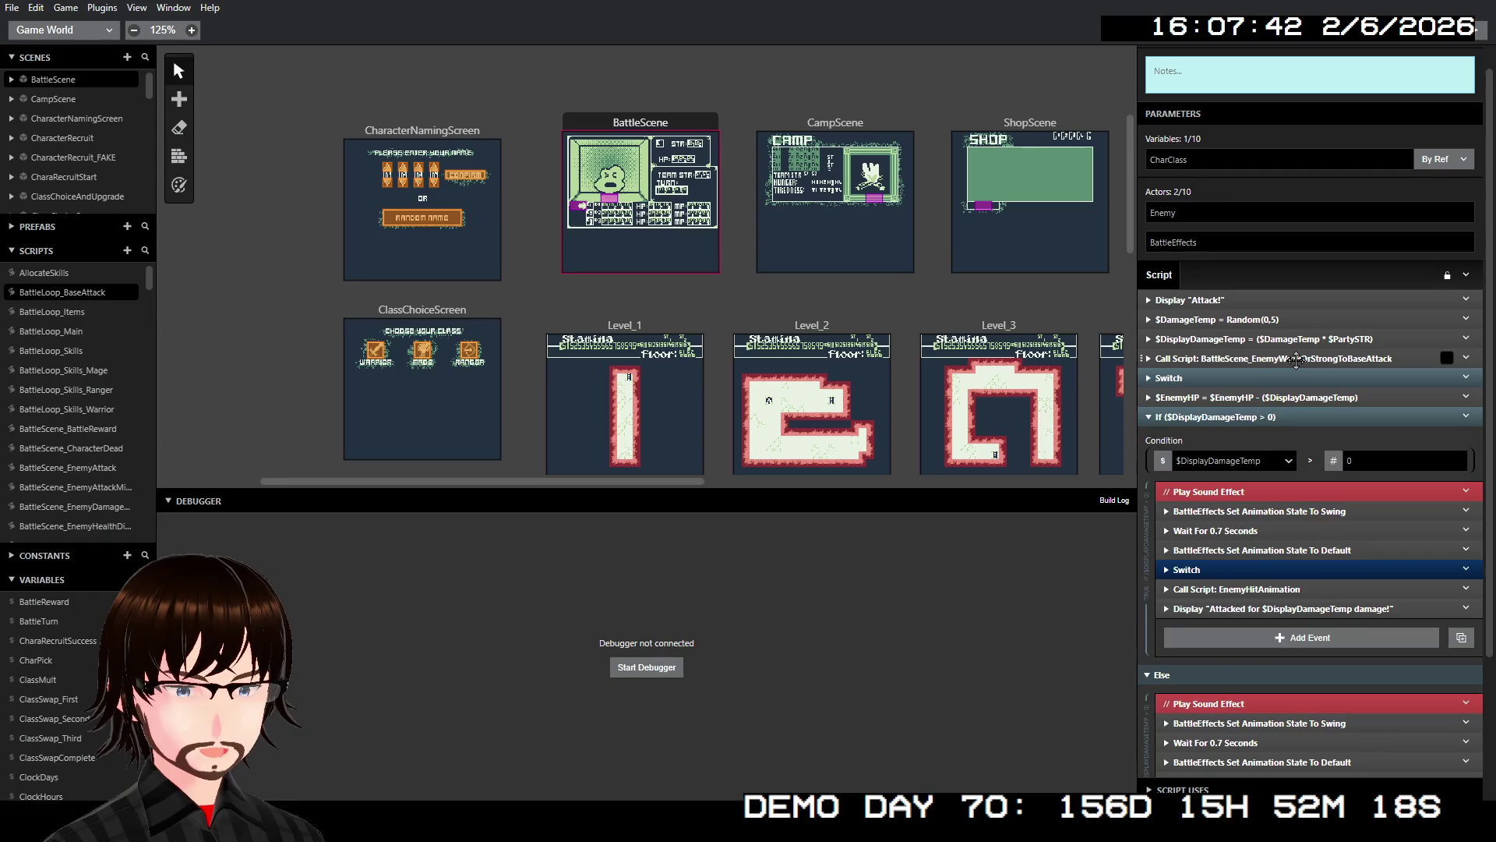
- Copy the EnemyWeakOrStrongToBaseAttack Call Script event from BattleLoop_BaseAttack
{"action": "left_click", "coordinate": [1296, 359]}
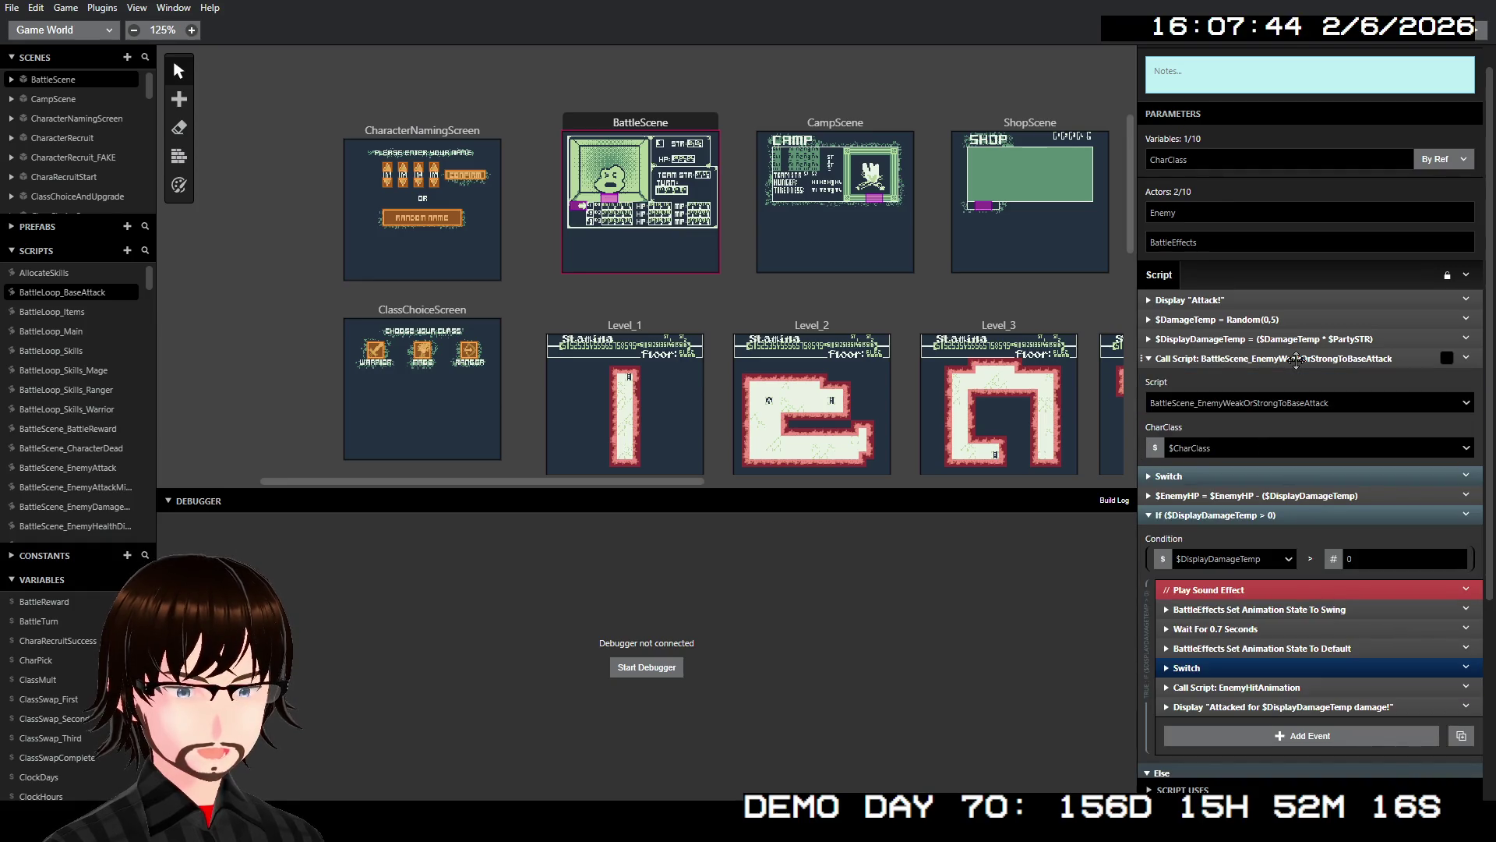
{"action": "left_click", "coordinate": [1296, 359]}
{"action": "right_click", "coordinate": [1297, 358]}
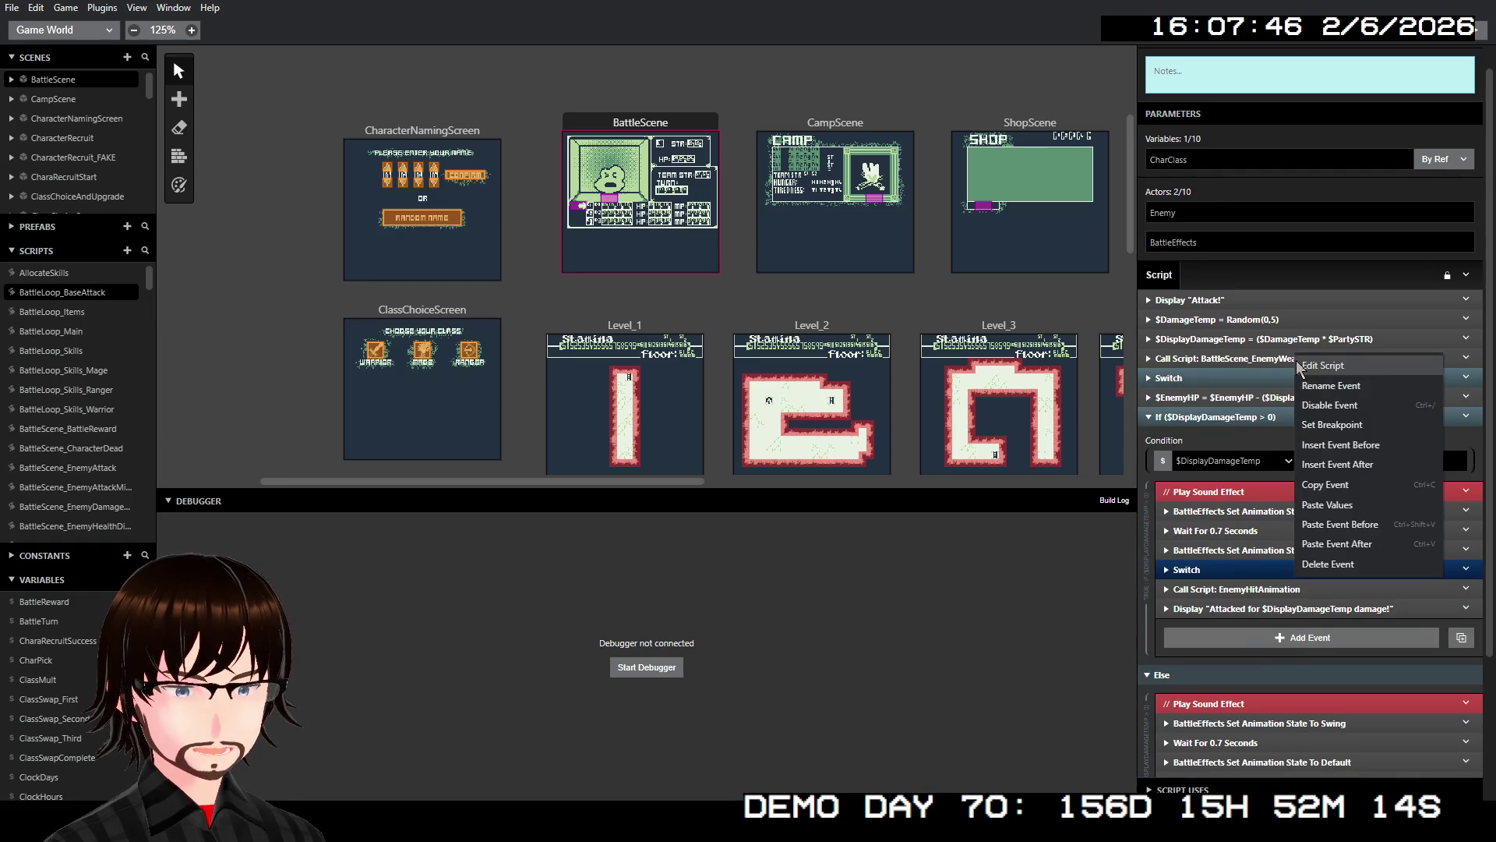
{"action": "left_click", "coordinate": [1325, 484]}
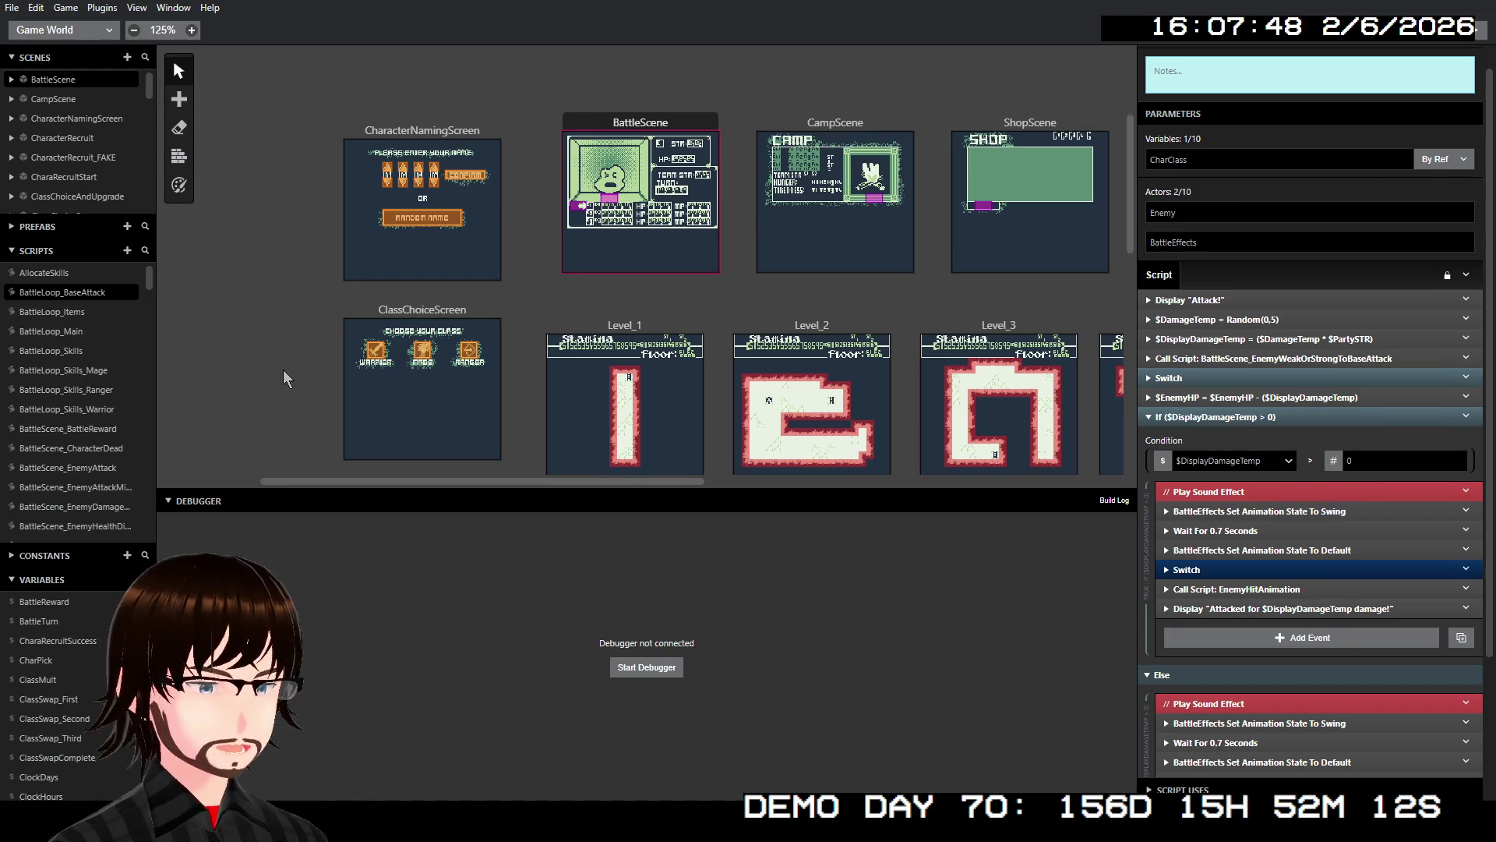
- Open the WarriorSkill_Frenzy script from the Scripts list
{"action": "scroll", "coordinate": [83, 407], "scroll_direction": "down", "scroll_amount": 3}
{"action": "scroll", "coordinate": [83, 407], "scroll_direction": "down", "scroll_amount": 5}
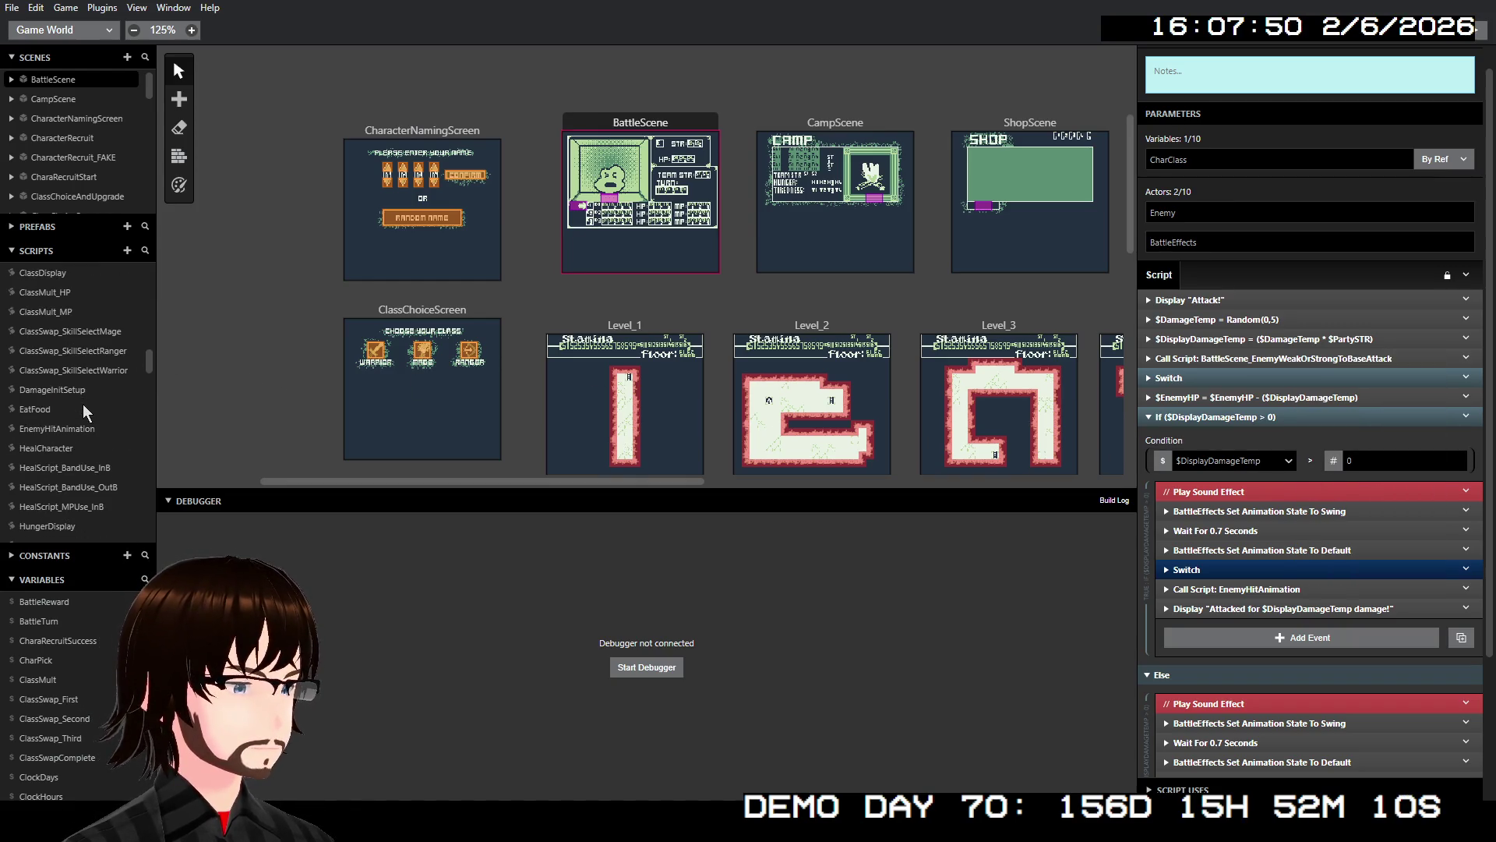
{"action": "scroll", "coordinate": [82, 404], "scroll_direction": "down", "scroll_amount": 10}
{"action": "scroll", "coordinate": [82, 403], "scroll_direction": "down", "scroll_amount": 10}
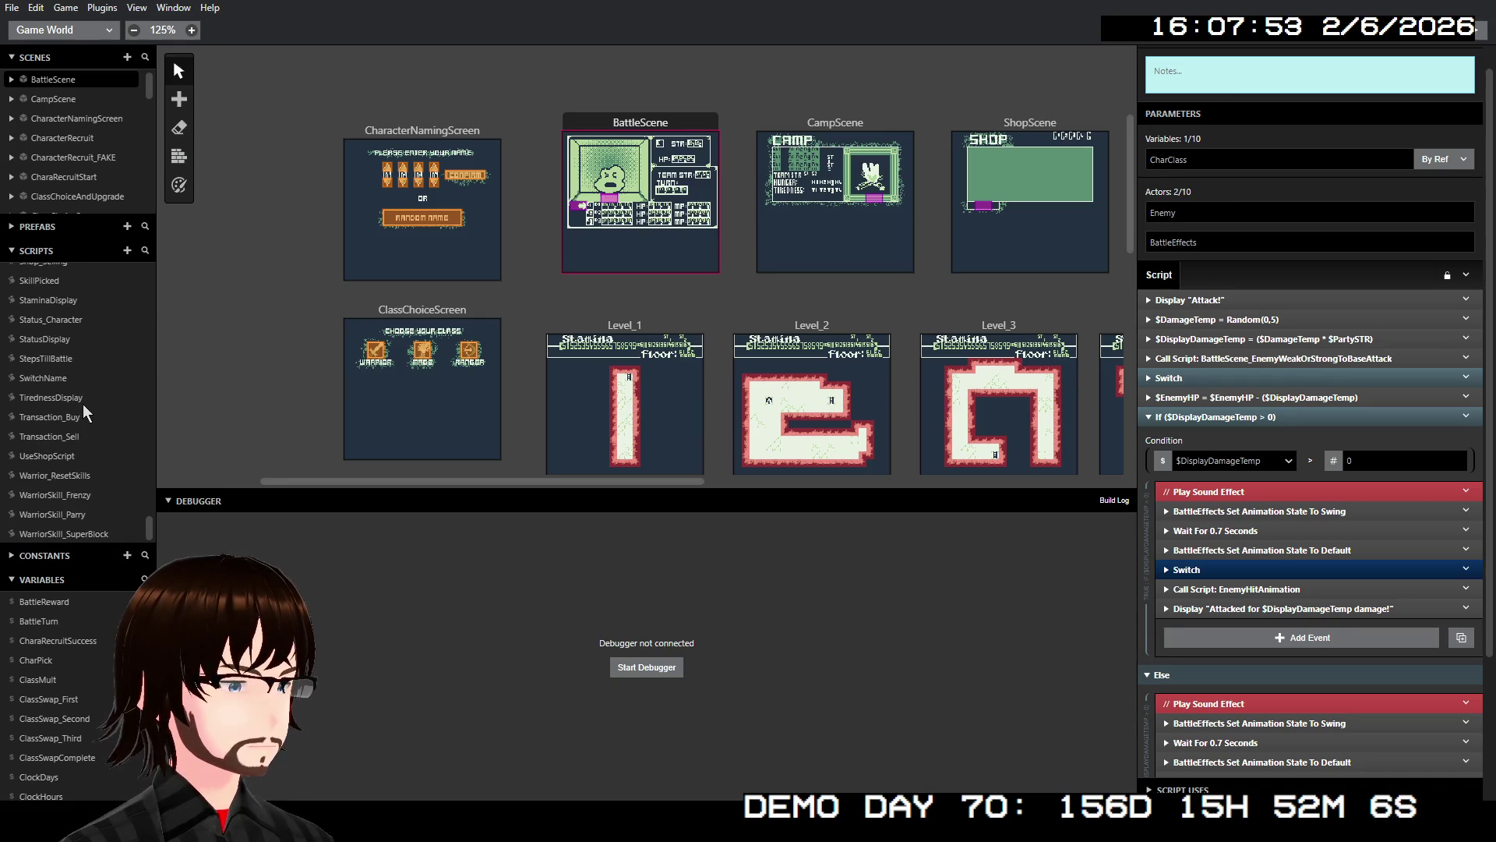
{"action": "left_click", "coordinate": [83, 494]}
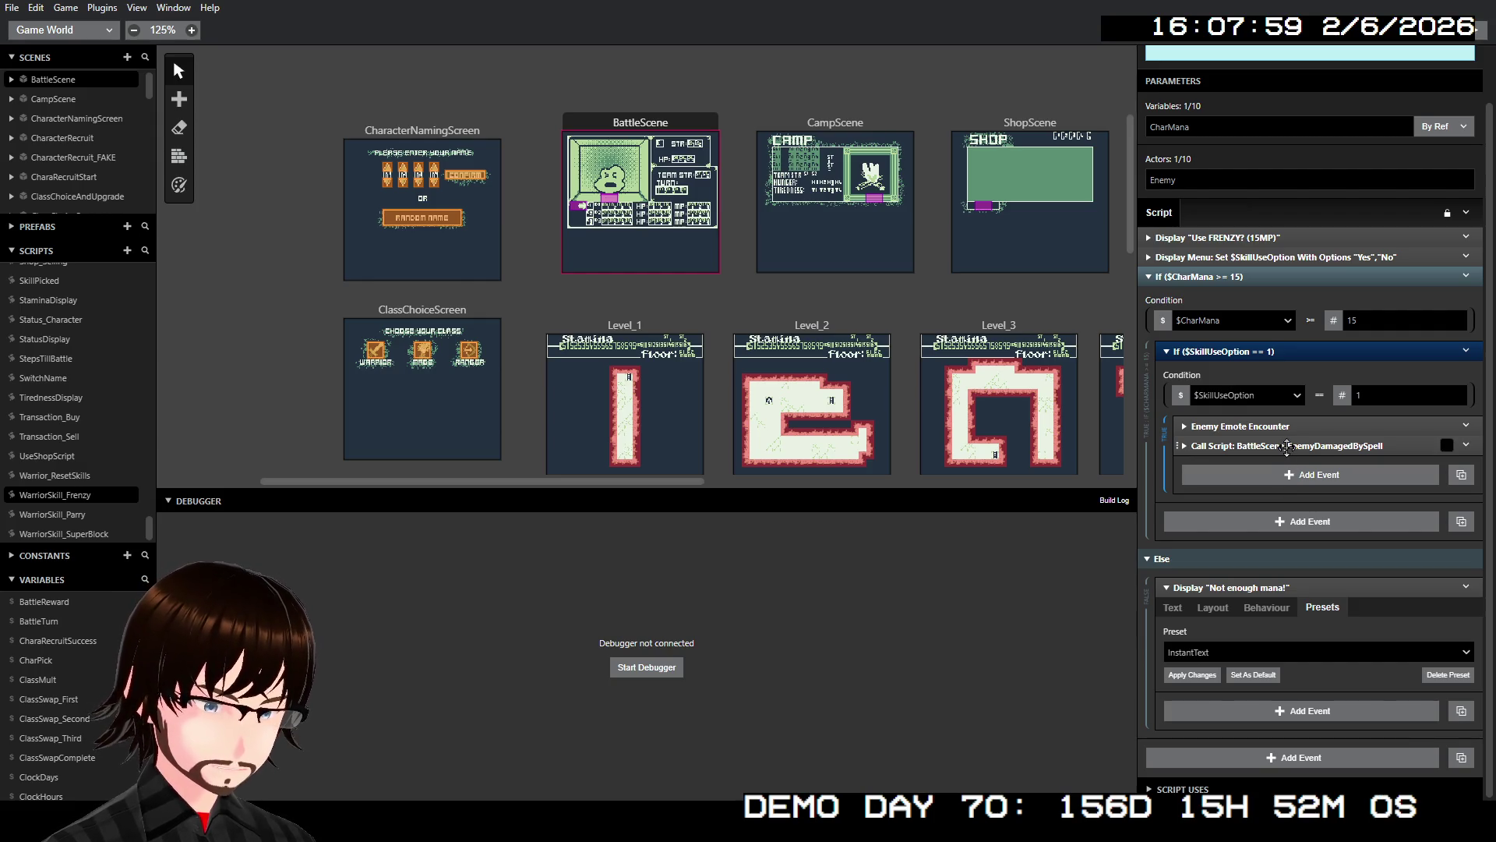
- Paste the copied EnemyWeakOrStrongToBaseAttack call before the Frenzy spell damage call
{"action": "right_click", "coordinate": [1287, 448]}
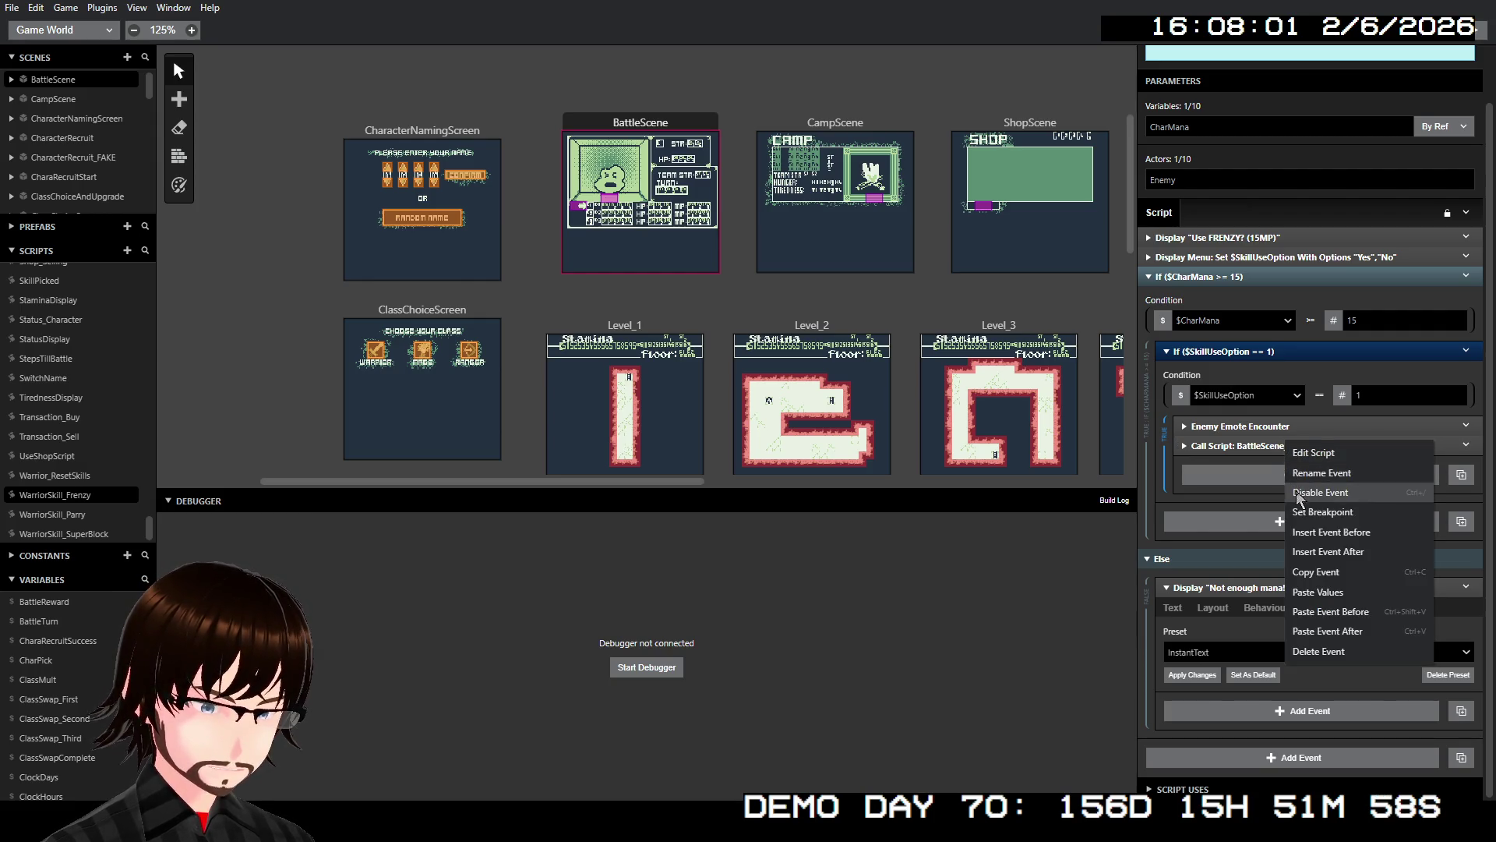
{"action": "left_click", "coordinate": [1363, 536]}
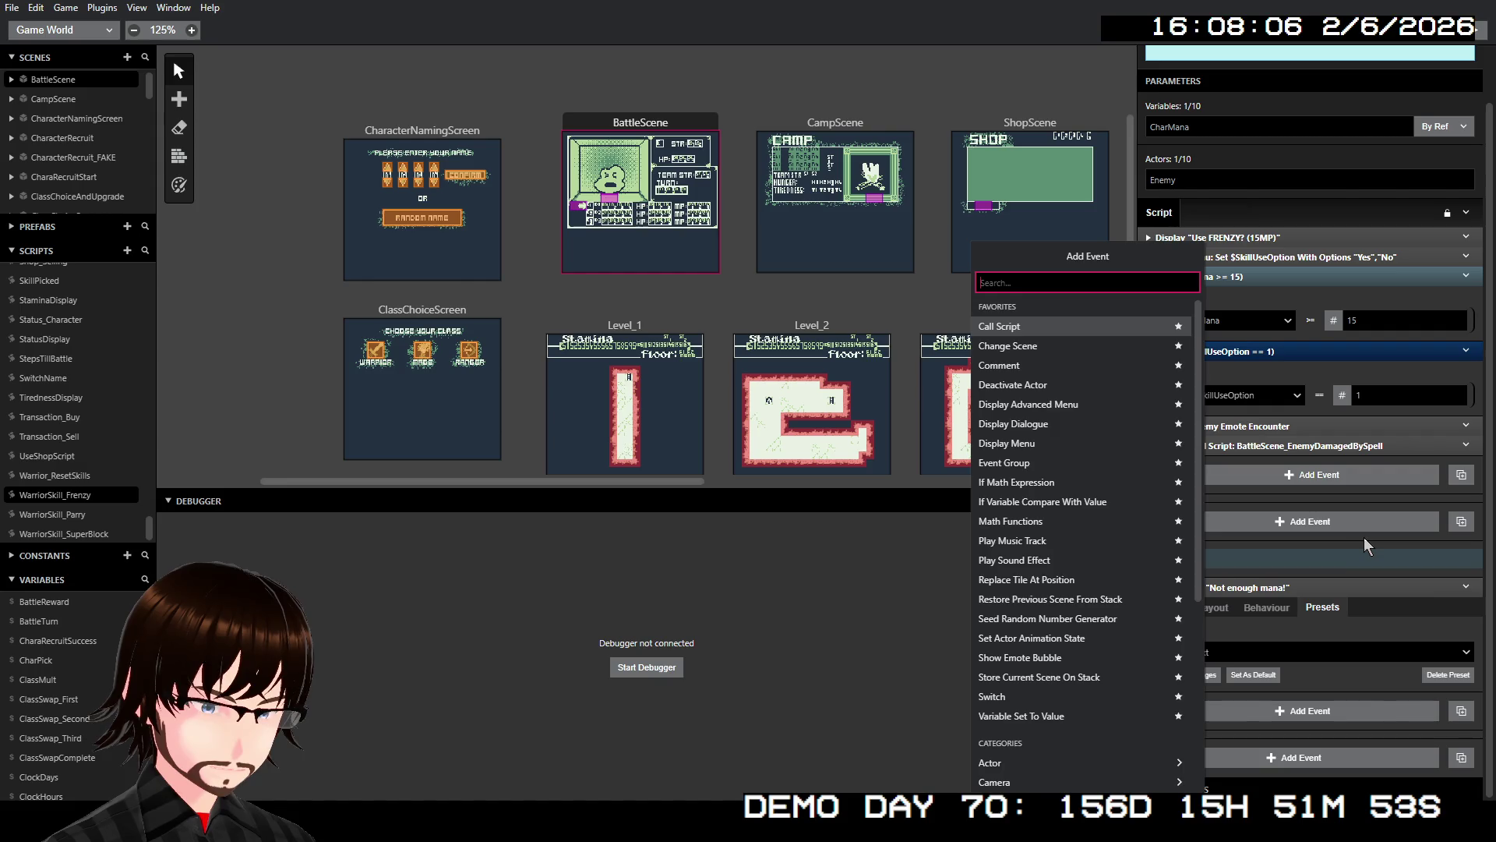
{"action": "key", "text": "Escape"}
{"action": "right_click", "coordinate": [1297, 443]}
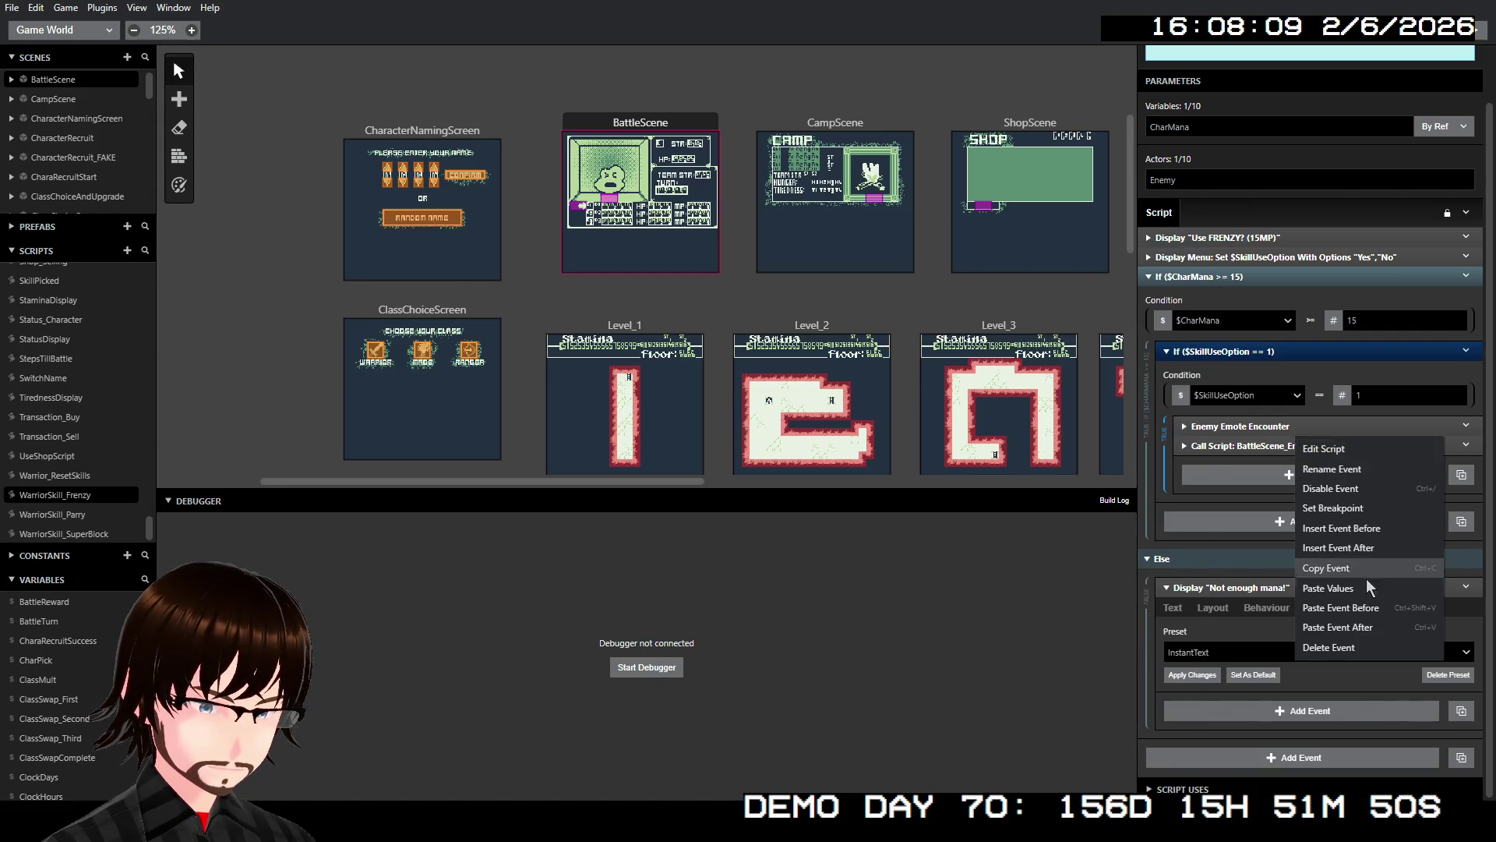
{"action": "left_click", "coordinate": [1362, 603]}
{"action": "left_click", "coordinate": [1283, 455]}
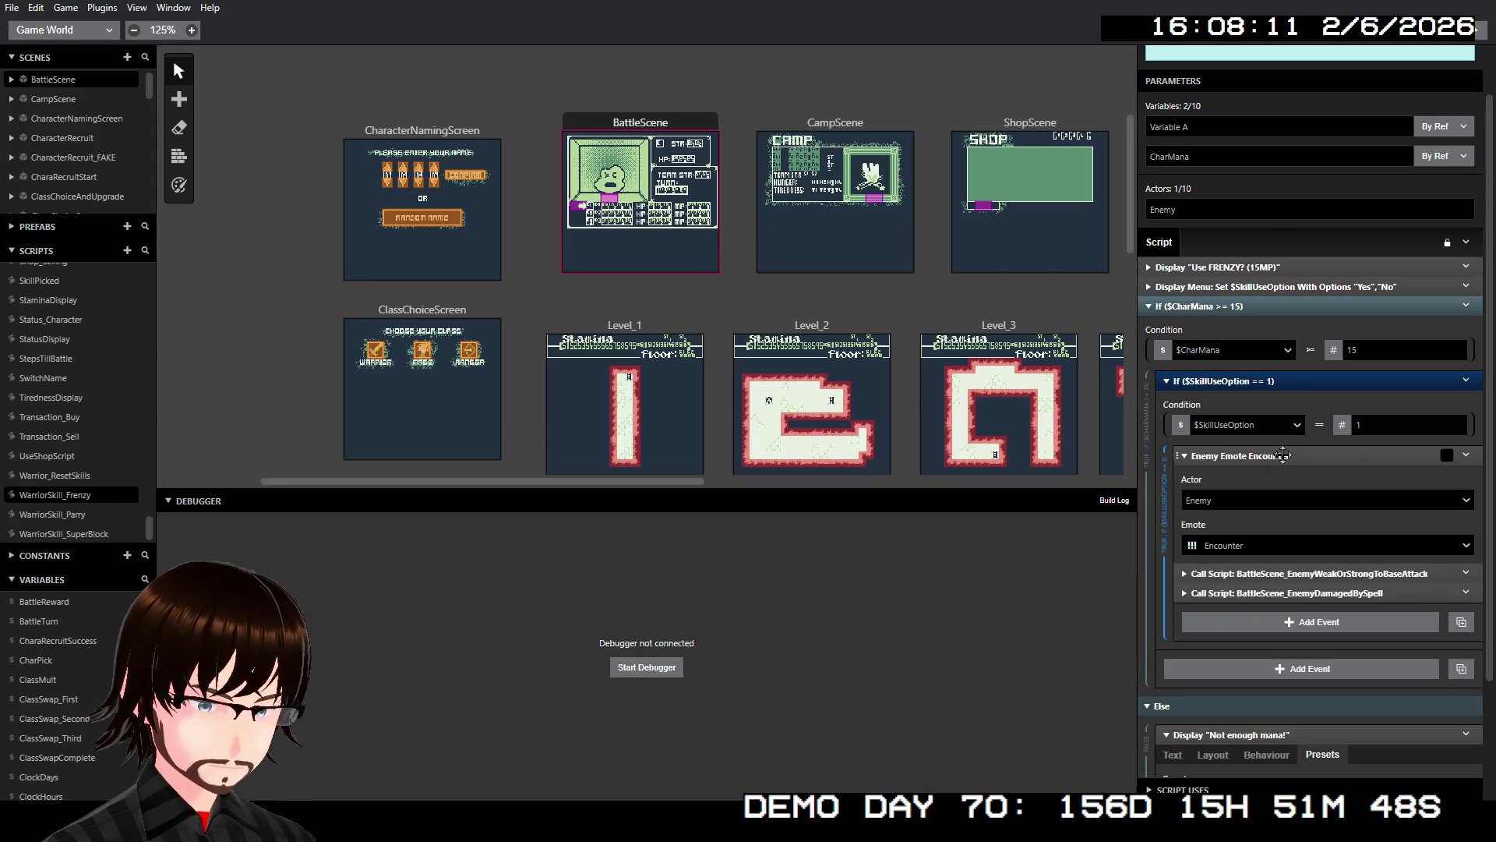
{"action": "left_click", "coordinate": [1282, 455]}
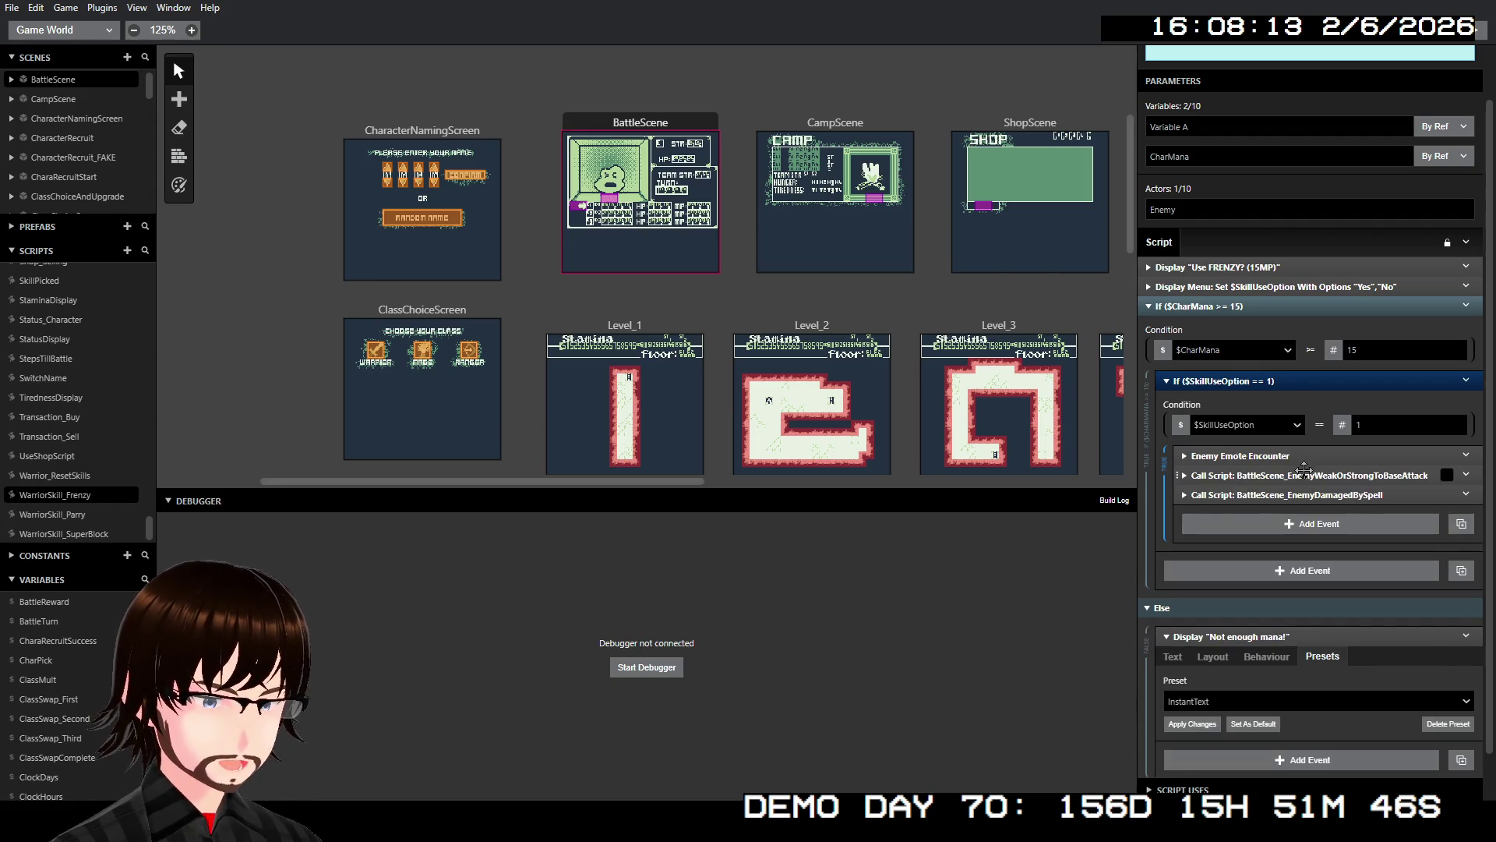
- Set the pasted call's CharClass to the number 140
{"action": "left_click", "coordinate": [1309, 474]}
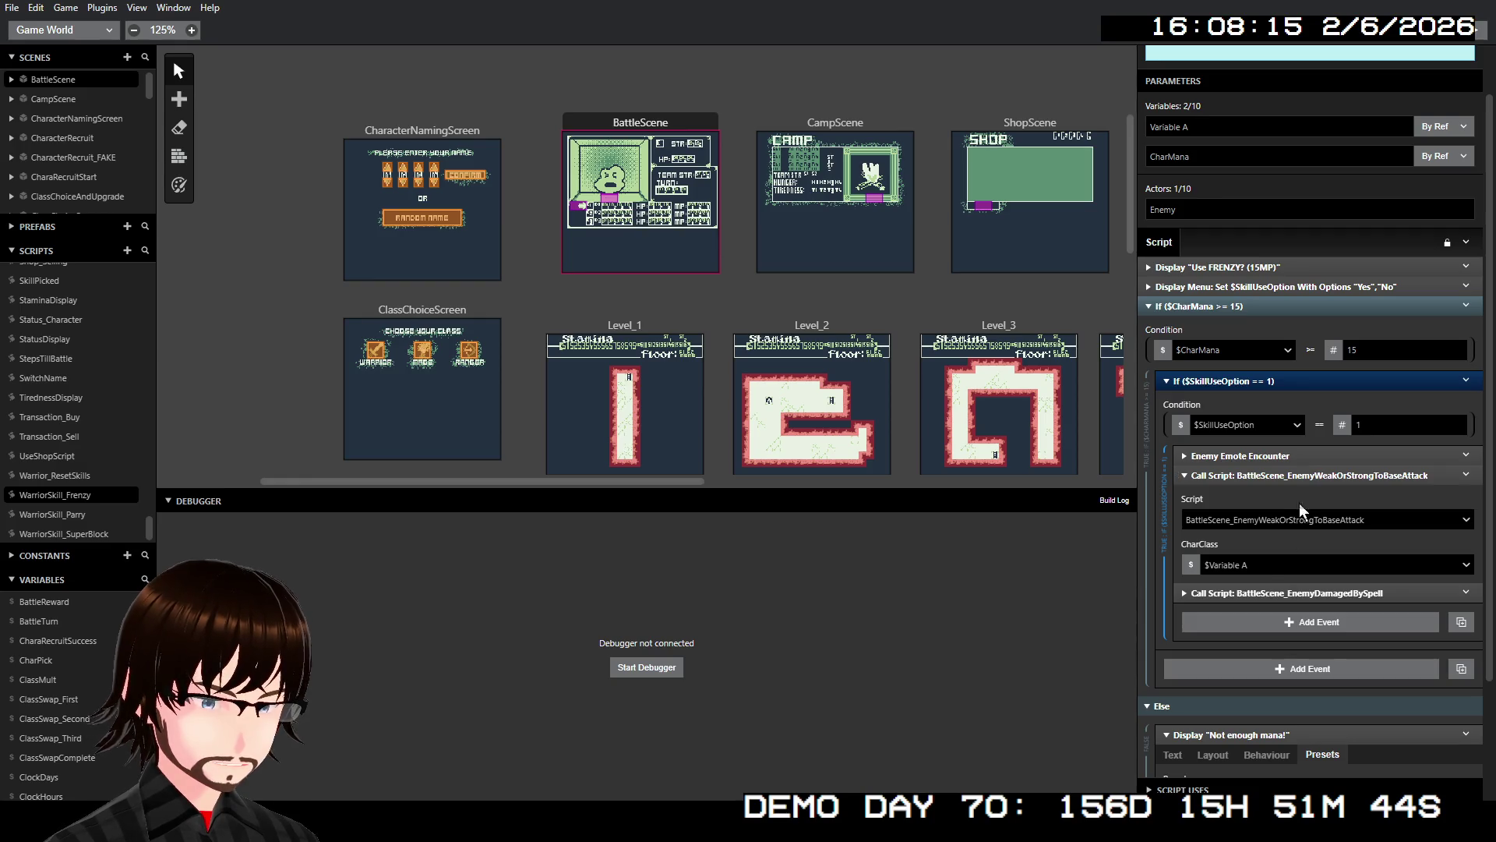
{"action": "left_click", "coordinate": [1267, 561]}
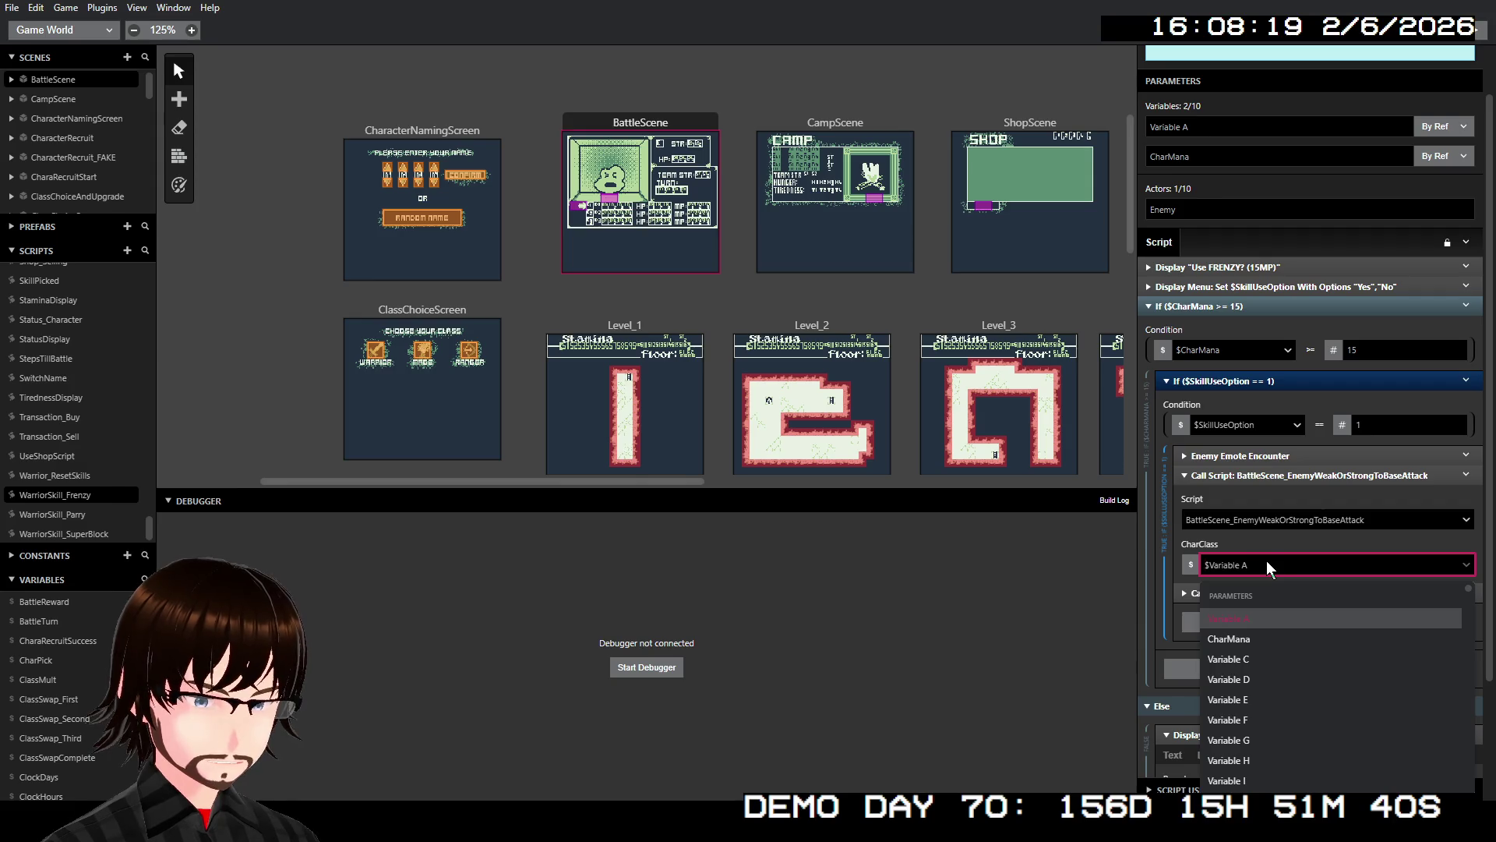
{"action": "left_click", "coordinate": [1192, 564]}
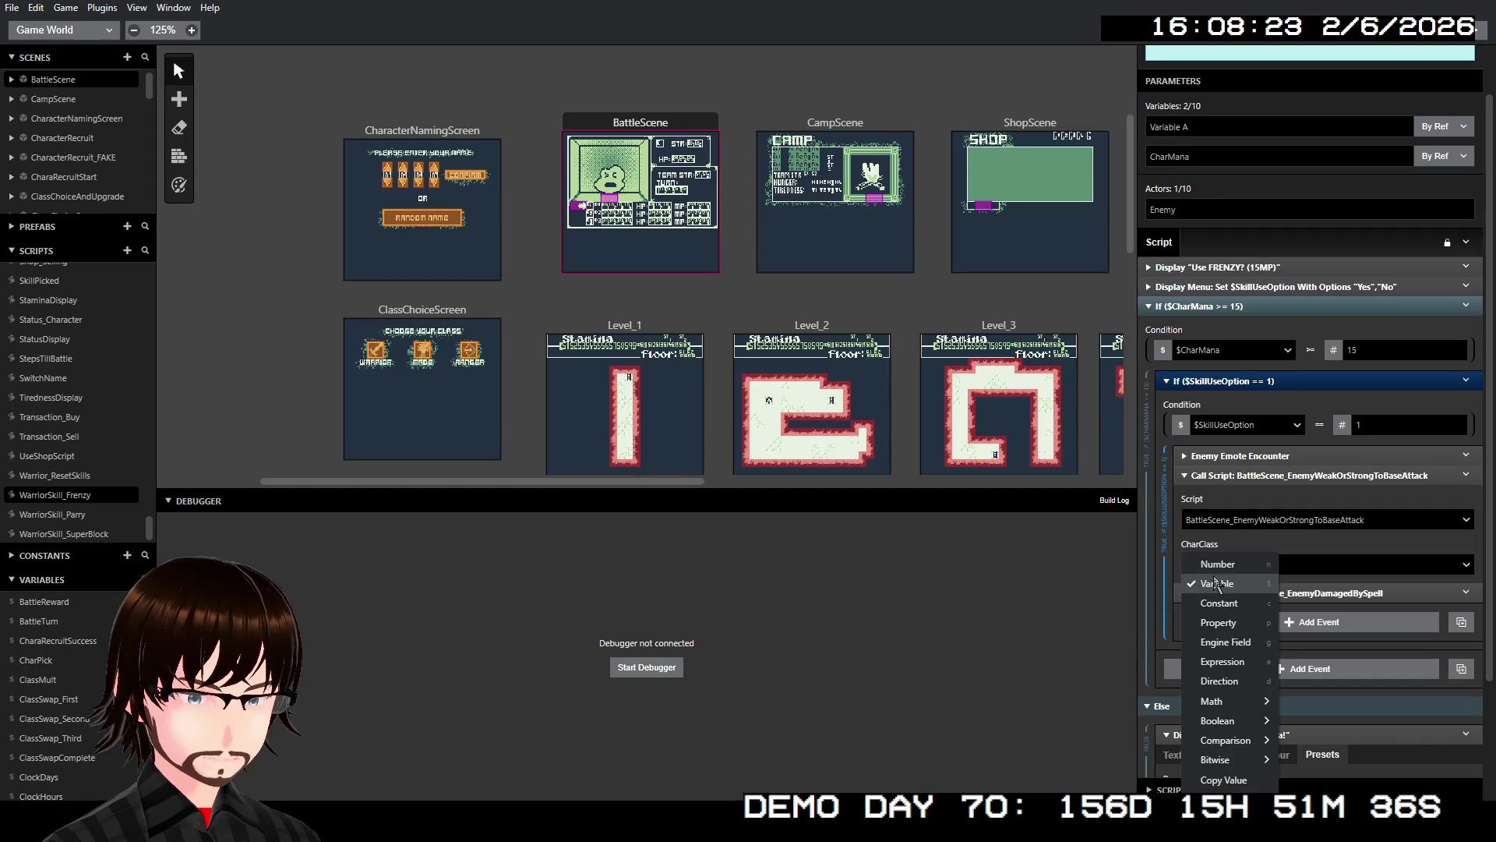
{"action": "left_click", "coordinate": [1215, 563]}
{"action": "left_click", "coordinate": [1253, 536]}
{"action": "type", "text": "140"}
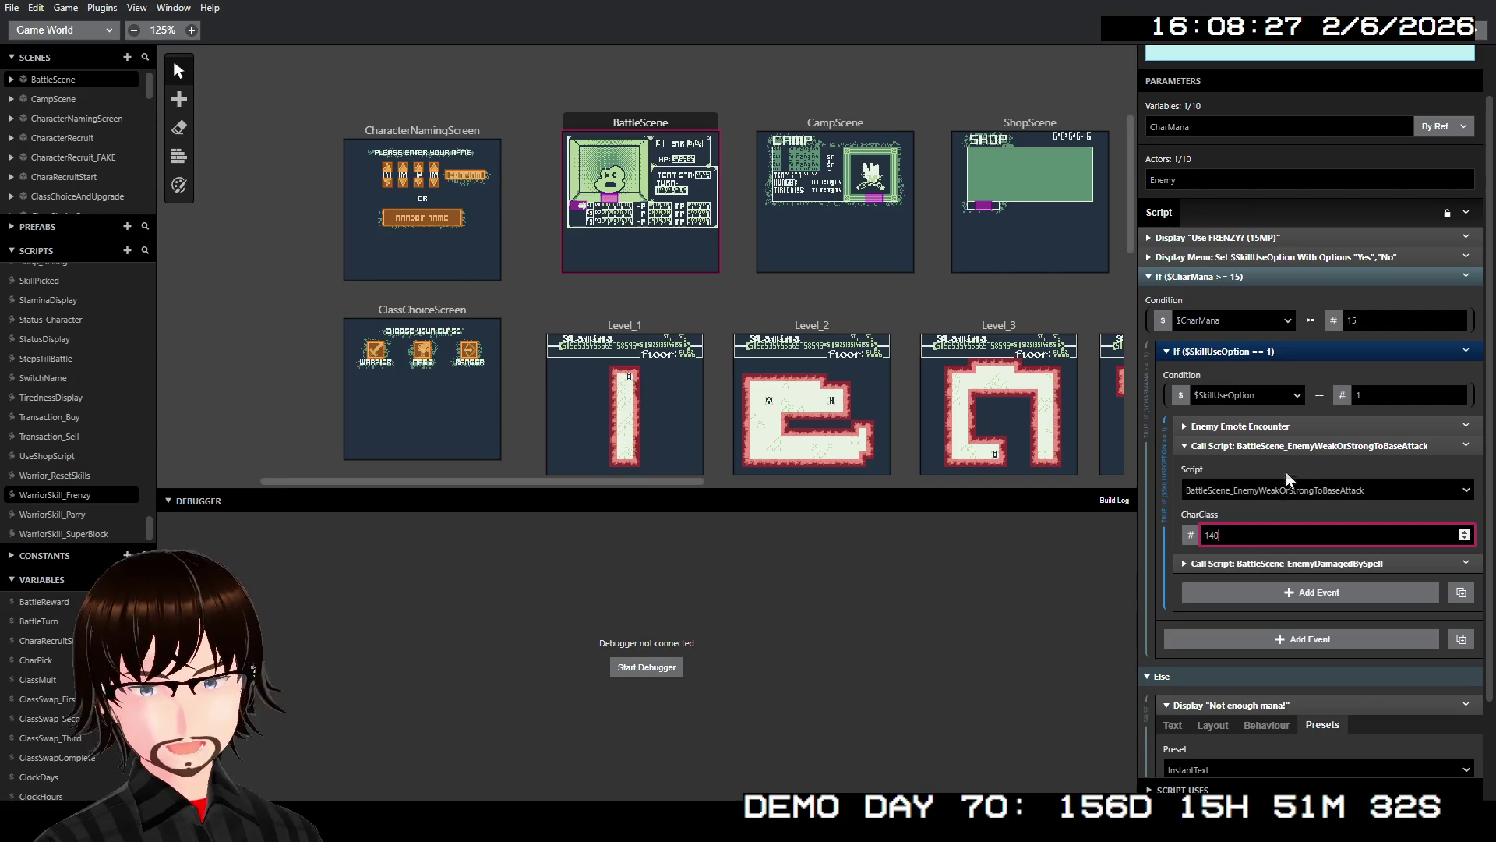
{"action": "left_click", "coordinate": [1272, 446]}
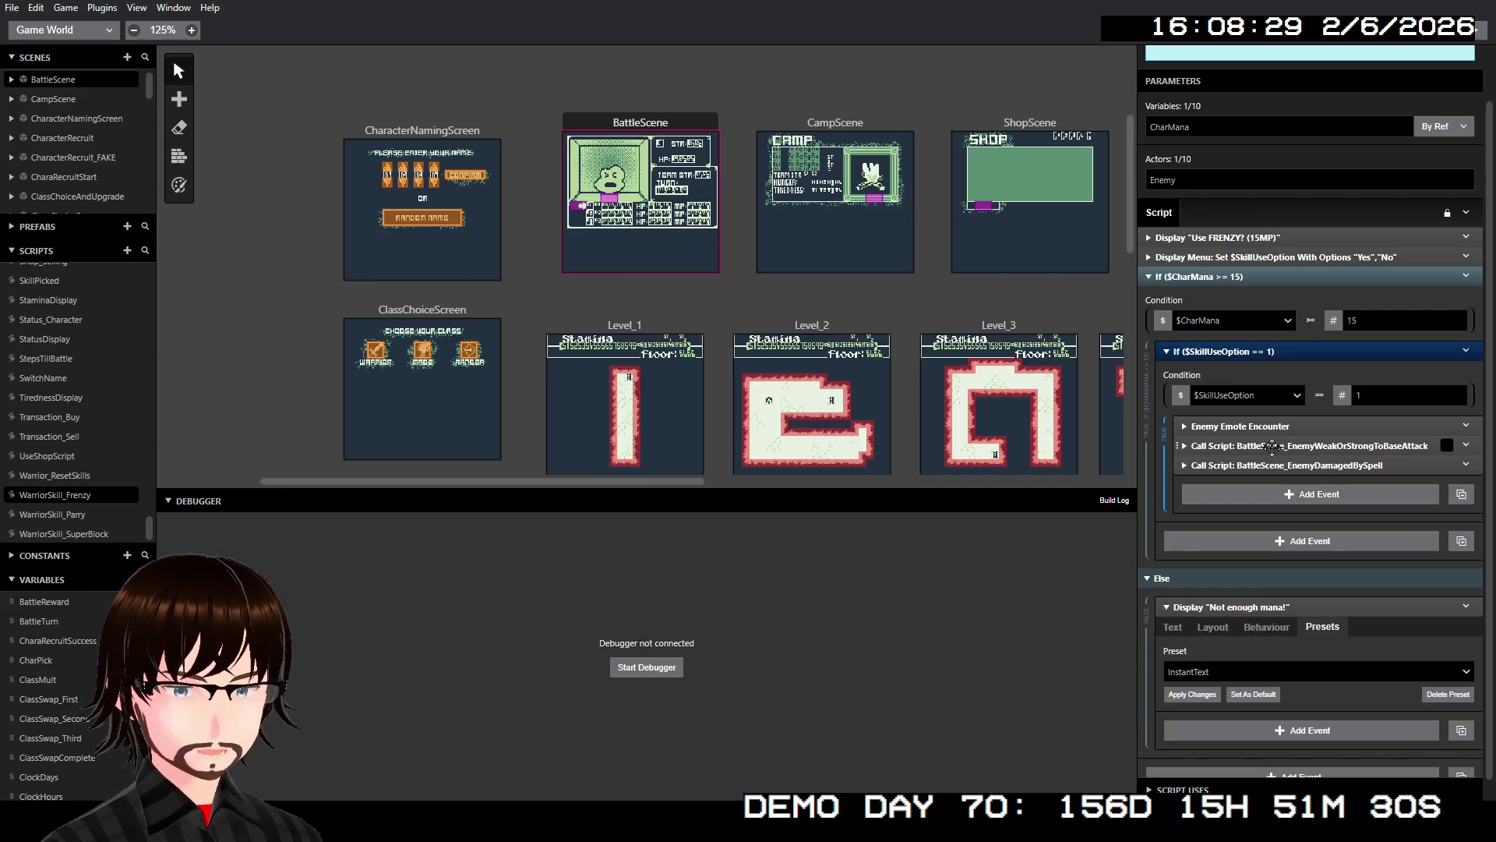
- Switch to the RangerSkill_TrueShot script
{"action": "scroll", "coordinate": [1272, 446], "scroll_direction": "up", "scroll_amount": 2}
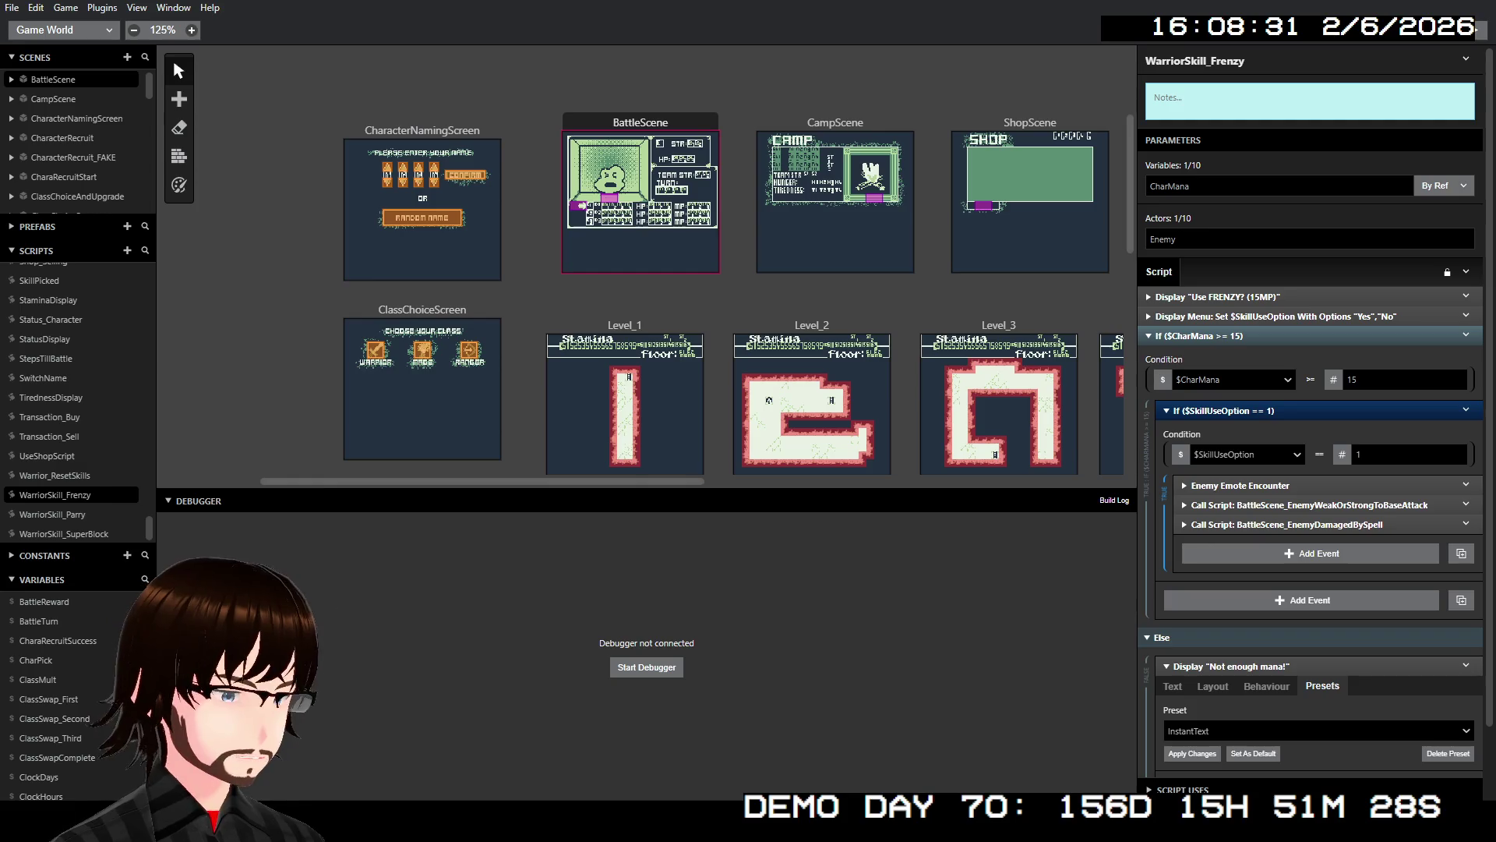
{"action": "scroll", "coordinate": [76, 499], "scroll_direction": "up", "scroll_amount": 6}
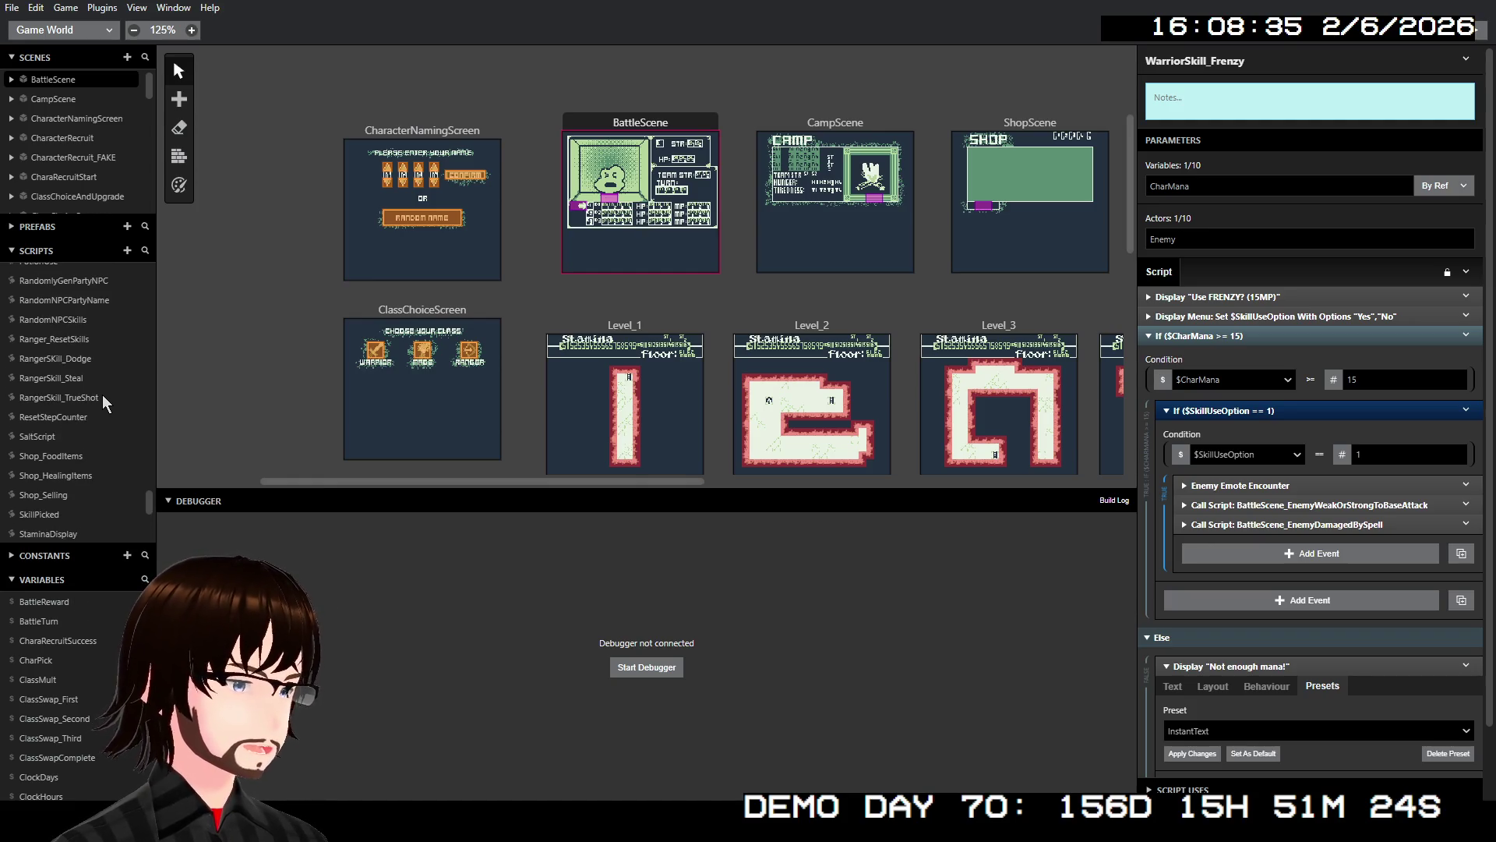
{"action": "left_click", "coordinate": [91, 396]}
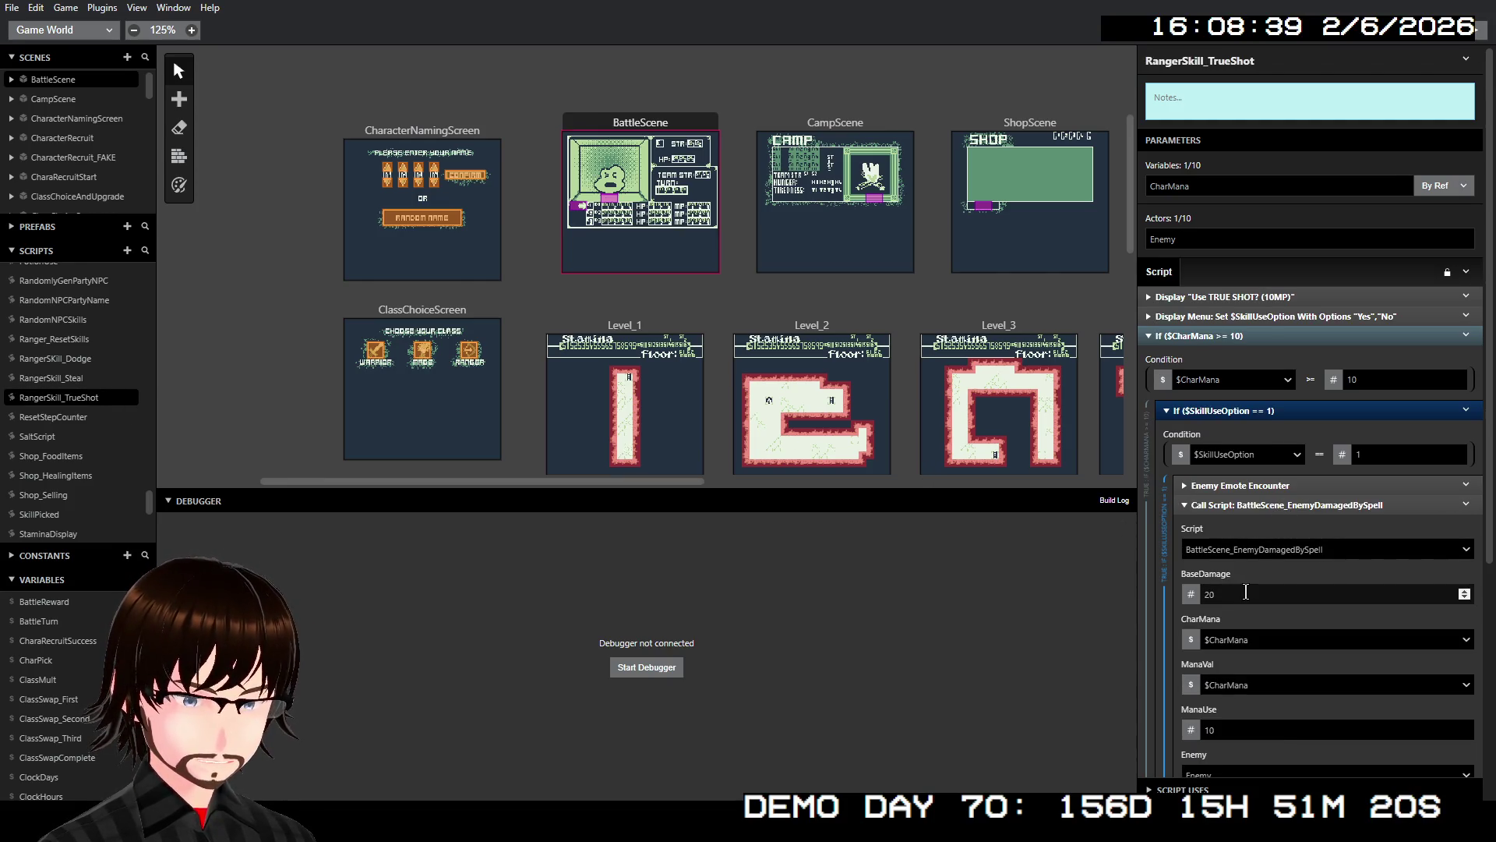
- Lower the True Shot spell call's BaseDamage to 8
{"action": "left_click", "coordinate": [1245, 592]}
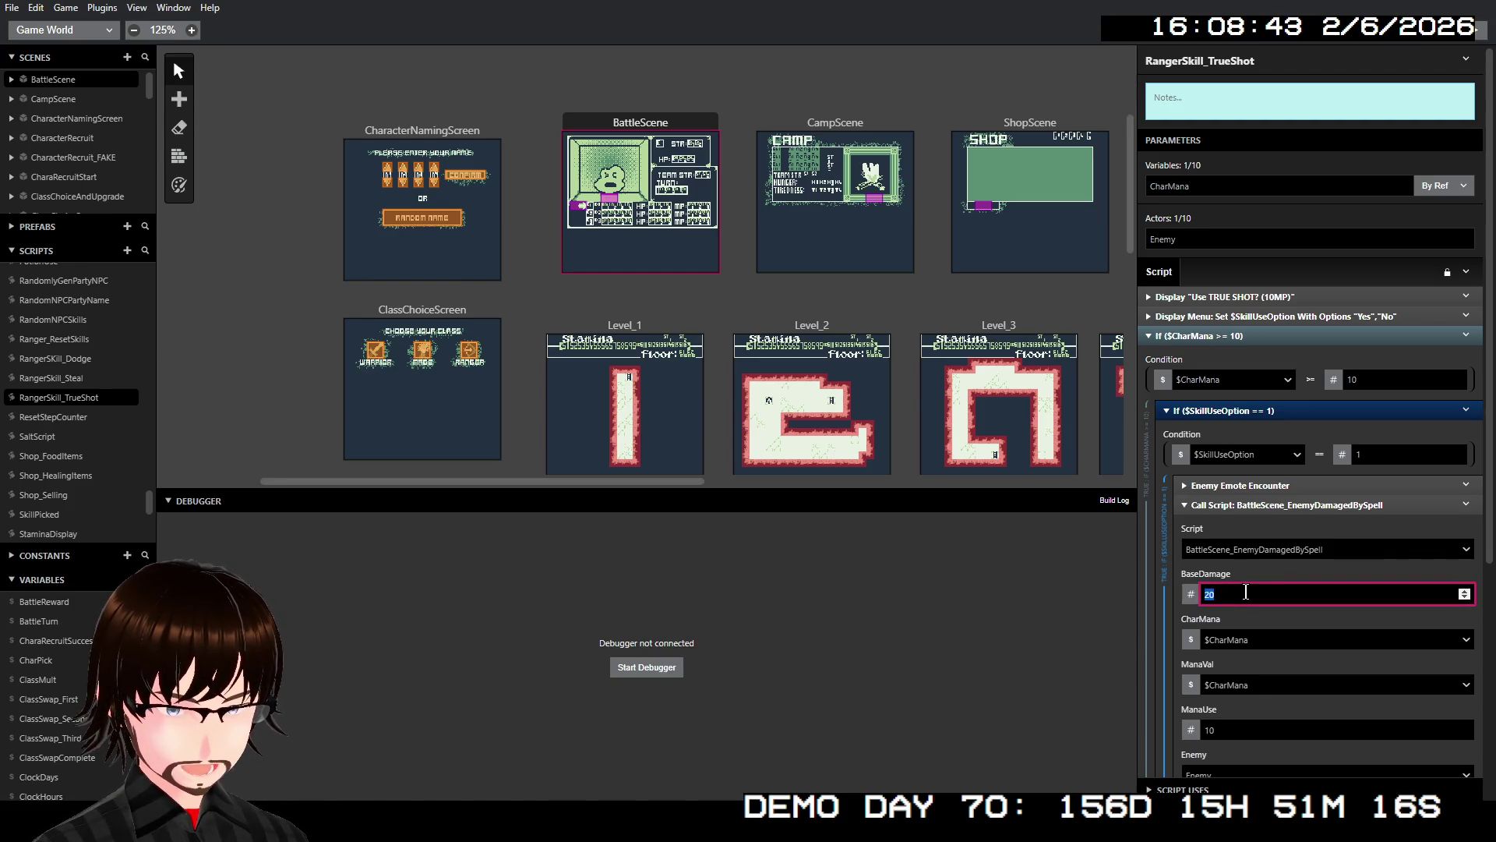
{"action": "type", "text": "8"}
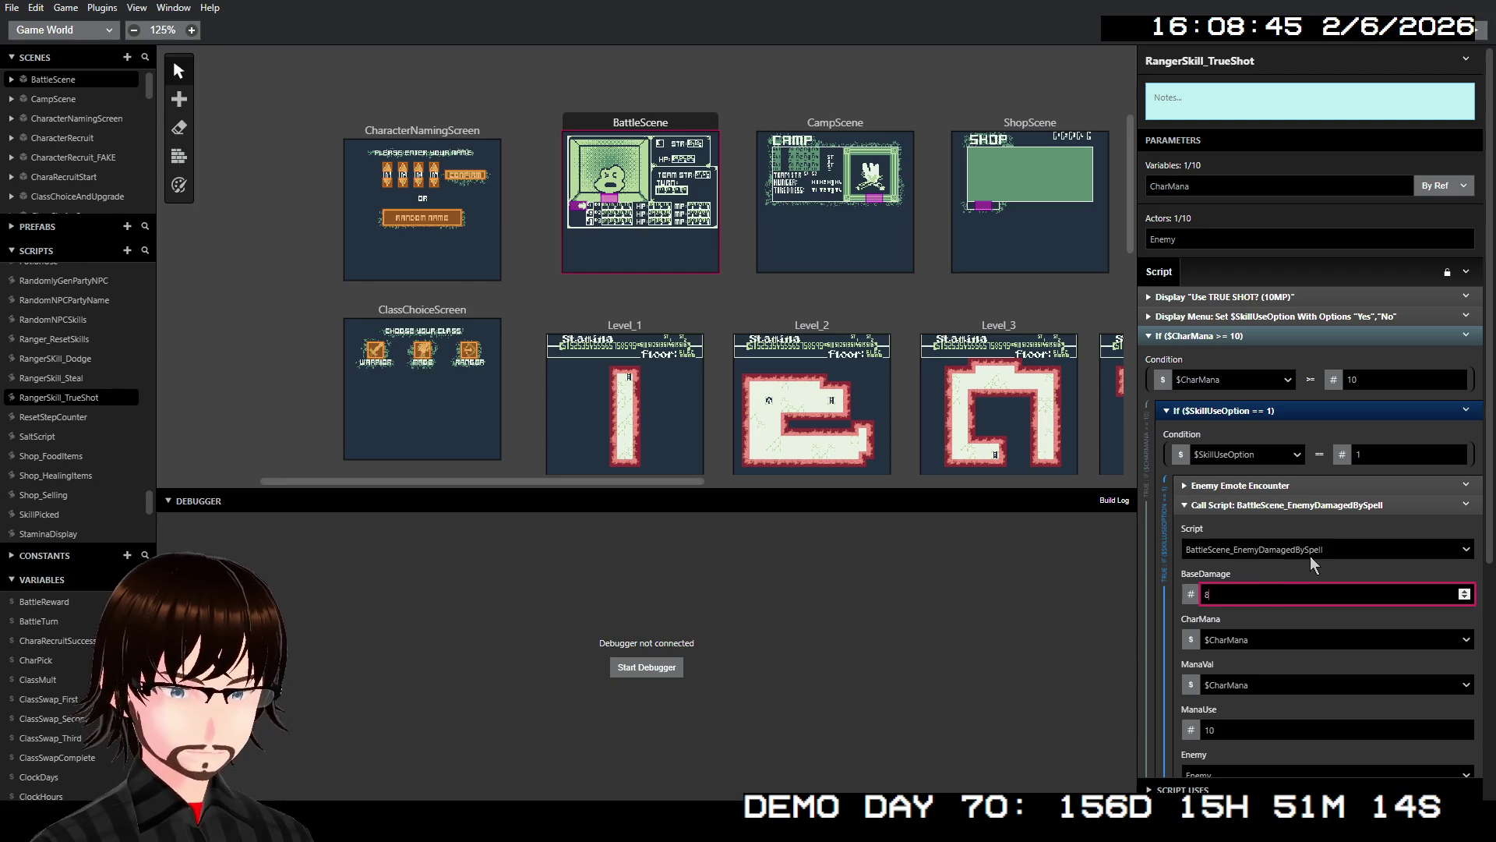
{"action": "scroll", "coordinate": [1314, 563], "scroll_direction": "down", "scroll_amount": 1}
{"action": "left_click", "coordinate": [1324, 427]}
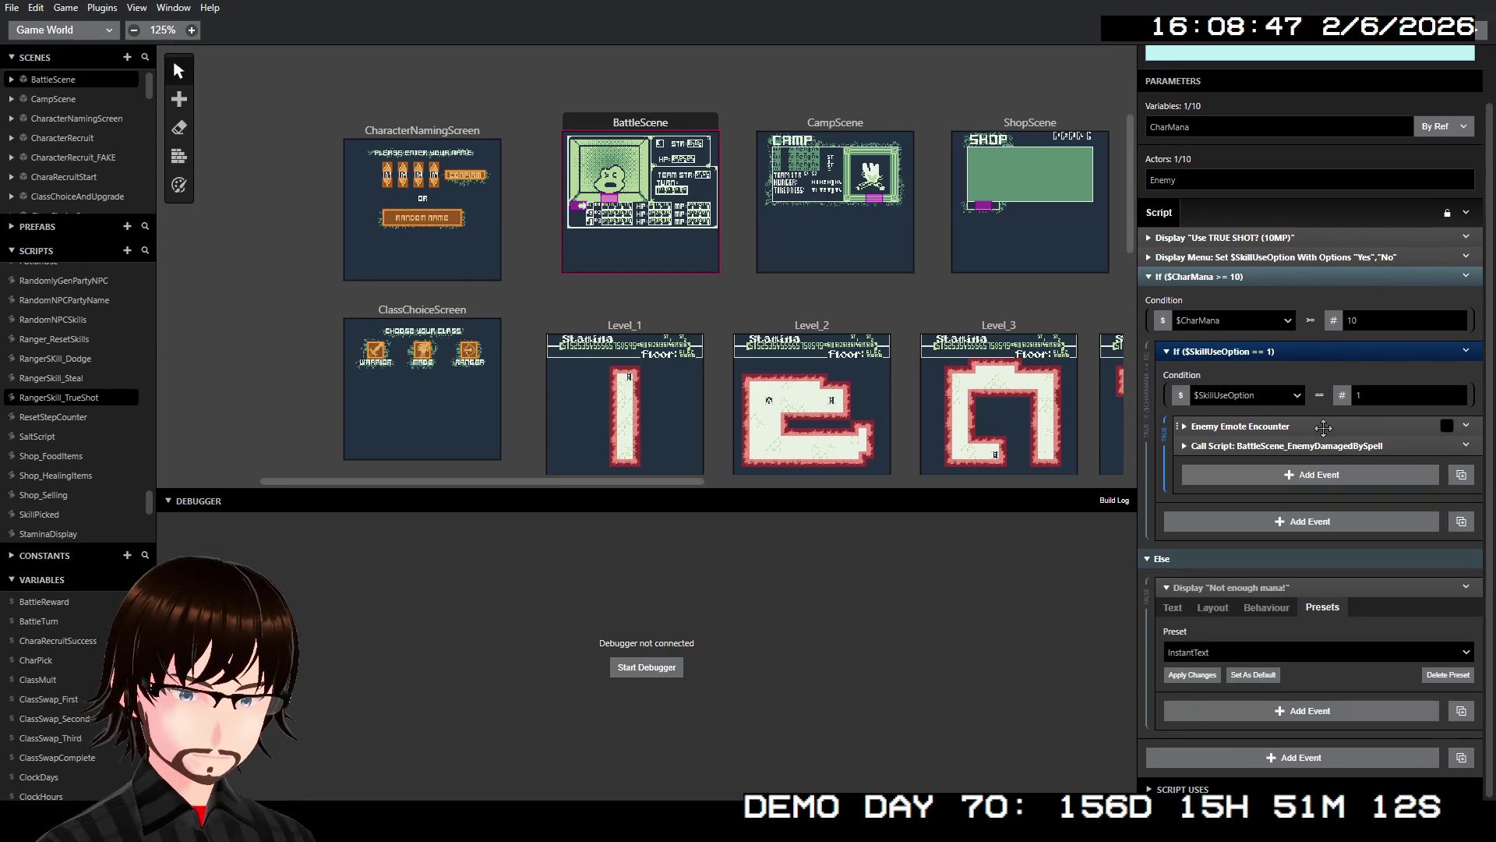
- Paste the EnemyWeakOrStrongToBaseAttack call before the spell call, with CharClass number 142
{"action": "right_click", "coordinate": [1292, 446]}
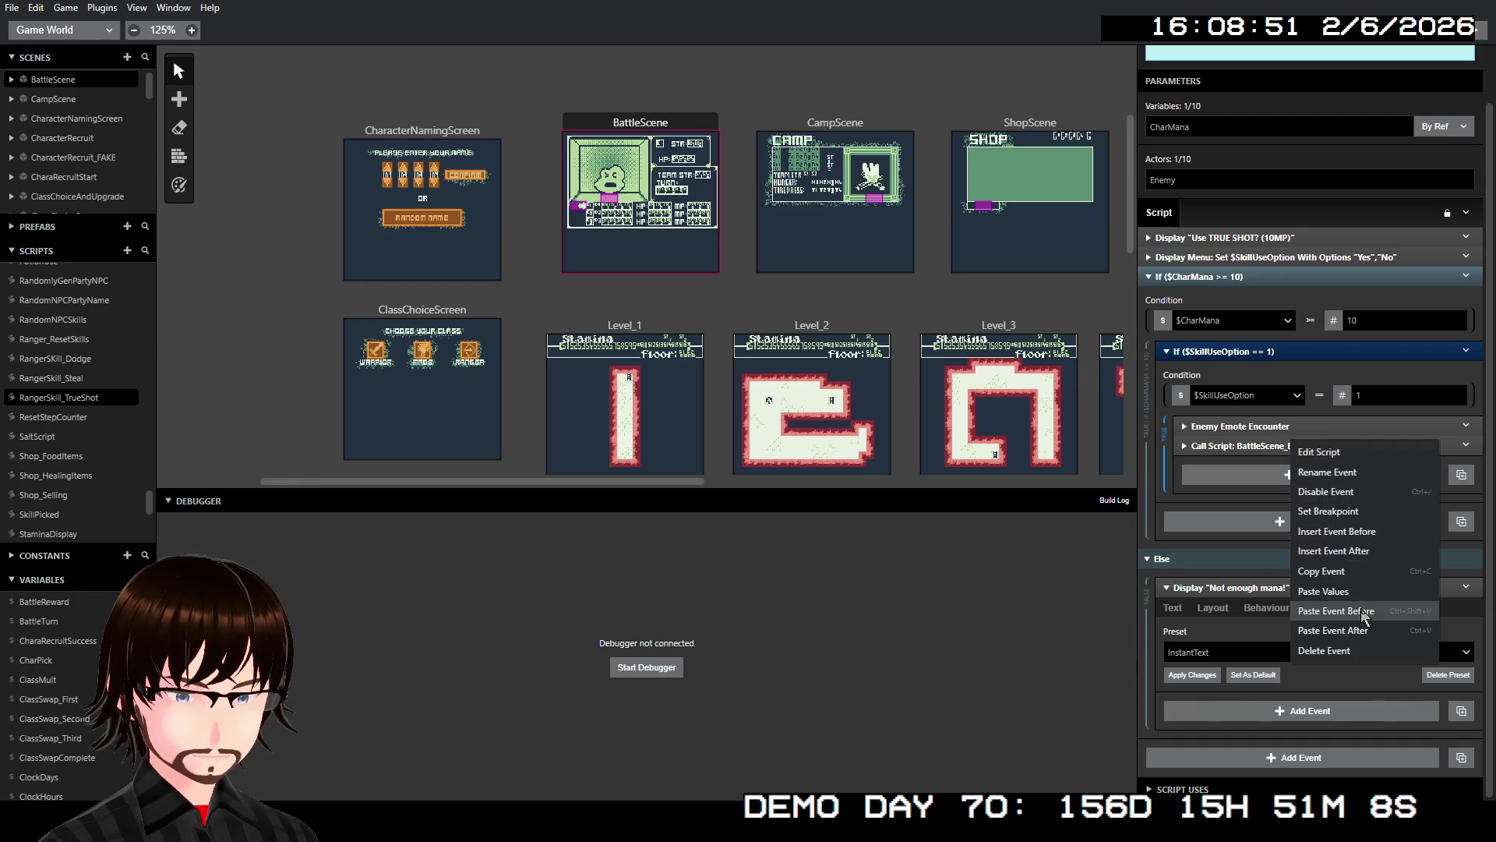
{"action": "left_click", "coordinate": [1336, 617]}
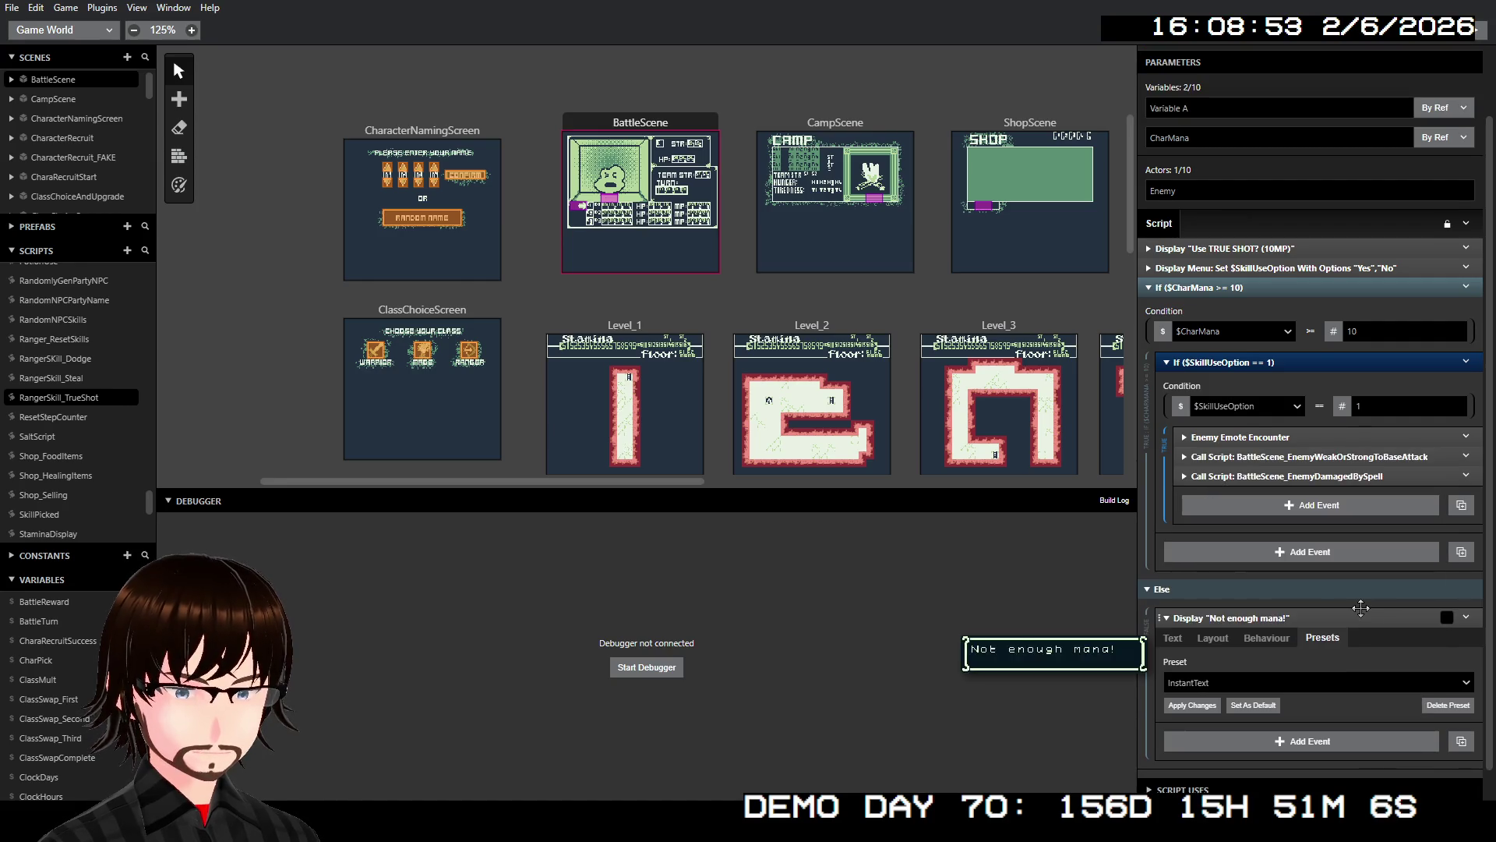
{"action": "left_click", "coordinate": [1336, 456]}
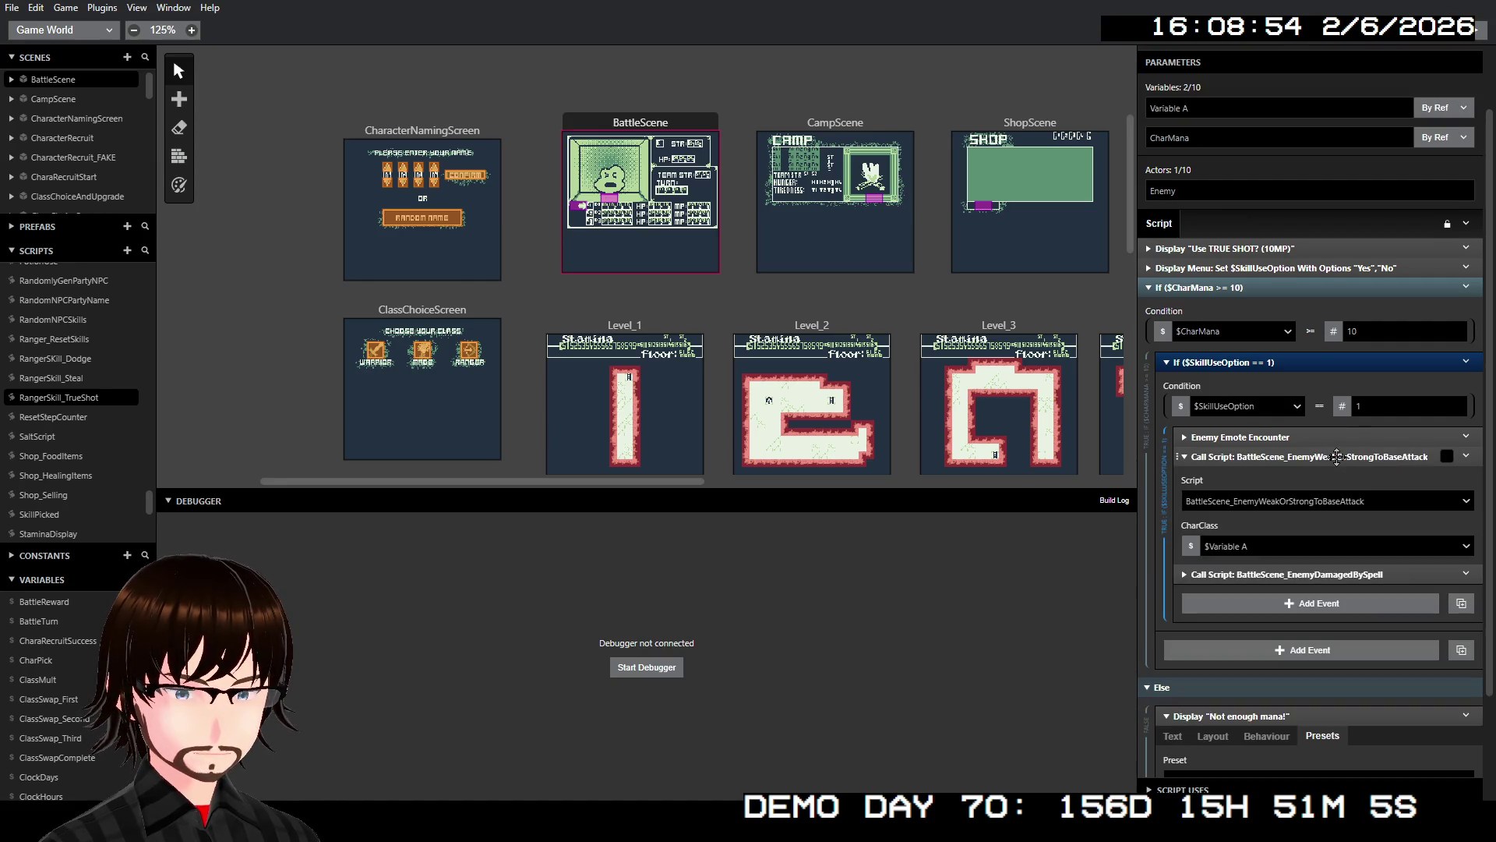
{"action": "left_click", "coordinate": [1191, 546]}
{"action": "left_click", "coordinate": [1215, 565]}
{"action": "left_click", "coordinate": [1257, 517]}
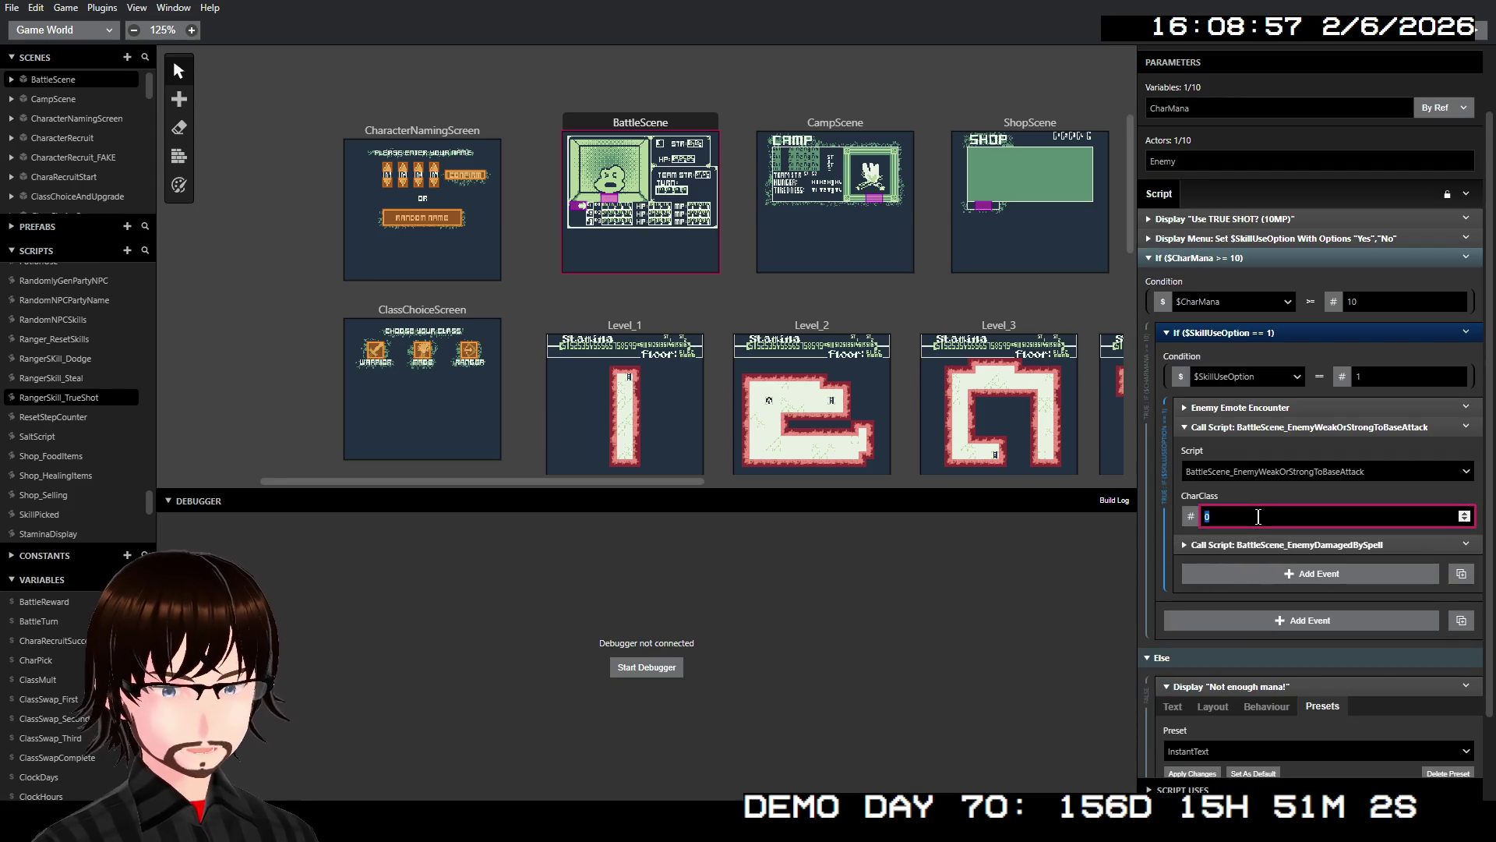
{"action": "type", "text": "142"}
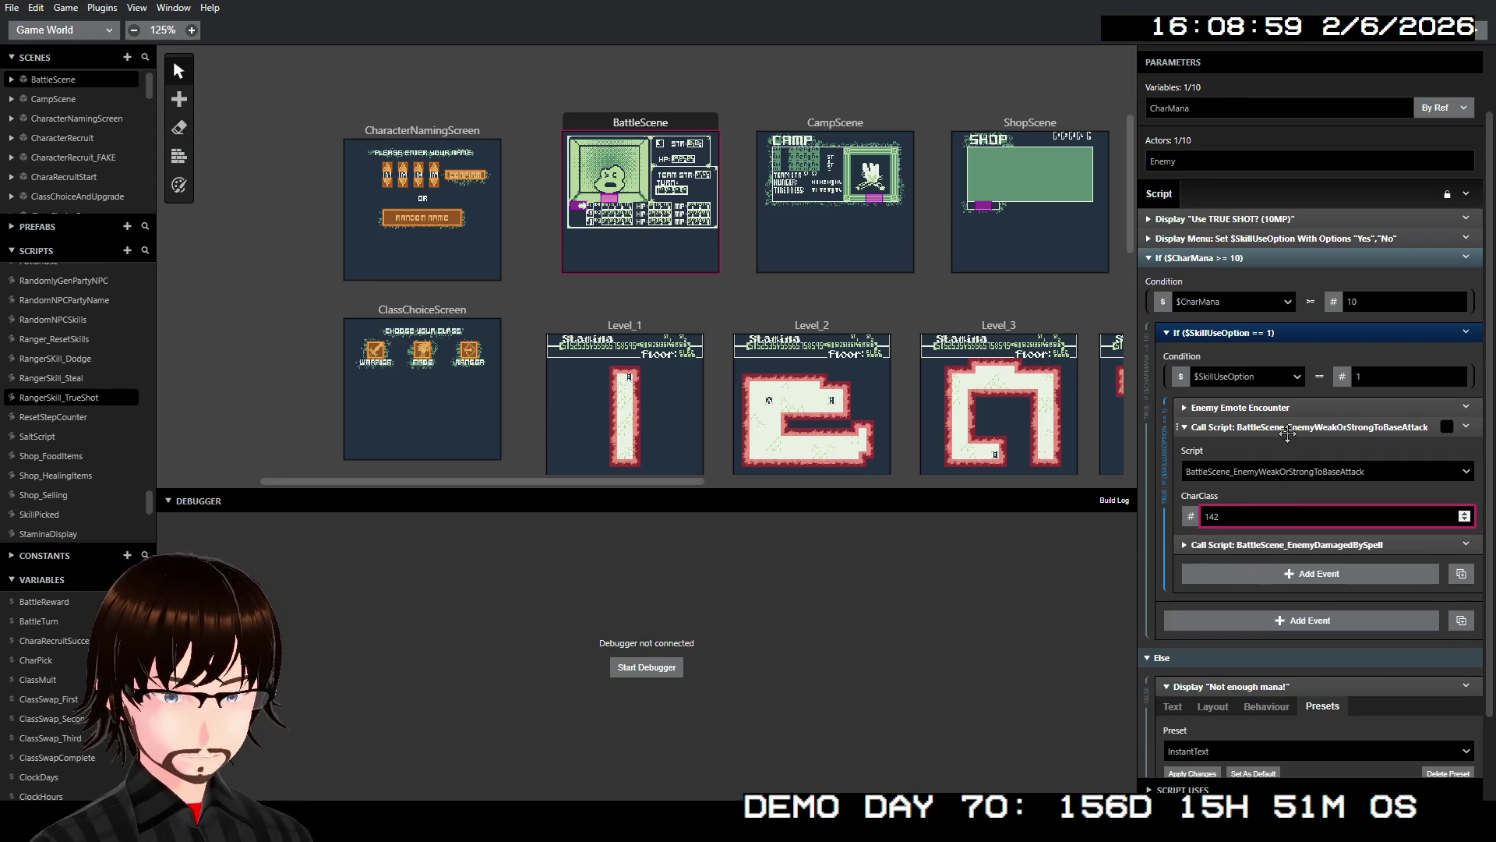
{"action": "left_click", "coordinate": [1287, 428]}
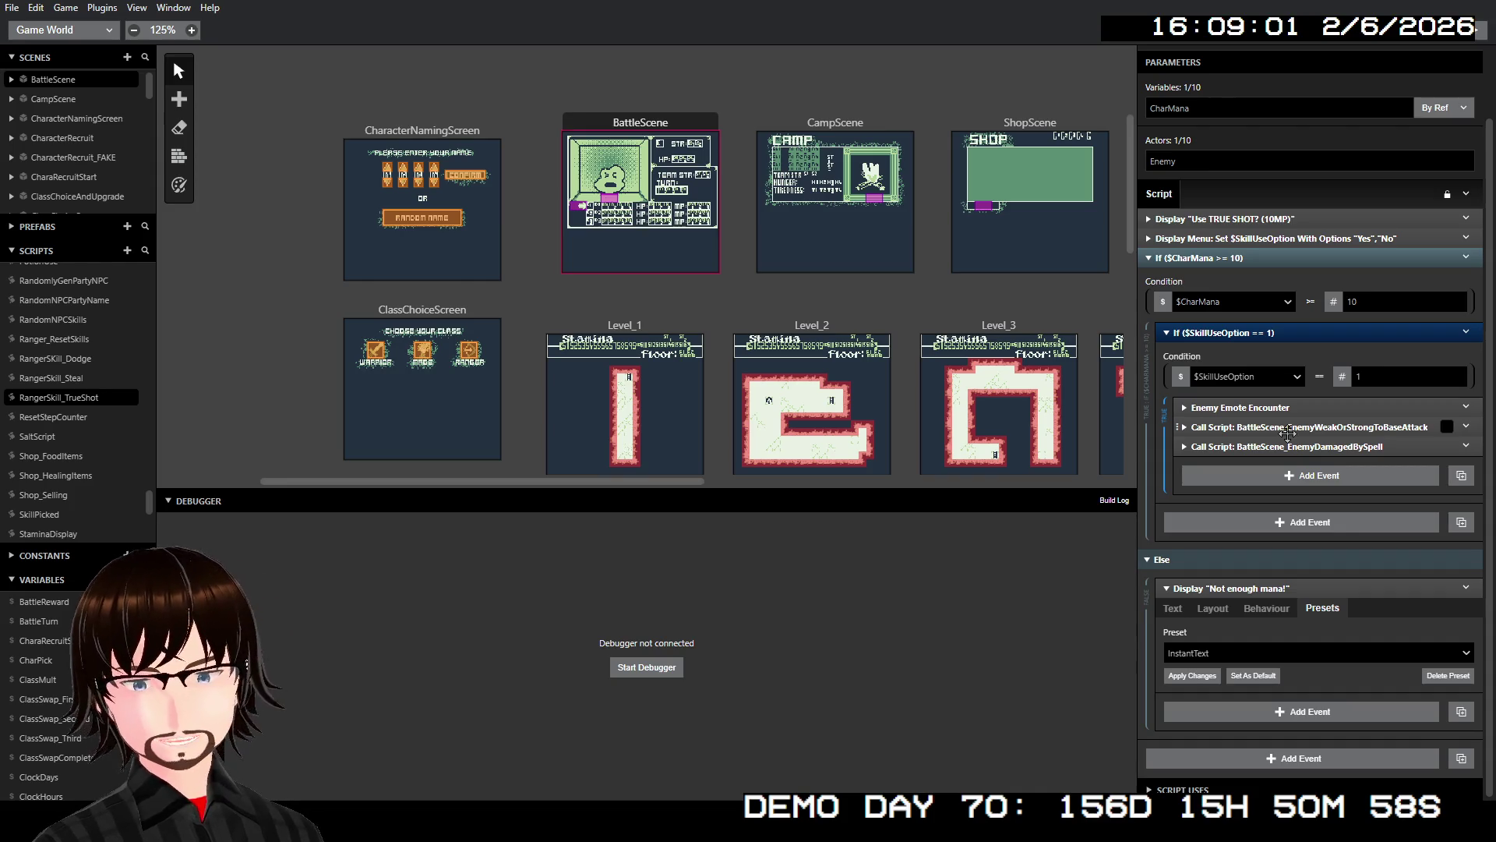
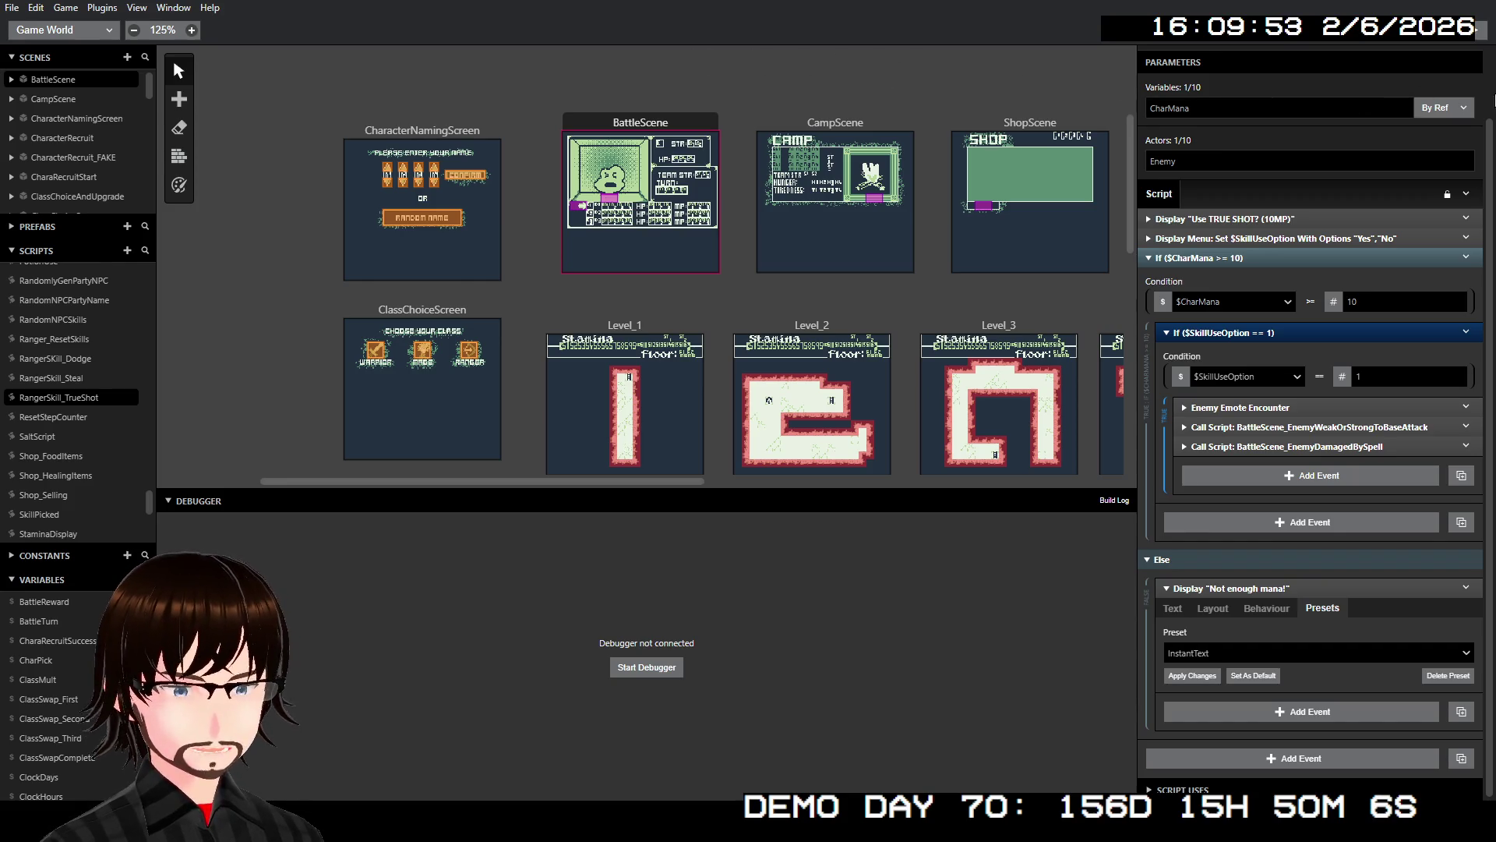
- Launch the game in the debugger, start a New Game and confirm the player name
{"action": "key", "text": "ctrl+b"}
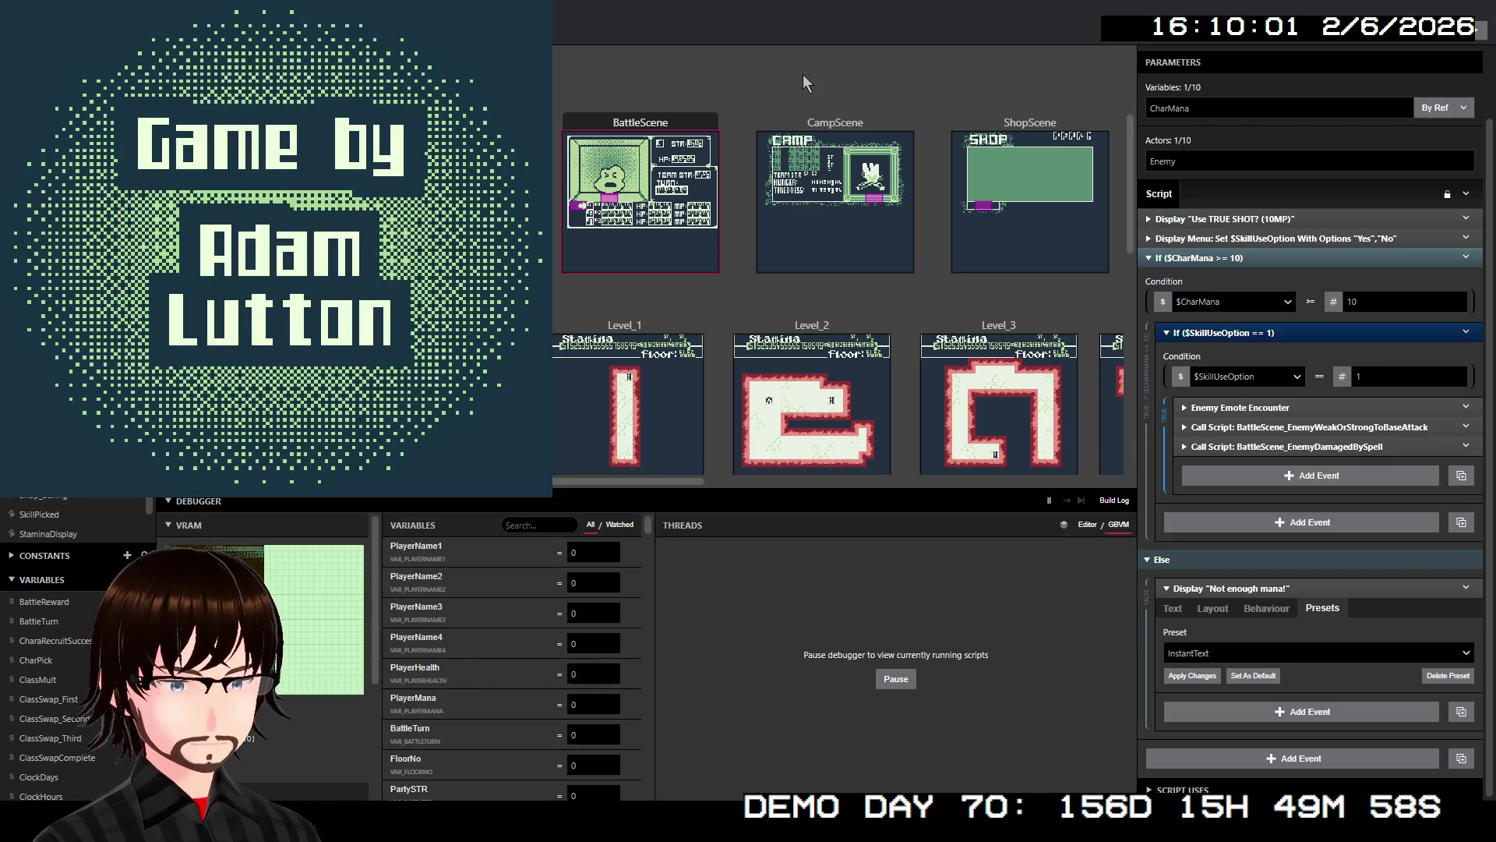
{"action": "key", "text": "z"}
{"action": "key", "text": "Right"}
{"action": "key", "text": "Right"}
{"action": "key", "text": "Right"}
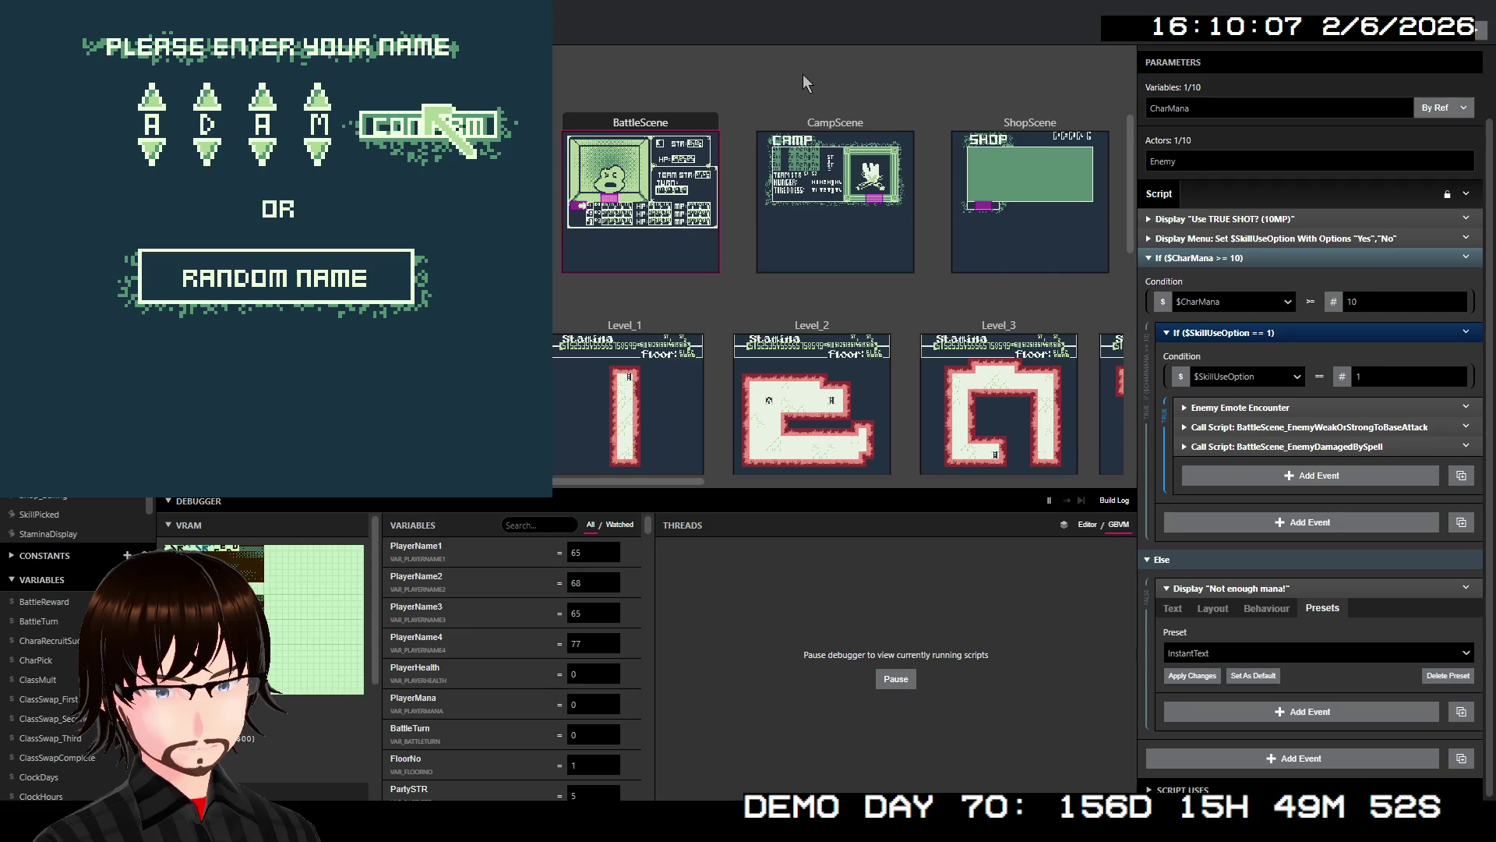
{"action": "key", "text": "z"}
{"action": "key", "text": "z"}
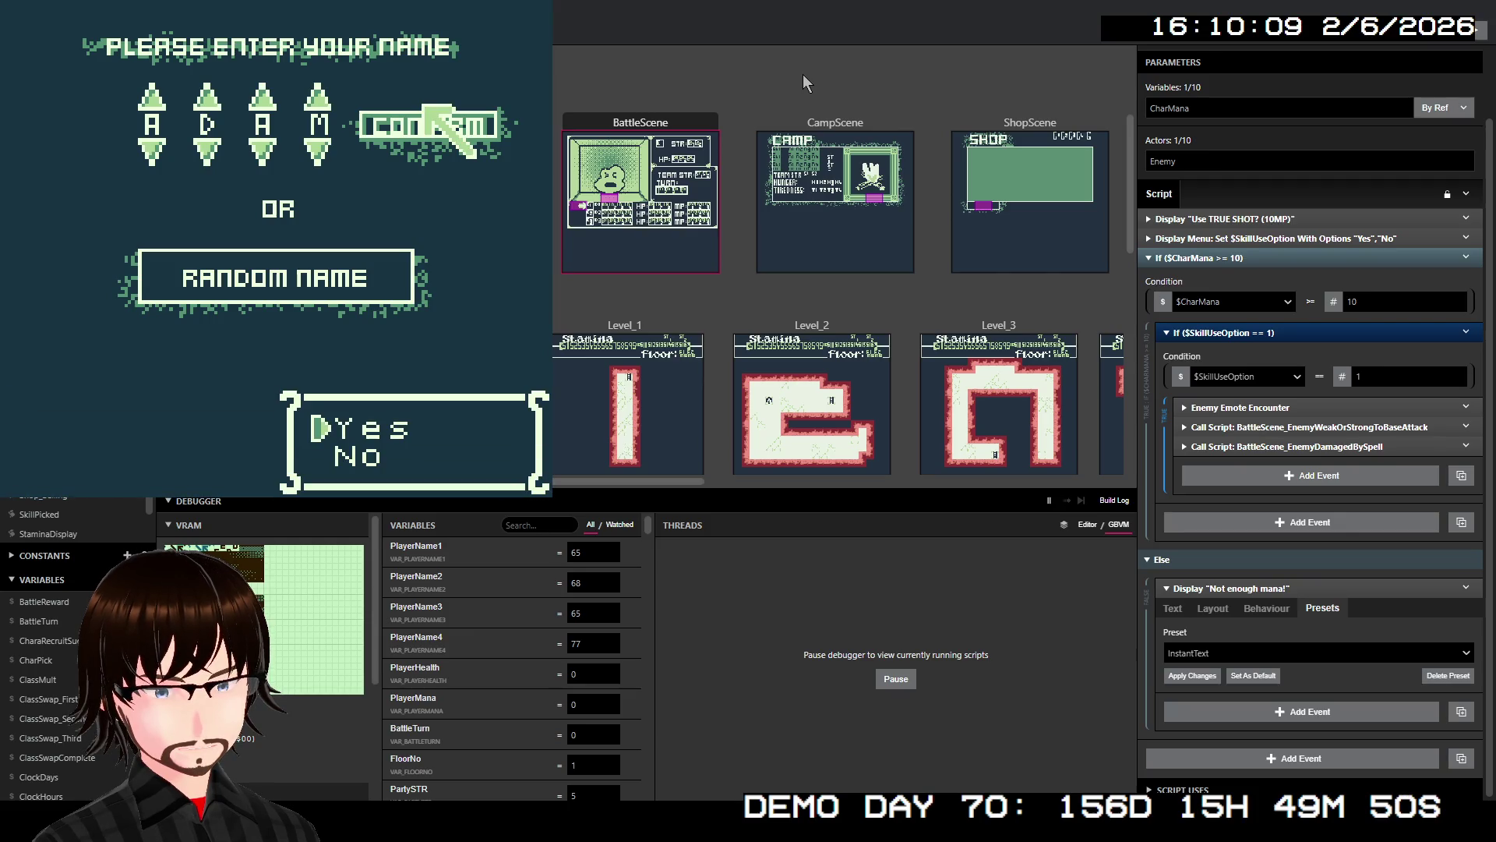
{"action": "key", "text": "z"}
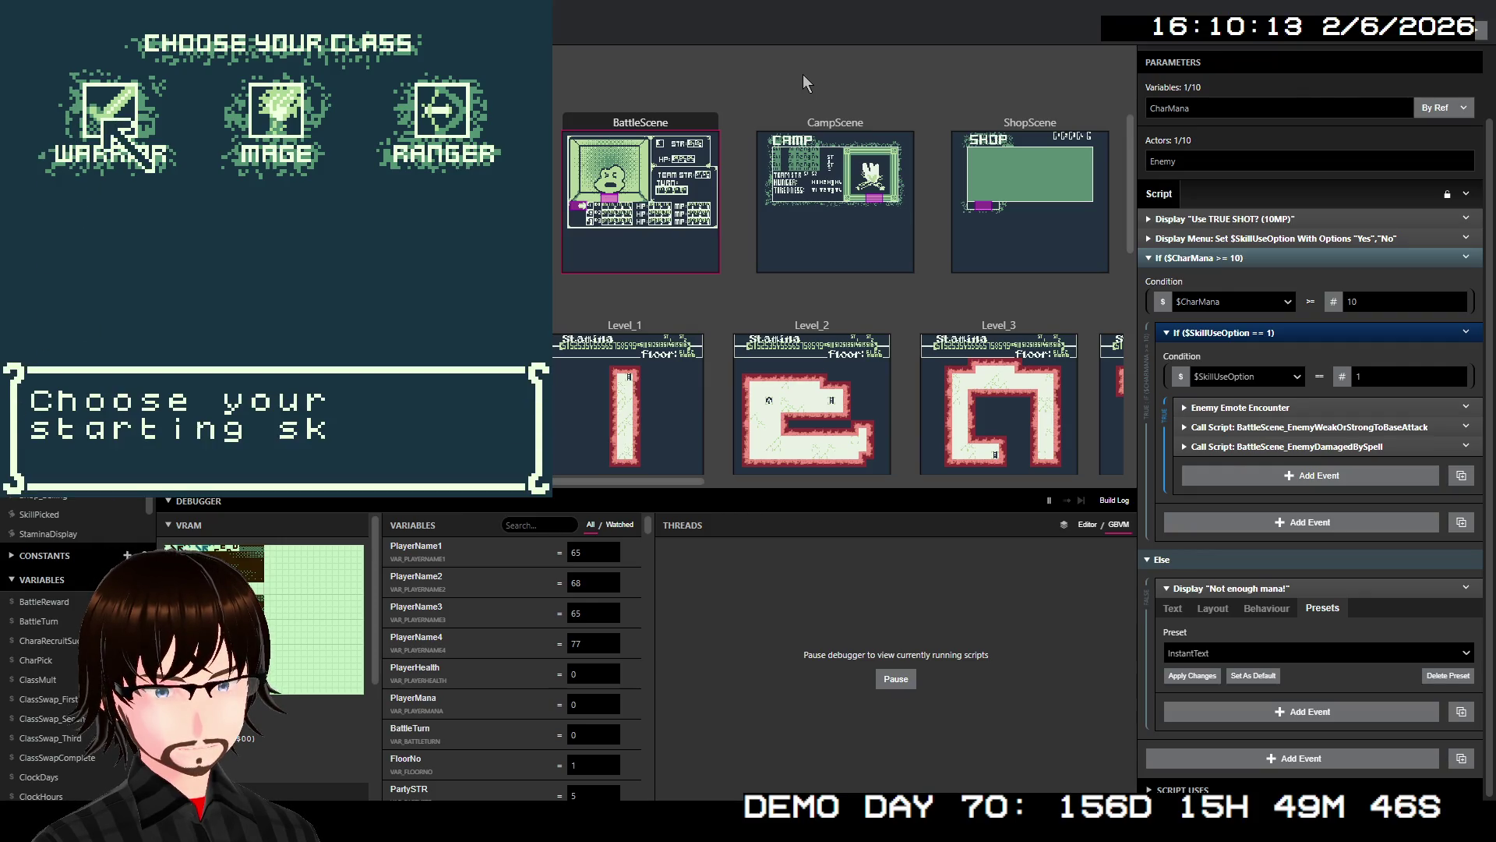
- Pick Frenzy as the starting skill and walk up the Level_1 corridor
{"action": "key", "text": "z"}
{"action": "key", "text": "Down"}
{"action": "key", "text": "z"}
{"action": "key", "text": "z"}
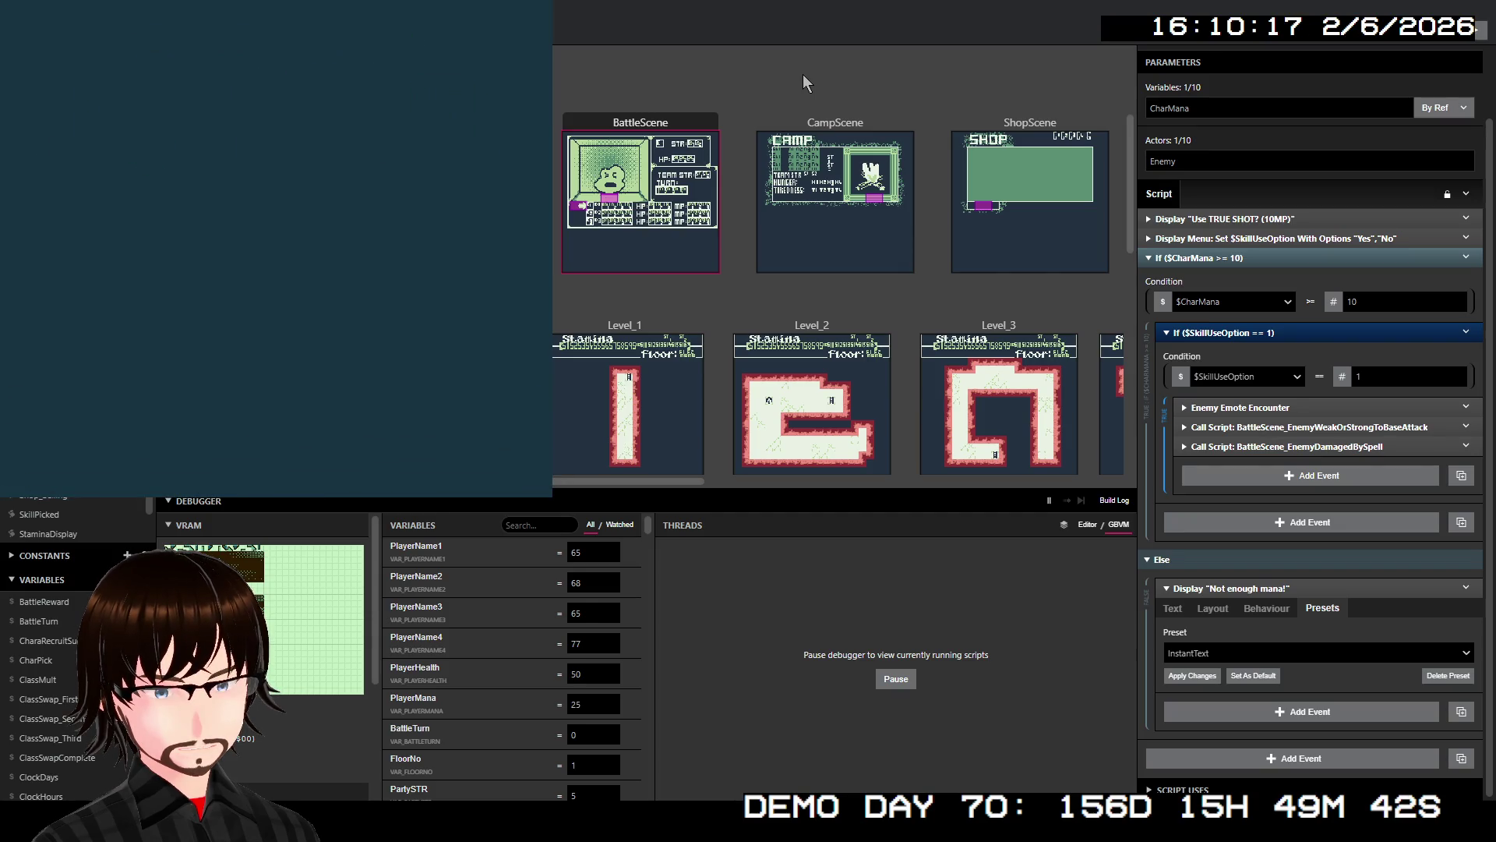
{"action": "key", "text": "z"}
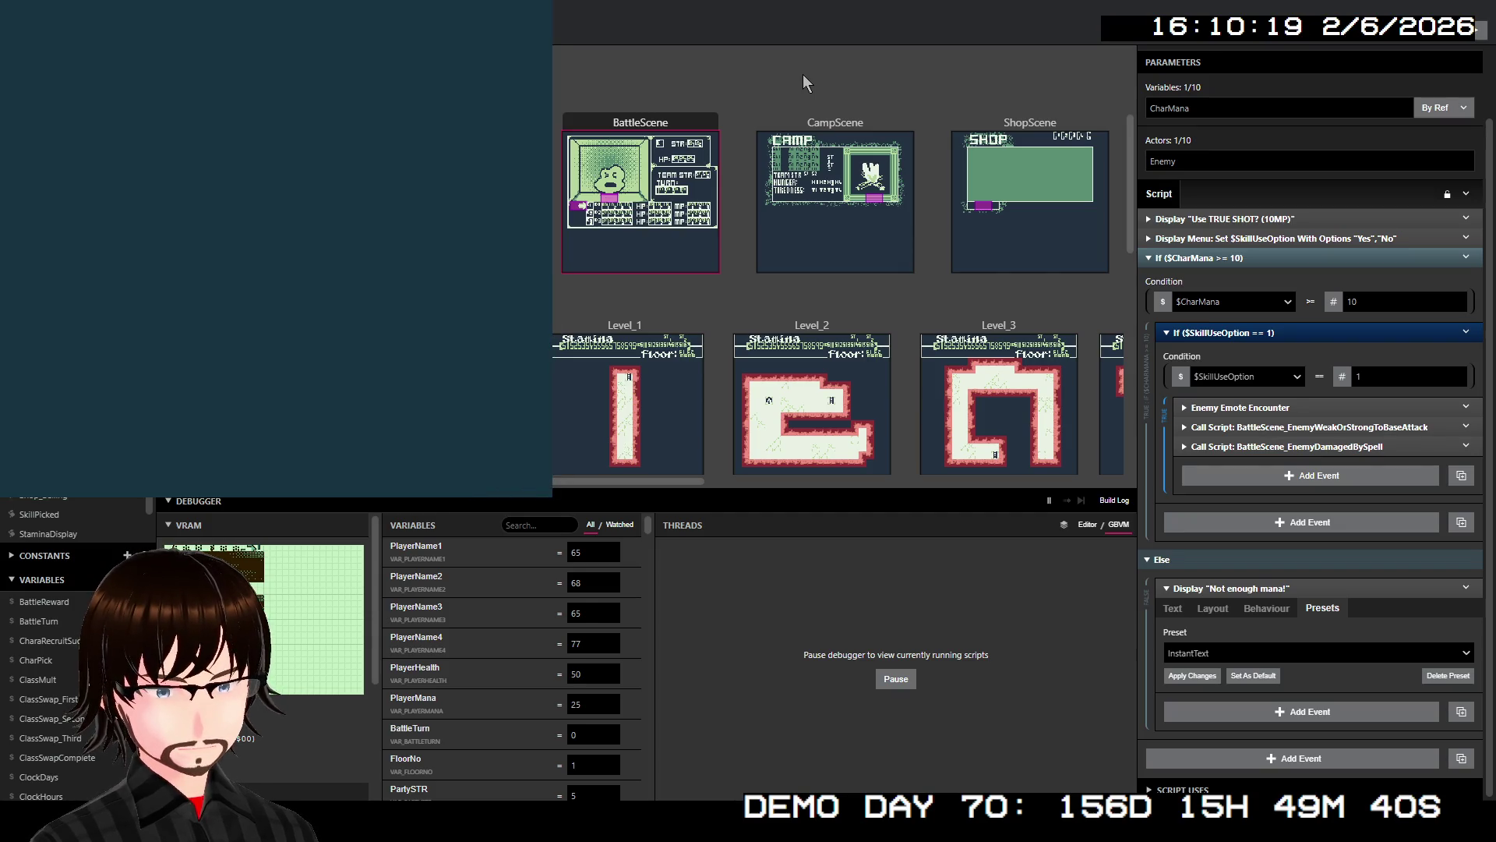
{"action": "key", "text": "Up"}
{"action": "key", "text": "Up"}
{"action": "key", "text": "Up"}
{"action": "key", "text": "Up"}
{"action": "key", "text": "Up"}
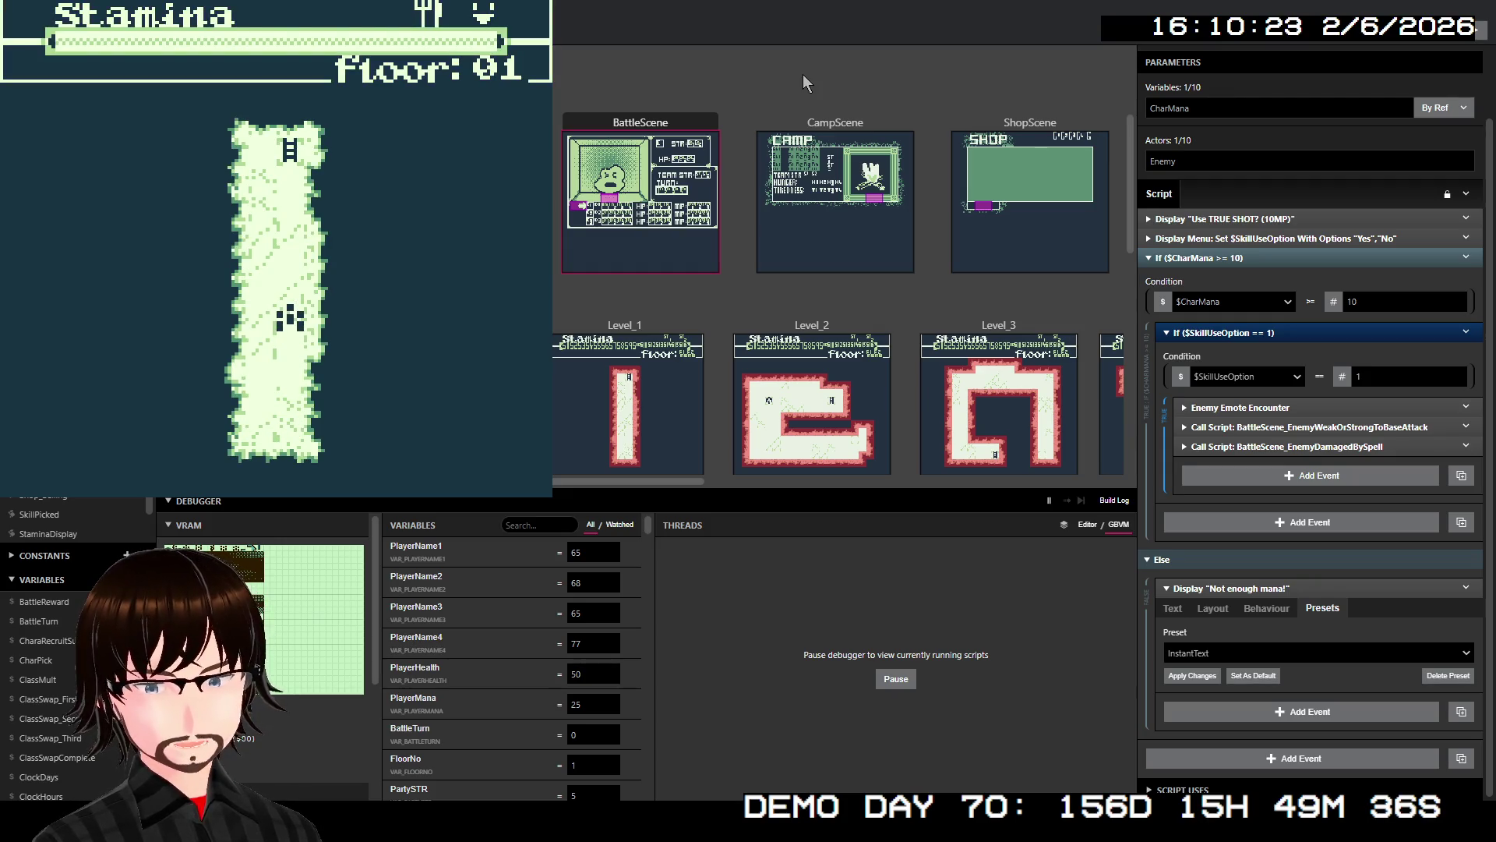
- Walk to the ladder and choose Move on to descend to floor 02
{"action": "key", "text": "Up"}
{"action": "key", "text": "Up"}
{"action": "key", "text": "Up"}
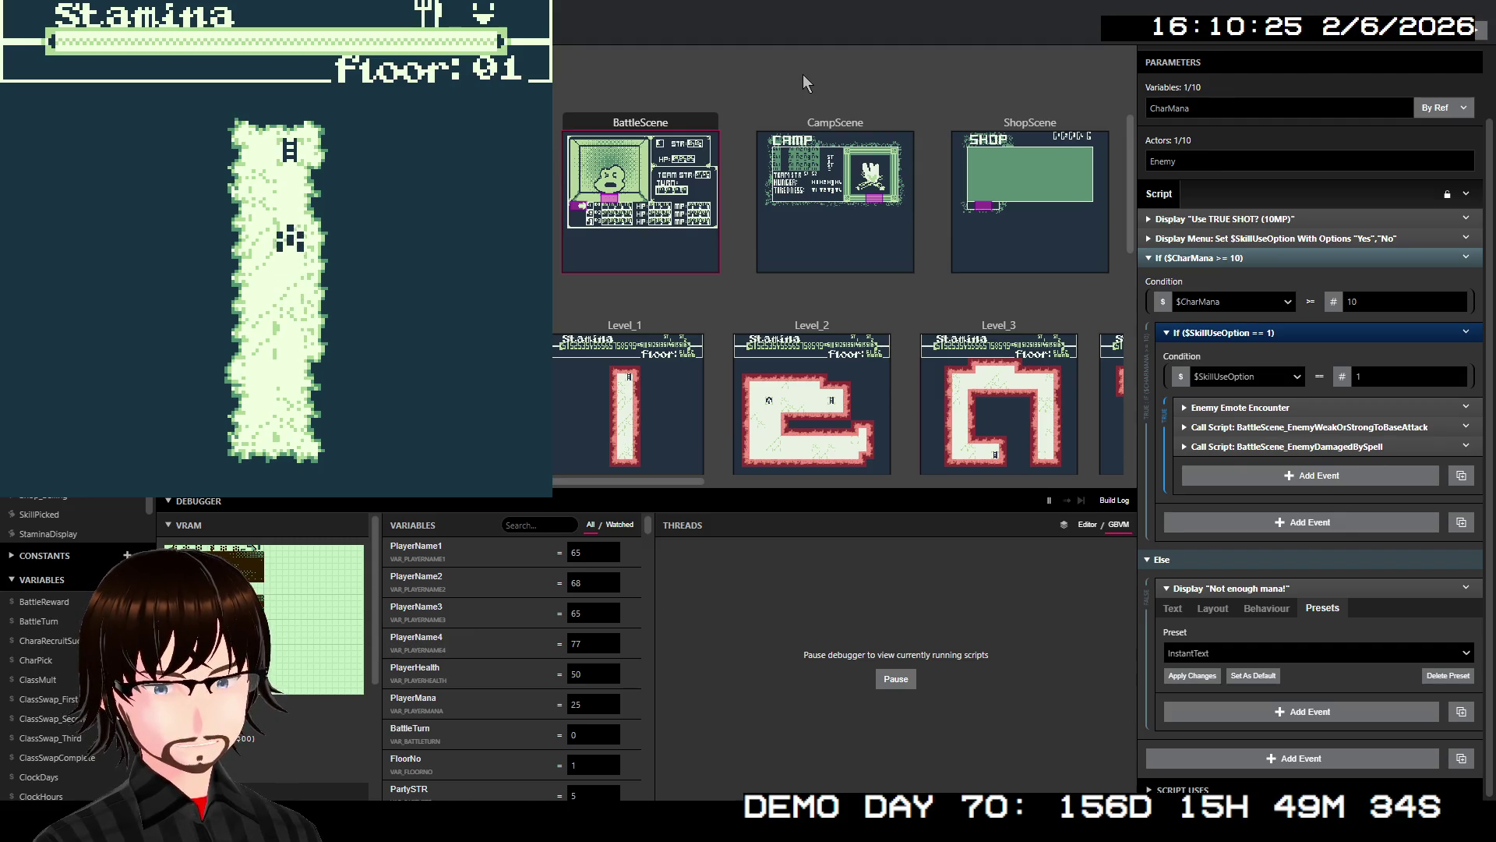
{"action": "key", "text": "Up"}
{"action": "key", "text": "Up"}
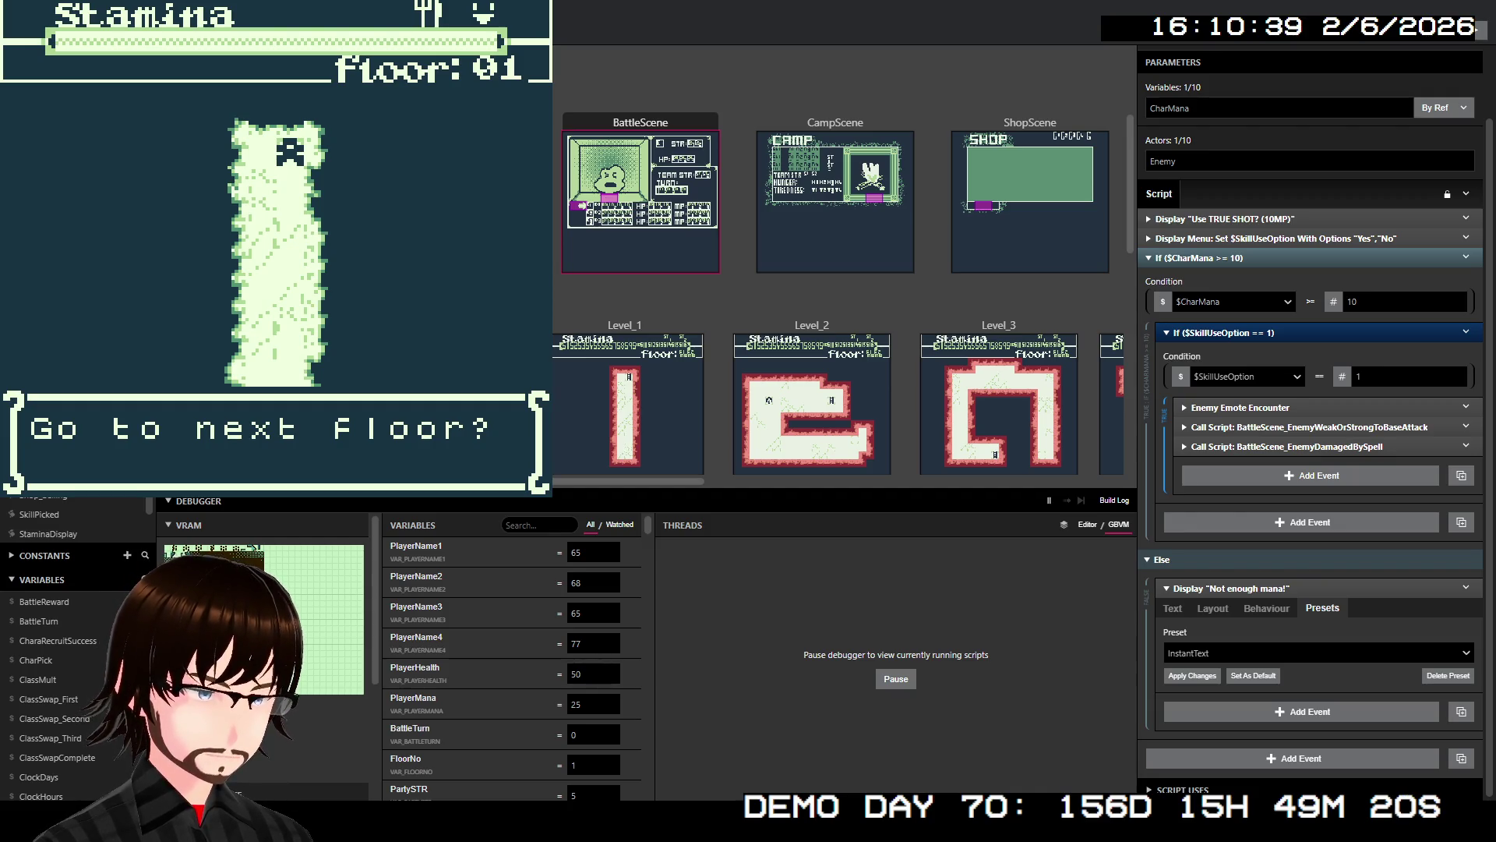
{"action": "key", "text": "z"}
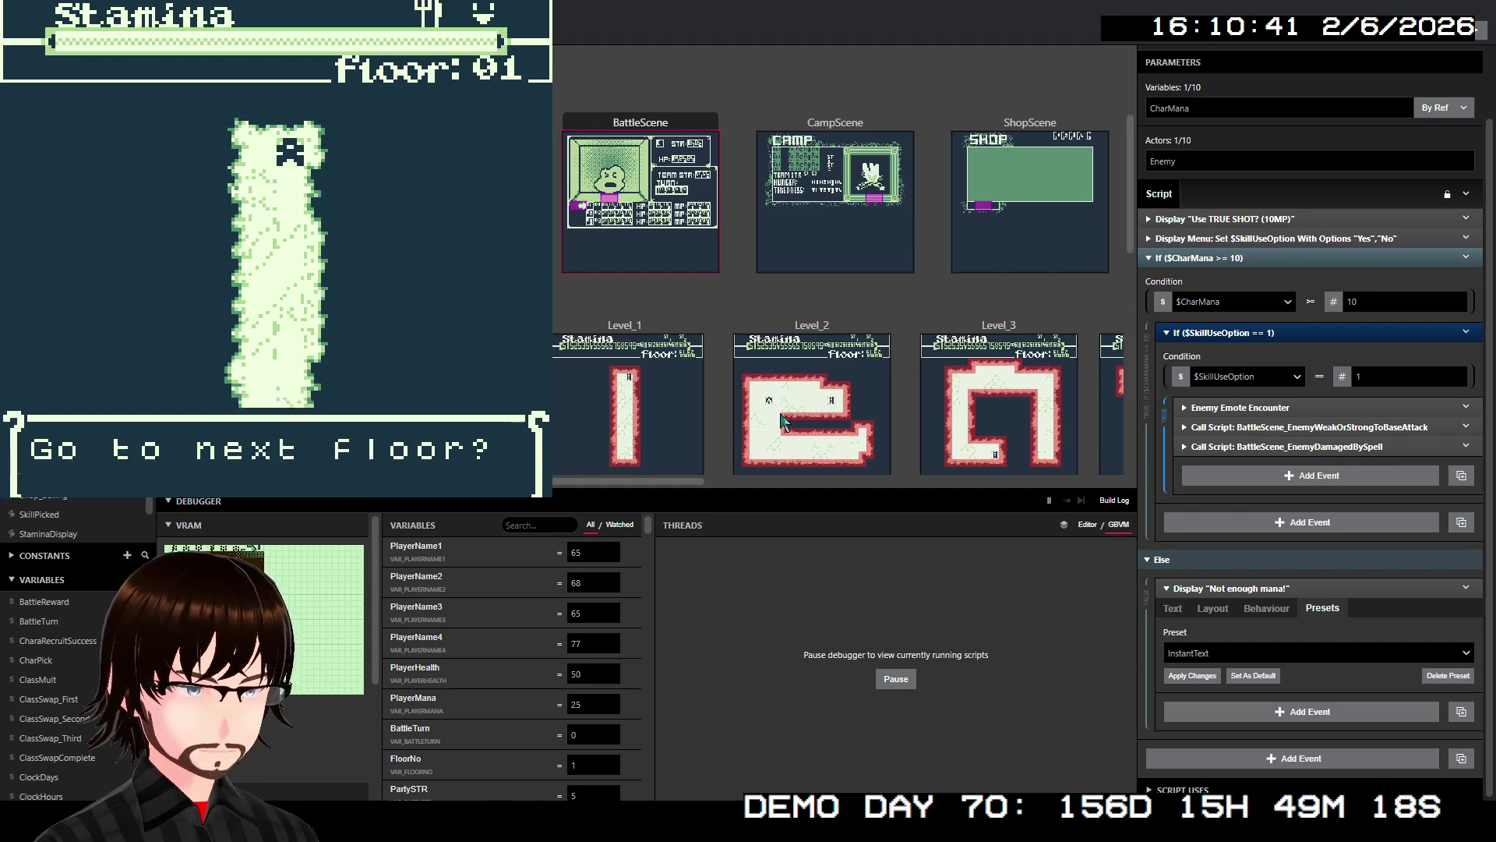
{"action": "key", "text": "z"}
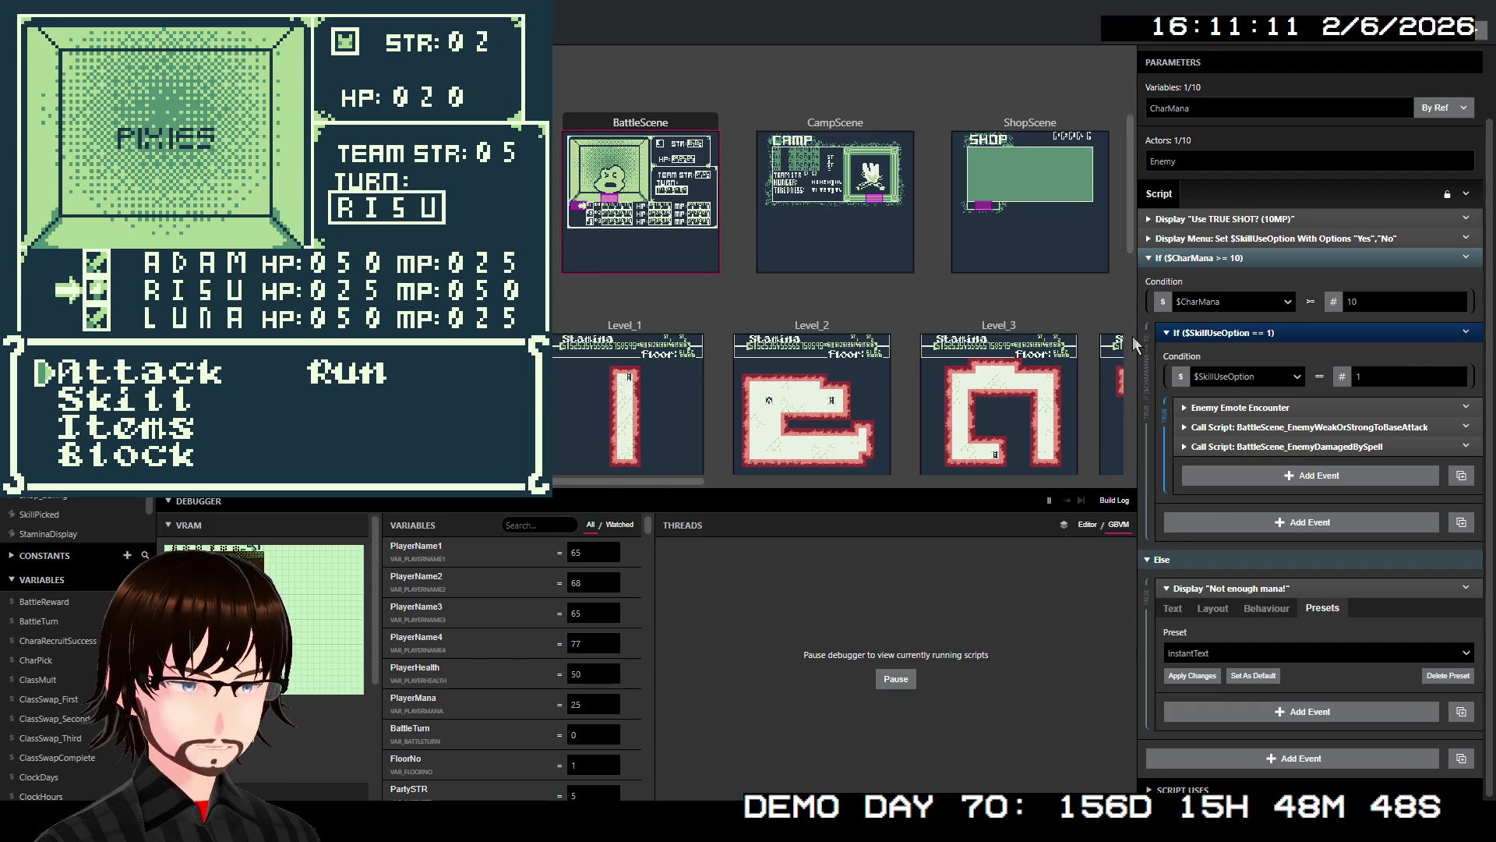
- Cast the Ice skill on the Pixies and clear the damage and You won messages
{"action": "key", "text": "Down"}
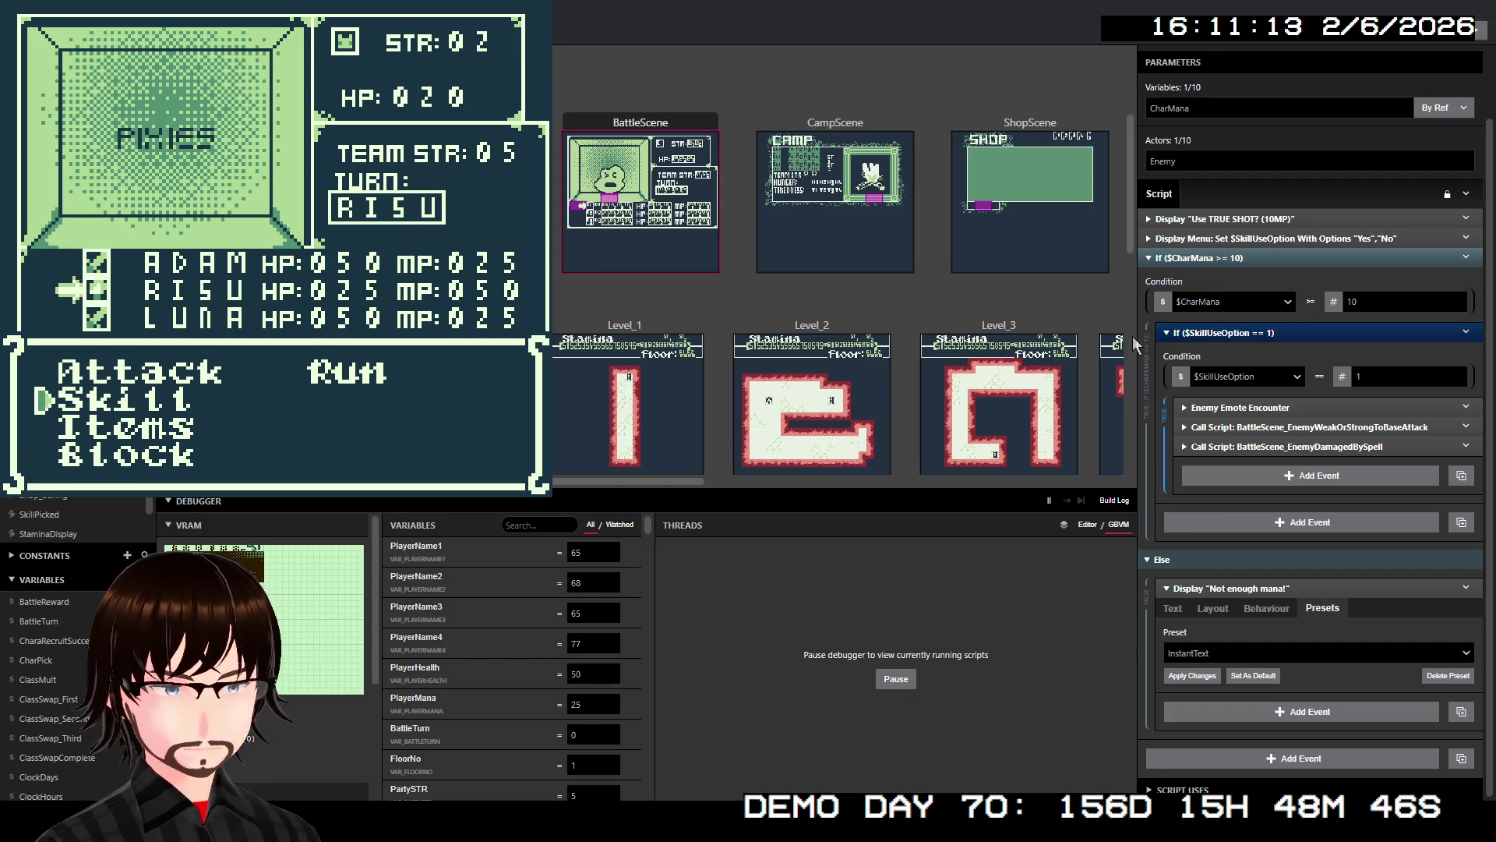
{"action": "key", "text": "z"}
{"action": "key", "text": "Down"}
{"action": "key", "text": "z"}
{"action": "key", "text": "z"}
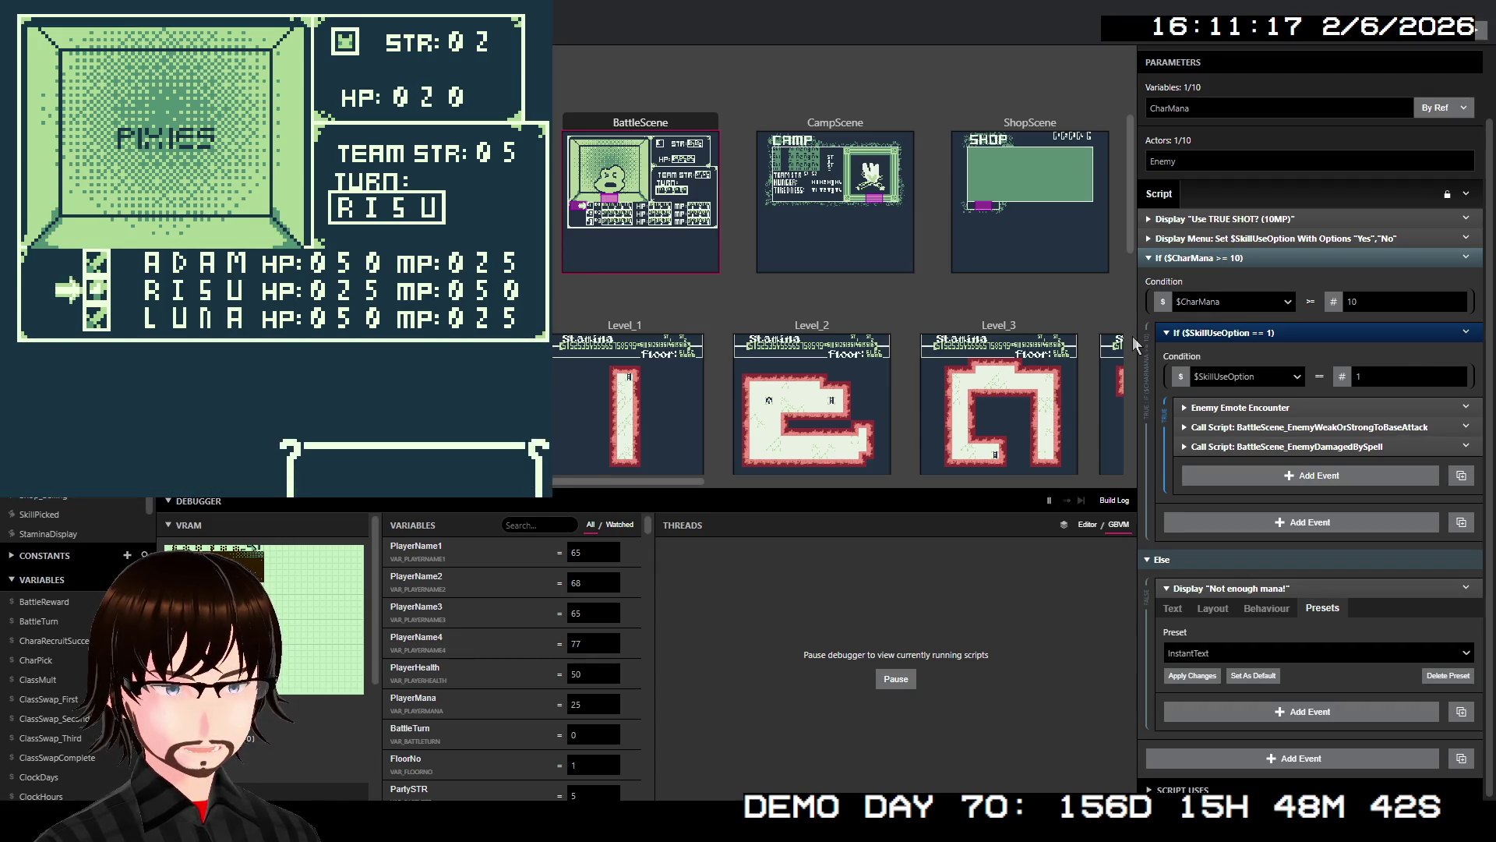
{"action": "key", "text": "z"}
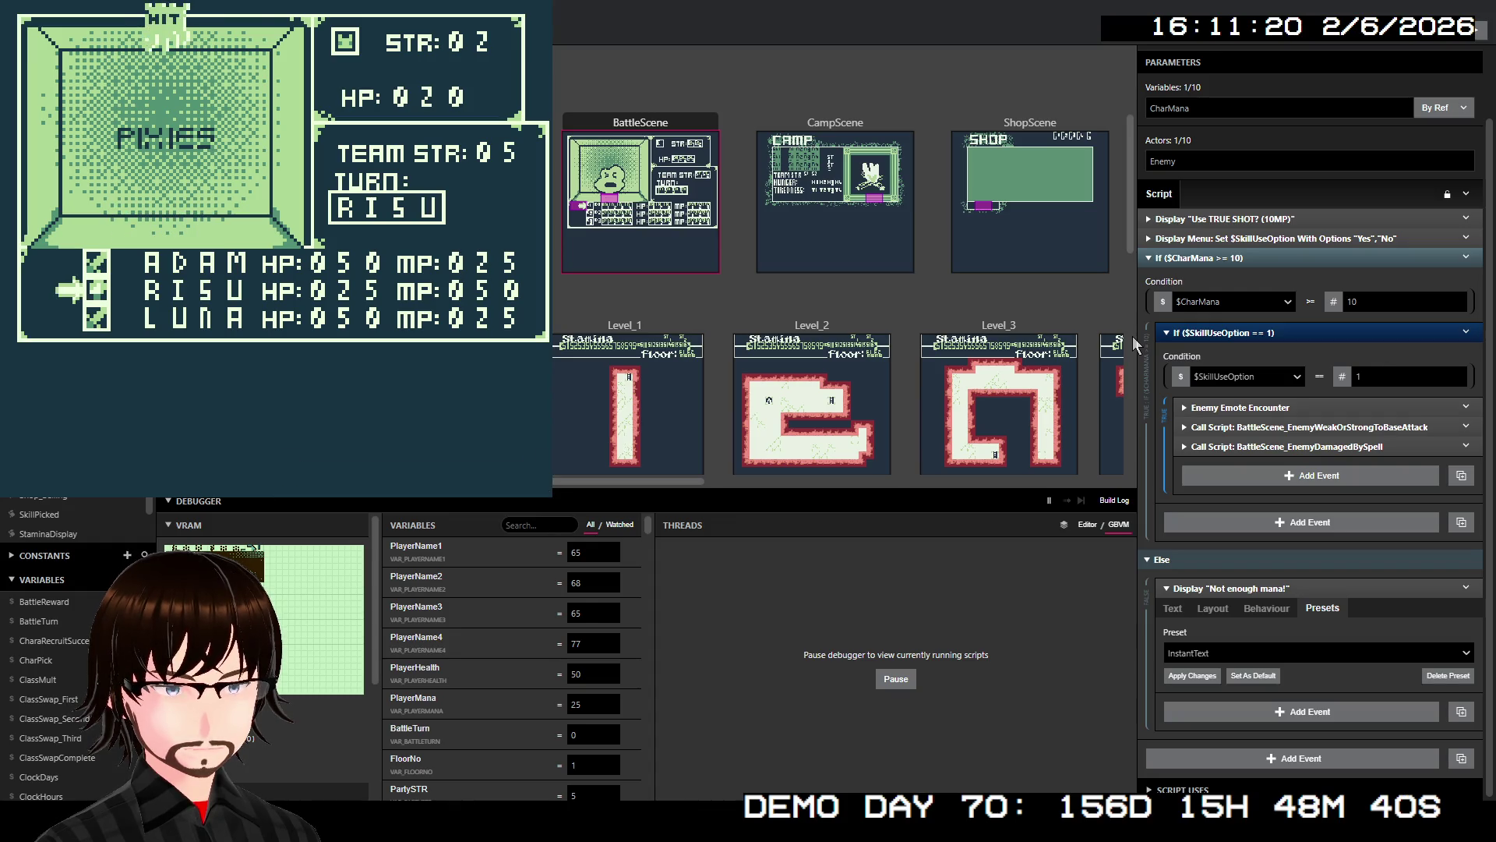
{"action": "key", "text": "z"}
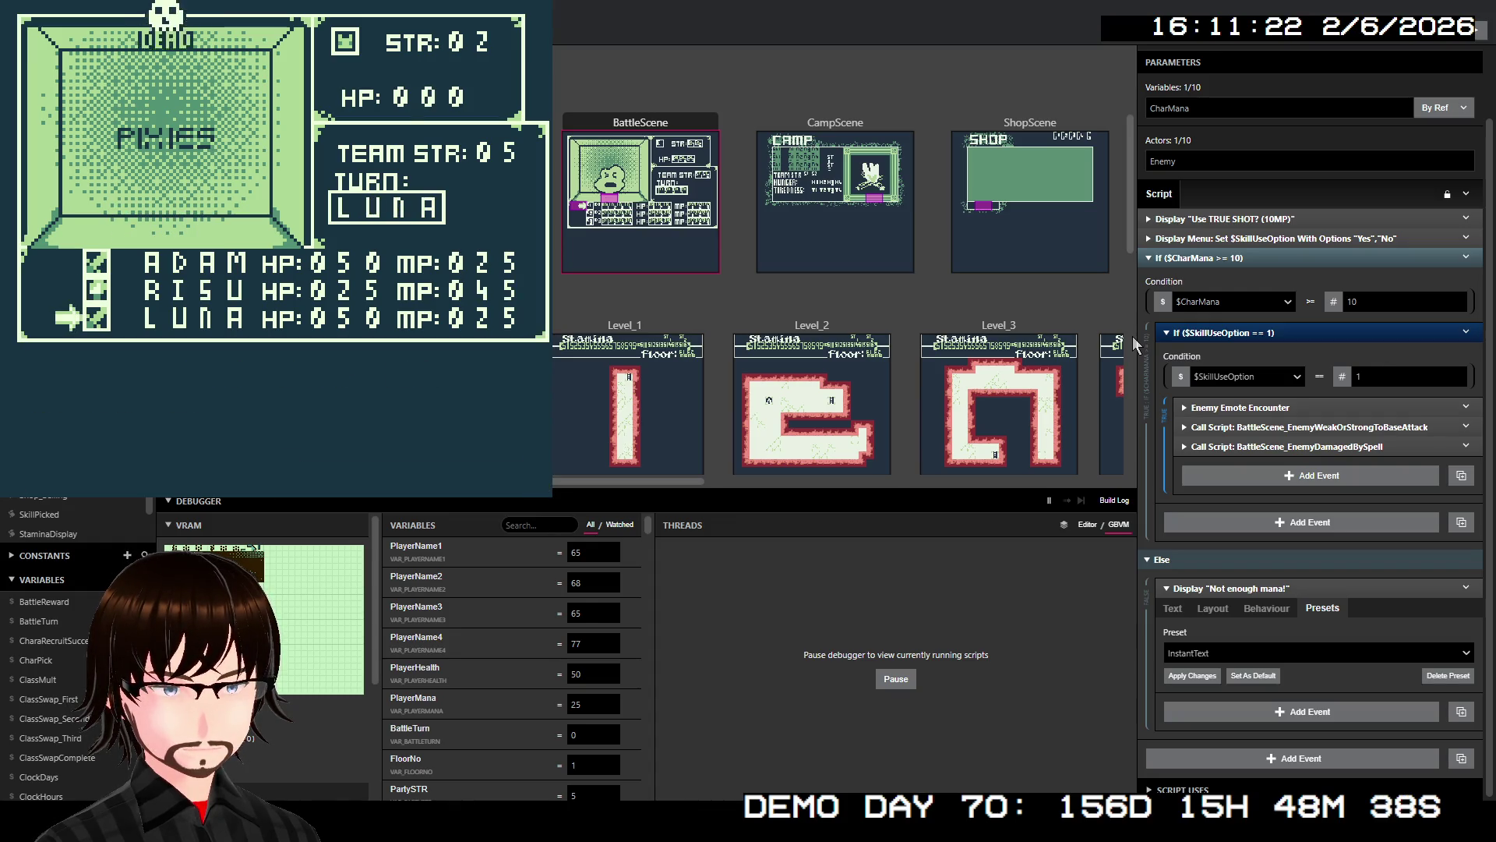
{"action": "key", "text": "z"}
{"action": "key", "text": "z"}
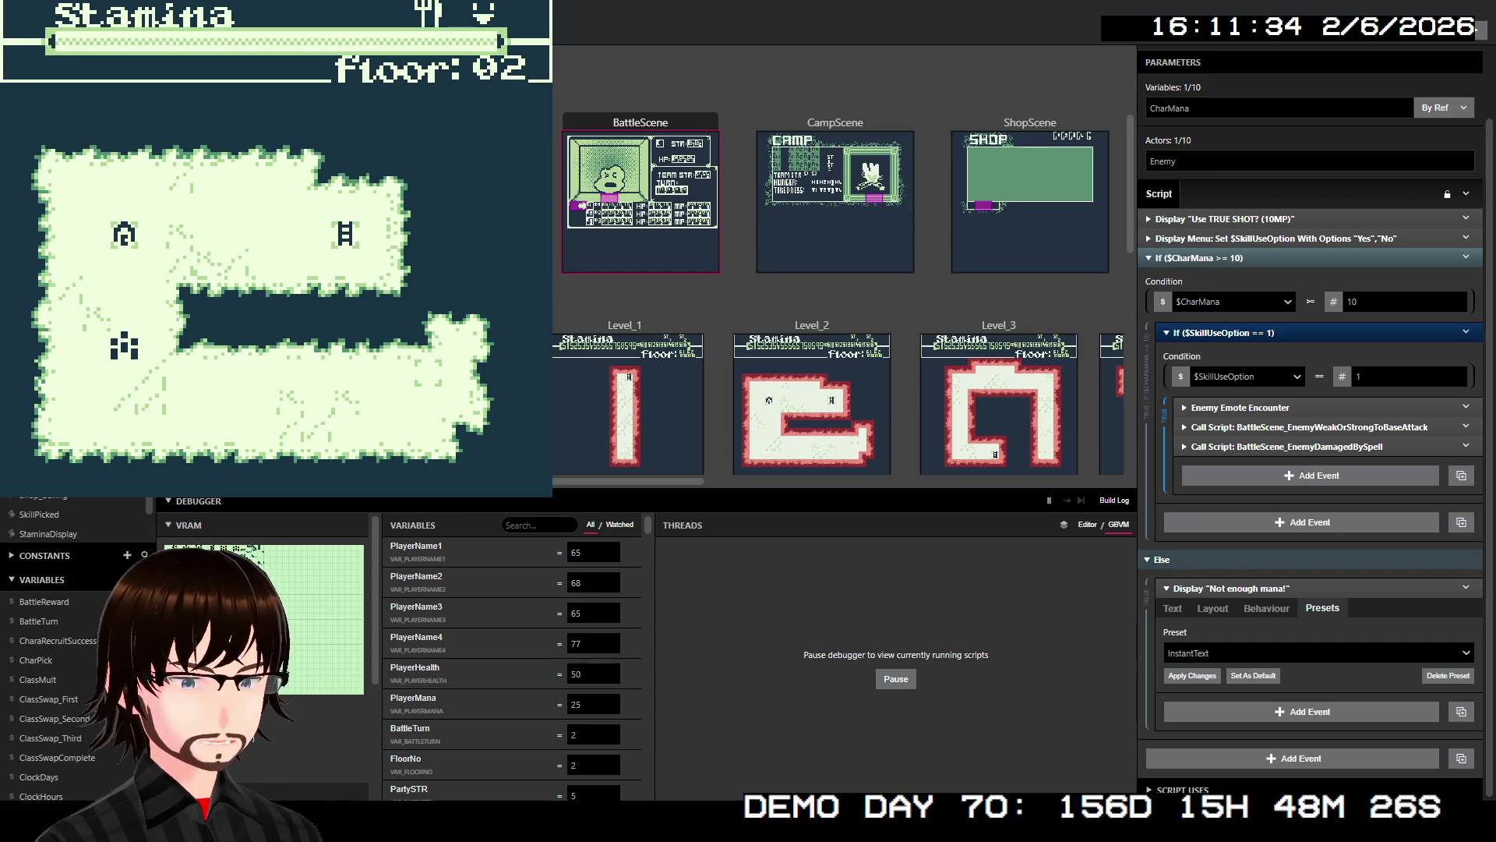
- Filter the debugger variables by 'ene', set EnemyType to 162, then walk to the camp
{"action": "left_click", "coordinate": [530, 525]}
{"action": "type", "text": "ene"}
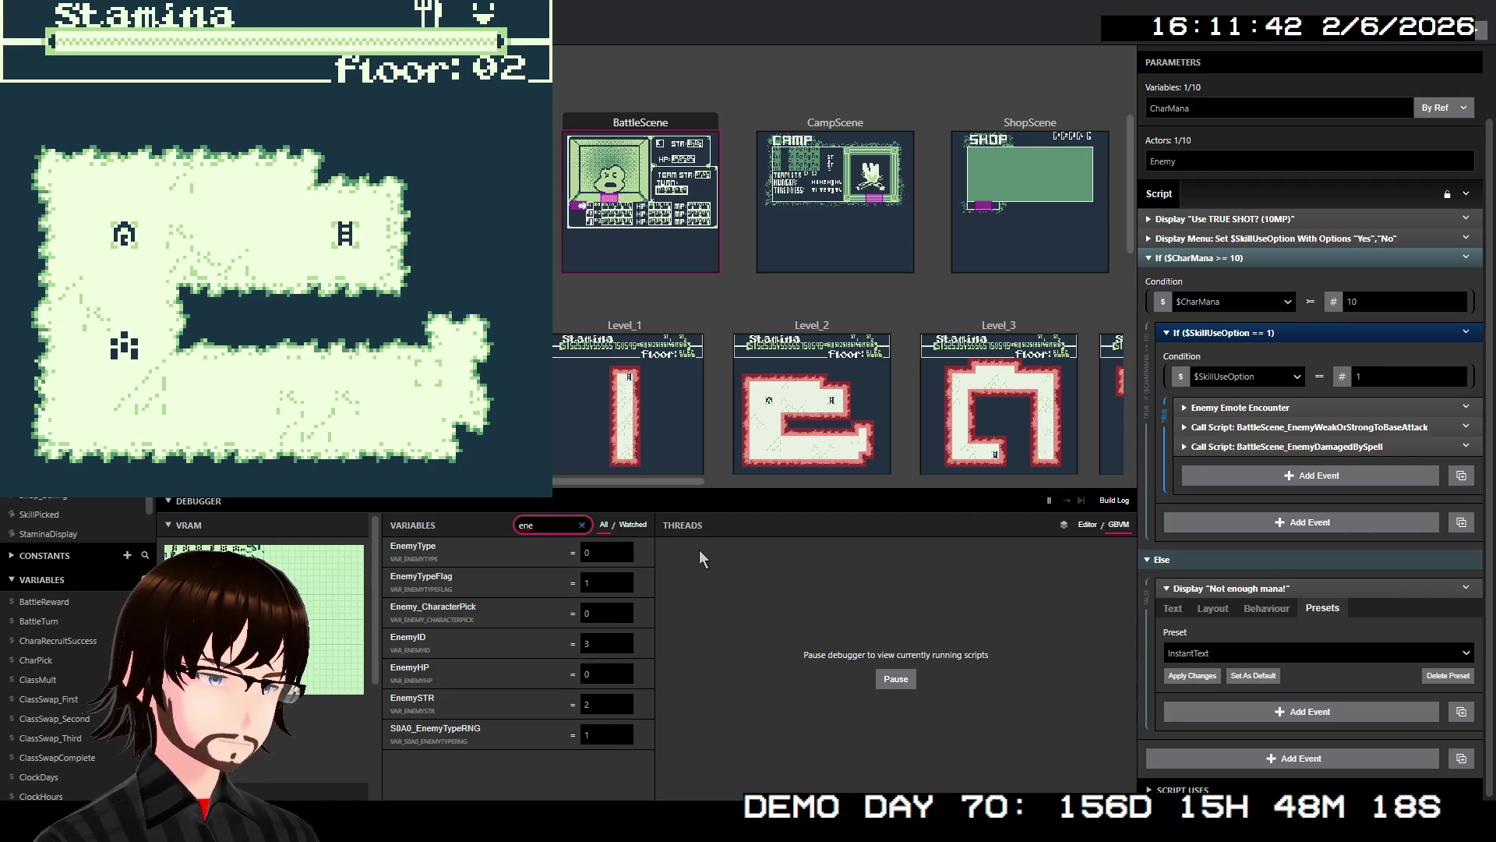
{"action": "left_click", "coordinate": [602, 554]}
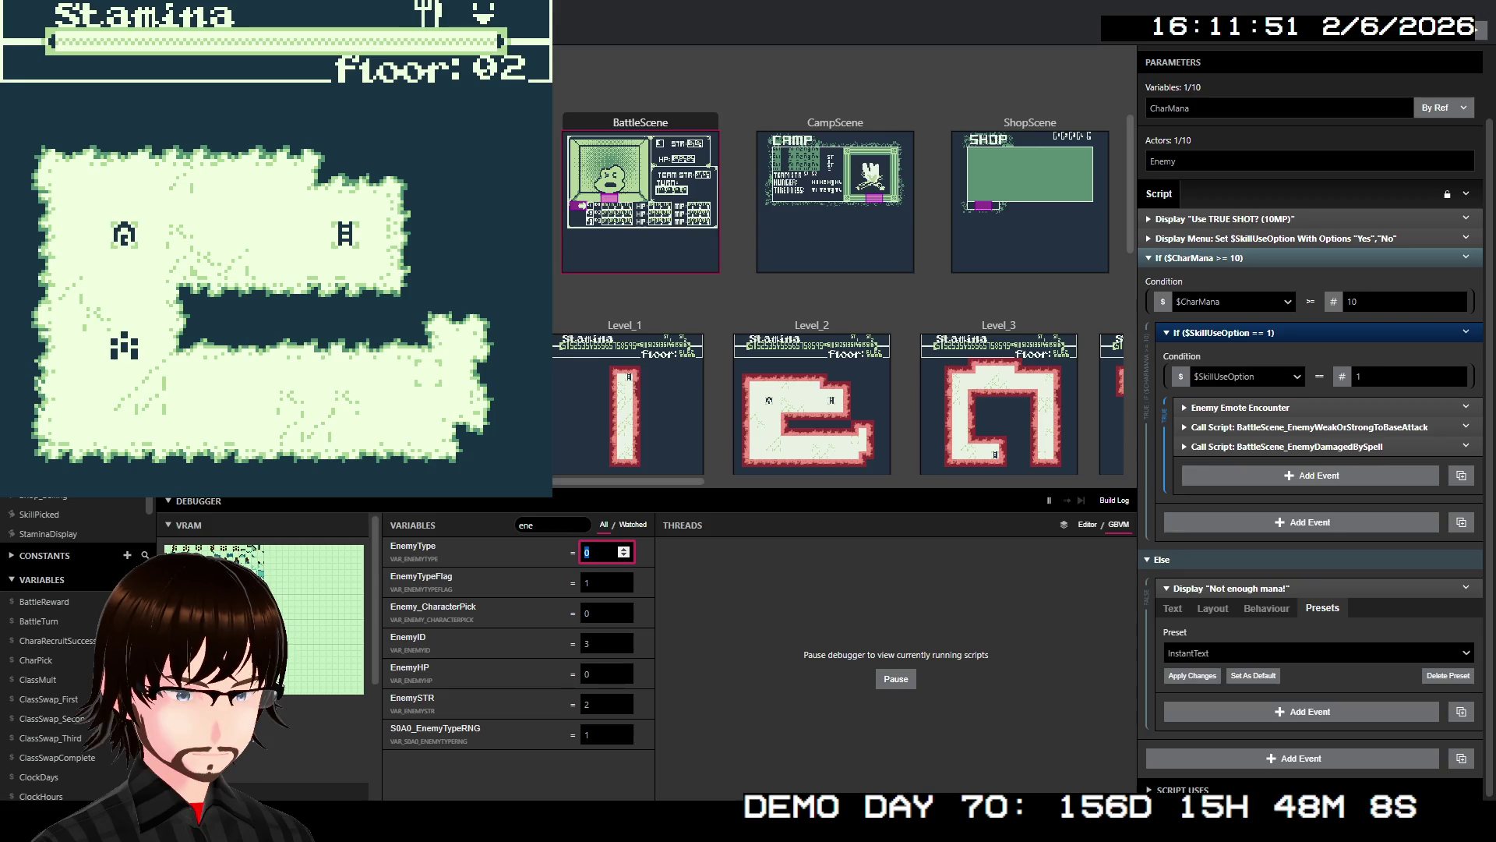
{"action": "key", "text": "BackSpace"}
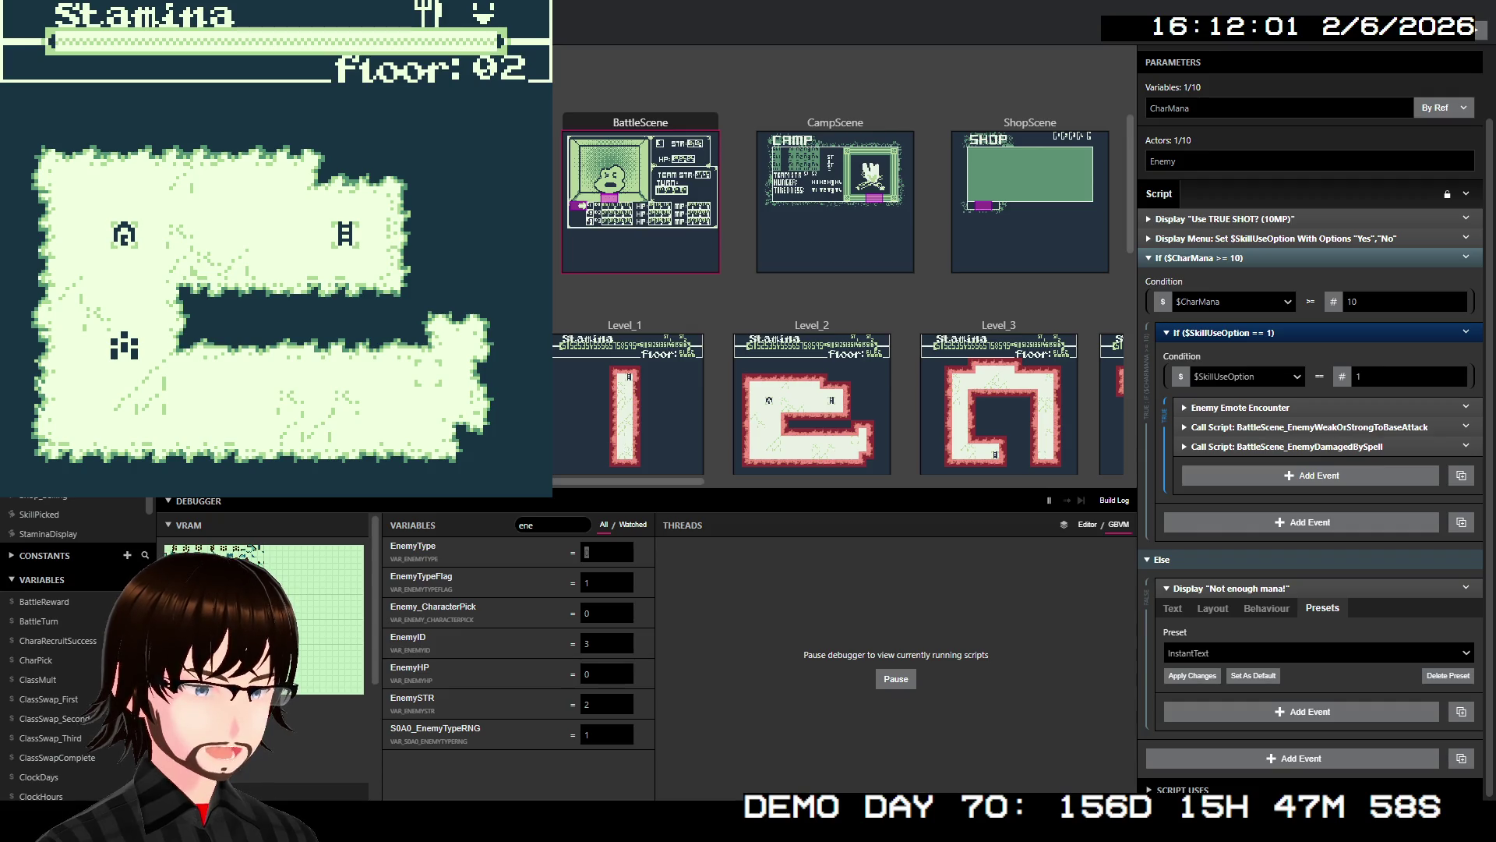
{"action": "left_click", "coordinate": [600, 552]}
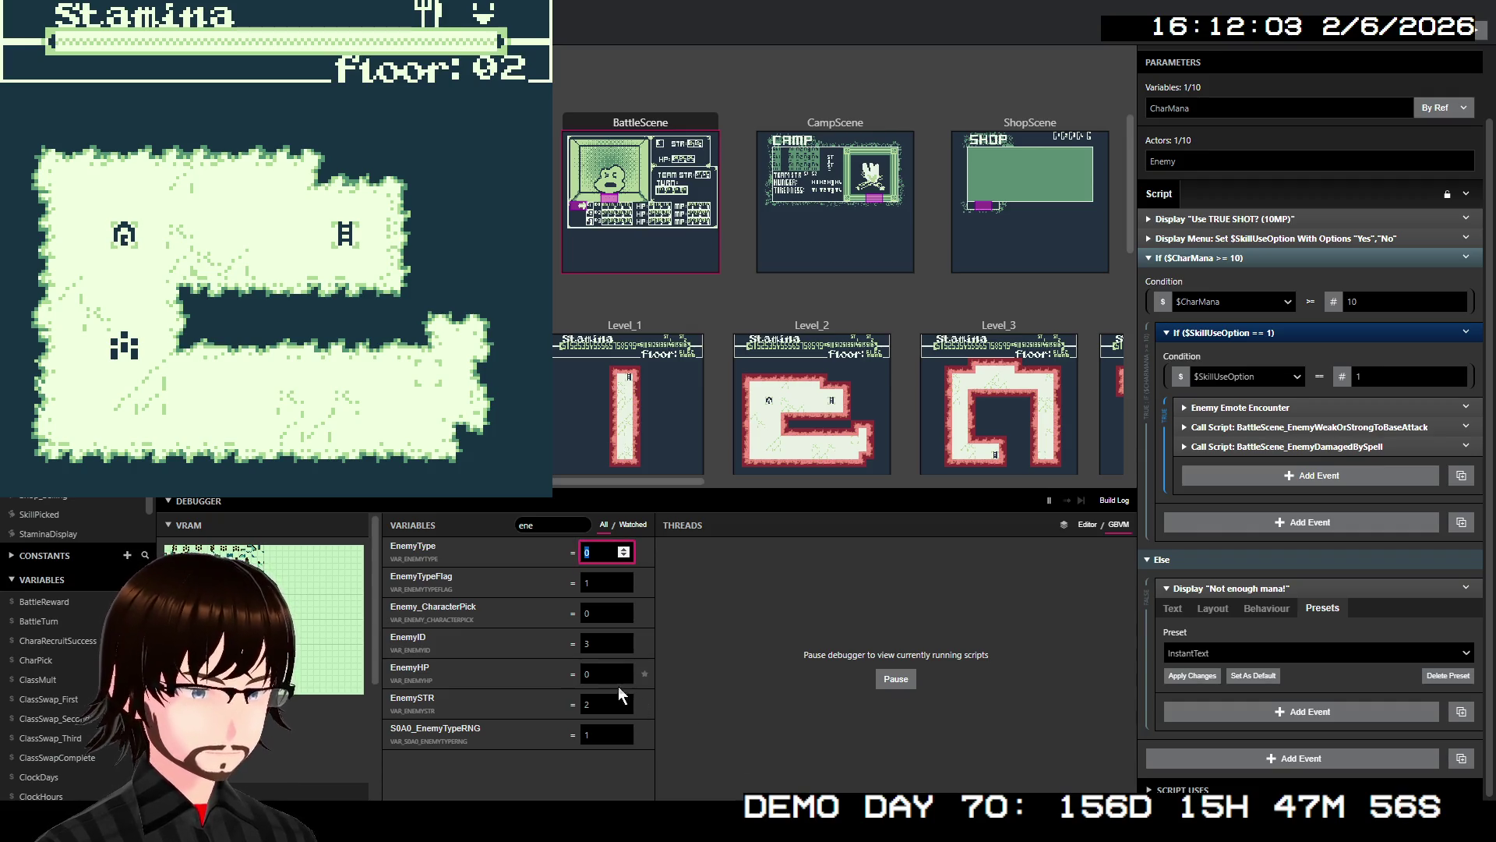
{"action": "type", "text": "162"}
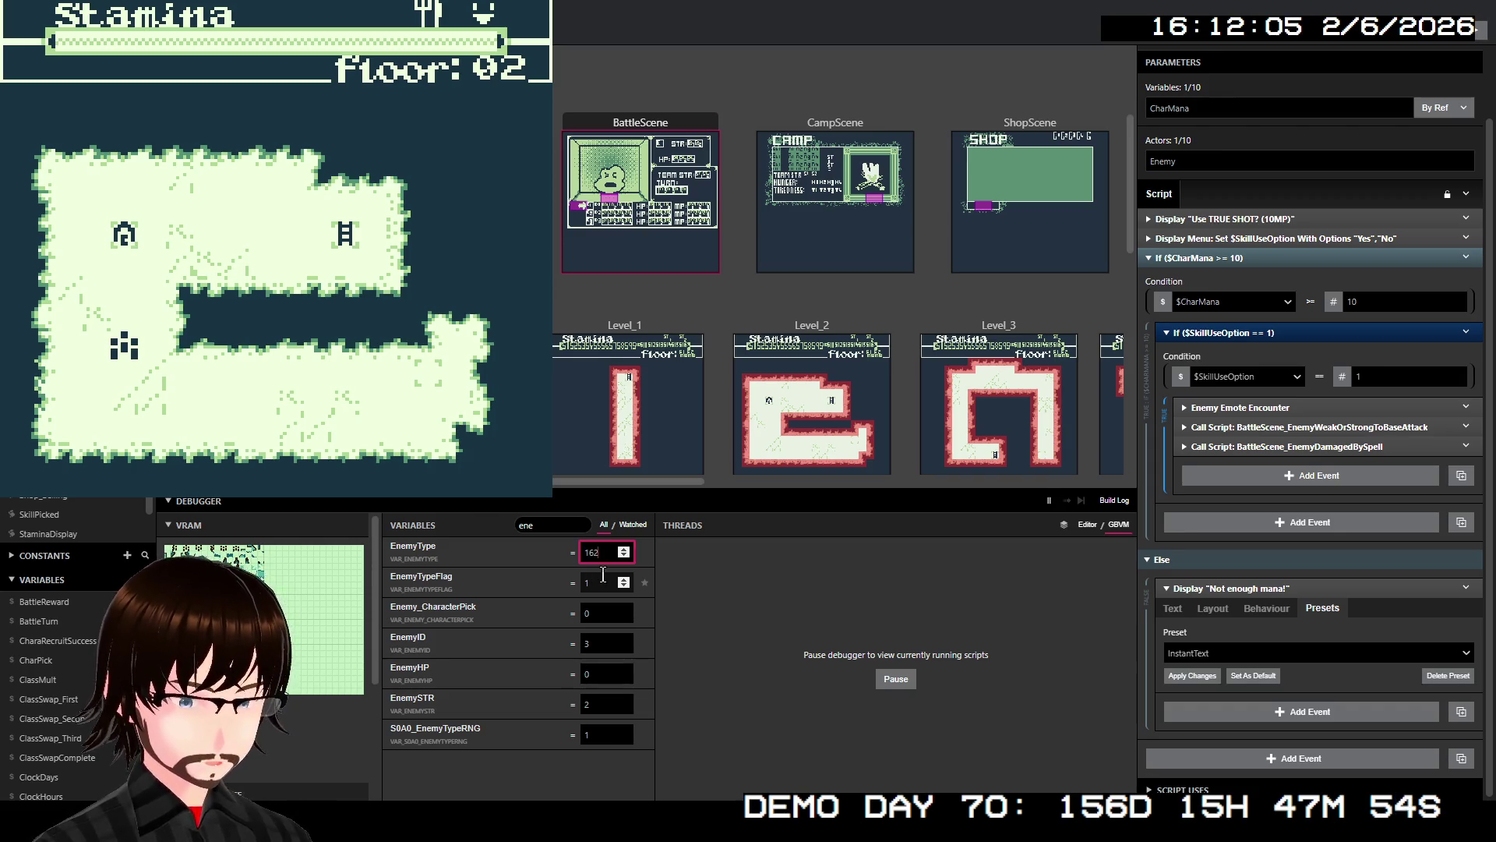
{"action": "left_click", "coordinate": [1023, 513]}
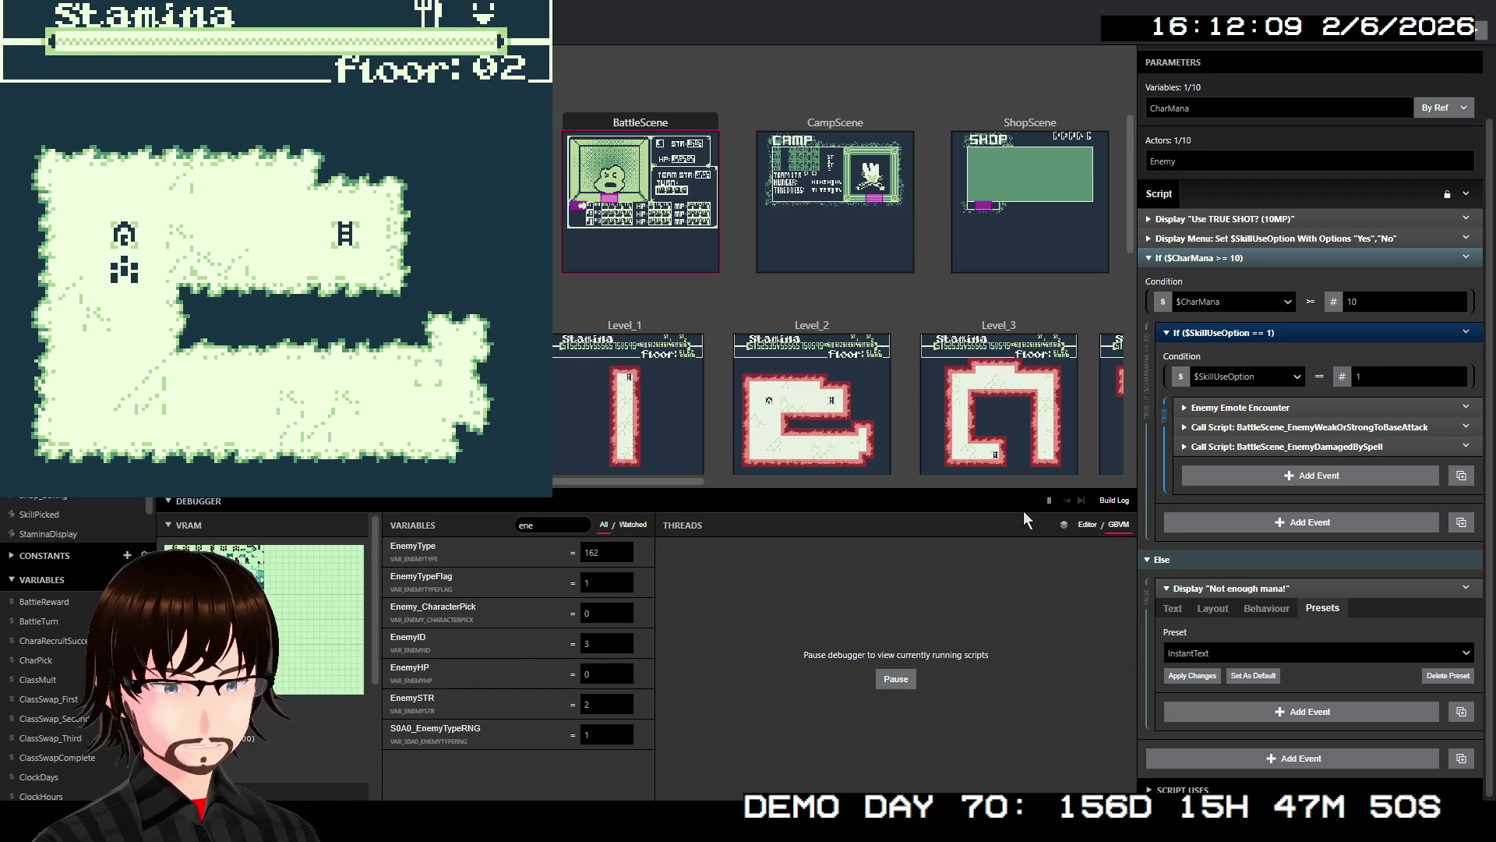
{"action": "key", "text": "Up"}
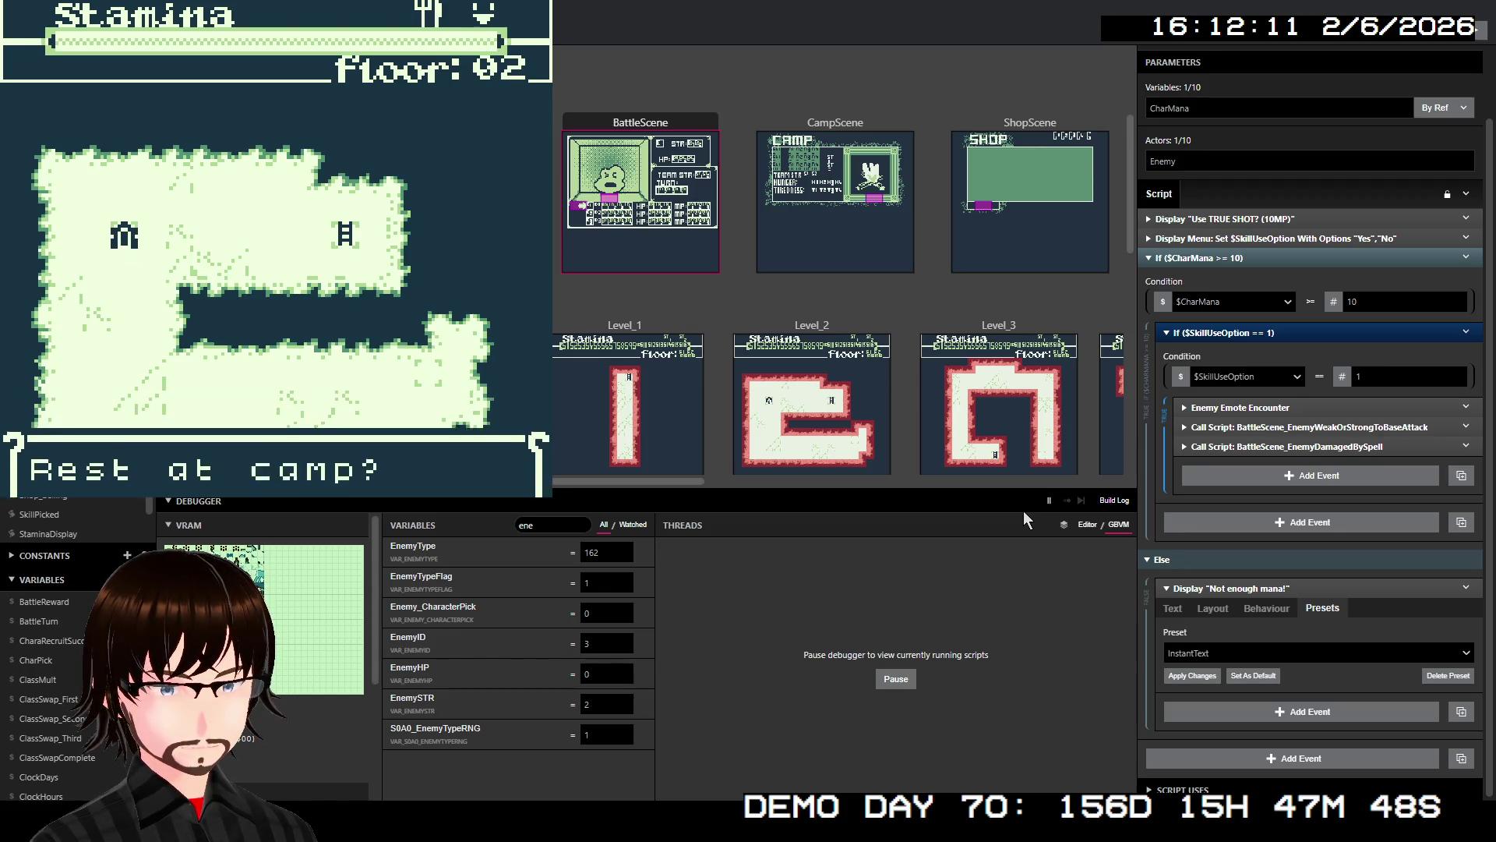
- Rest at camp, getting well fed and well rested, then leave the tent
{"action": "key", "text": "z"}
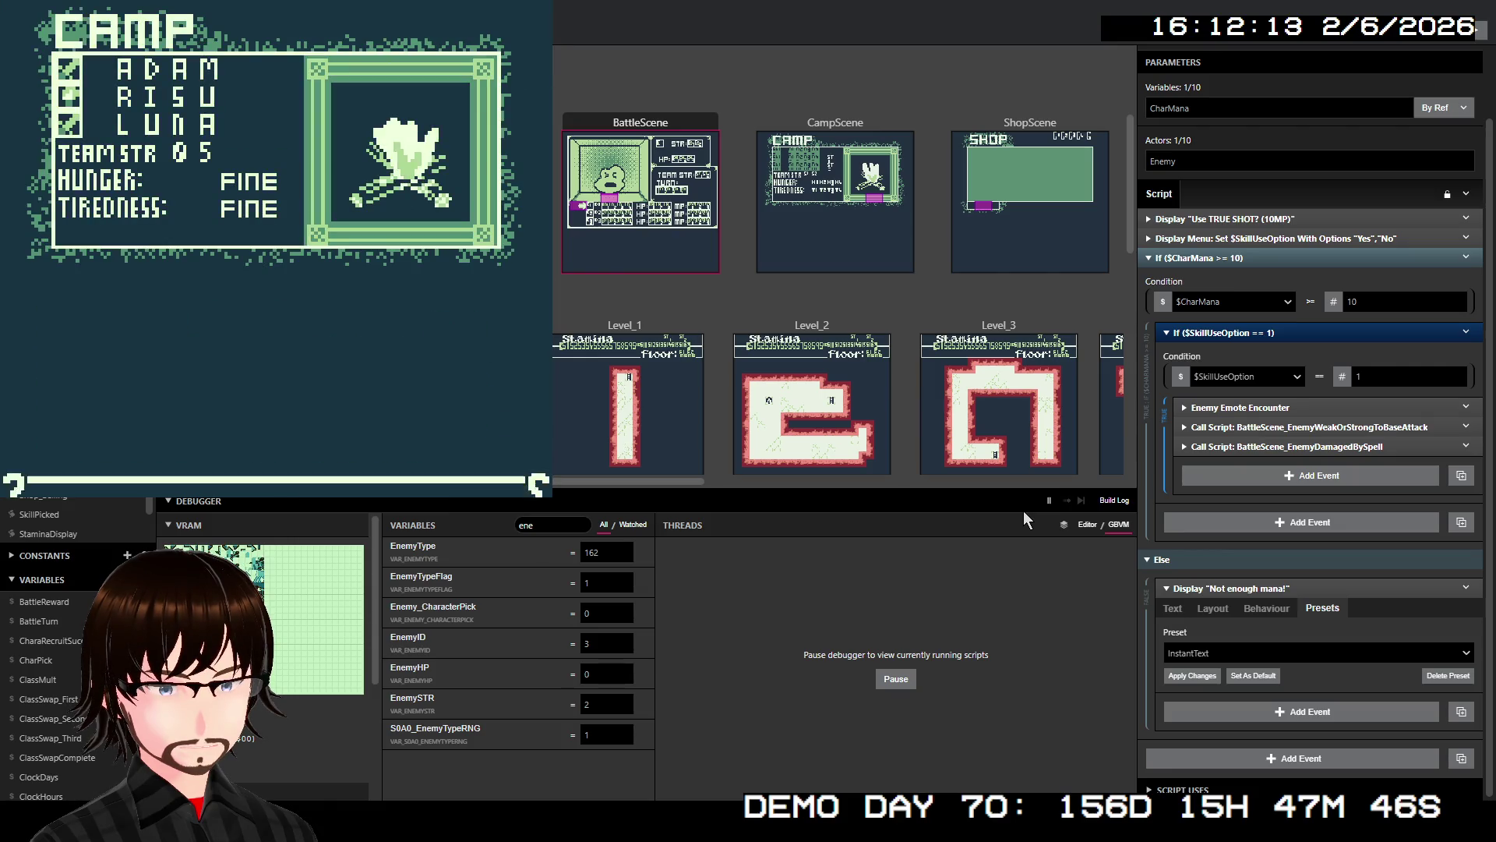
{"action": "key", "text": "Down"}
{"action": "key", "text": "z"}
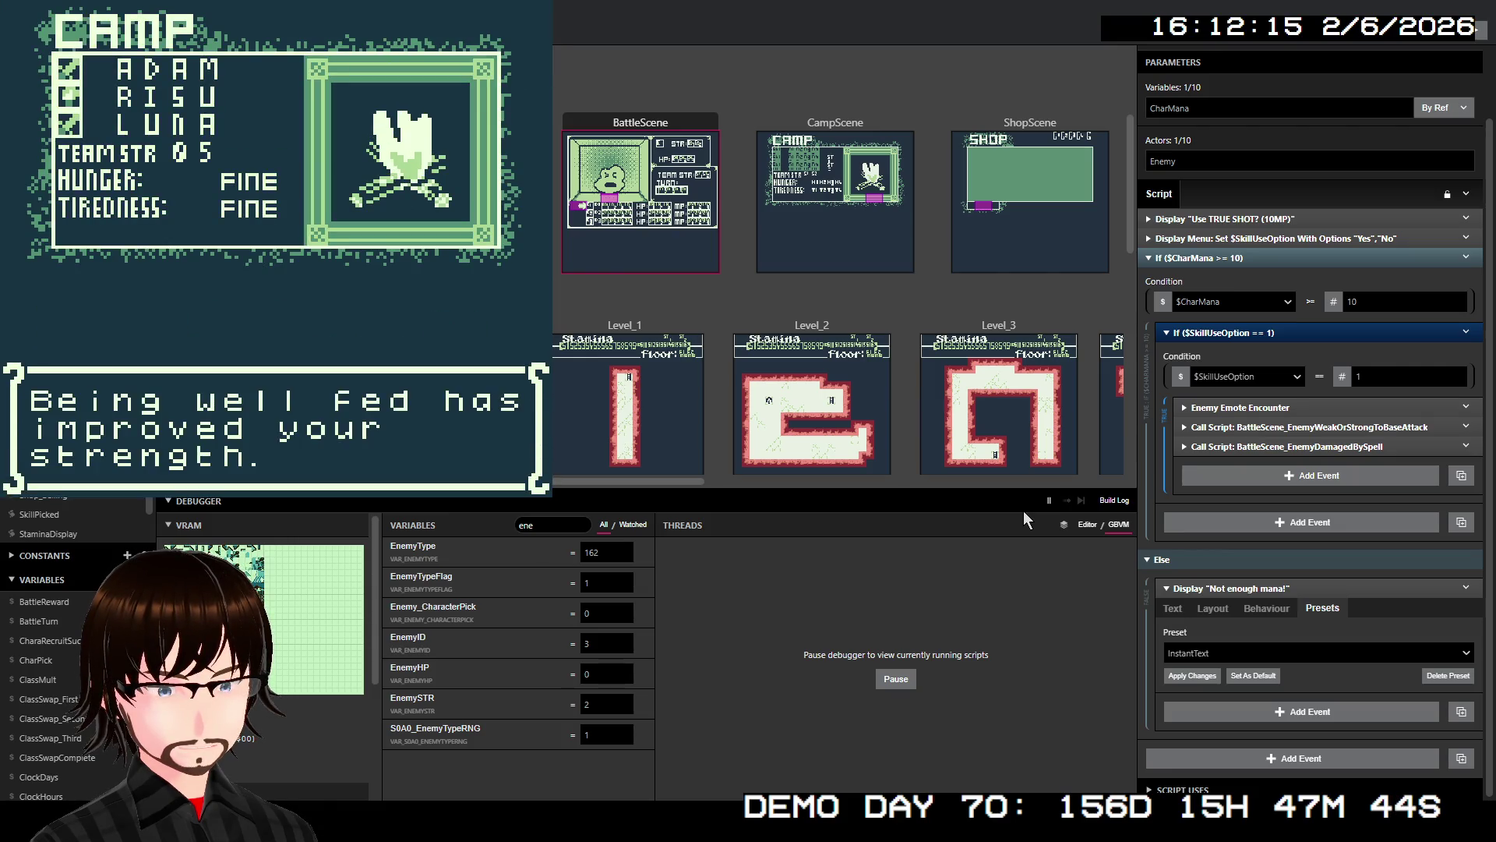
{"action": "key", "text": "z"}
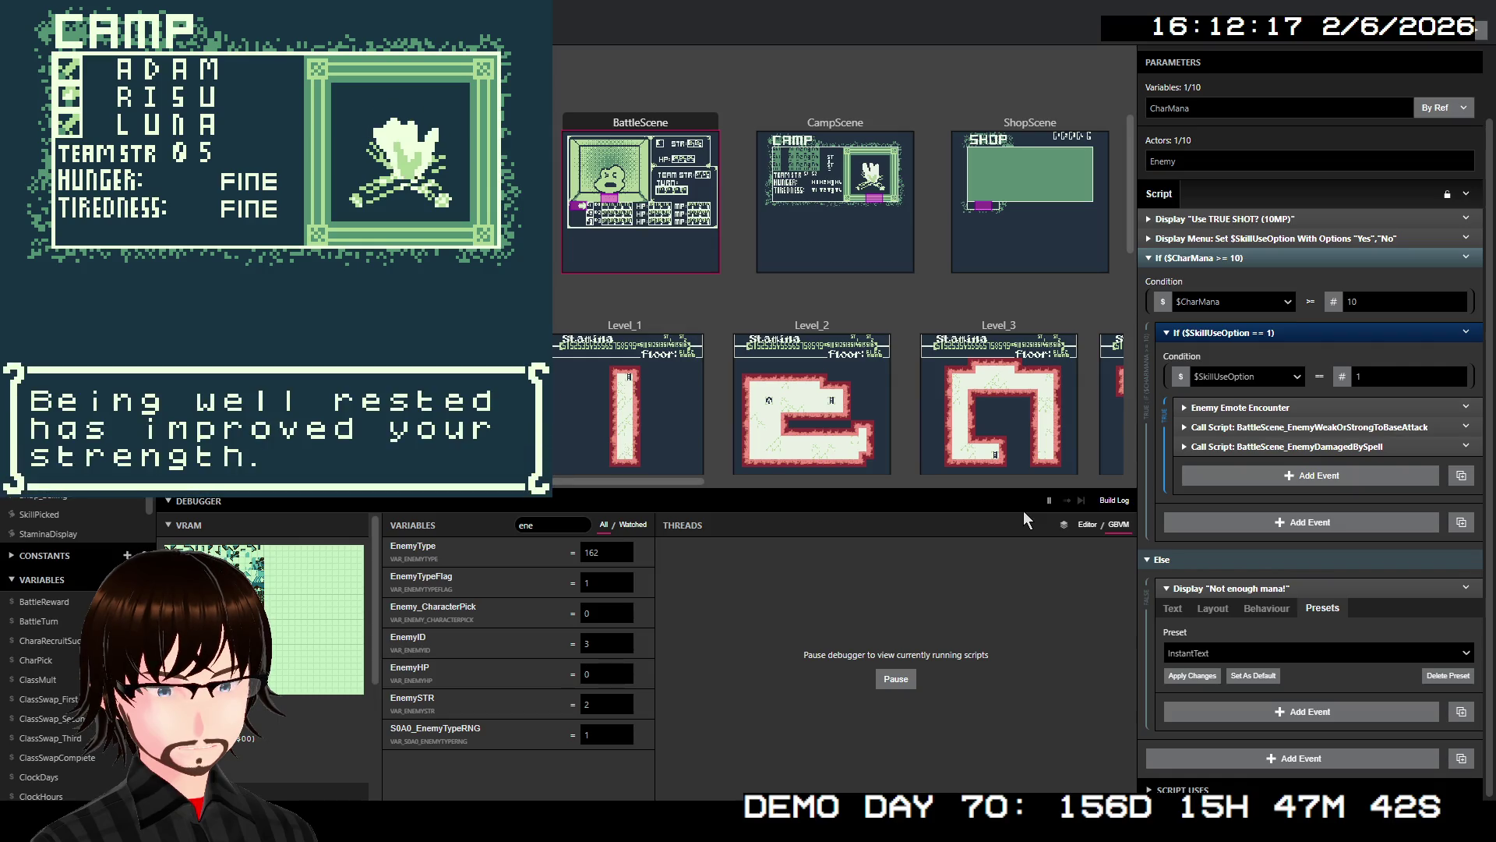
{"action": "key", "text": "z"}
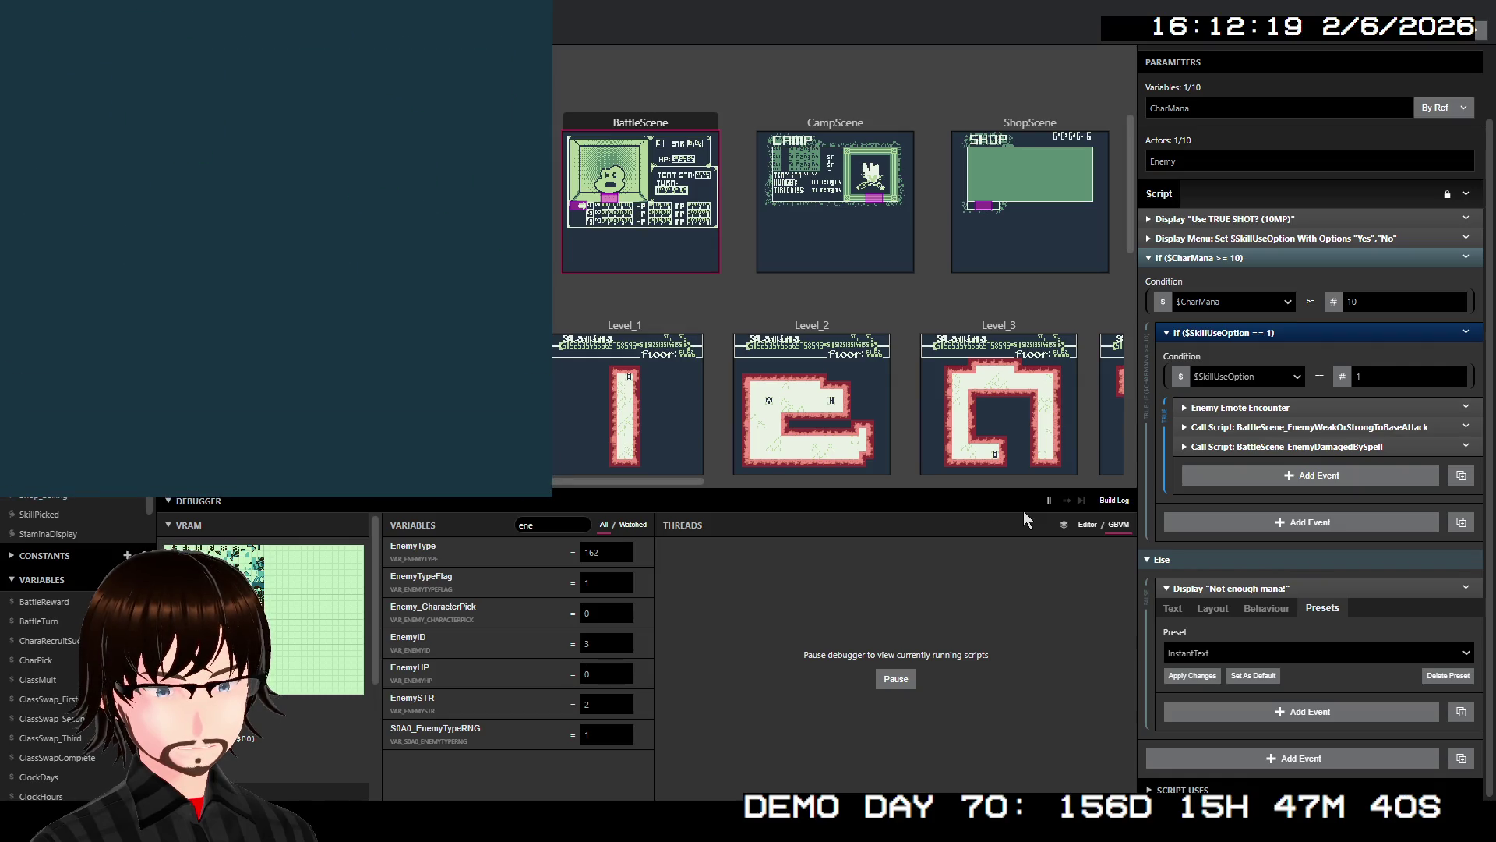
{"action": "key", "text": "z"}
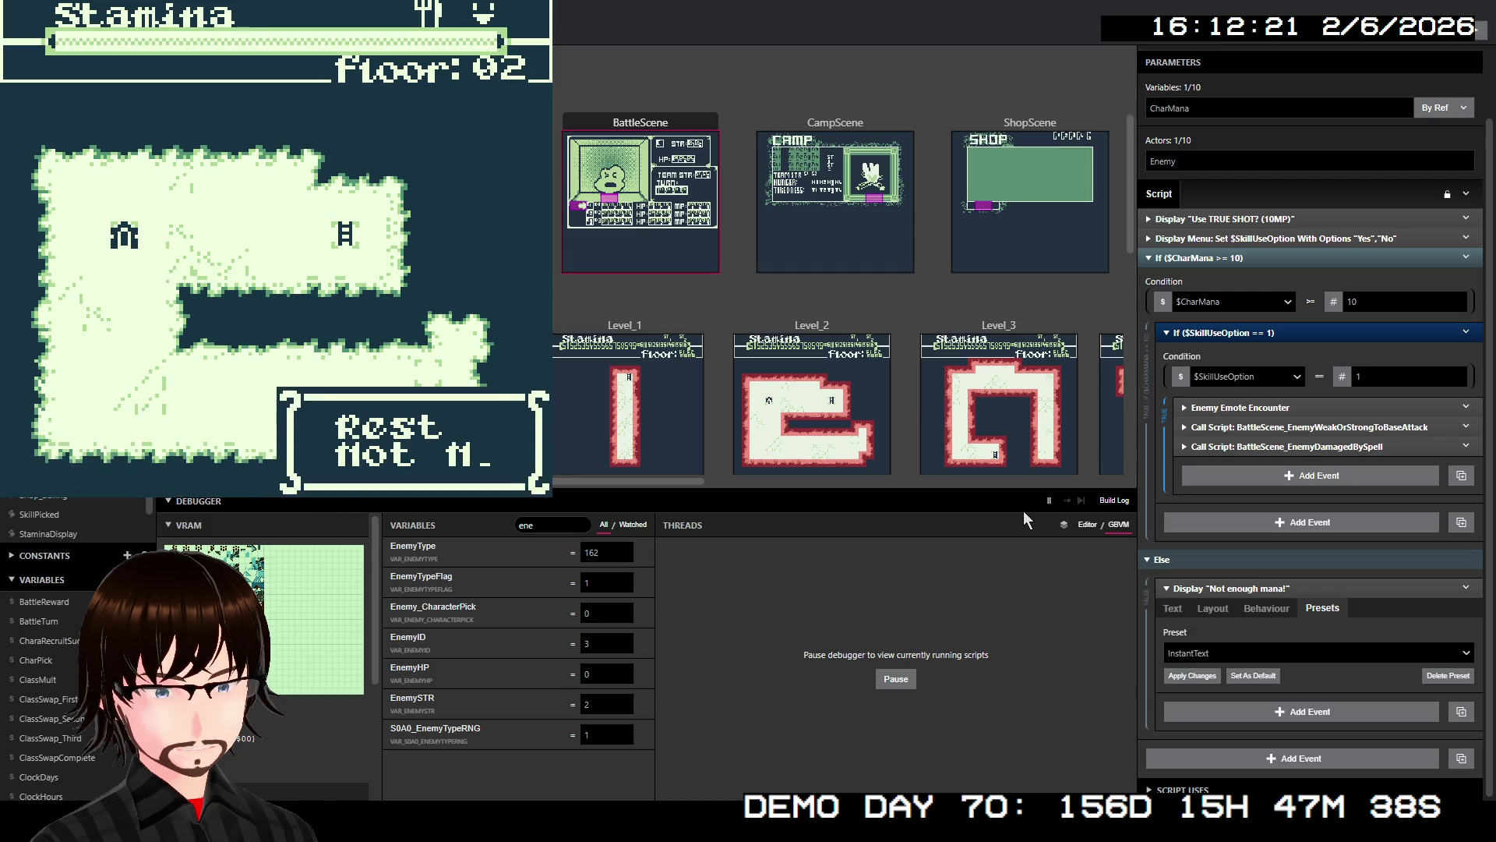
{"action": "key", "text": "z"}
- Wander around Floor 02 until a Living Armour encounter begins
{"action": "key", "text": "Right"}
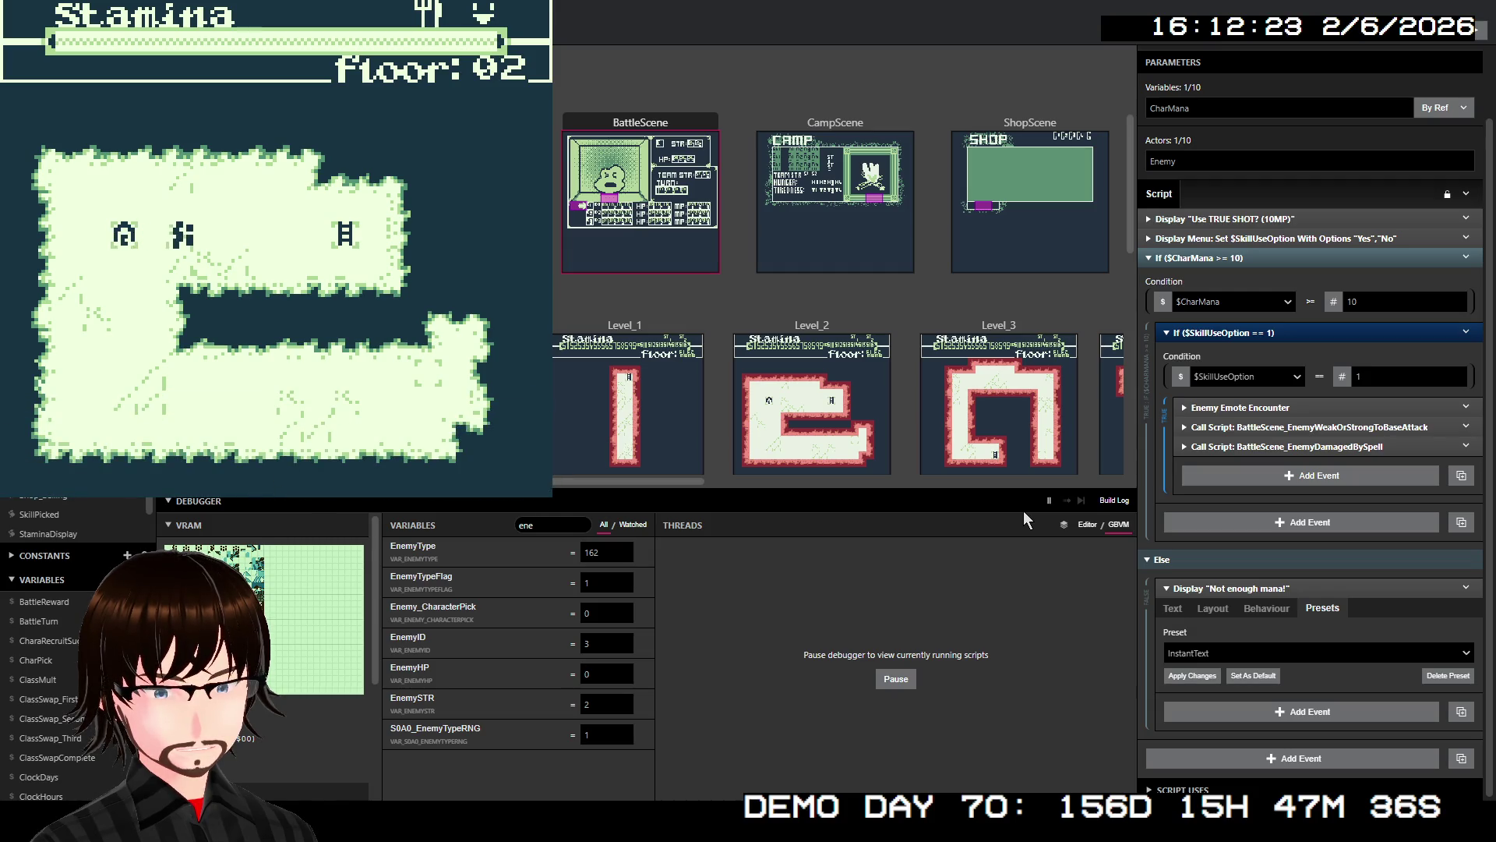
{"action": "key", "text": "Right"}
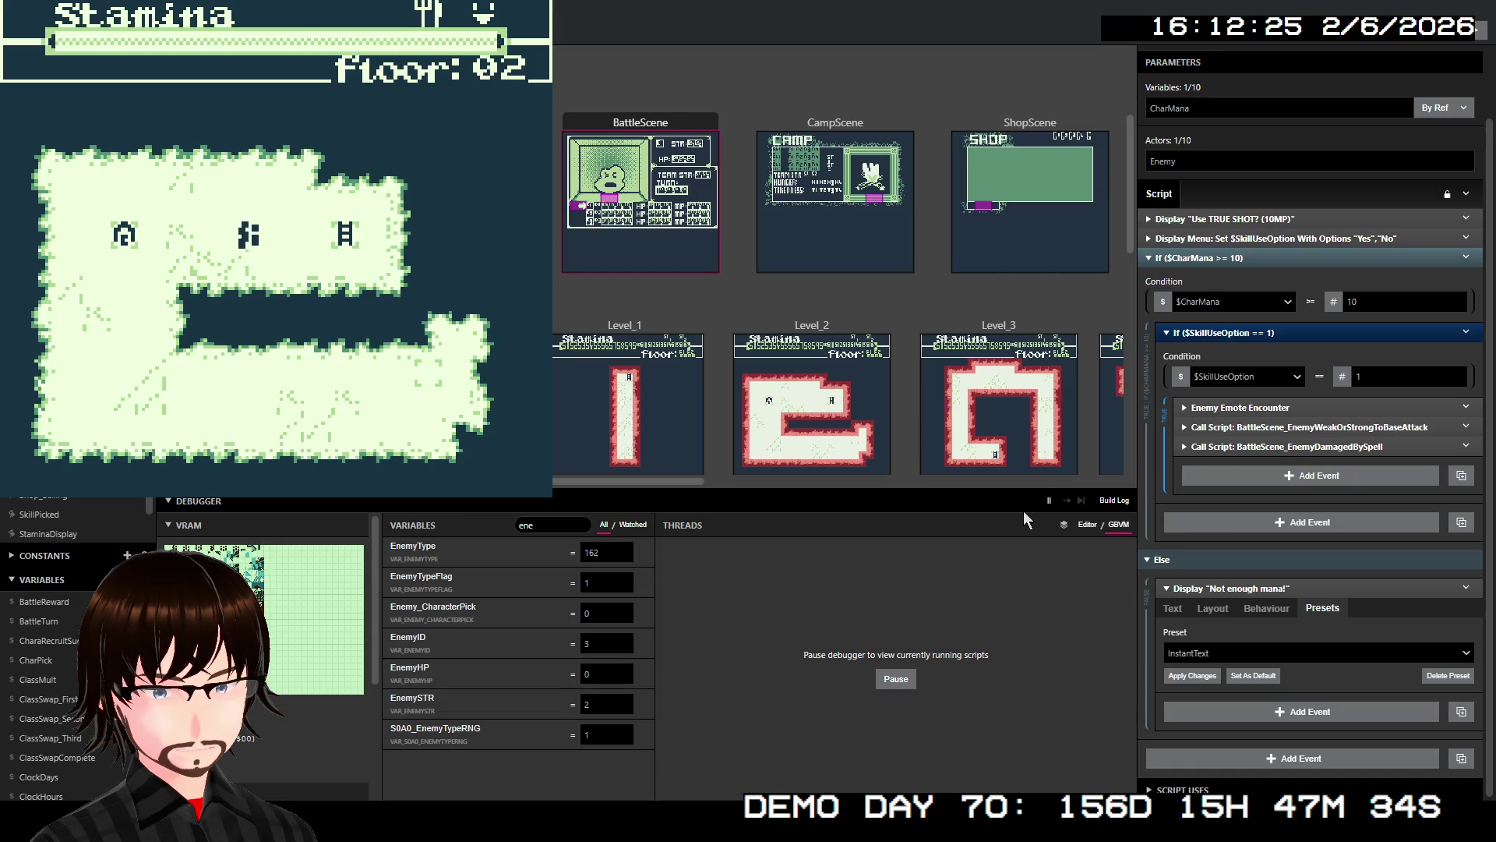
{"action": "key", "text": "Up"}
{"action": "key", "text": "Left"}
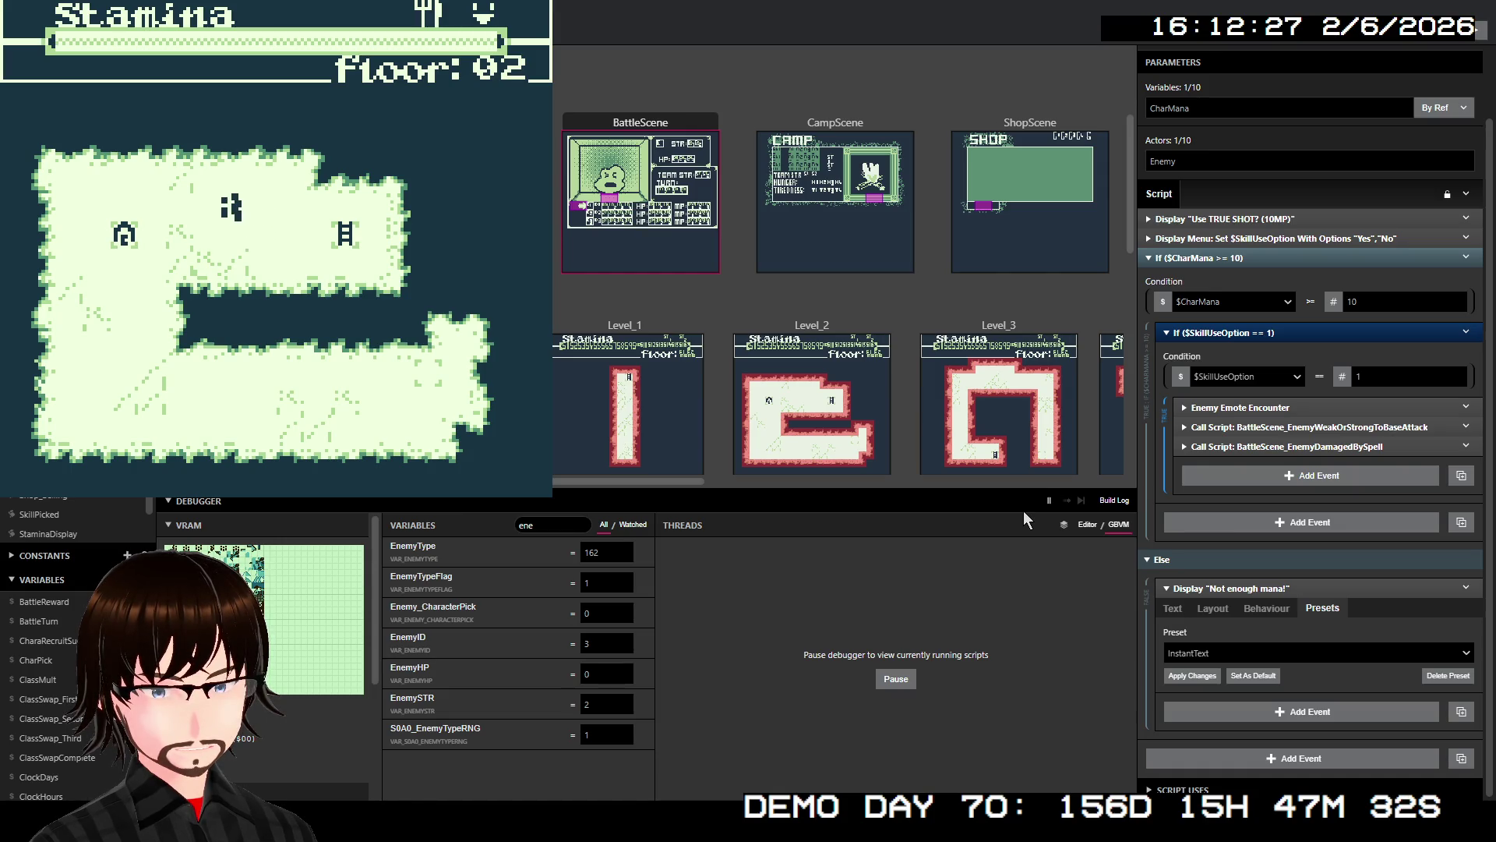
{"action": "key", "text": "Down"}
{"action": "key", "text": "Right"}
{"action": "key", "text": "Up"}
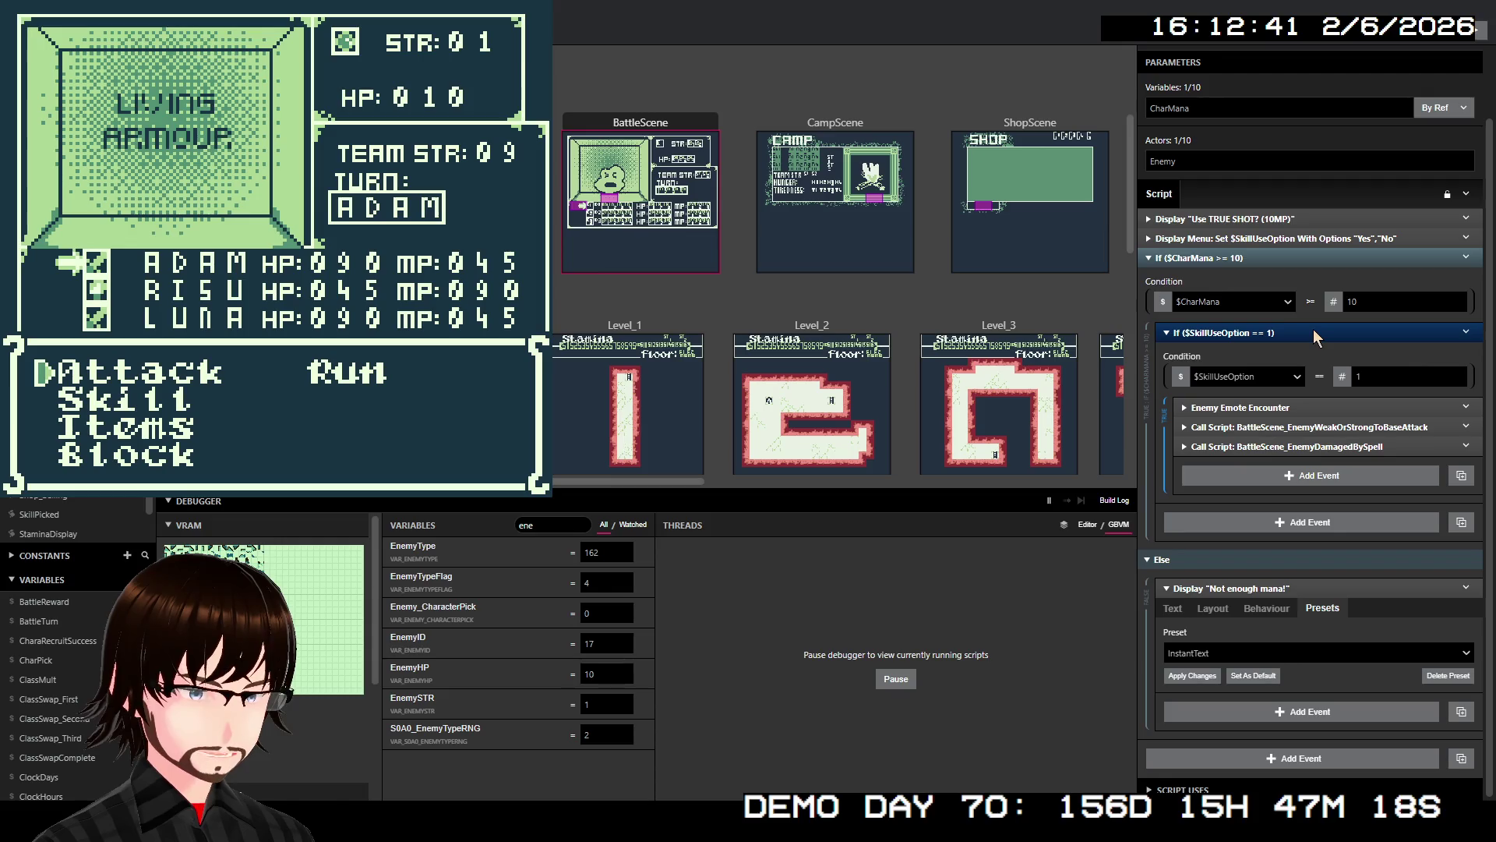
- Defeat the Living Armour with Frenzy for 15 MP and 67 damage, then close the playtest
{"action": "key", "text": "Down"}
{"action": "key", "text": "Up"}
{"action": "key", "text": "Down"}
{"action": "key", "text": "z"}
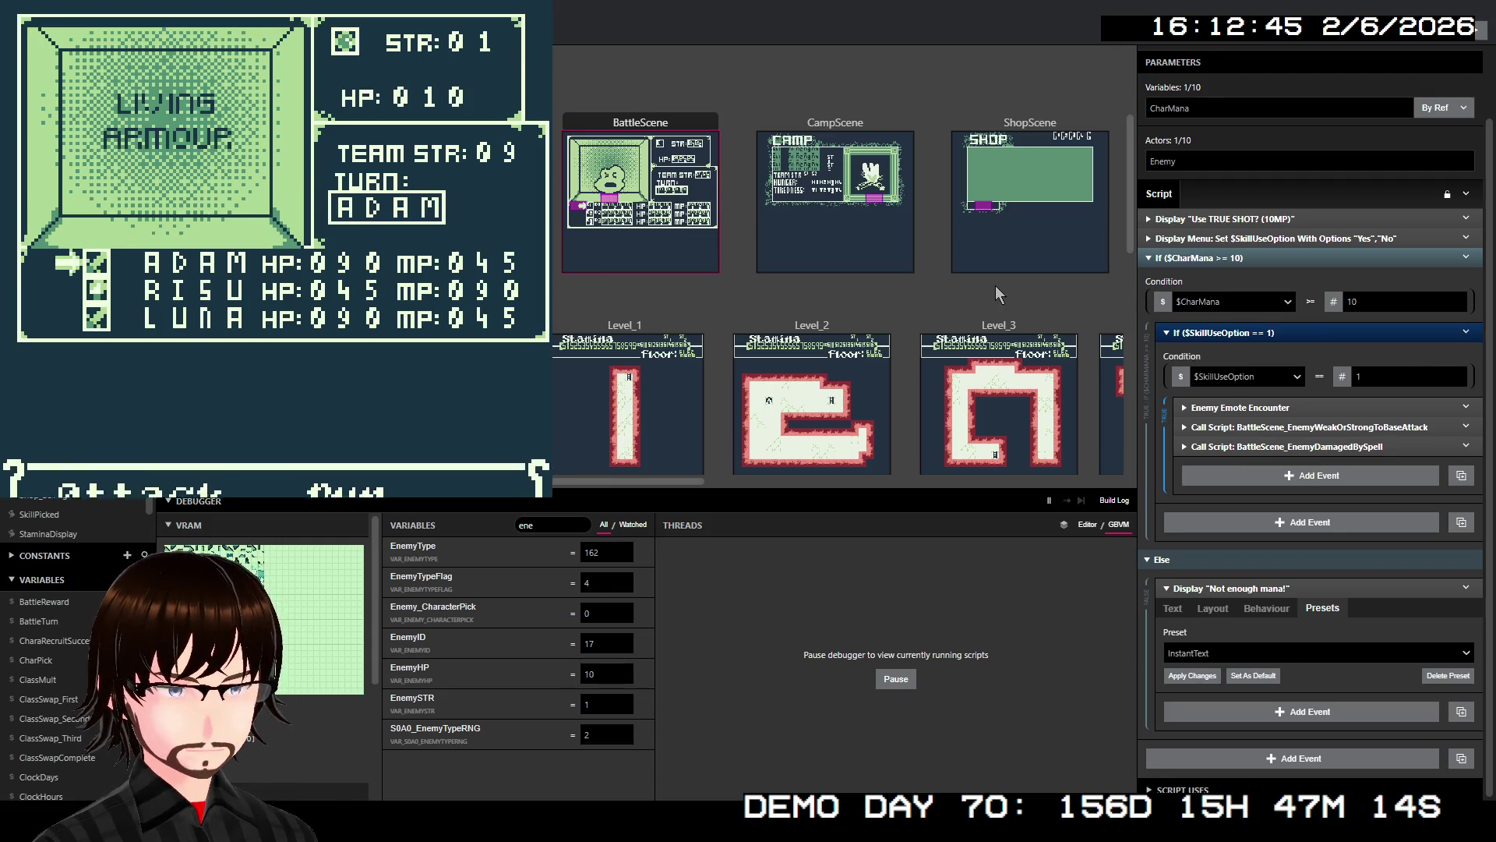
{"action": "key", "text": "Down"}
{"action": "key", "text": "z"}
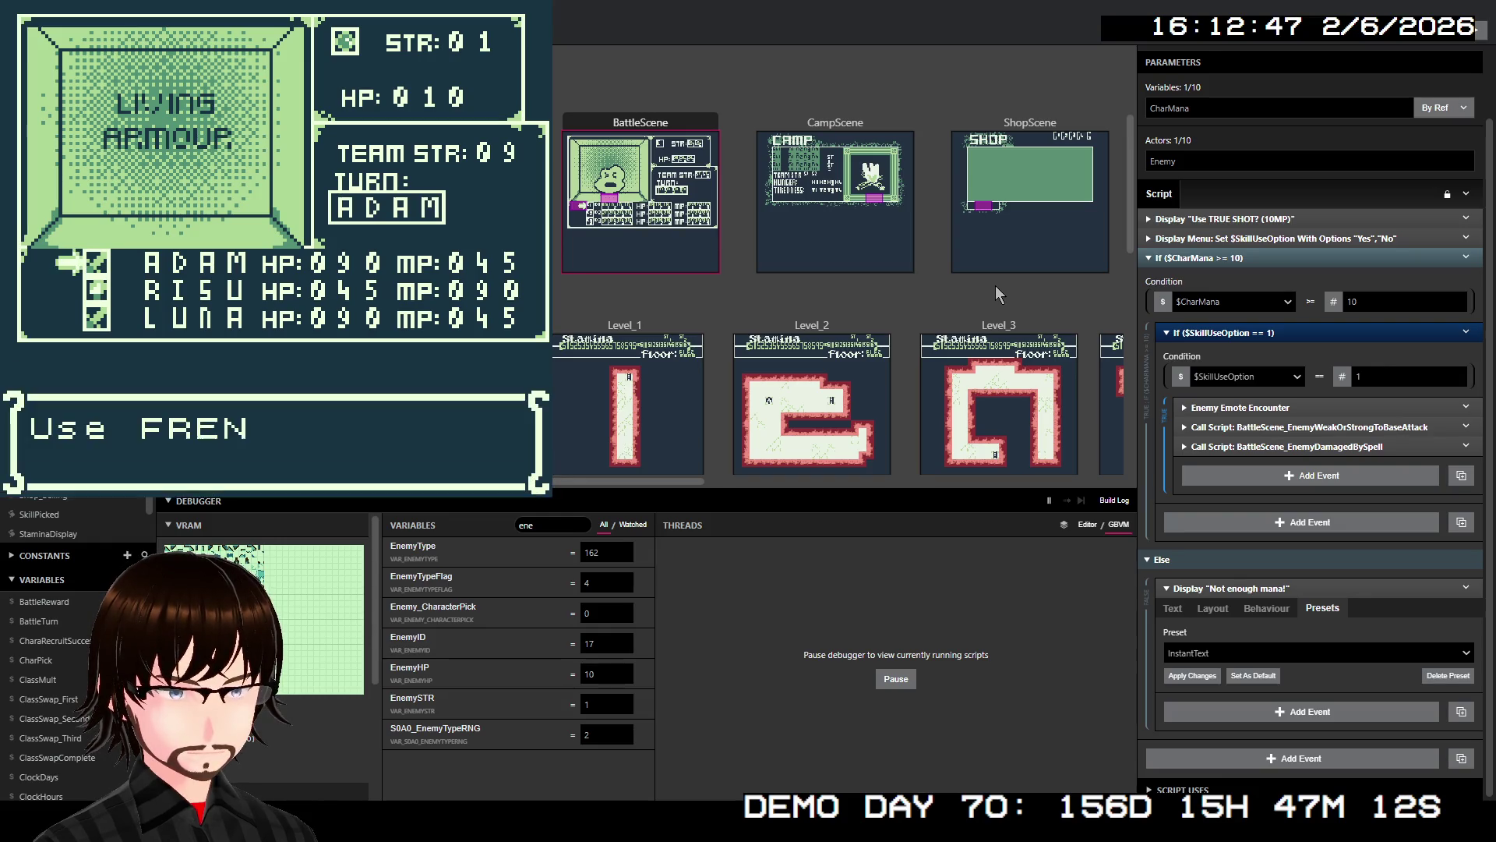
{"action": "key", "text": "z"}
{"action": "key", "text": "z"}
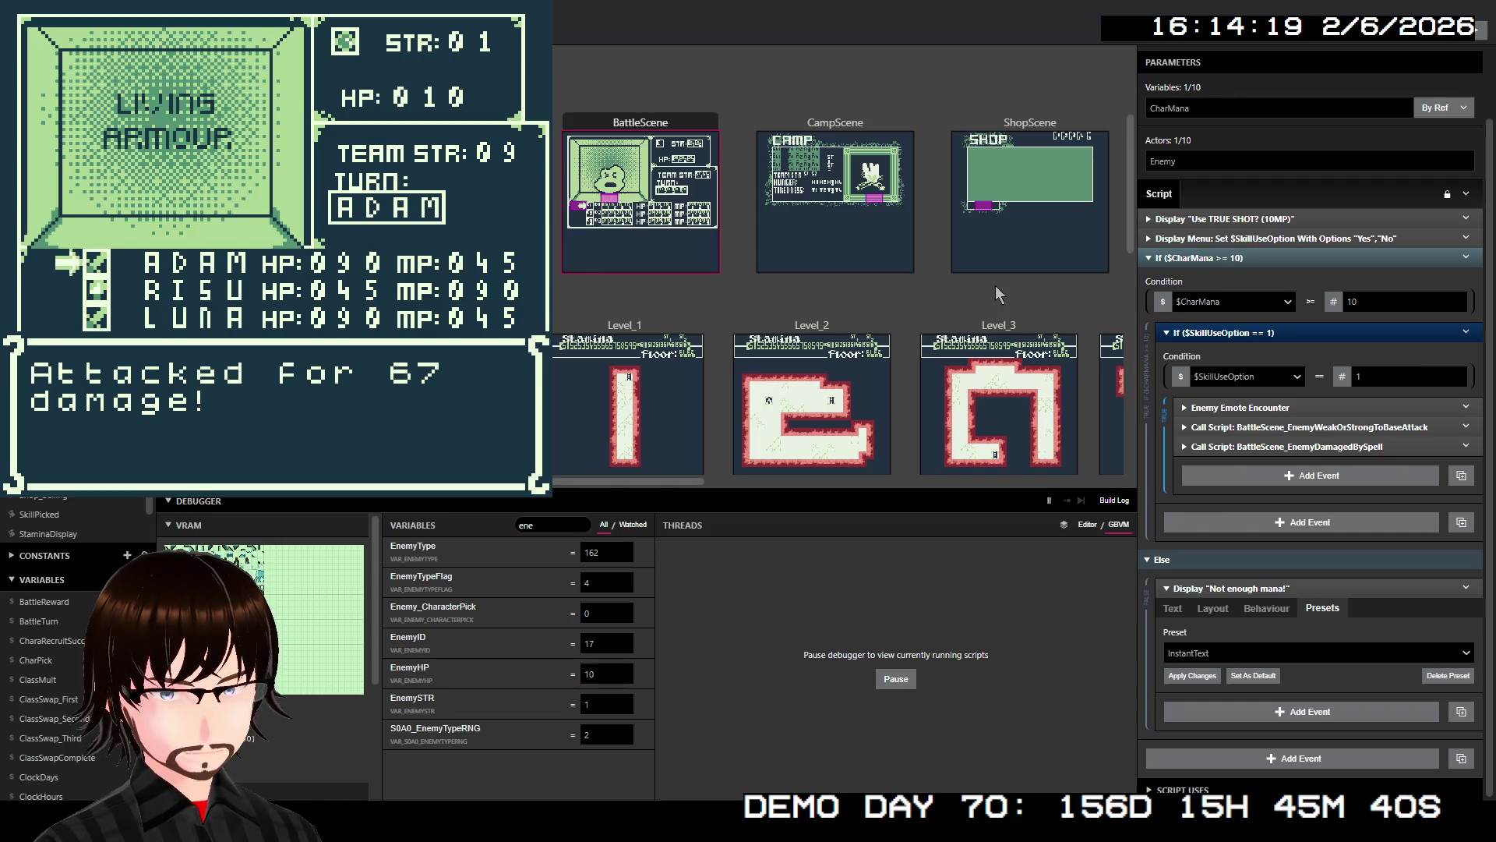
{"action": "key", "text": "z"}
{"action": "key", "text": "z"}
{"action": "key", "text": "z"}
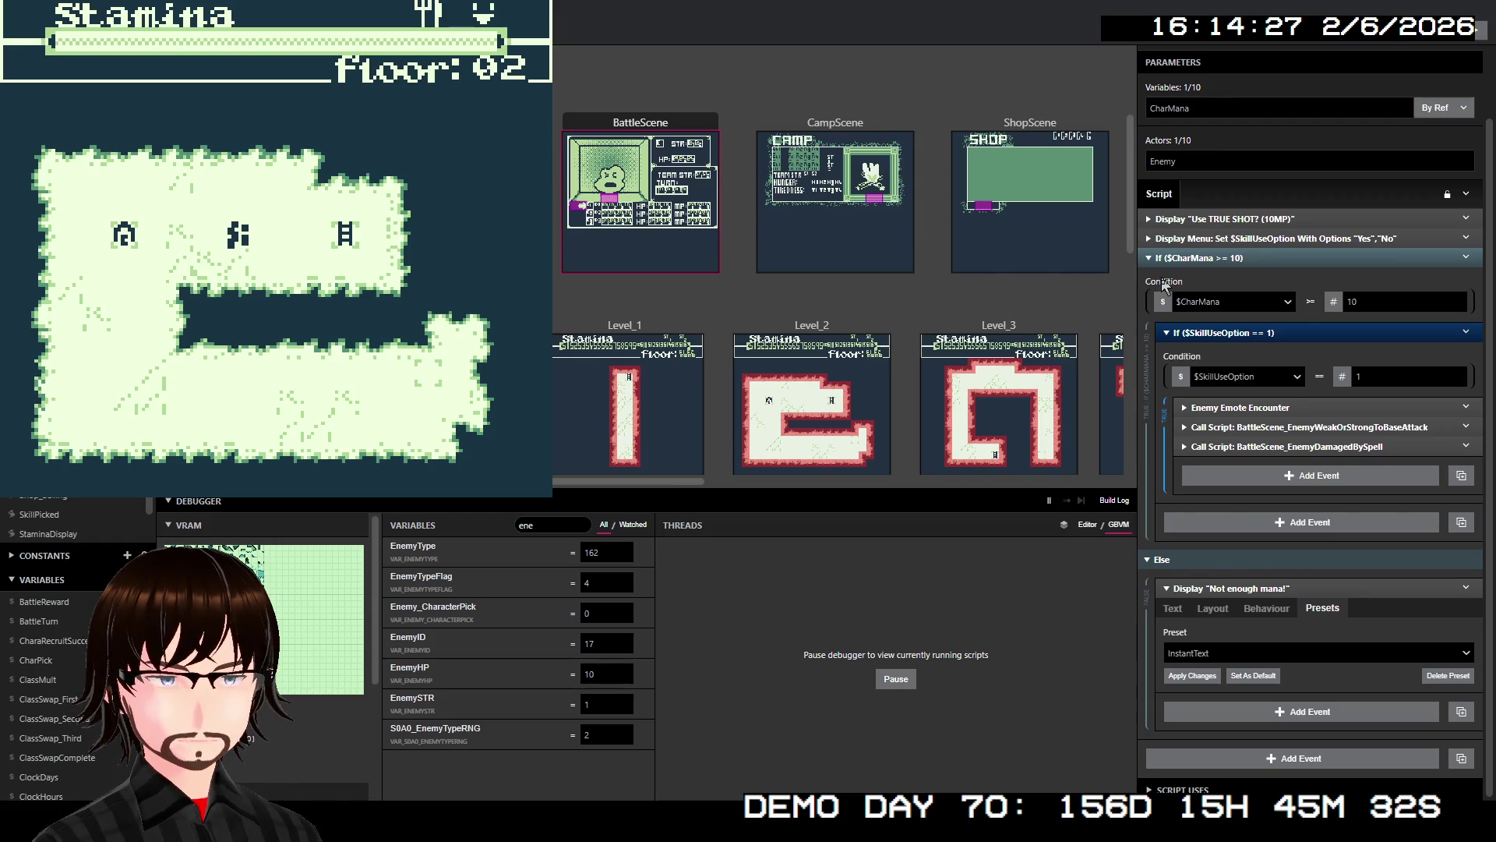
{"action": "key", "text": "alt+F4"}
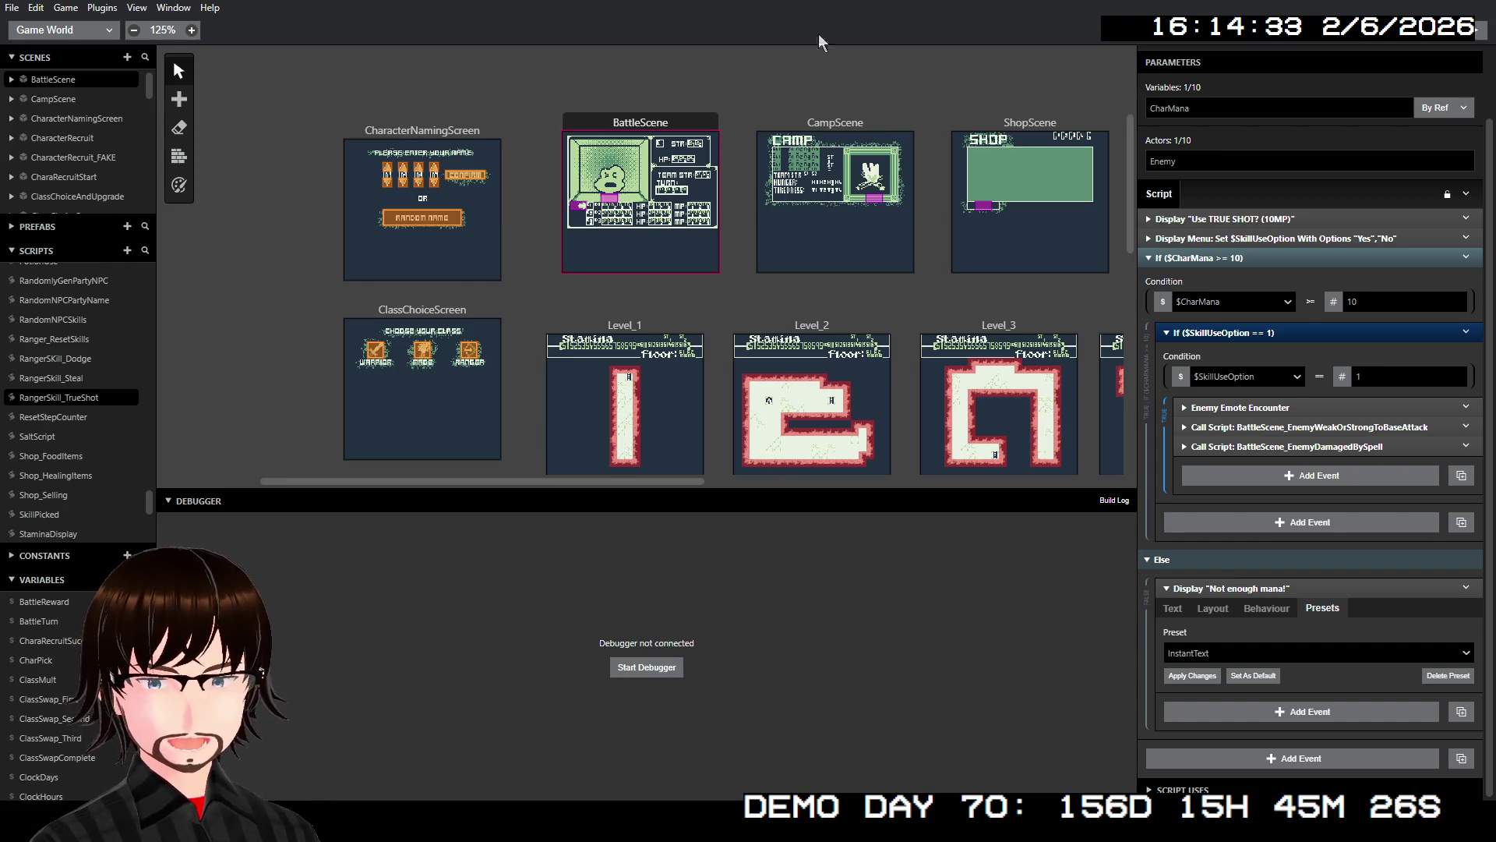
{"action": "mouse_move", "coordinate": [1245, 434]}
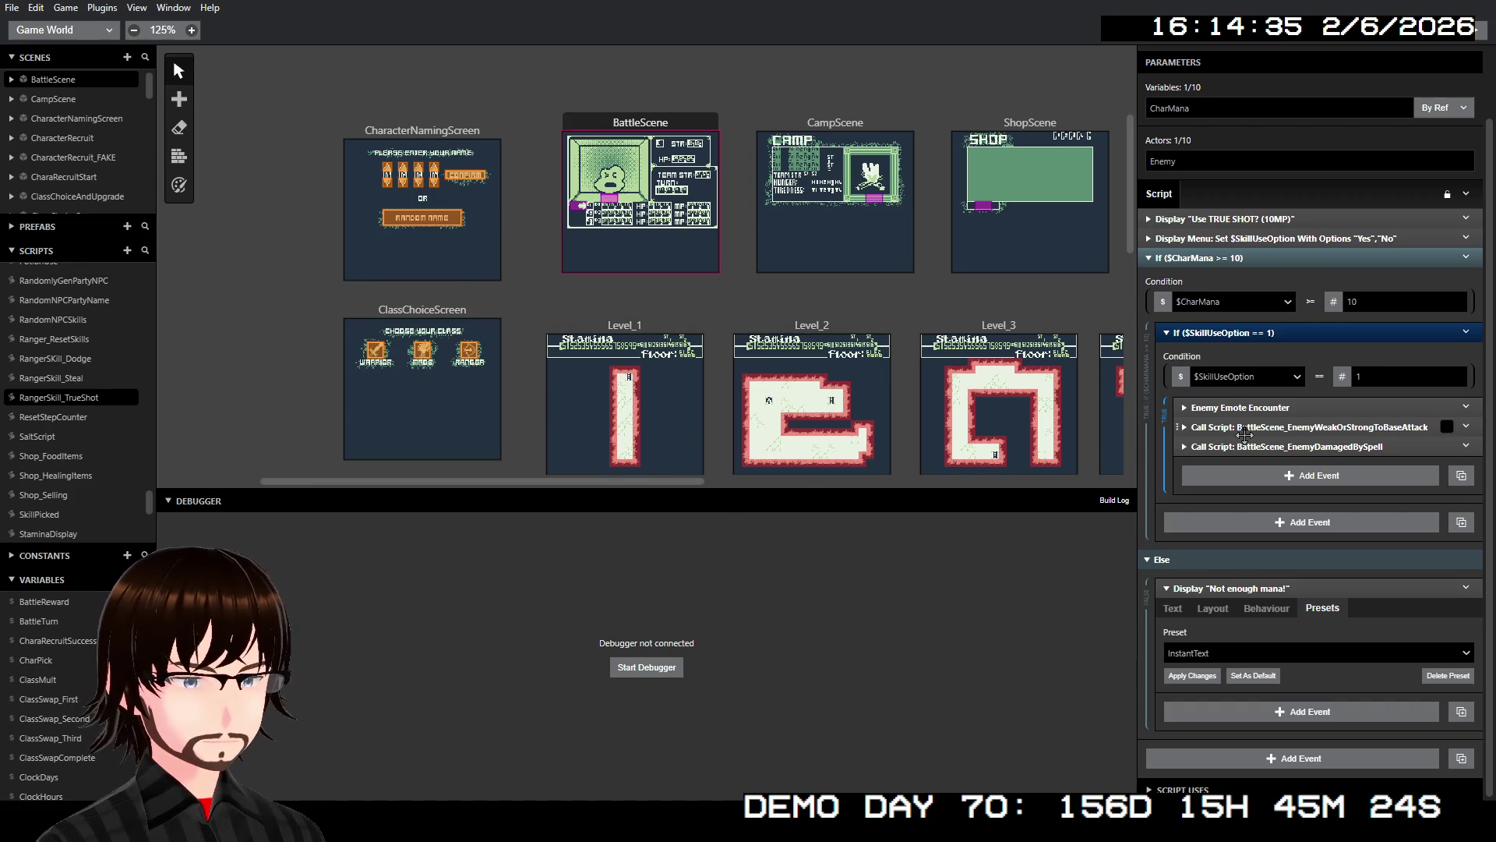